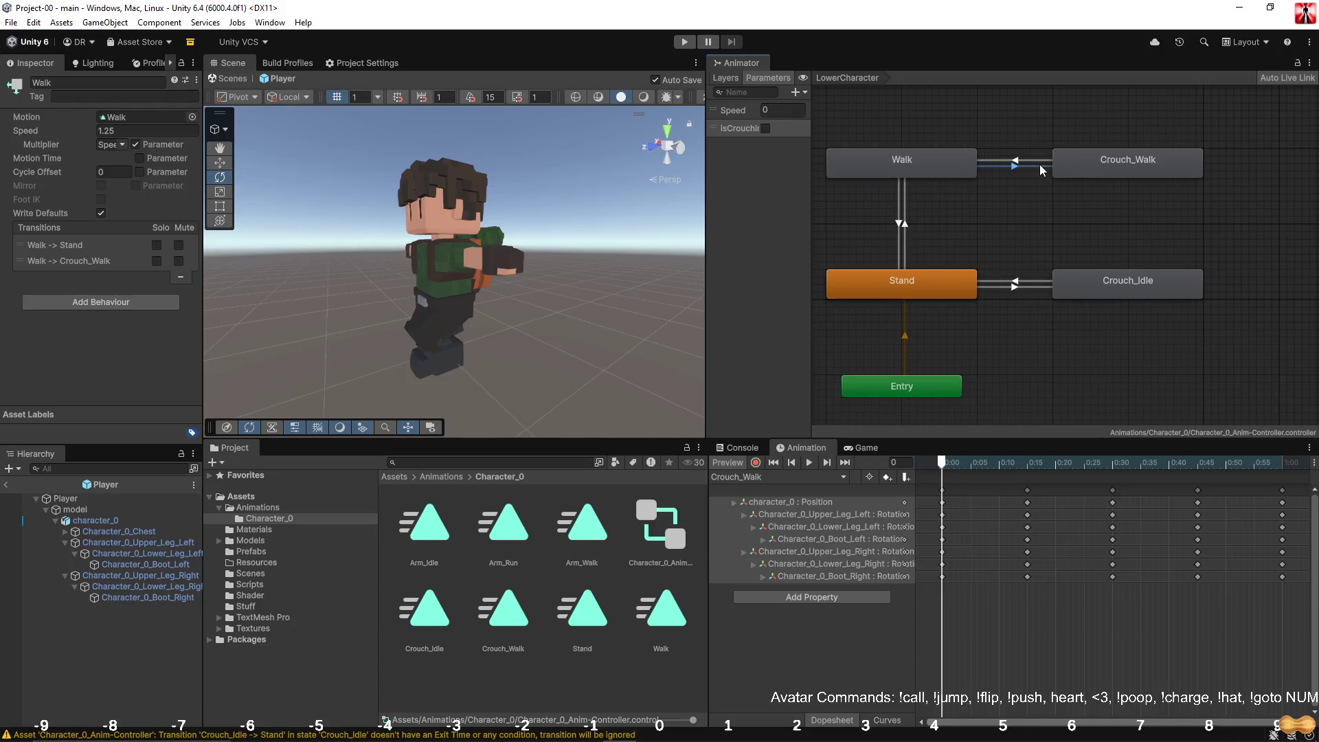
Step: Give the Walk→Crouch_Walk transition an isCrouching condition
left_click(90, 213)
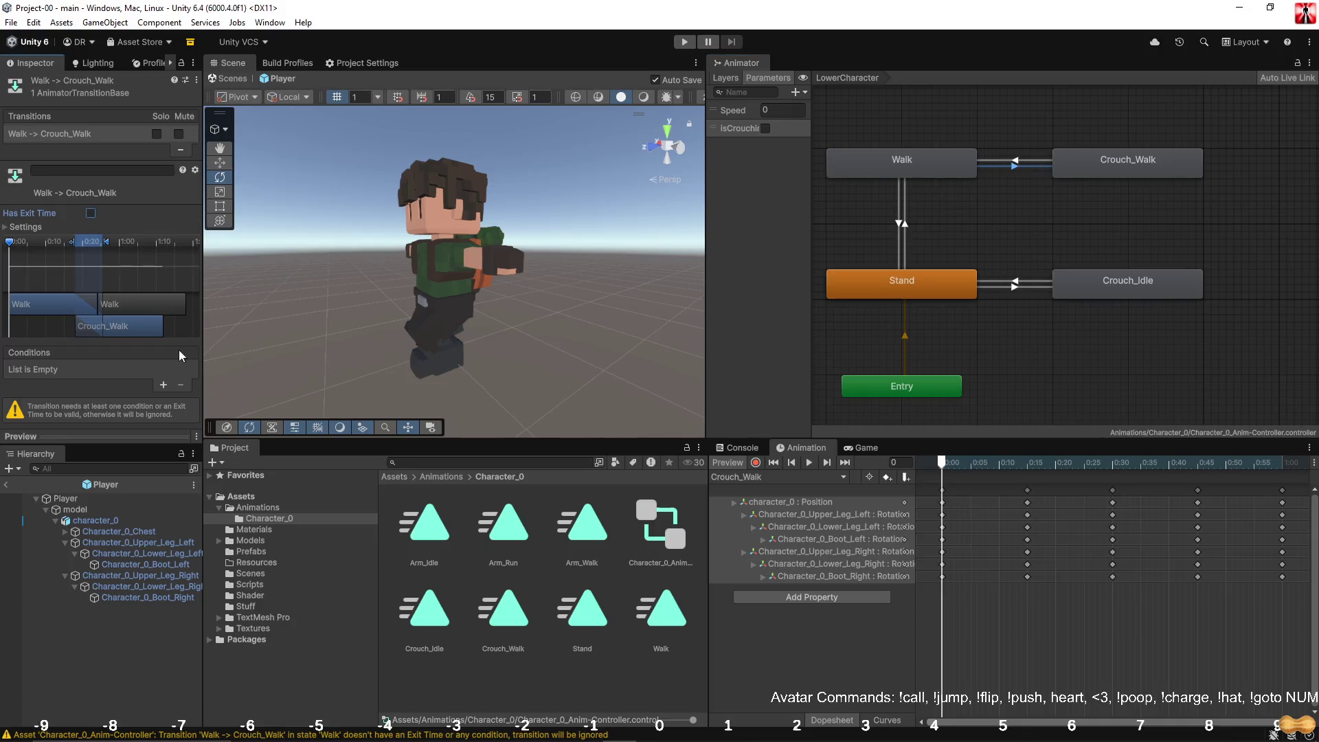
left_click(163, 386)
left_click(76, 369)
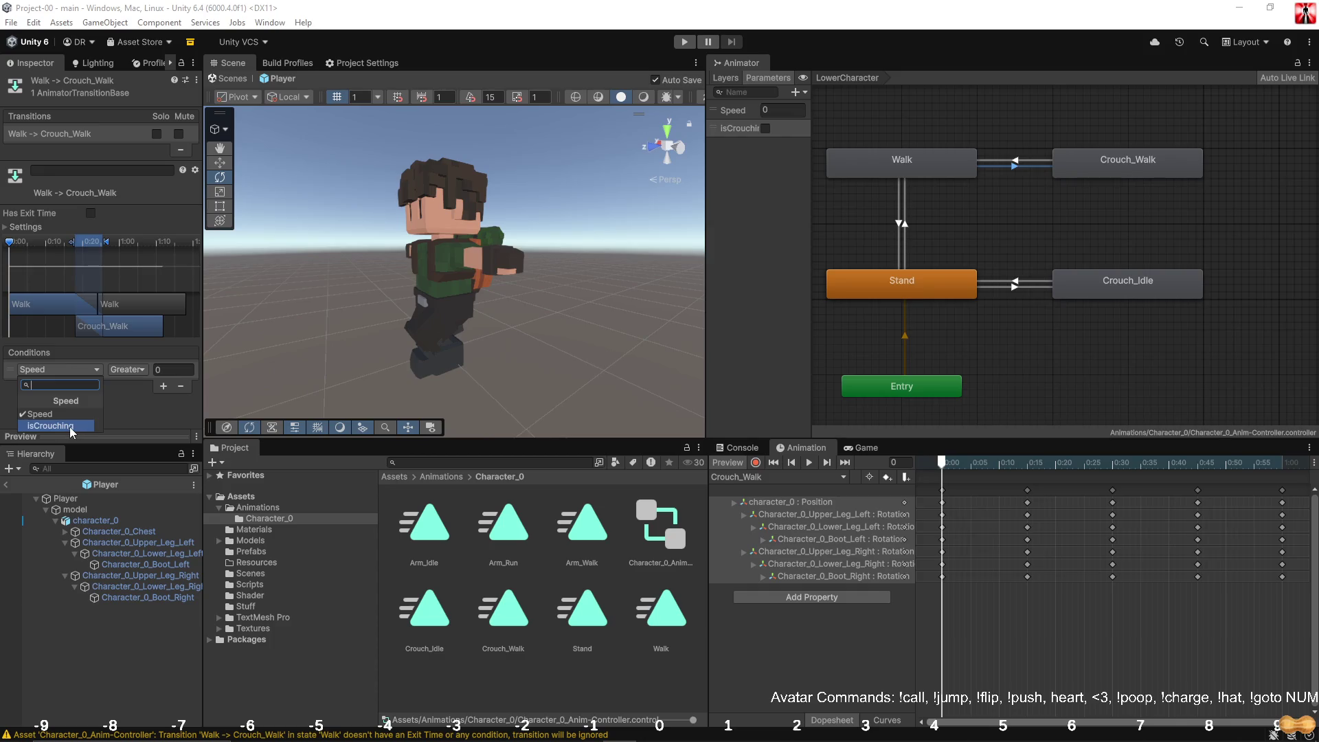
left_click(69, 426)
Step: Turn off exit time on Crouch_Walk→Walk and require isCrouching to be false
left_click(1033, 161)
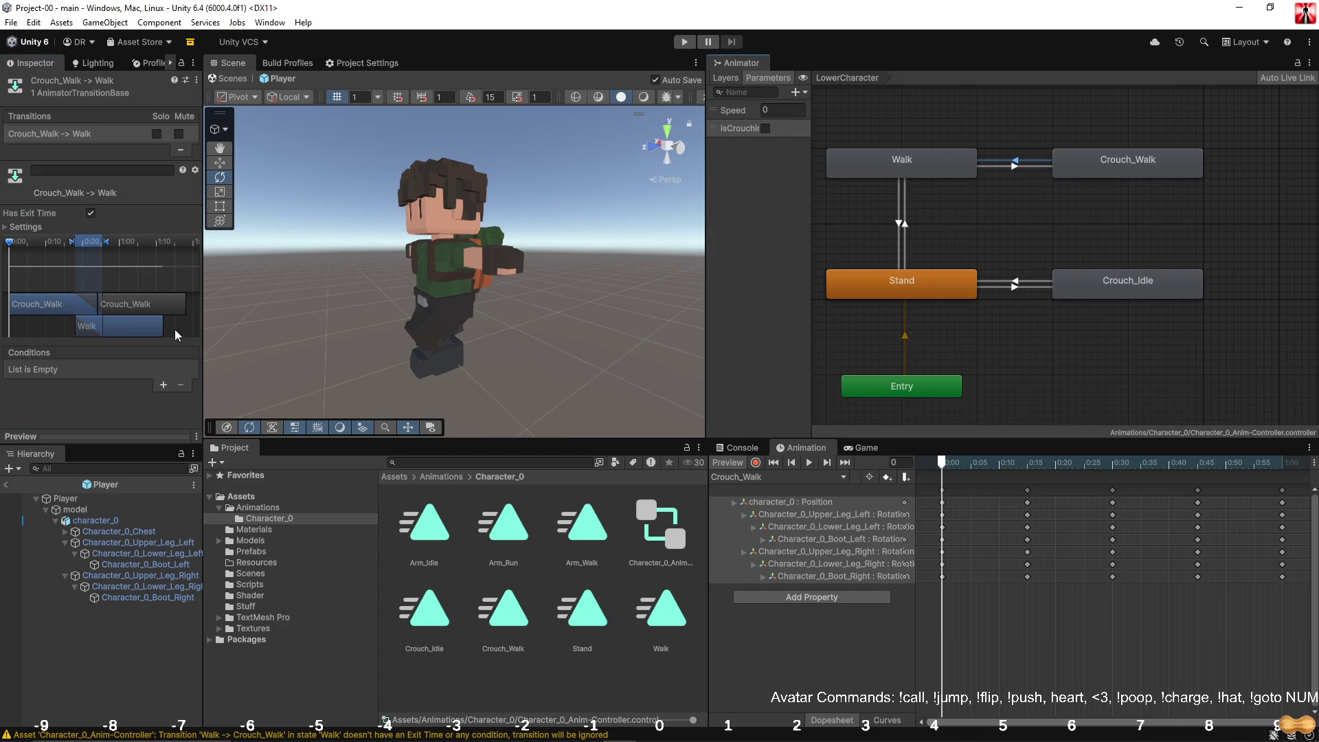
left_click(90, 212)
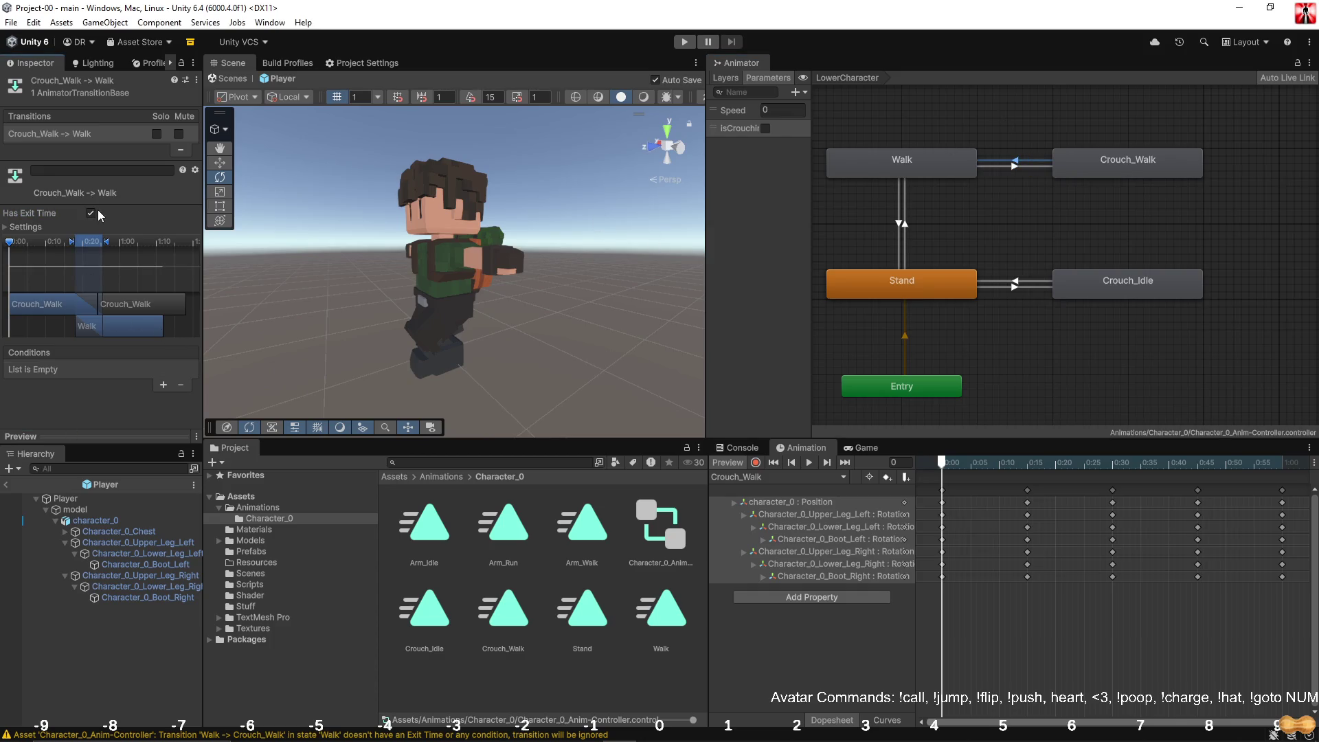
left_click(163, 389)
left_click(68, 374)
left_click(66, 426)
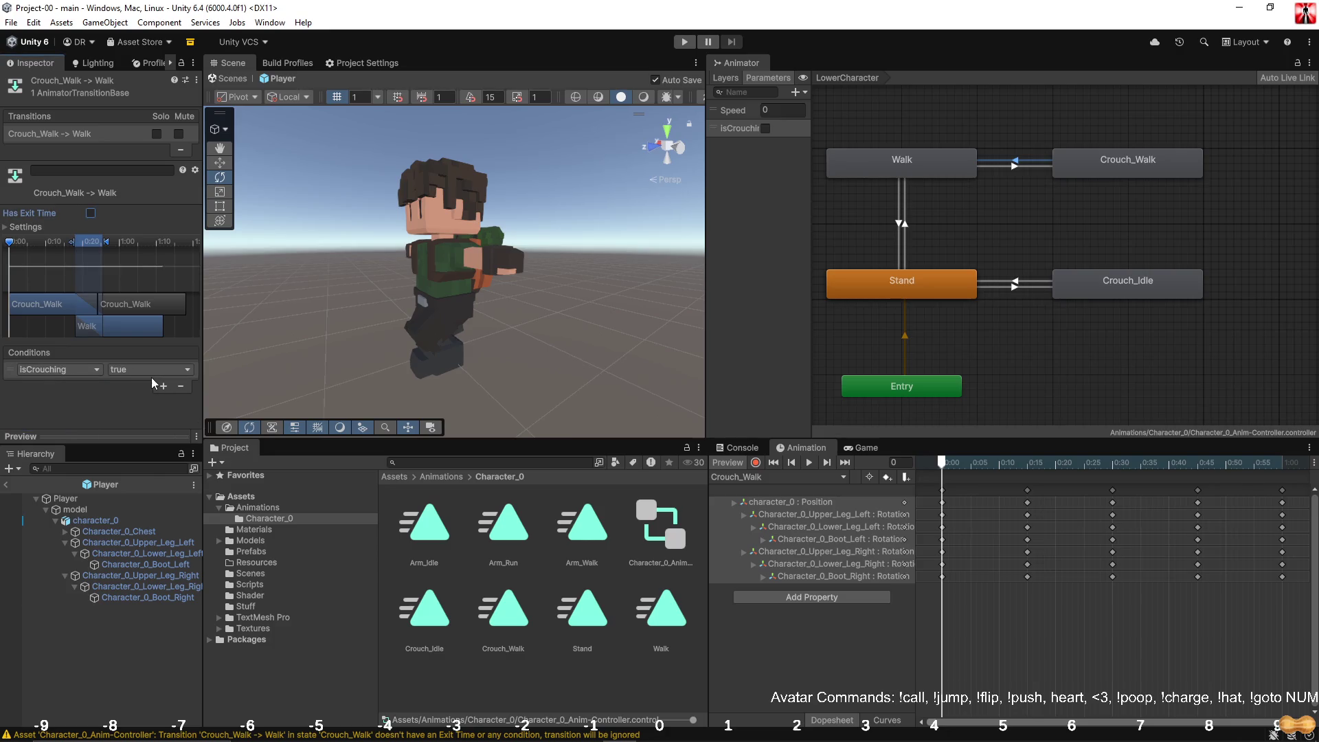
left_click(142, 388)
left_click(1083, 248)
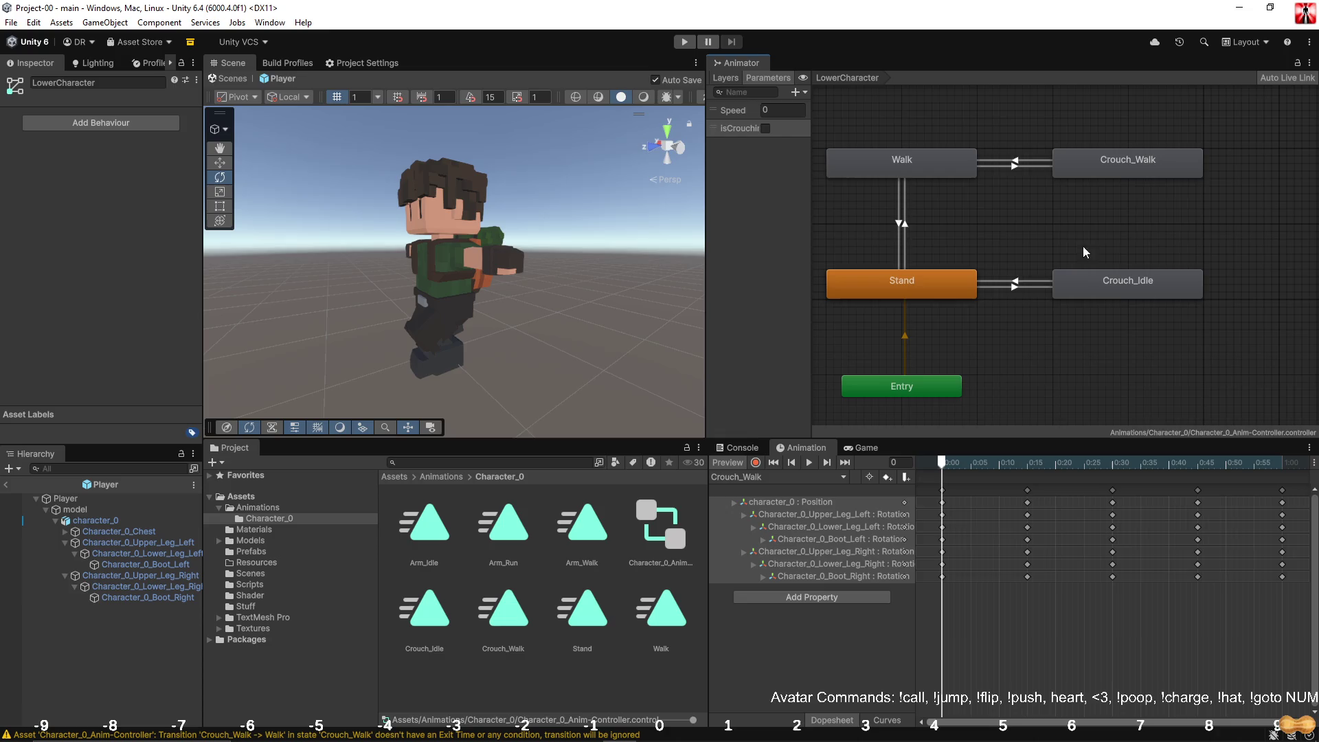
left_click(906, 242)
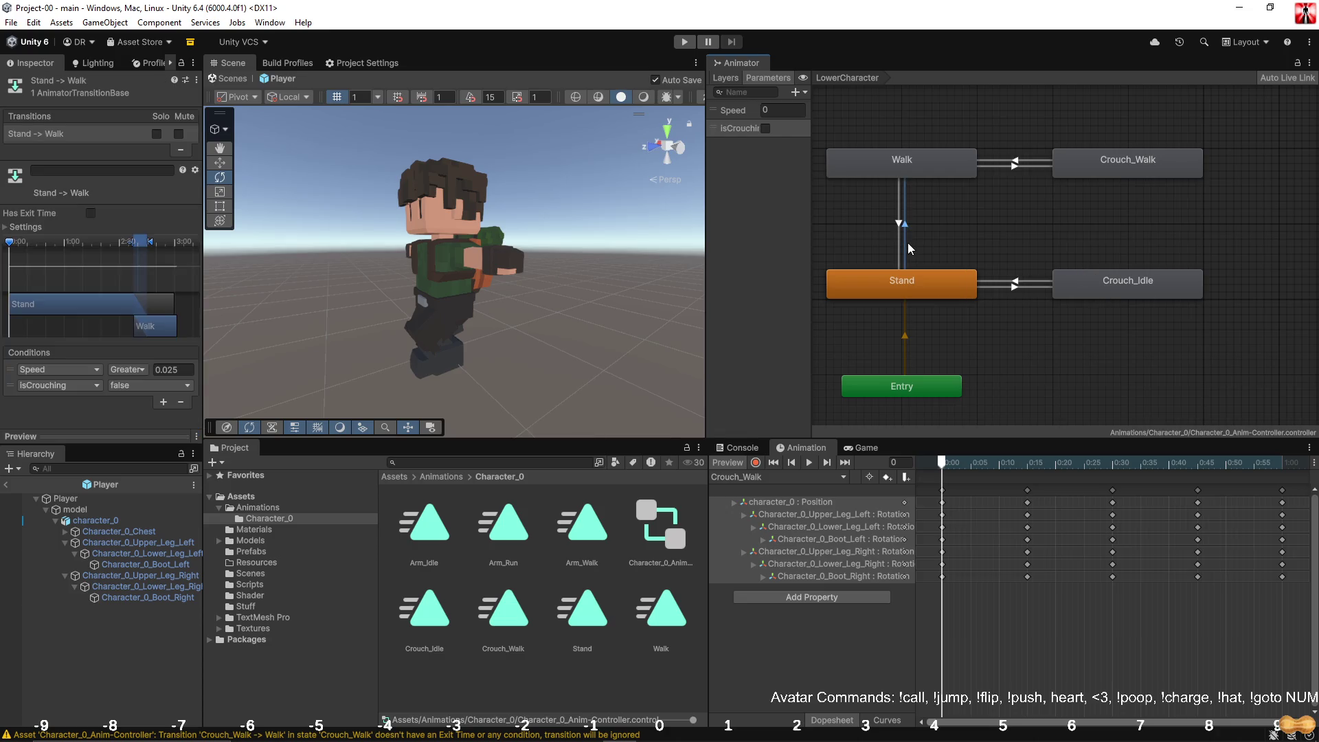
left_click(1077, 238)
Step: Create transitions from Crouch_Idle to Crouch_Walk and back
right_click(1131, 282)
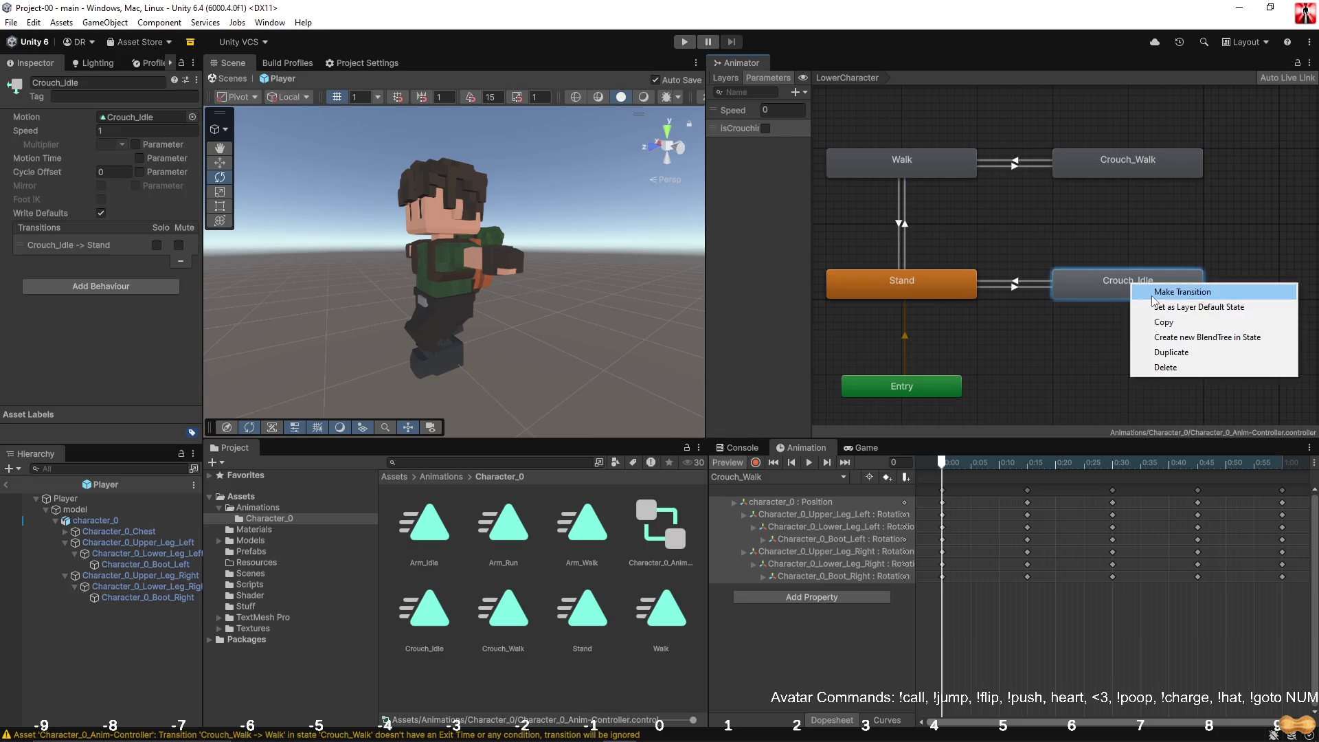
left_click(1161, 287)
left_click(1127, 161)
right_click(1127, 162)
left_click(1167, 171)
left_click(1124, 279)
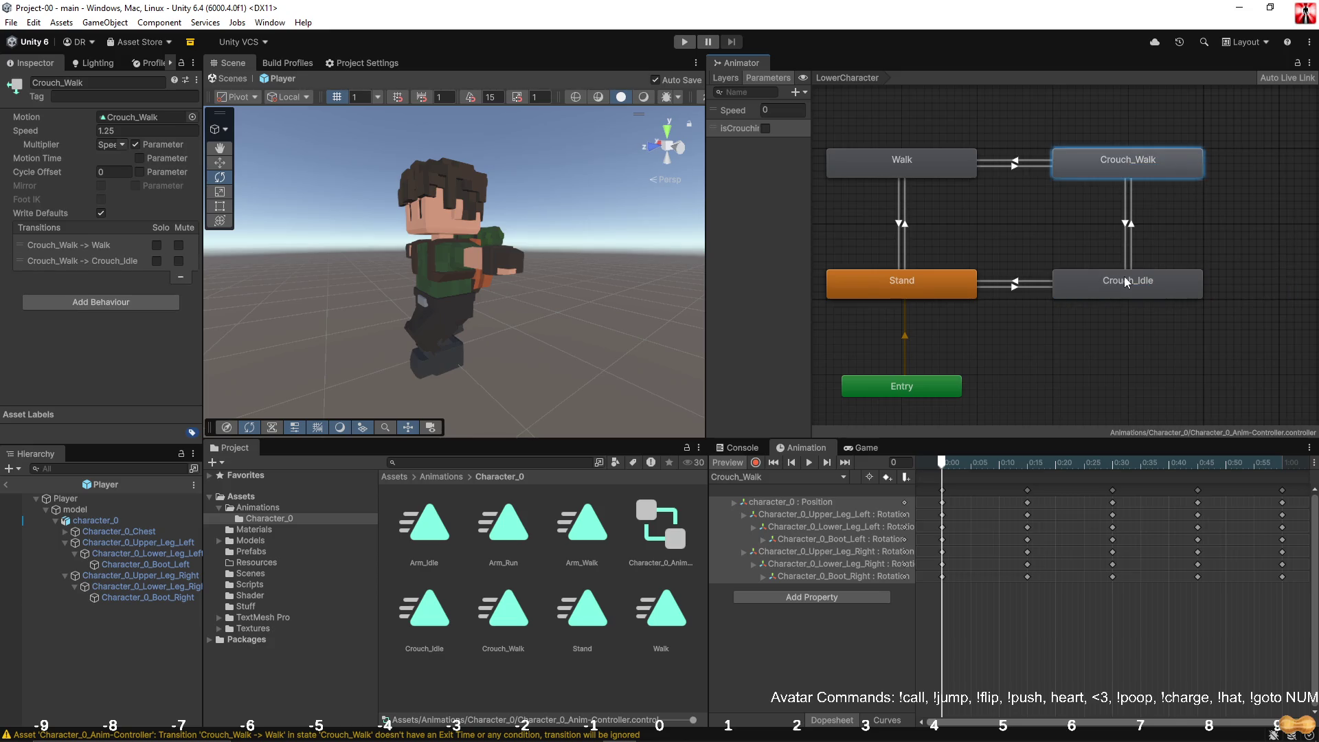
Step: Make Crouch_Idle→Crouch_Walk require Speed greater than 0.025 and isCrouching true, without exit time
left_click(1133, 246)
left_click(164, 385)
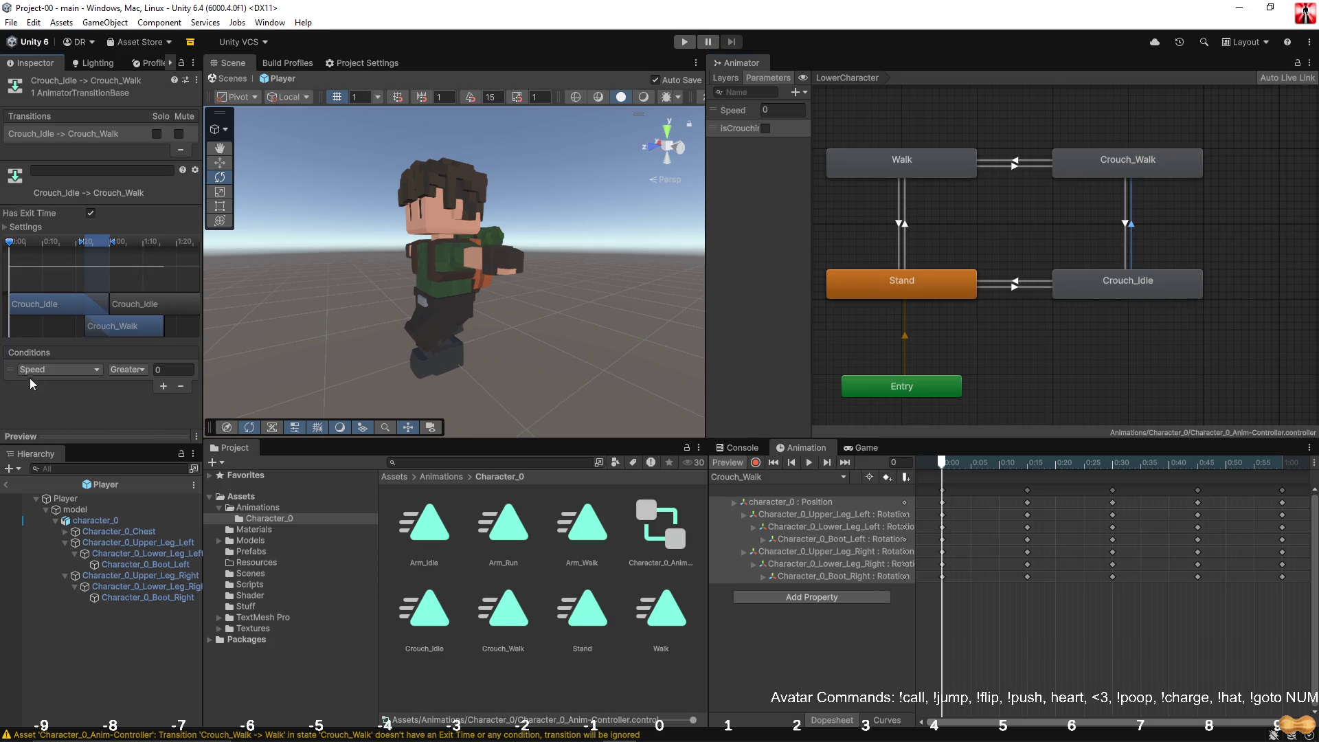
left_click(56, 369)
left_click(170, 369)
type("015")
left_click(163, 386)
left_click(73, 386)
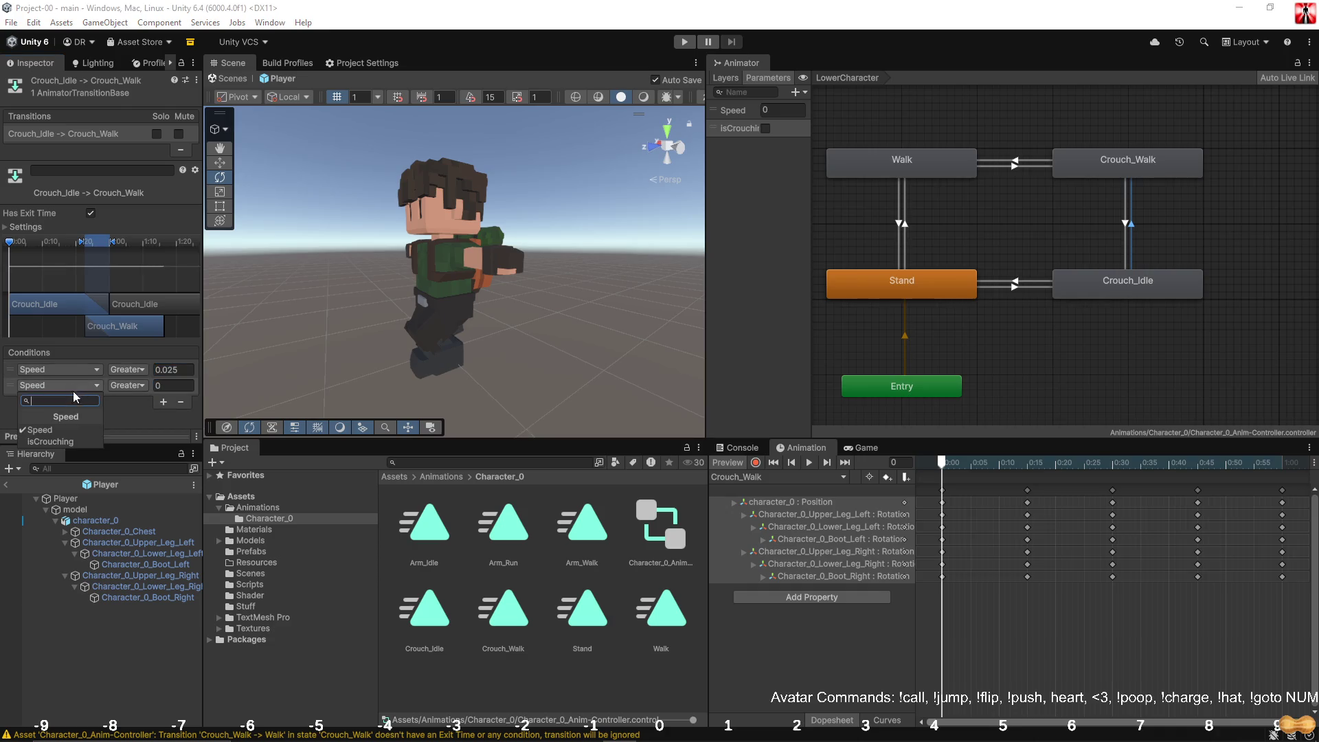
left_click(48, 448)
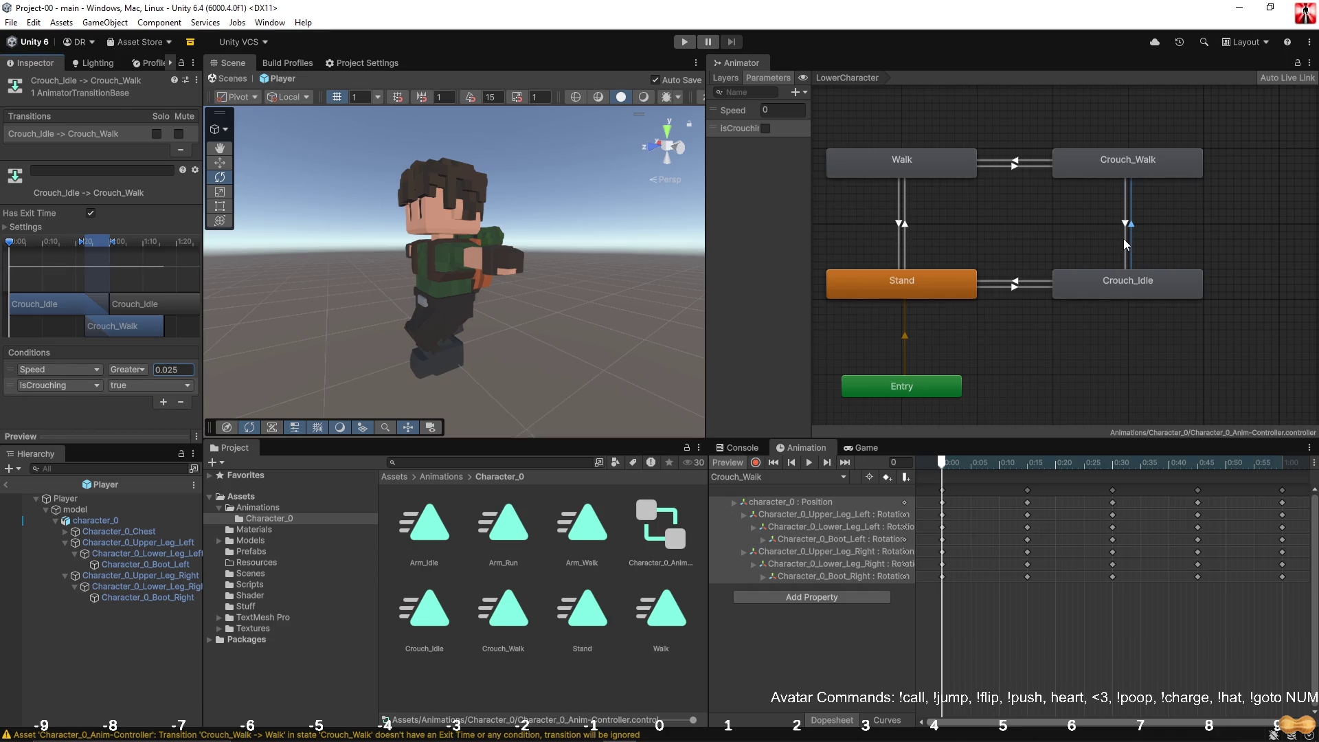
left_click(90, 213)
Step: Review the Crouch_Walk→Crouch_Idle and Crouch_Walk→Walk transitions
left_click(1027, 287)
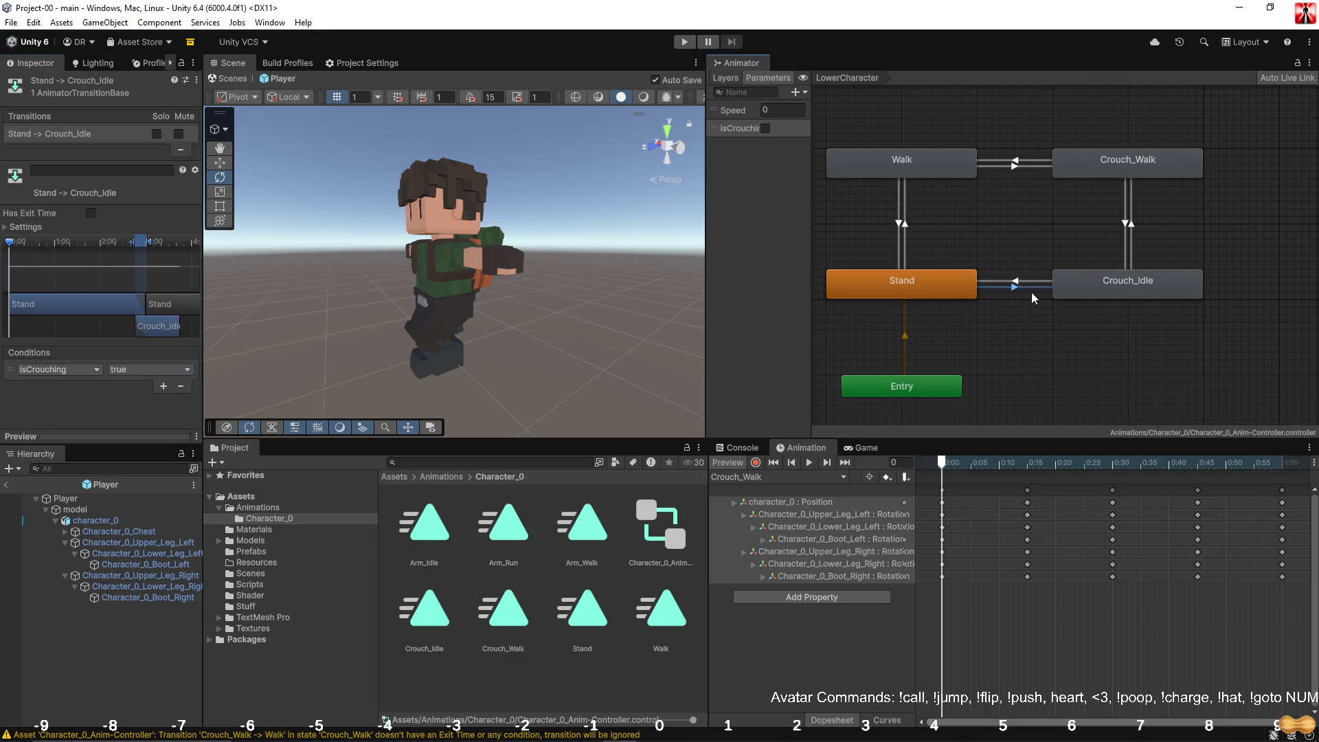
left_click(1125, 248)
left_click(1135, 249)
left_click(1122, 248)
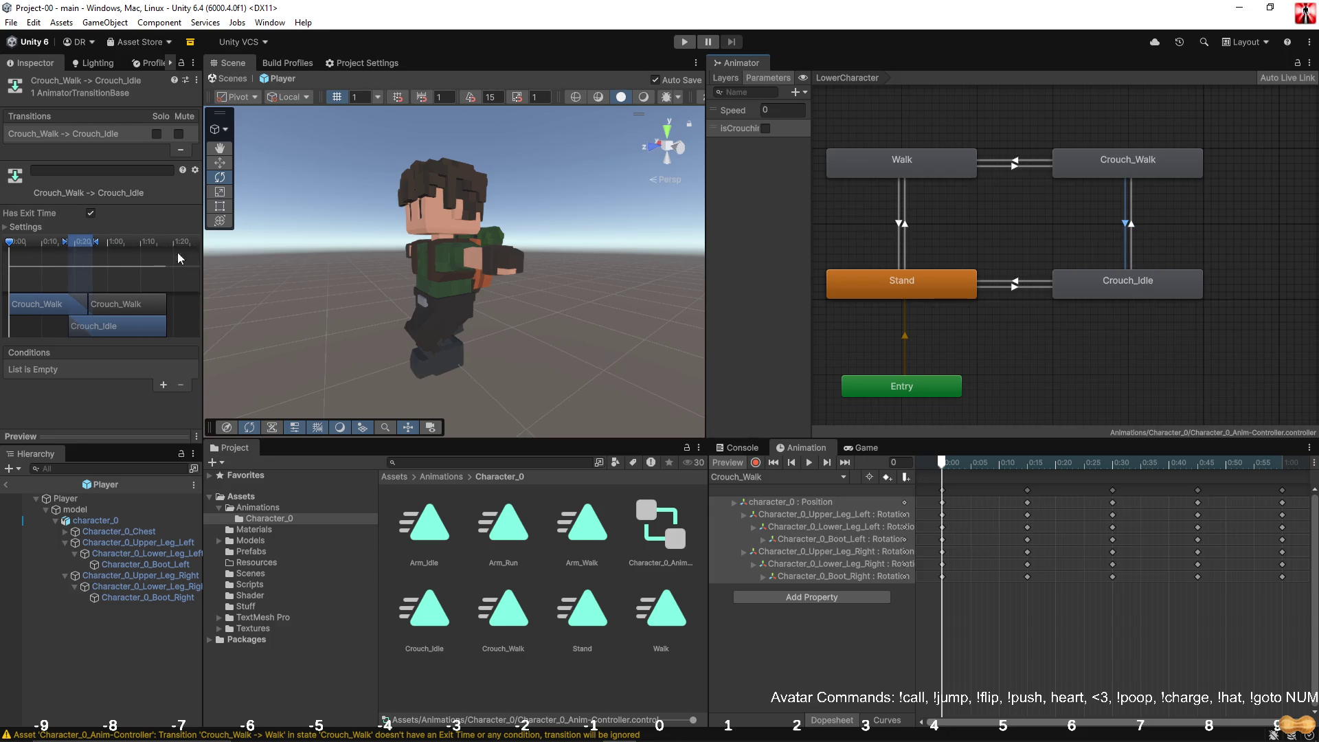
left_click(1023, 161)
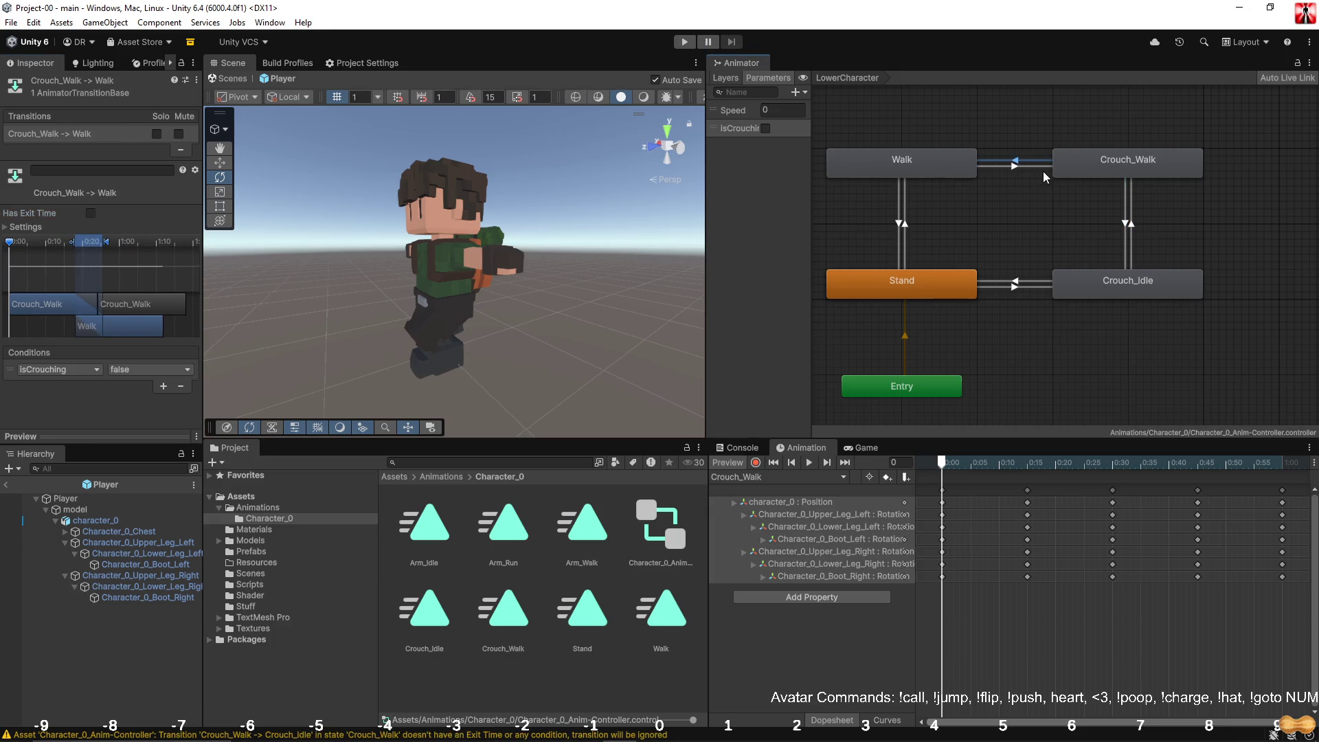
left_click(1039, 168)
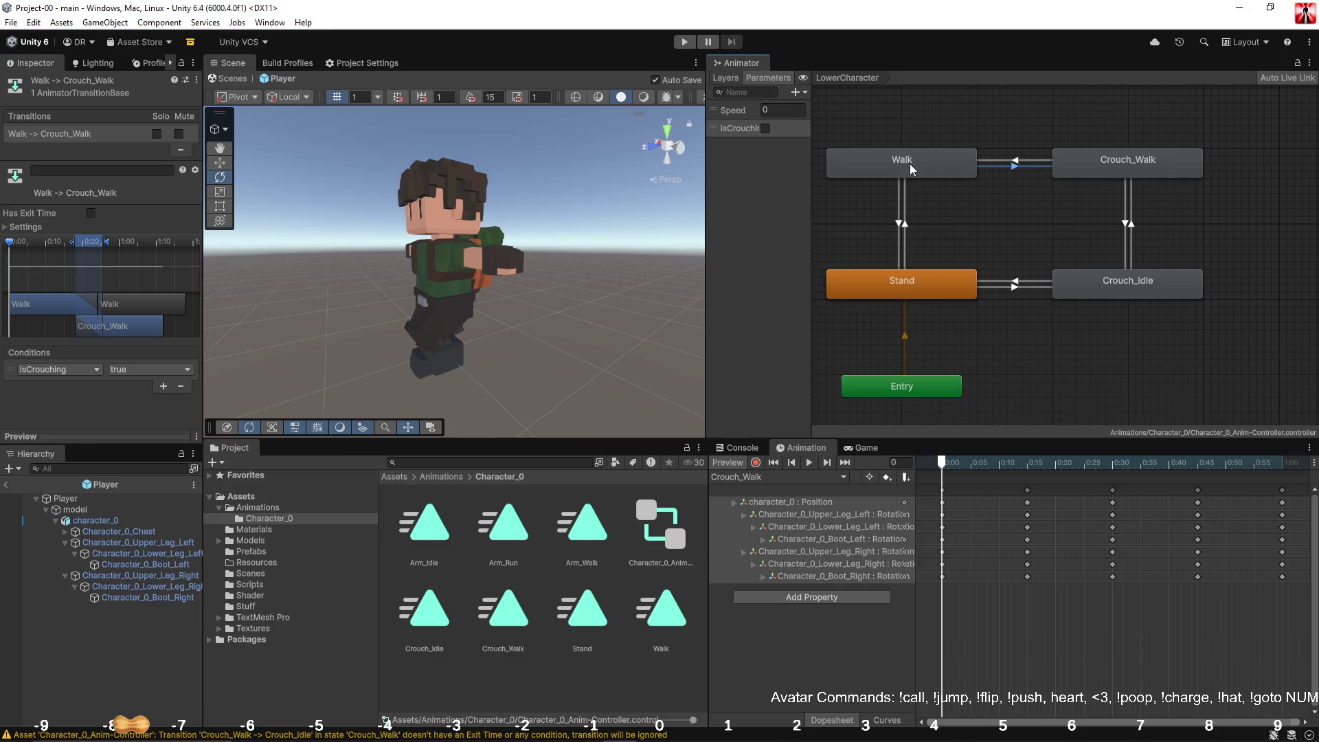
Step: Review the existing transitions and select Crouch_Walk→Crouch_Idle
left_click(898, 232)
left_click(906, 236)
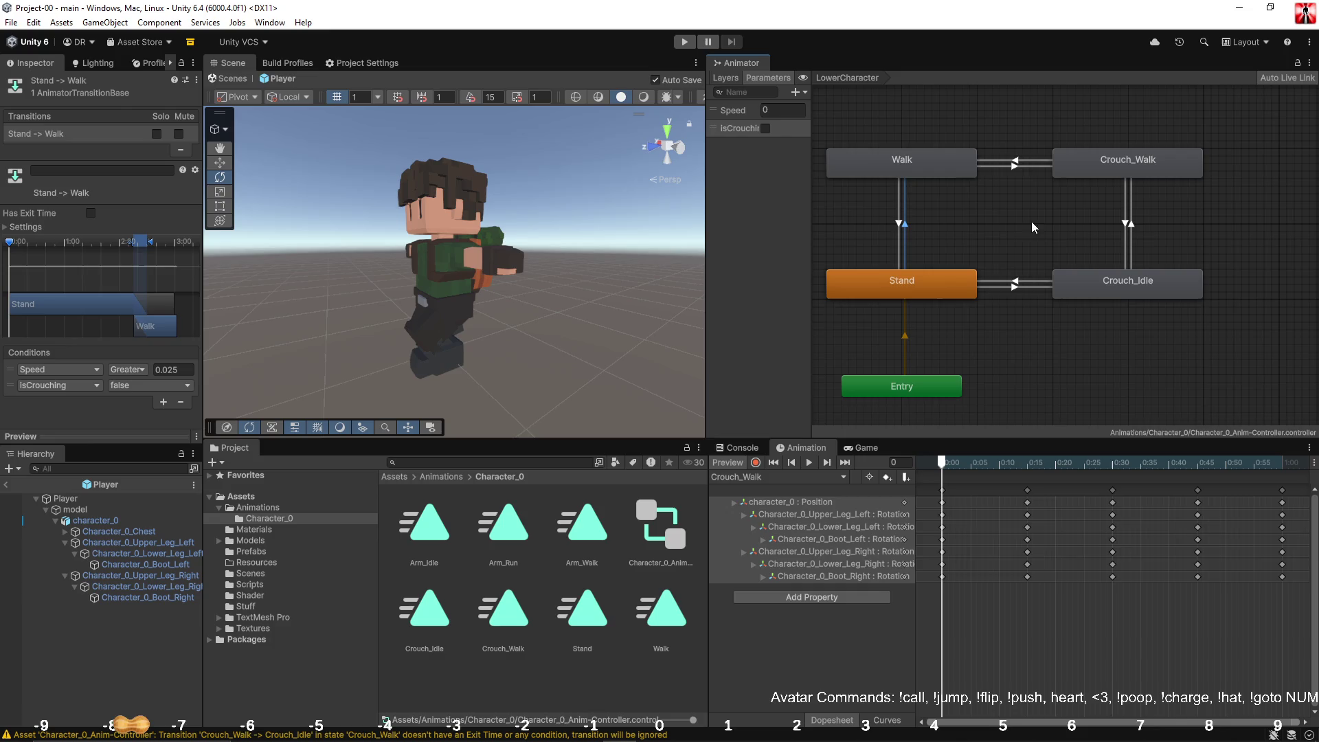
left_click(1005, 287)
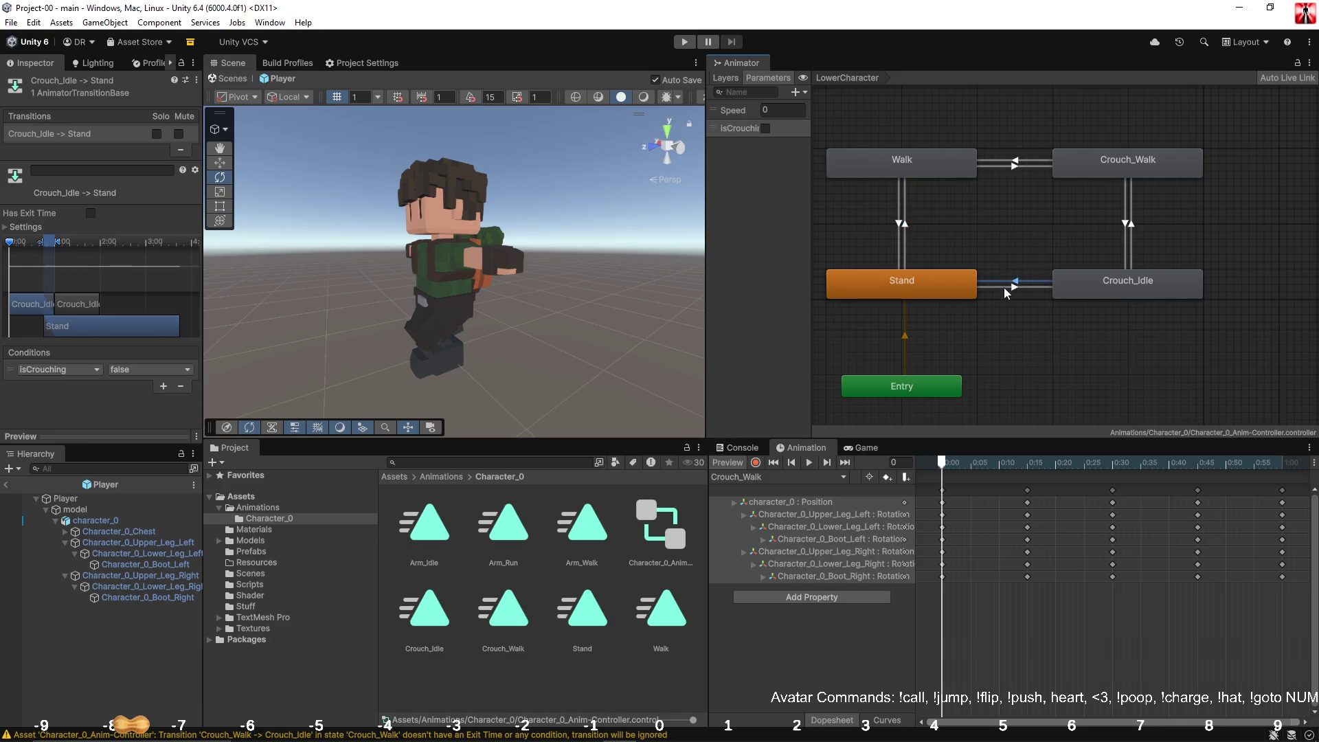
left_click(1127, 216)
left_click(1125, 218)
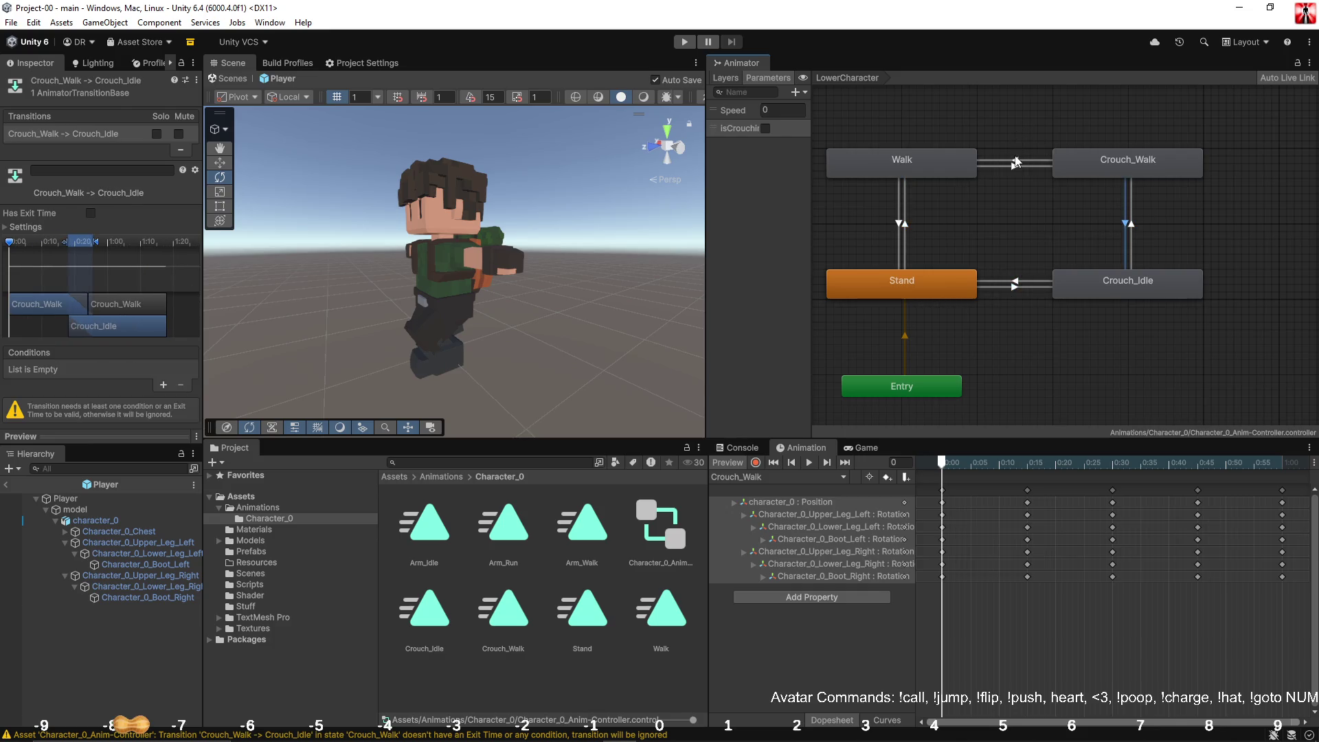
left_click(1021, 167)
left_click(1125, 230)
left_click(1131, 231)
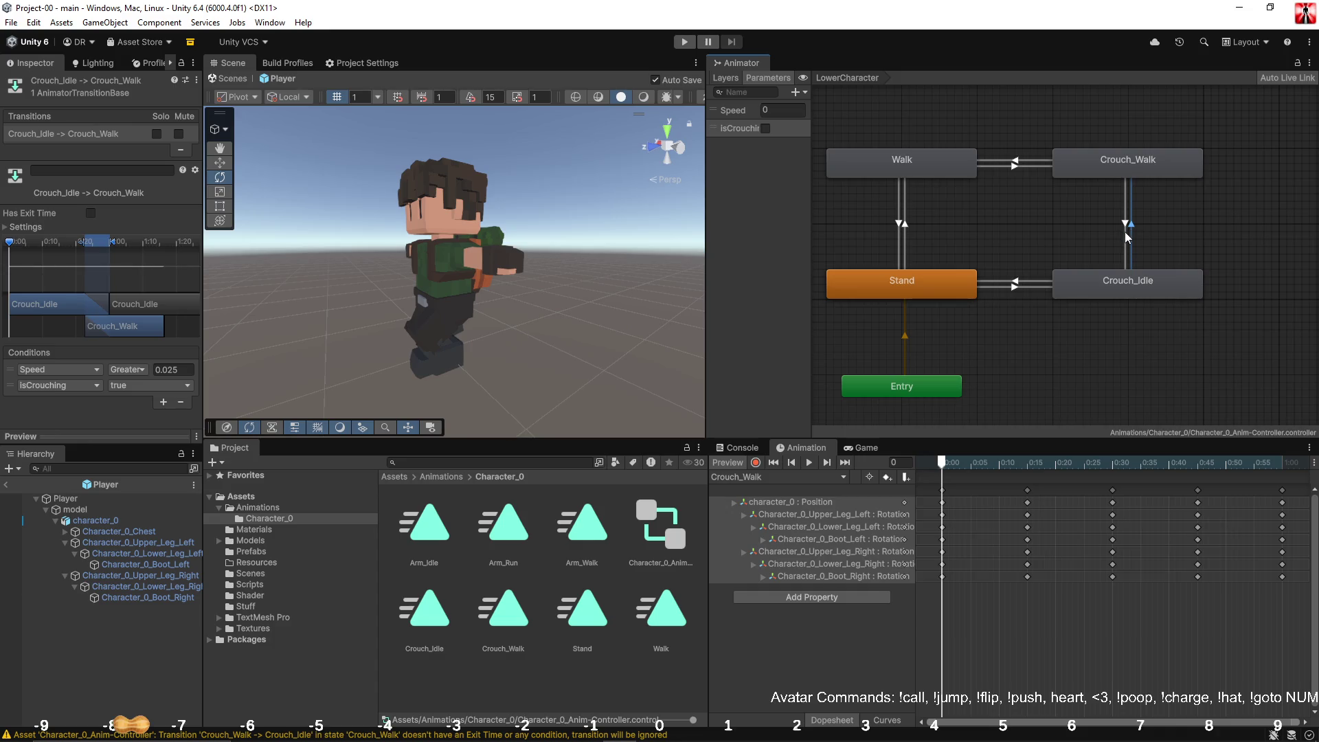
left_click(1126, 237)
Step: Turn off exit time on Crouch_Walk→Crouch_Idle and add a Speed Less condition plus a second condition
left_click(163, 385)
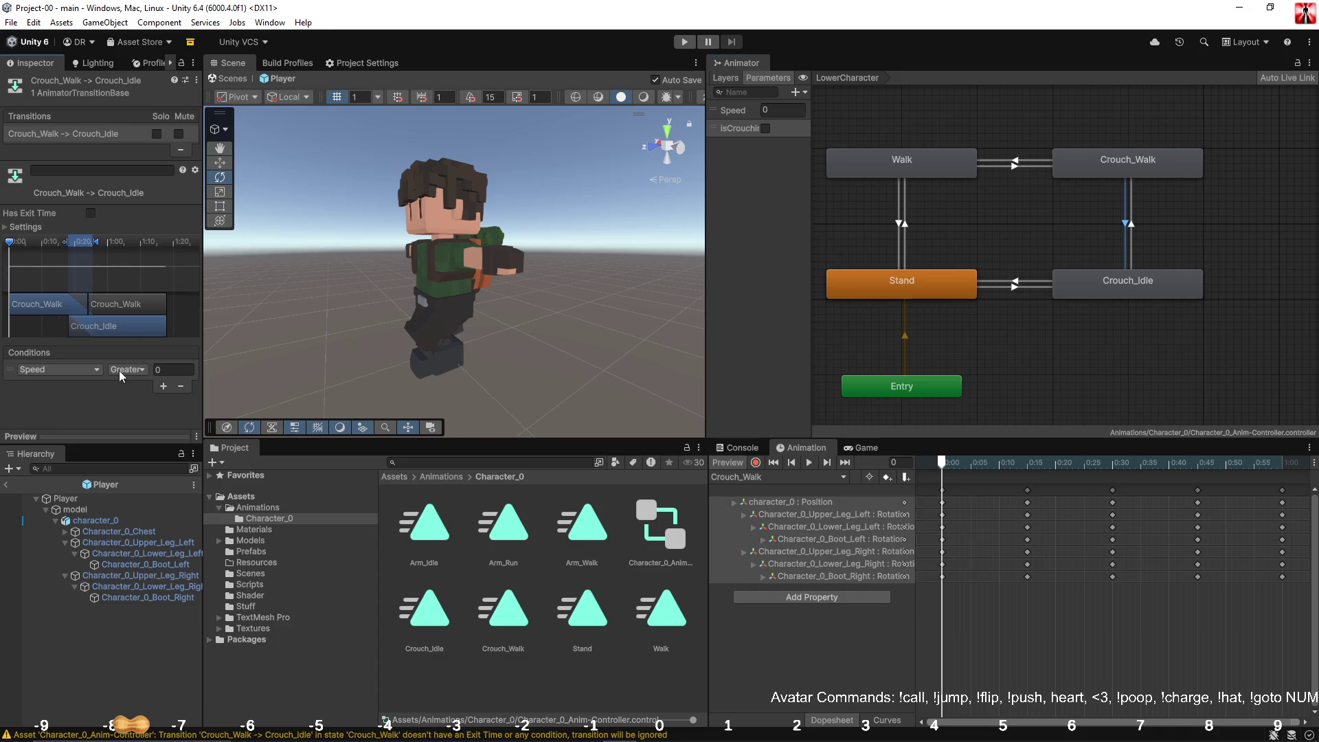
left_click(119, 370)
left_click(127, 395)
left_click(166, 371)
left_click_drag(166, 371, 164, 386)
left_click(164, 386)
Step: Set the Speed threshold to 0.025 and make the second condition isCrouching true
left_click(1130, 234)
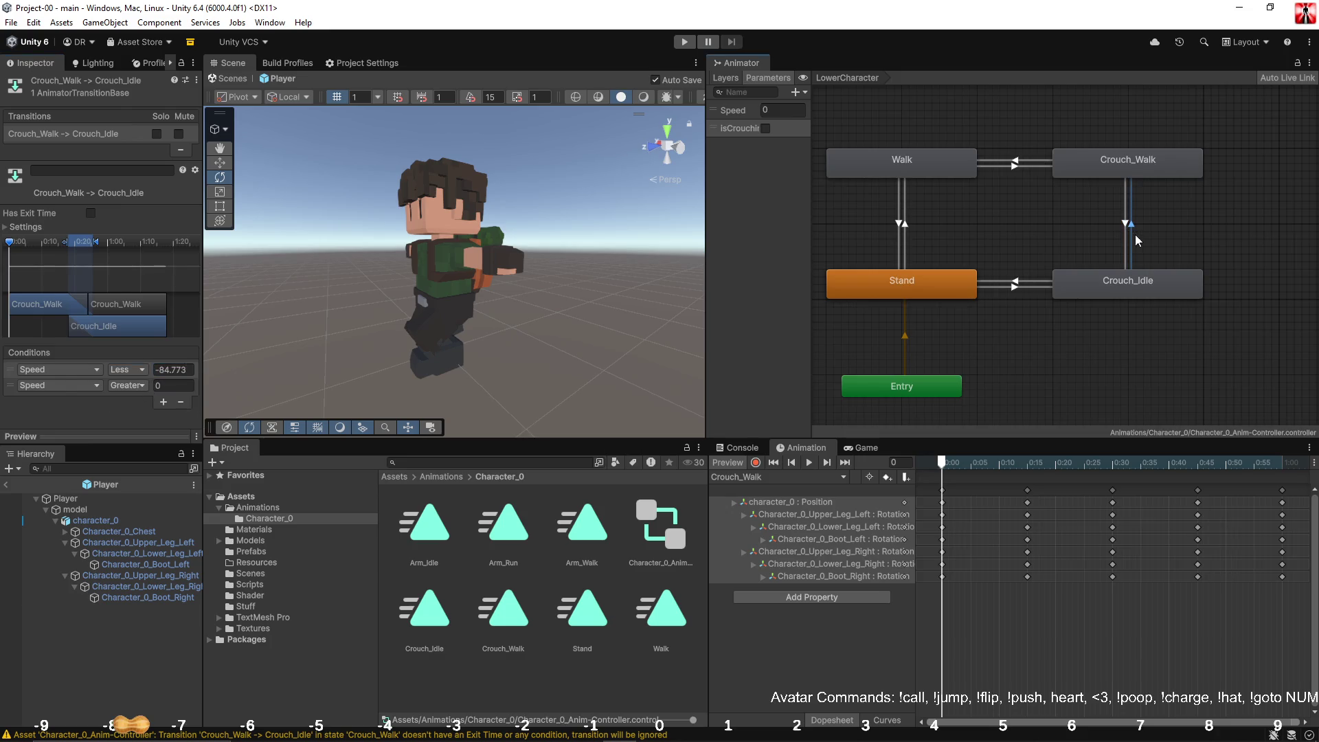
left_click(177, 369)
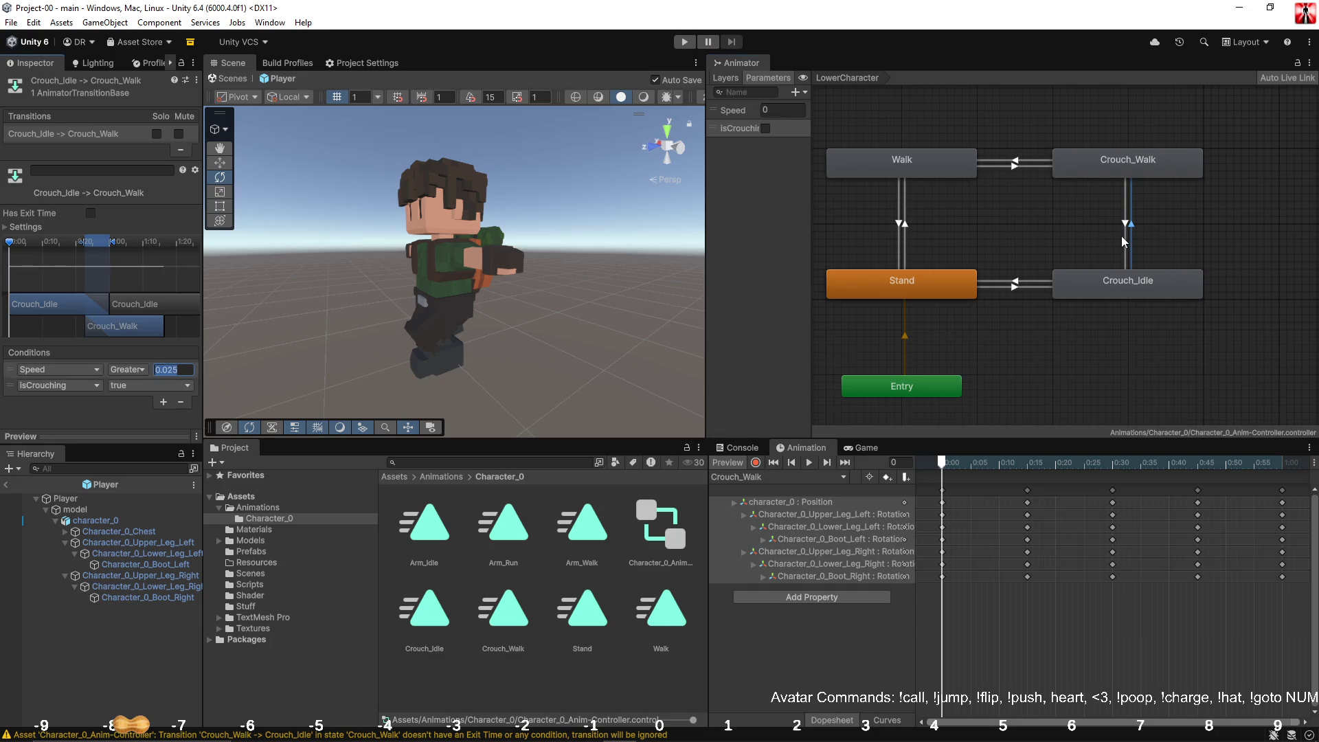
left_click(1125, 237)
left_click(169, 370)
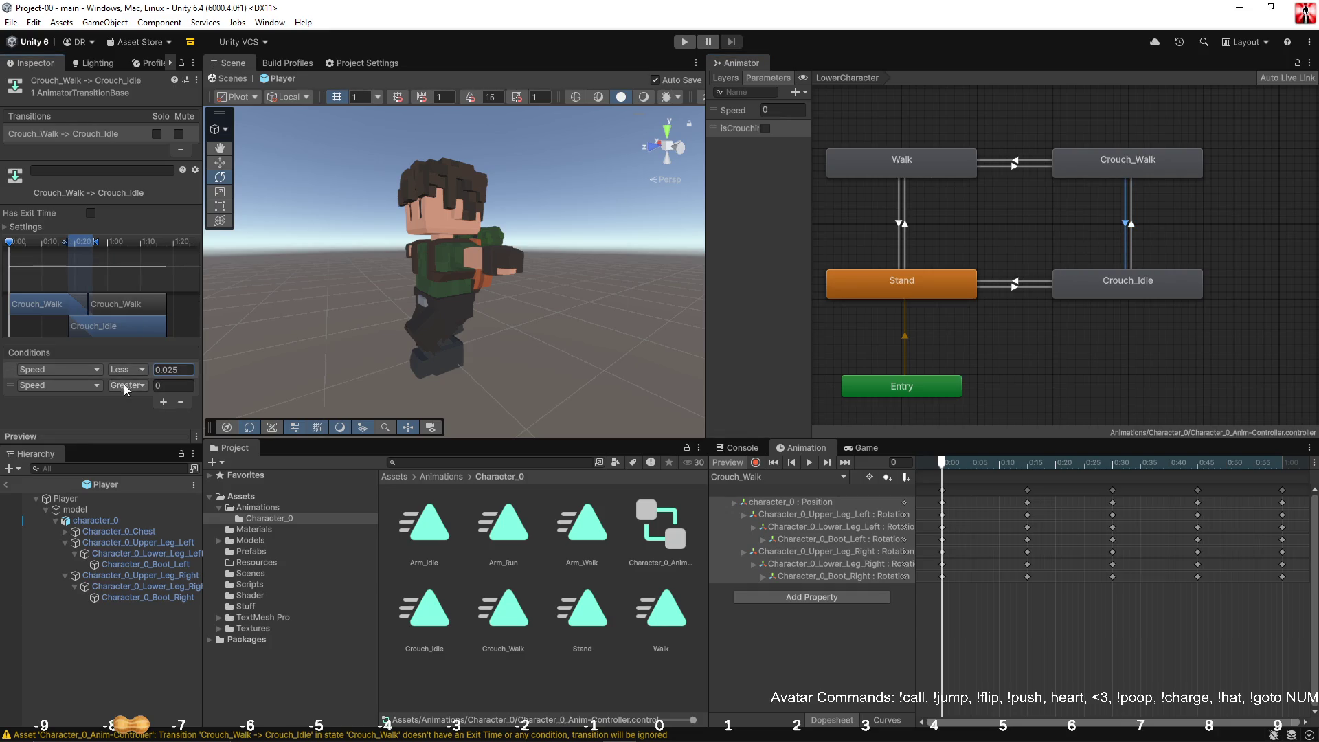
left_click(84, 386)
left_click(62, 443)
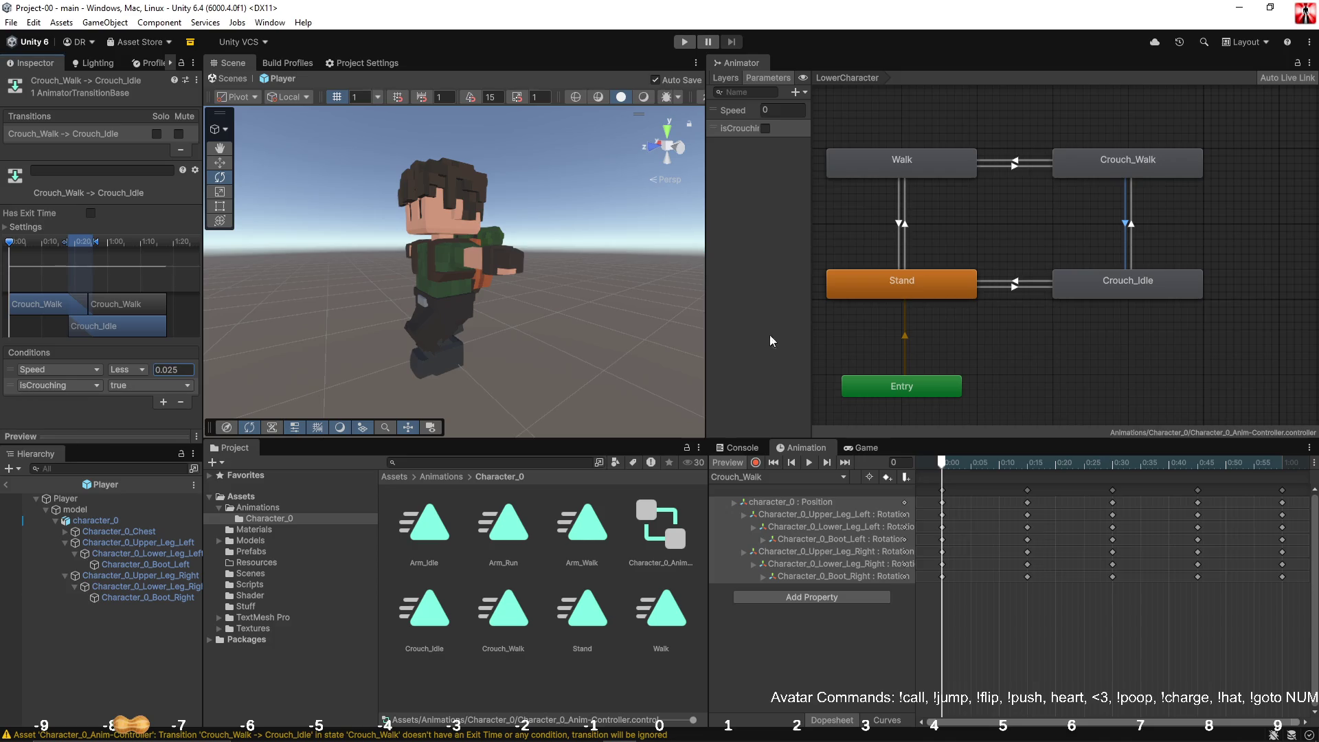
left_click(1131, 244)
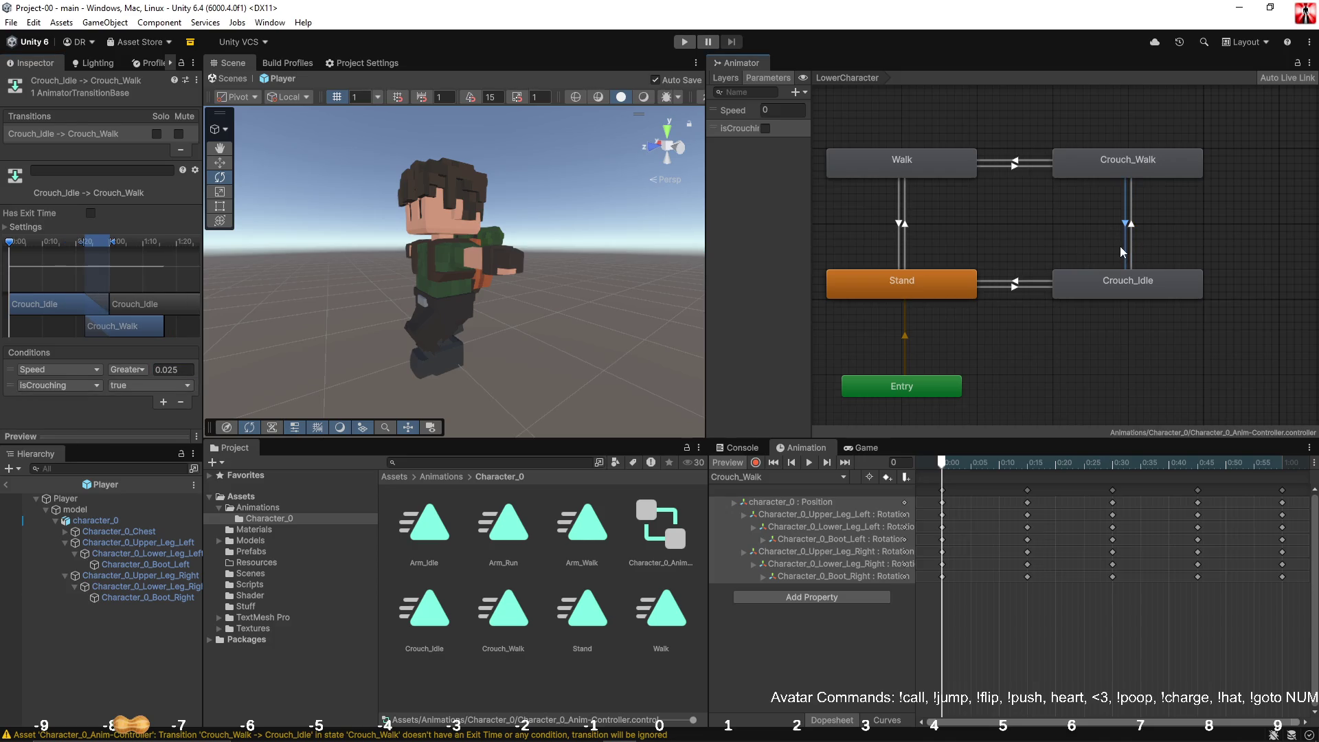
left_click(1106, 275)
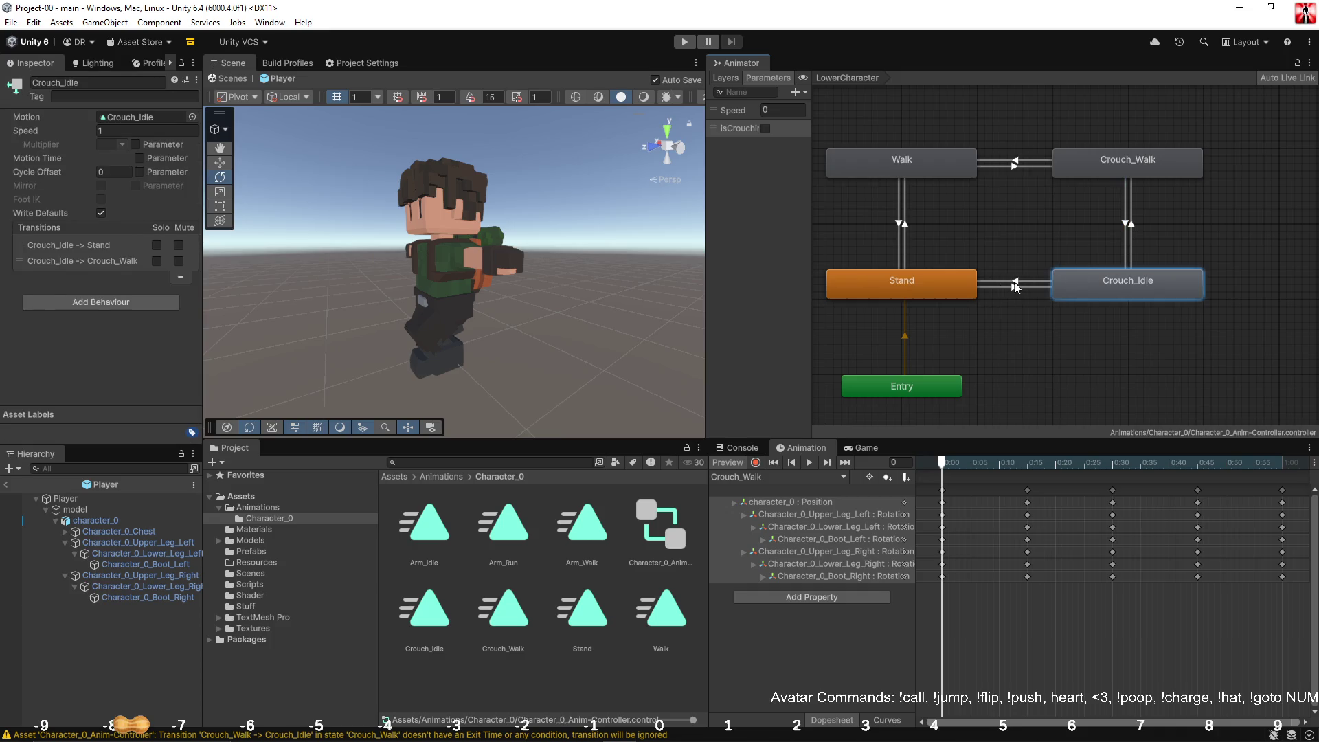
Step: Add a Speed greater than 0.025 condition to Crouch_Walk→Walk
left_click(1015, 287)
left_click(1037, 162)
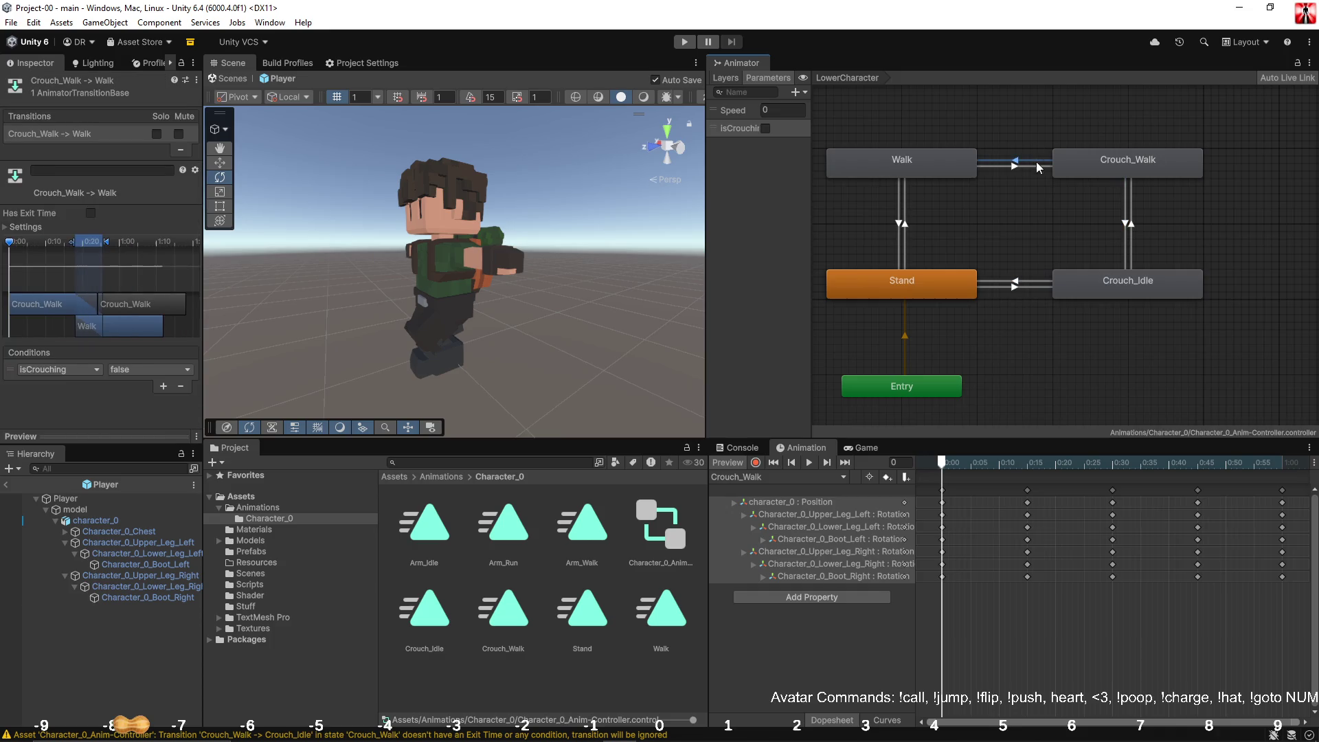
left_click(1037, 169)
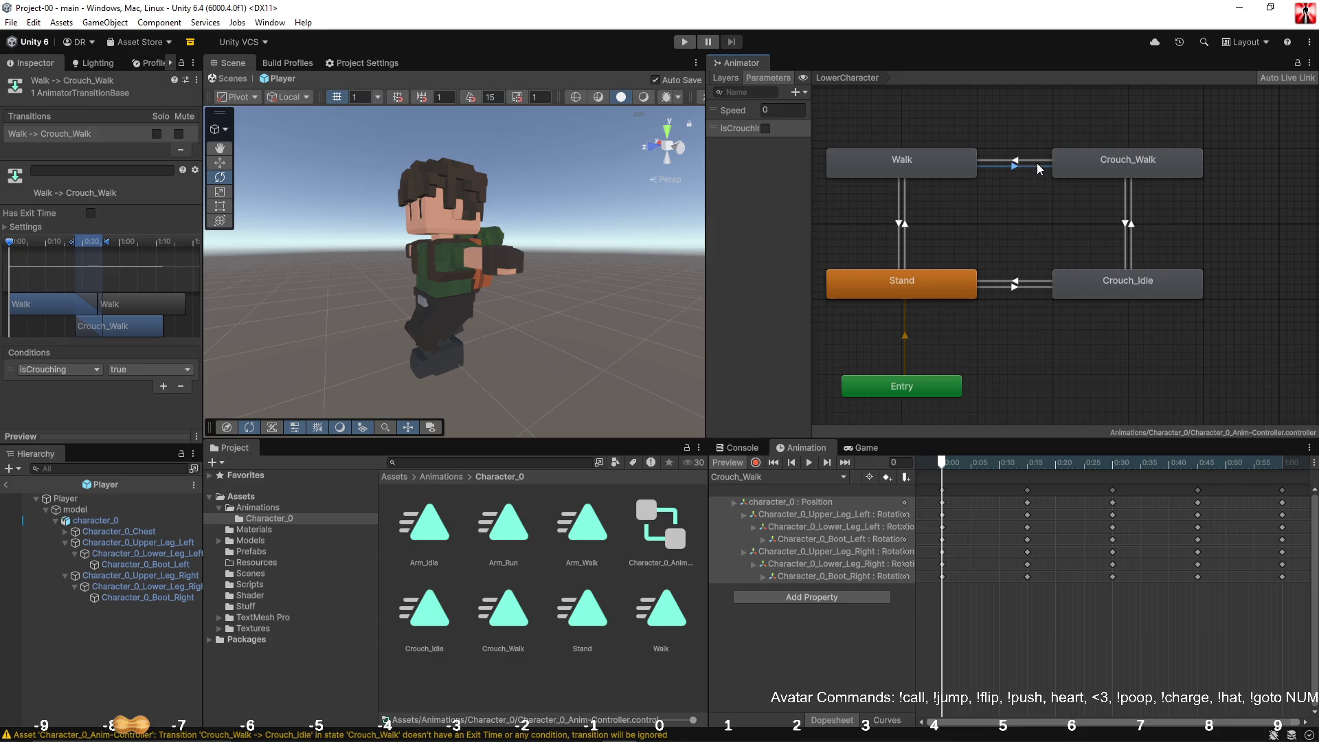
left_click(1042, 162)
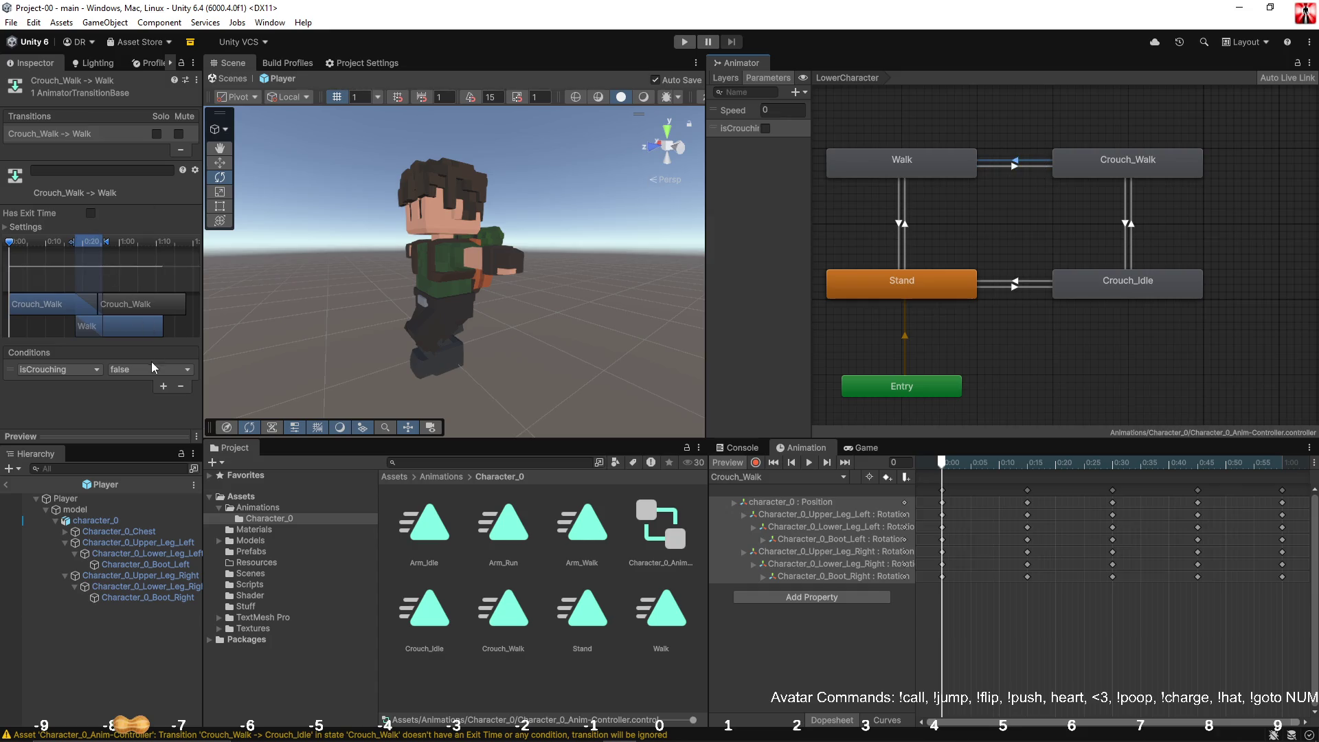
left_click(162, 387)
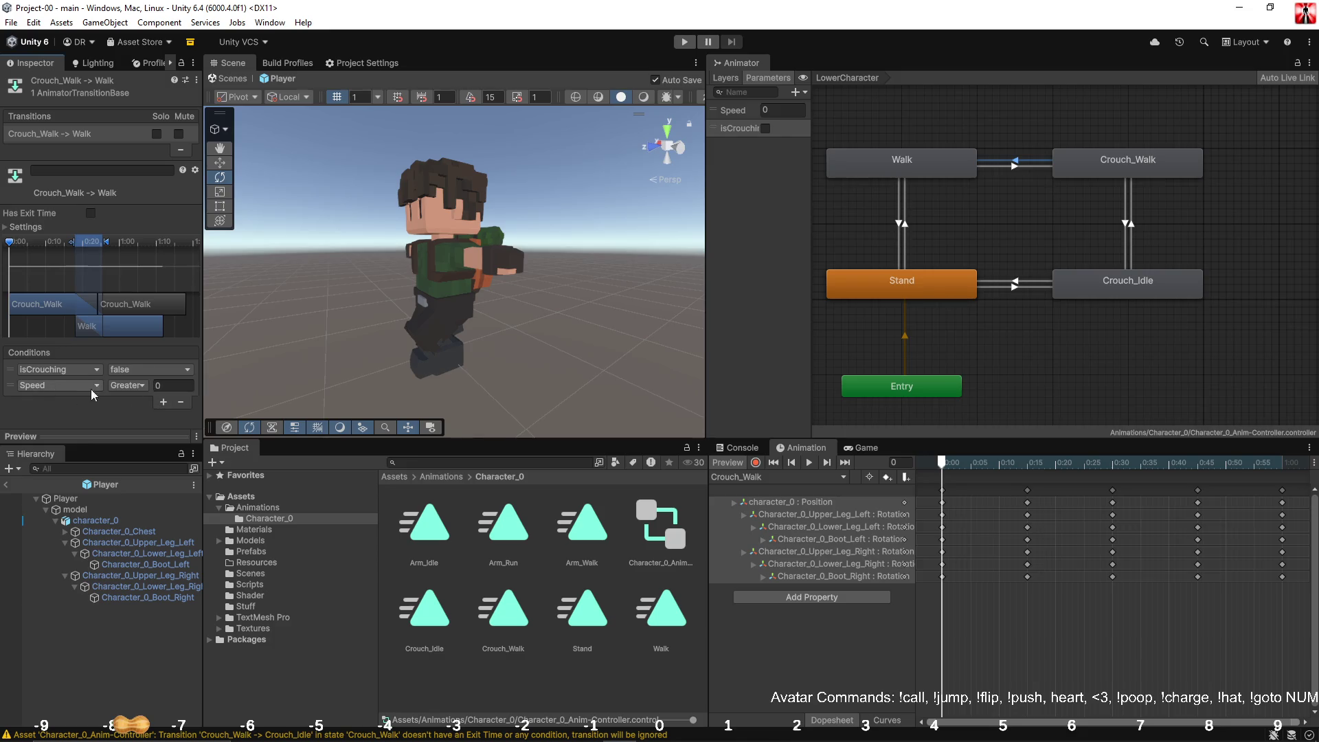
left_click(161, 387)
type("0.025")
Step: Add a Speed greater than 0.025 condition to Walk→Crouch_Walk beside isCrouching
left_click(1032, 165)
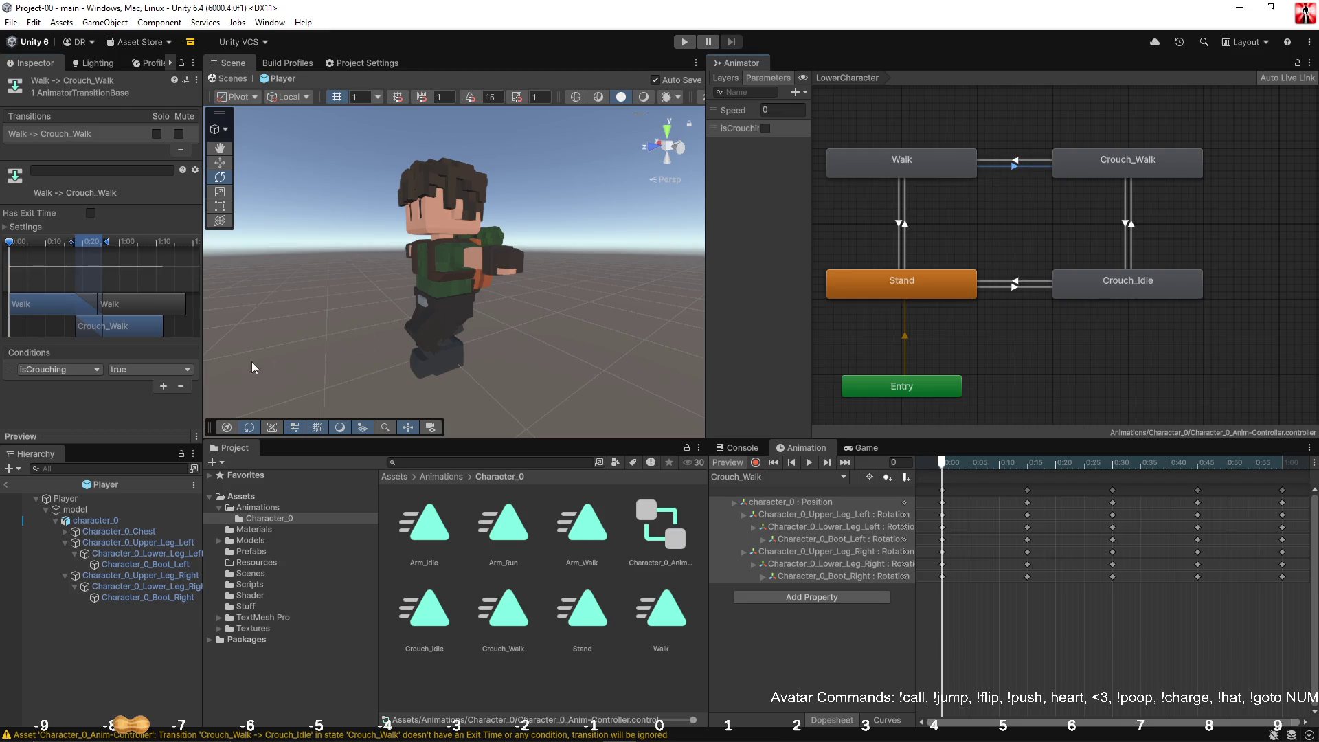
left_click(162, 386)
type("0.025")
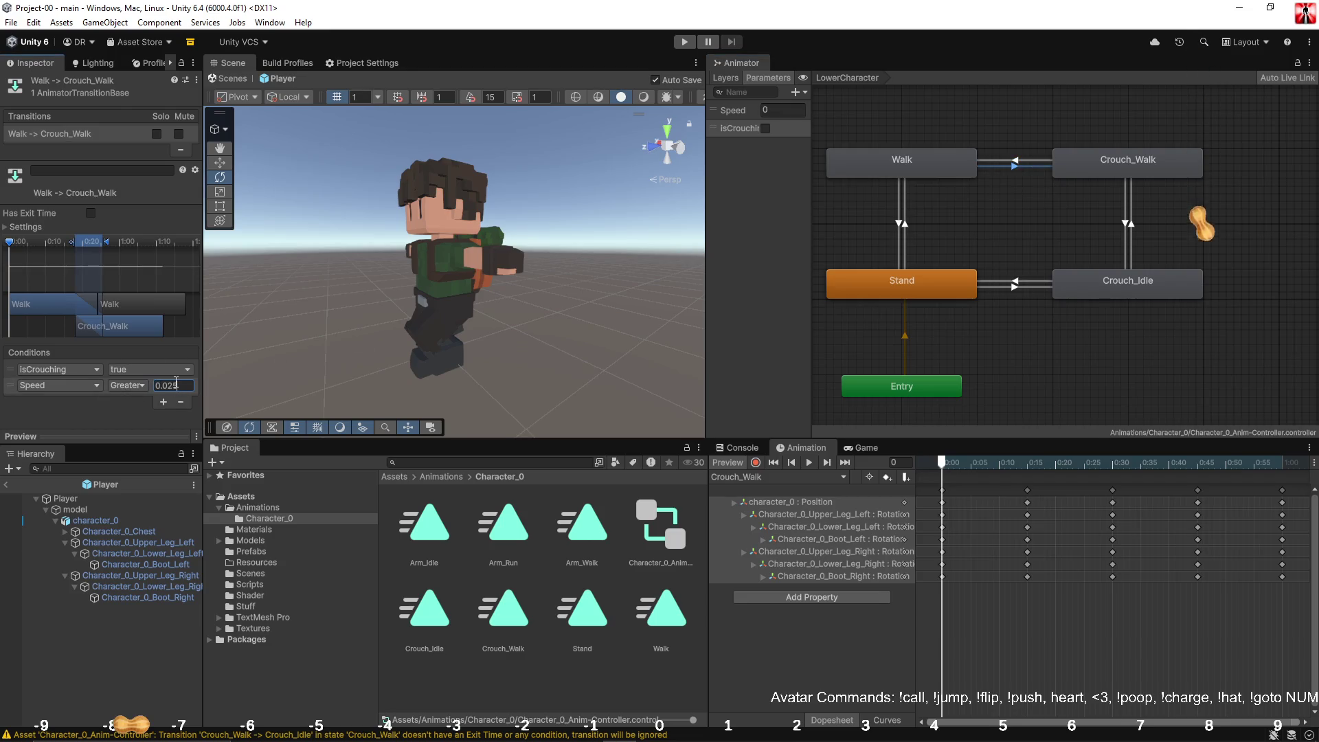
left_click(1120, 204)
left_click(1129, 216)
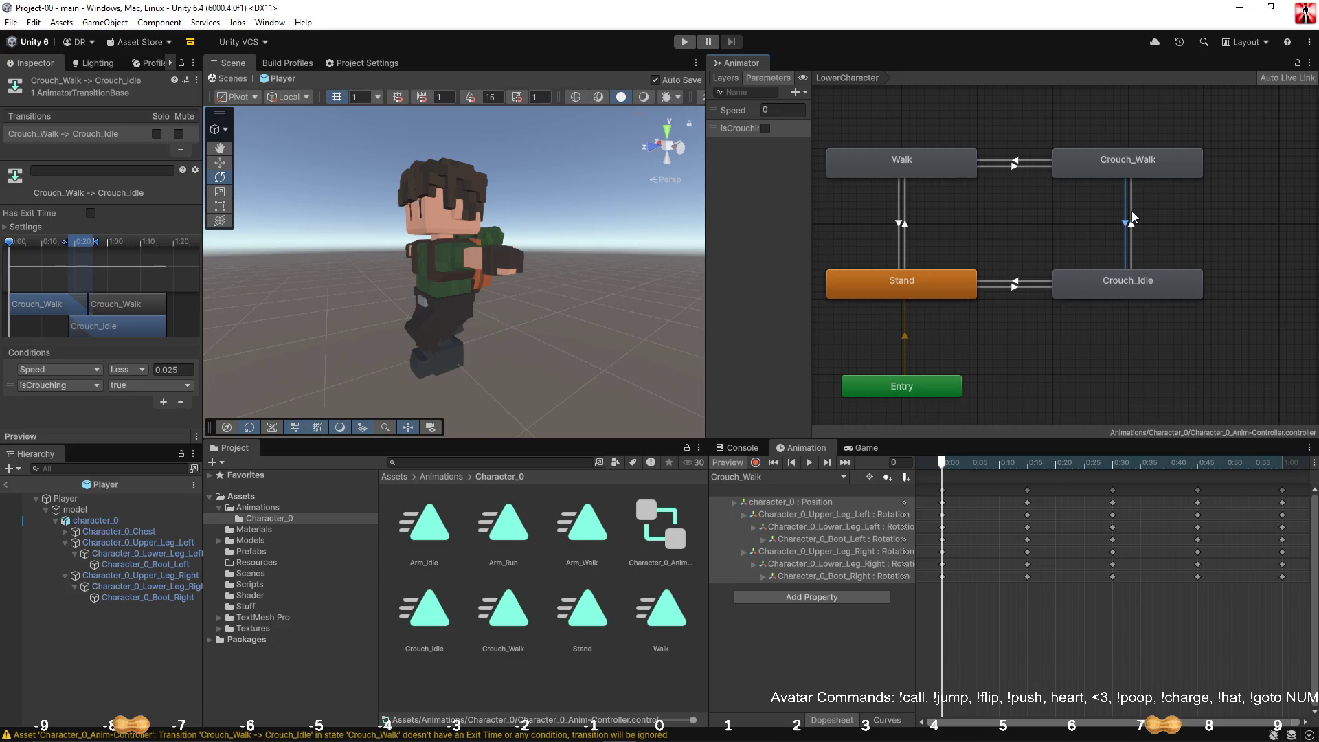
left_click(1132, 215)
left_click(1098, 202)
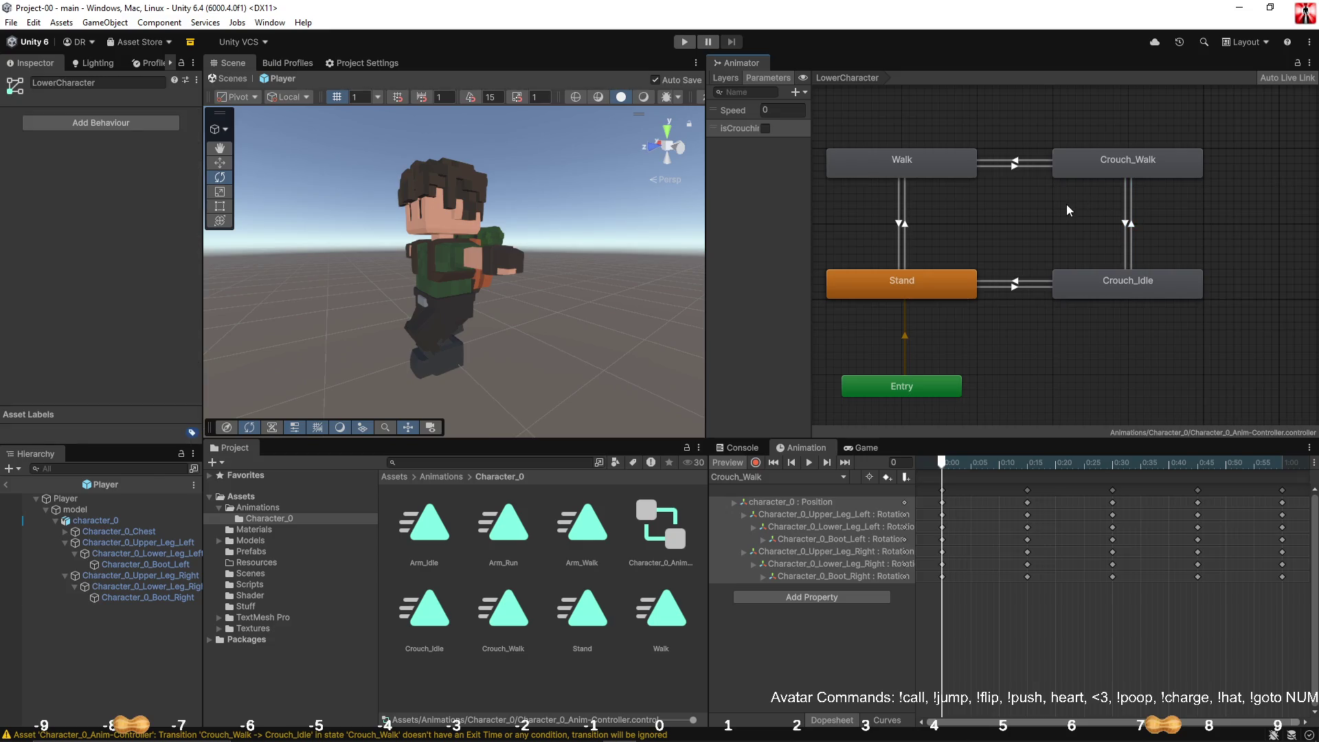
Step: Create Crouch_Walk→Stand and Stand→Crouch_Walk transitions, then select the new Stand→Crouch_Walk one
left_click(1082, 171)
right_click(1079, 171)
left_click(1108, 183)
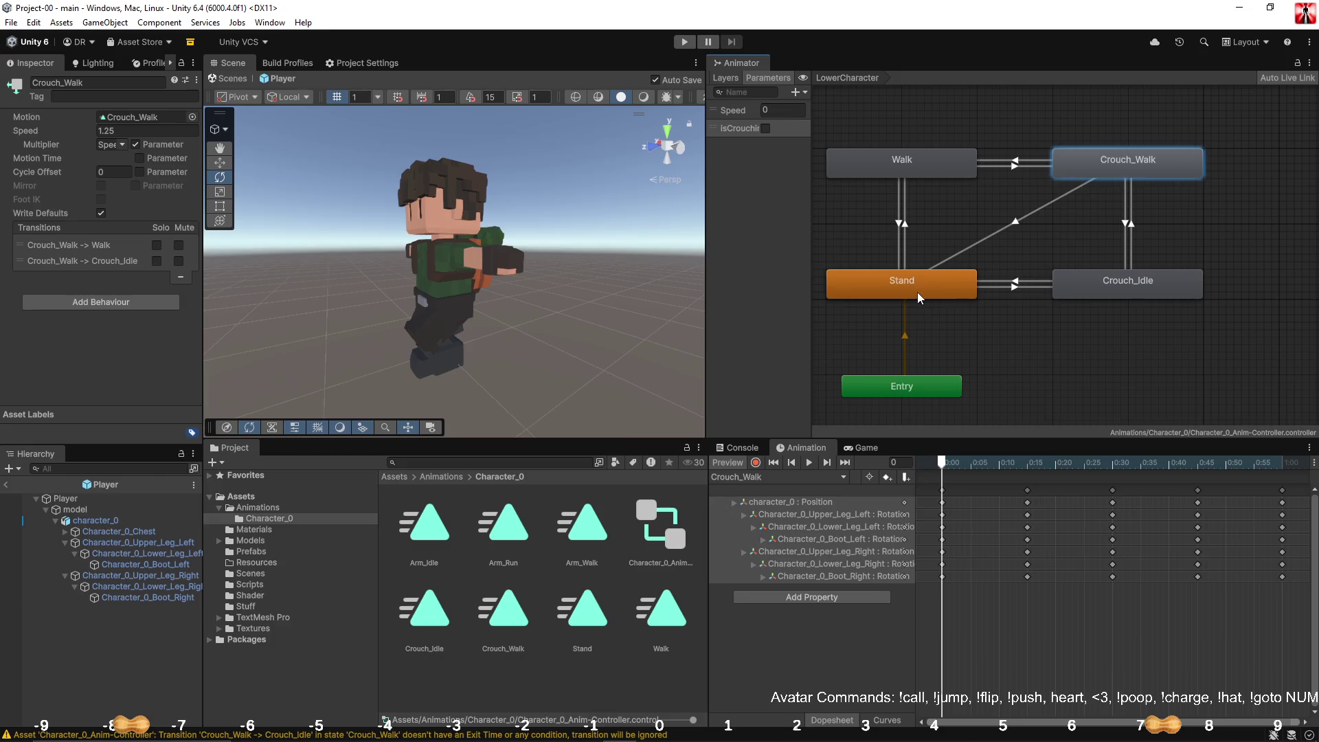
left_click(917, 291)
right_click(950, 277)
left_click(962, 285)
left_click(1104, 166)
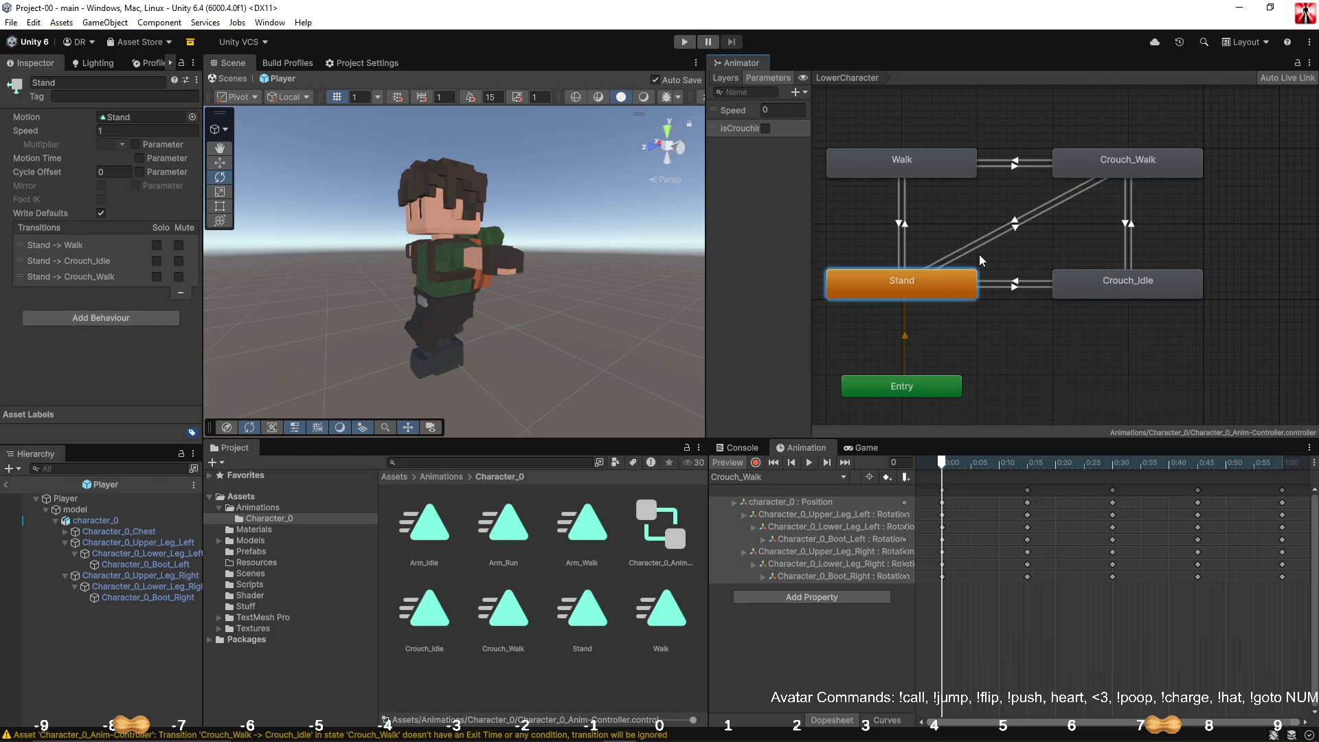
left_click(988, 240)
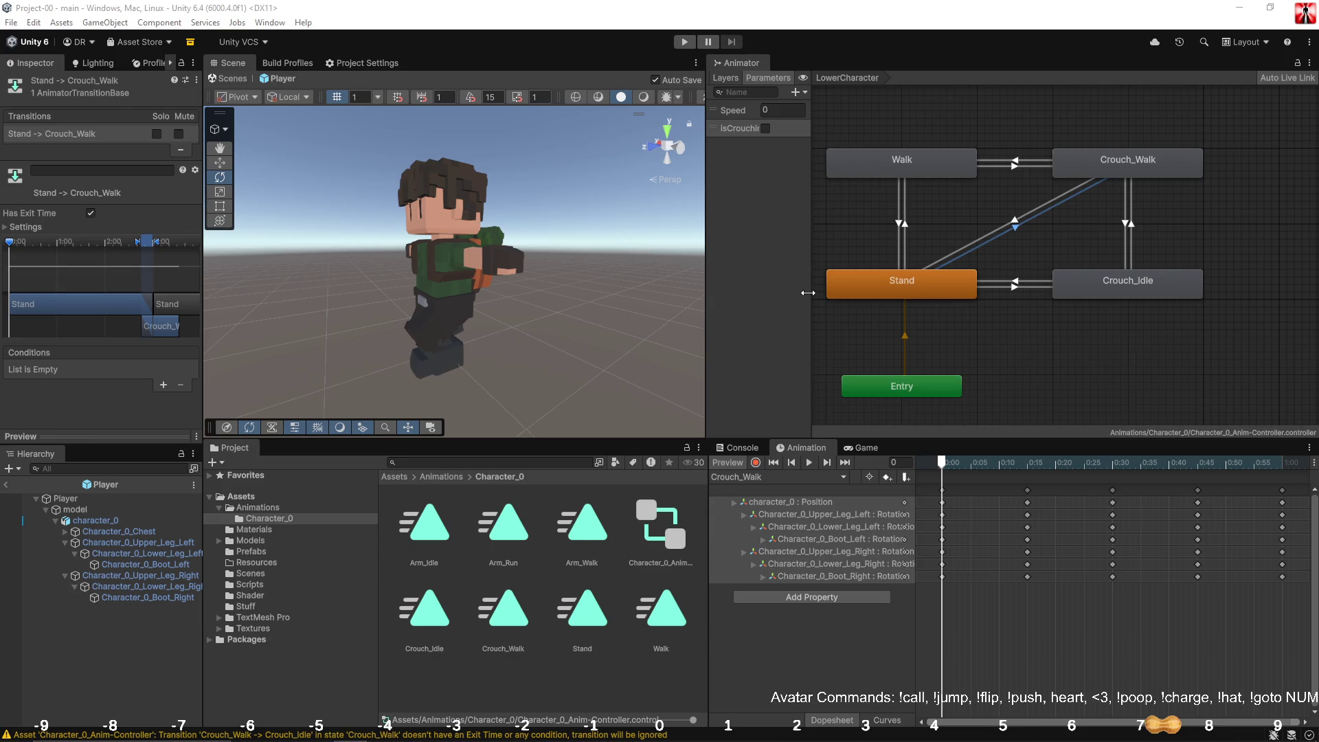
Step: Turn off exit time on Stand→Crouch_Walk and add Speed greater than 0.025 plus an isCrouching condition
left_click(90, 213)
left_click(982, 238)
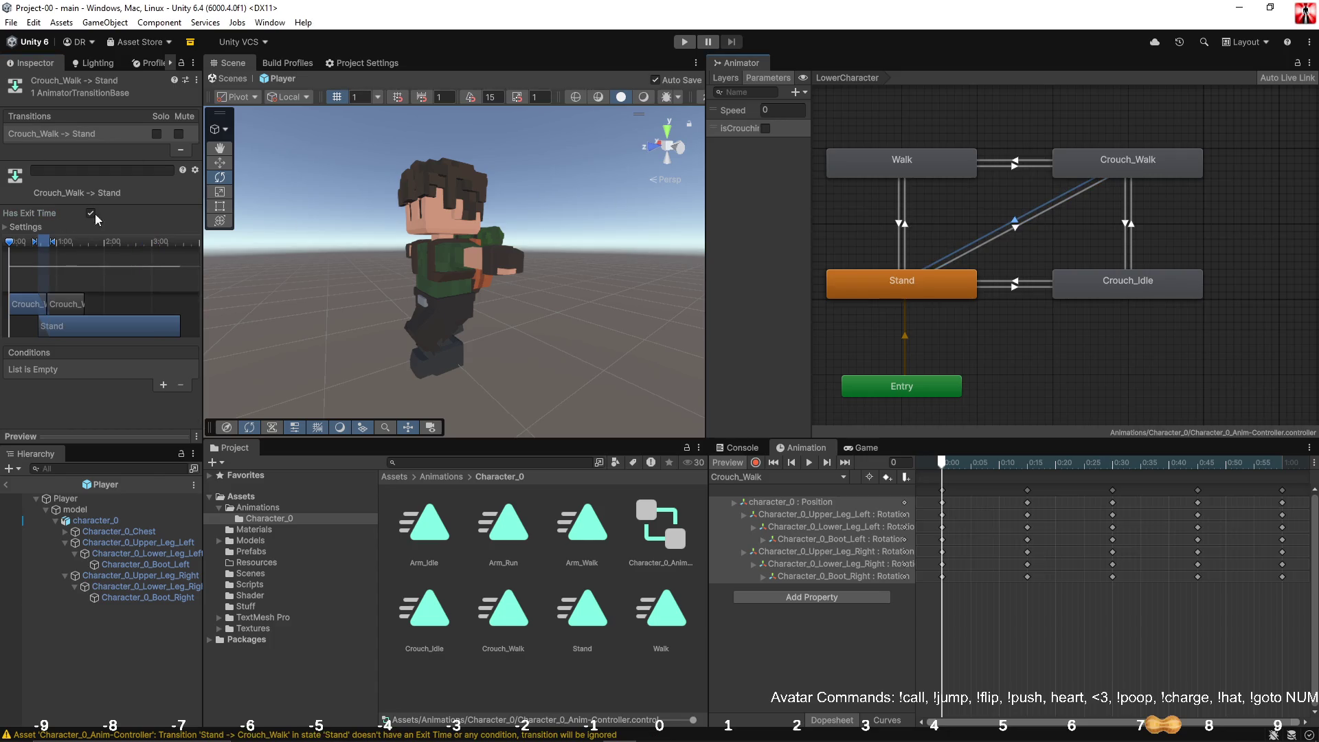
left_click(1019, 228)
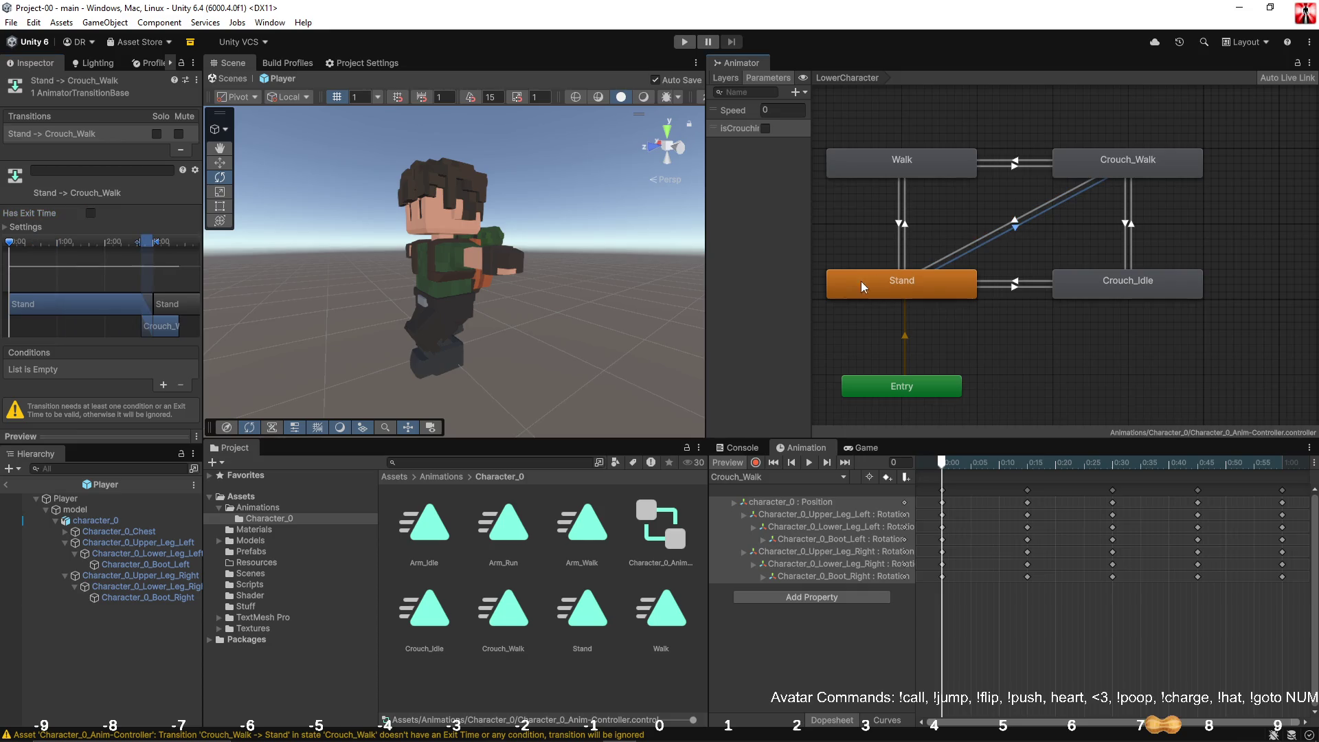
left_click(165, 386)
left_click(164, 372)
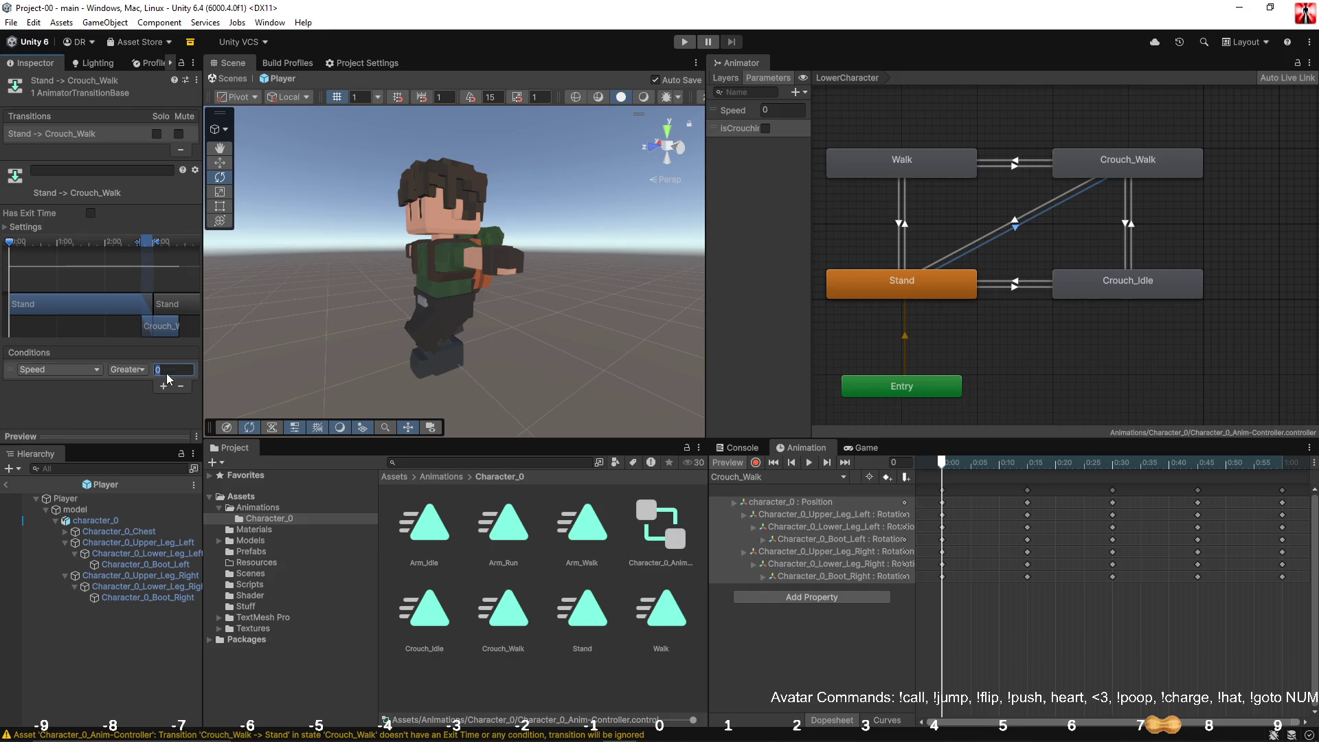
type("0.025")
left_click(163, 386)
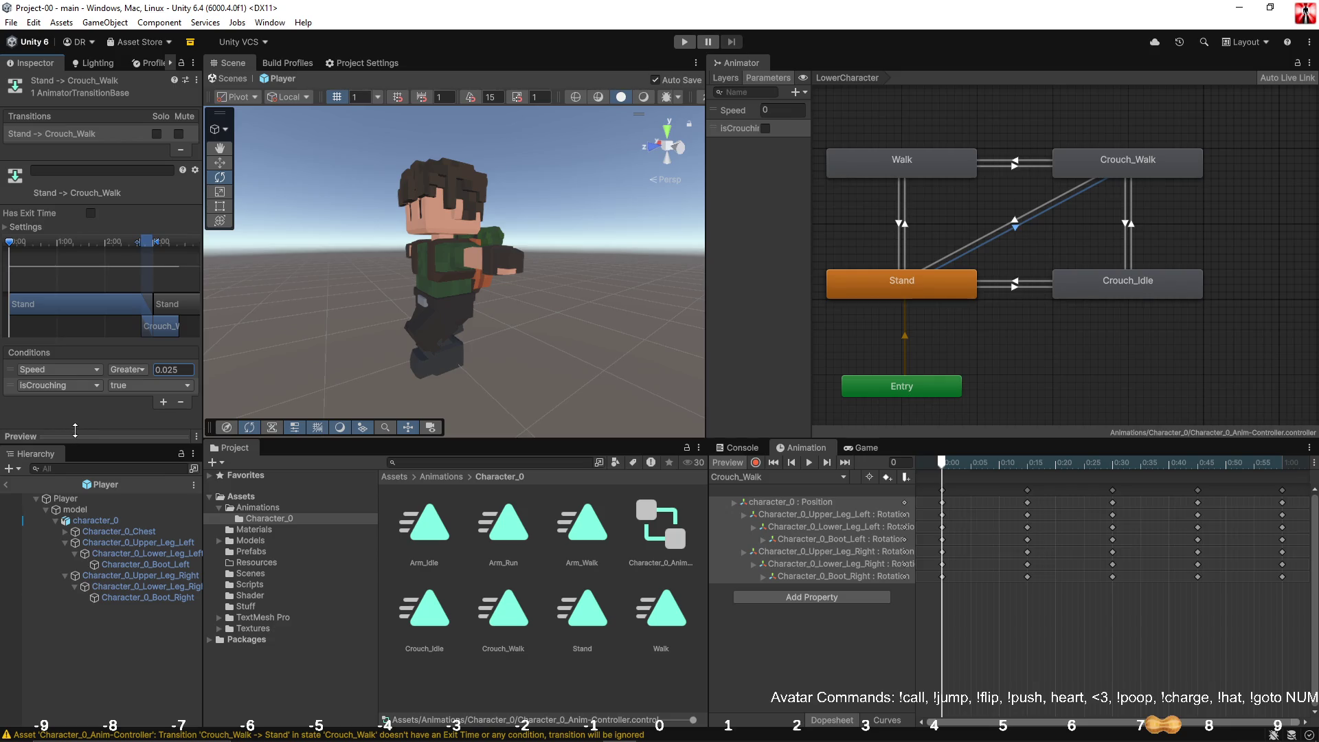
Step: Add a Speed less than 0.025 condition to Stand→Crouch_Idle
left_click(995, 287)
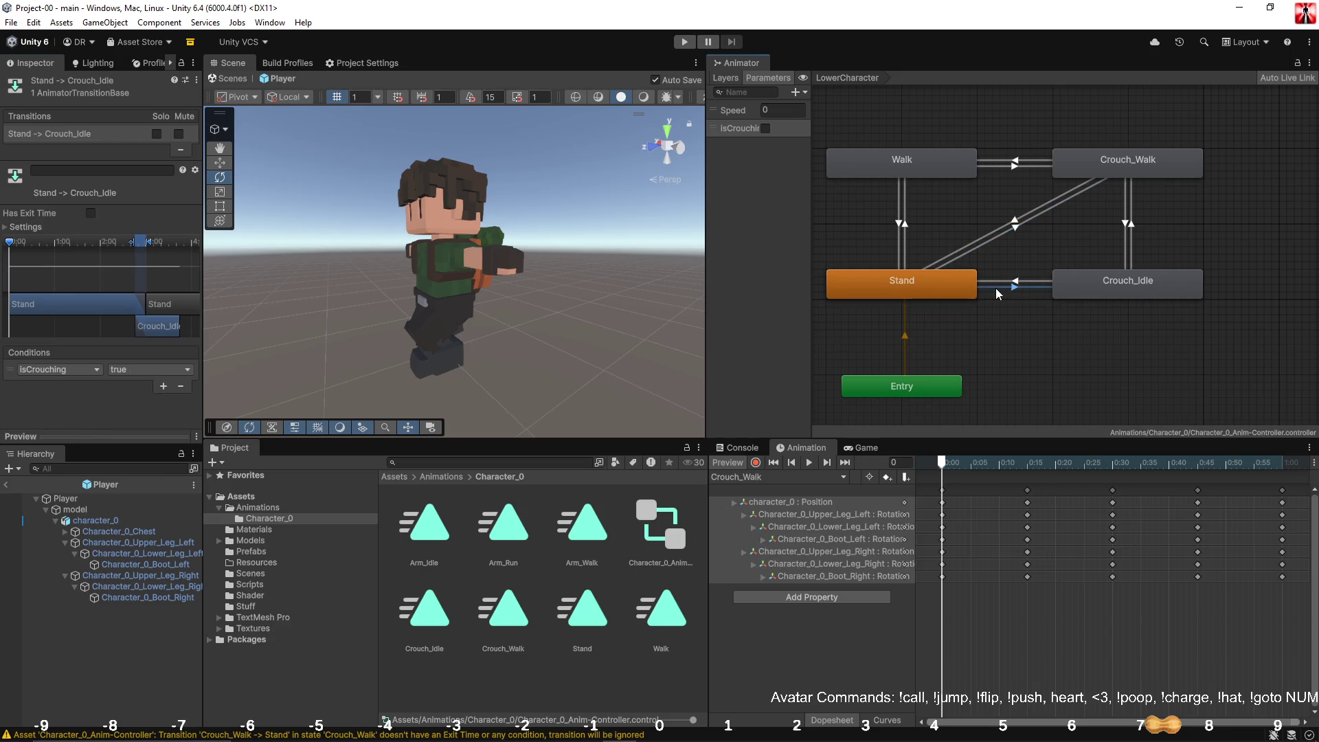
left_click(163, 386)
left_click(128, 385)
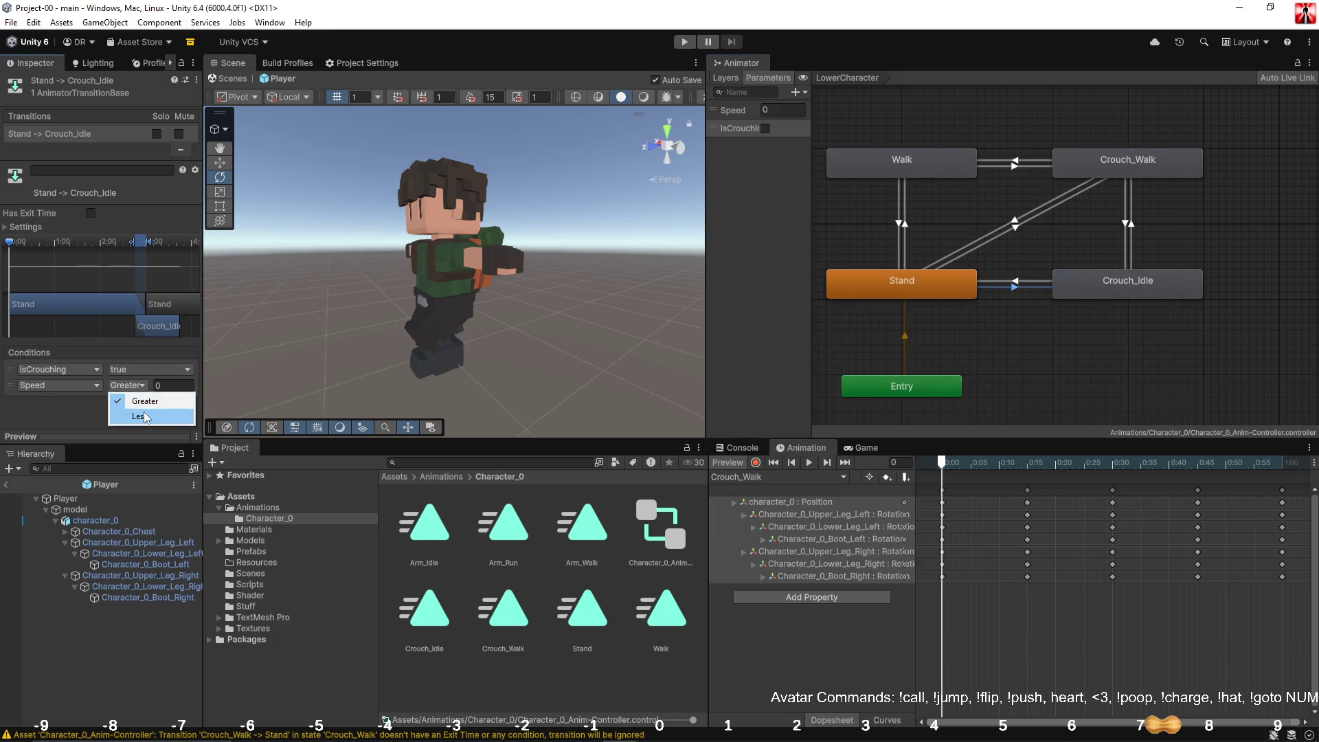
left_click(128, 410)
left_click(173, 384)
type("0.025")
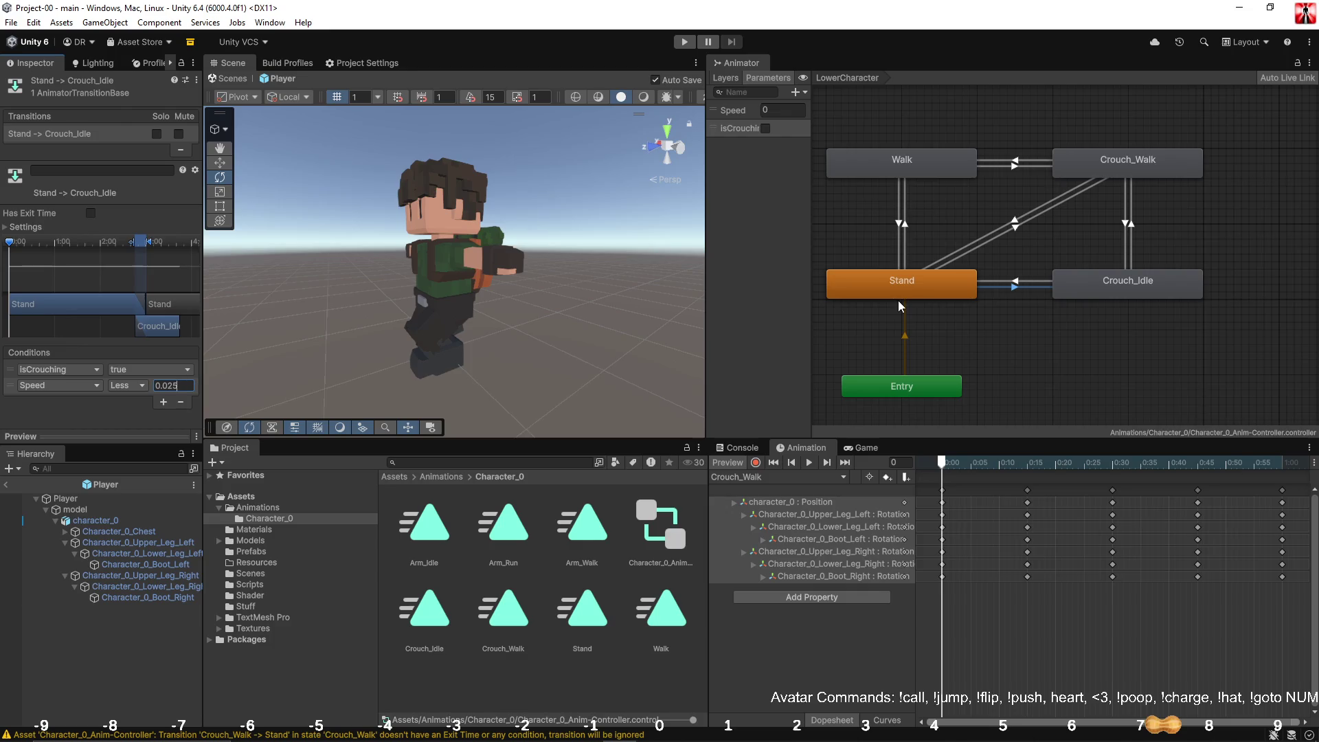
Step: Add a Speed less than 0.025 condition to Crouch_Idle→Stand
left_click(989, 282)
left_click(163, 386)
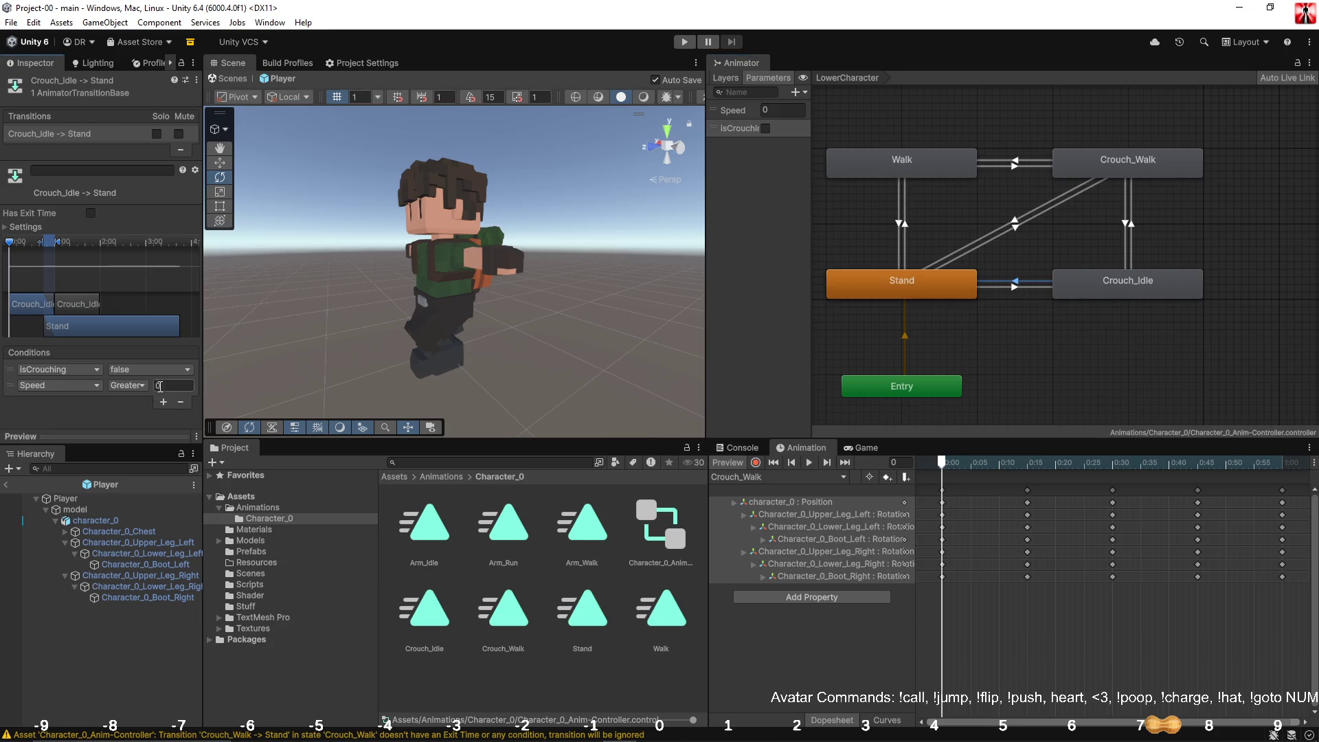
left_click(128, 386)
left_click(140, 415)
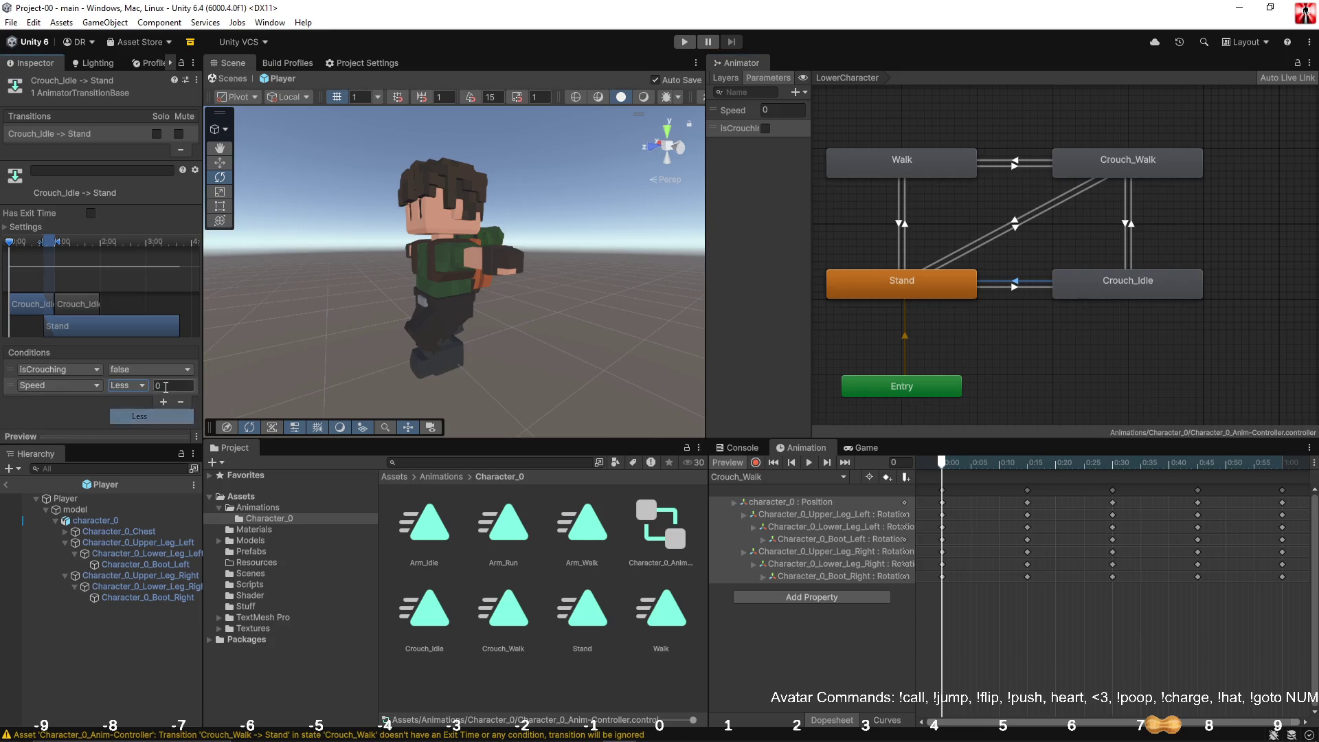
left_click(172, 386)
type("0.025")
key("Return")
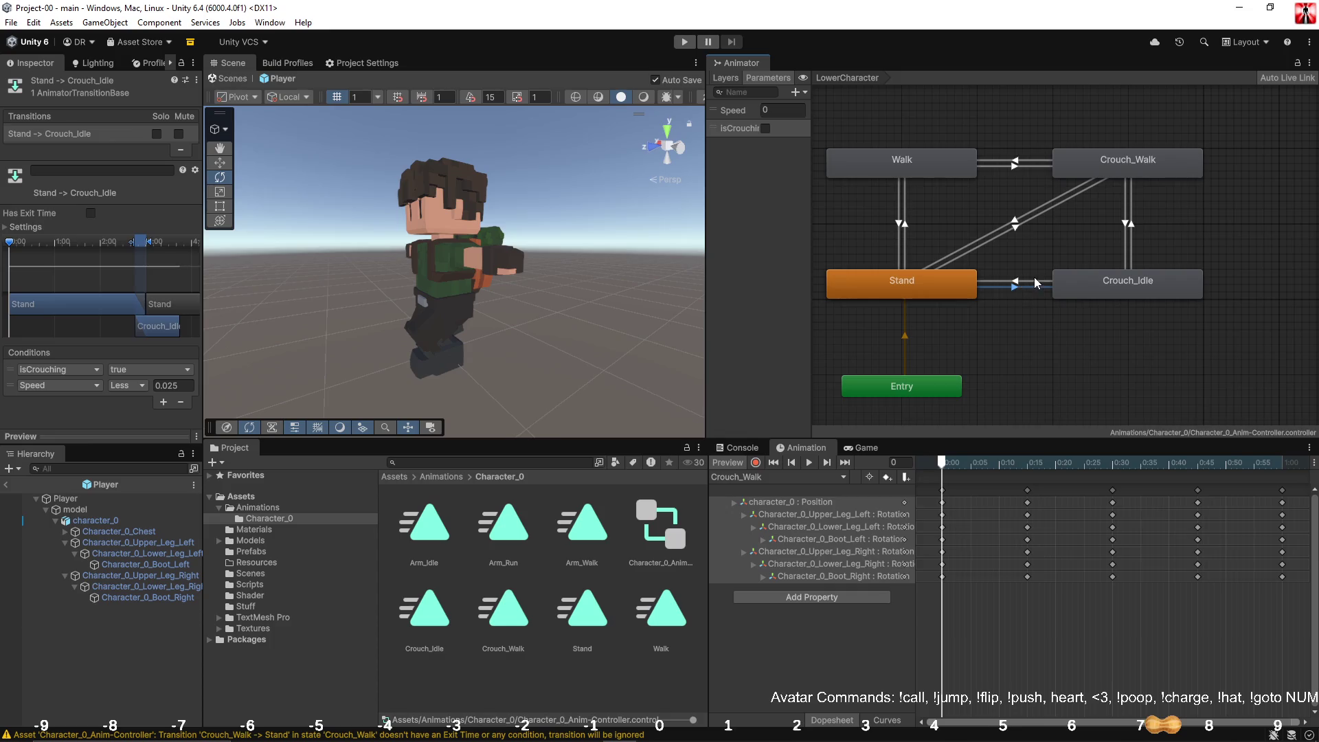
Step: Add a Speed less than 0.025 condition to Crouch_Walk→Stand
left_click(1033, 286)
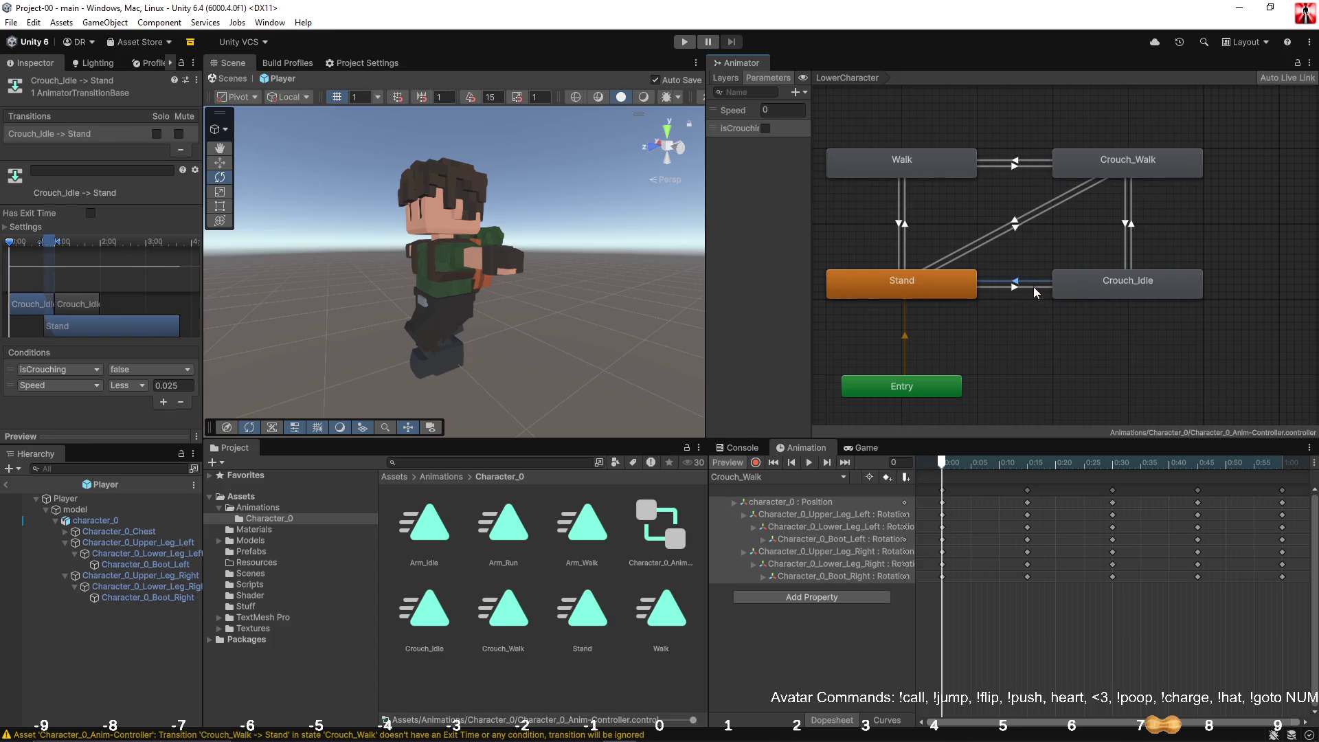
left_click(1023, 224)
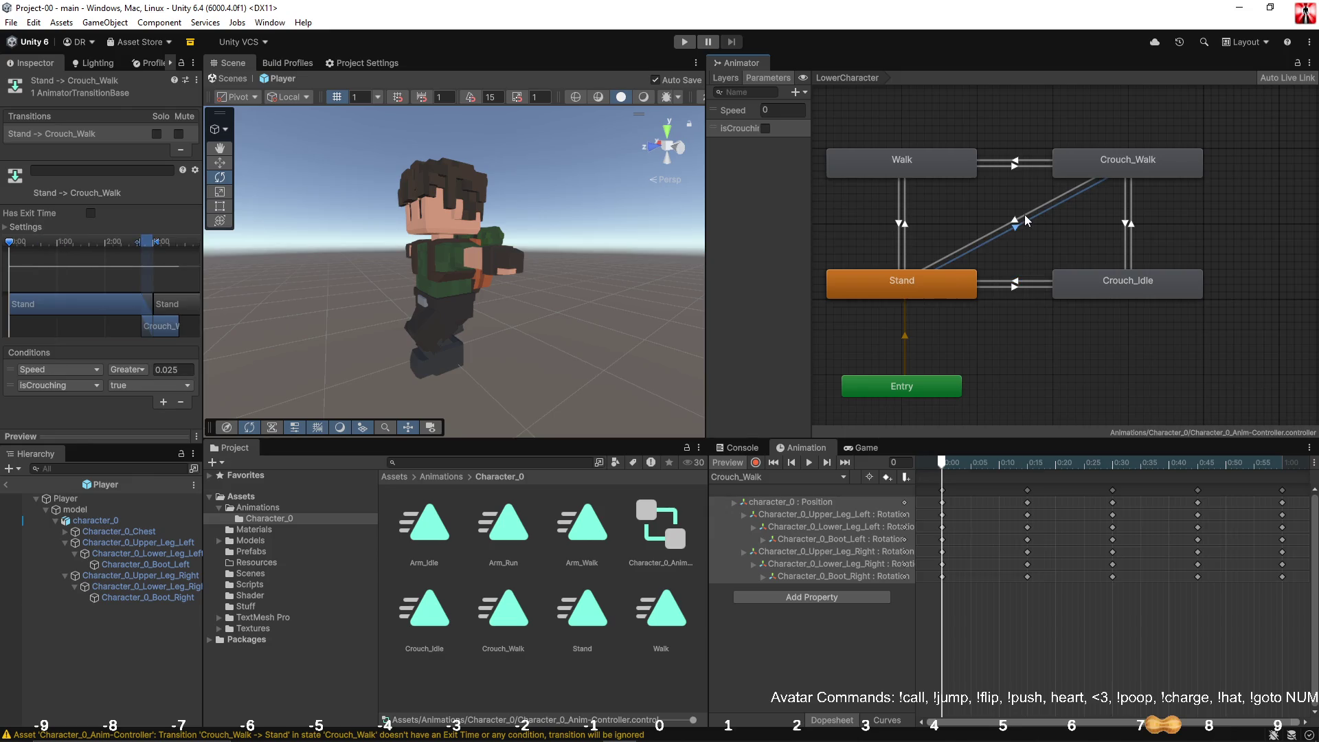
left_click(1025, 217)
left_click(163, 385)
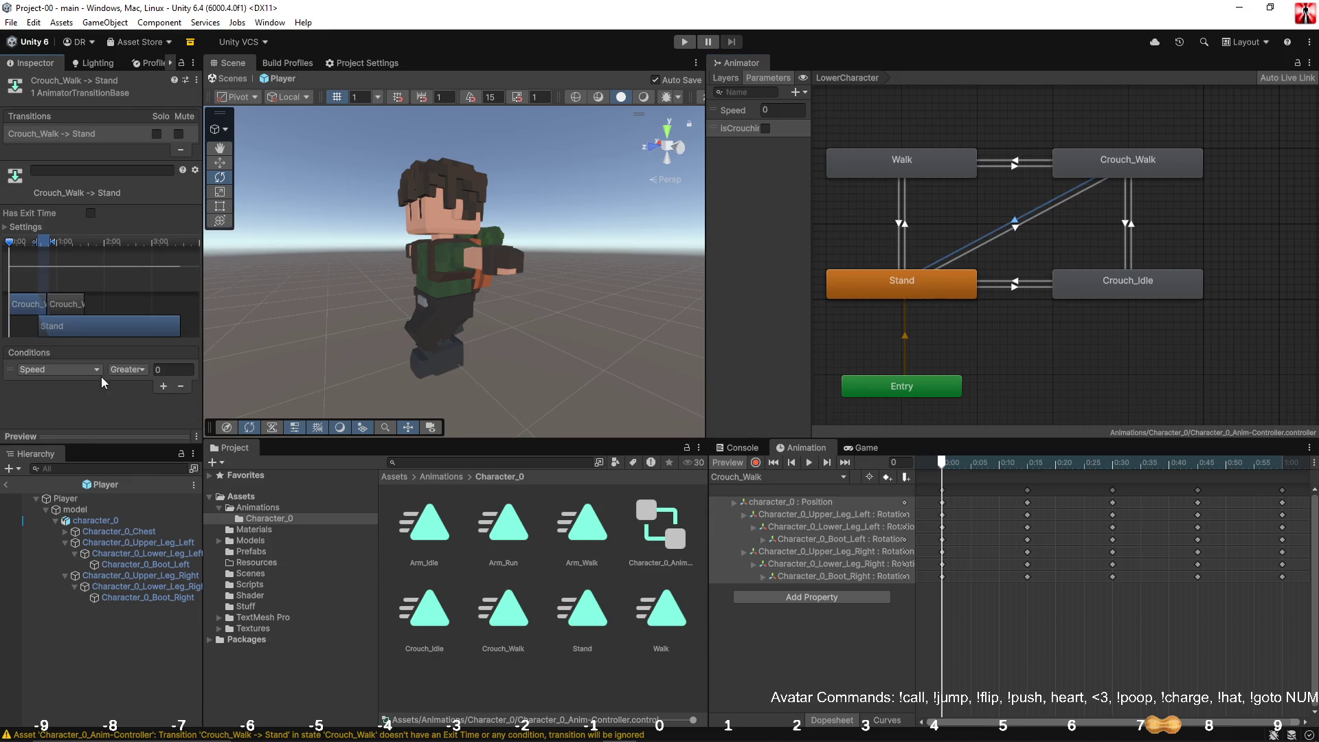
left_click(173, 370)
left_click(127, 370)
left_click(158, 397)
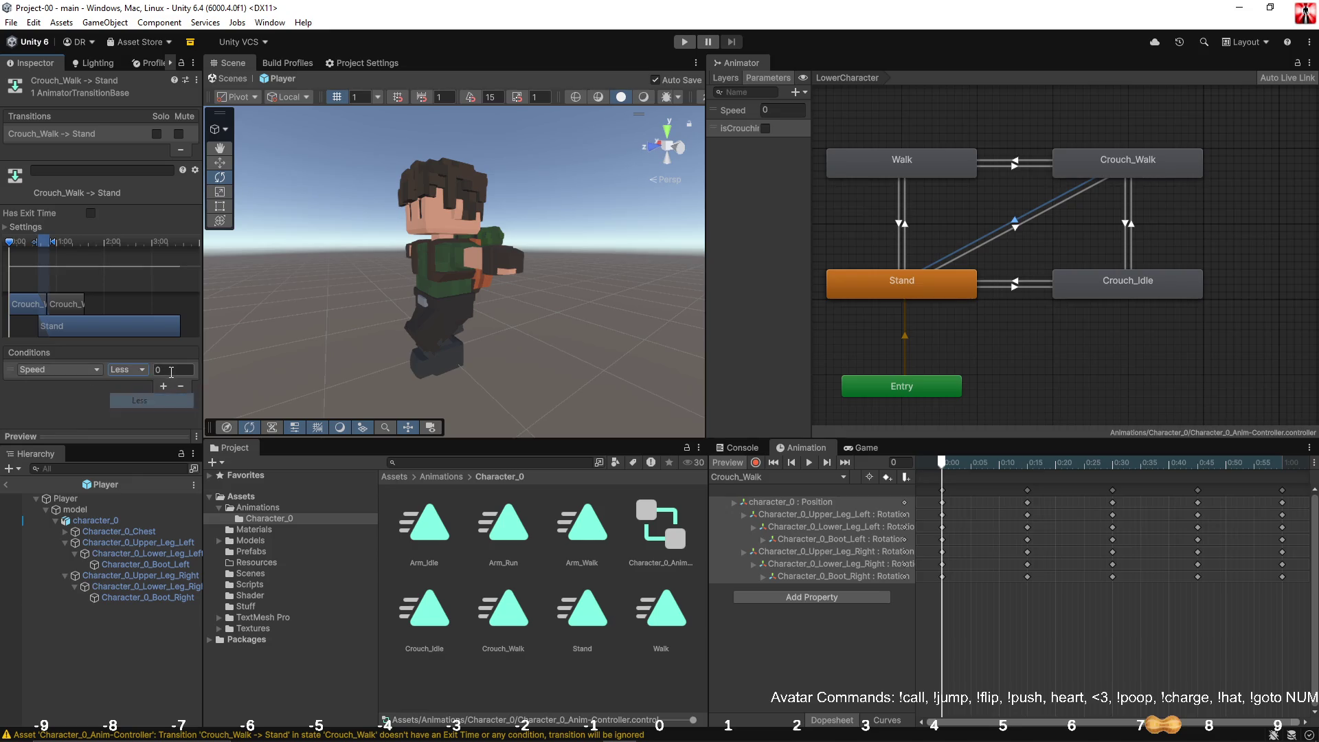
type("0.025")
Step: Add a second Crouch_Walk→Stand condition requiring isCrouching false
left_click(163, 385)
left_click(61, 385)
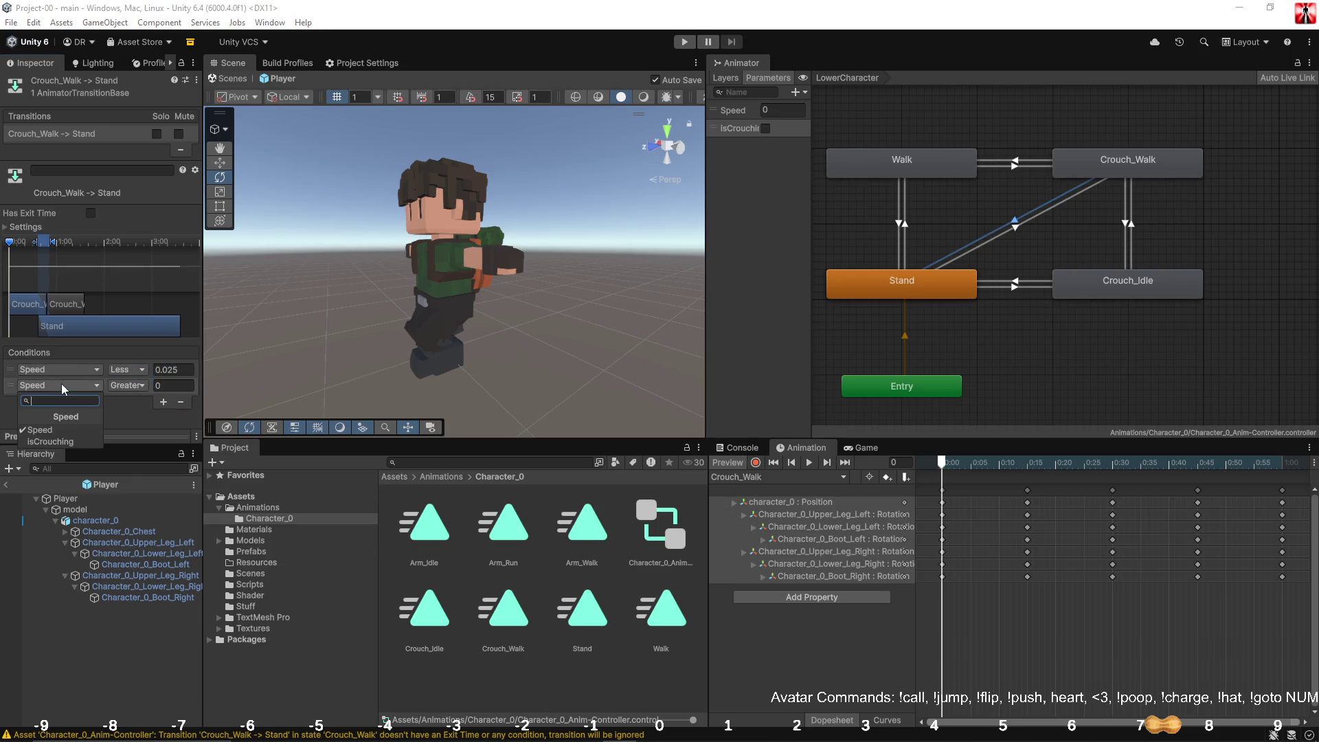
left_click(48, 442)
left_click(138, 385)
left_click(127, 421)
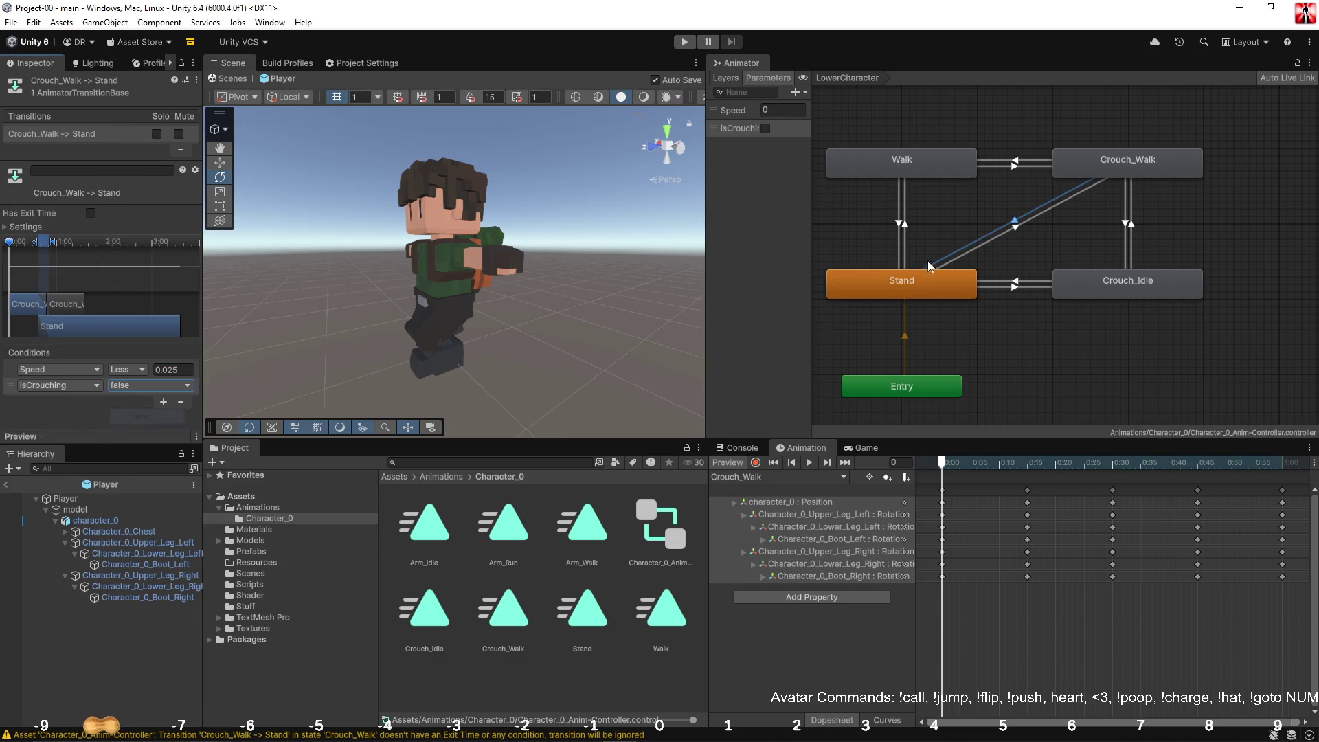
left_click(986, 251)
Step: Create transitions from Crouch_Idle to Walk and from Walk back to Crouch_Idle
right_click(1092, 274)
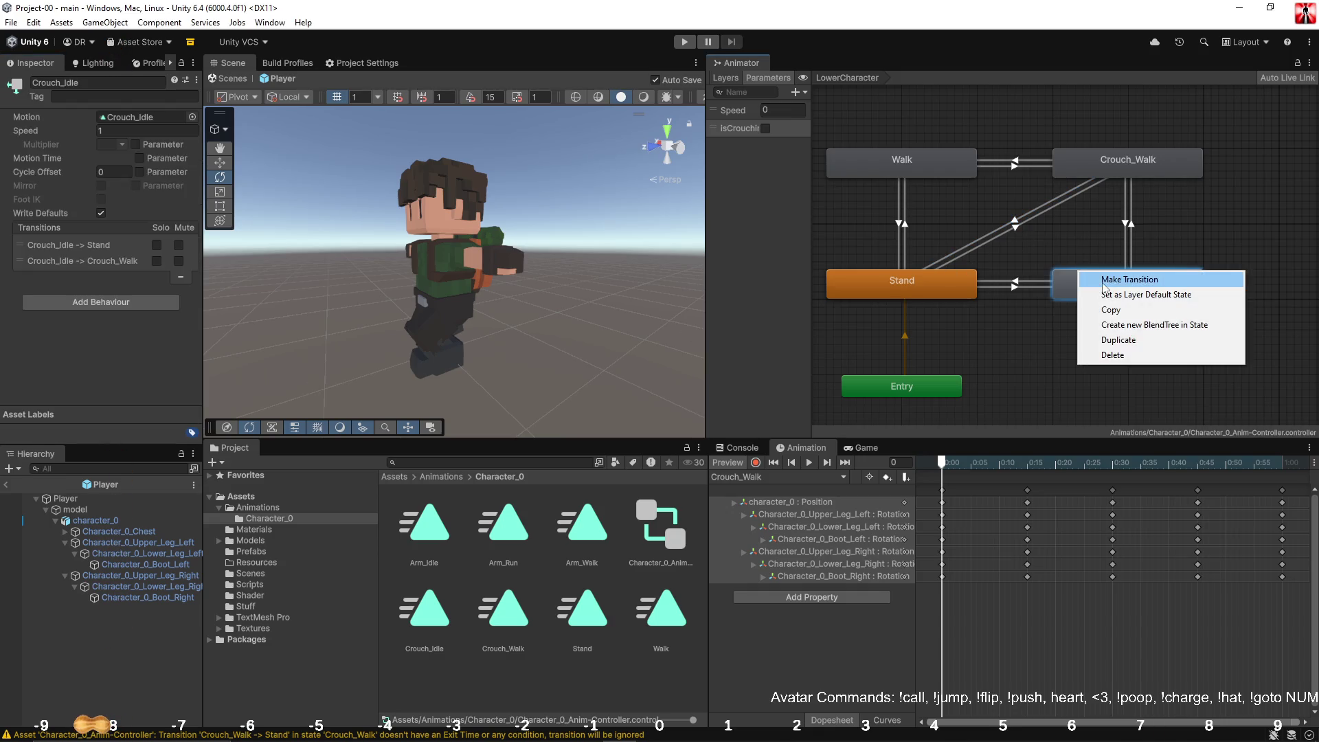
left_click(1133, 277)
left_click(958, 174)
right_click(1070, 275)
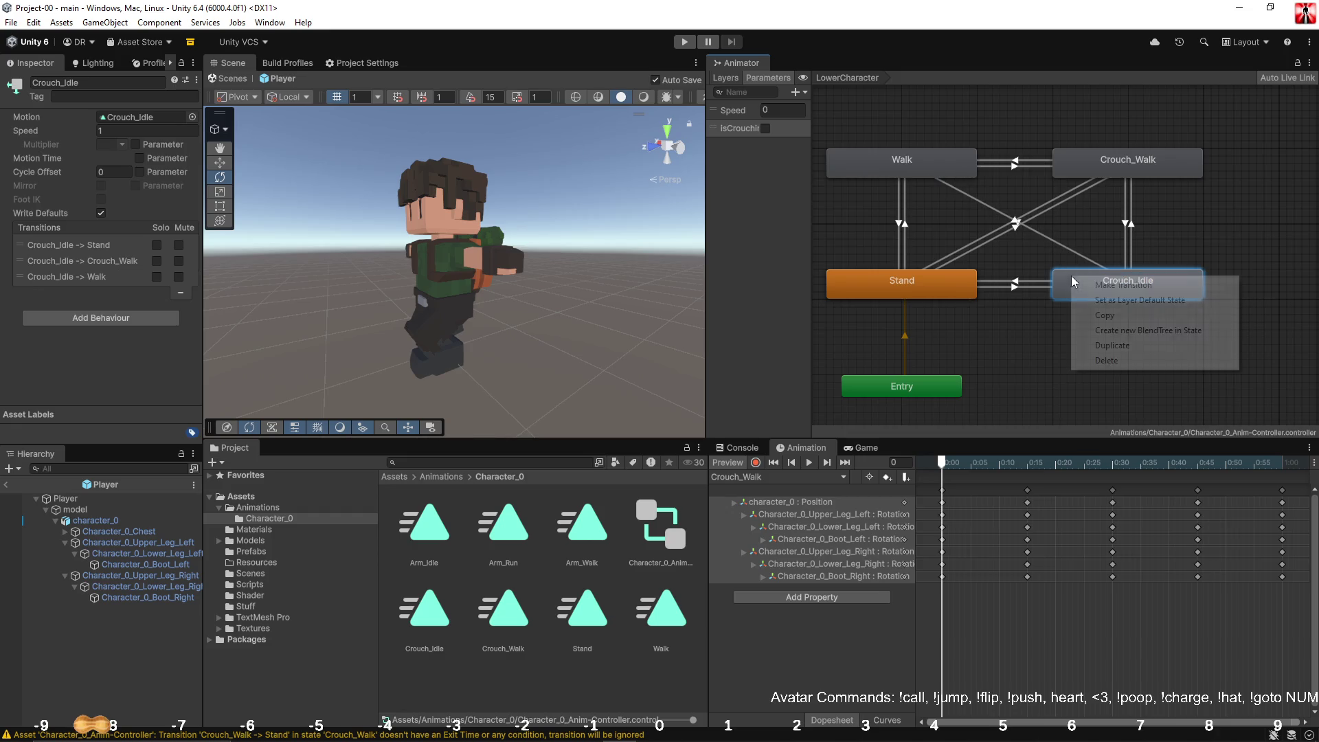
left_click(930, 158)
right_click(930, 158)
left_click(962, 166)
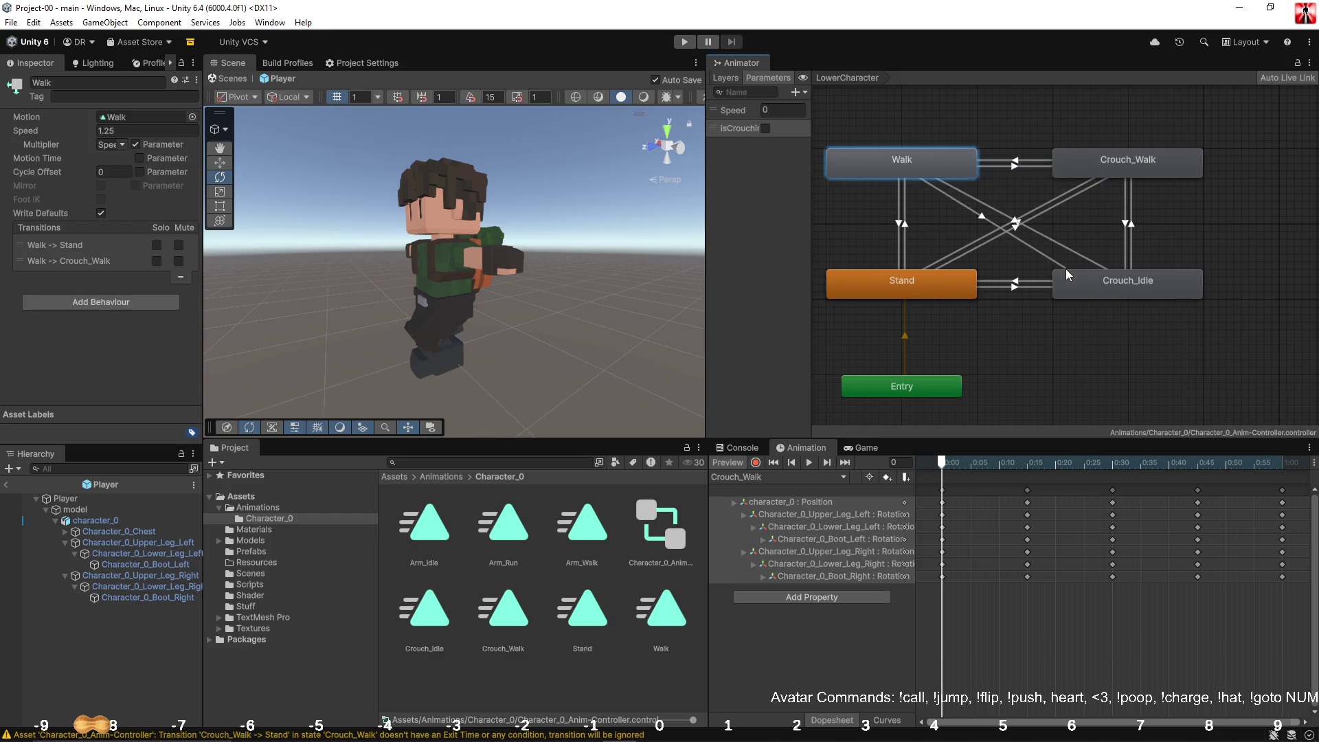
left_click(1073, 277)
Step: Turn off exit time on Crouch_Idle→Walk and require Speed greater than 0.025 and isCrouching false
left_click(1059, 242)
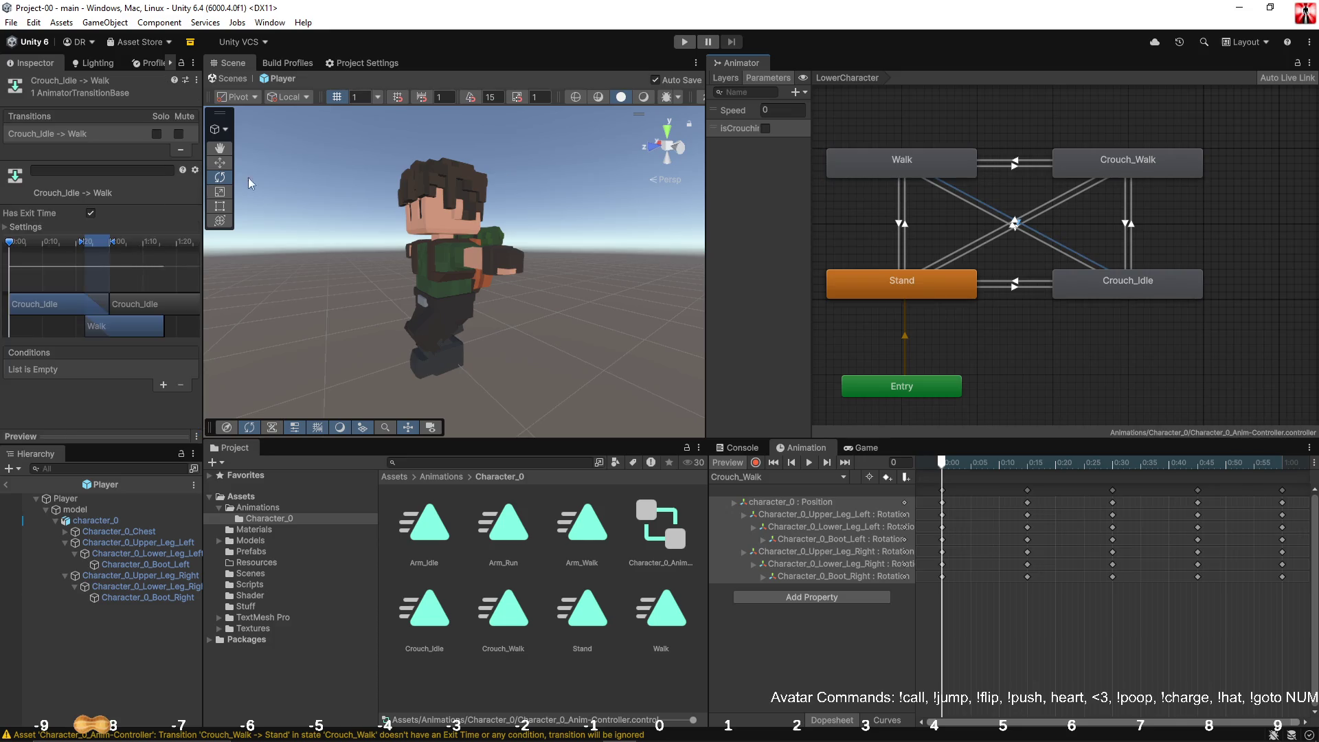
left_click(89, 213)
left_click(1031, 235)
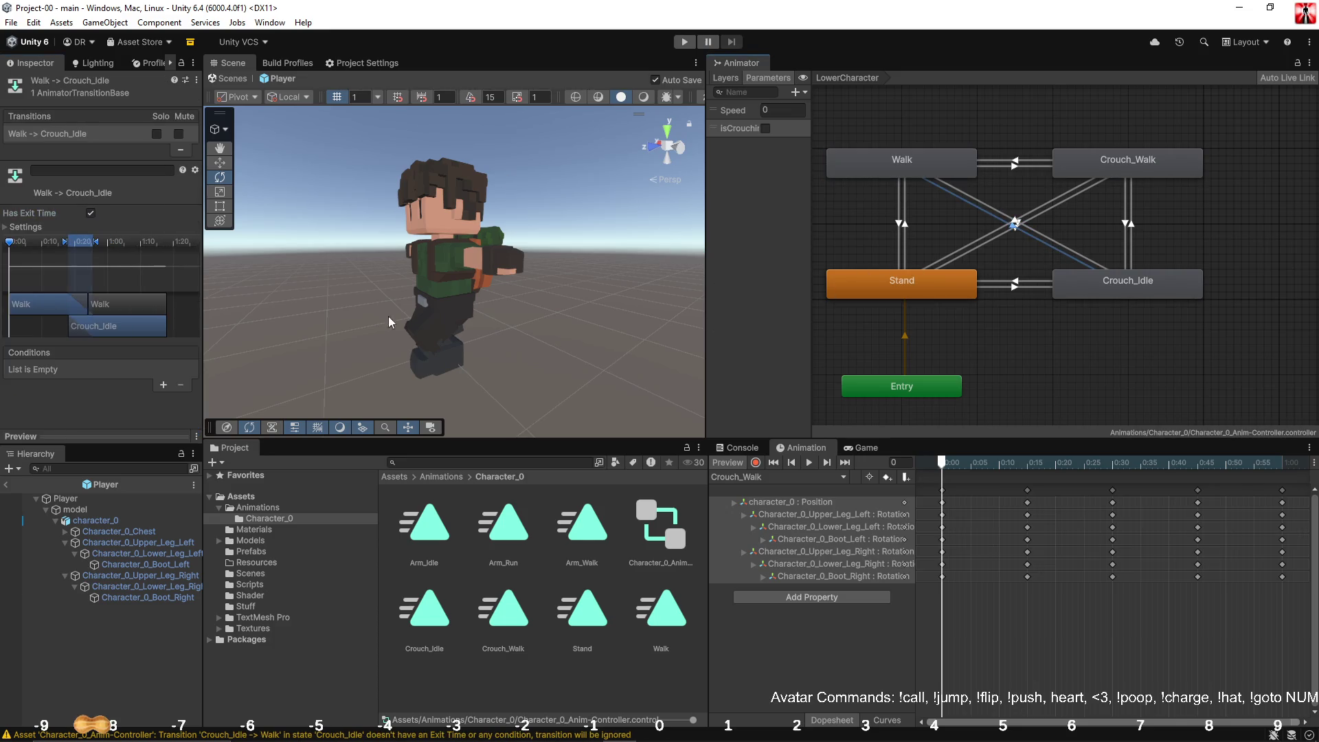
left_click(1077, 247)
left_click(1050, 239)
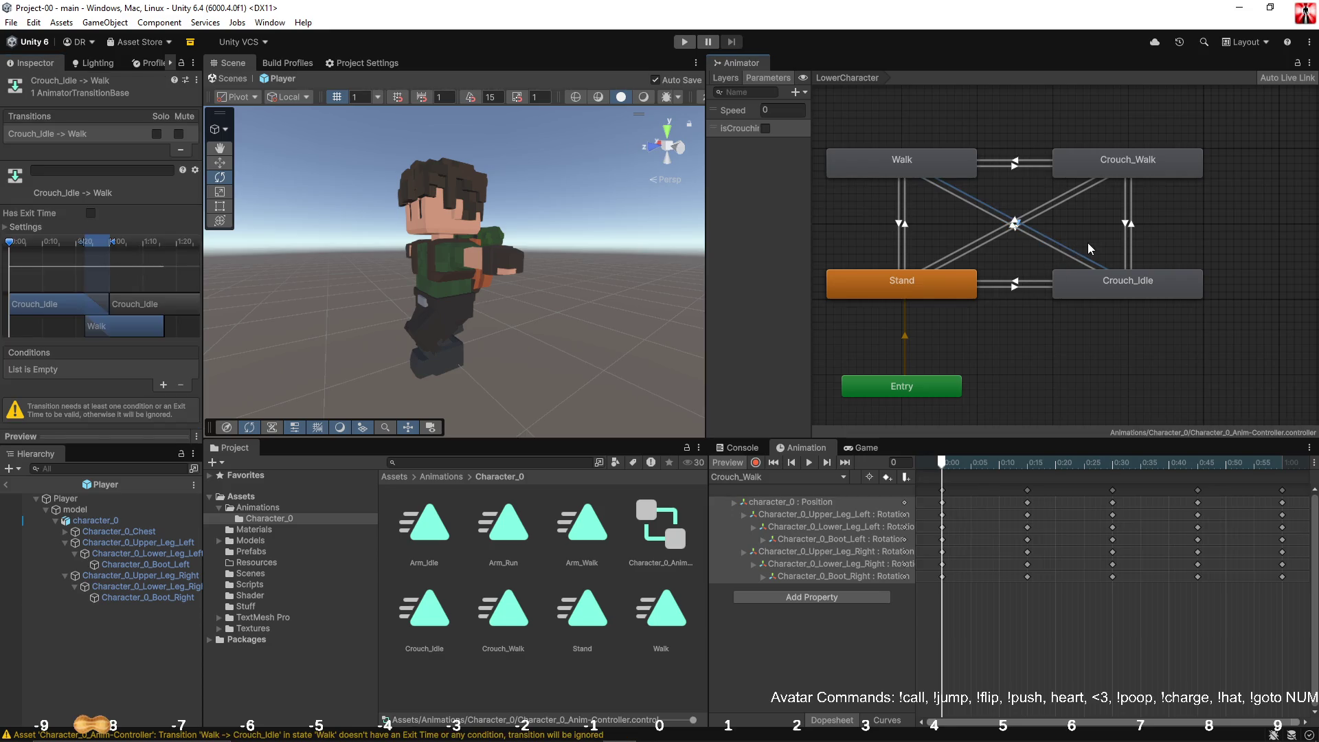
left_click(163, 384)
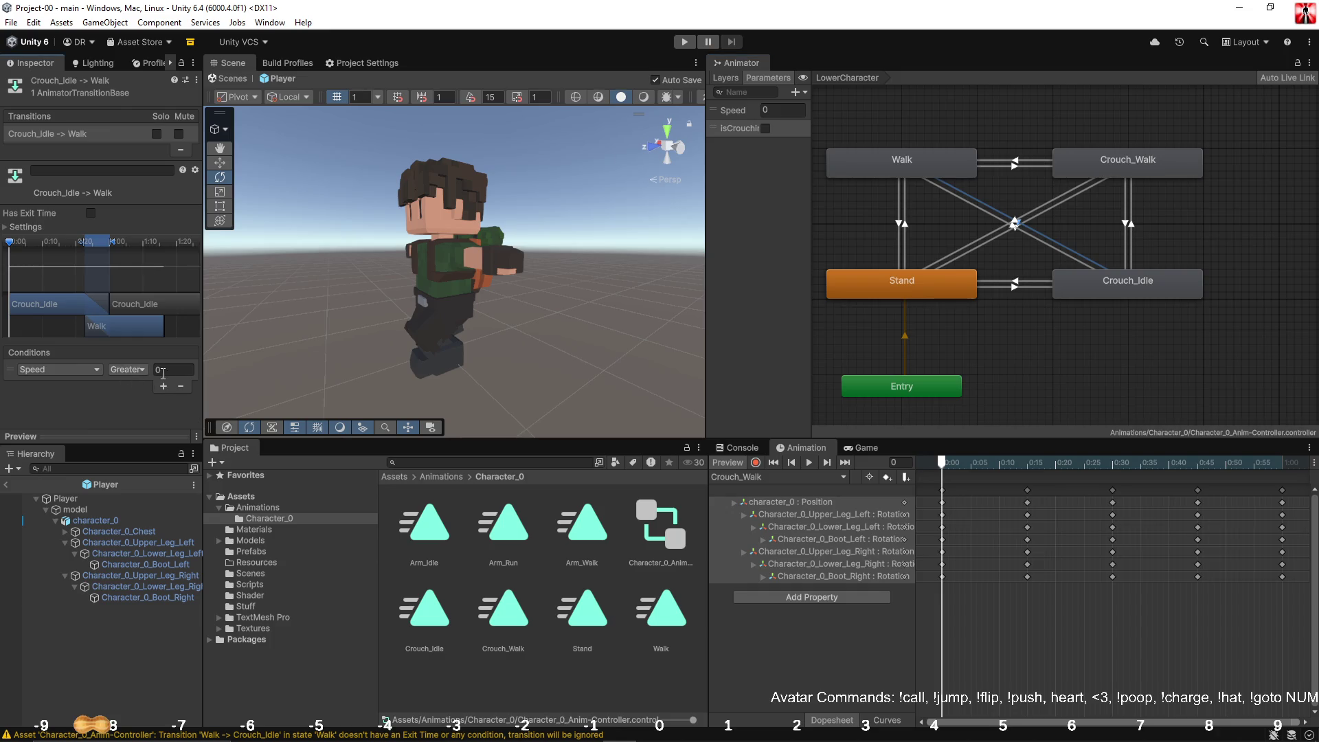
type(".025")
left_click(163, 385)
left_click(93, 385)
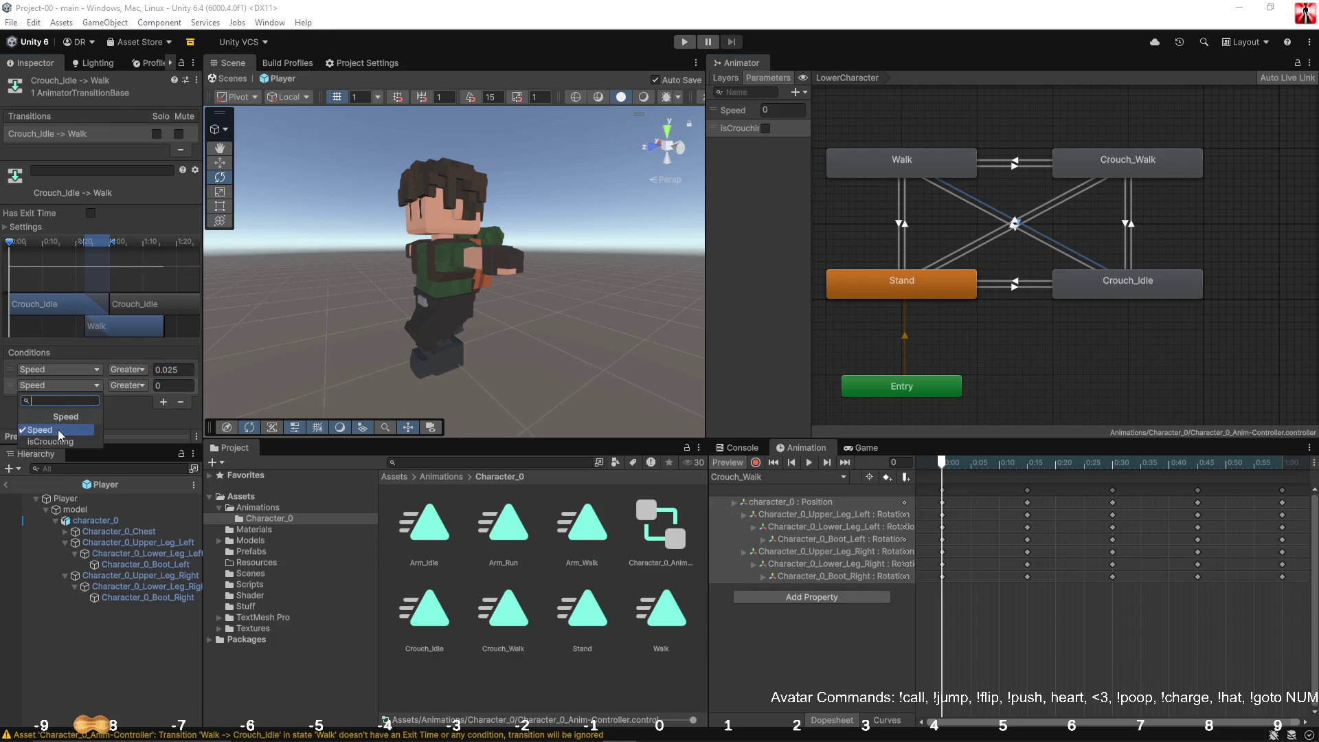
left_click(51, 441)
left_click(130, 386)
left_click(144, 417)
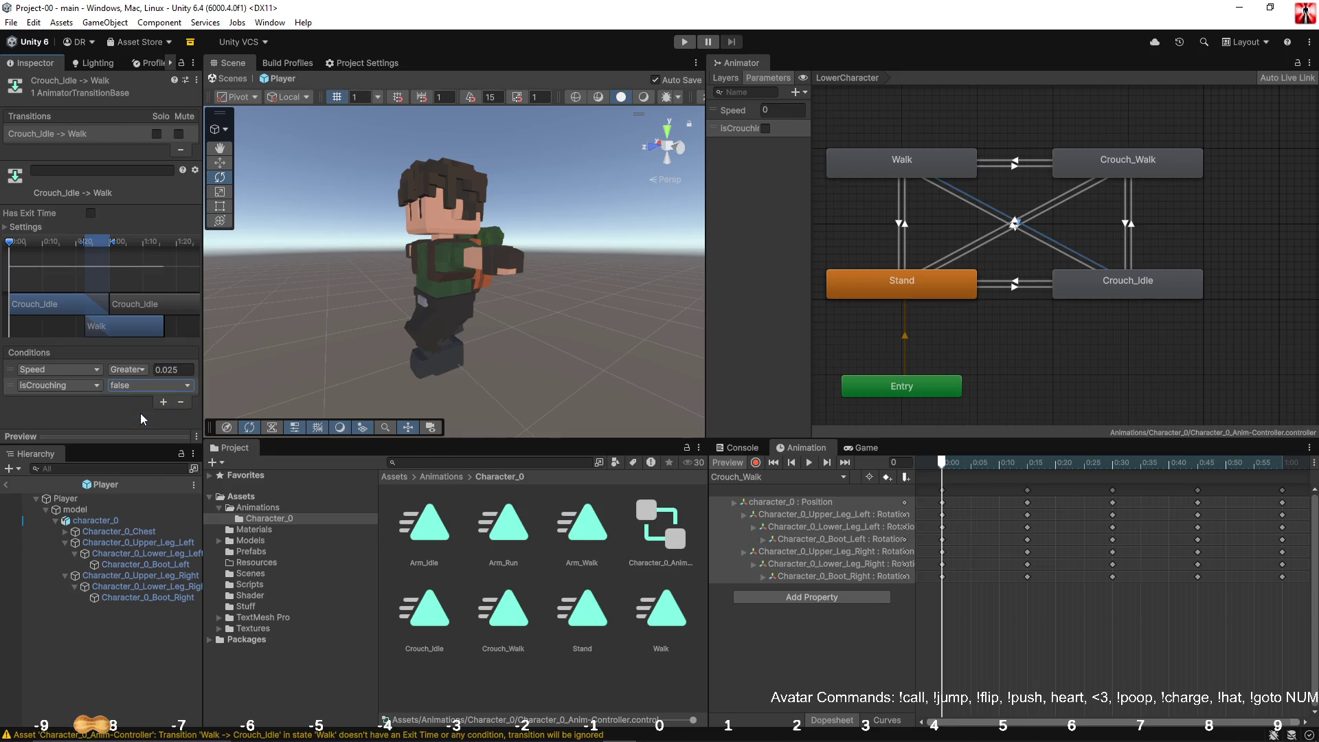
Step: Give Walk→Crouch_Idle the conditions Speed less than 0.025 and isCrouching true
left_click(1042, 246)
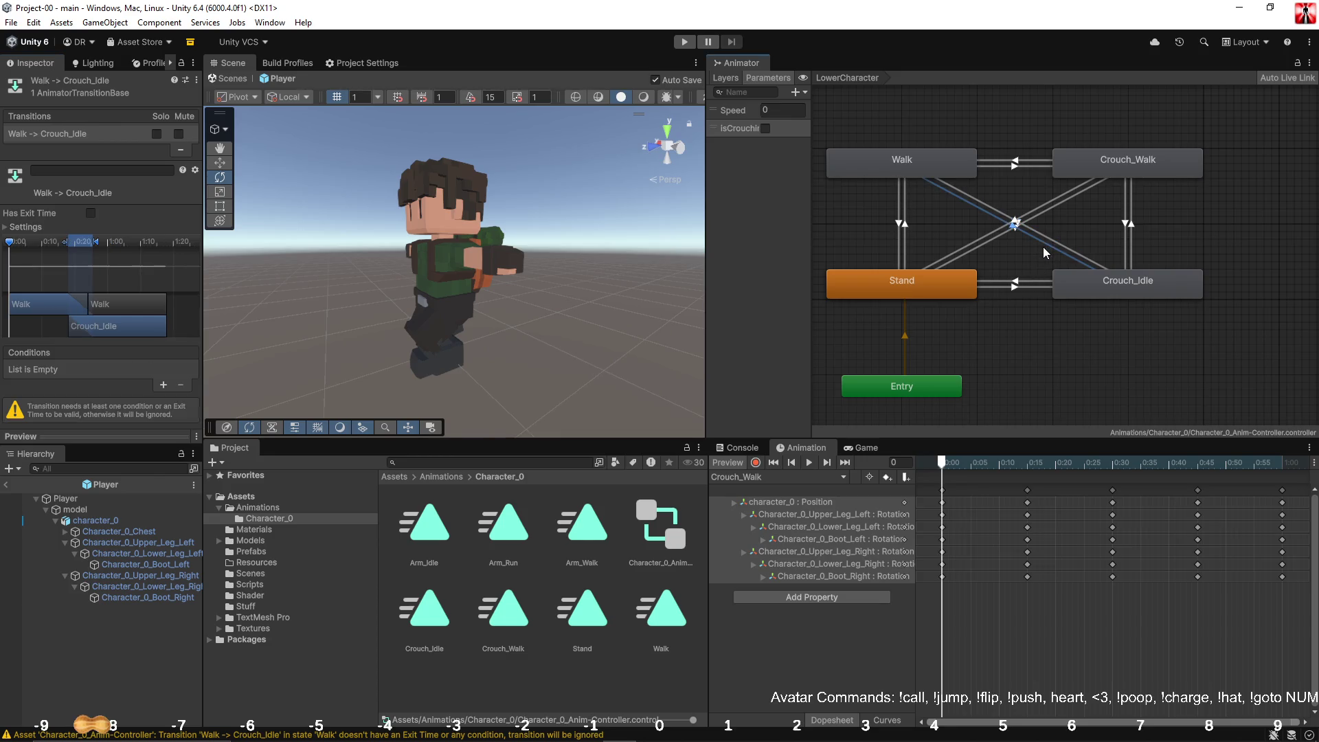
left_click(163, 385)
left_click(130, 371)
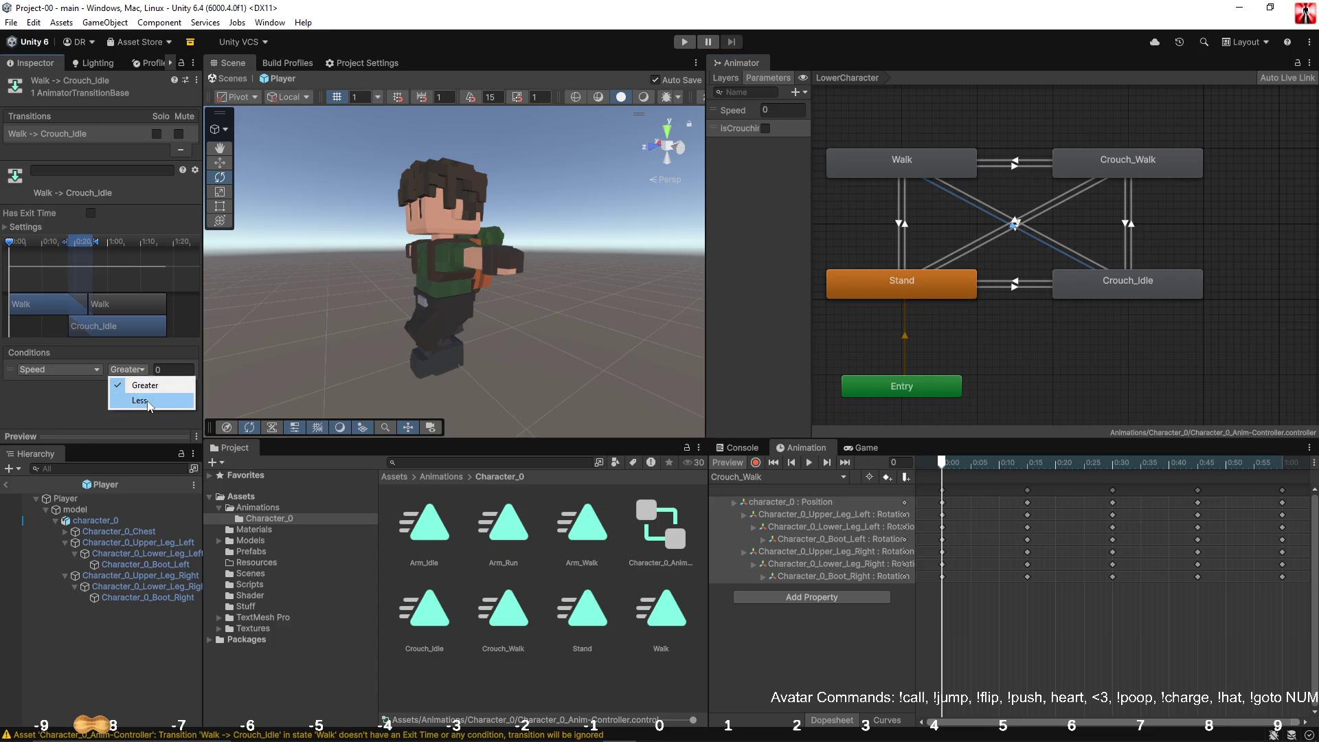
left_click(141, 400)
left_click(168, 372)
type(".025")
left_click(165, 386)
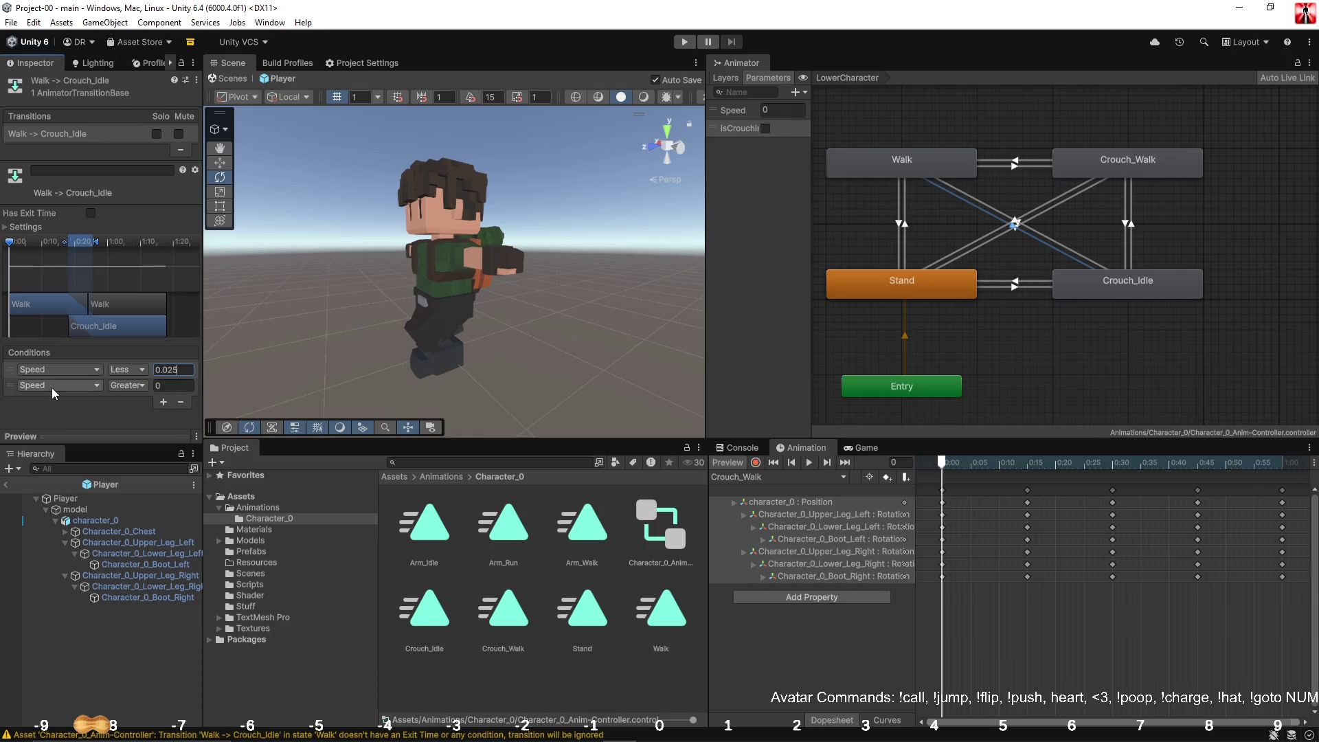
left_click(59, 385)
left_click(55, 439)
left_click(147, 386)
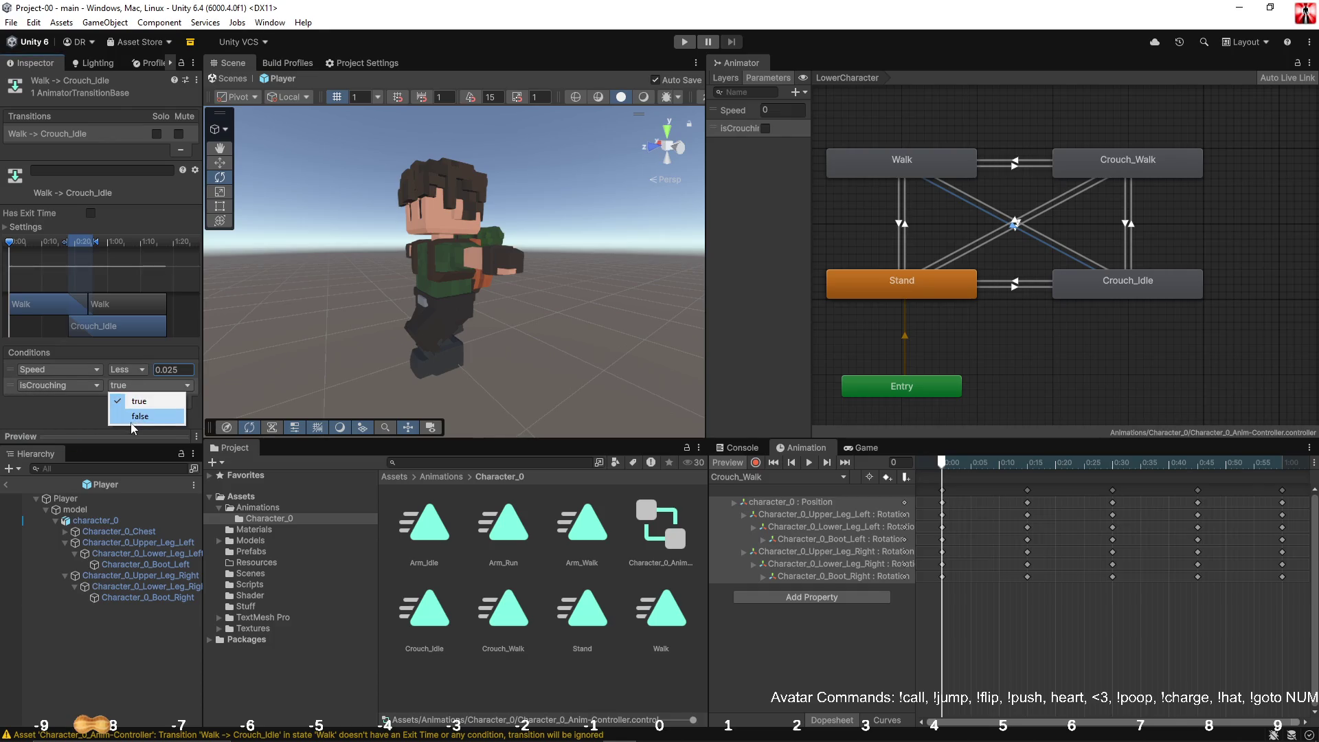
key("Escape")
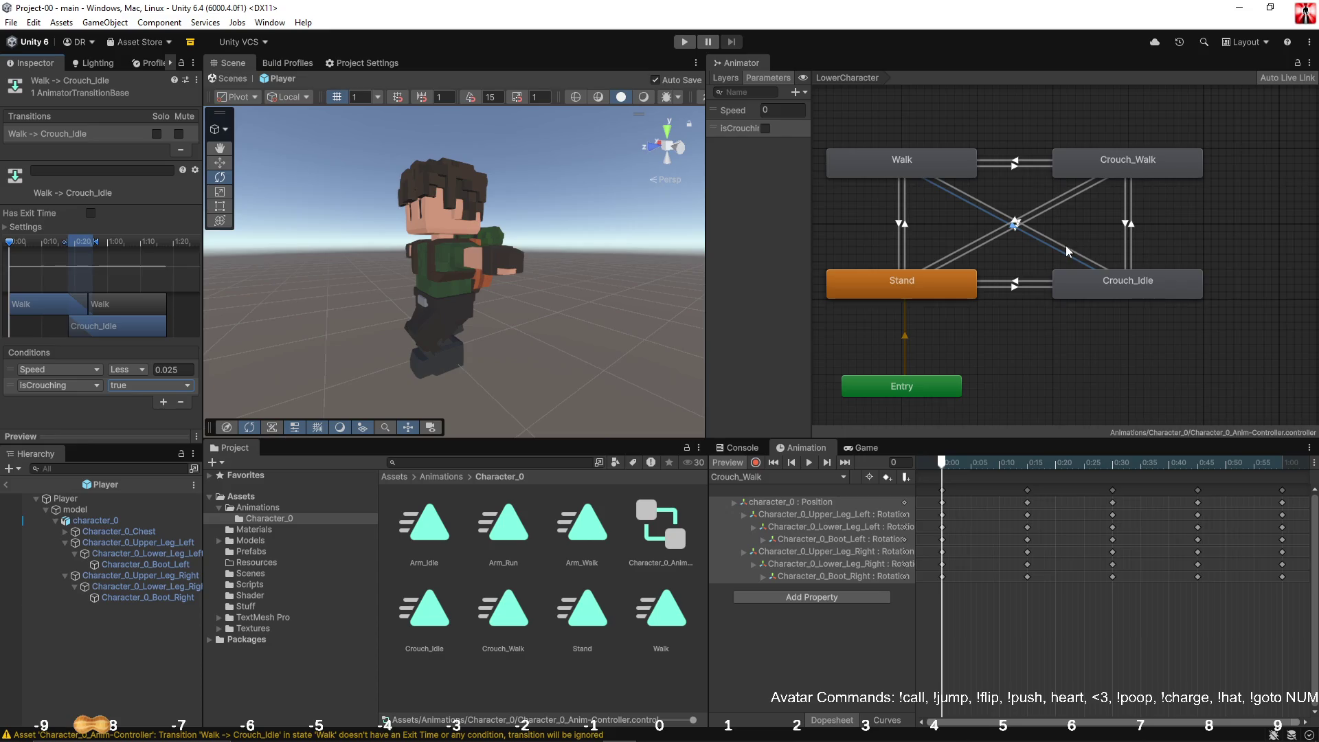
left_click(1067, 250)
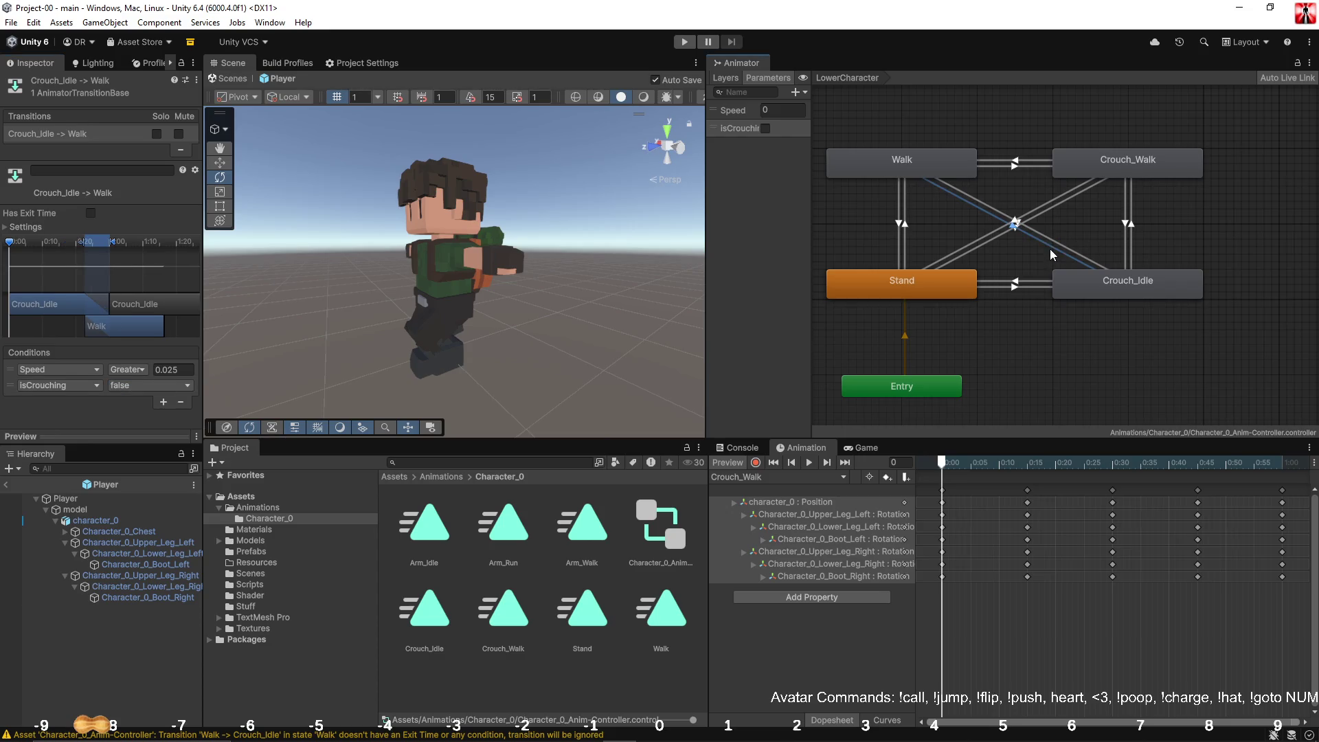
left_click(1057, 227)
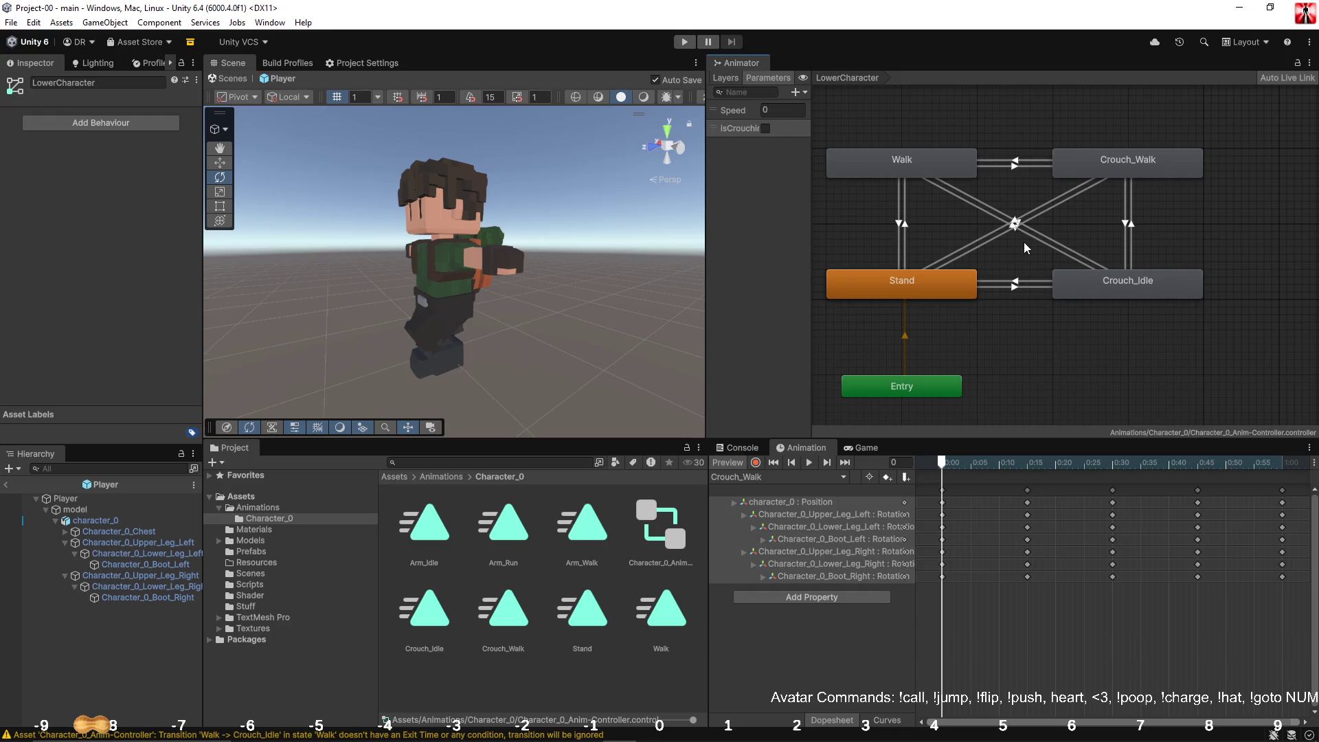
Step: Show the Game view, leave the Player prefab for the main scene, and enter Play mode
left_click(1092, 285)
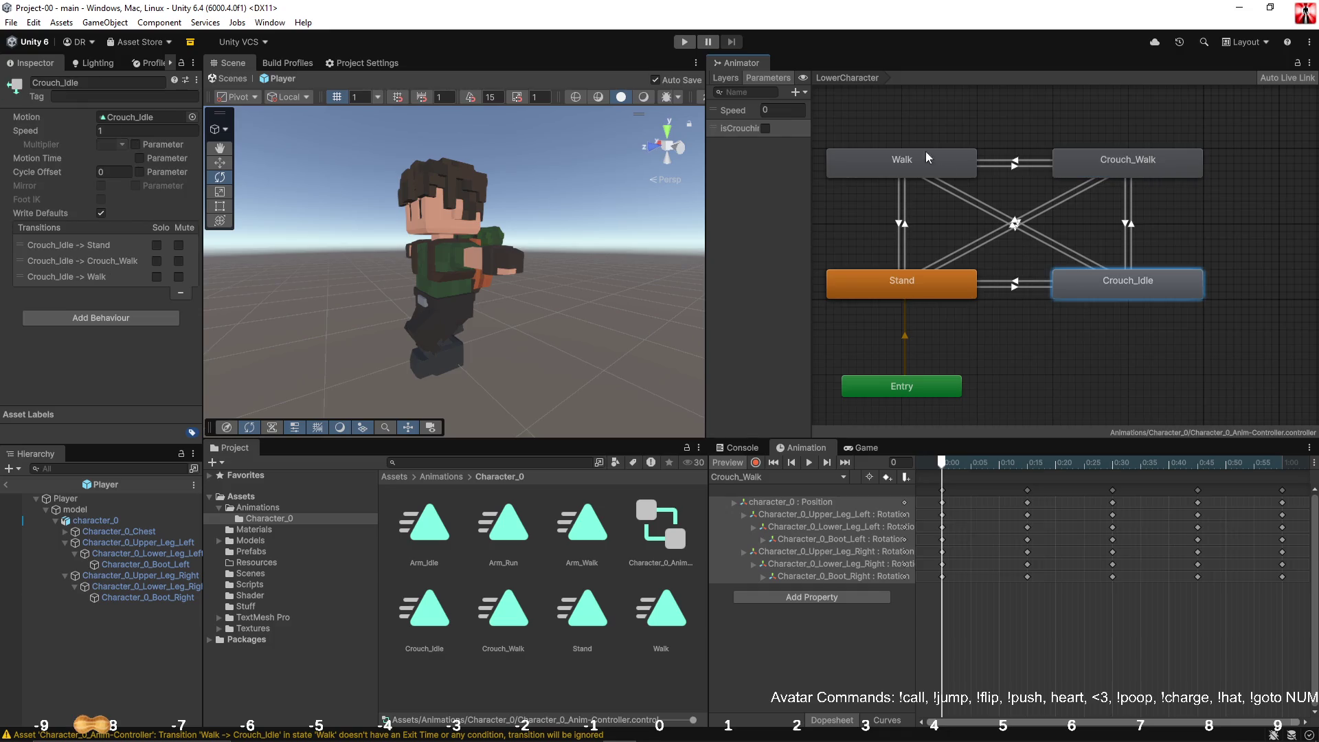
left_click(1061, 350)
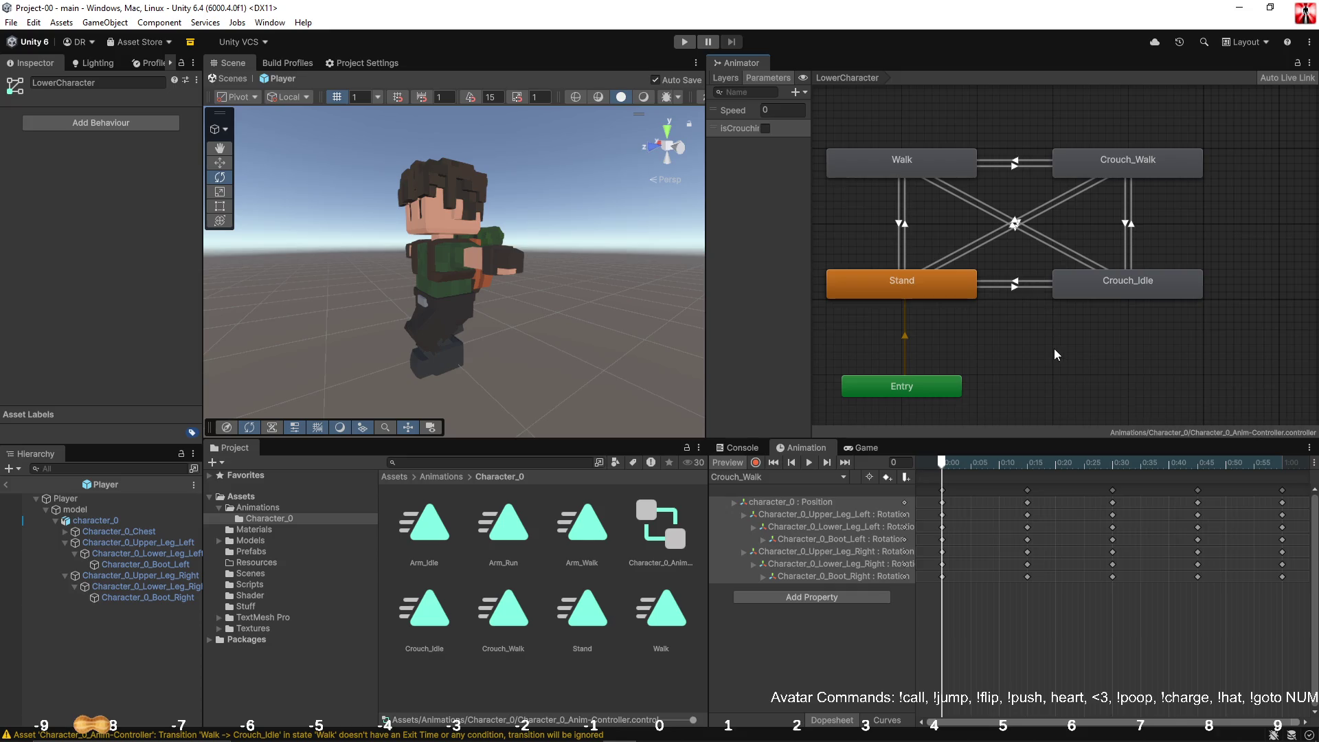
left_click(868, 447)
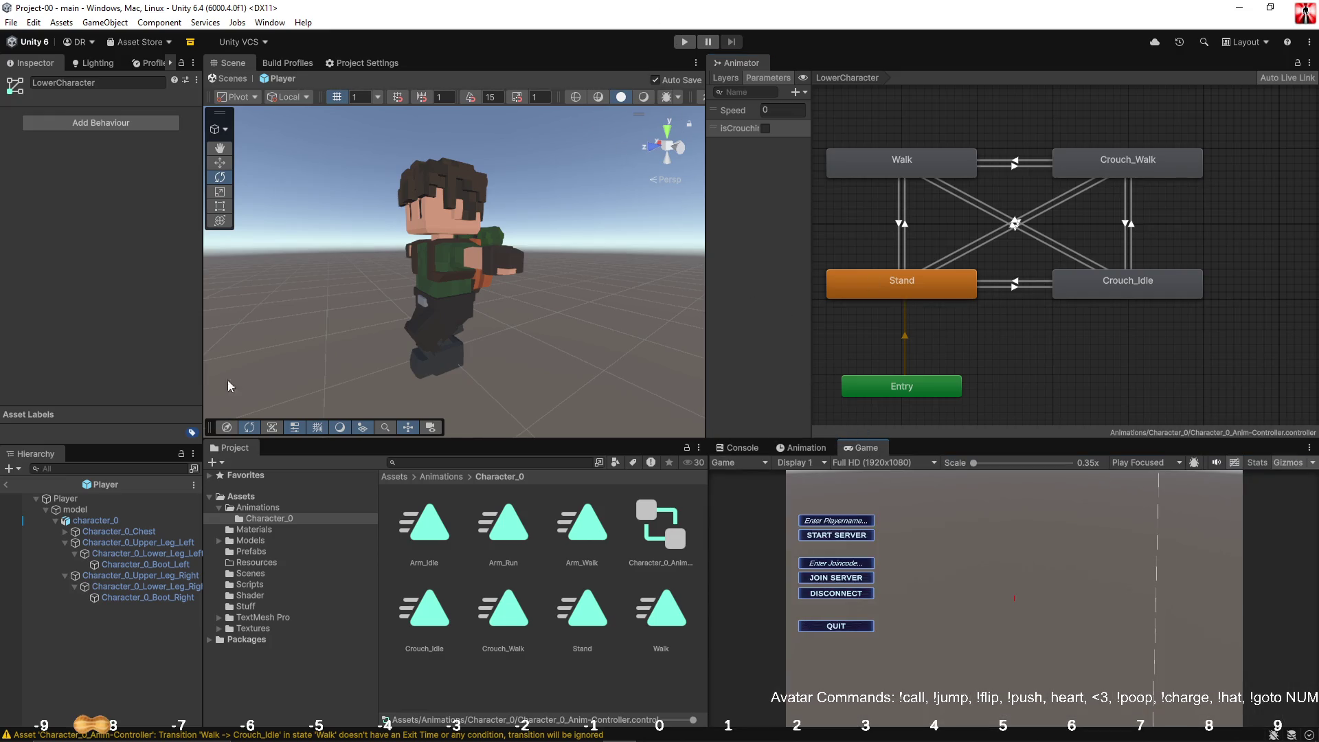
left_click(10, 485)
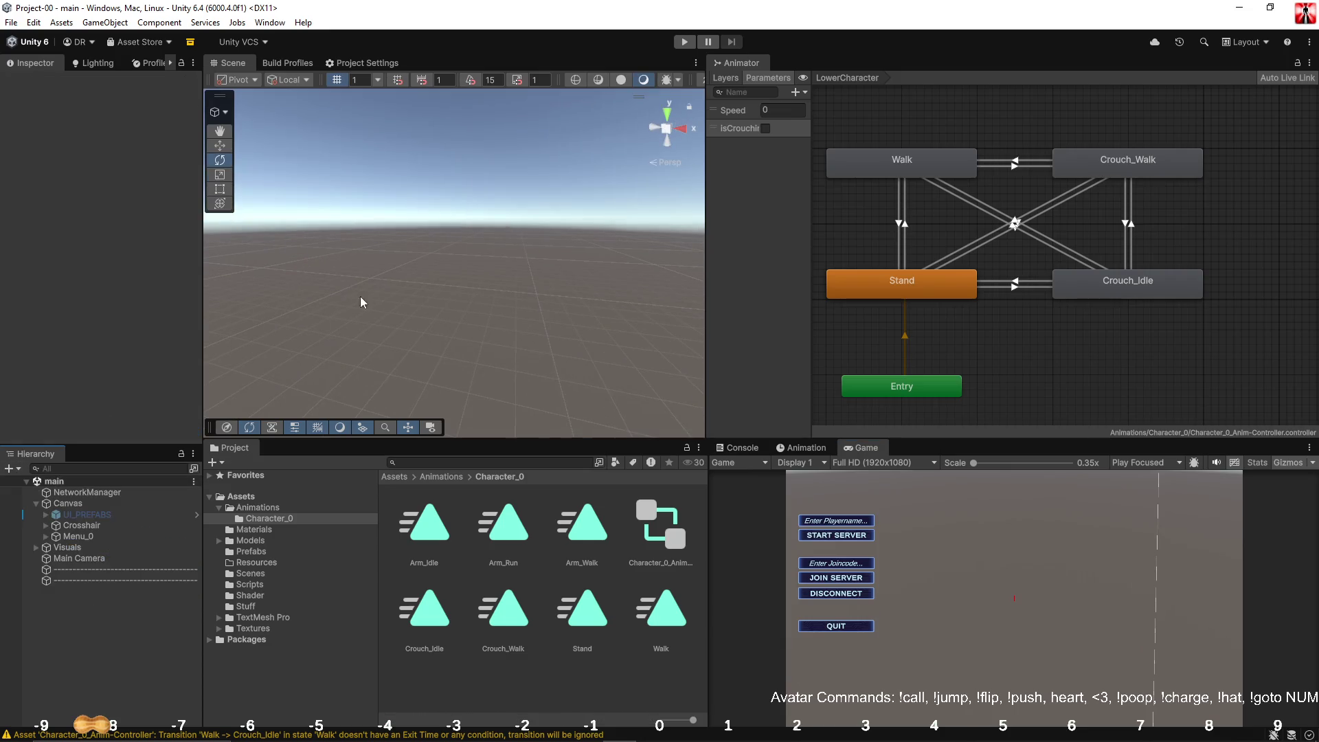
left_click(688, 43)
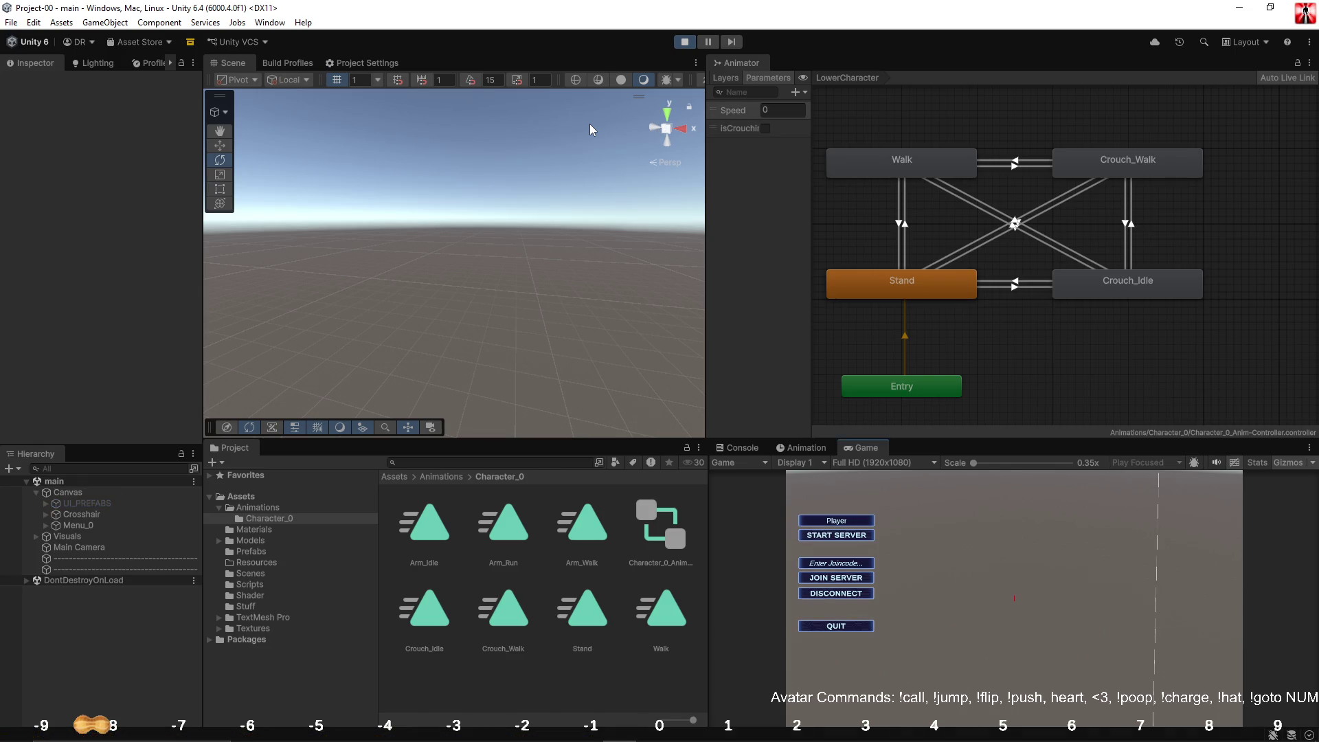
Step: Frame the spawned Player, walk it around with W and D, then stop playing
left_click(36, 493)
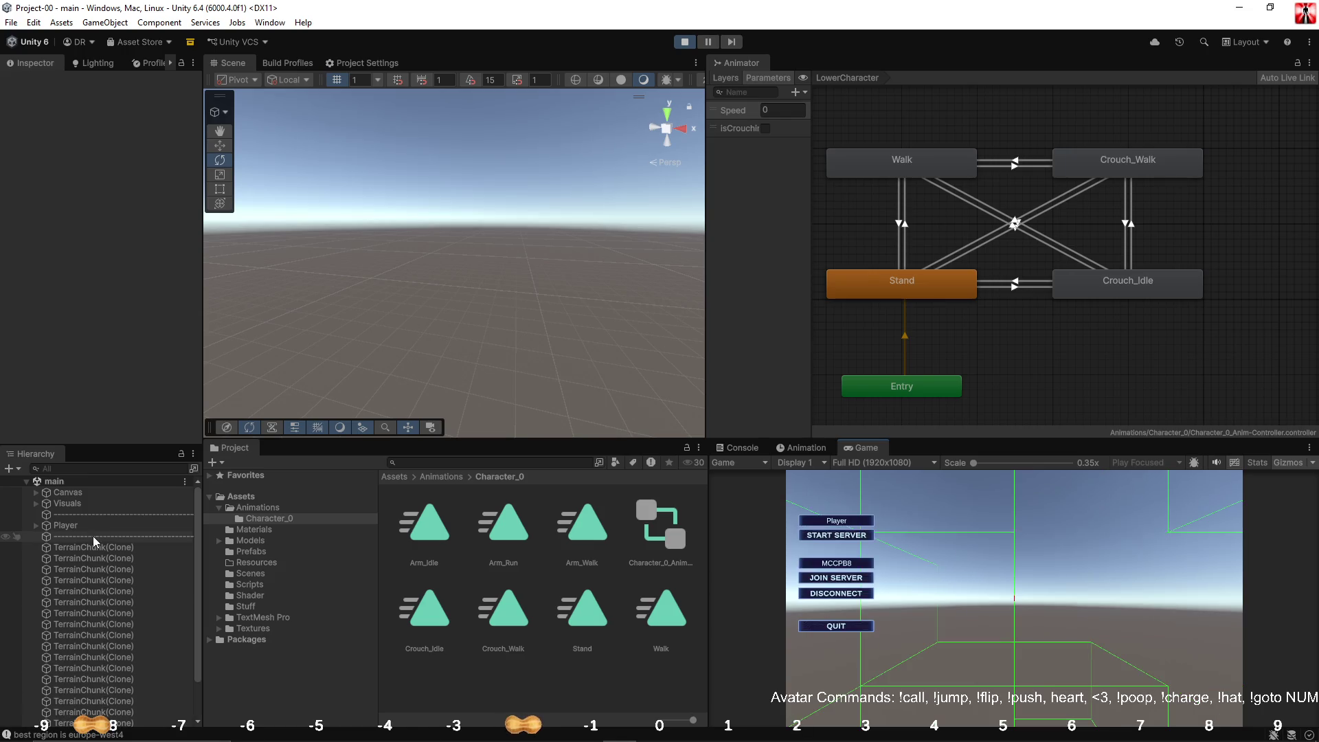
left_click(80, 524)
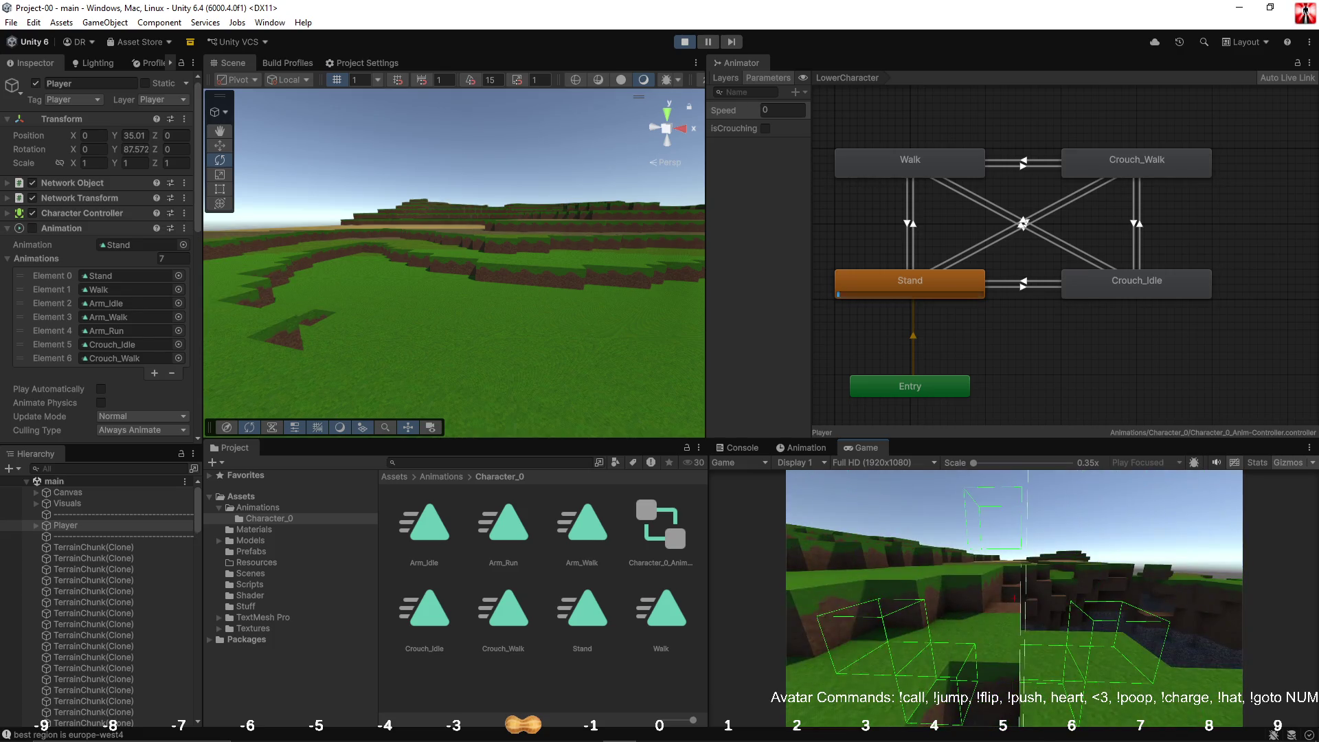
key("f")
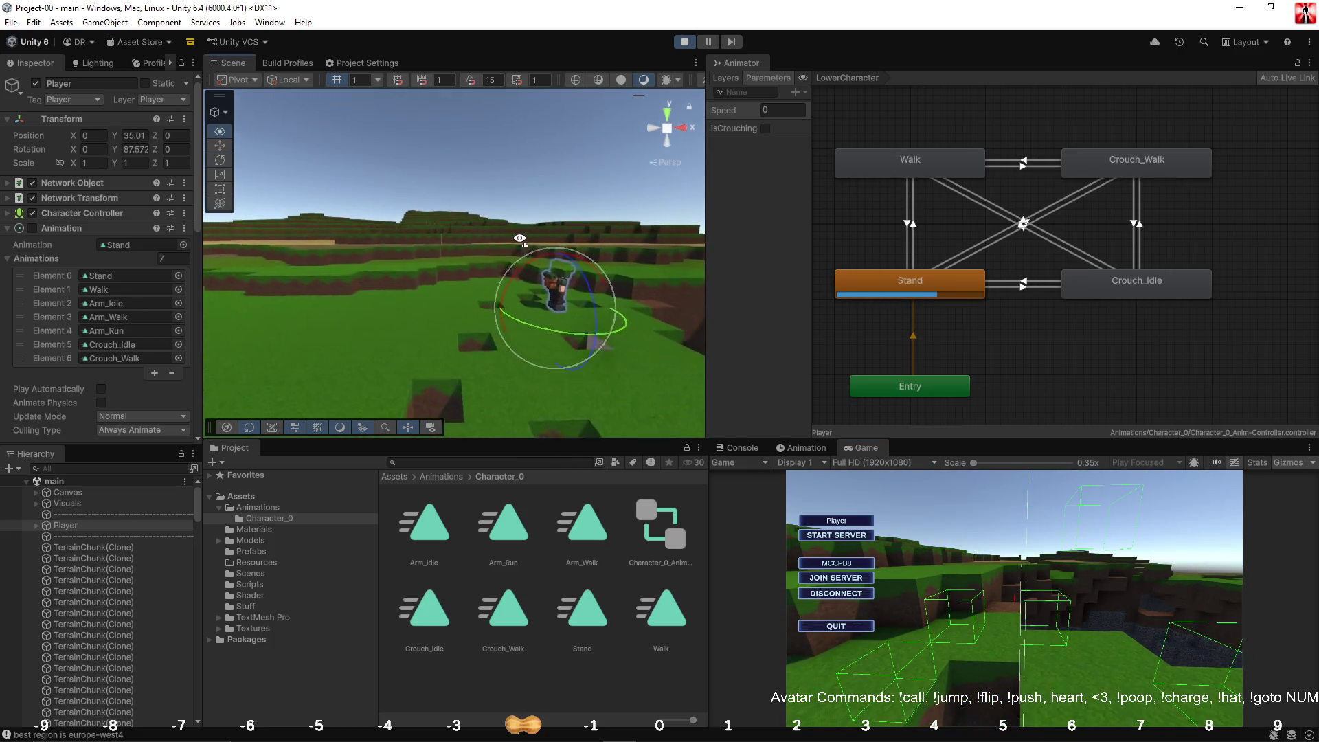
left_click(1029, 556)
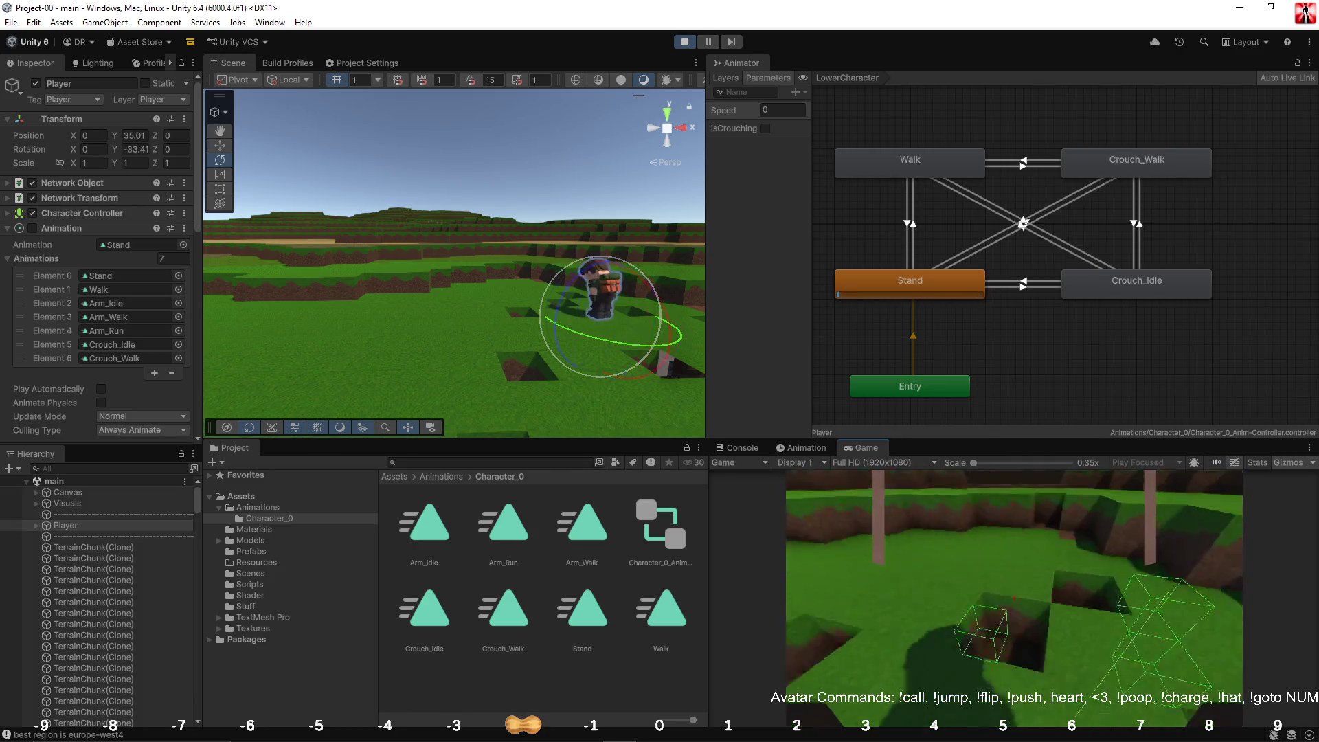
key("w")
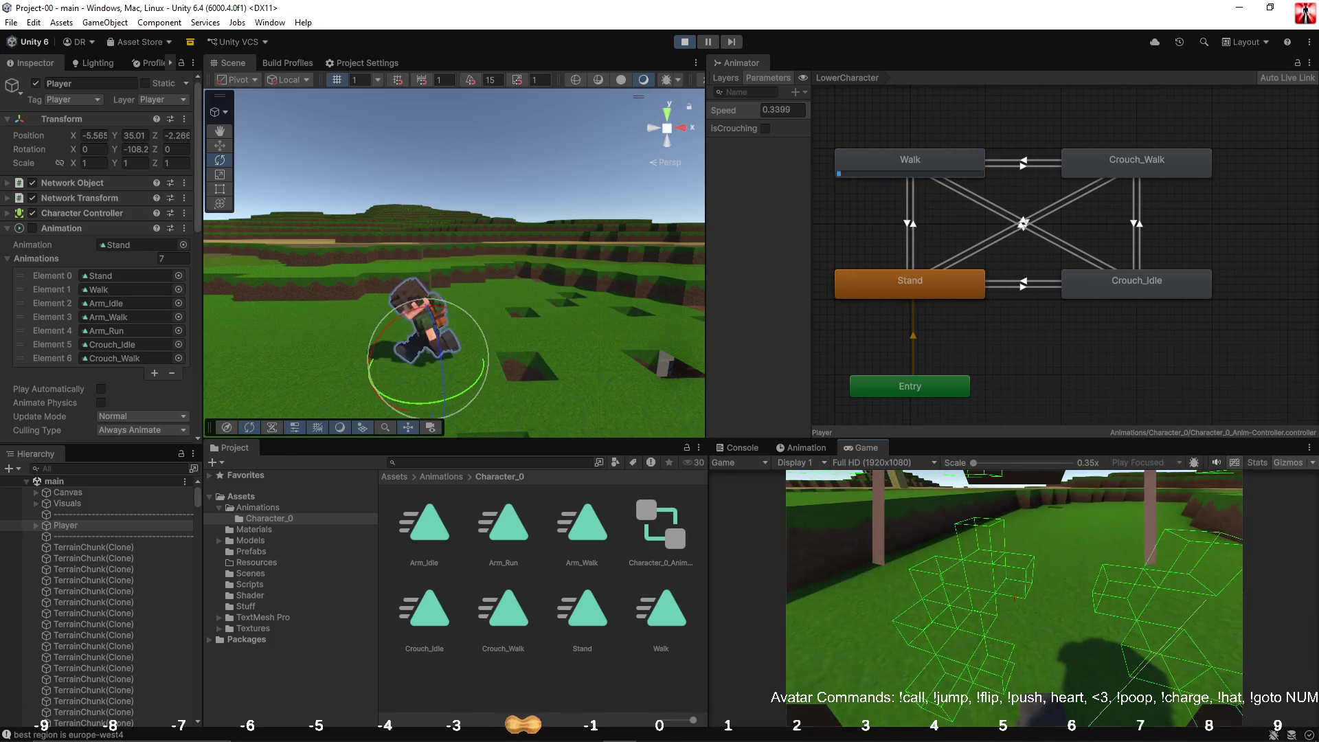
key("d")
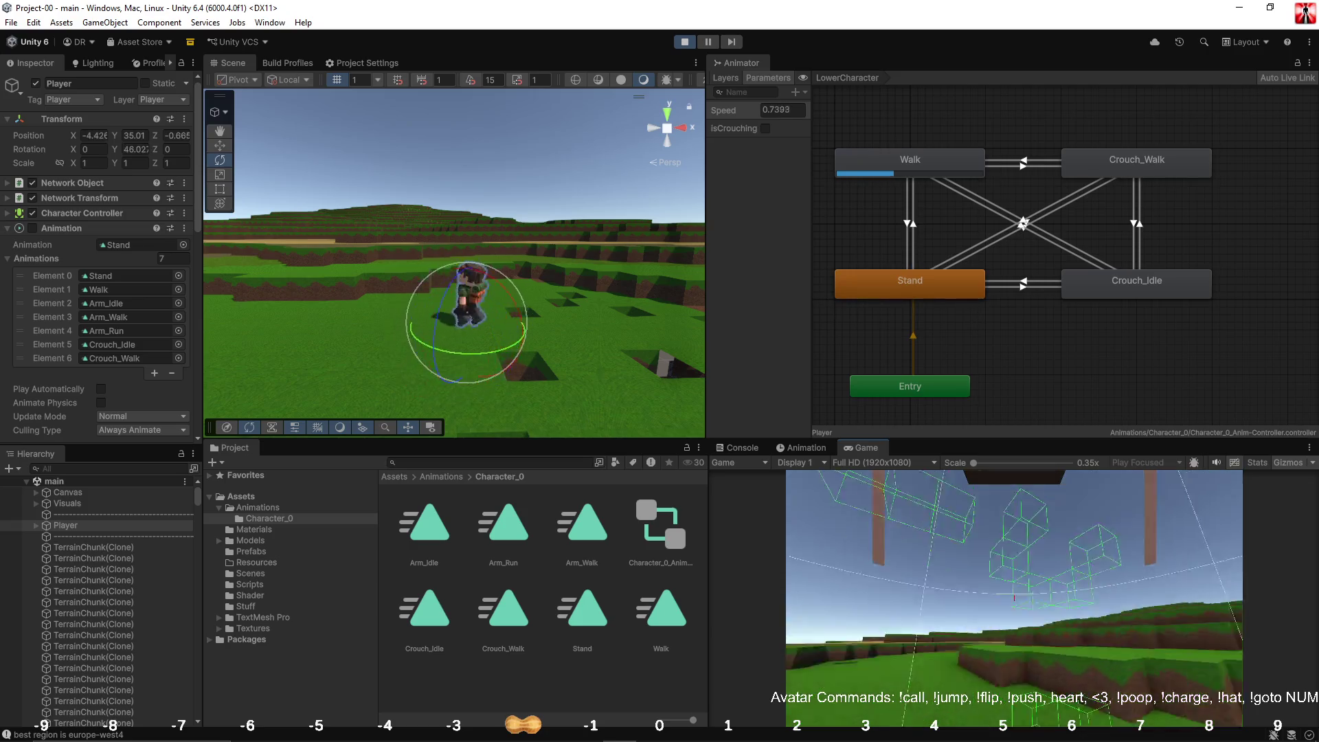
key("Escape")
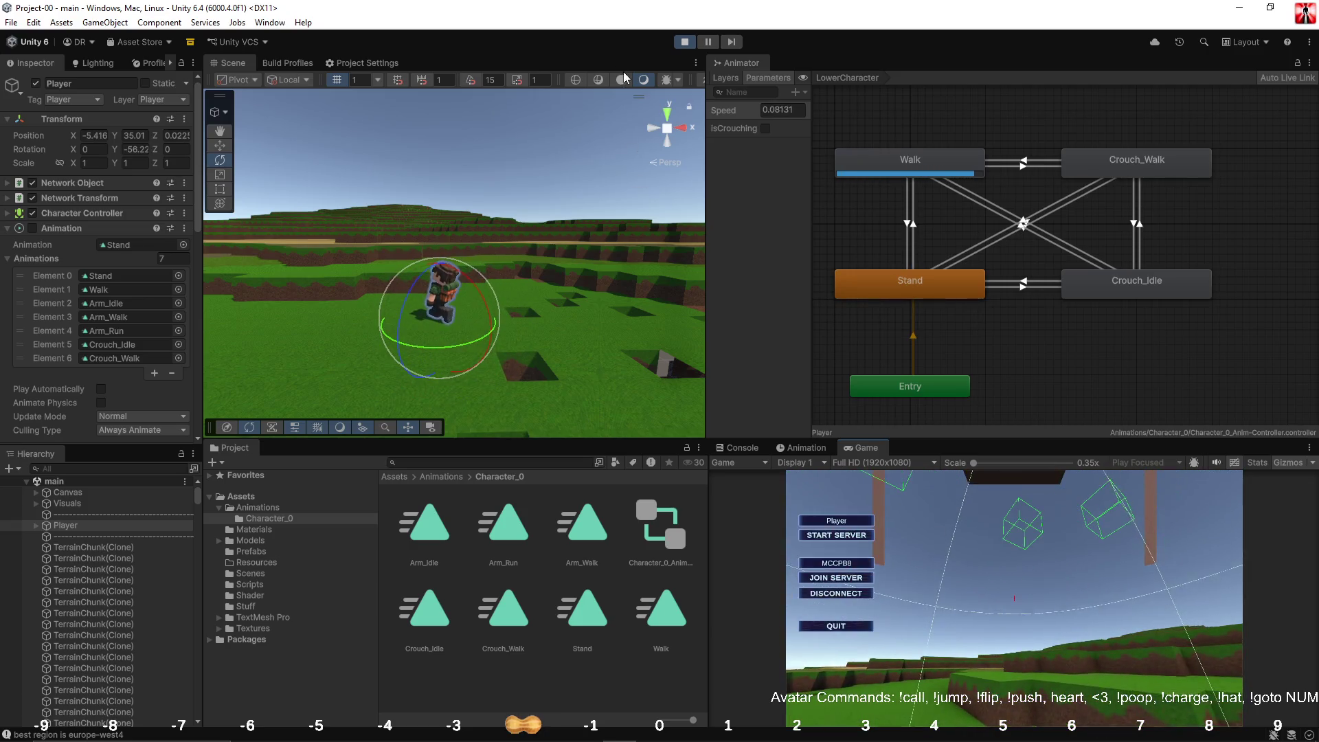
left_click(688, 42)
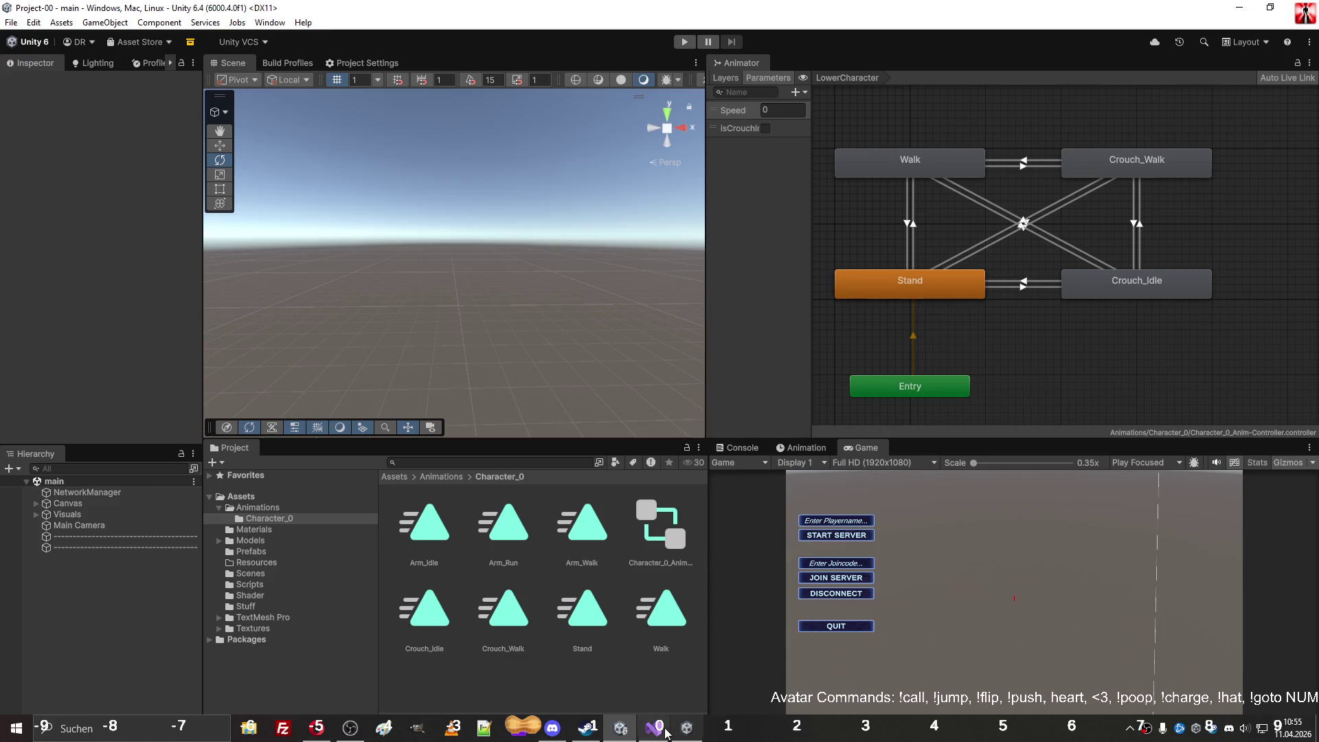
Step: Collapse the AimingControl through sv_setCrouchingRpc method bodies in Player.cs
left_click(661, 733)
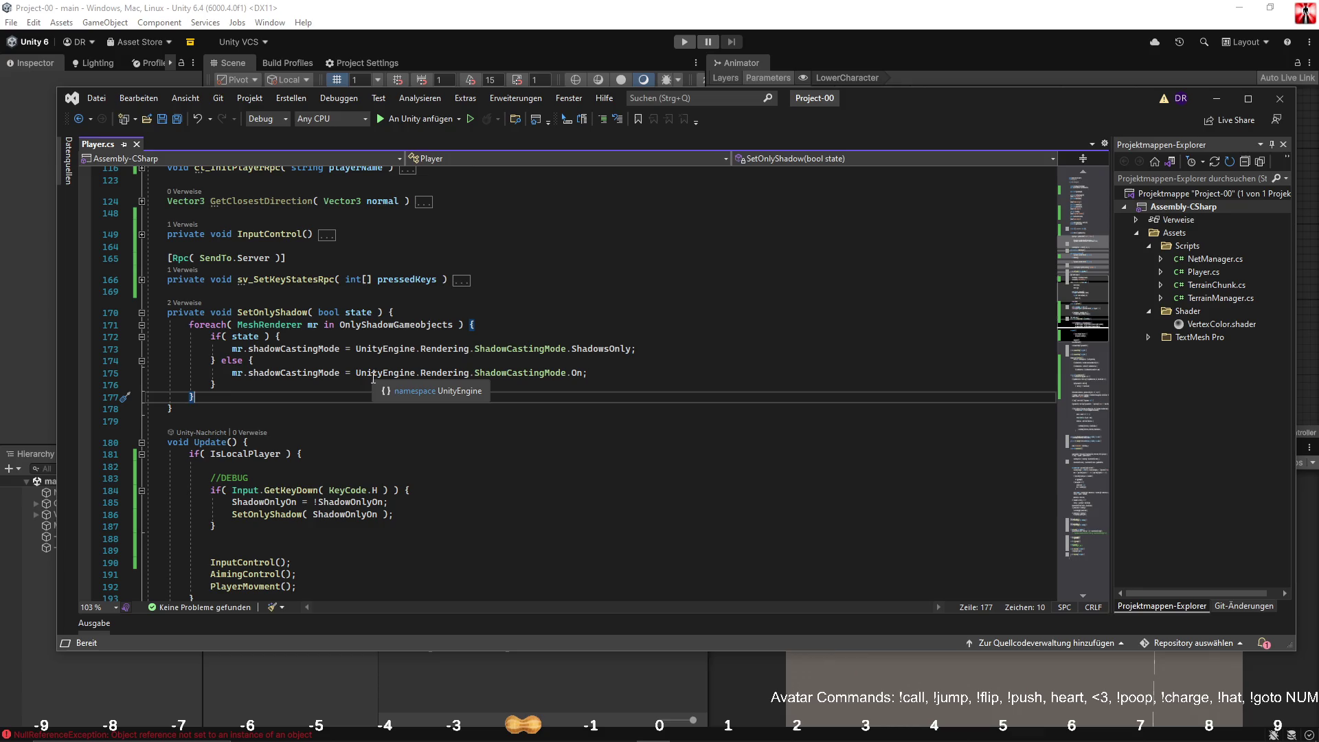
scroll(373, 378, "down", 20)
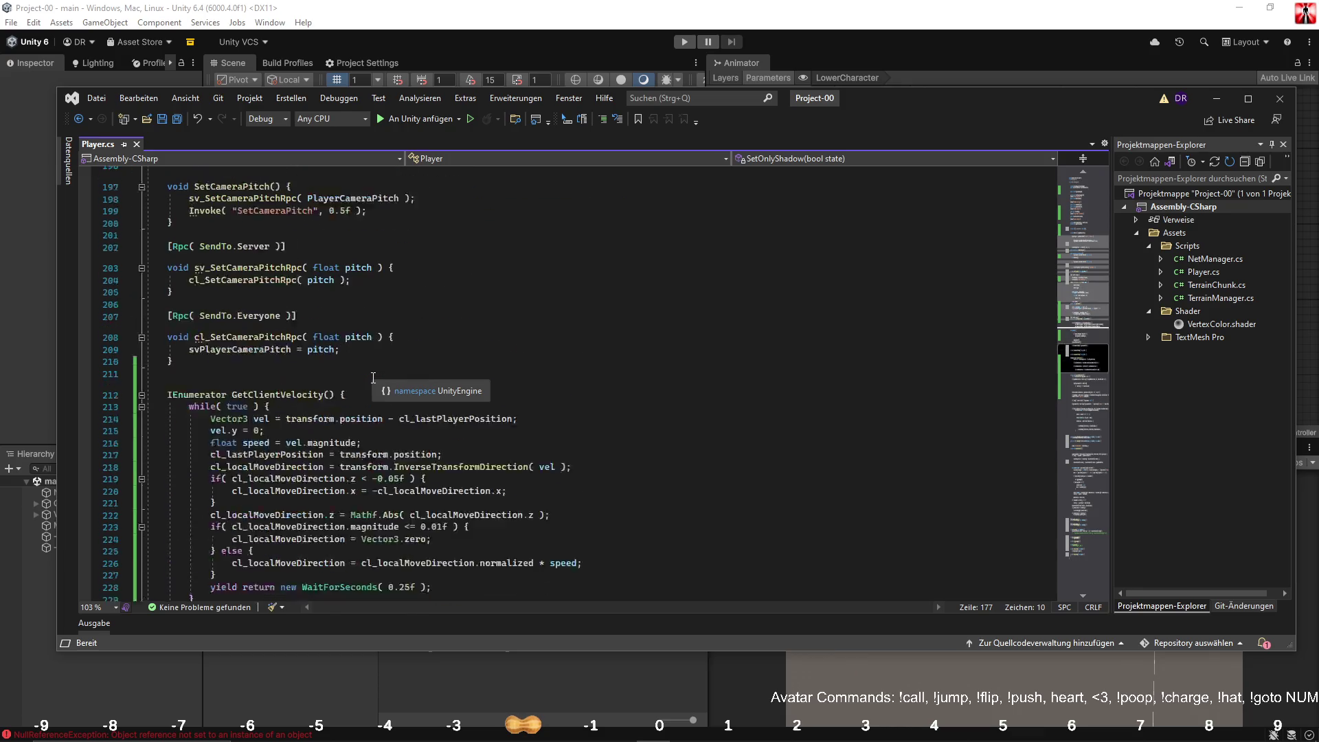
scroll(373, 377, "up", 8)
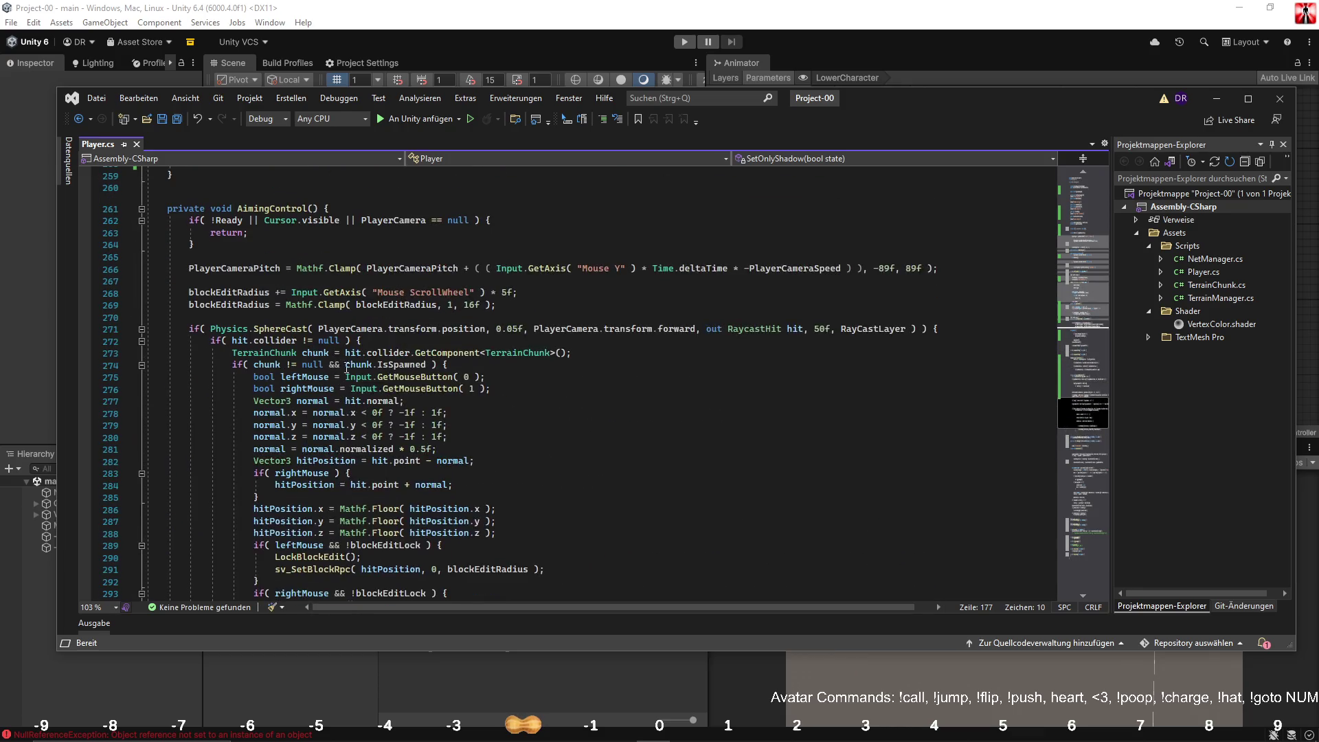
left_click(140, 210)
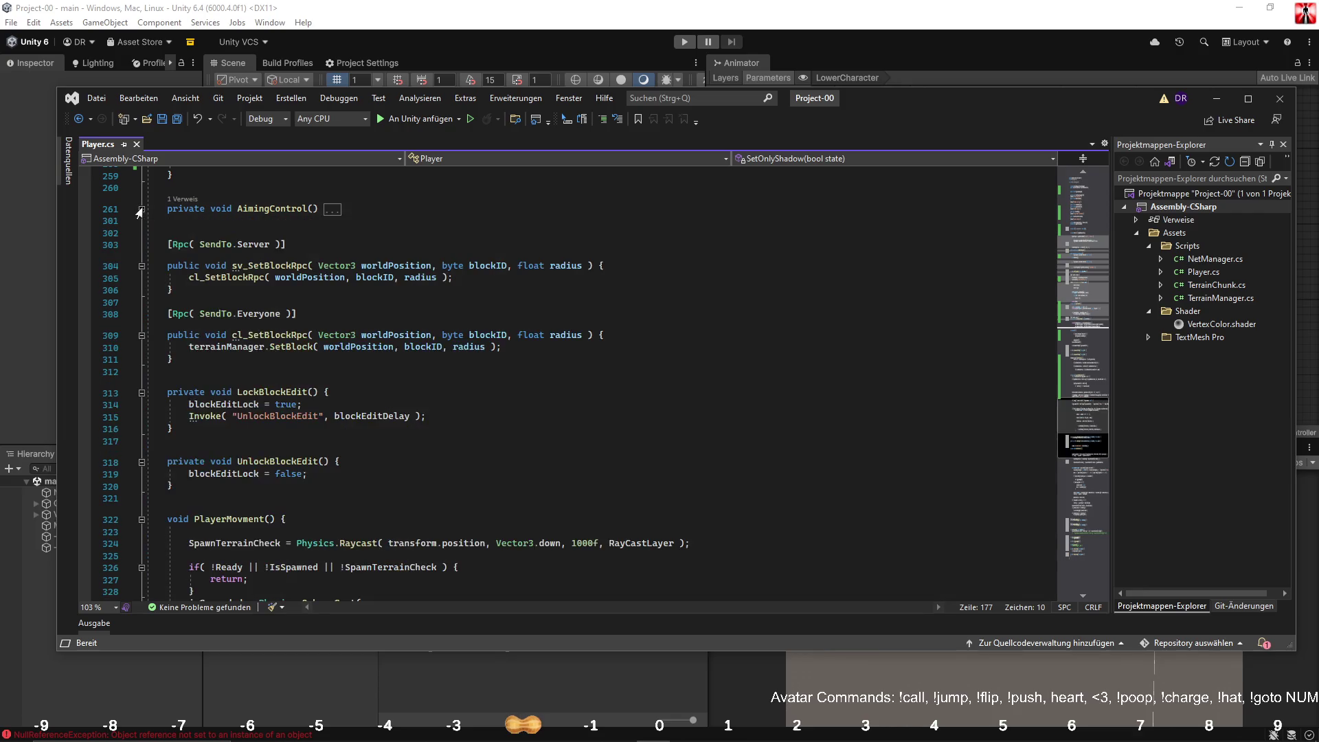
left_click(140, 266)
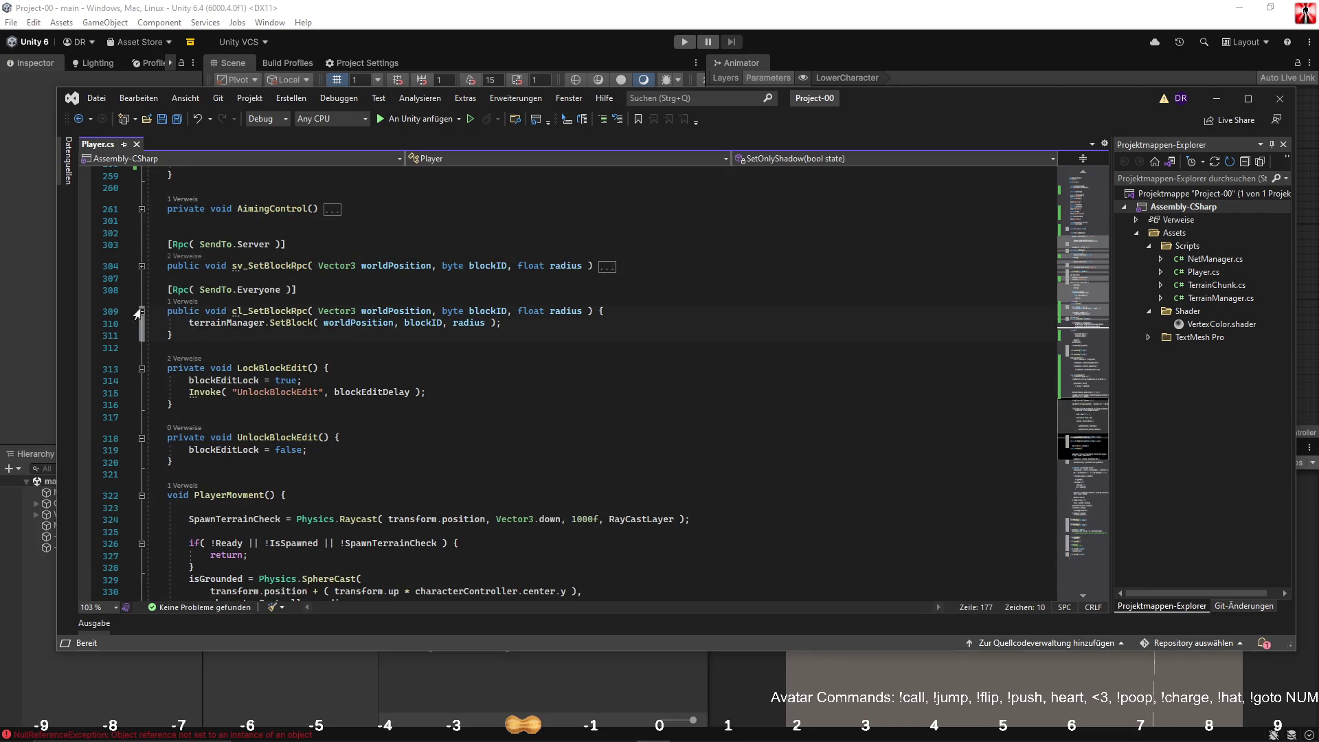
left_click(141, 311)
left_click(141, 345)
left_click(141, 379)
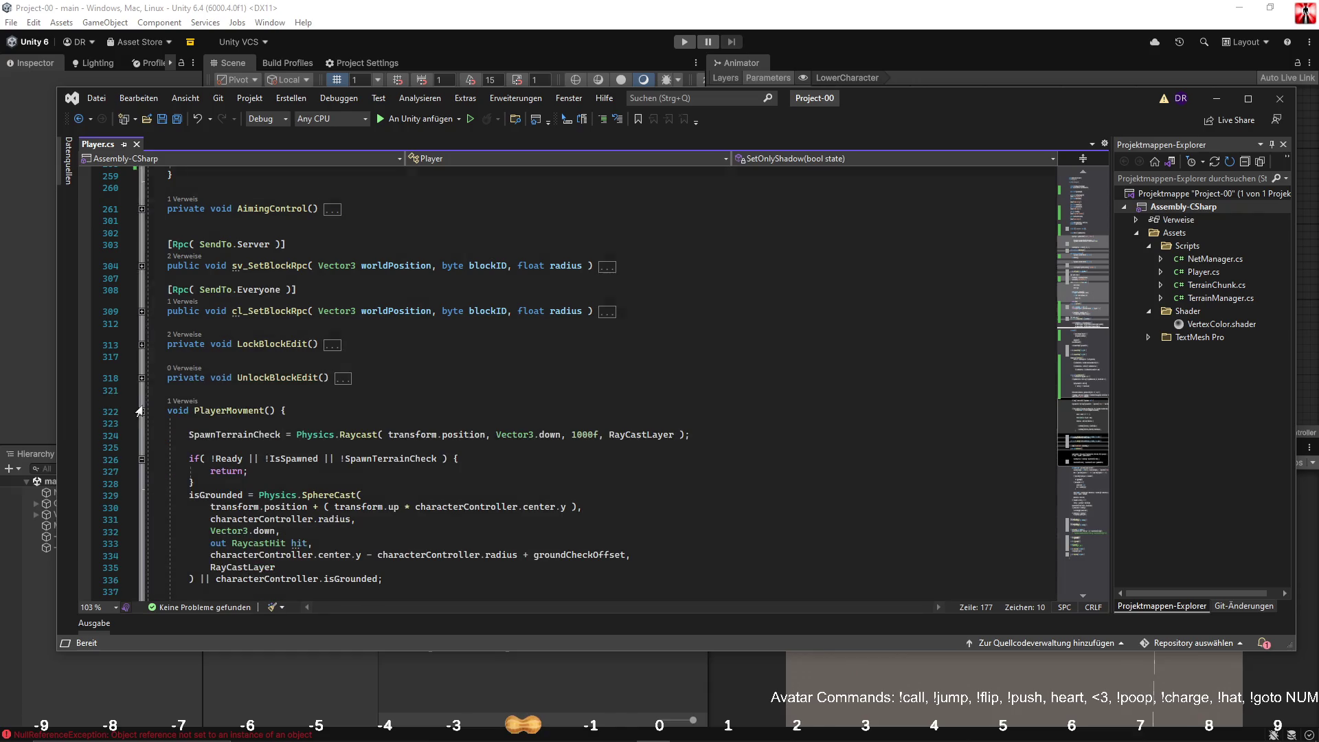
left_click(141, 411)
left_click(141, 484)
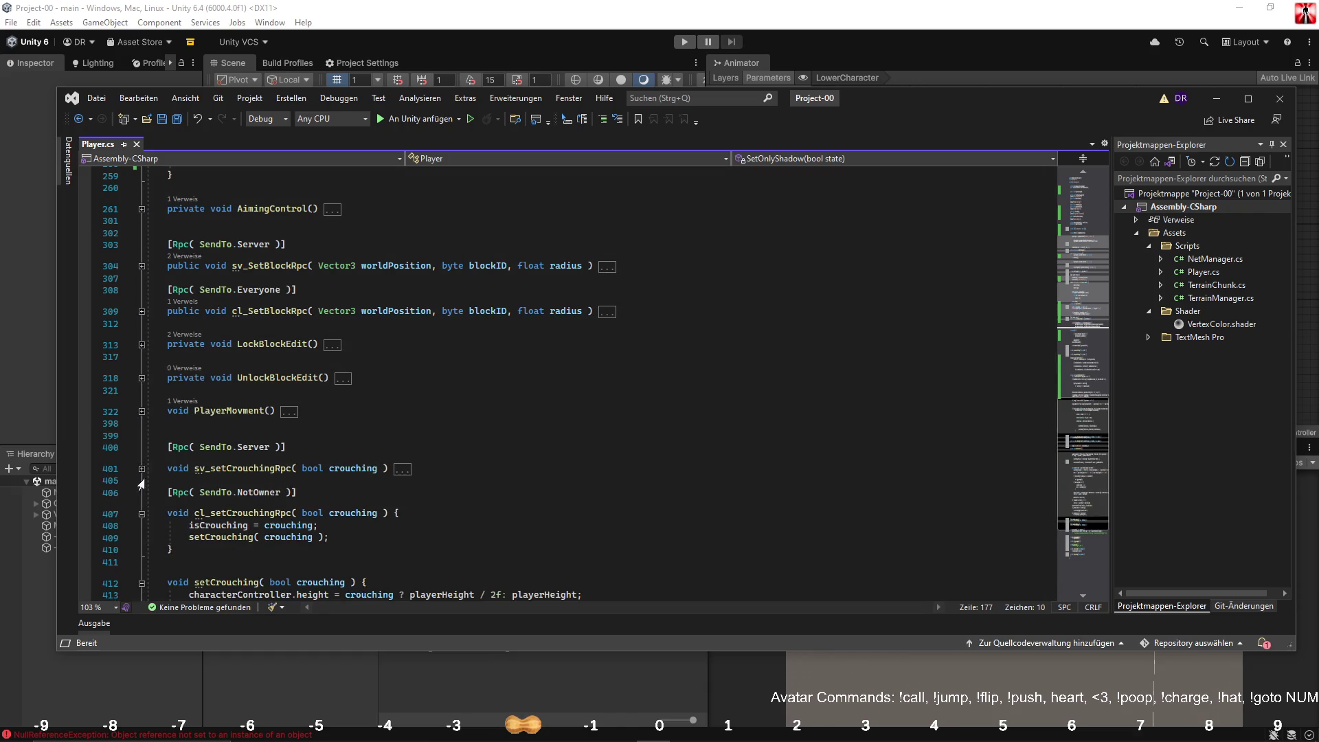
double_click(218, 525)
scroll(466, 476, "up", 20)
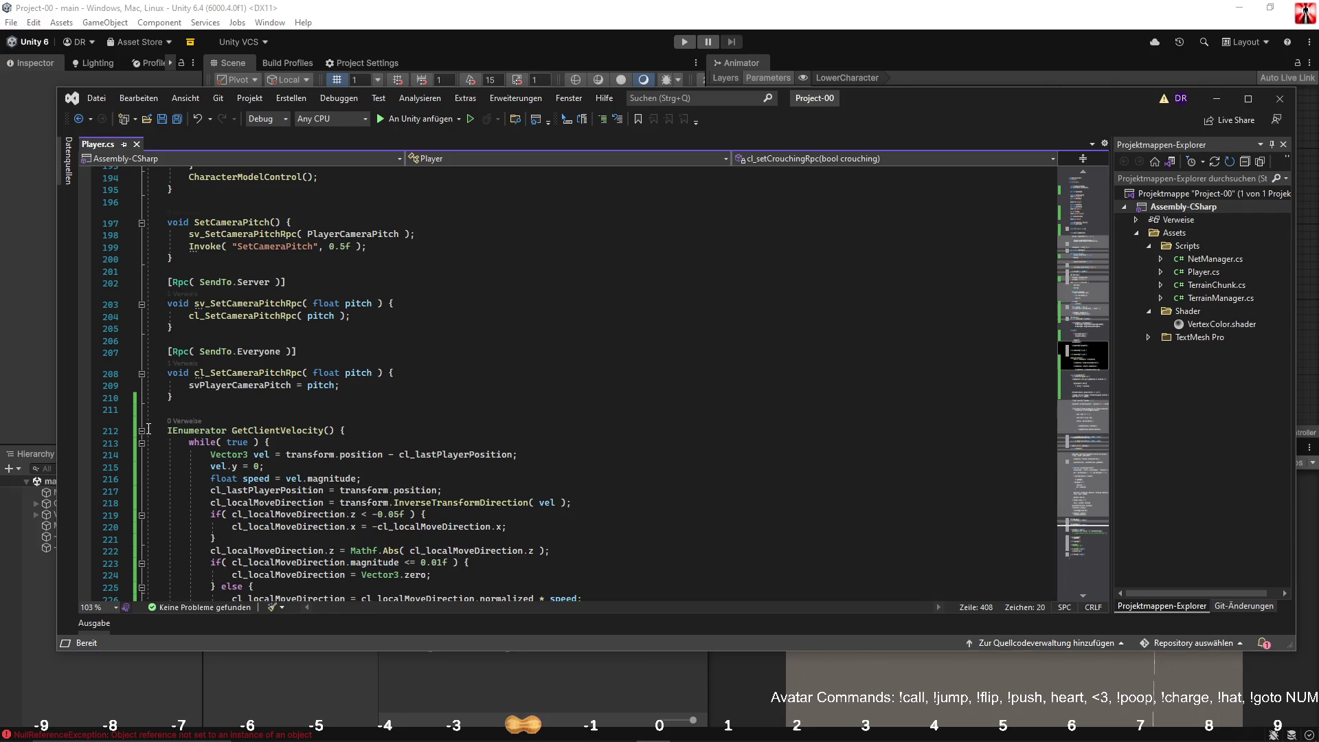
Step: Collapse GetClientVelocity, the camera-pitch methods and SetOnlyShadow to bring CharacterModelControl into view
left_click(142, 430)
left_click(141, 376)
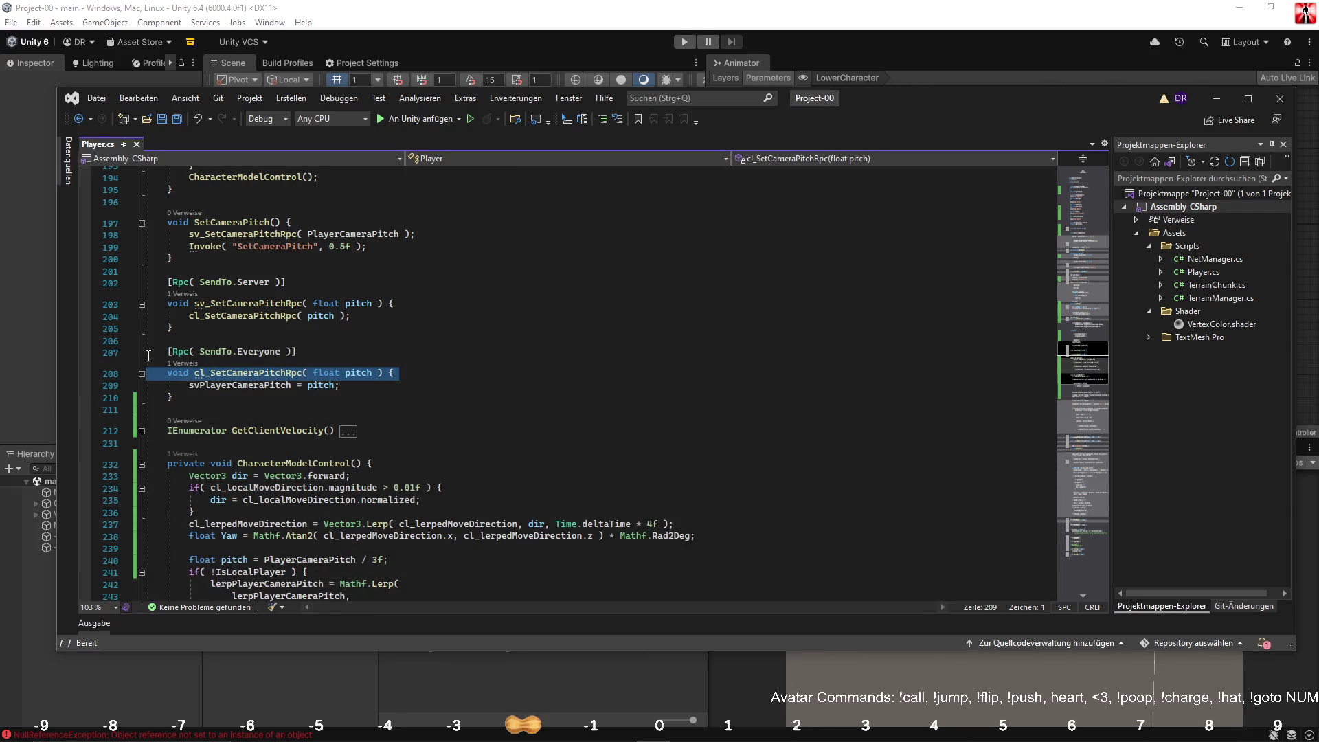
left_click(141, 374)
left_click(141, 304)
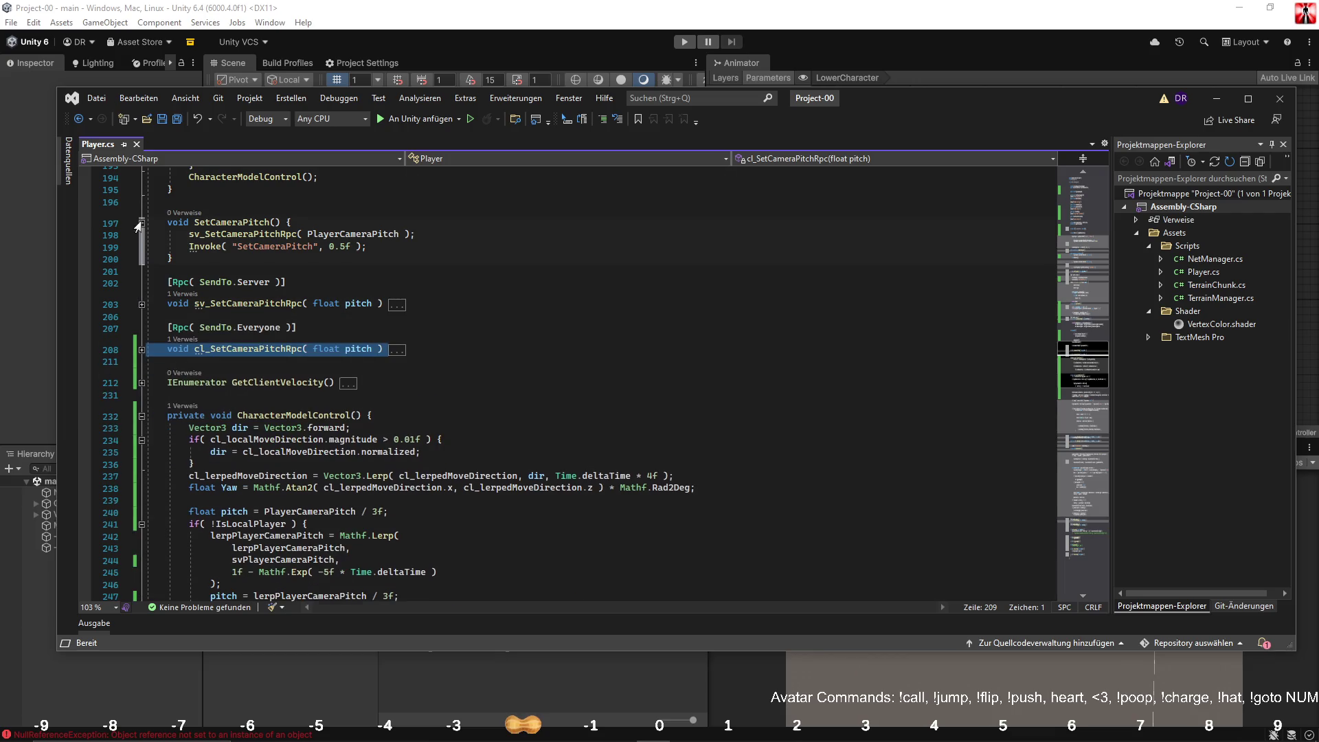
left_click(141, 223)
scroll(210, 308, "up", 6)
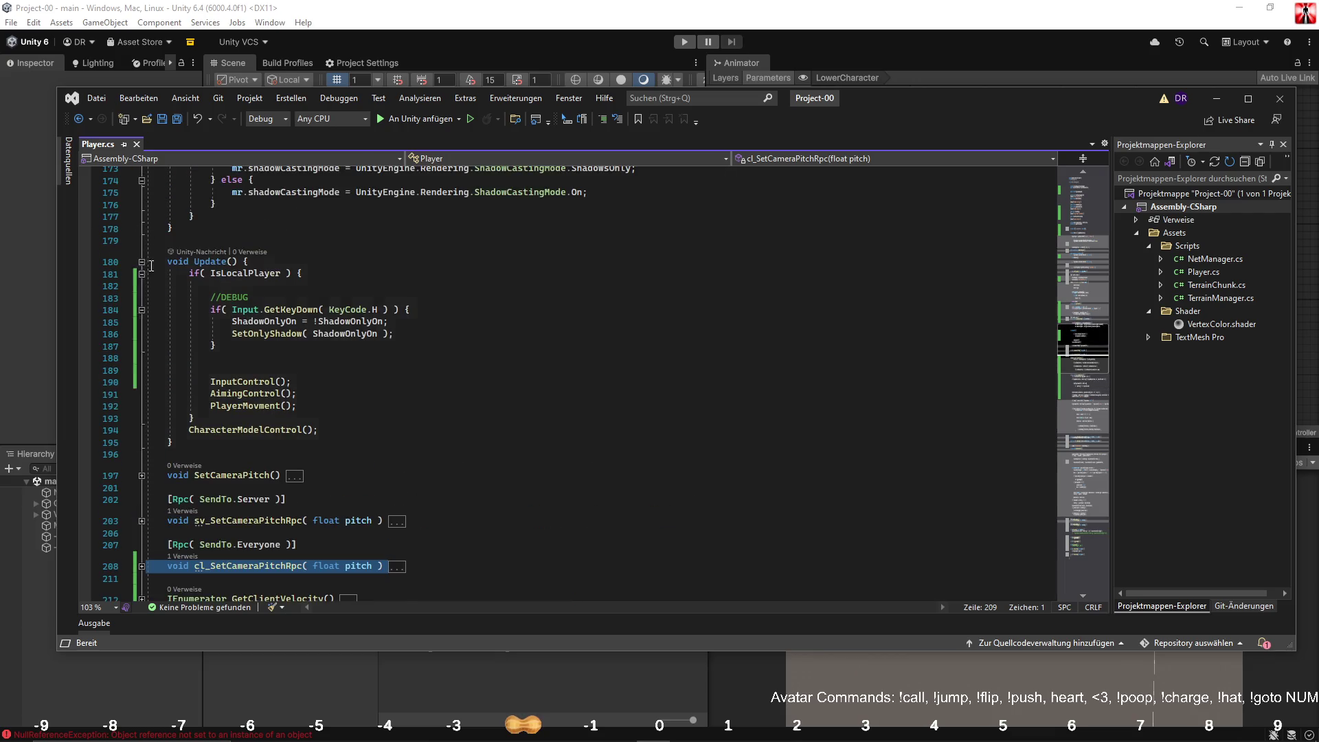
scroll(152, 266, "up", 5)
left_click(142, 384)
scroll(248, 388, "up", 1)
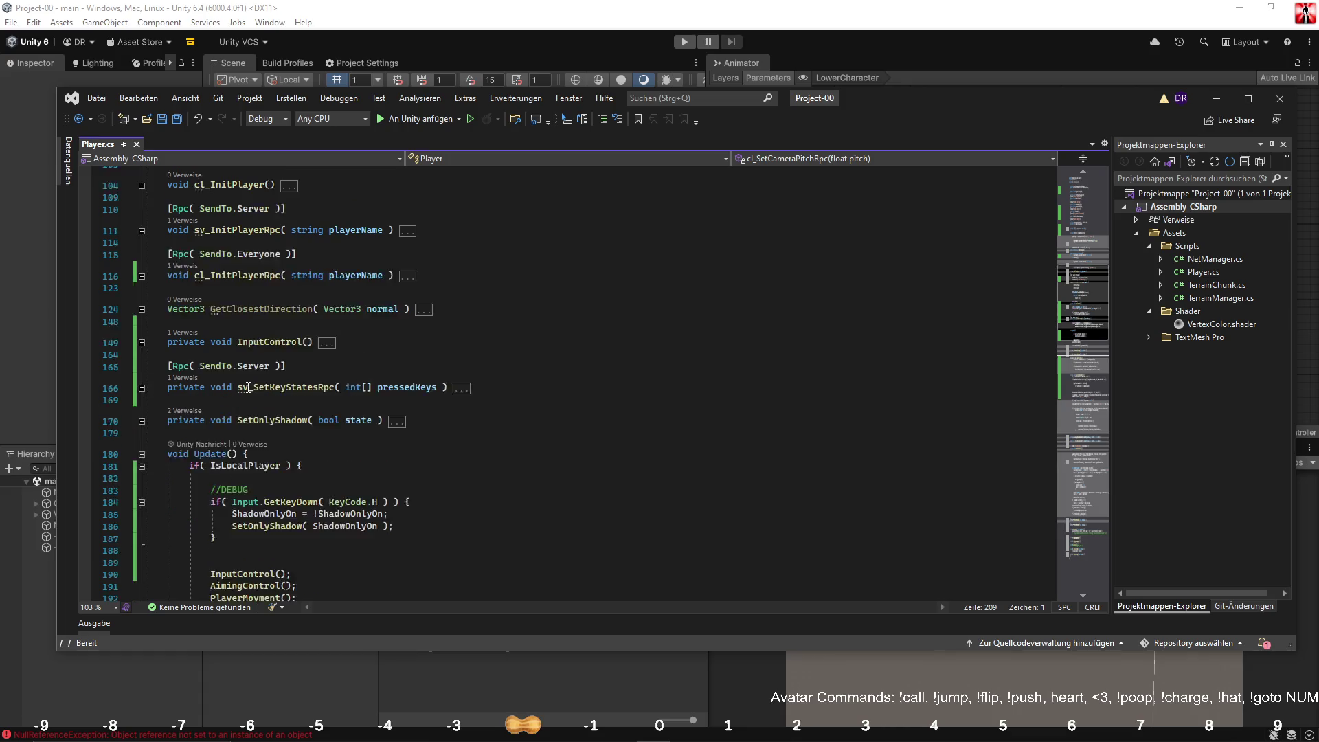
scroll(248, 388, "up", 3)
scroll(248, 388, "down", 10)
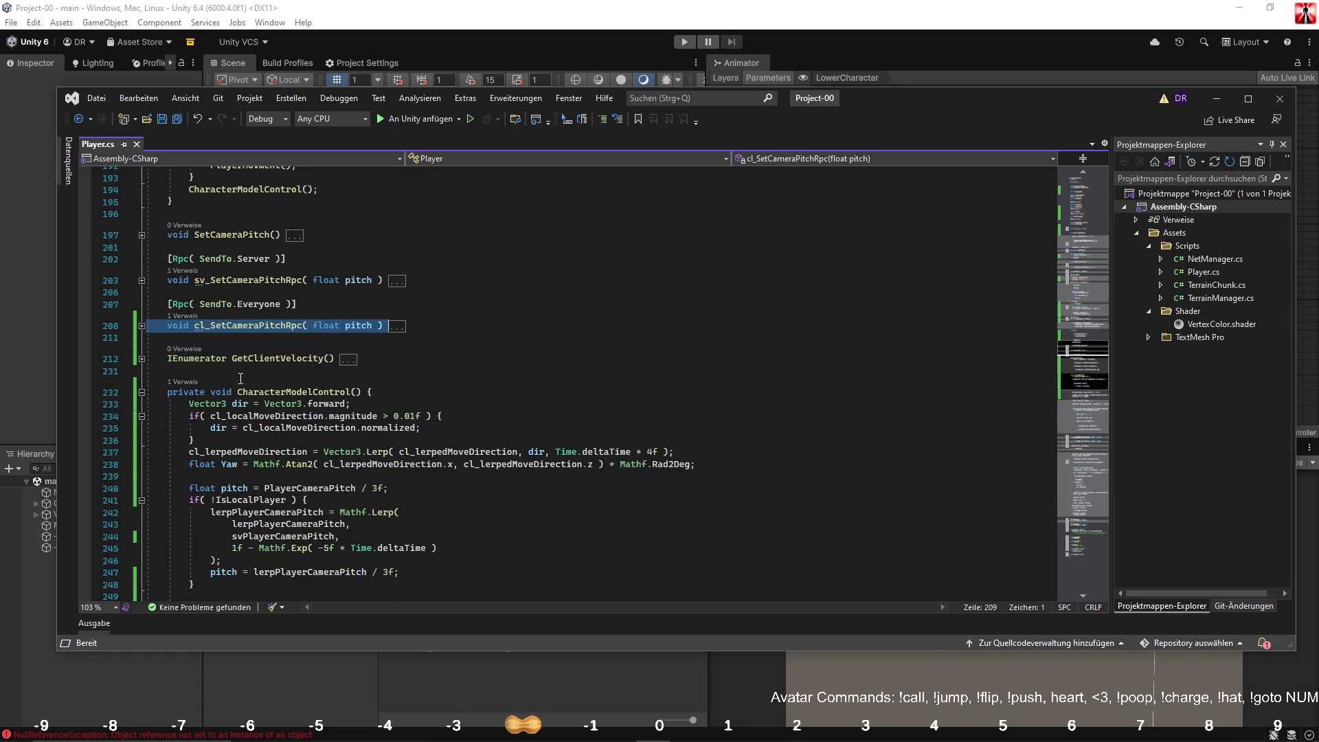
Step: Add animator.SetBool("IsCrouching", isCrouching) below the Speed line and save Player.cs
left_click(464, 516)
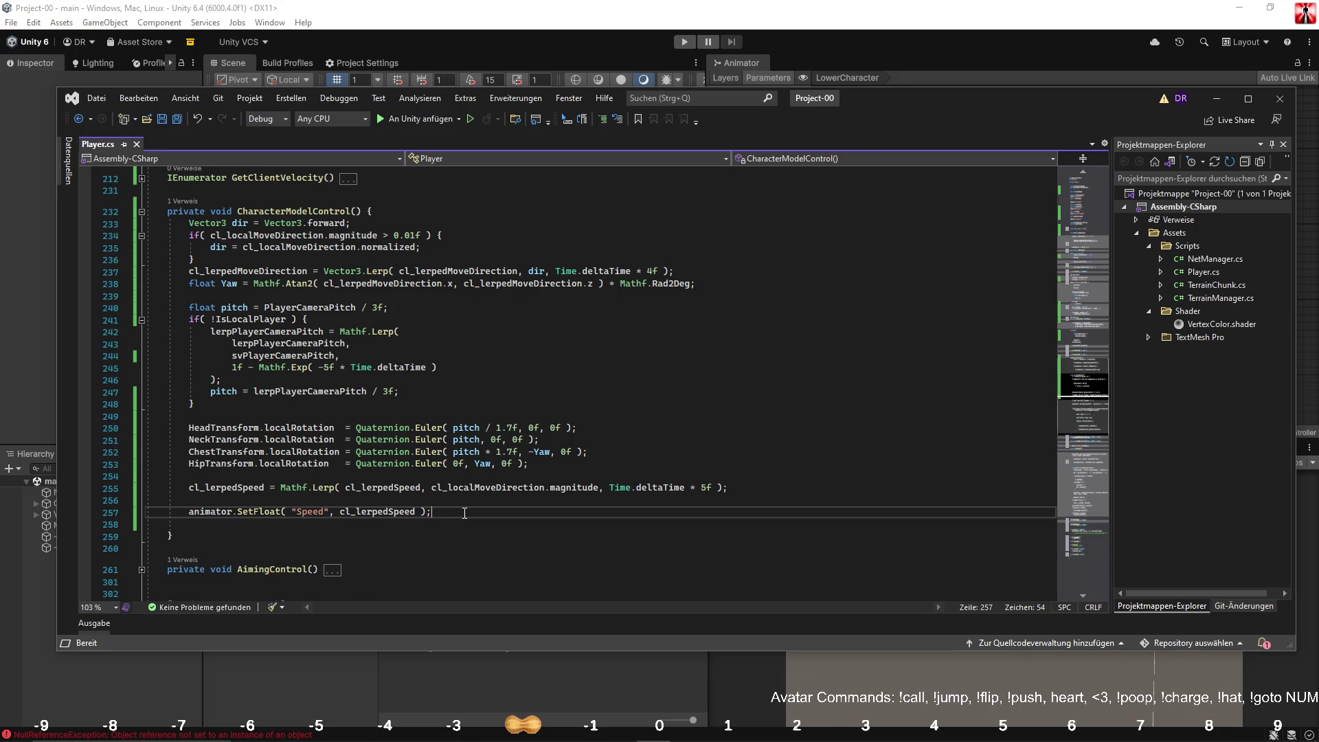
key("Return")
type("animator.setb")
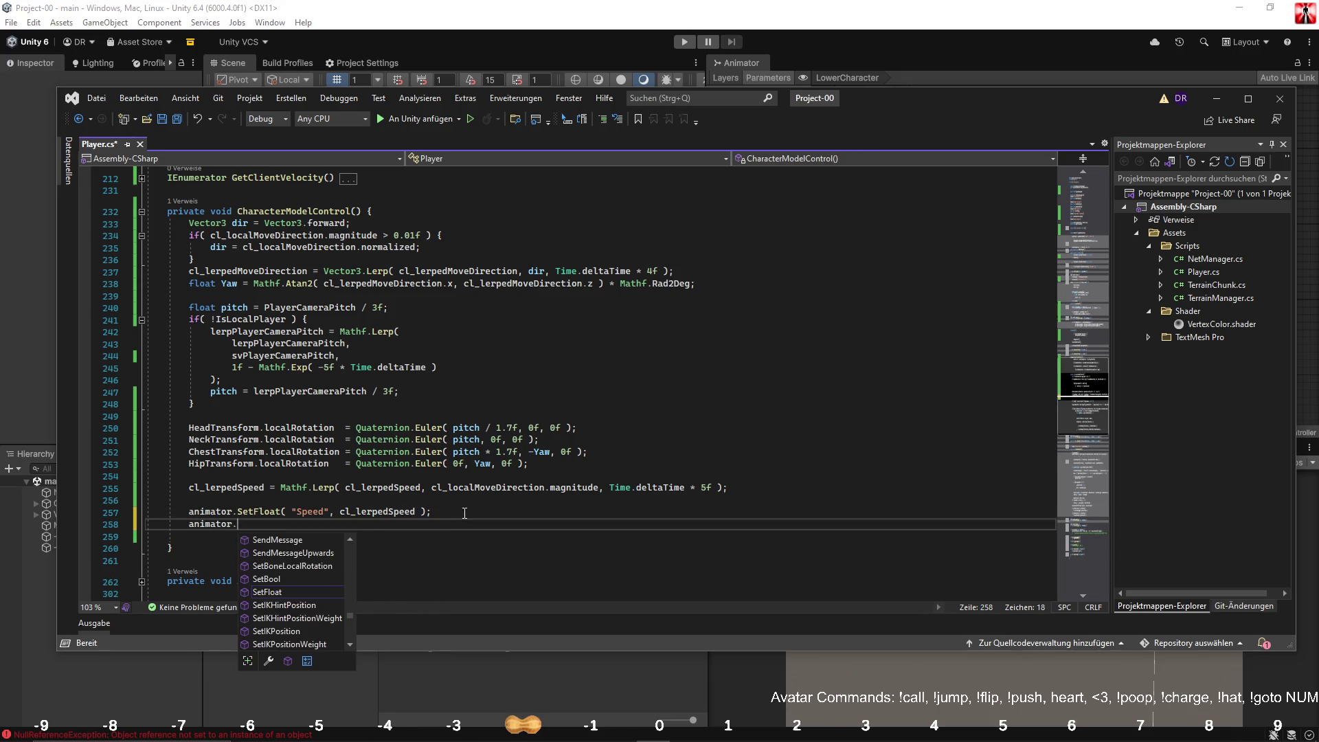
type("ool")
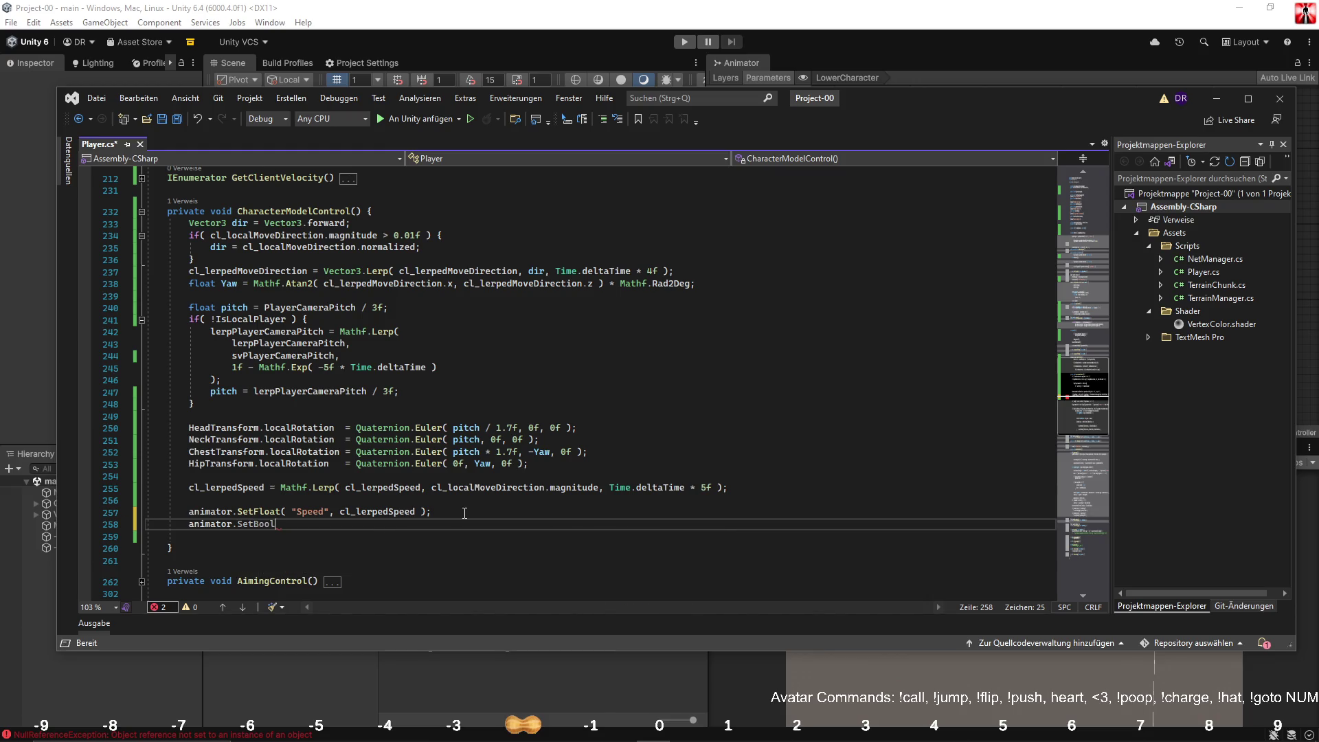
type("(\"IsCrouching")
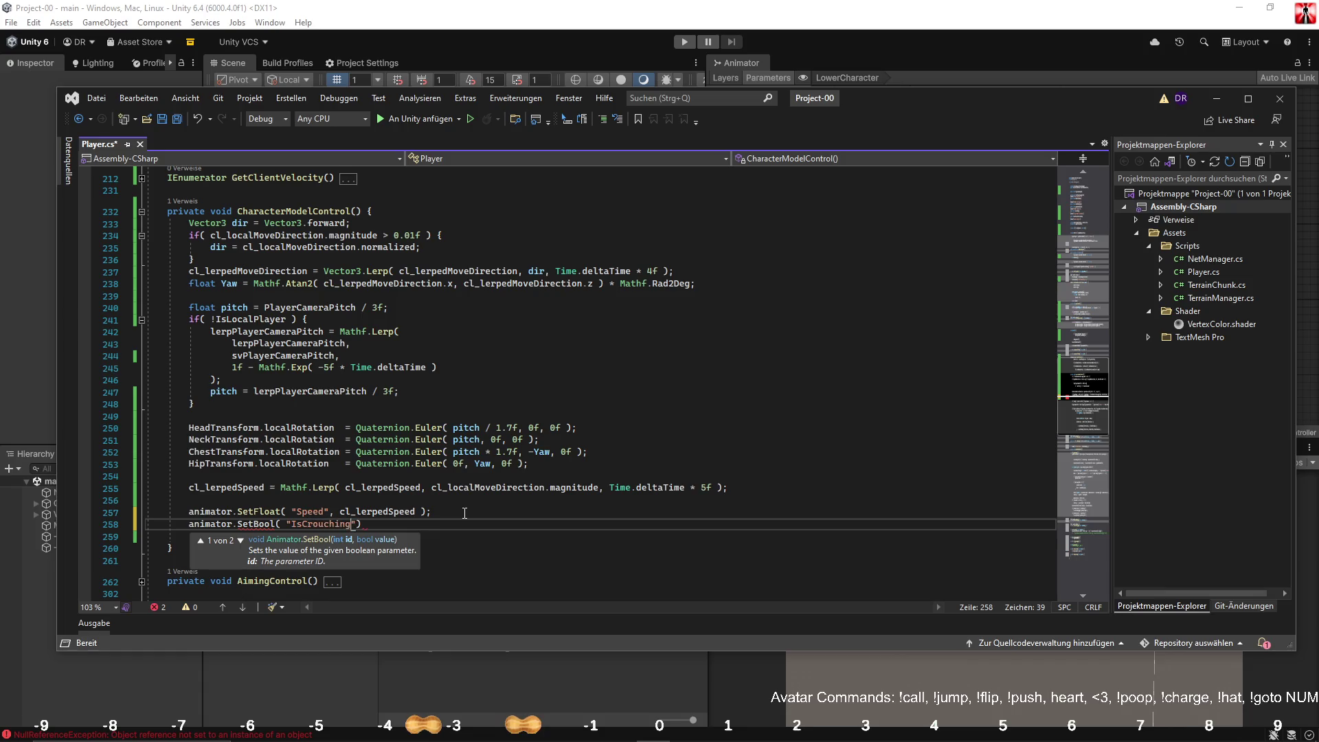
type(", isCrouching )")
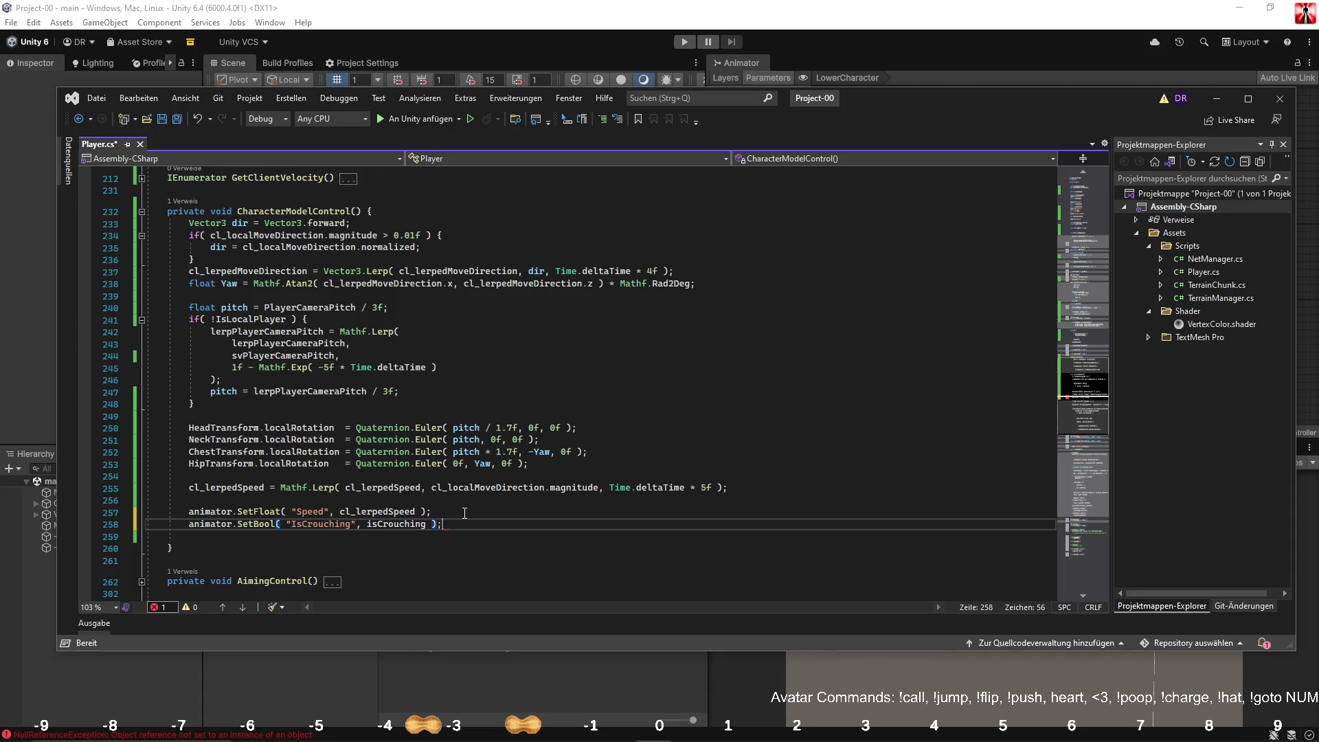
key("ctrl+s")
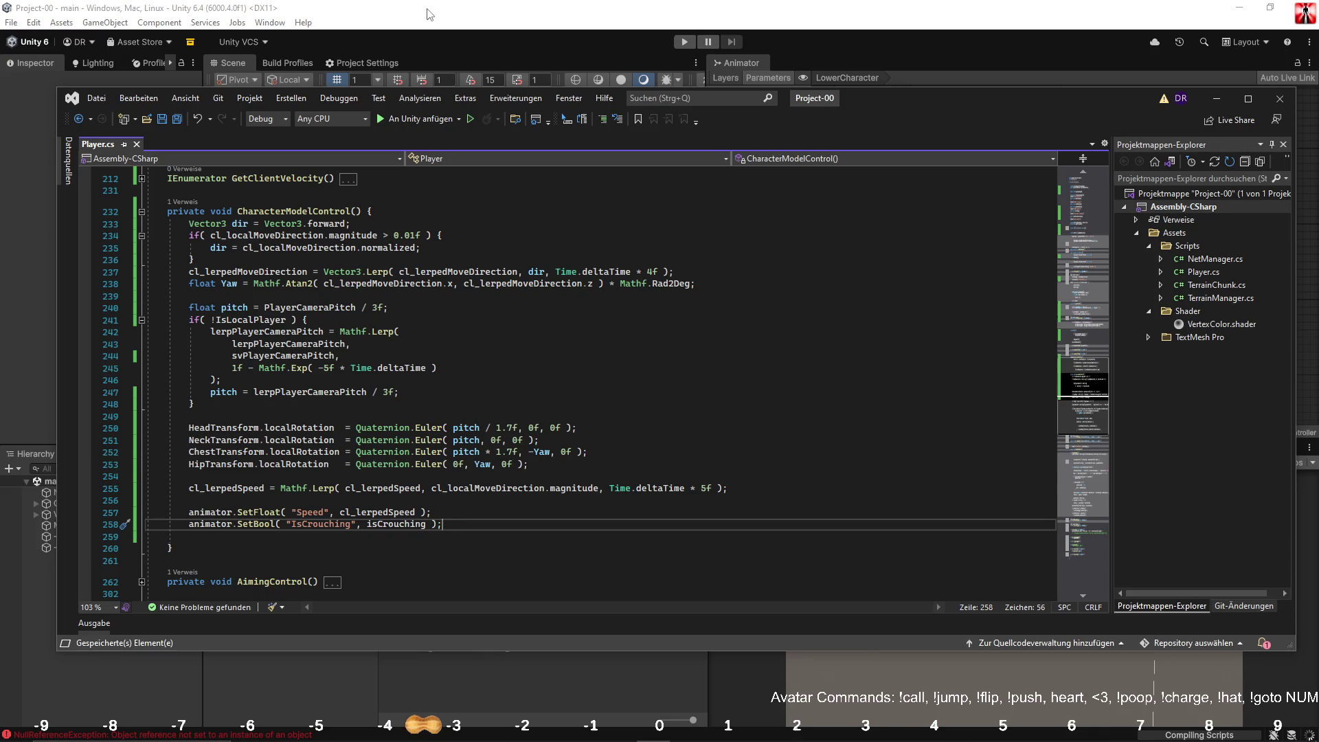
key("alt+Tab")
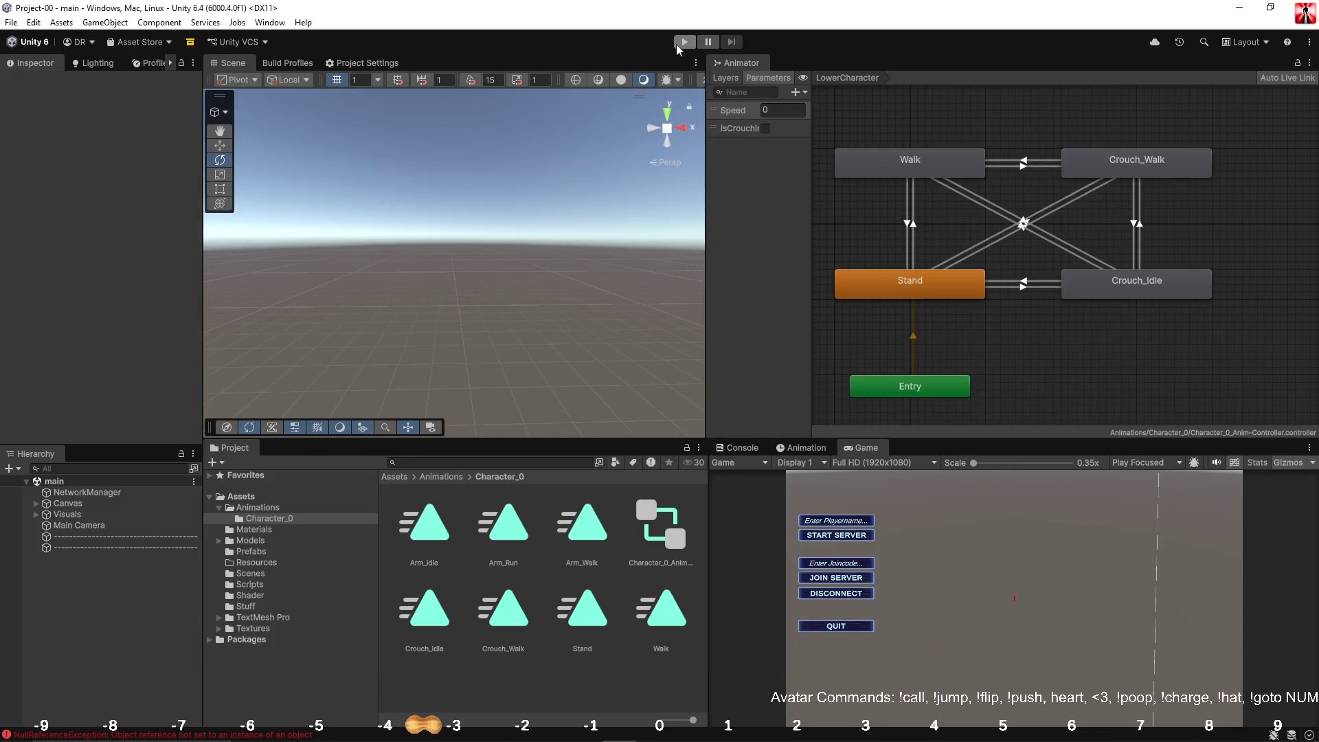
Step: Run and stop the game, then check the crouching parameter name used in Player.cs
left_click(675, 44)
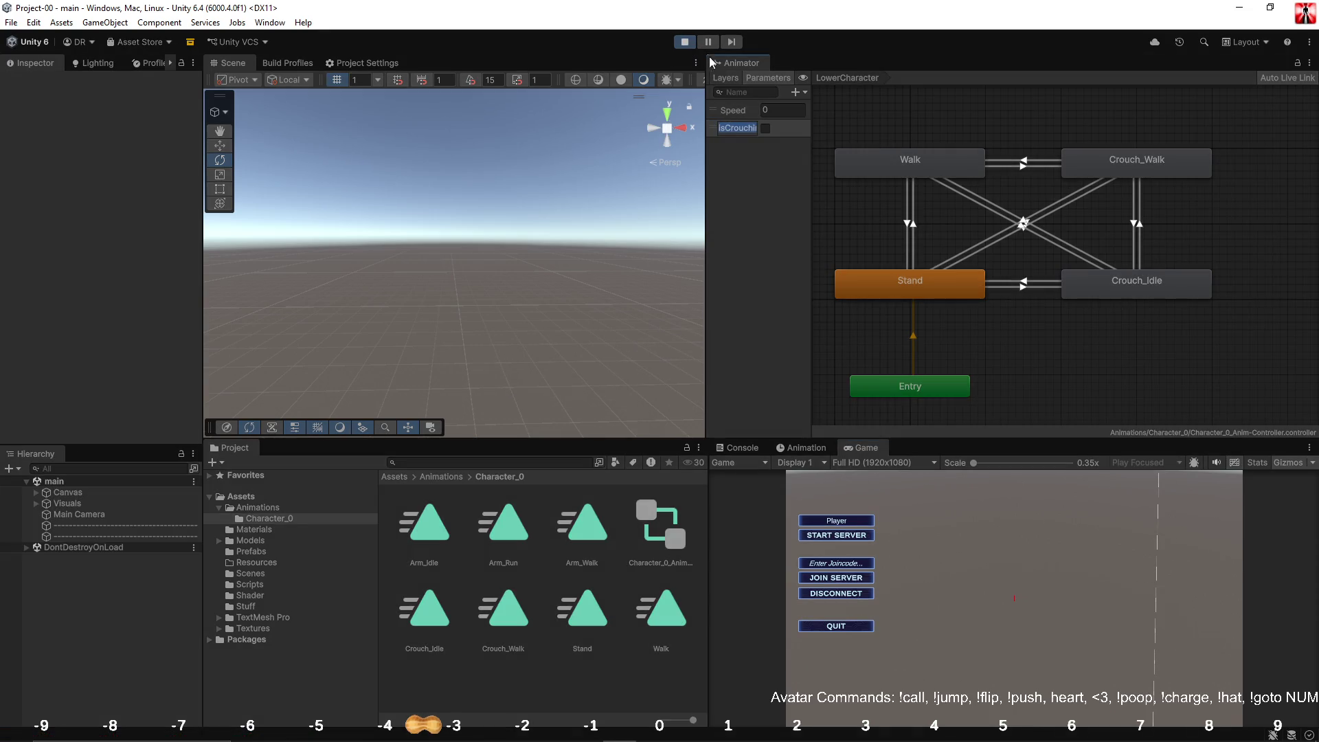
left_click(687, 46)
key("alt+Tab")
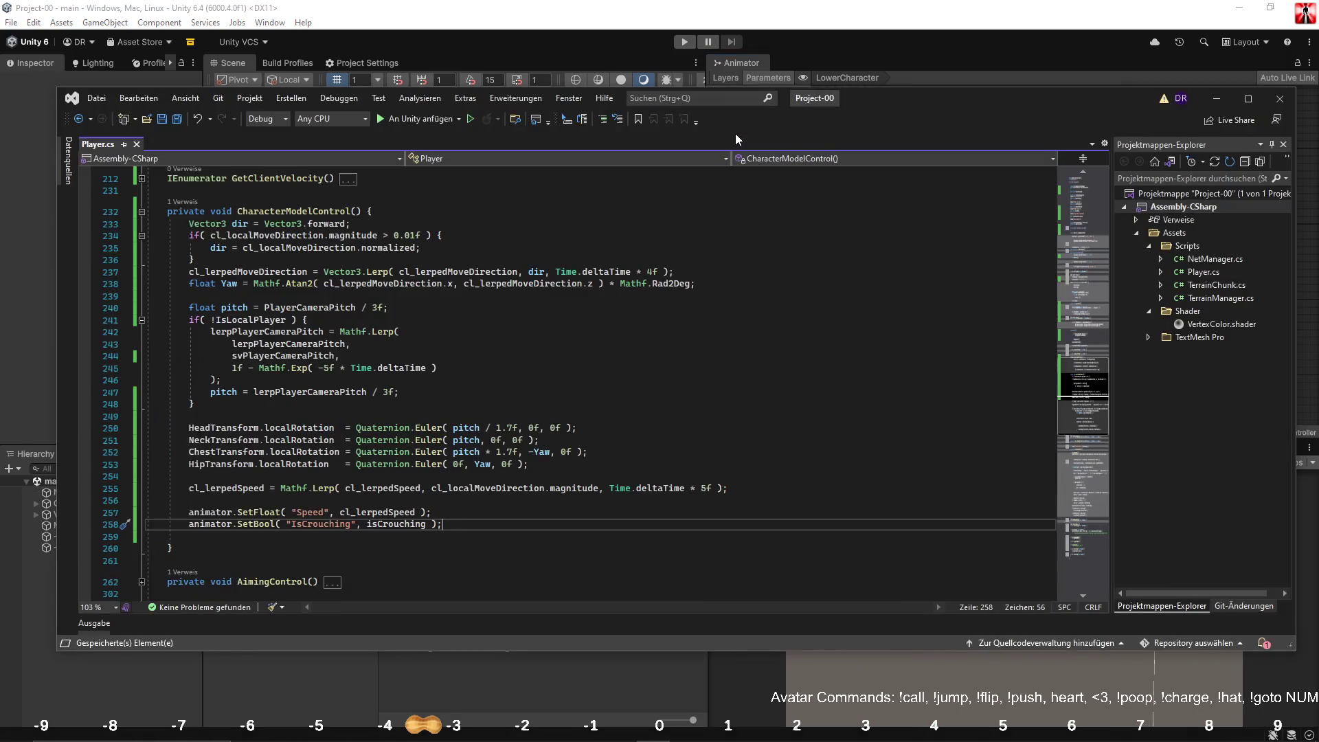
key("alt+Tab")
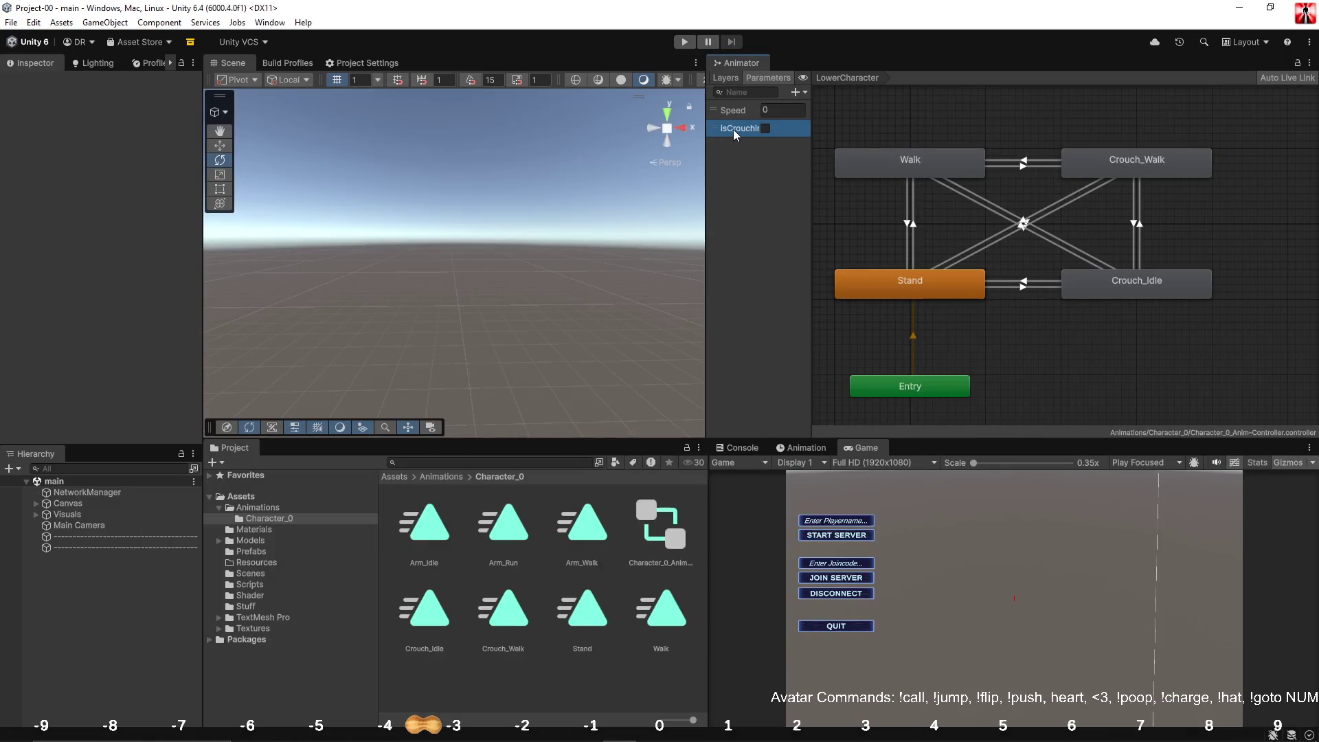
Step: Rename the Animator parameter isCrouching to IsCrouching and run the game again
double_click(723, 129)
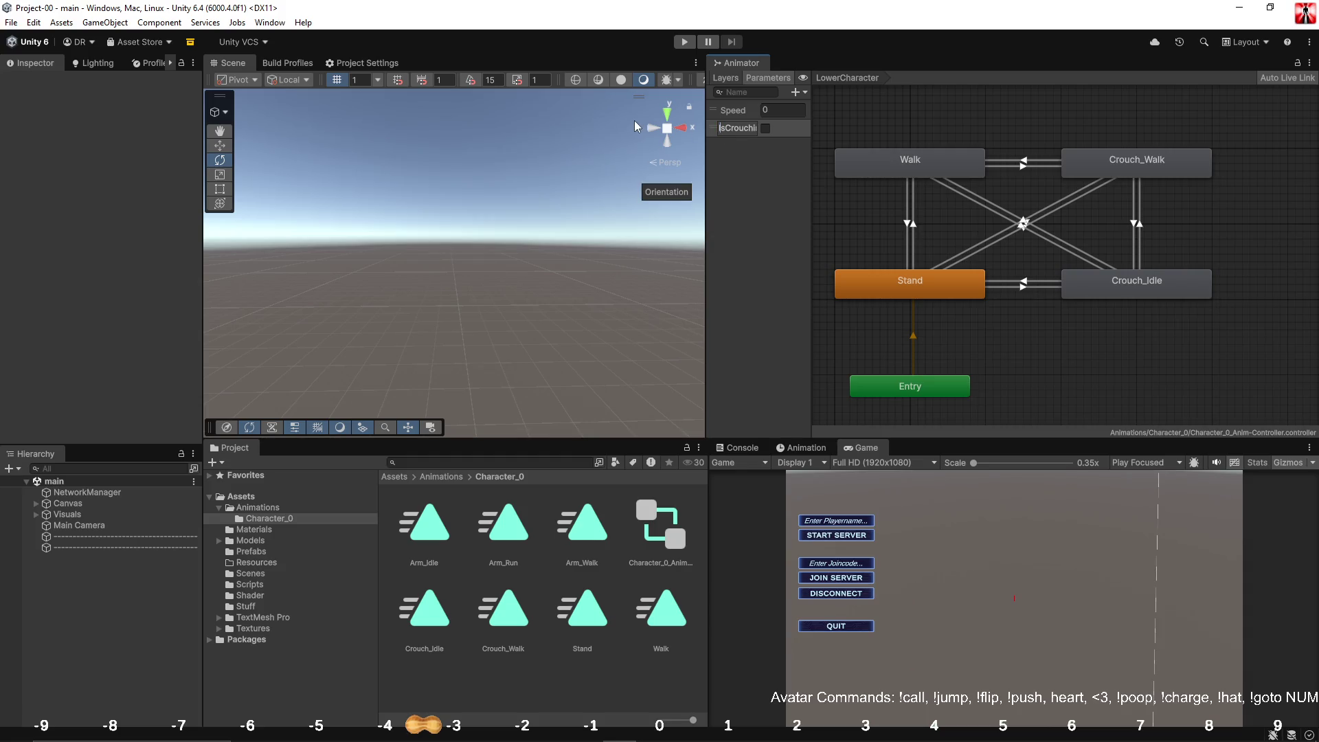
type("I")
key("Return")
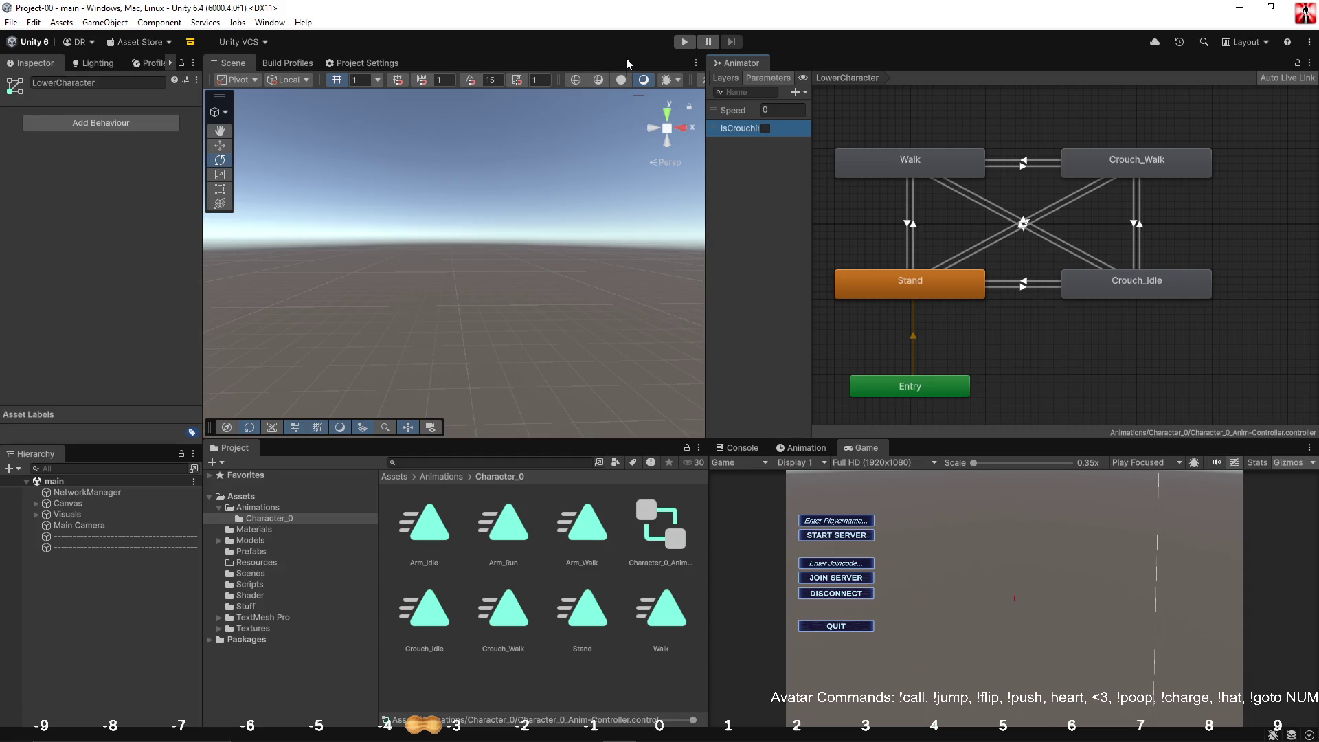
left_click(684, 42)
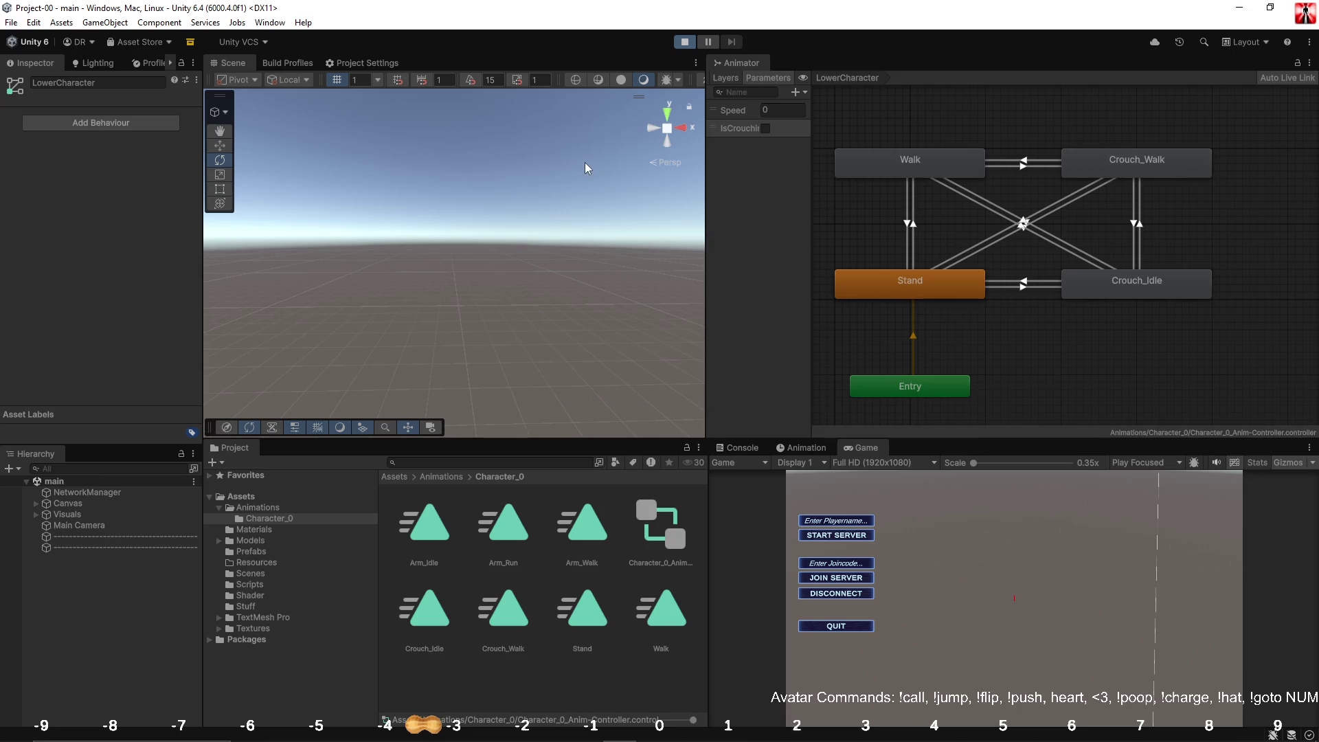
Step: Start a server, walk the player across the terrain, then select and frame the Player
left_click(836, 535)
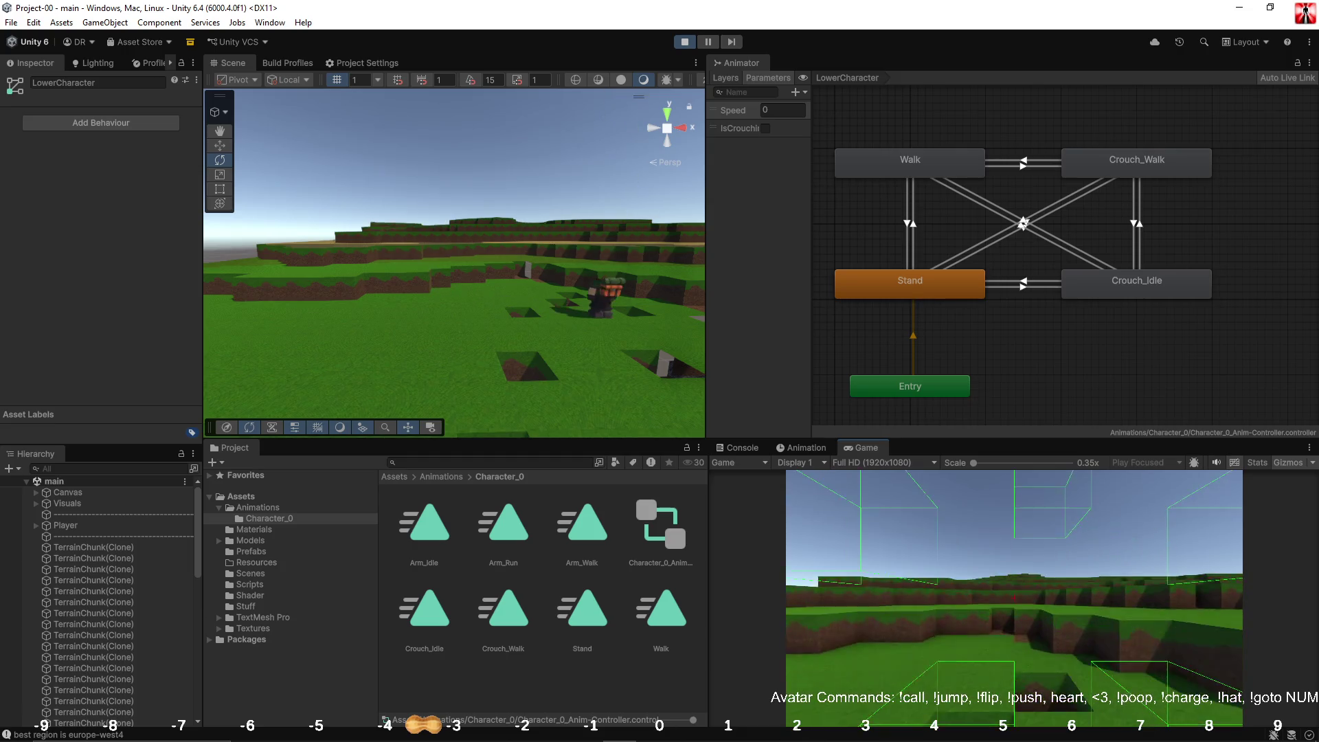
key("w")
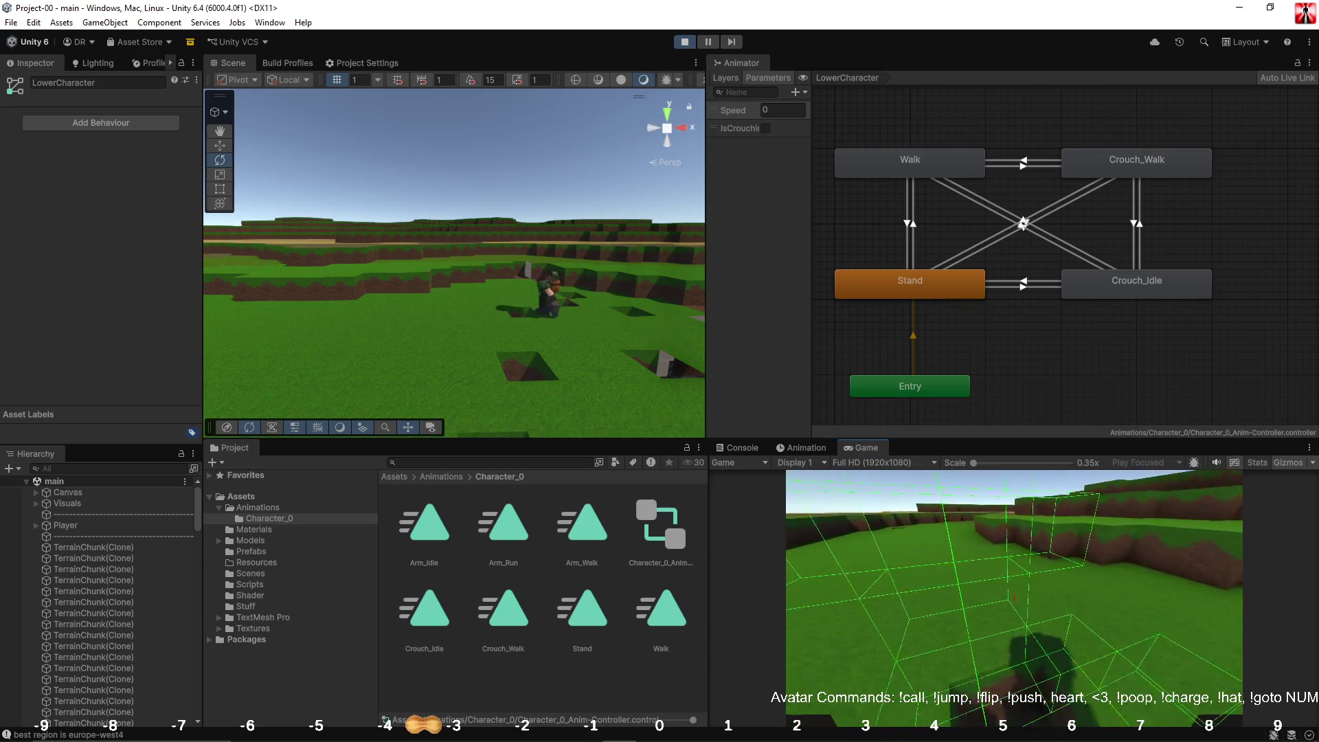
key("w")
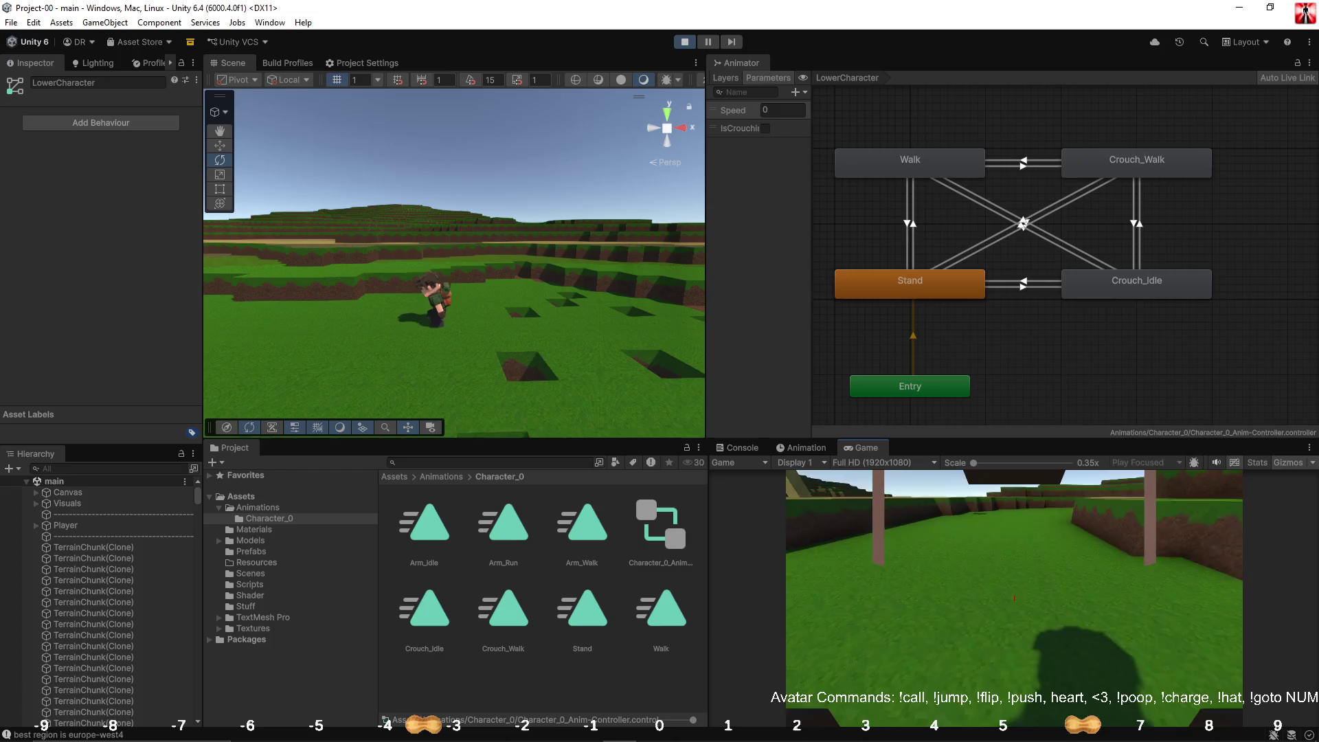
key("Escape")
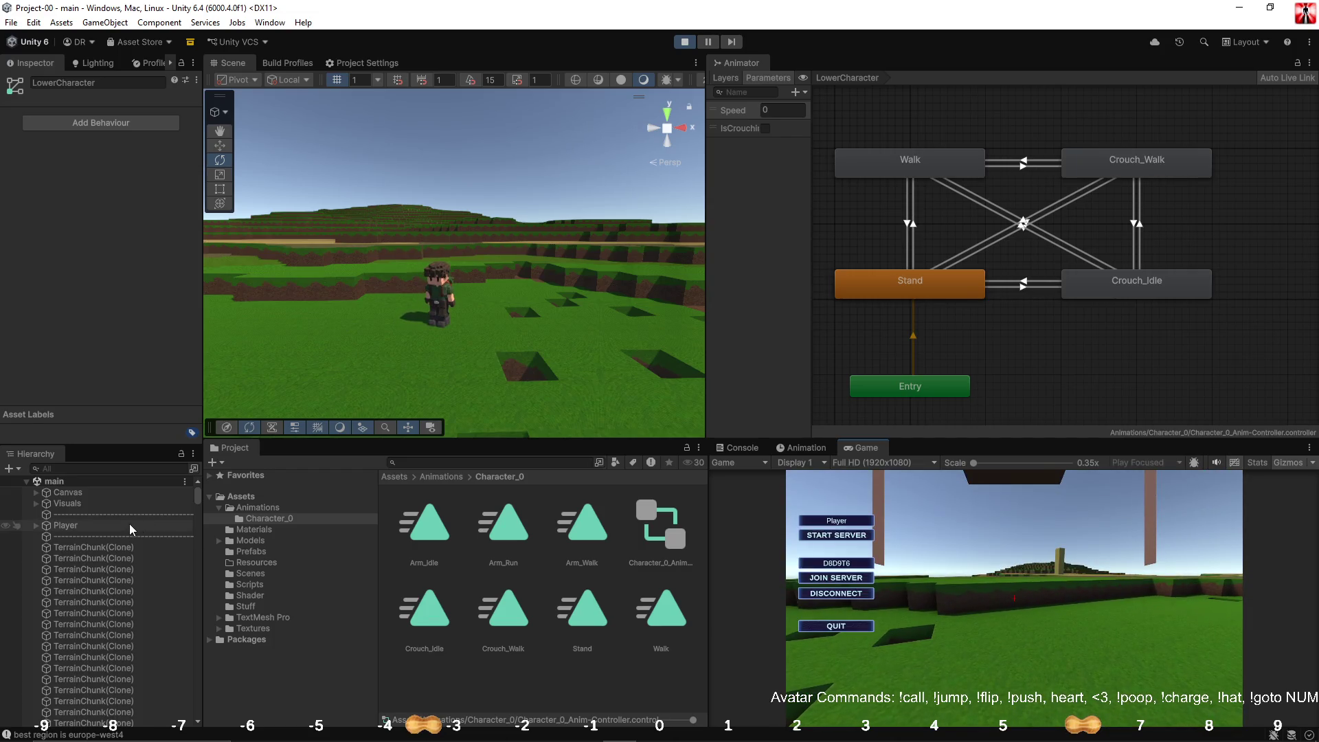
left_click(129, 523)
key("f")
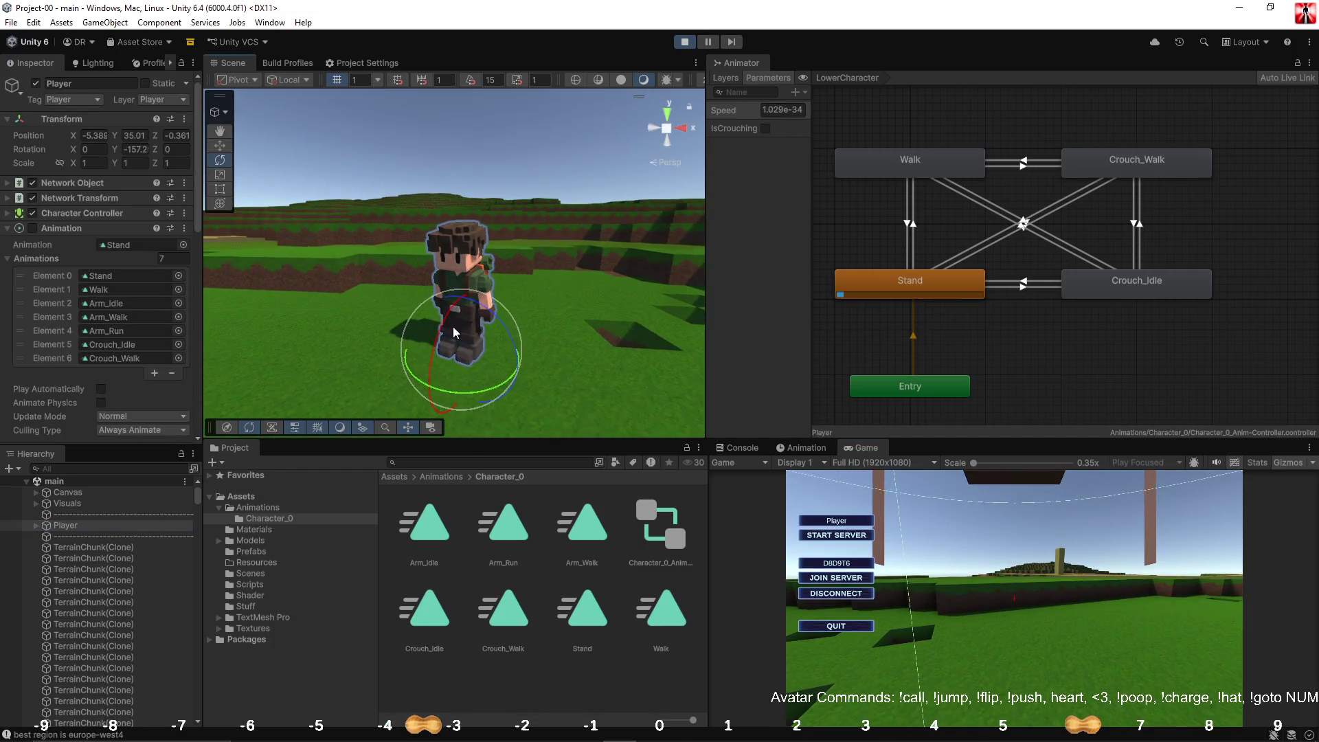
left_click(1024, 345)
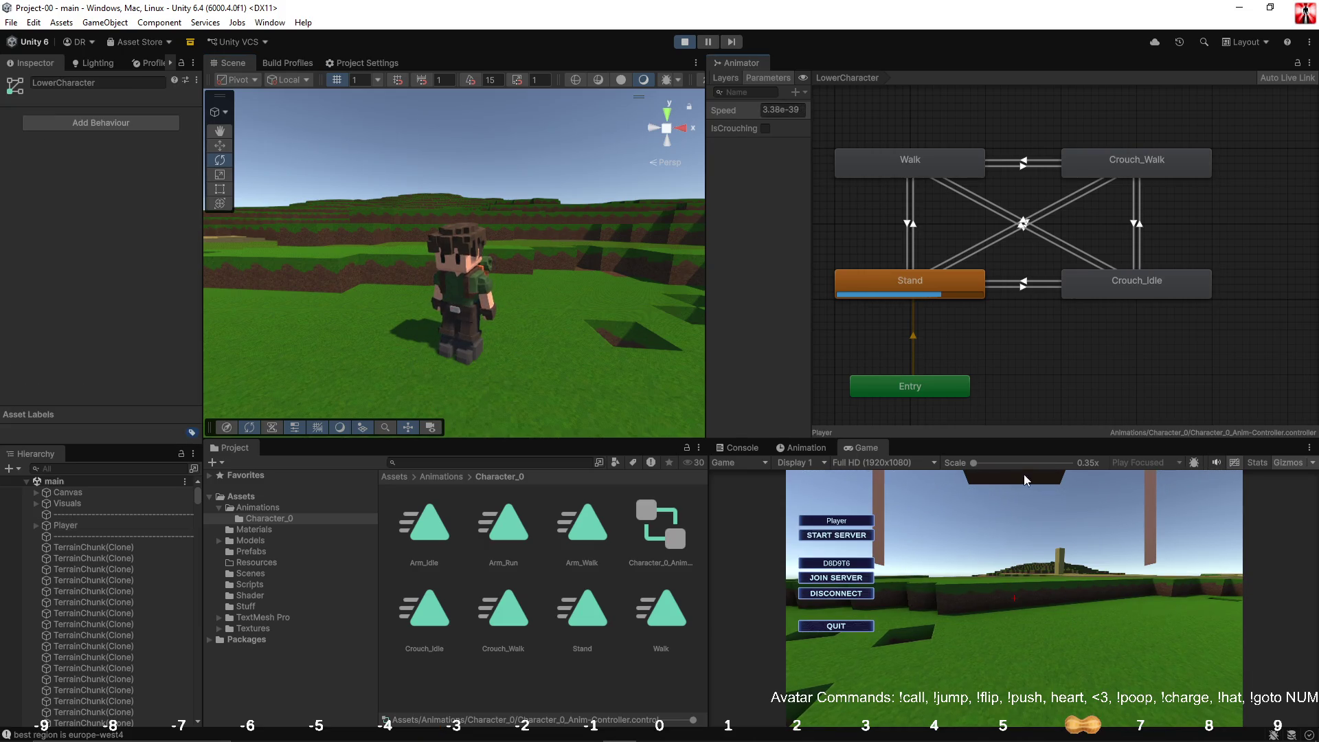
Step: Test crouching, crouch-walking and standing back up, then inspect the Crouch_Idle state
left_click(1025, 504)
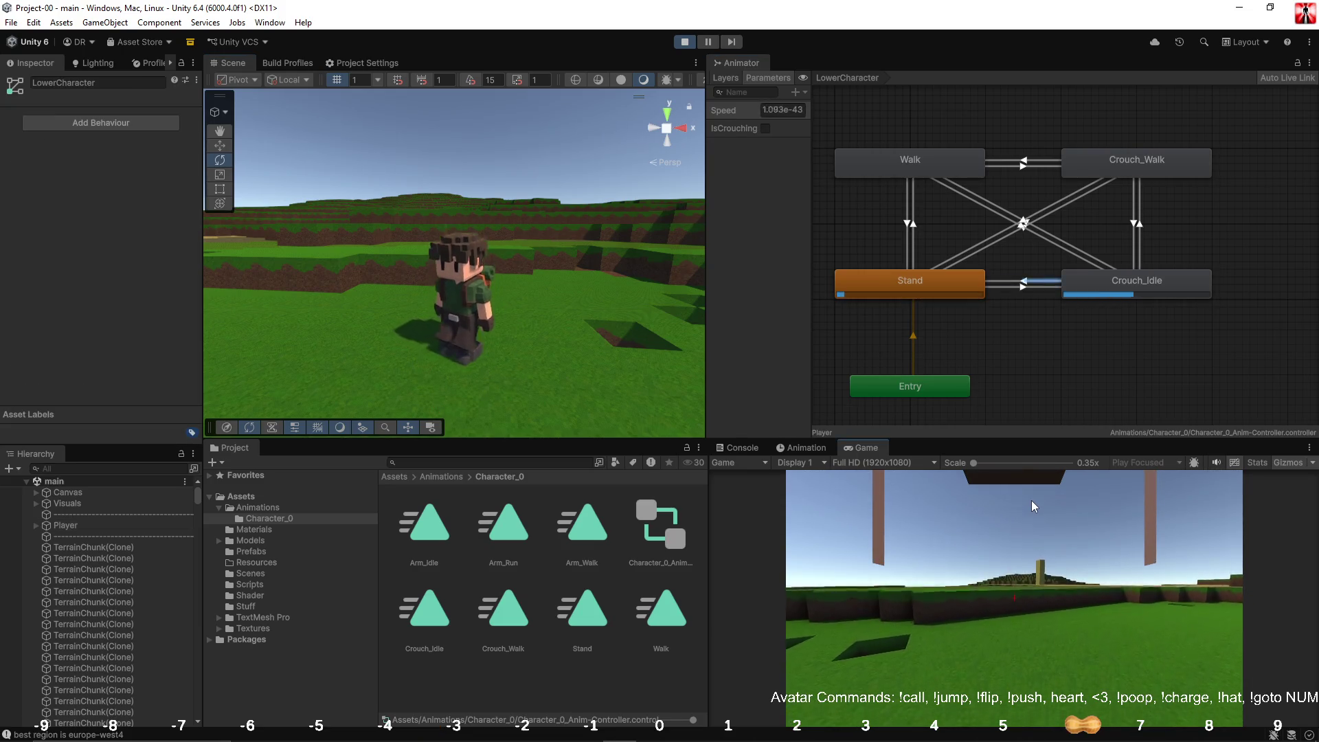
key("shift")
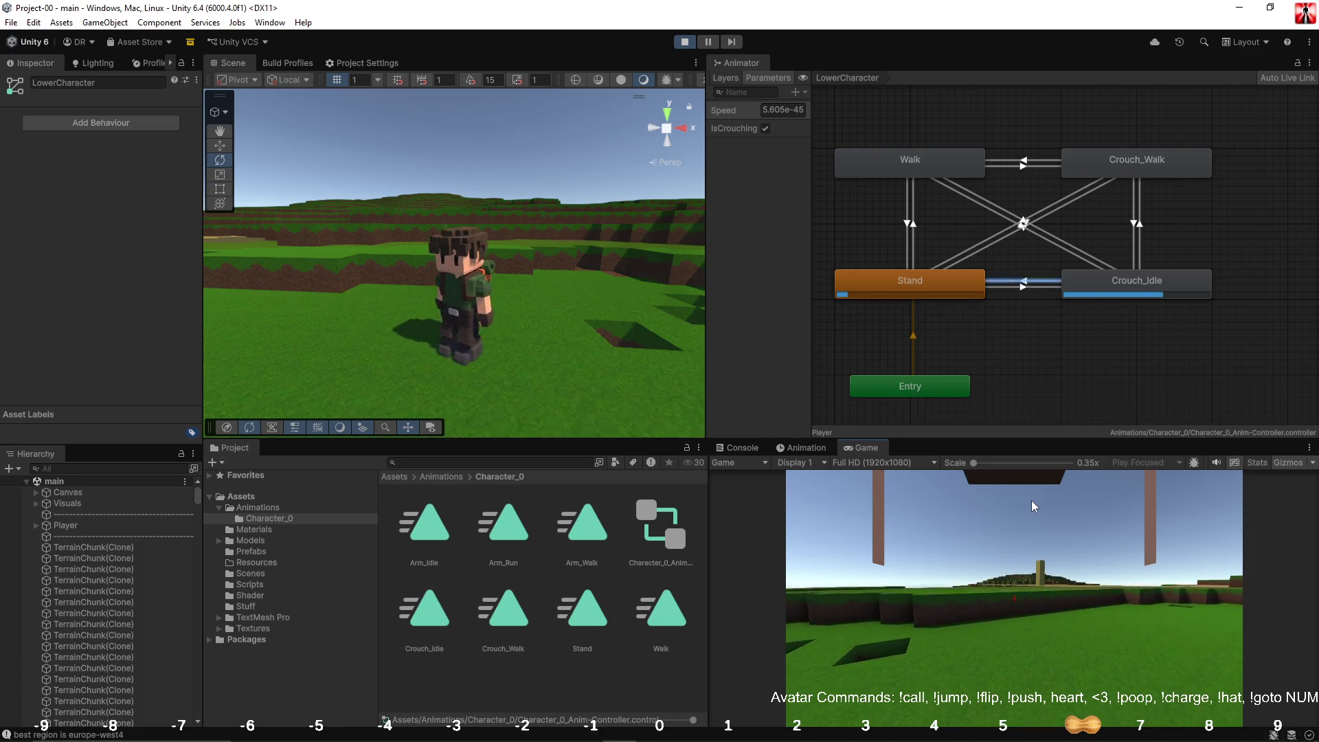
key("w")
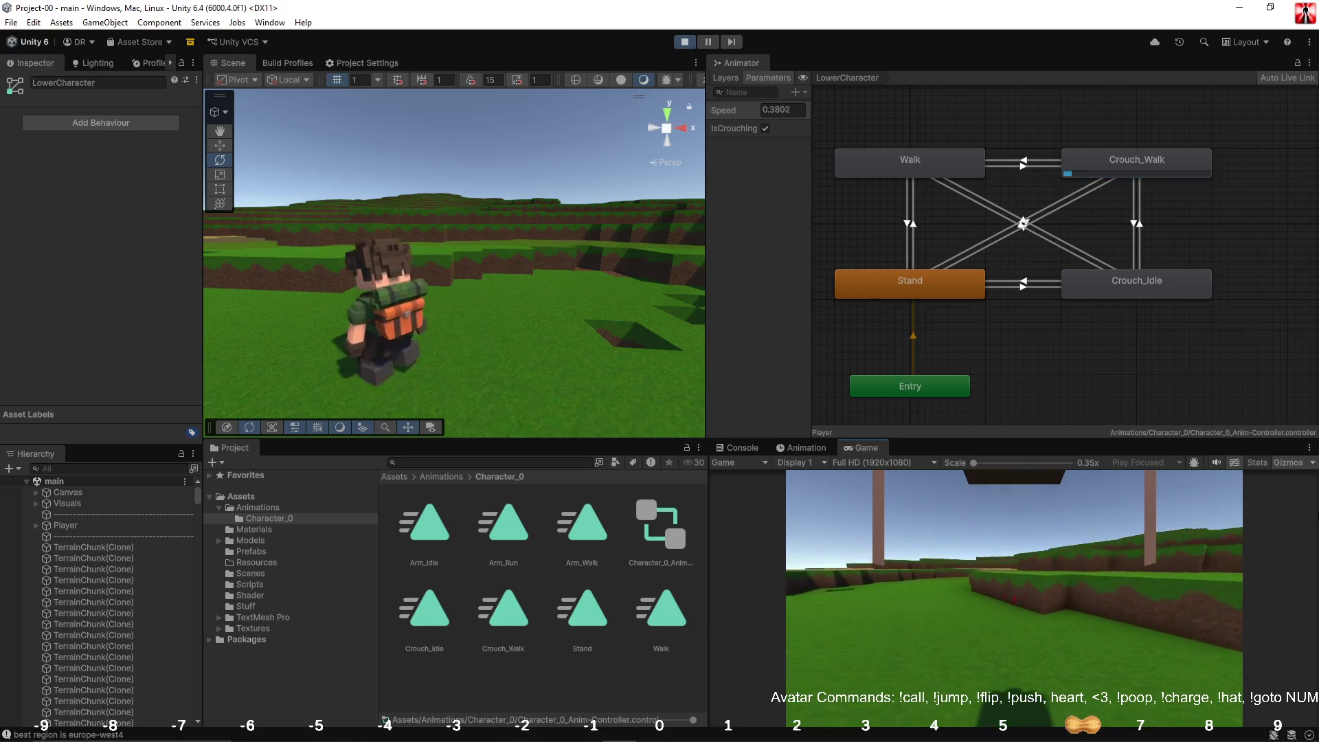
key("c")
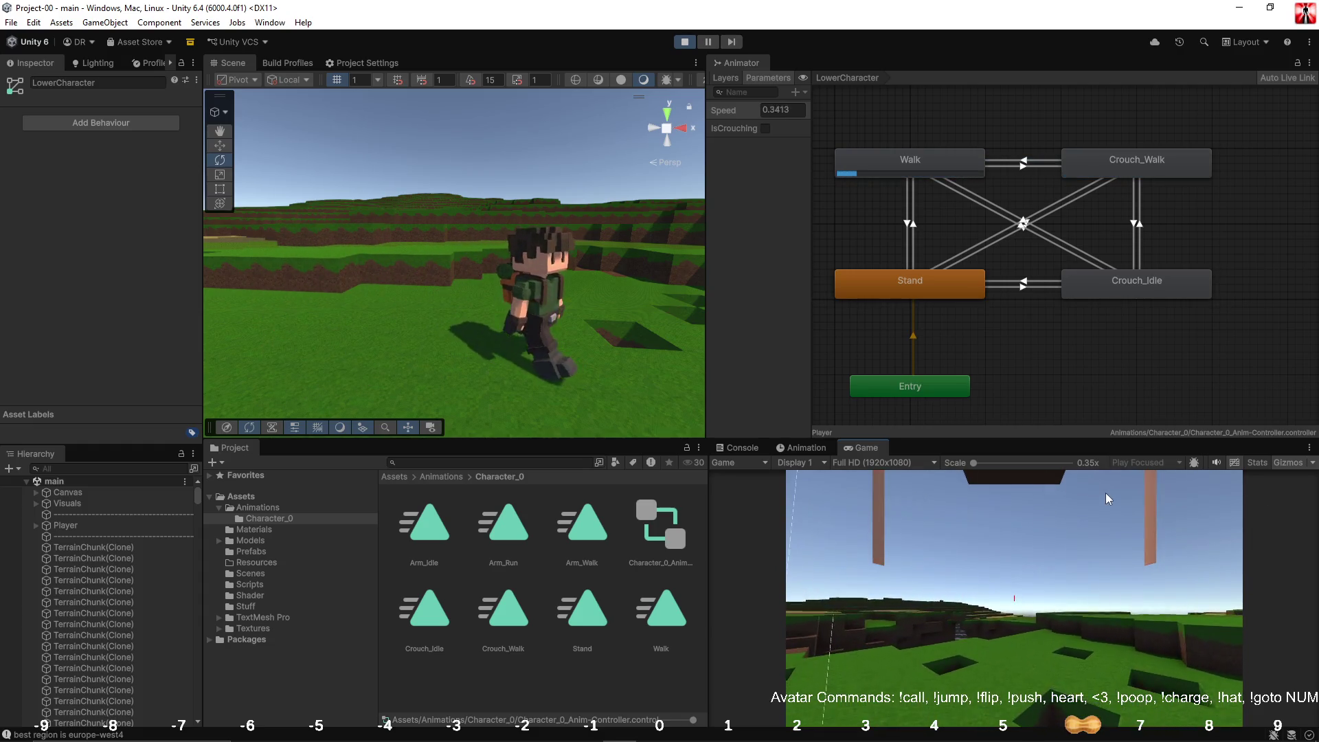
key("Escape")
left_click(1092, 282)
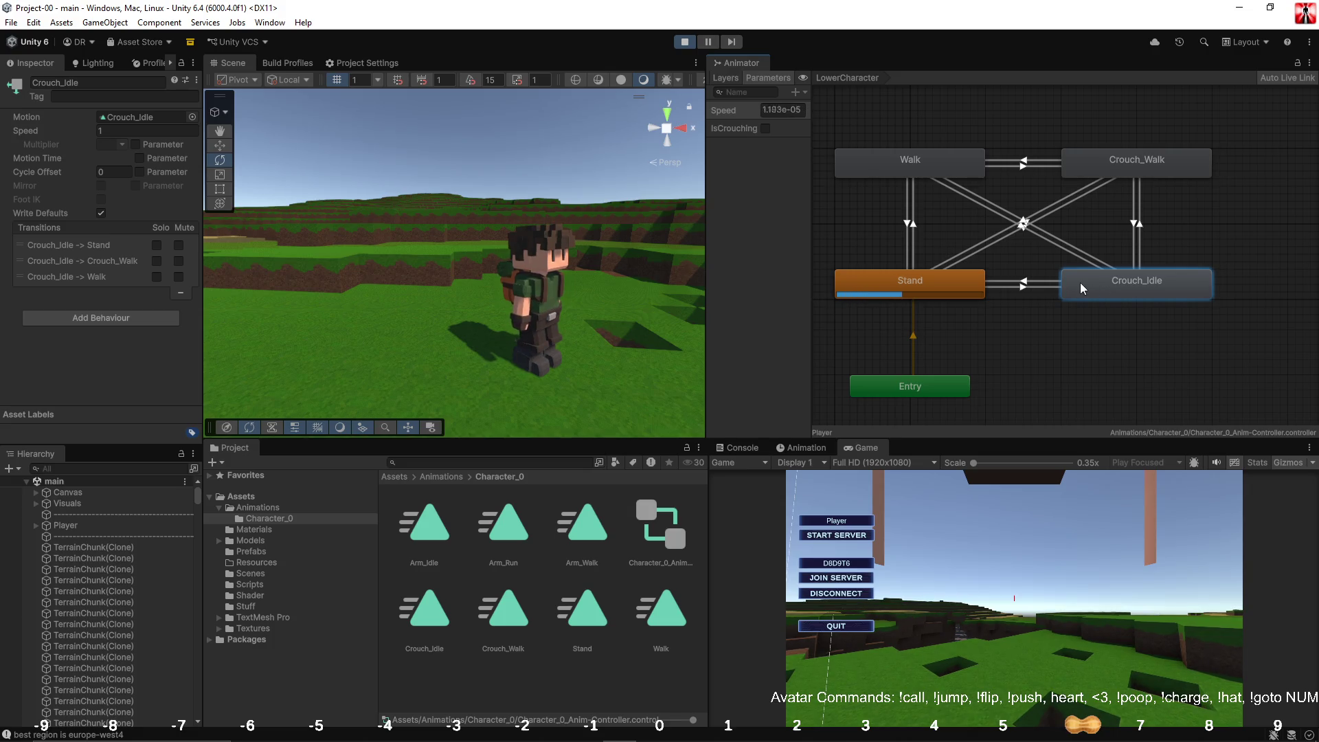
Step: Untick Crouch_Walk's speed Multiplier Parameter and set Crouch_Idle's speed to 2
left_click(1099, 170)
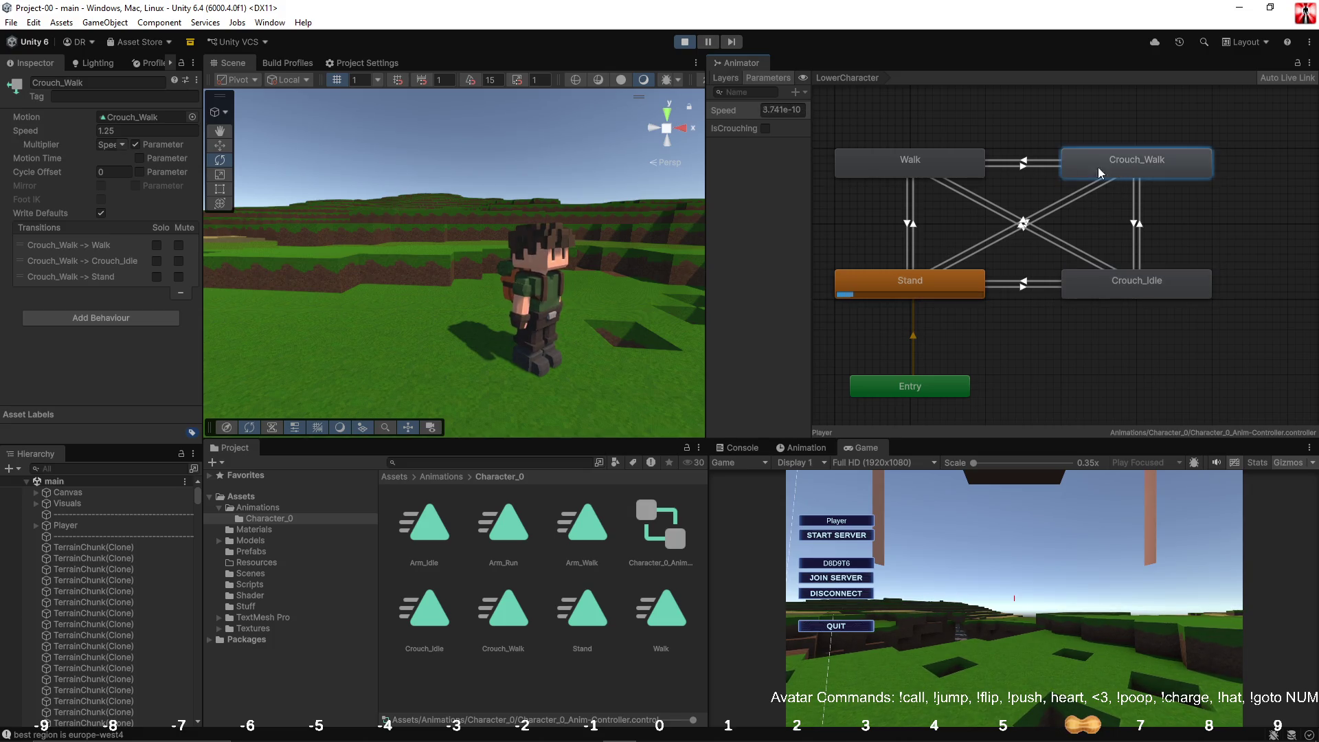
left_click(134, 146)
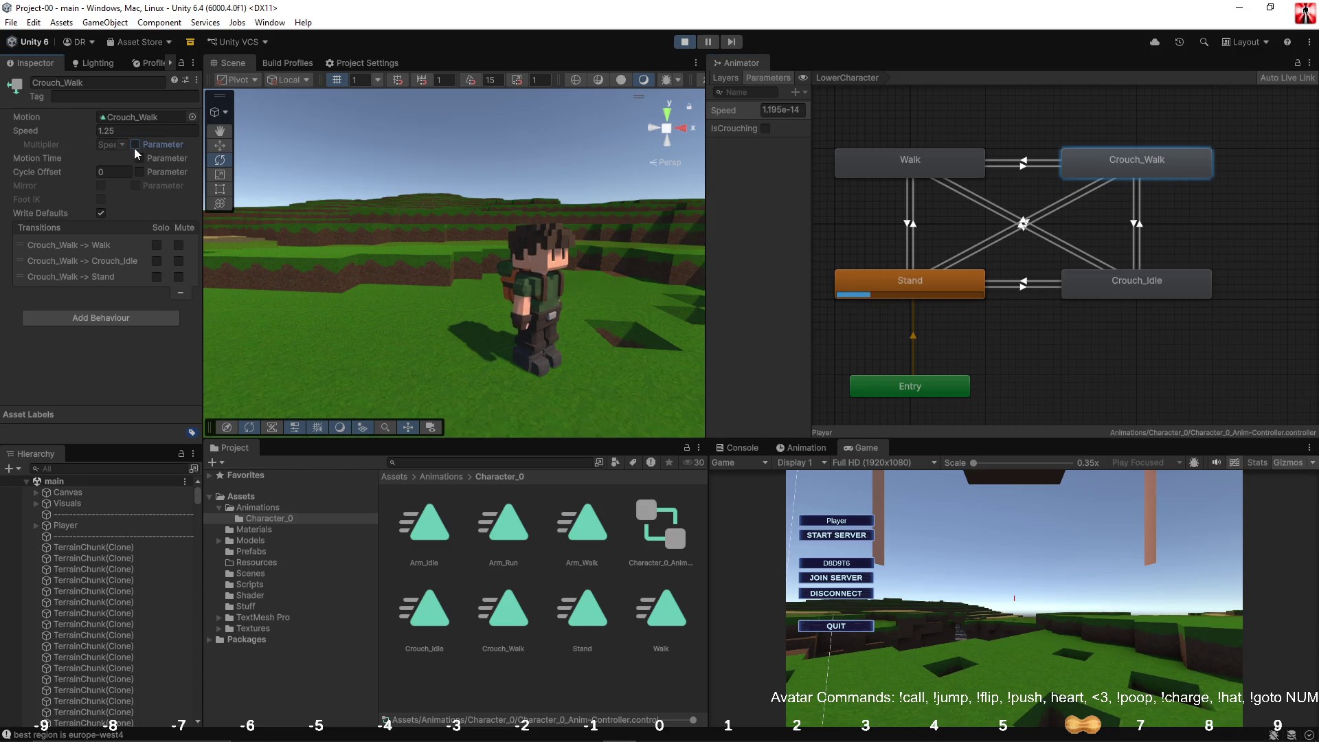
left_click(1111, 291)
left_click(151, 130)
type("2")
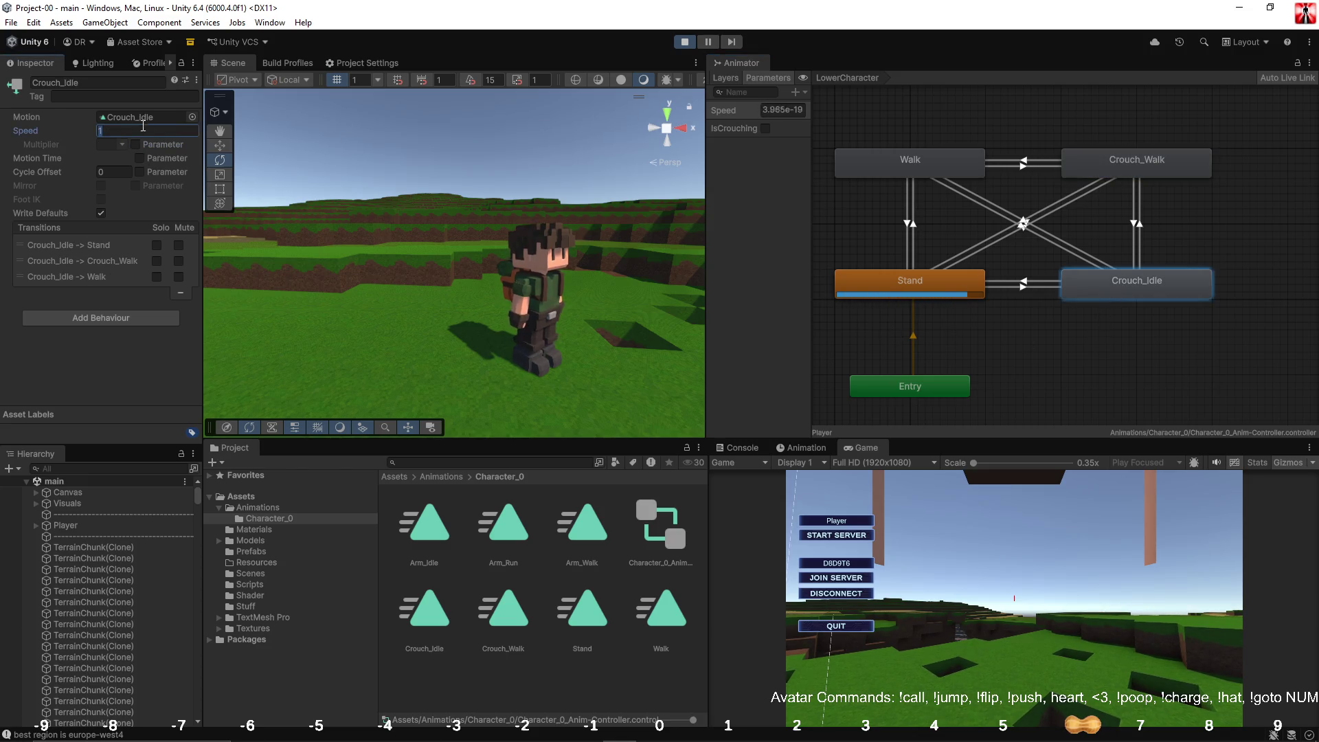
Step: Test crouching and crouch-walking forward in the game view
left_click(1003, 549)
key("c")
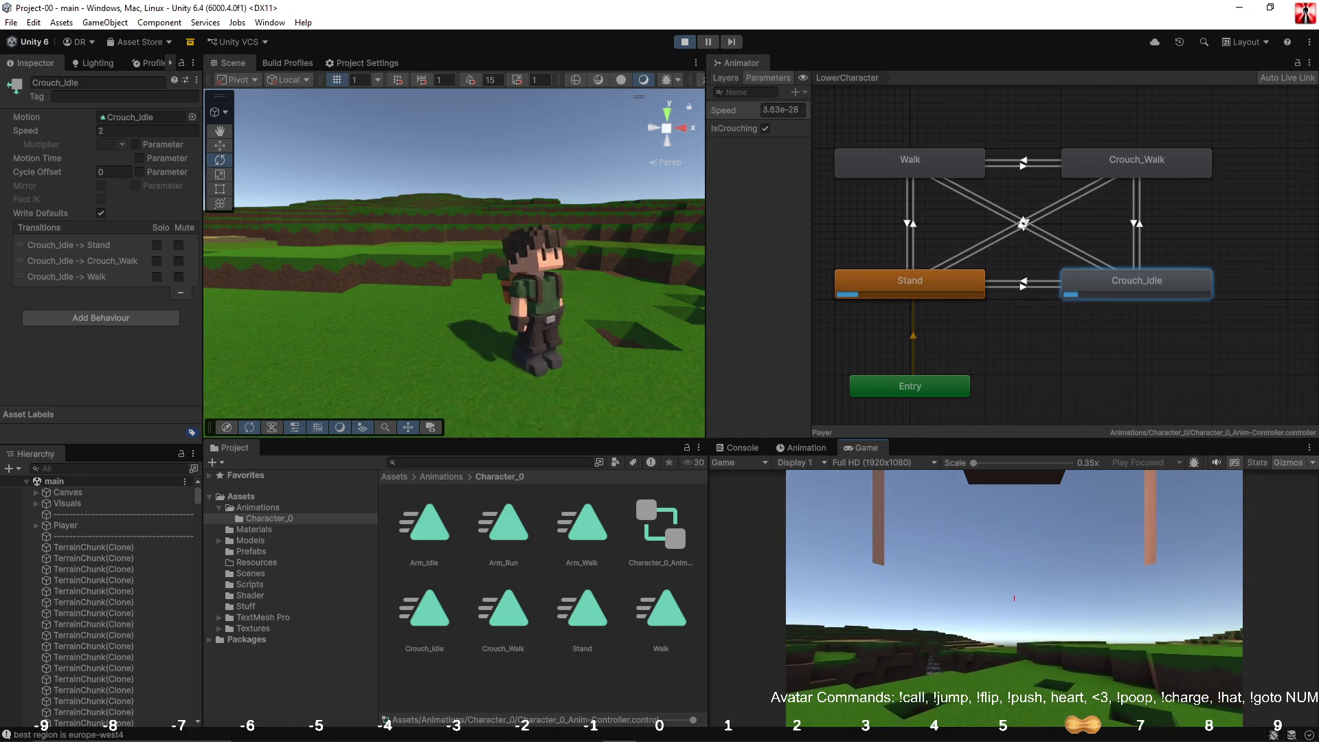
key("w")
key("w")
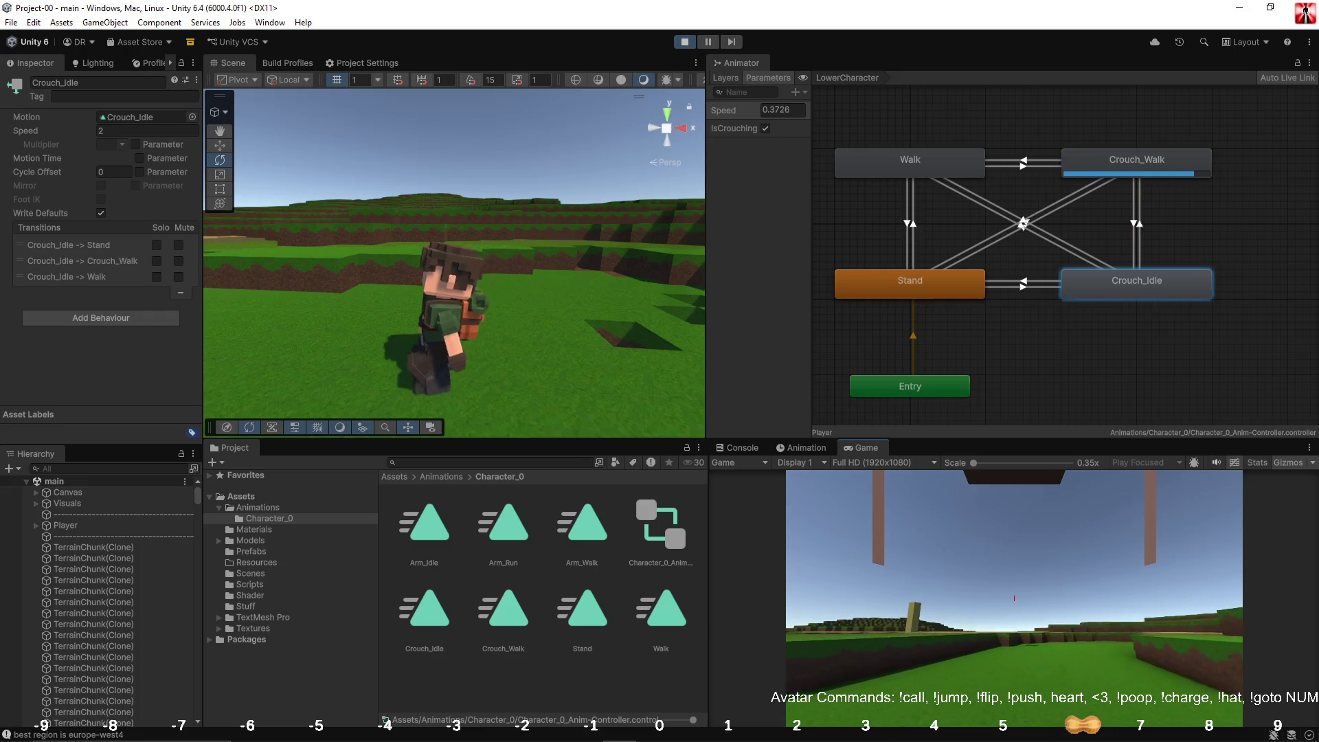
key("w")
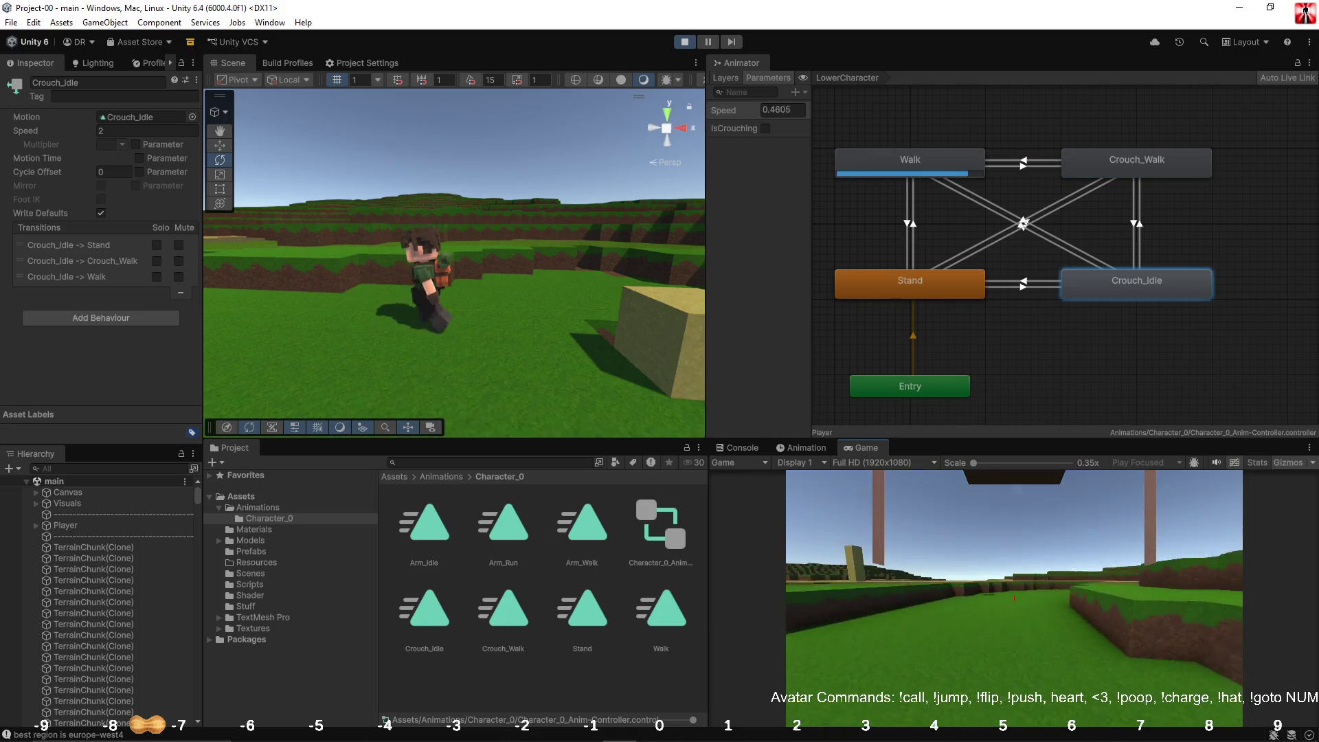
Step: Stop the game and insert an empty line after line 237 of Player.cs
left_click(686, 42)
key("alt+Tab")
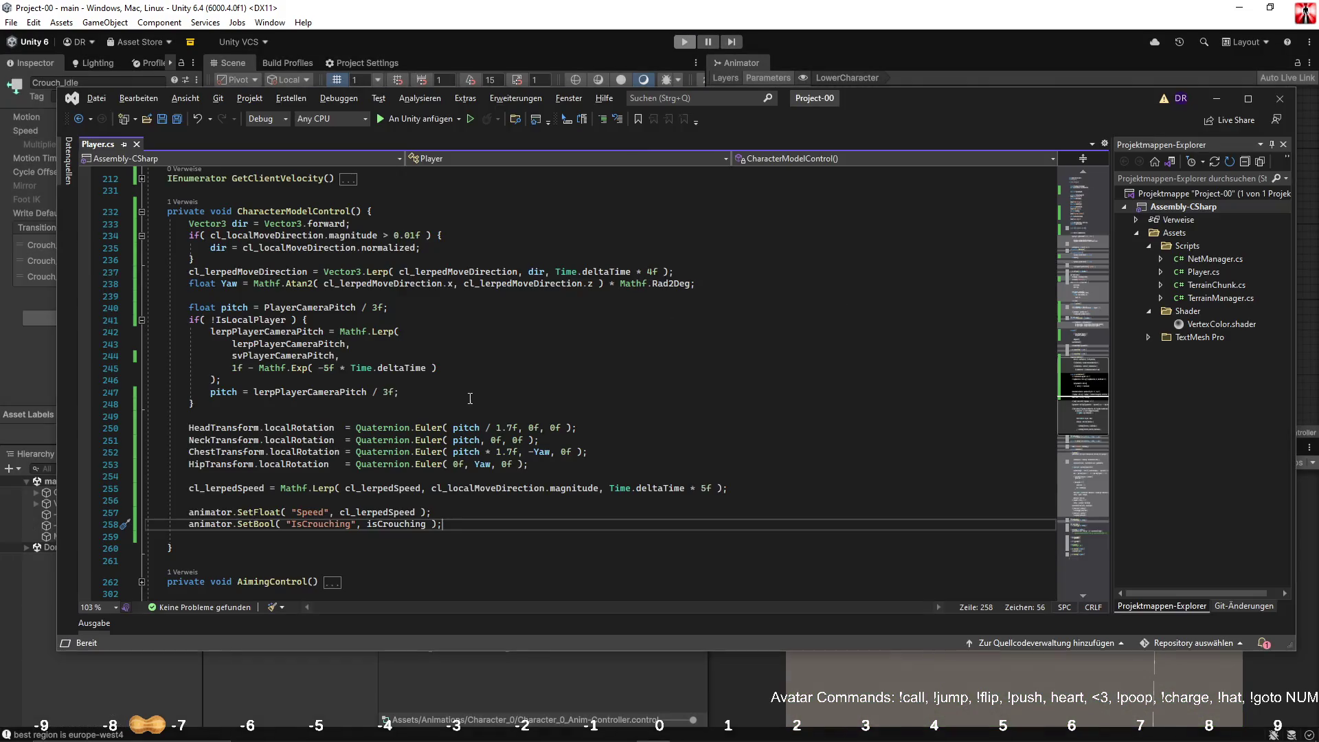
left_click(470, 395)
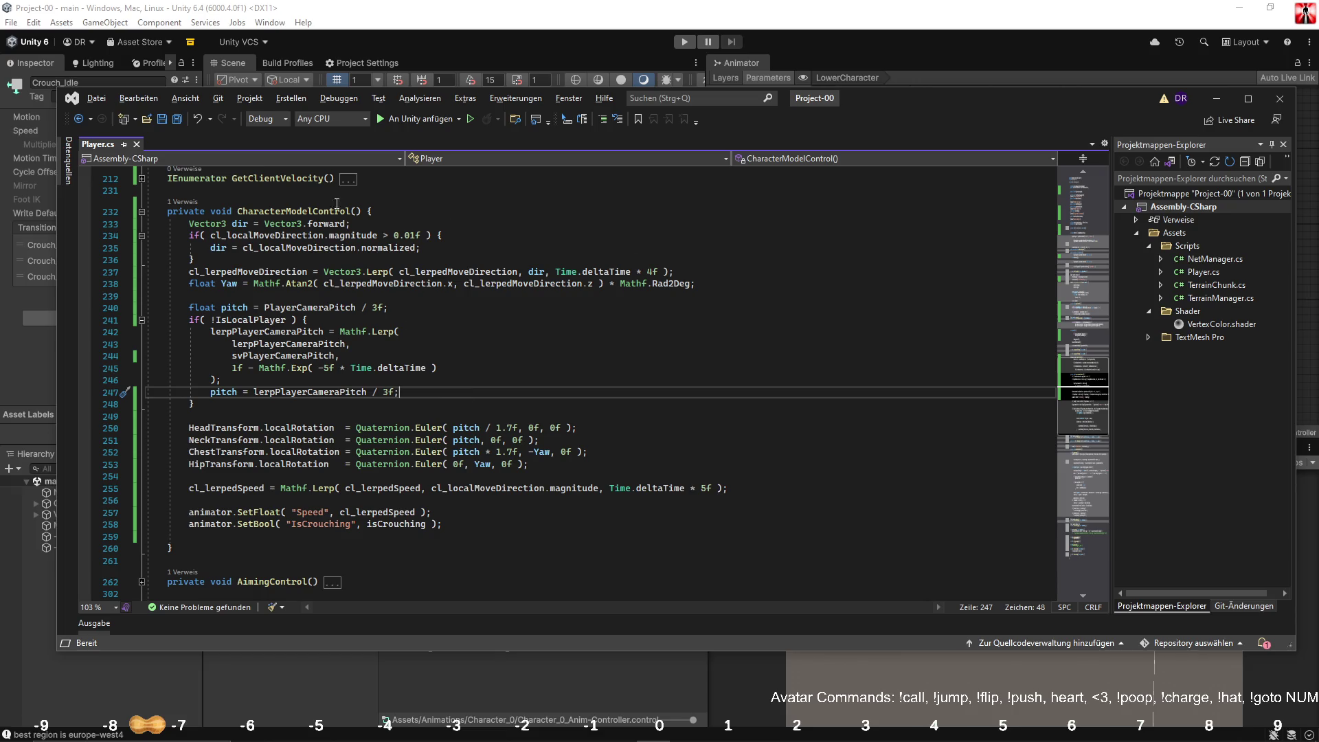
left_click(703, 273)
key("Return")
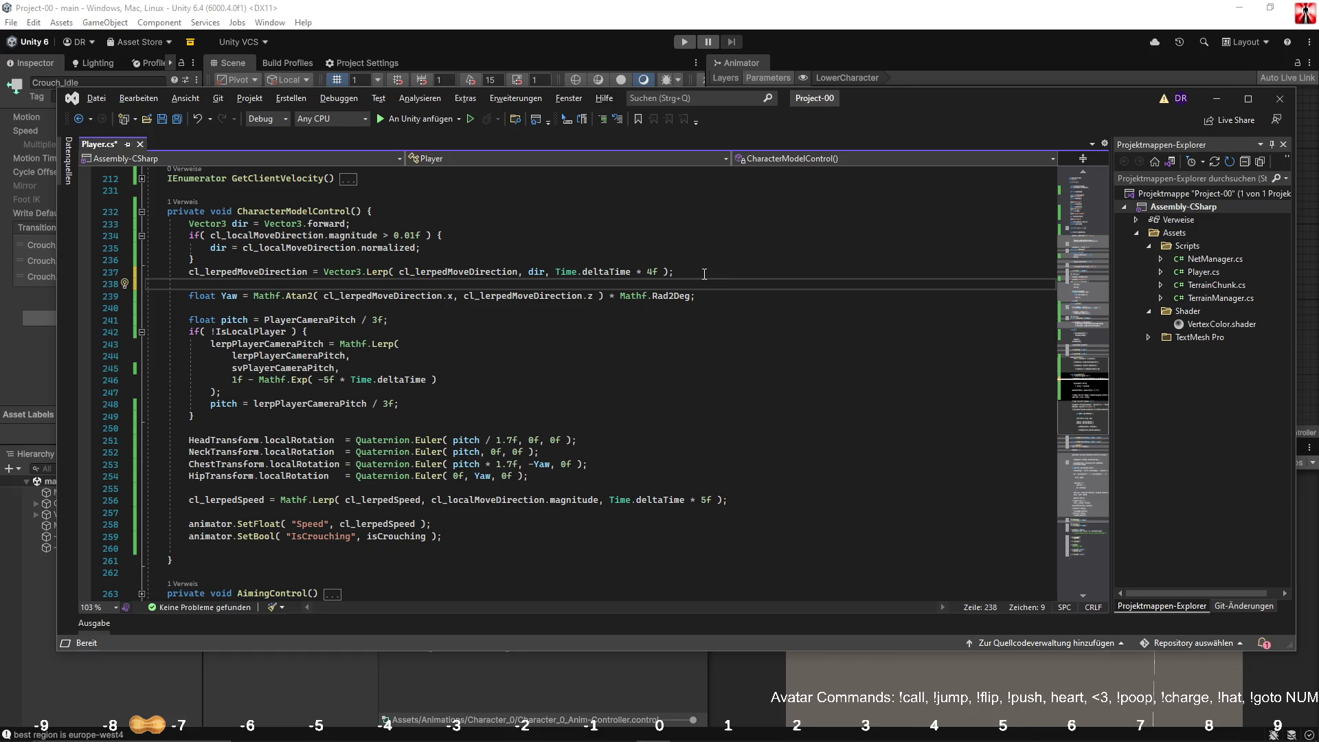
scroll(526, 314, "up", 2)
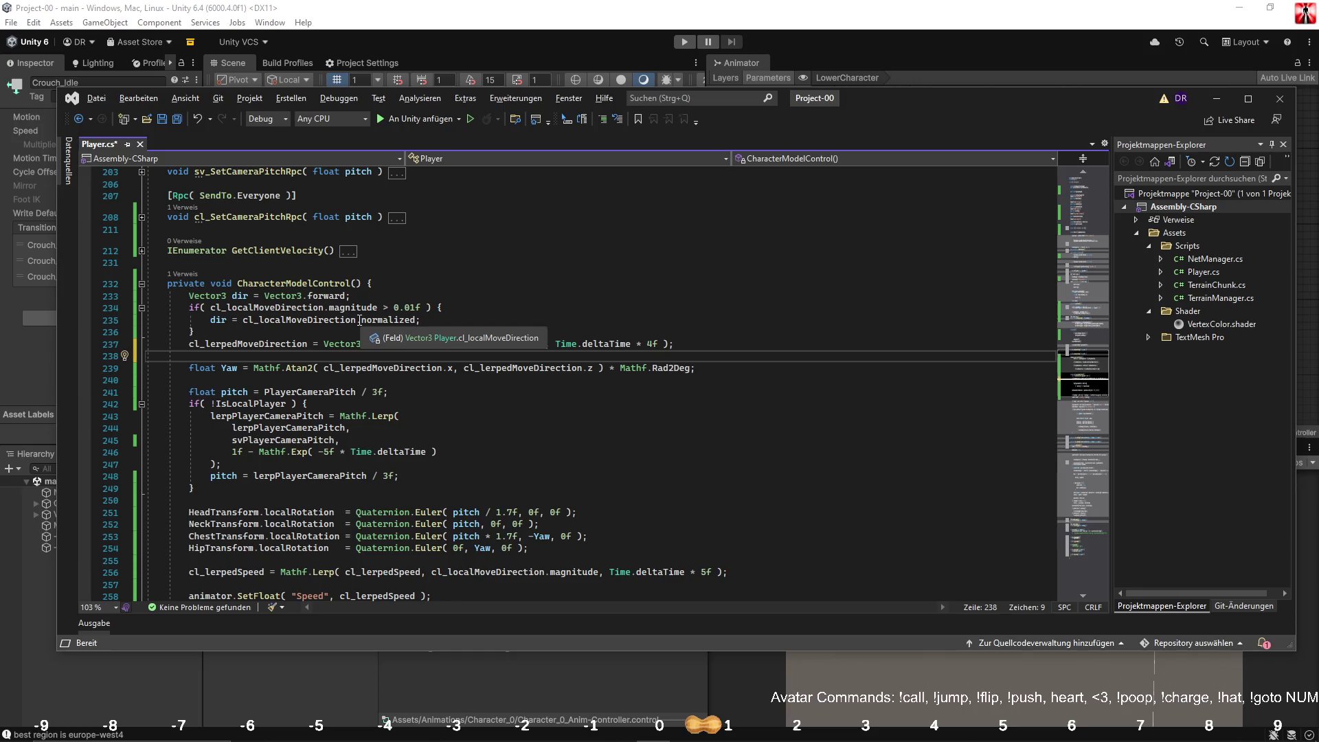
Step: Rewrite the dir line to add a Vector3.forward * 0.2f bias, normalized inside the Lerp
left_click(347, 296)
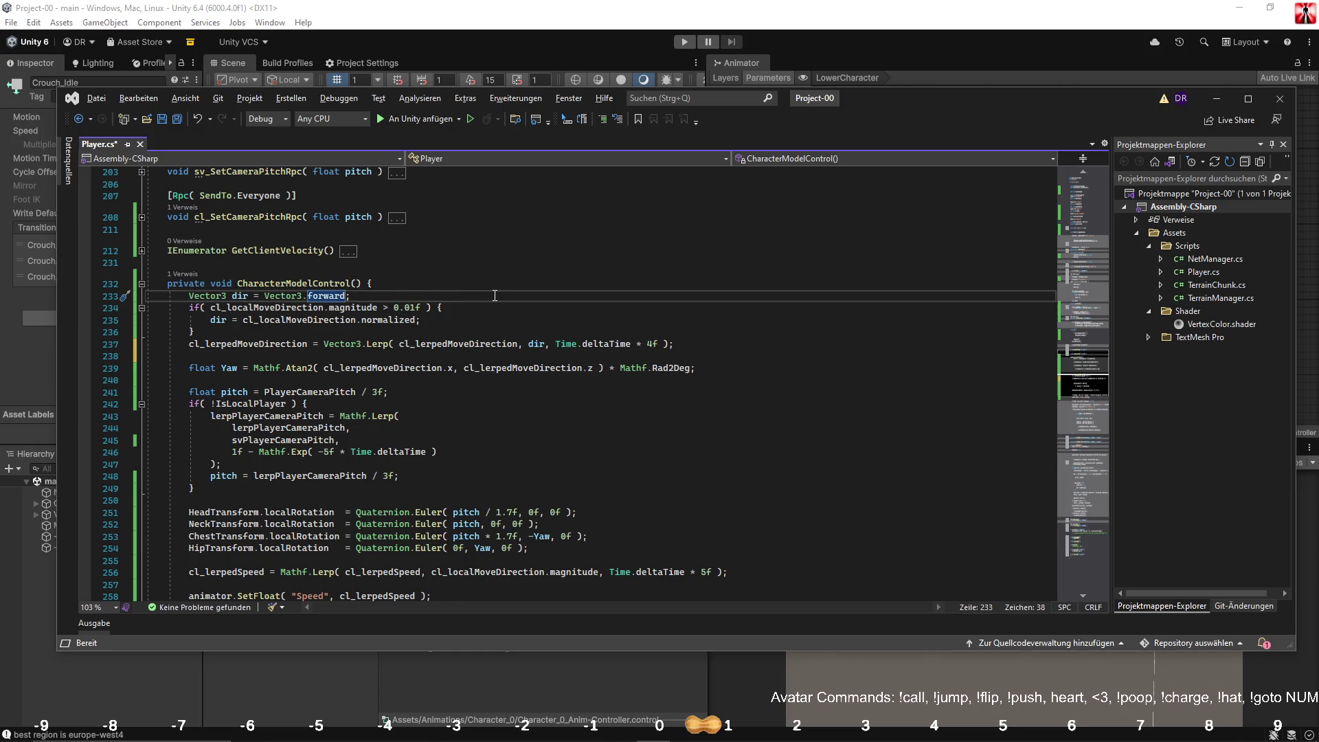
double_click(219, 319)
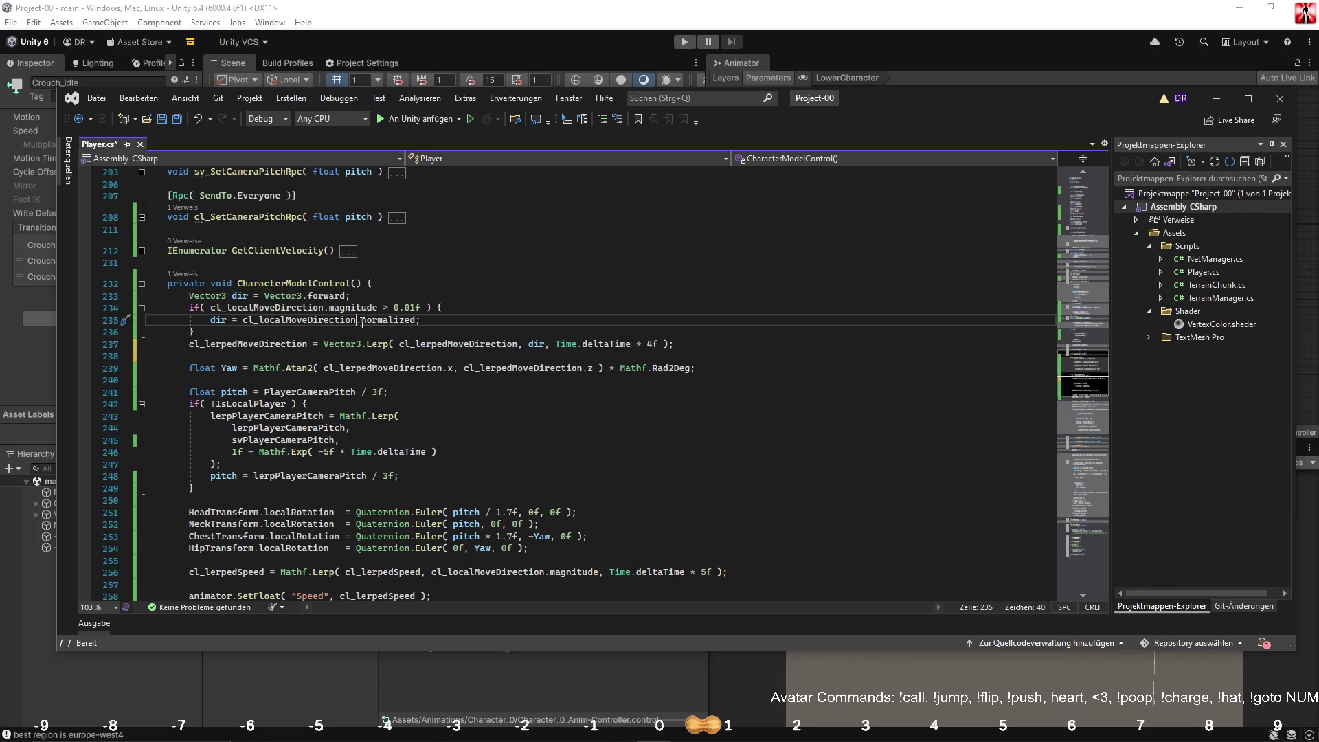
left_click_drag(243, 320, 547, 344)
left_click(505, 297)
left_click(383, 308)
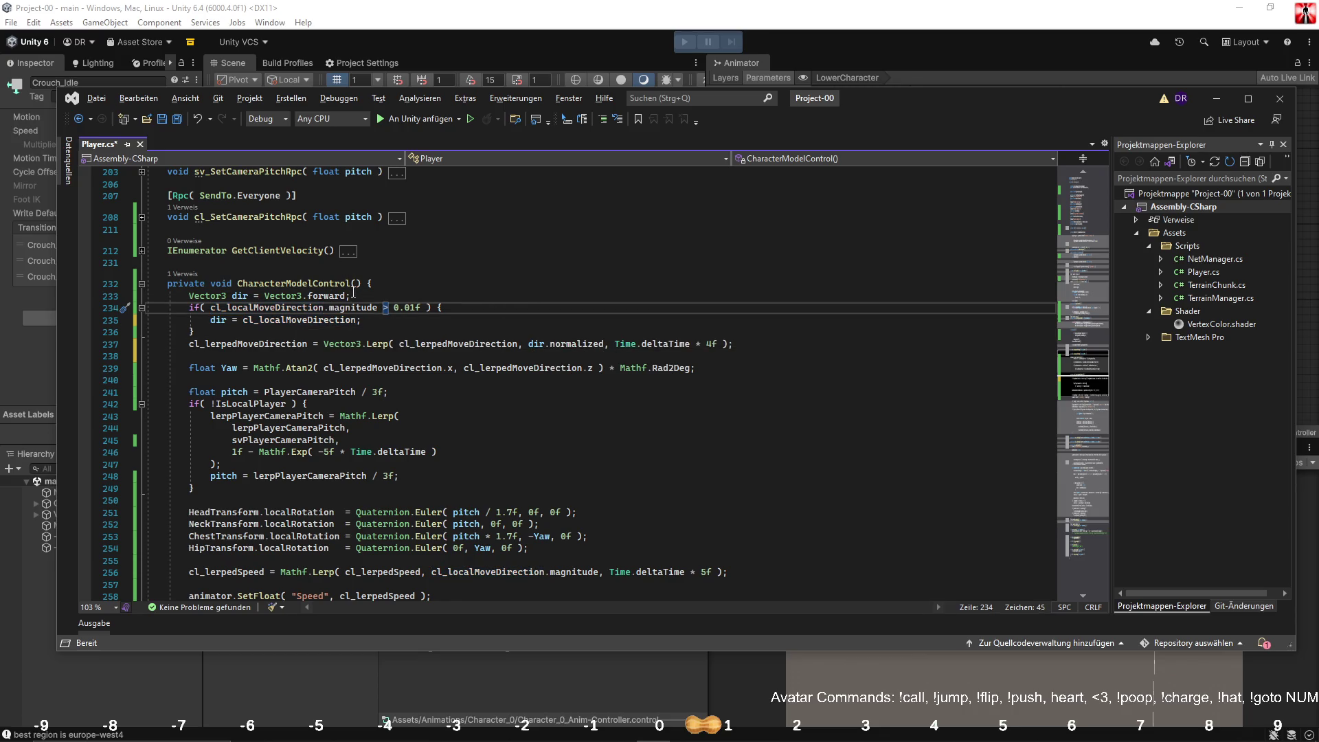
left_click_drag(264, 296, 347, 298)
left_click(358, 320)
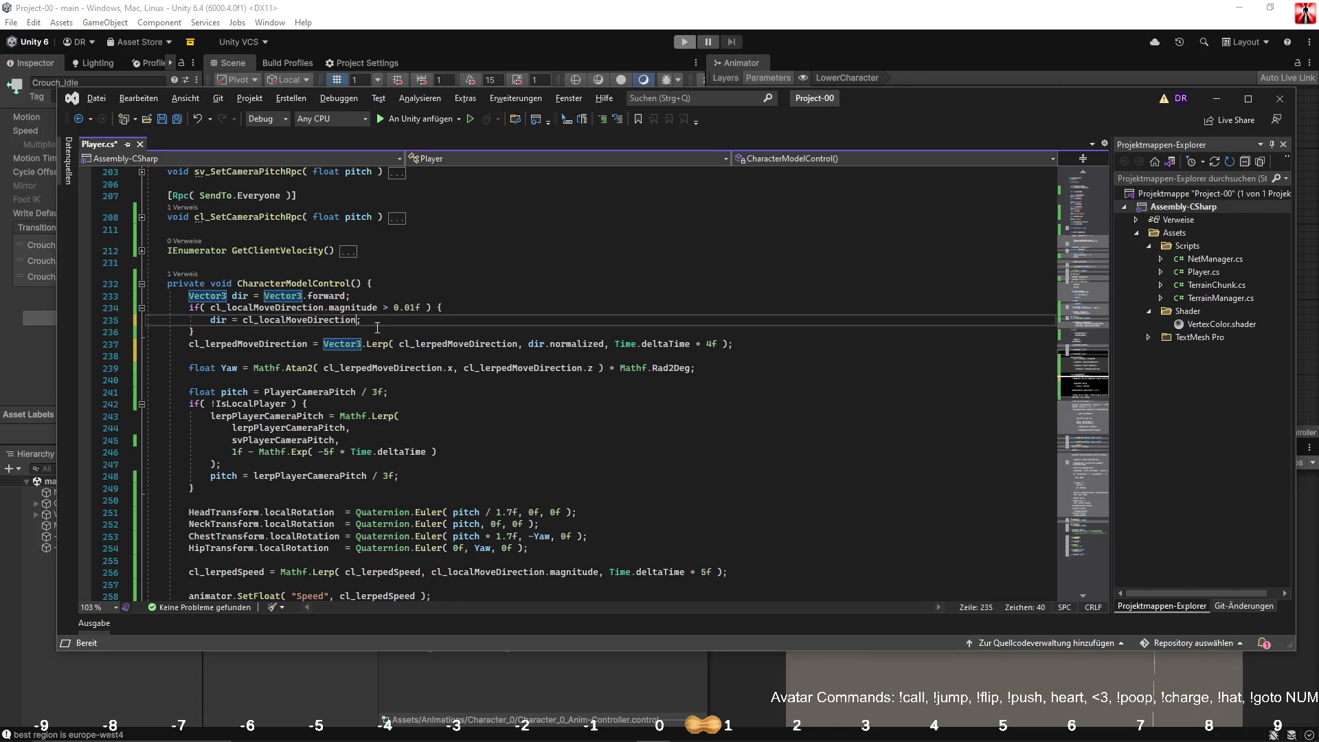
type("+")
key("Return")
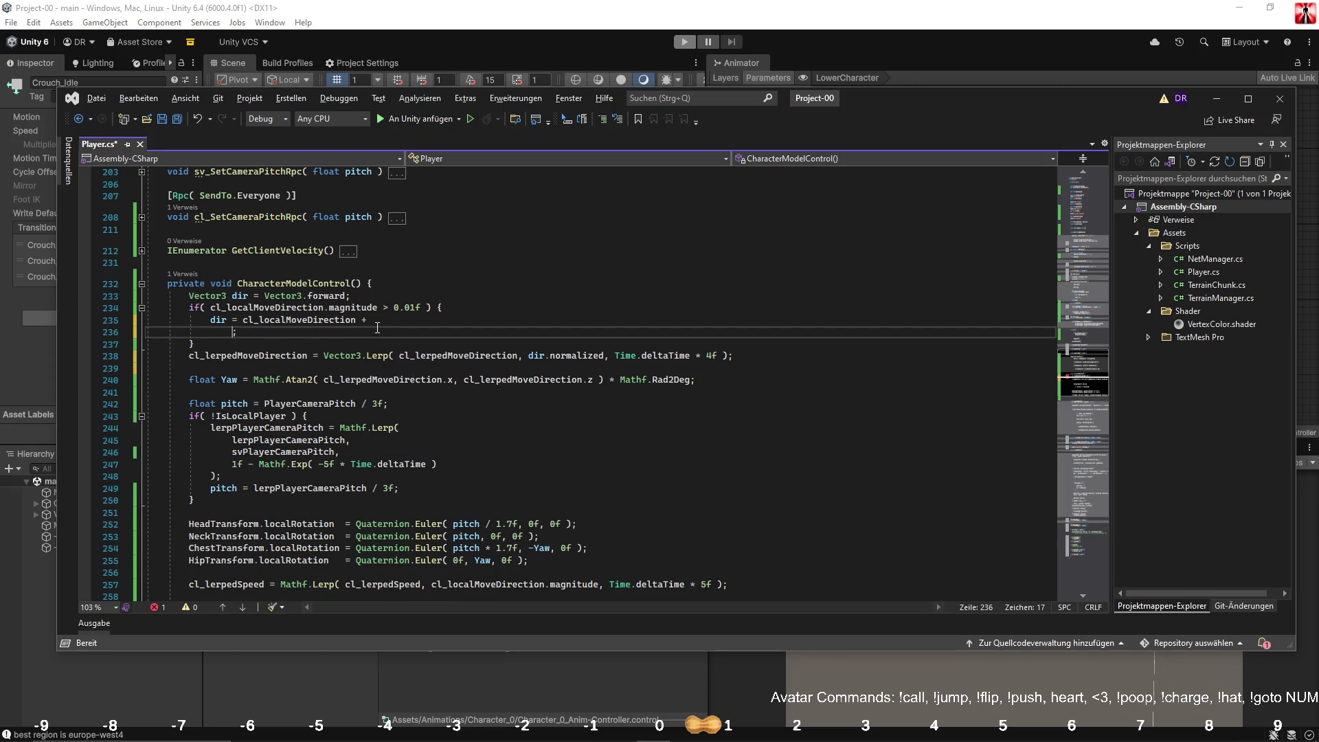
key("ctrl+z")
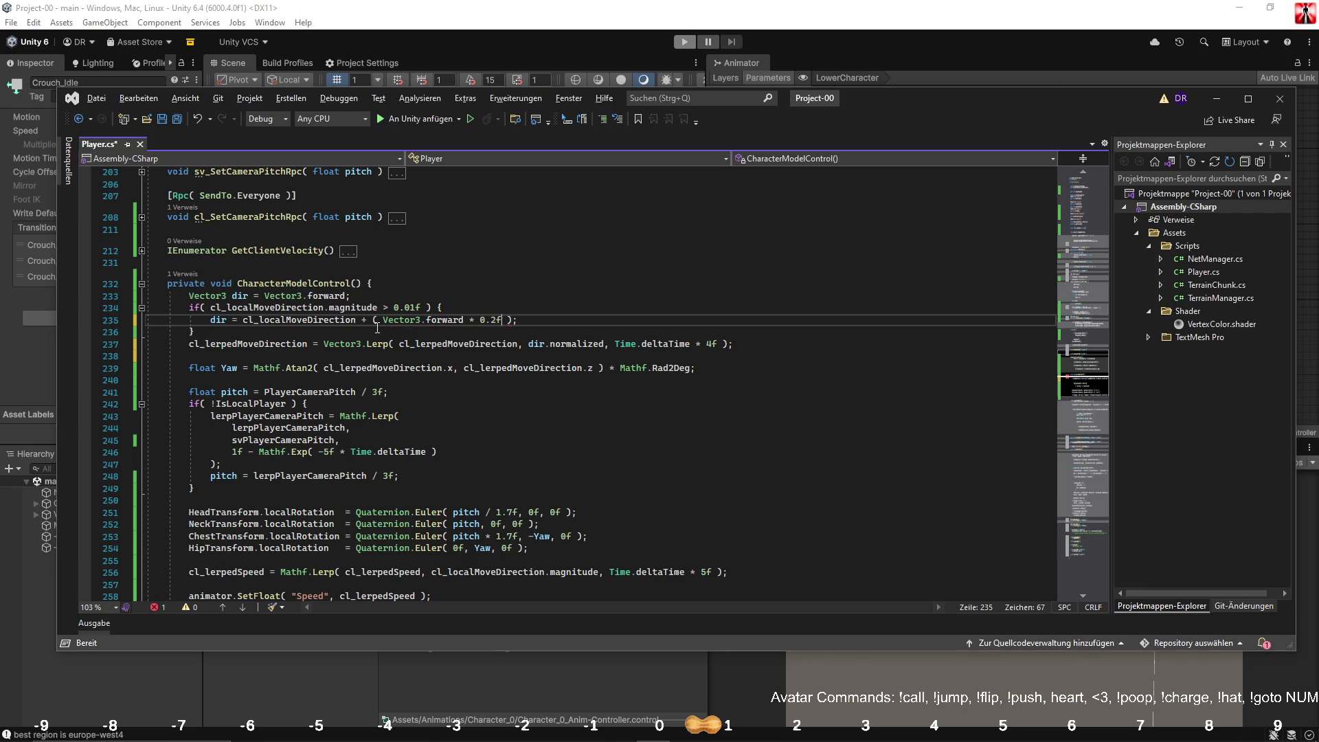
Step: Save Player.cs and start Play mode in Unity
key("ctrl+s")
left_click(466, 289)
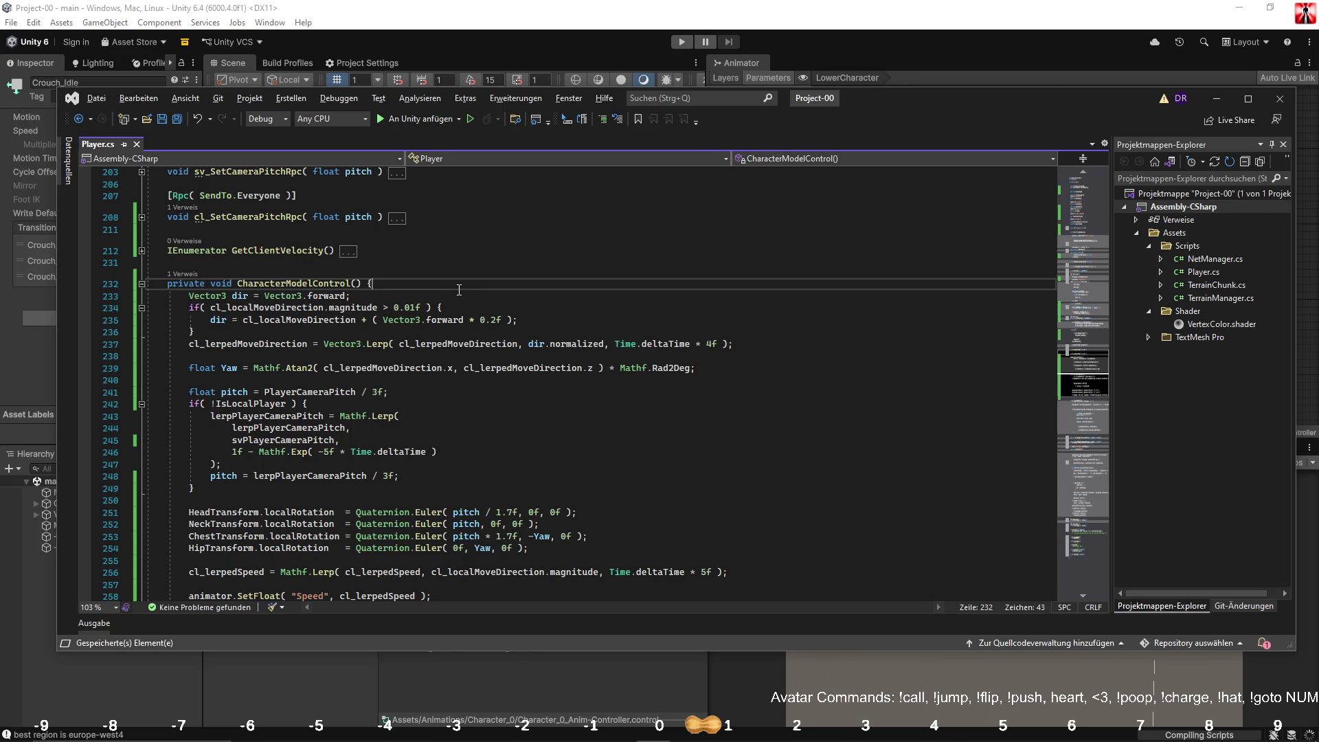
left_click(686, 40)
left_click(686, 39)
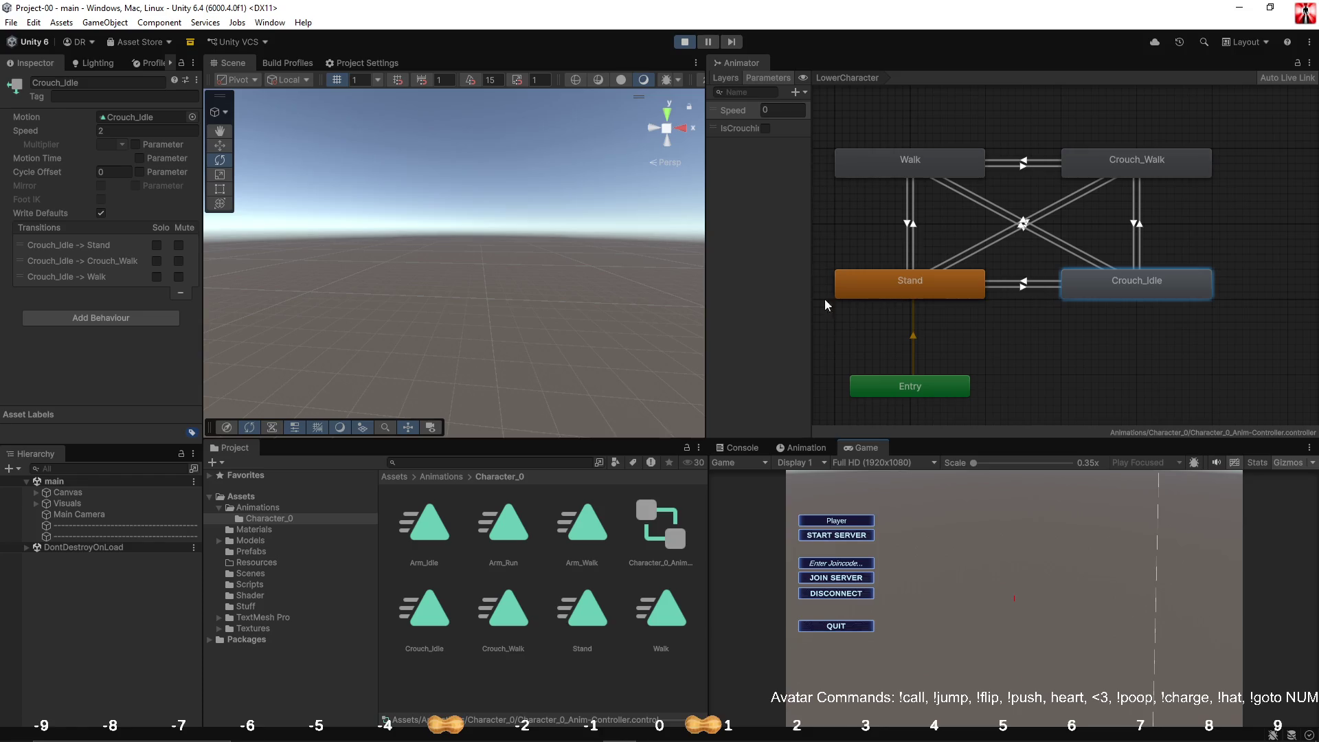
Step: Start a server in the Game view to spawn the player for the movement test
left_click(826, 536)
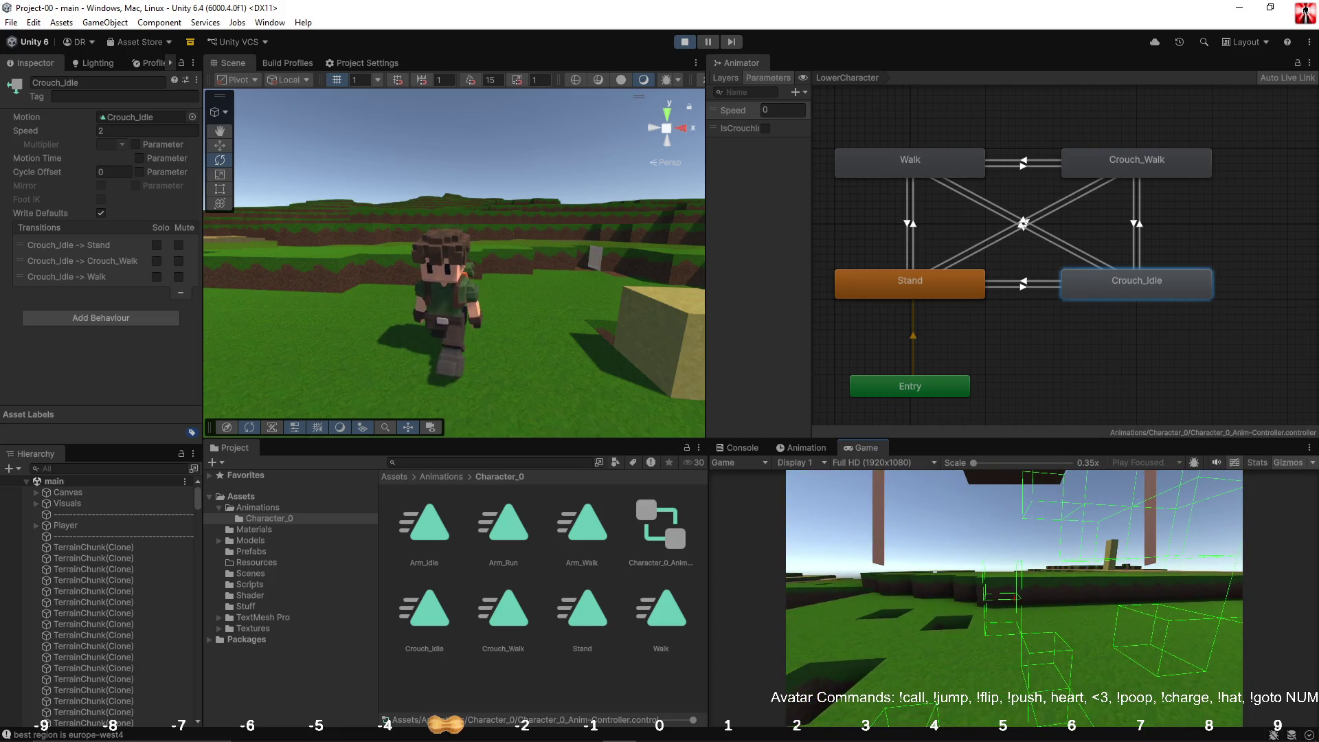
key("alt+Tab")
key("alt+Tab")
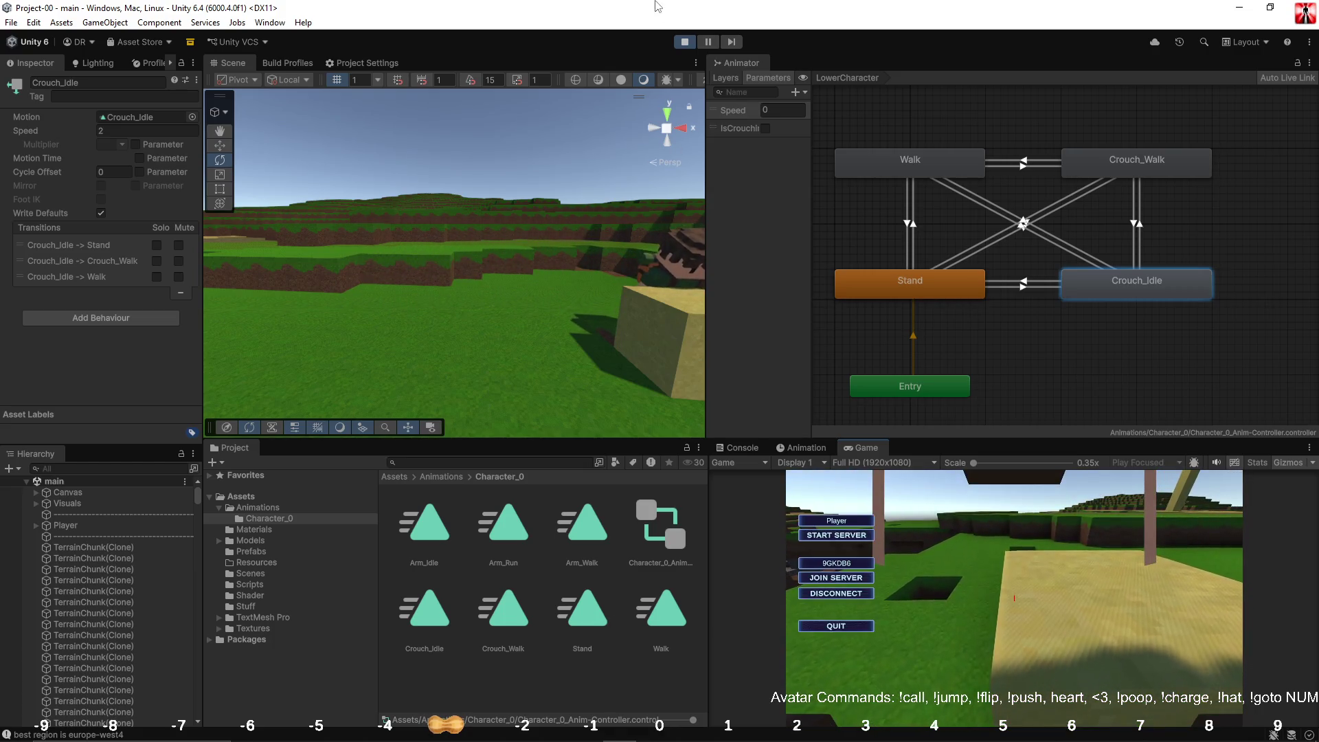
Step: Stop the game and raise line 235's forward bias in Player.cs from 0.2f to 0.4f, then launch Paint
left_click(684, 42)
key("alt+Tab")
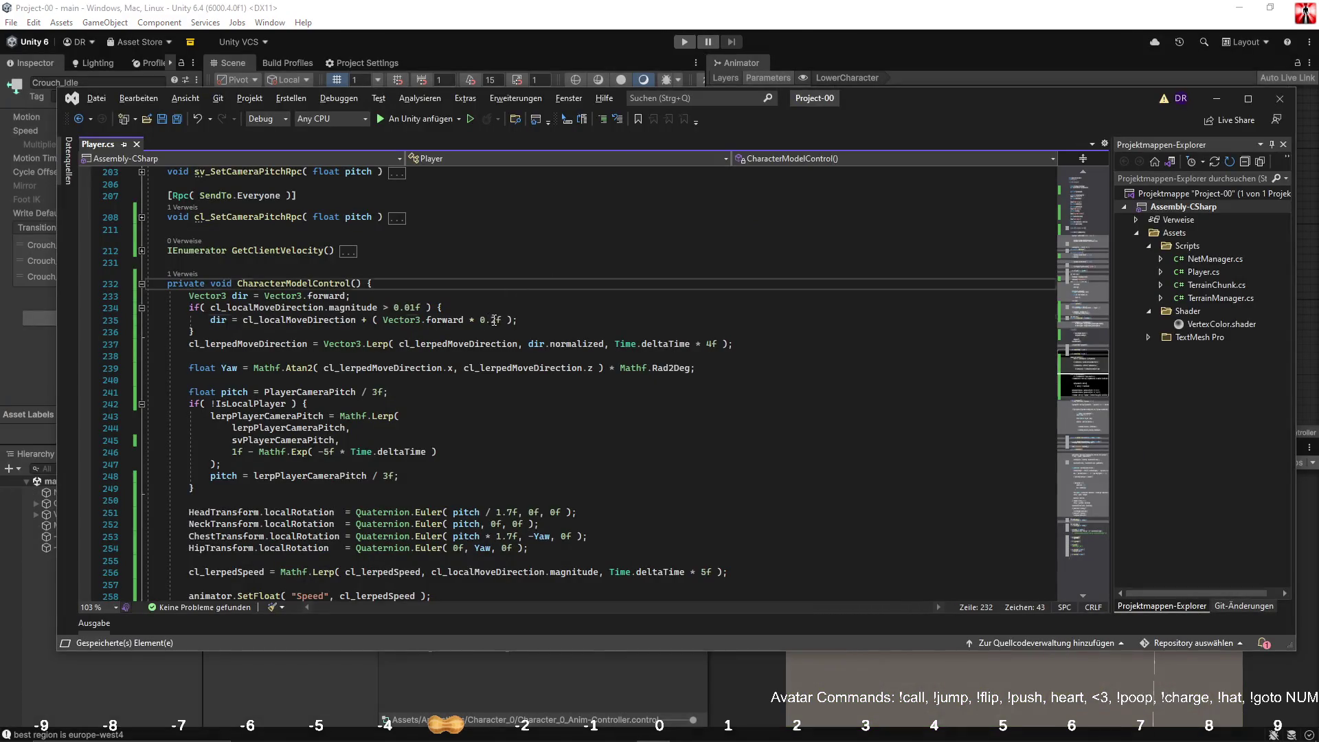
left_click(495, 320)
type("4")
left_click(582, 269)
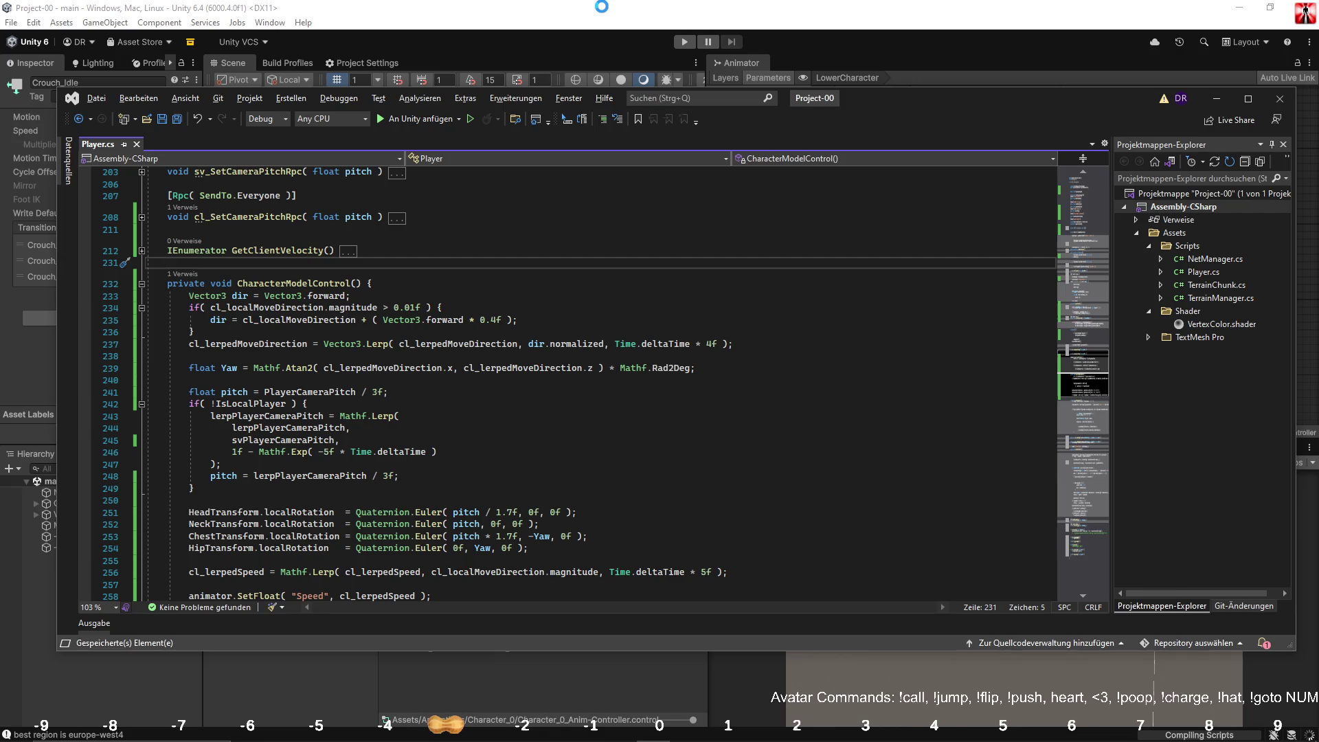
left_click_drag(206, 320, 558, 323)
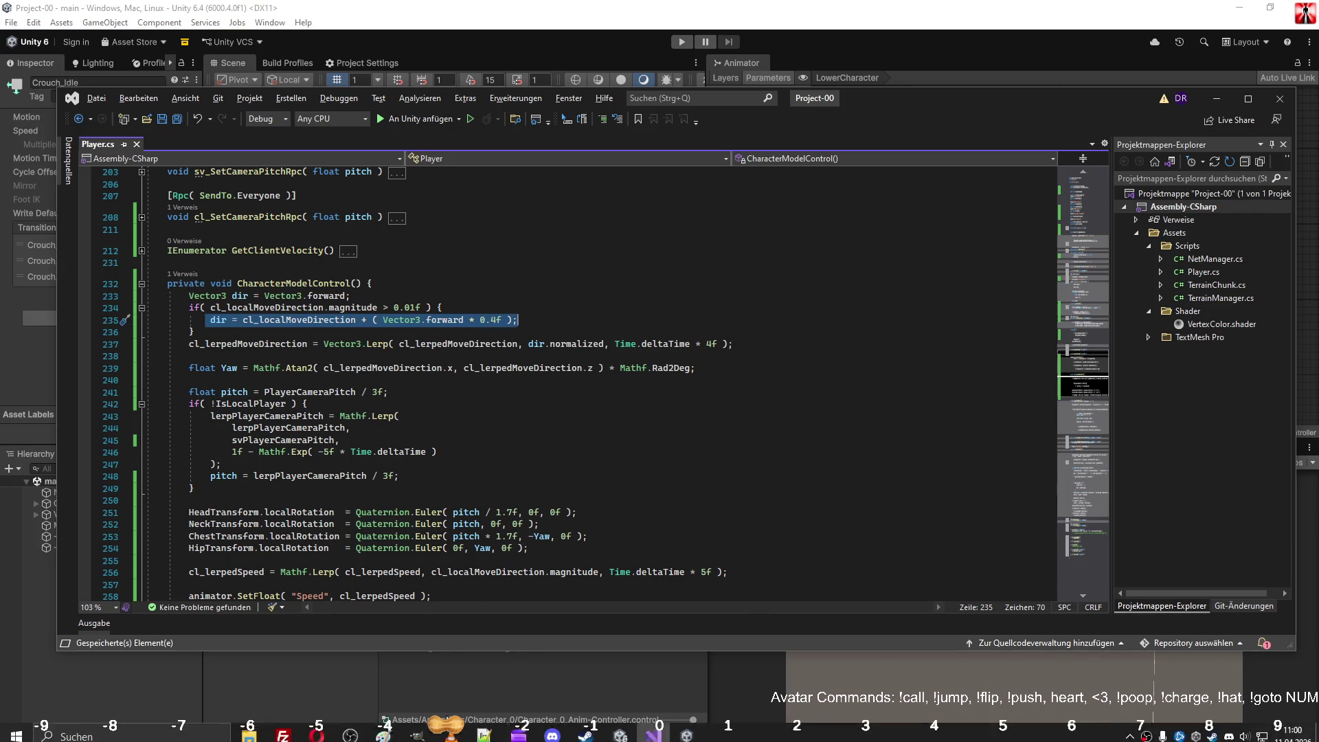
left_click(384, 727)
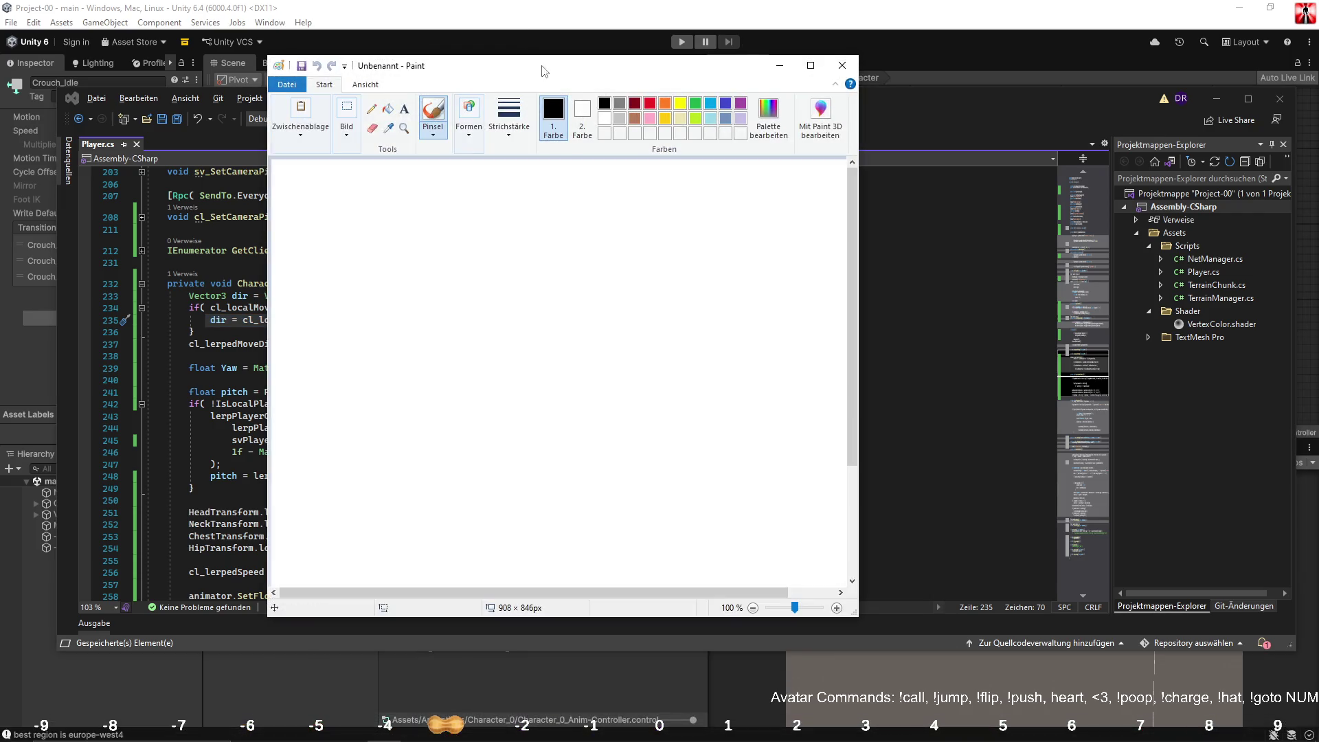
Step: Arrange the Paint window beside the code, showing line 235's forward term
left_click_drag(544, 70, 877, 220)
left_click(315, 321)
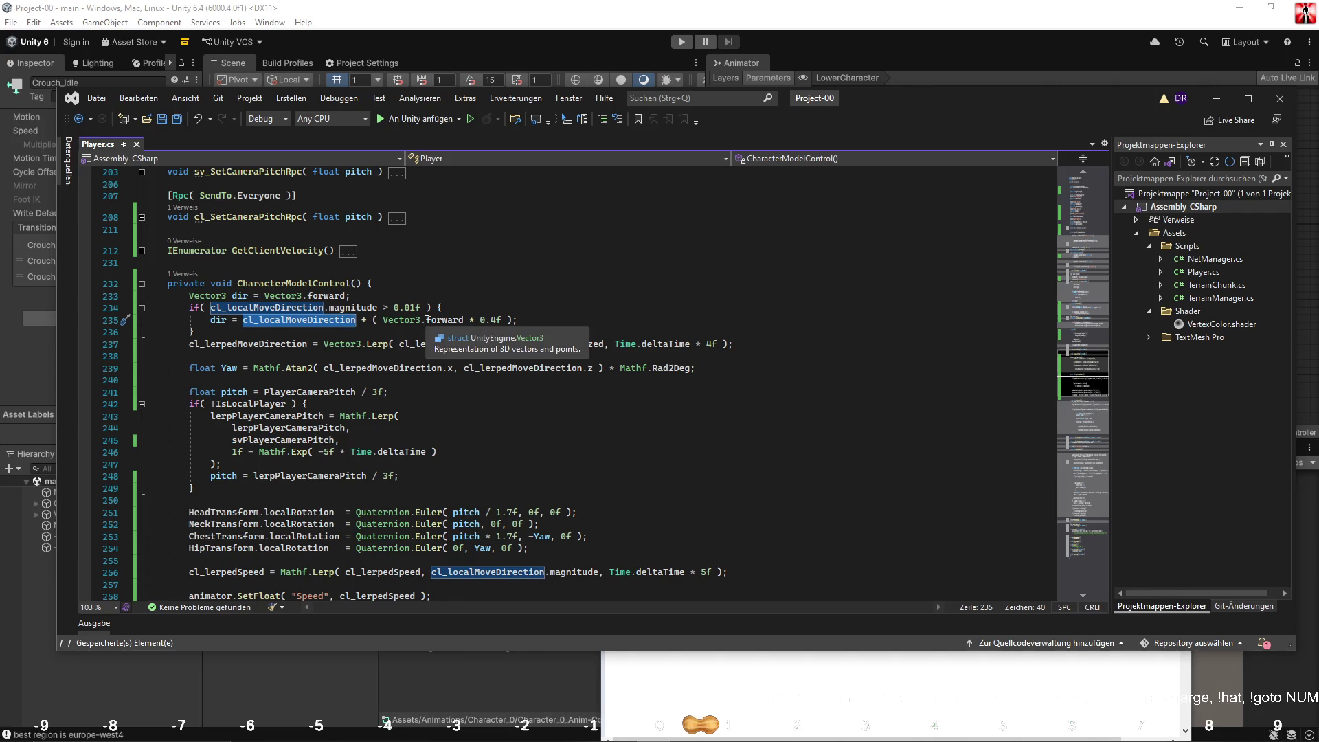
key("ctrl+Right")
key("ctrl+Right")
key("ctrl+Right")
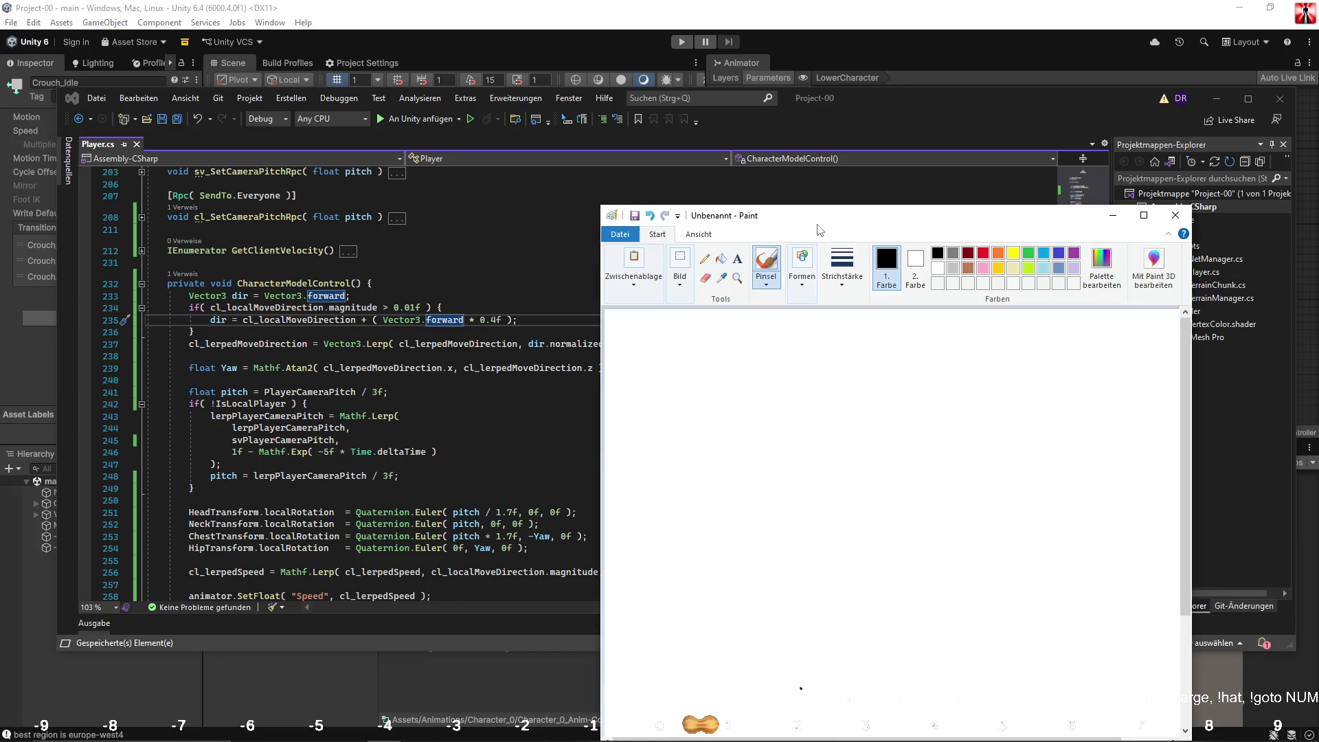
mouse_move(821, 215)
left_mouse_down()
mouse_move(729, 116)
mouse_move(632, 134)
mouse_move(706, 132)
left_mouse_up()
Step: Draw a red arrow pointing straight up with a small black loop at its base
left_click(796, 166)
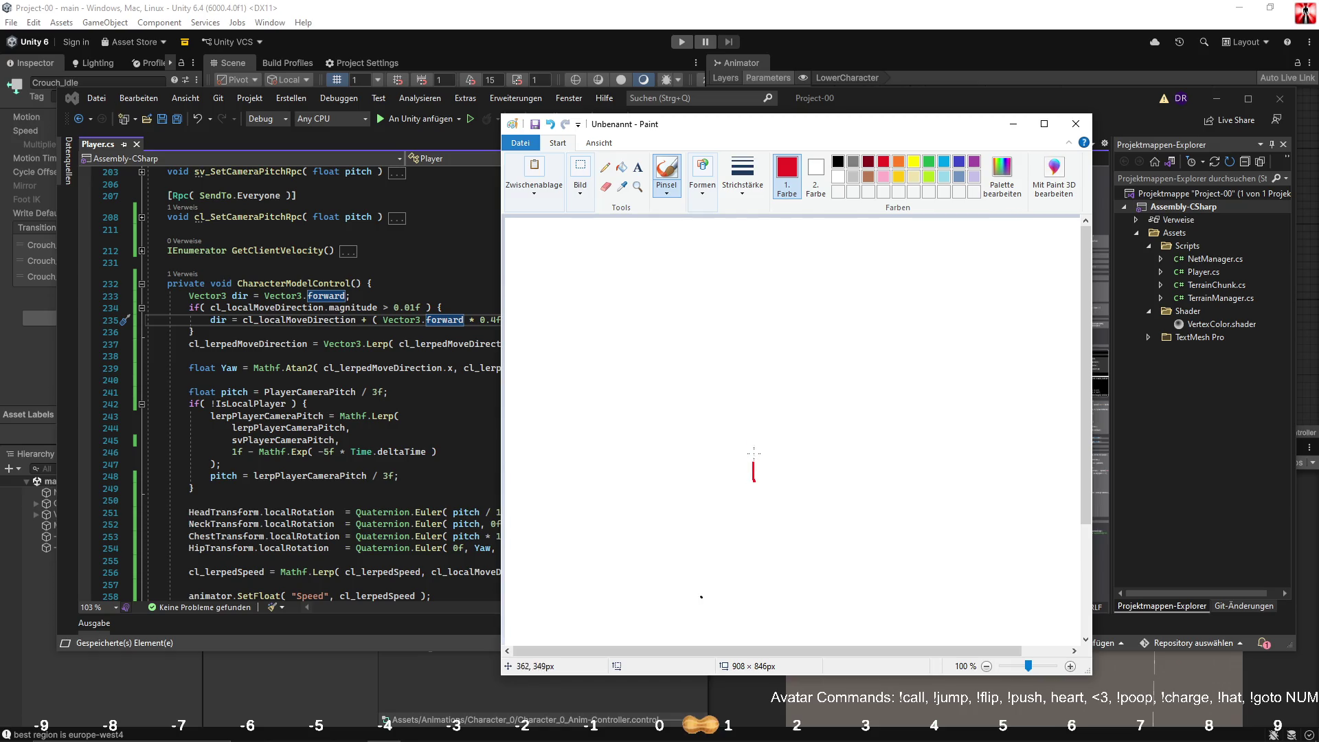
mouse_move(754, 457)
left_mouse_down()
mouse_move(754, 334)
mouse_move(709, 368)
mouse_move(755, 334)
mouse_move(785, 361)
left_mouse_up()
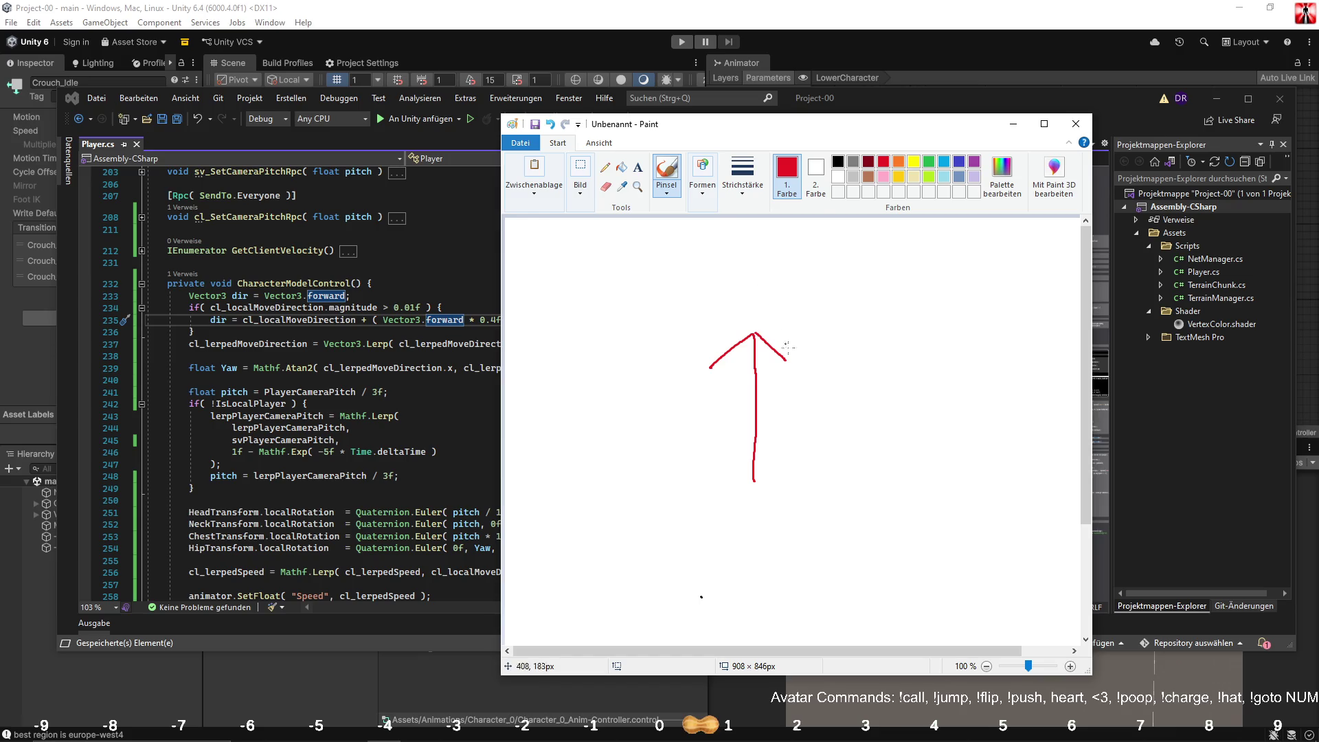
left_click(838, 161)
mouse_move(760, 489)
left_mouse_down()
mouse_move(756, 508)
mouse_move(780, 508)
mouse_move(768, 530)
left_mouse_up()
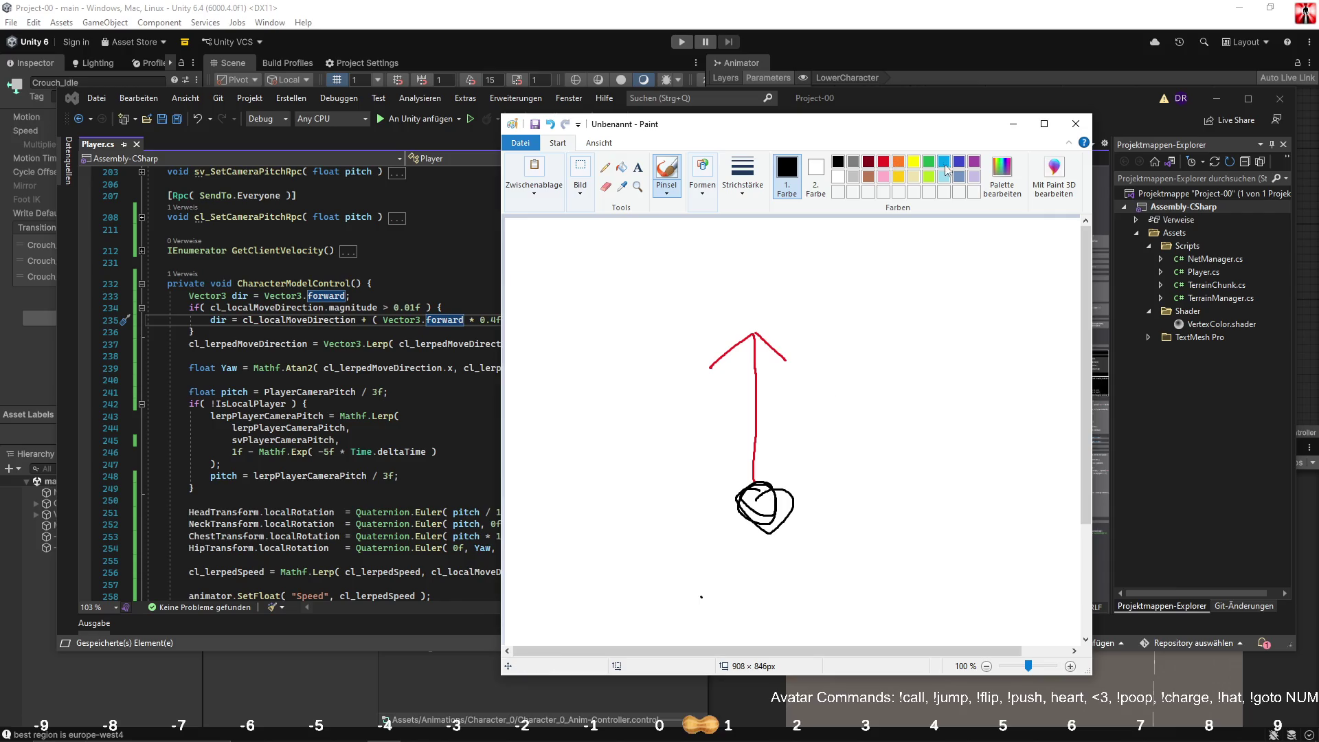
Step: Sketch test light-blue and green arrows from the loop, undoing the stray line and green arrow
left_click(945, 165)
mouse_move(733, 484)
left_mouse_down()
mouse_move(653, 400)
mouse_move(647, 421)
left_mouse_up()
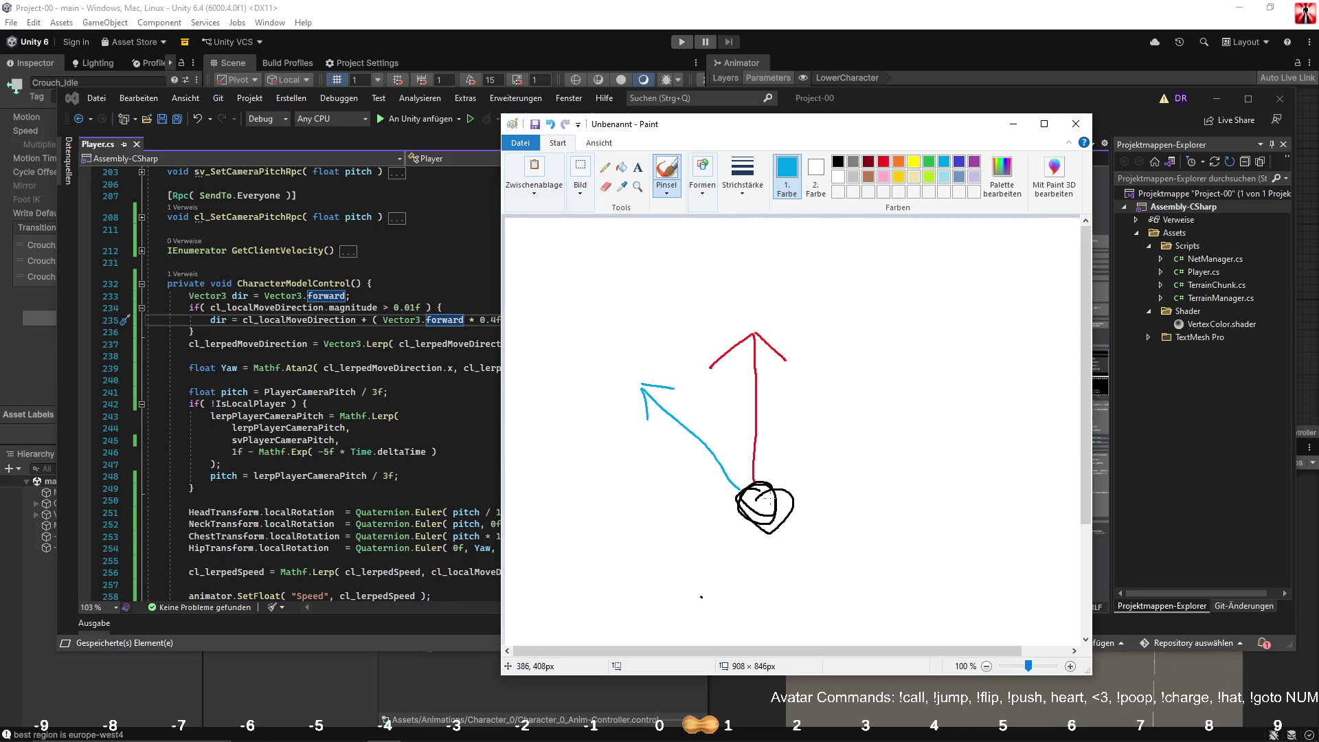
left_click_drag(729, 500, 600, 506)
key("ctrl+z")
left_click(927, 161)
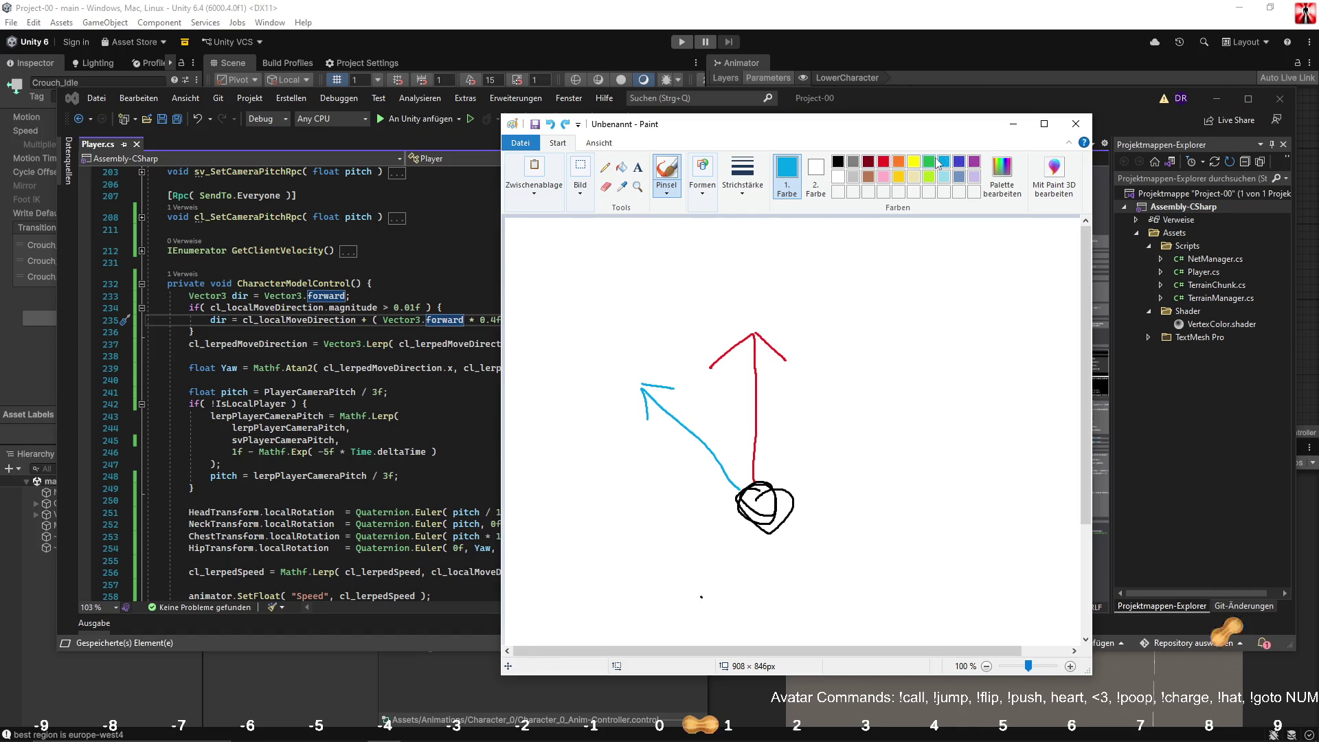
mouse_move(758, 499)
left_mouse_down()
mouse_move(636, 290)
mouse_move(637, 331)
left_mouse_up()
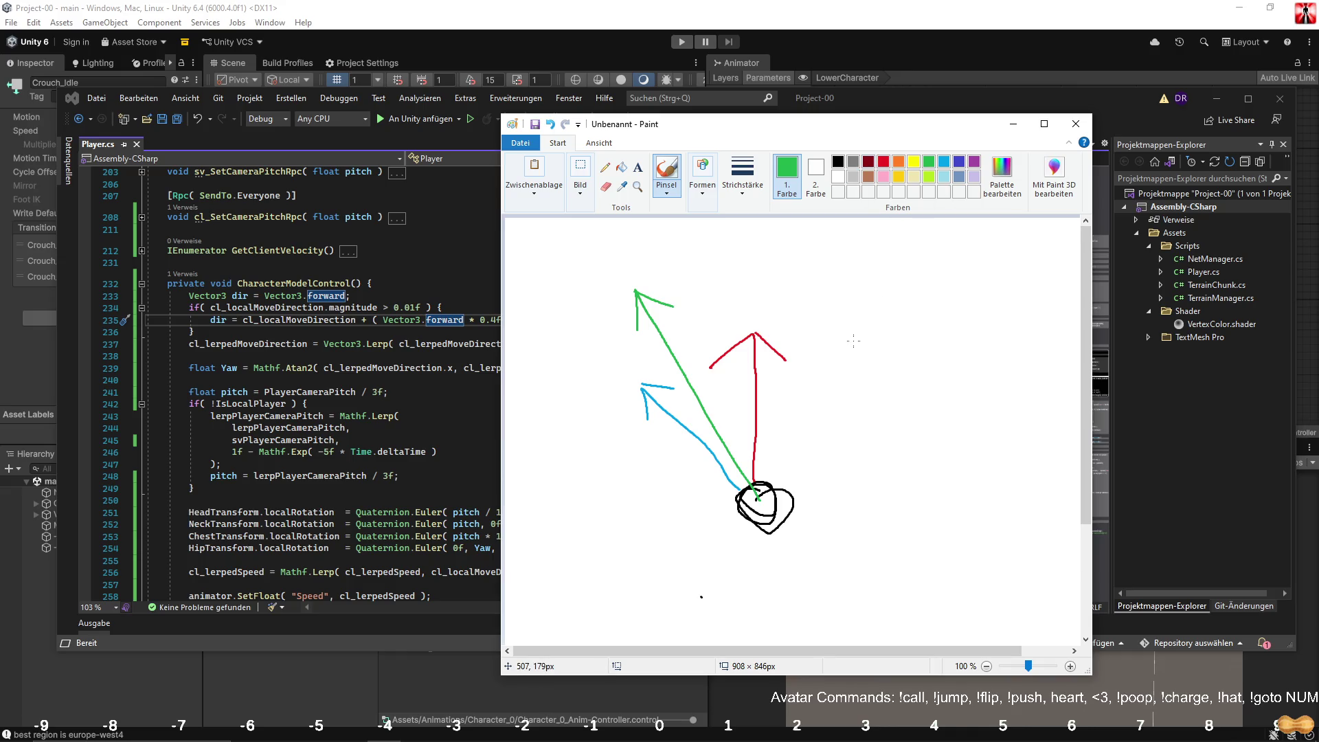
key("ctrl+z")
key("ctrl+z")
key("ctrl+z")
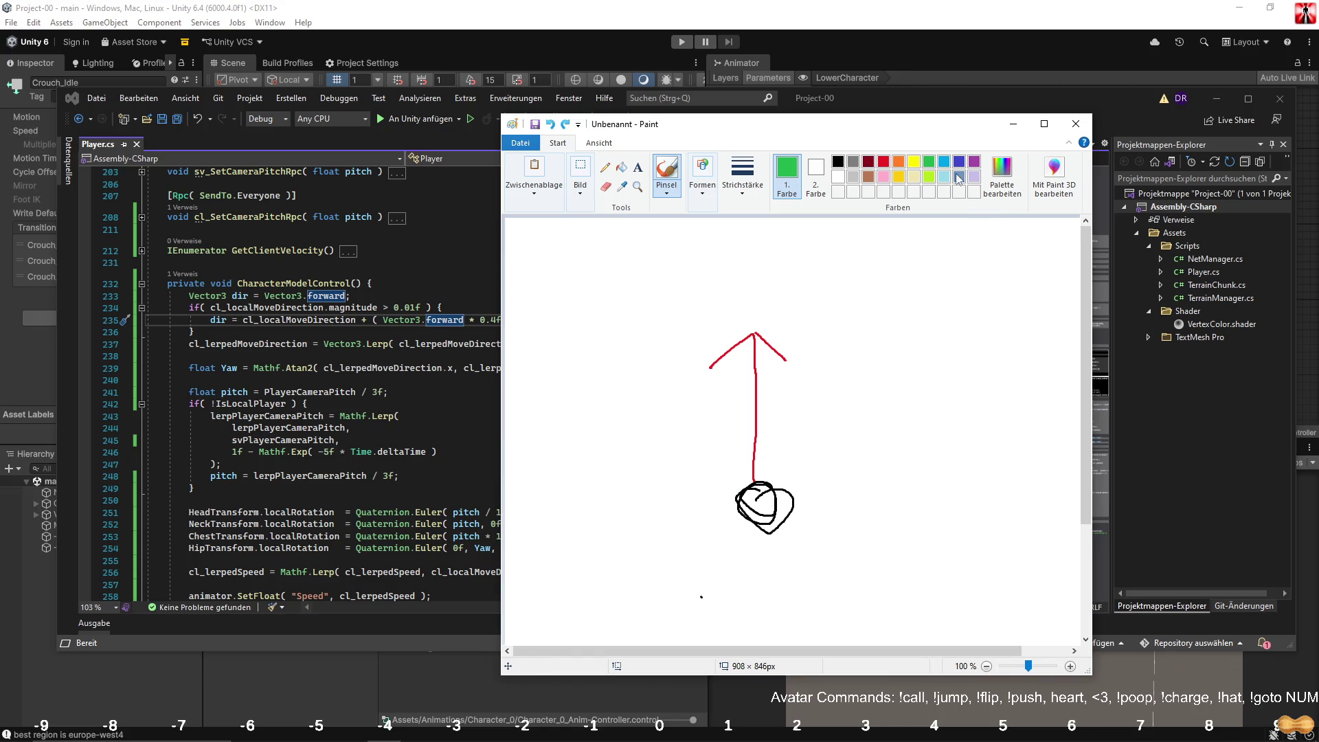
Step: Add a blue rightward arrow and a green up-right arrow, then close Paint without saving
left_click(946, 165)
mouse_move(761, 505)
left_mouse_down()
mouse_move(980, 507)
mouse_move(929, 516)
left_mouse_up()
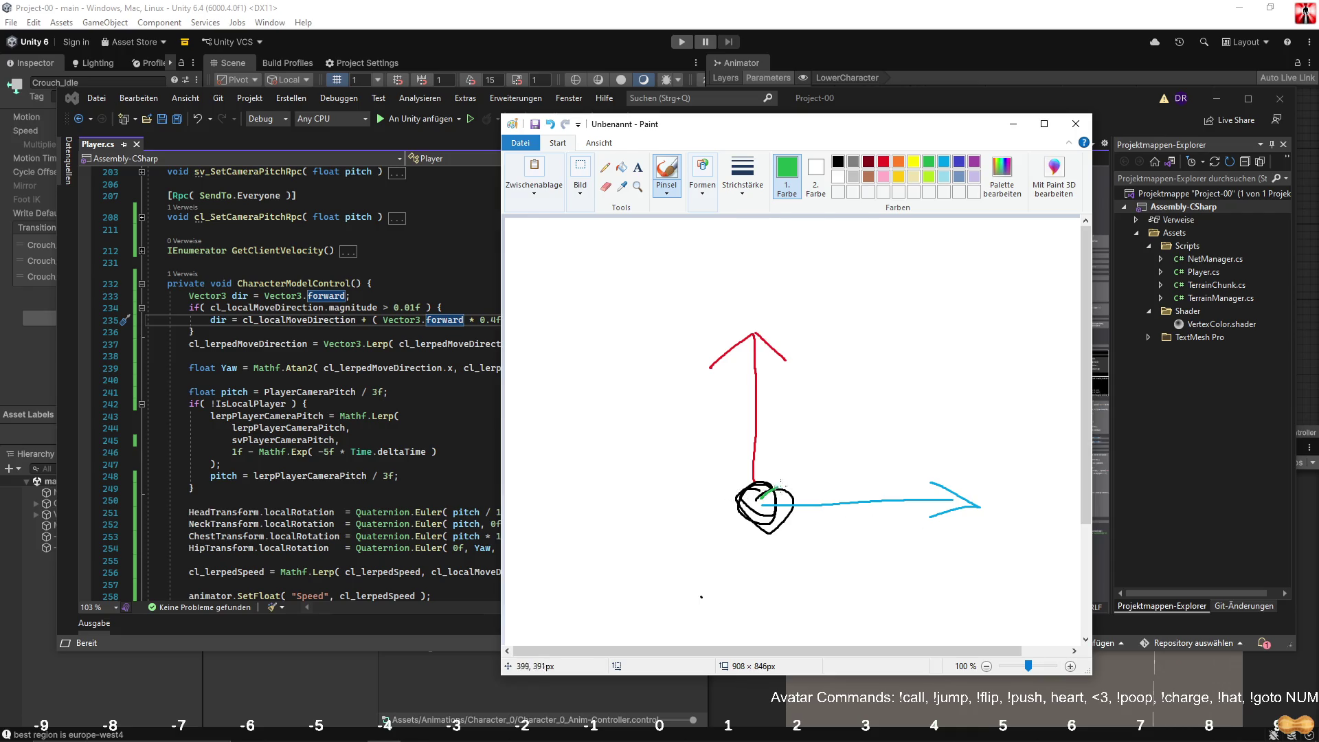
mouse_move(780, 487)
left_mouse_down()
mouse_move(934, 437)
mouse_move(936, 467)
left_mouse_up()
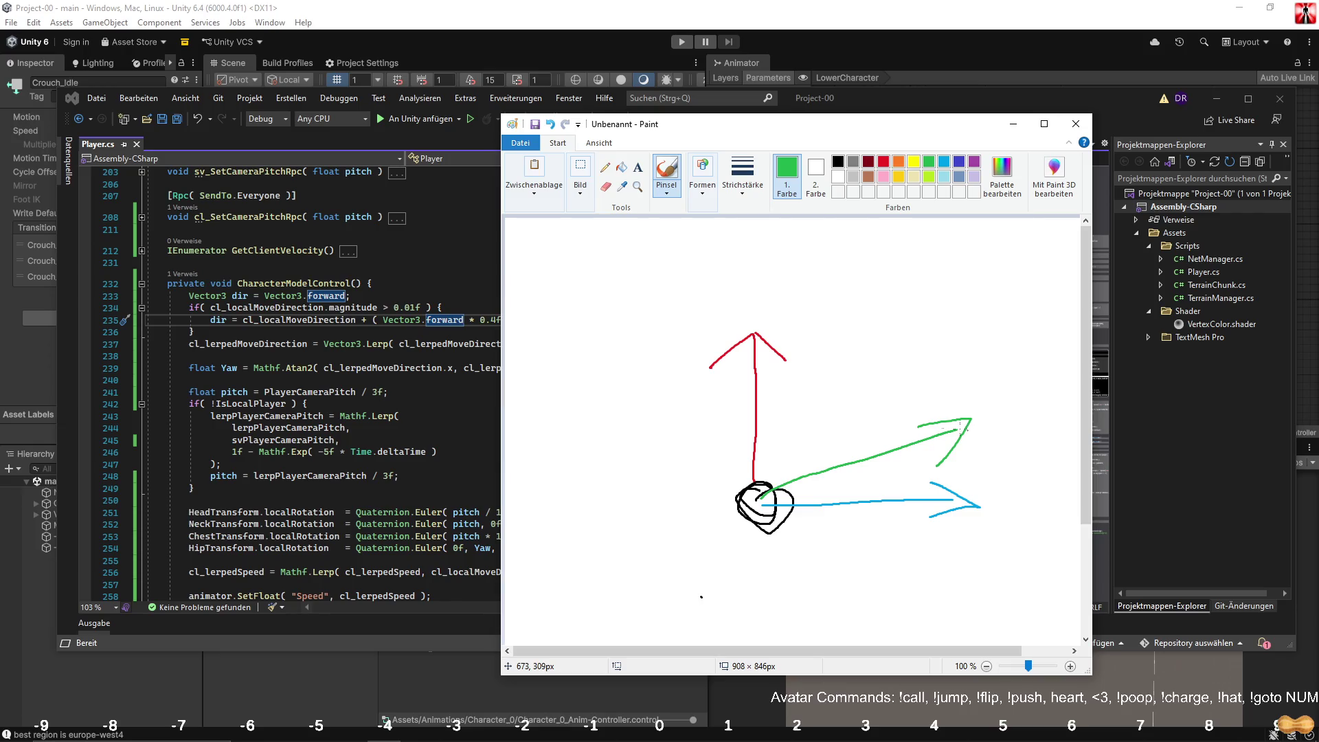
left_click_drag(959, 430, 934, 438)
left_click(1076, 124)
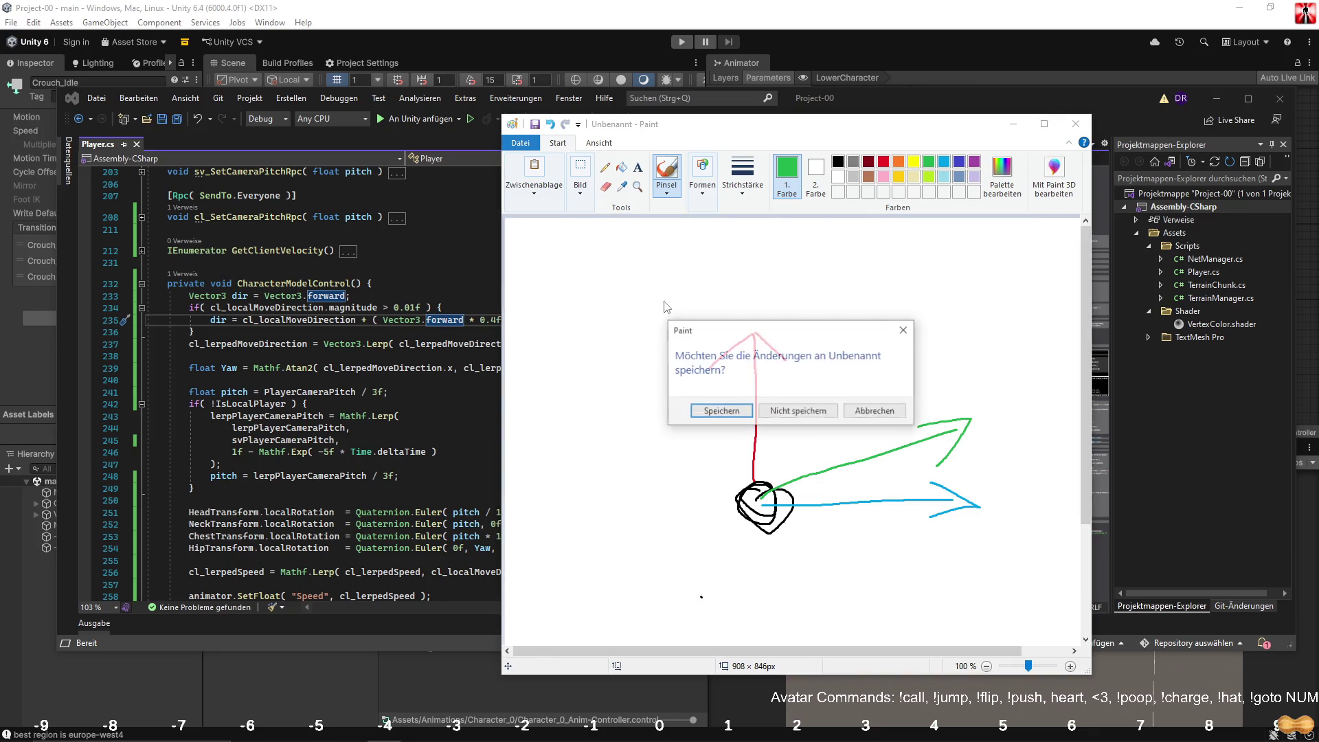
left_click(767, 413)
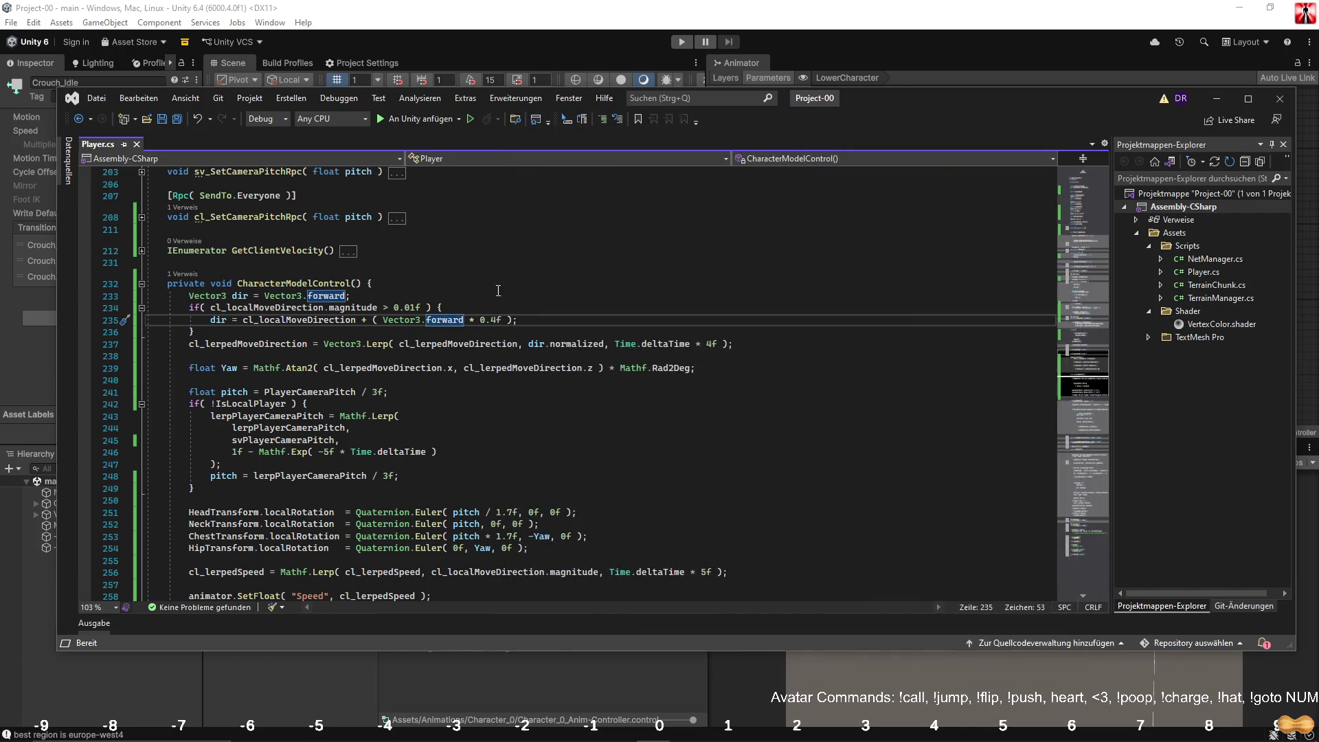
Step: Enter play mode, dock the Game view beside a widened Scene view, and start the server
left_click(542, 34)
left_click(682, 41)
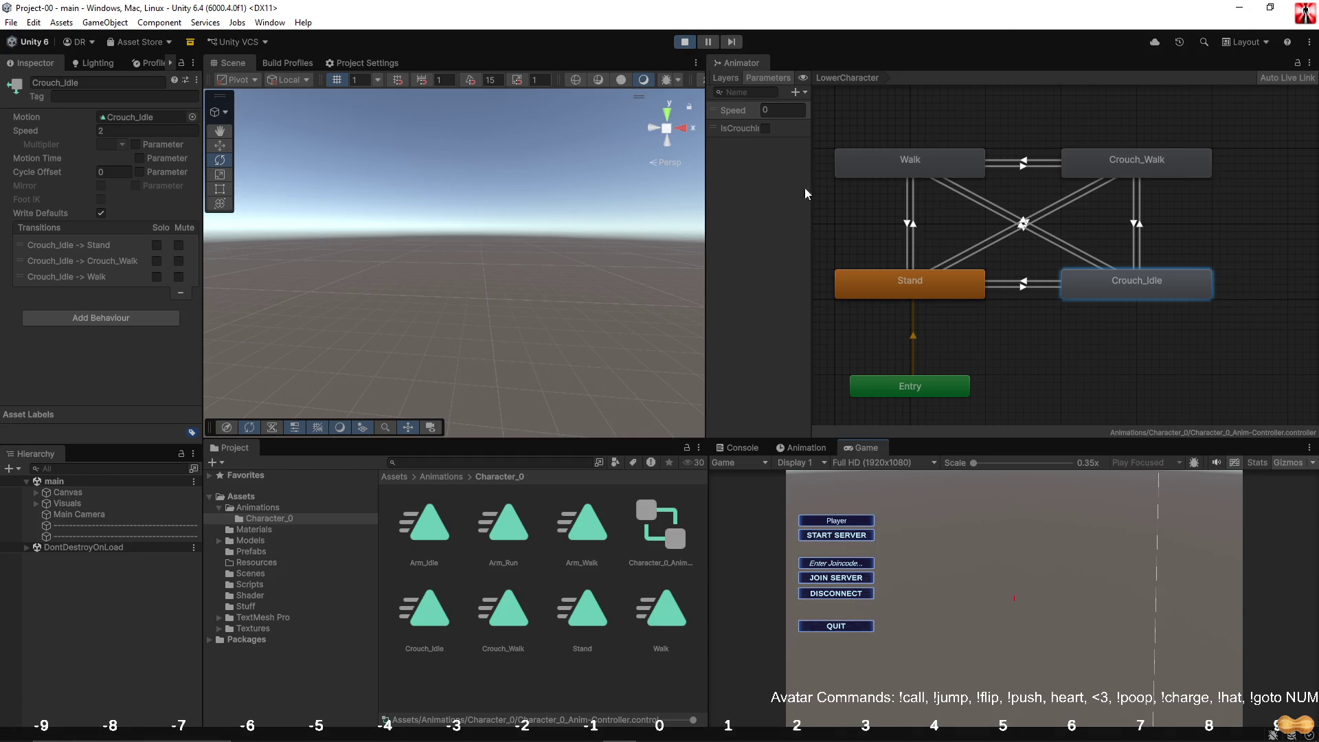
mouse_move(860, 446)
left_mouse_down()
mouse_move(797, 125)
mouse_move(798, 168)
mouse_move(896, 175)
mouse_move(925, 254)
mouse_move(864, 60)
mouse_move(805, 62)
left_mouse_up()
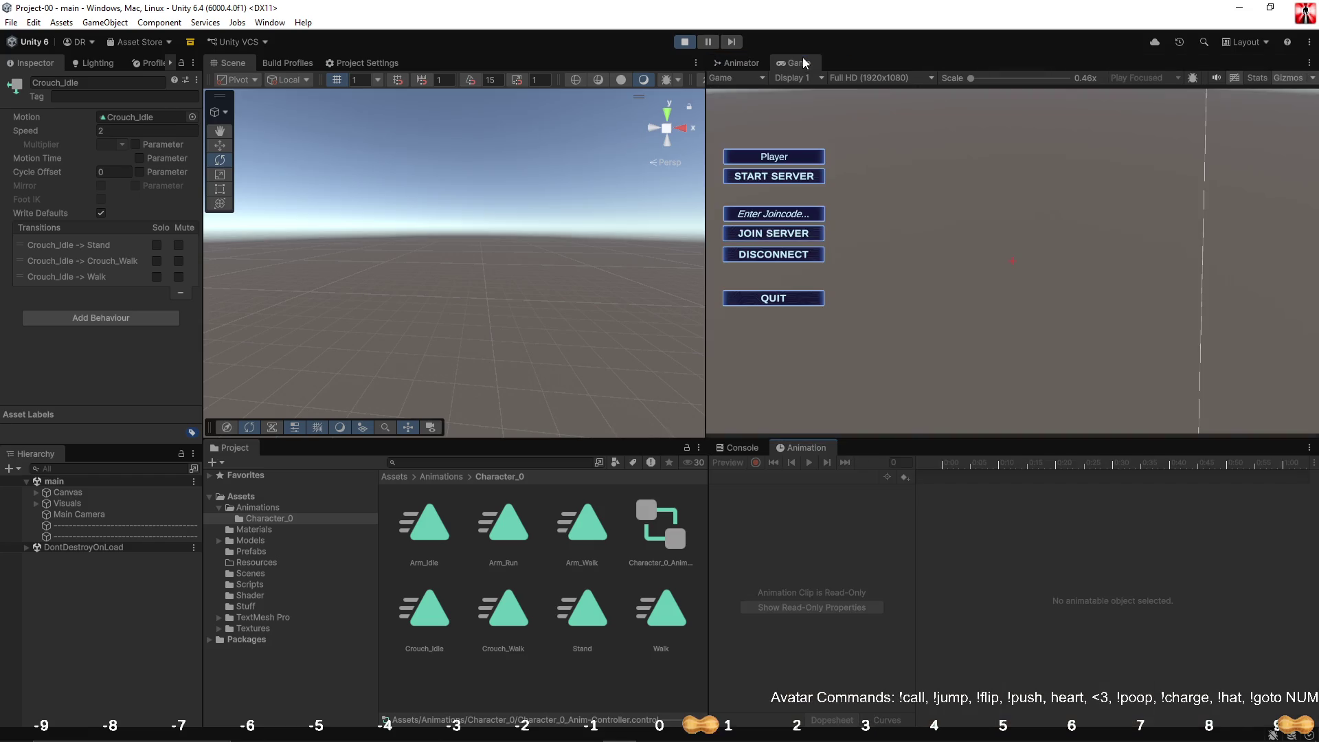
mouse_move(758, 438)
left_mouse_down()
mouse_move(758, 668)
mouse_move(756, 620)
left_mouse_up()
left_click(741, 630)
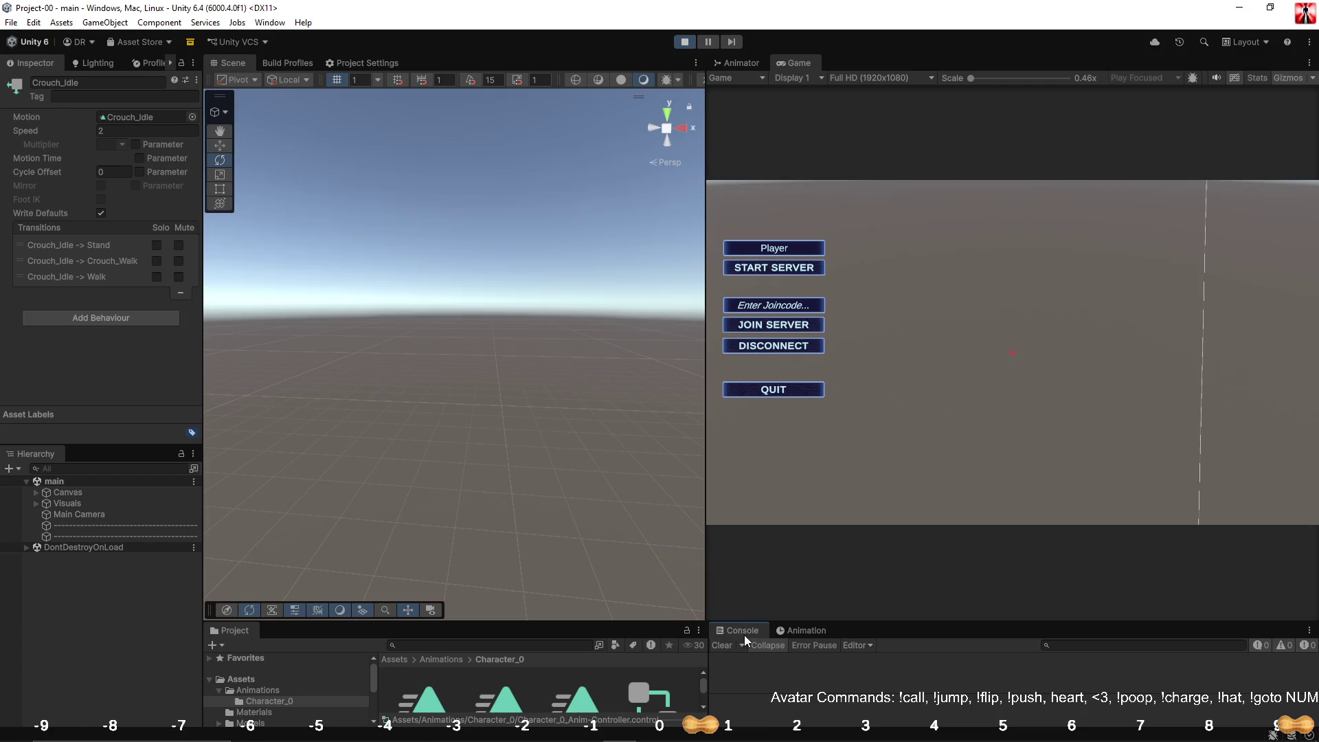
left_click(680, 44)
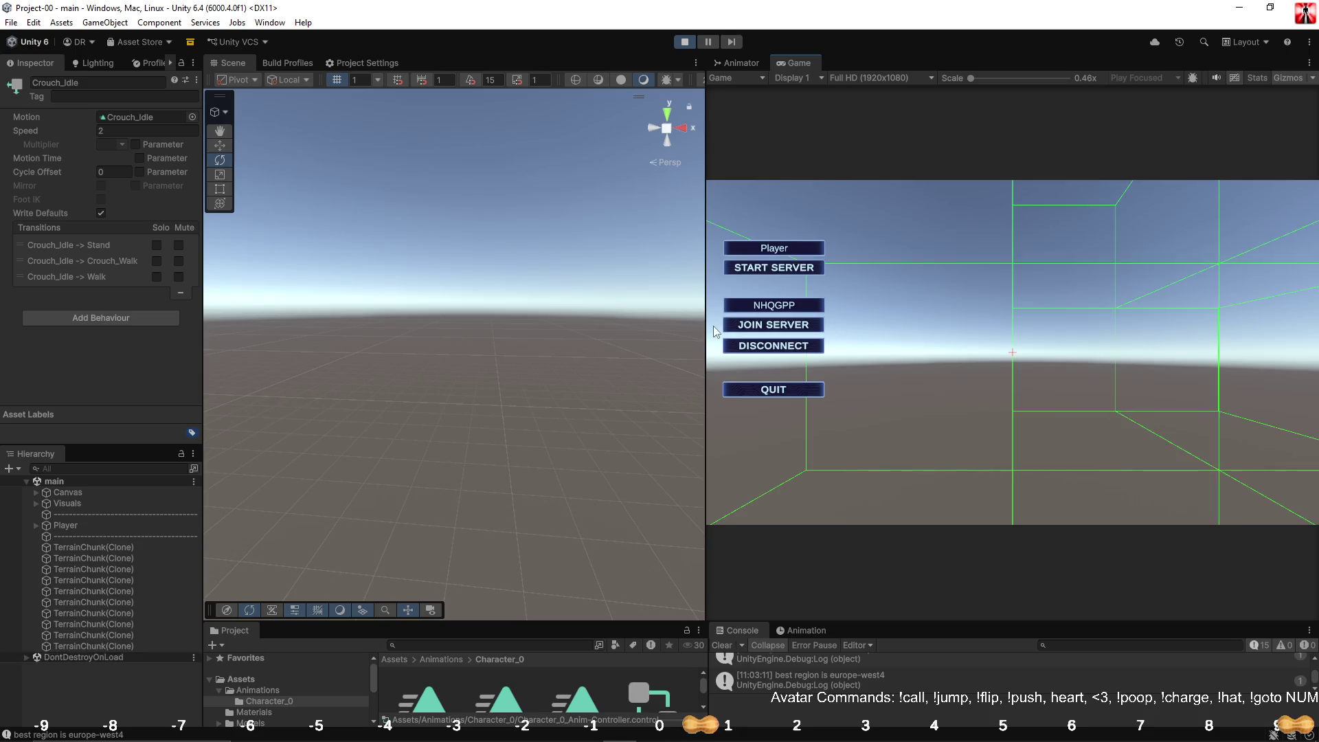
left_click_drag(705, 330, 935, 330)
Step: Walk the player forward, left and right to check its animations, then open the menu and stop the game
left_click(1097, 323)
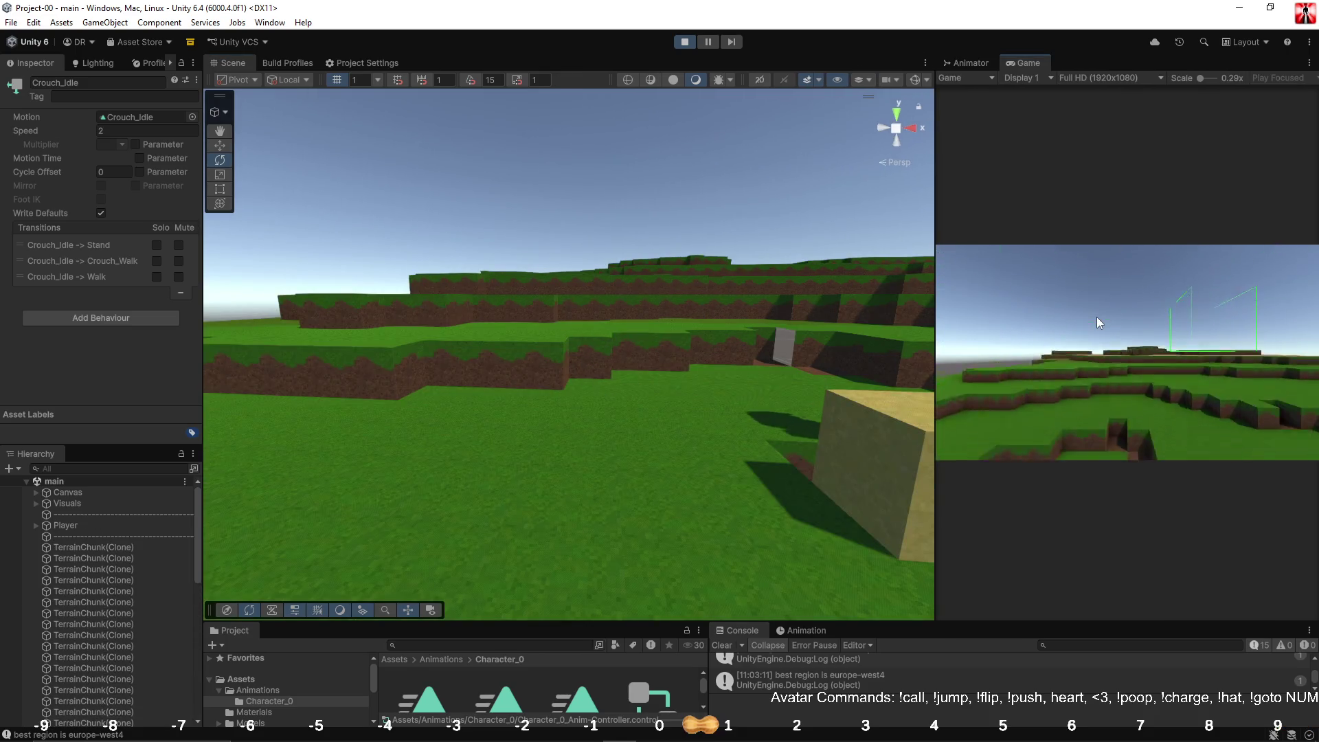
key("w")
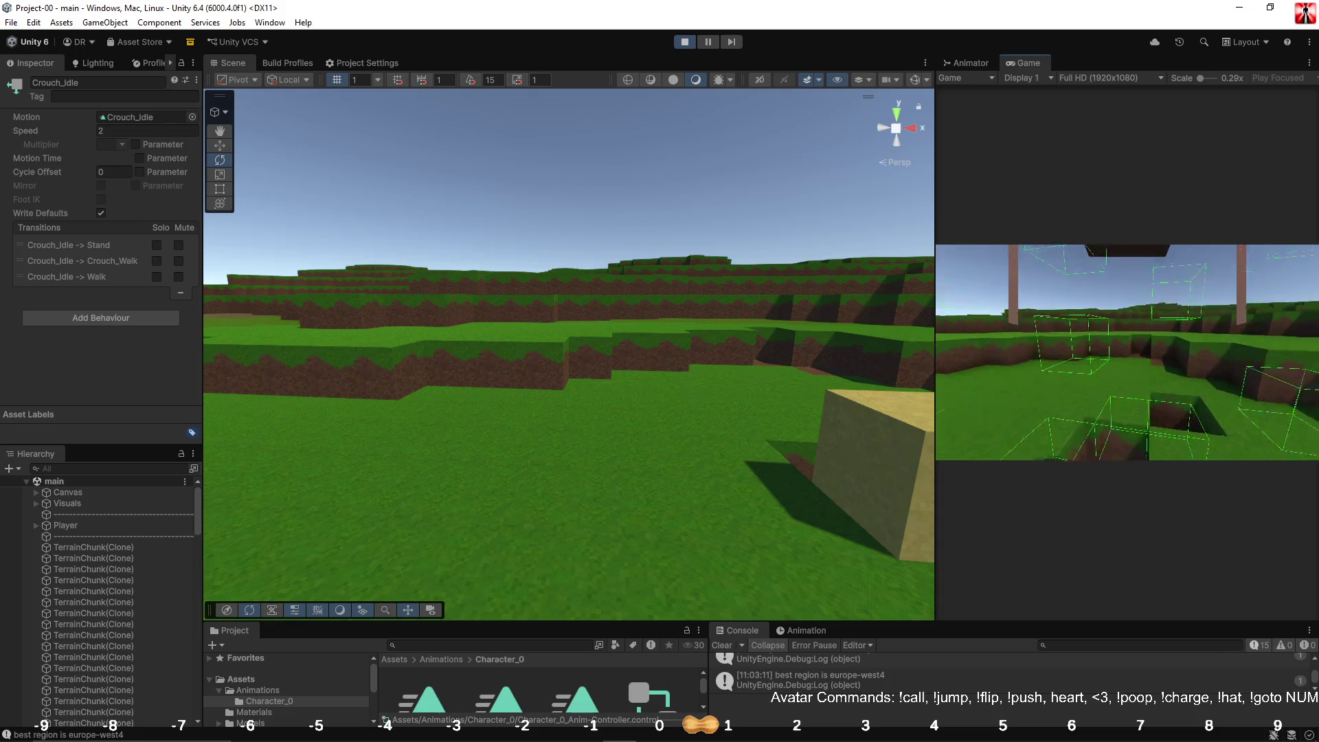
key("w")
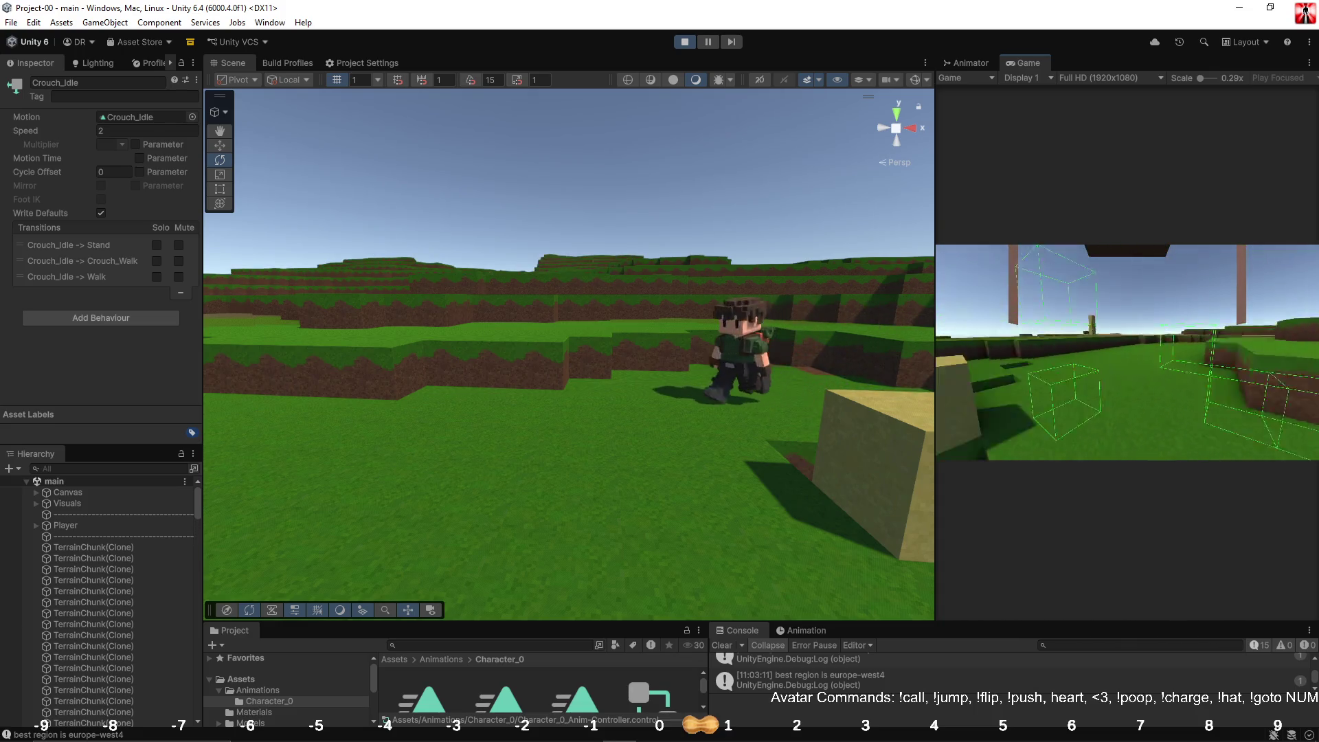
key("w")
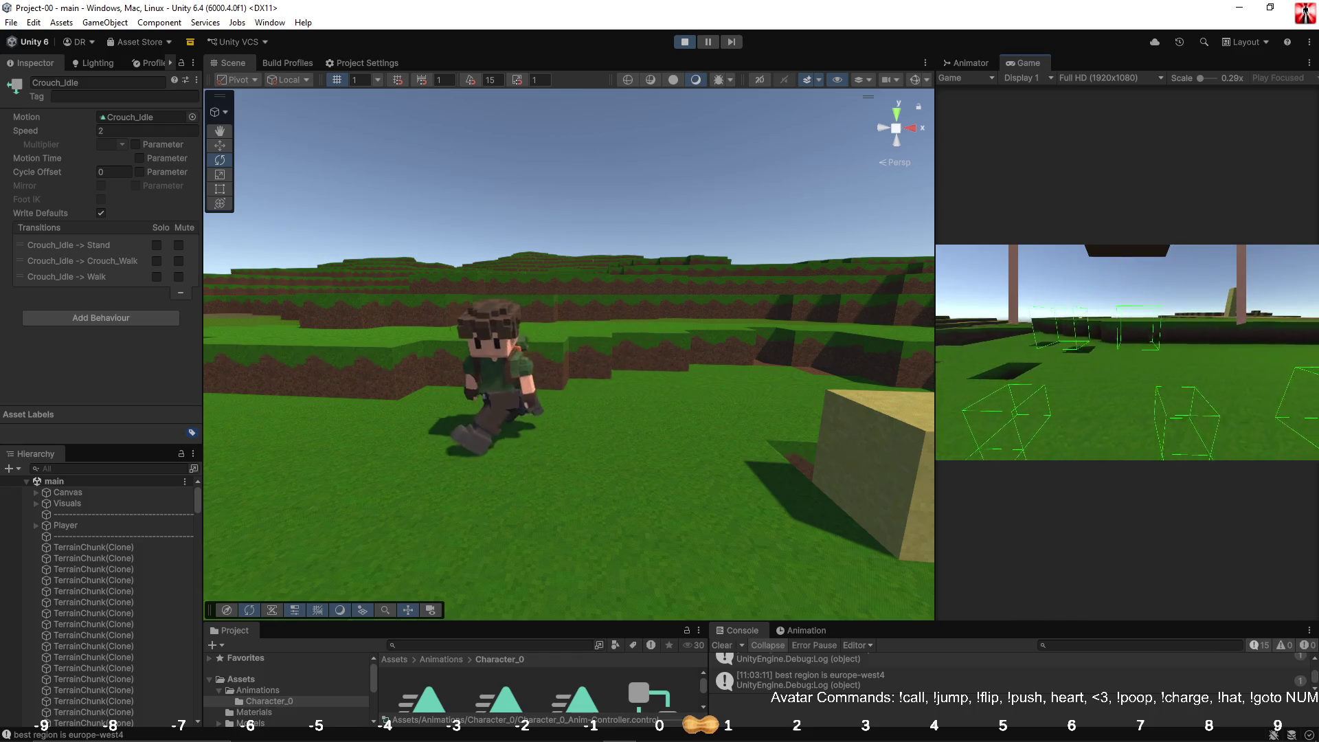
key("w")
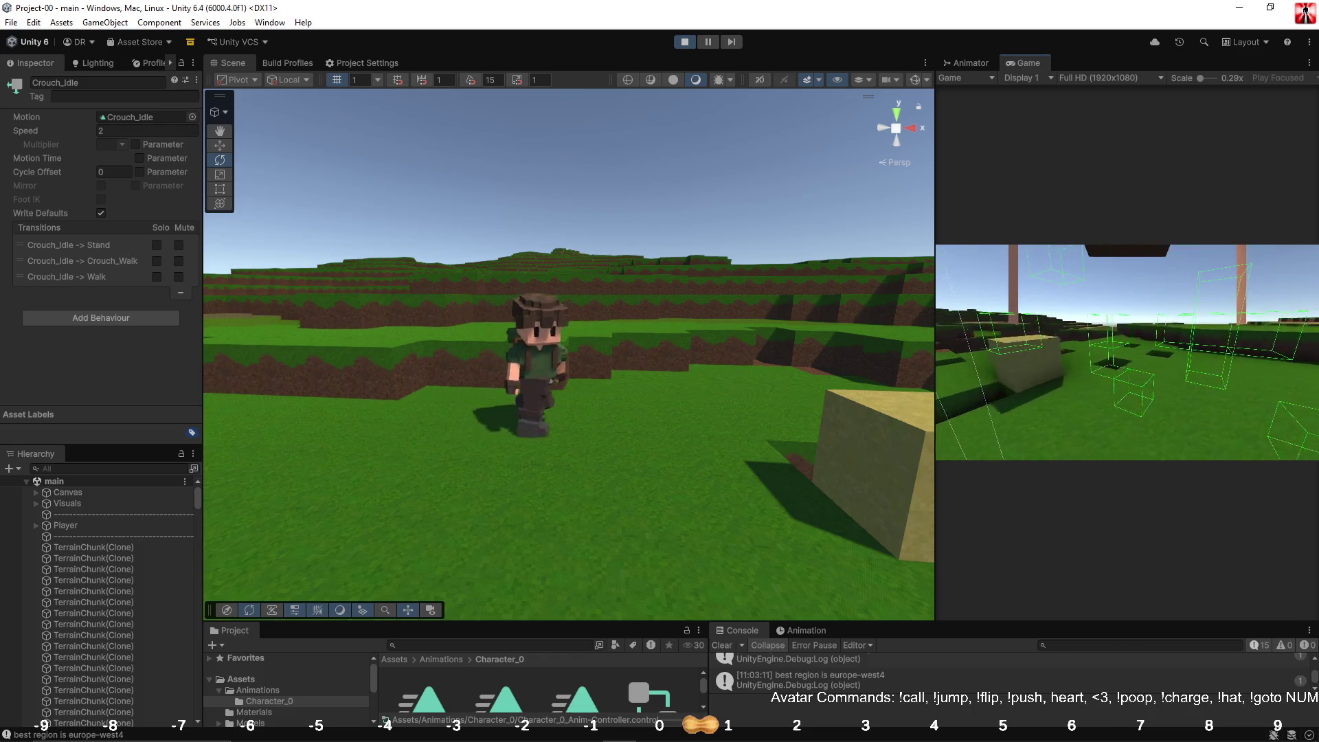
key("w")
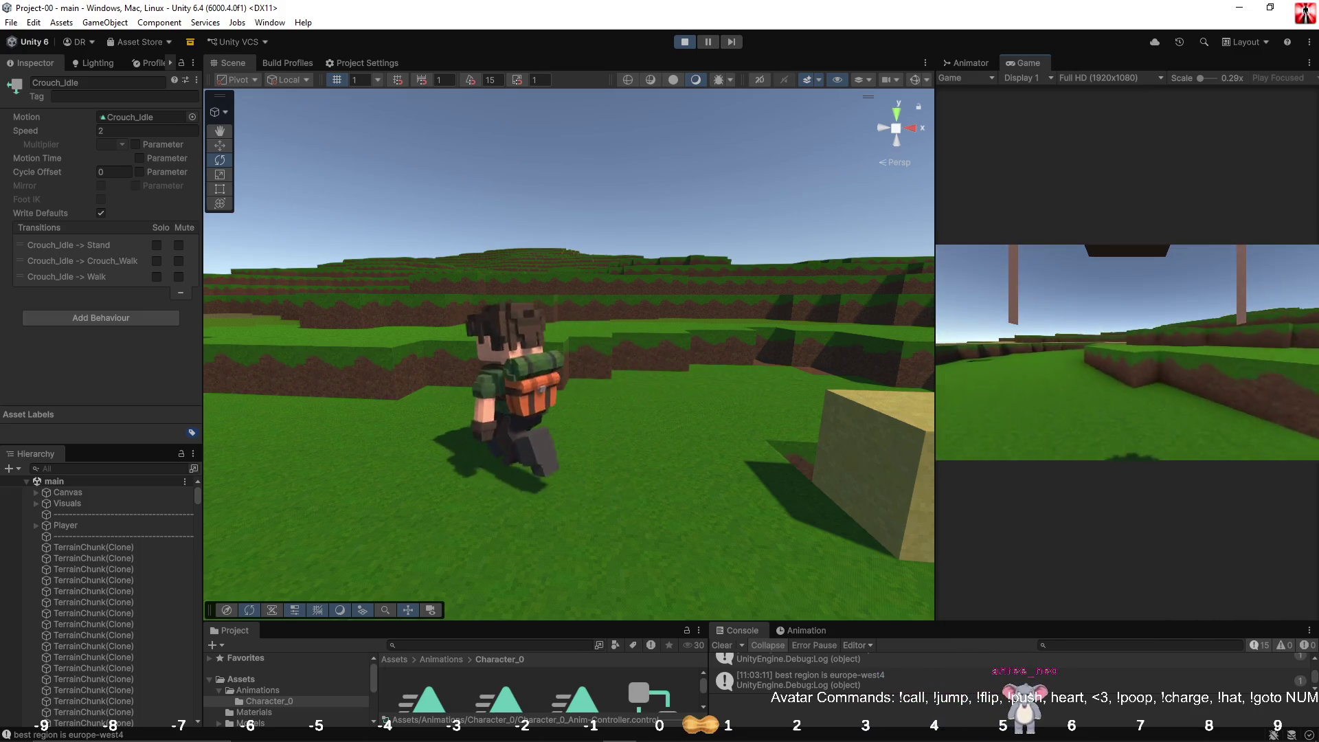
key("Escape")
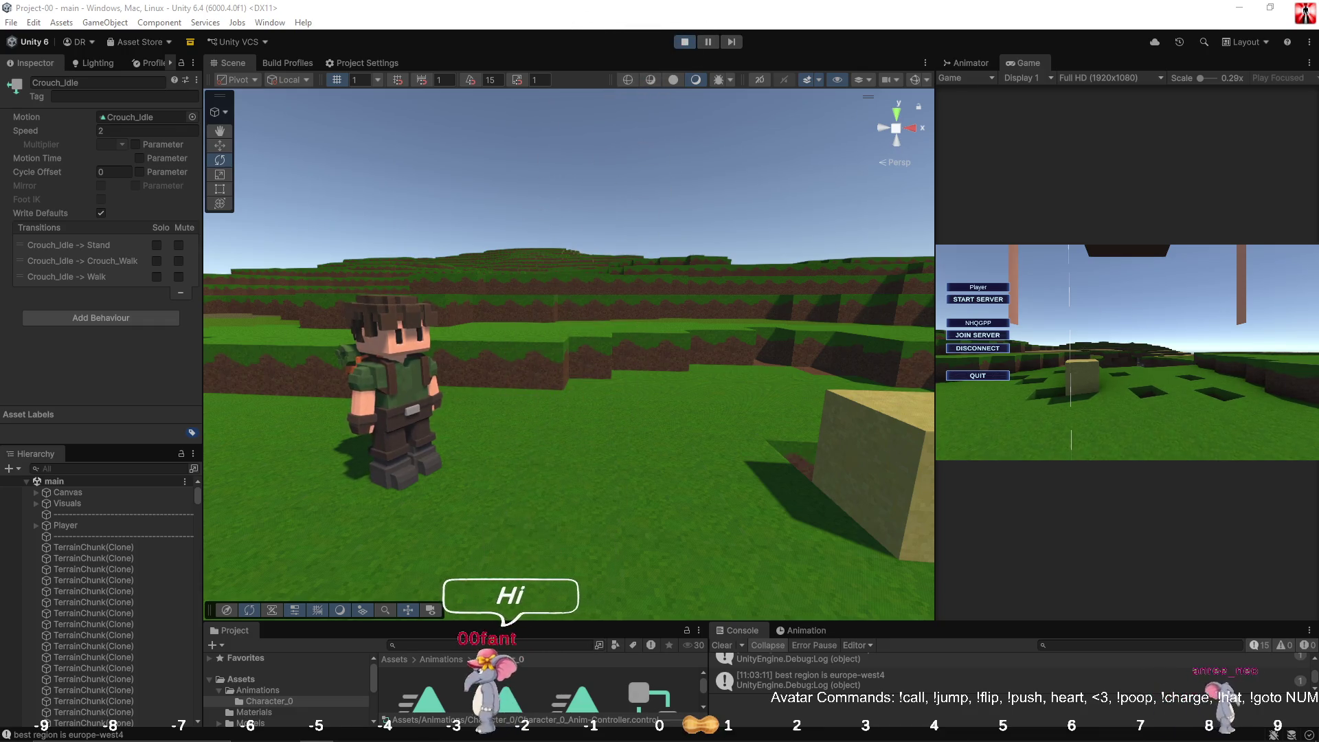
left_click(685, 42)
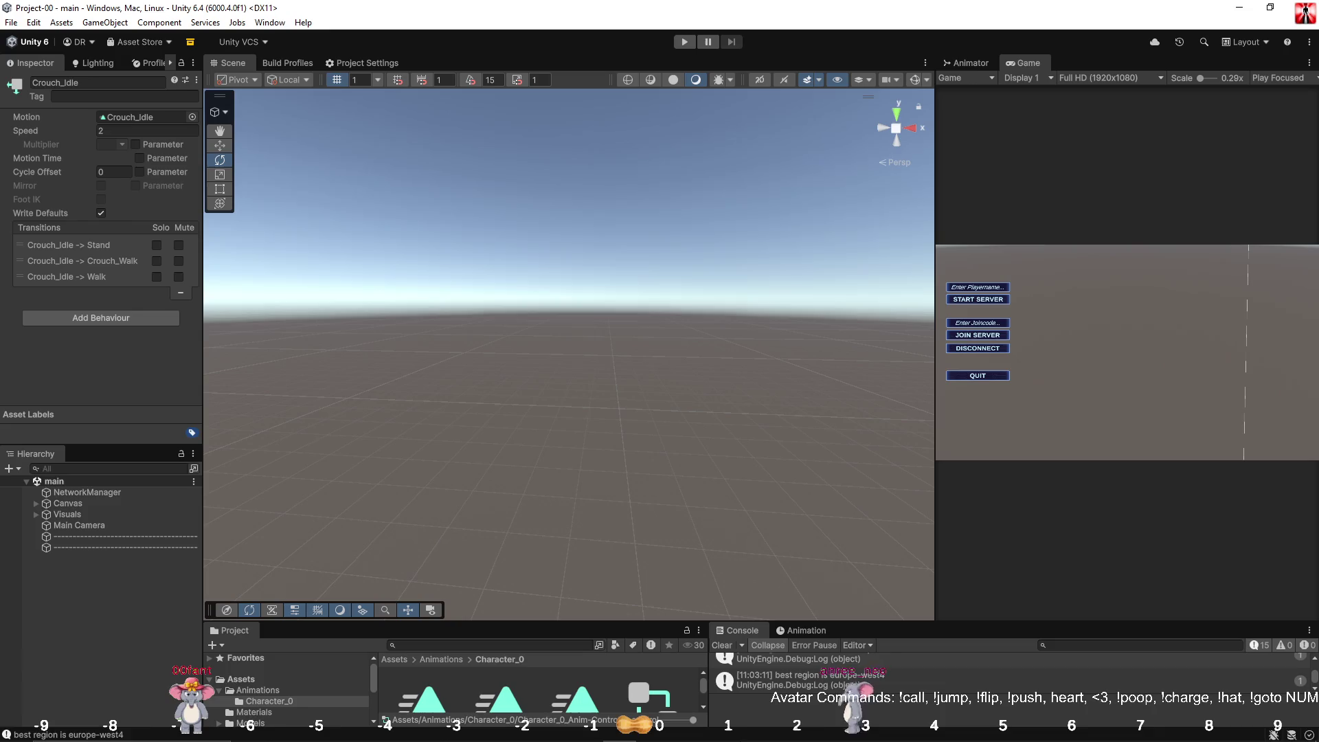
Step: Clear the Unity console and scroll through CharacterModelControl around lines 245–248 in Player.cs
left_click(722, 645)
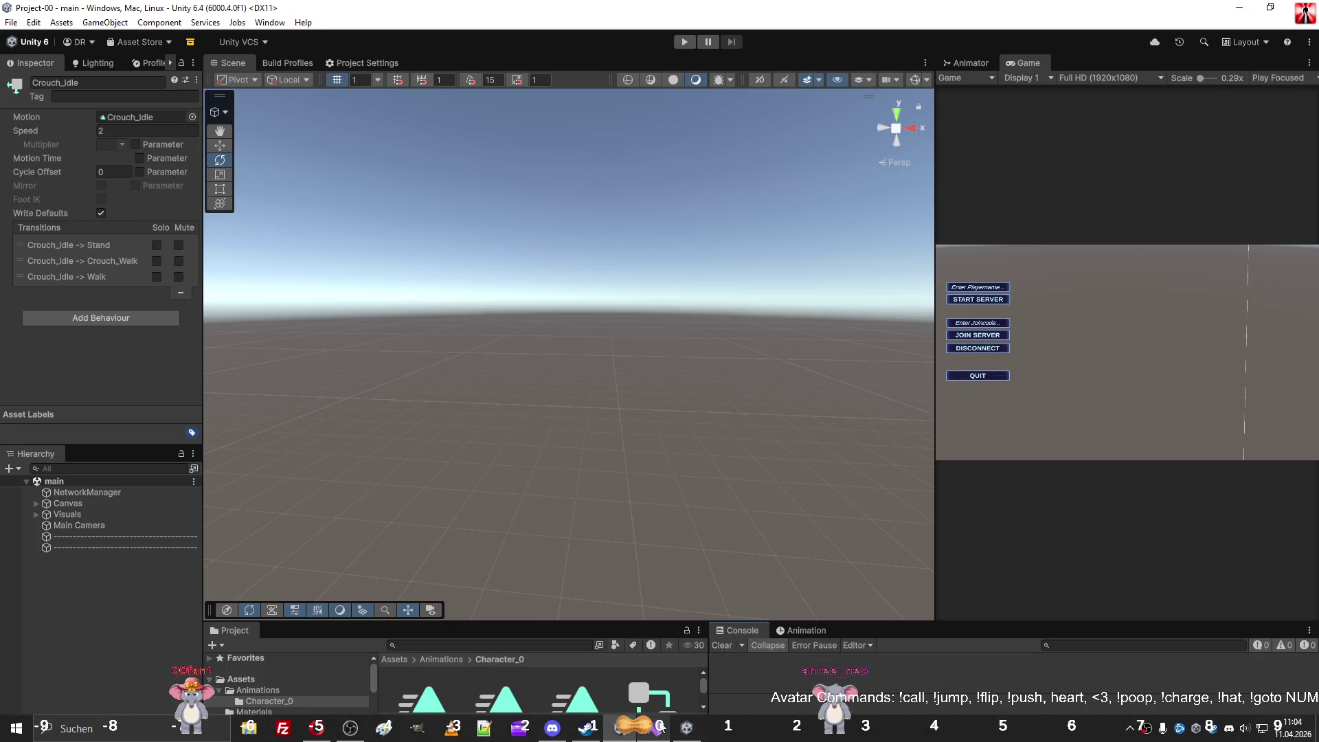
left_click(660, 727)
left_click(544, 438)
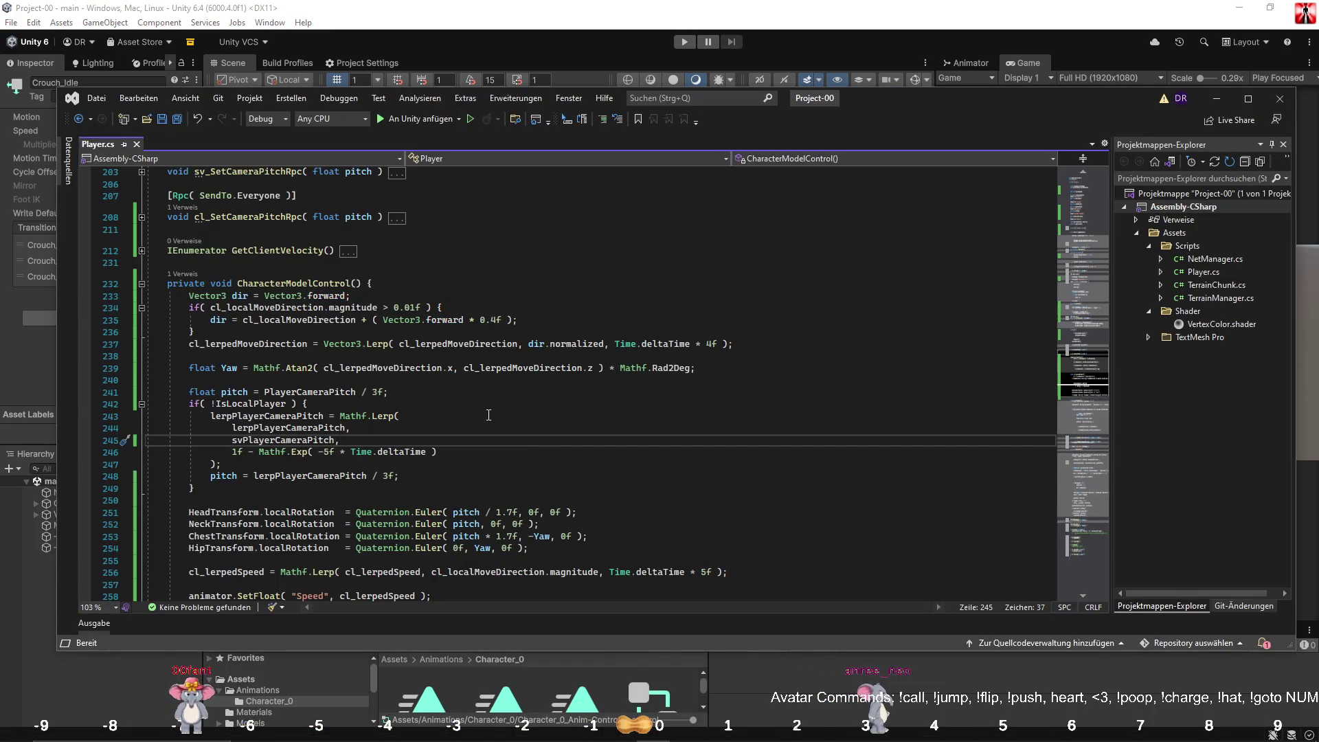
scroll(489, 415, "down", 5)
scroll(396, 343, "up", 4)
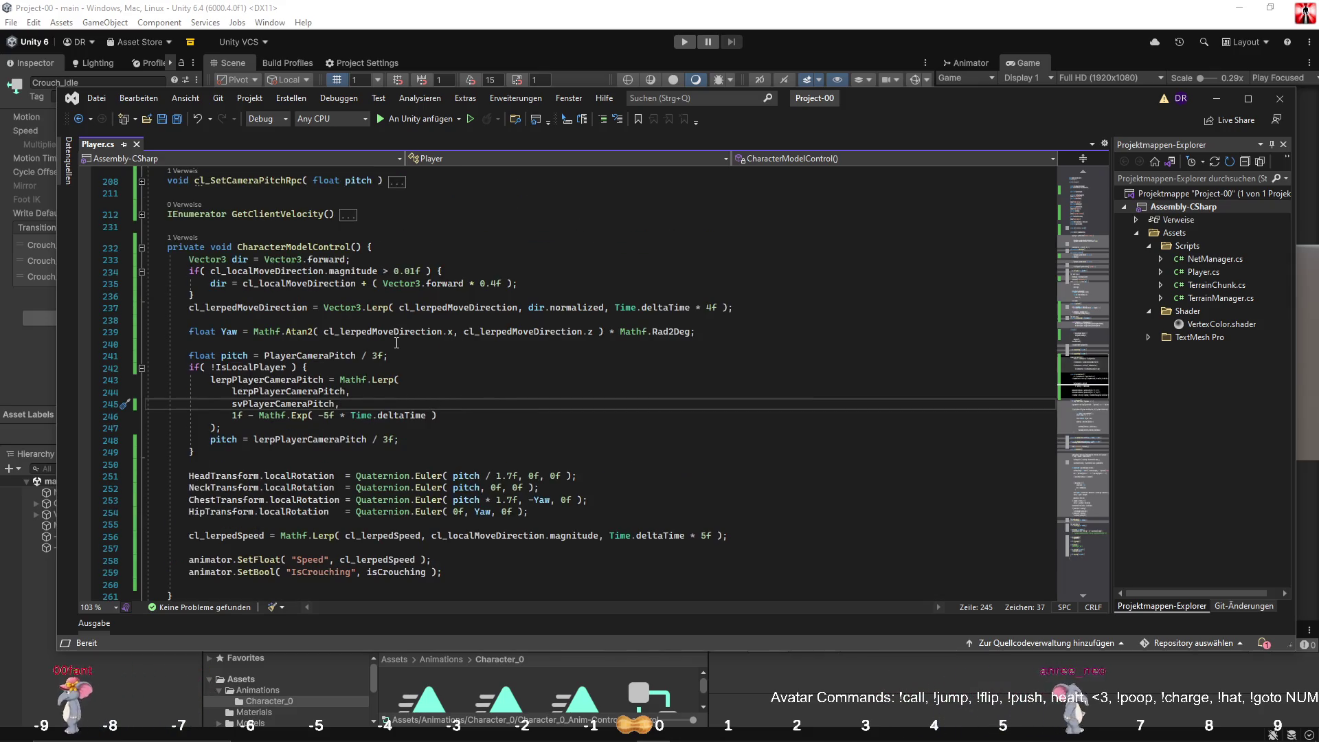
scroll(396, 342, "down", 2)
left_click(439, 363)
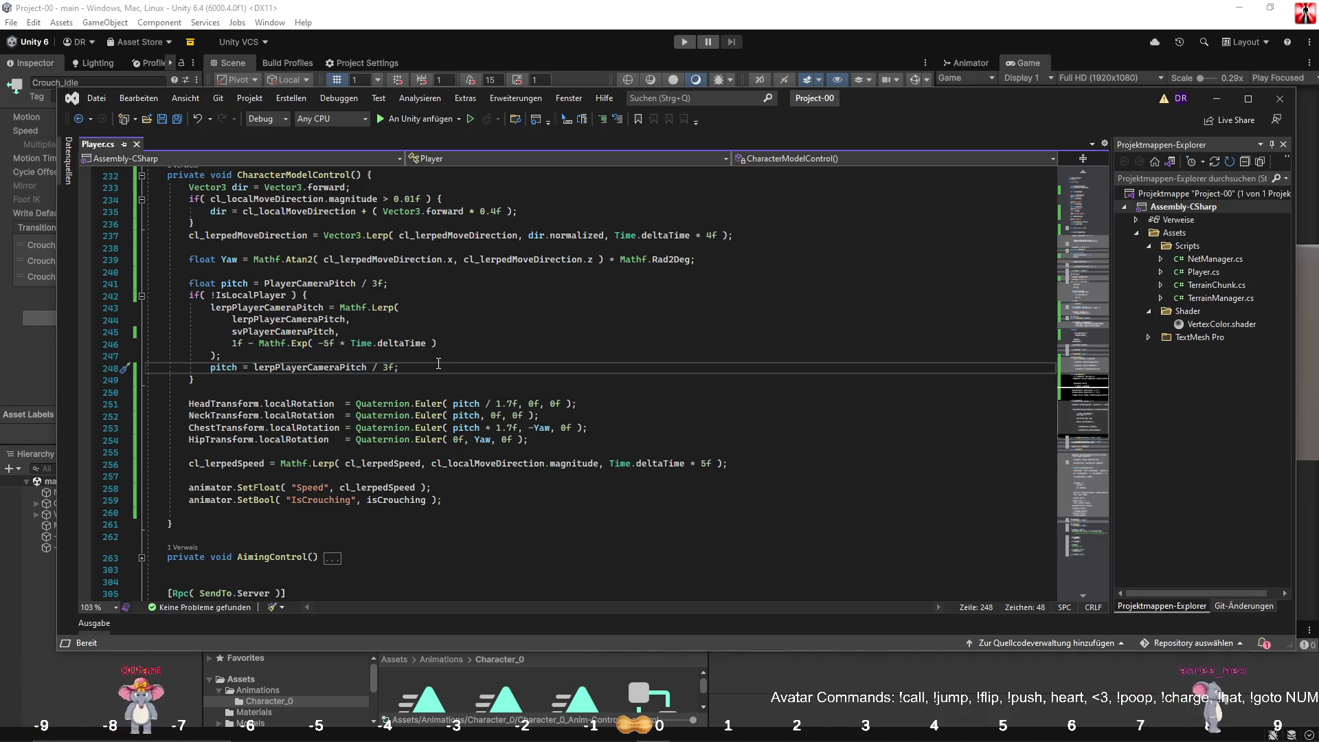
scroll(436, 363, "up", 1)
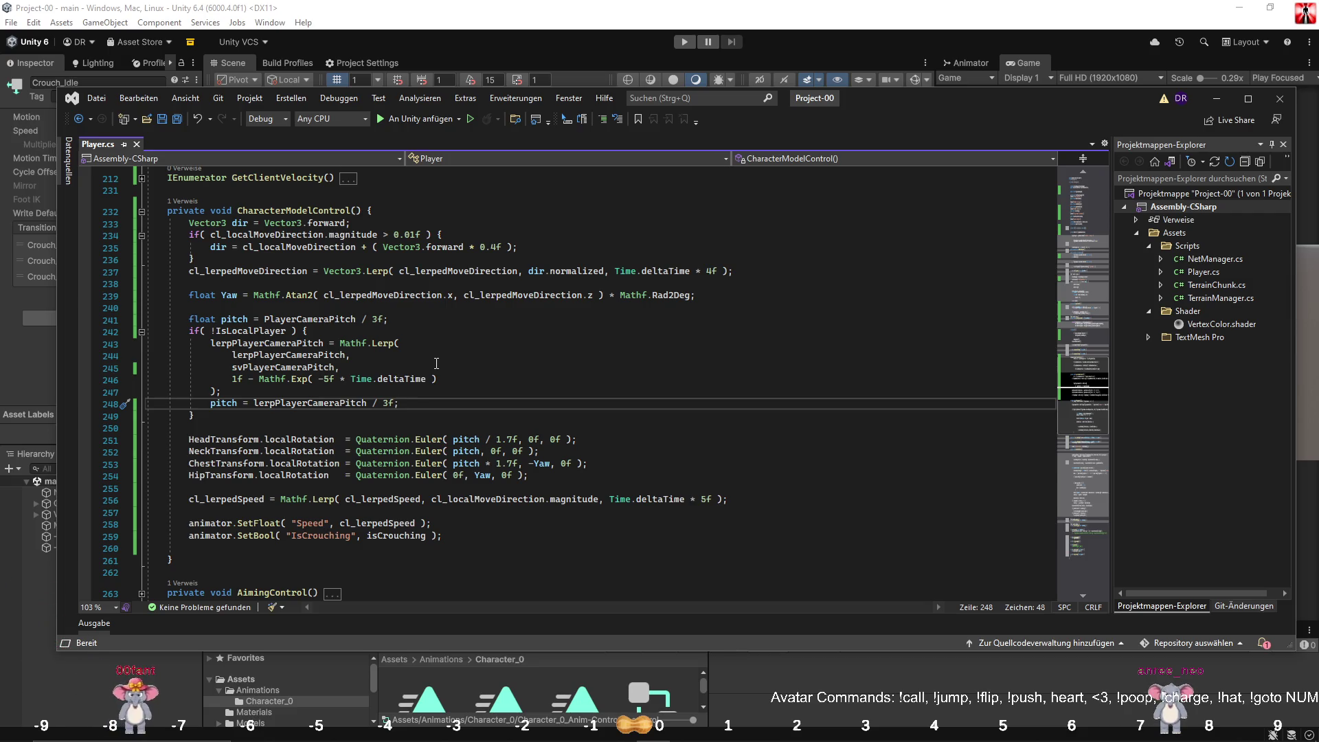
scroll(382, 277, "up", 3)
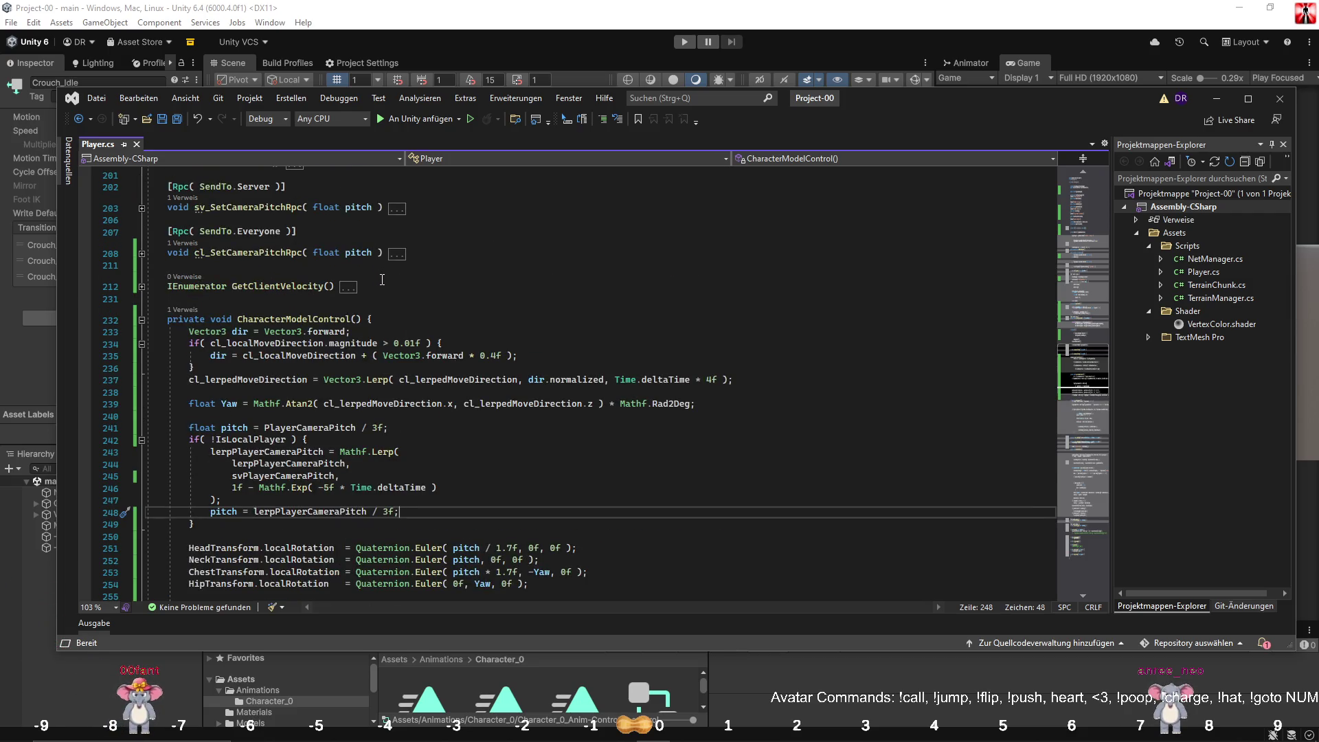
scroll(393, 294, "down", 2)
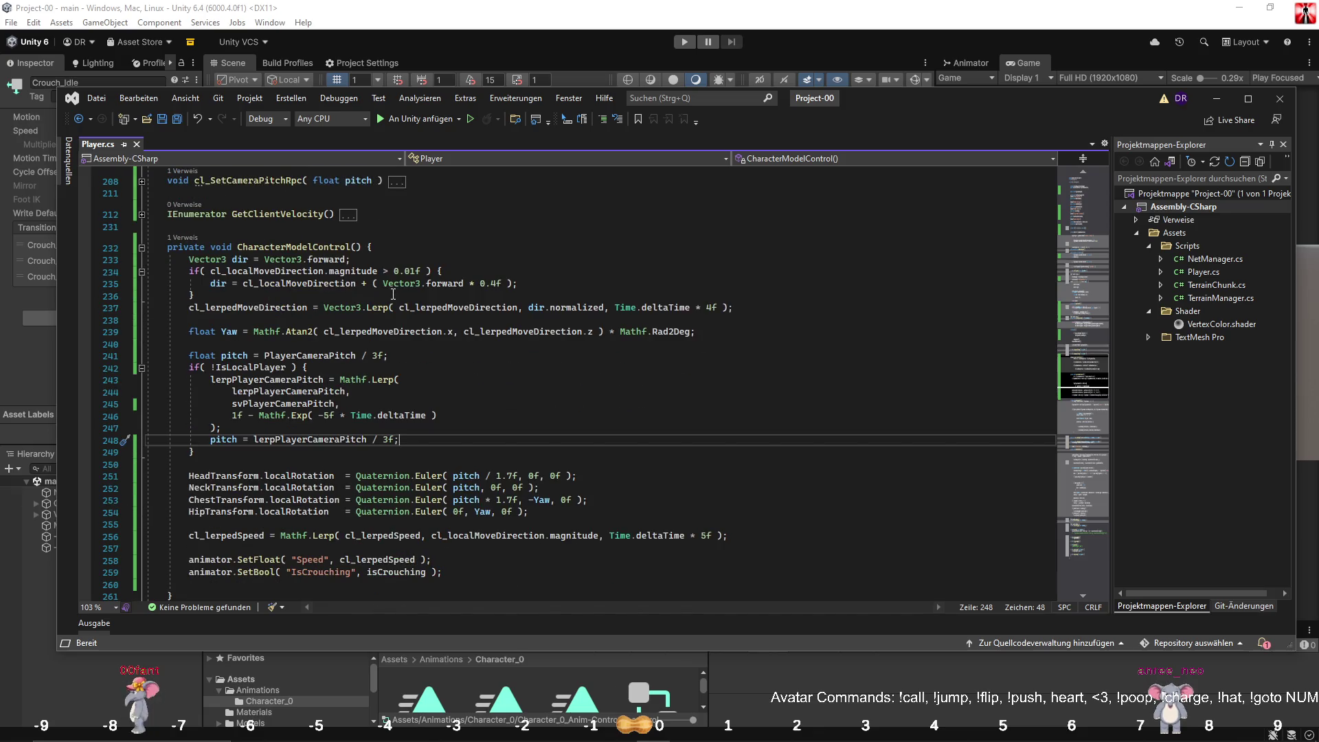
Step: In Blender, reset the 3D cursor to the world origin
key("alt+Tab")
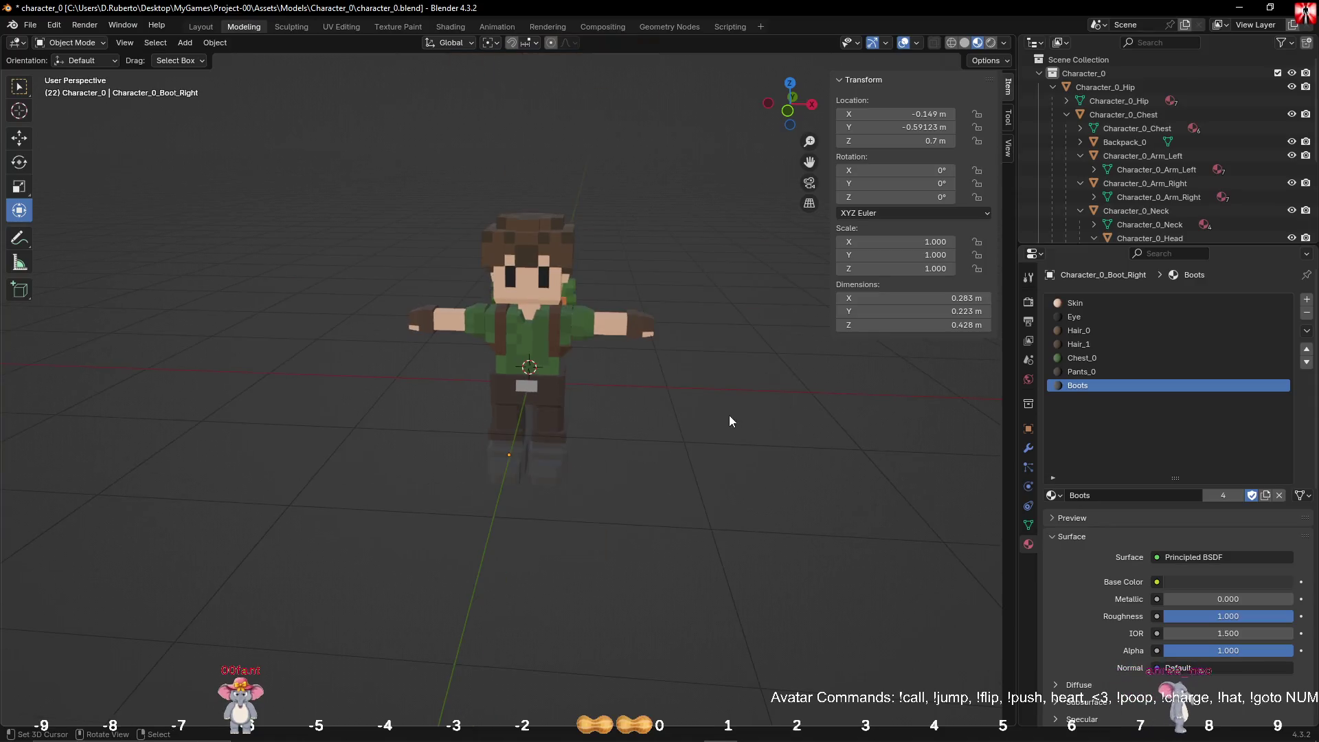
middle_click_drag(729, 421, 755, 405)
left_click(1008, 147)
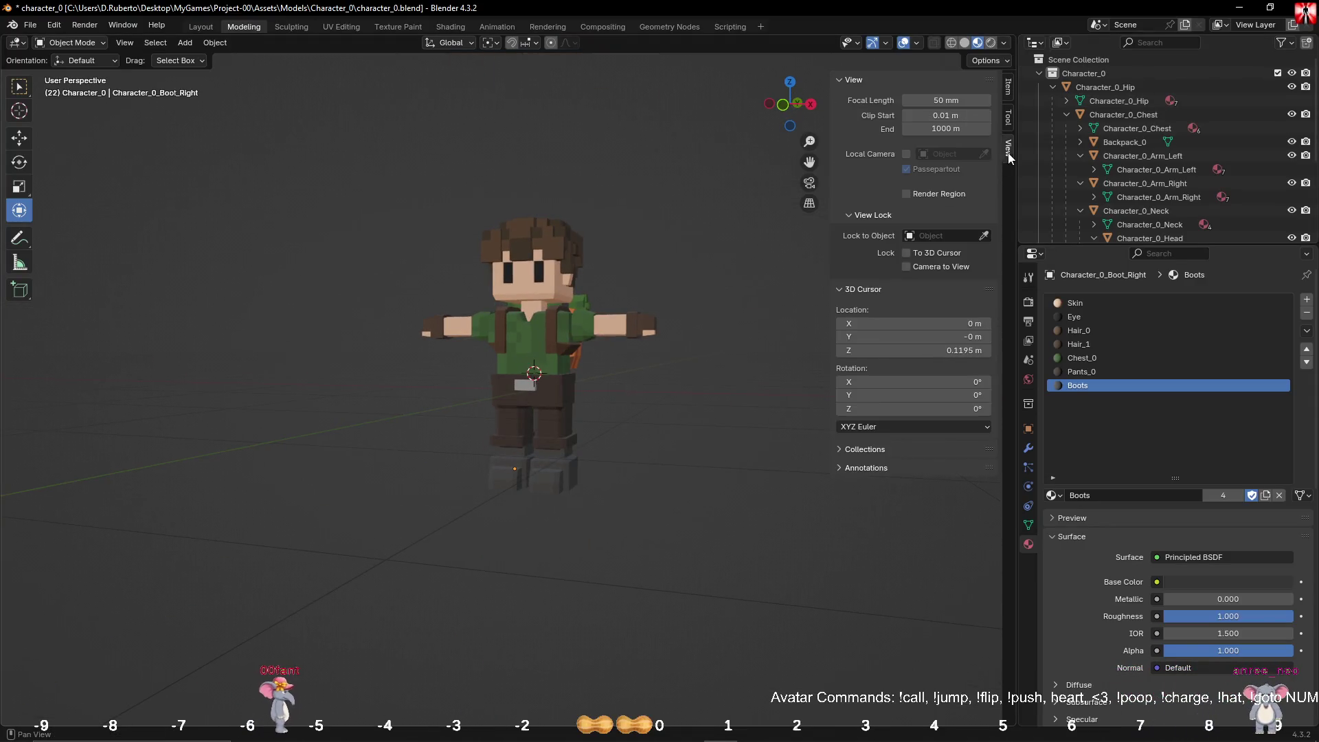
right_click(925, 322)
left_click(859, 315)
middle_click_drag(644, 346, 653, 349)
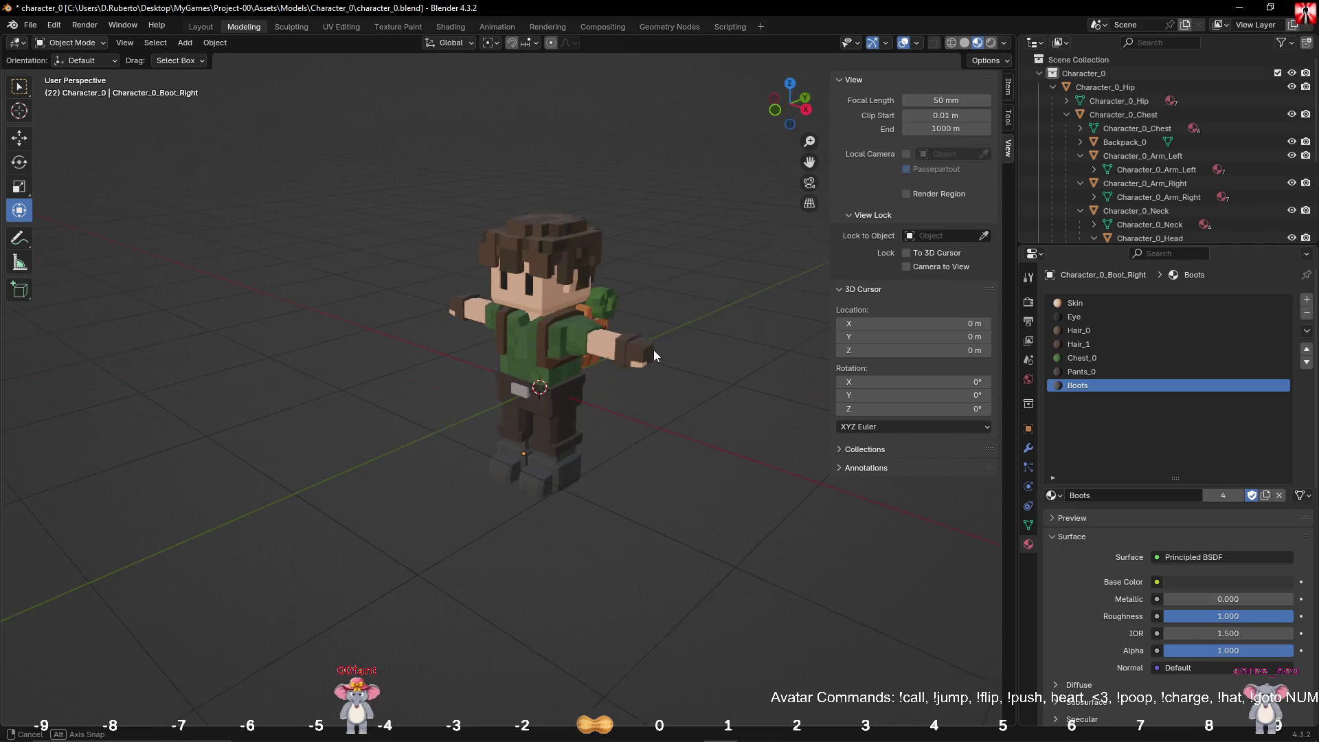
Step: Add a cube, set its dimensions to 1 m, and apply rotation and scale
left_click(185, 43)
mouse_move(213, 60)
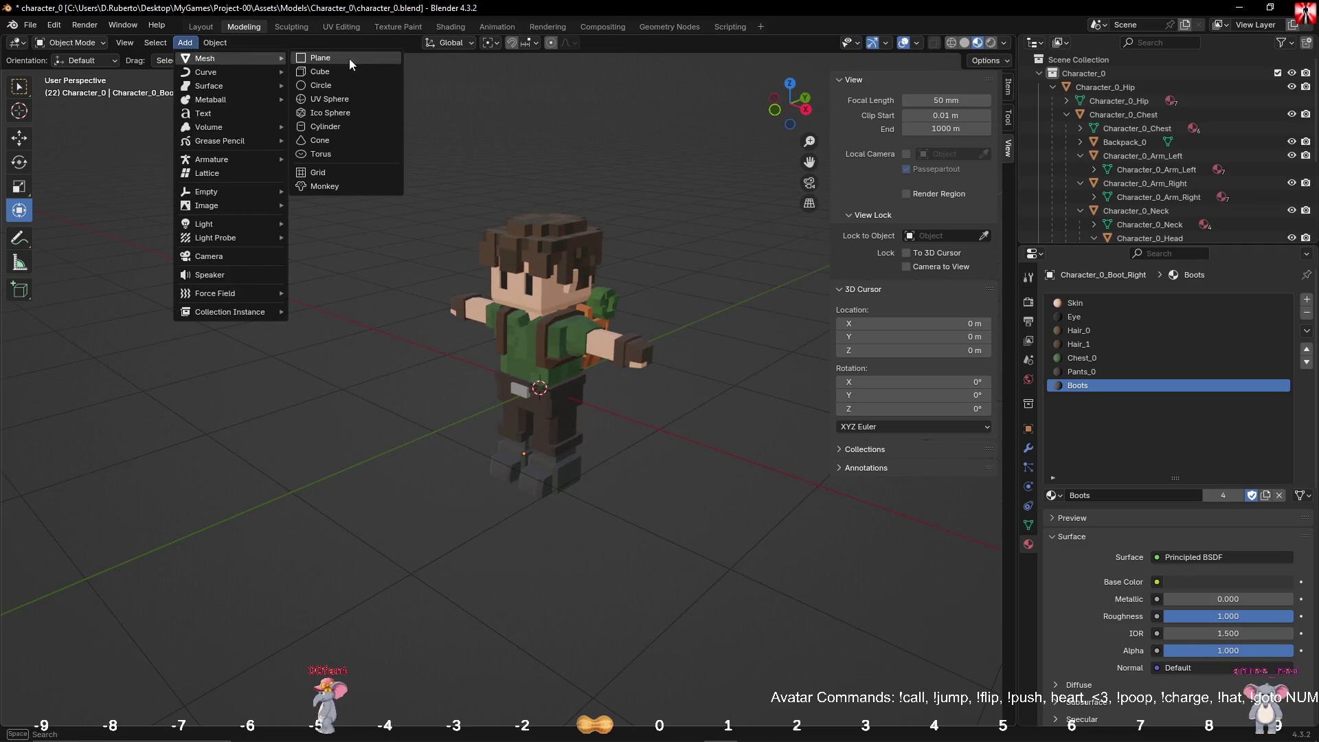
left_click(321, 72)
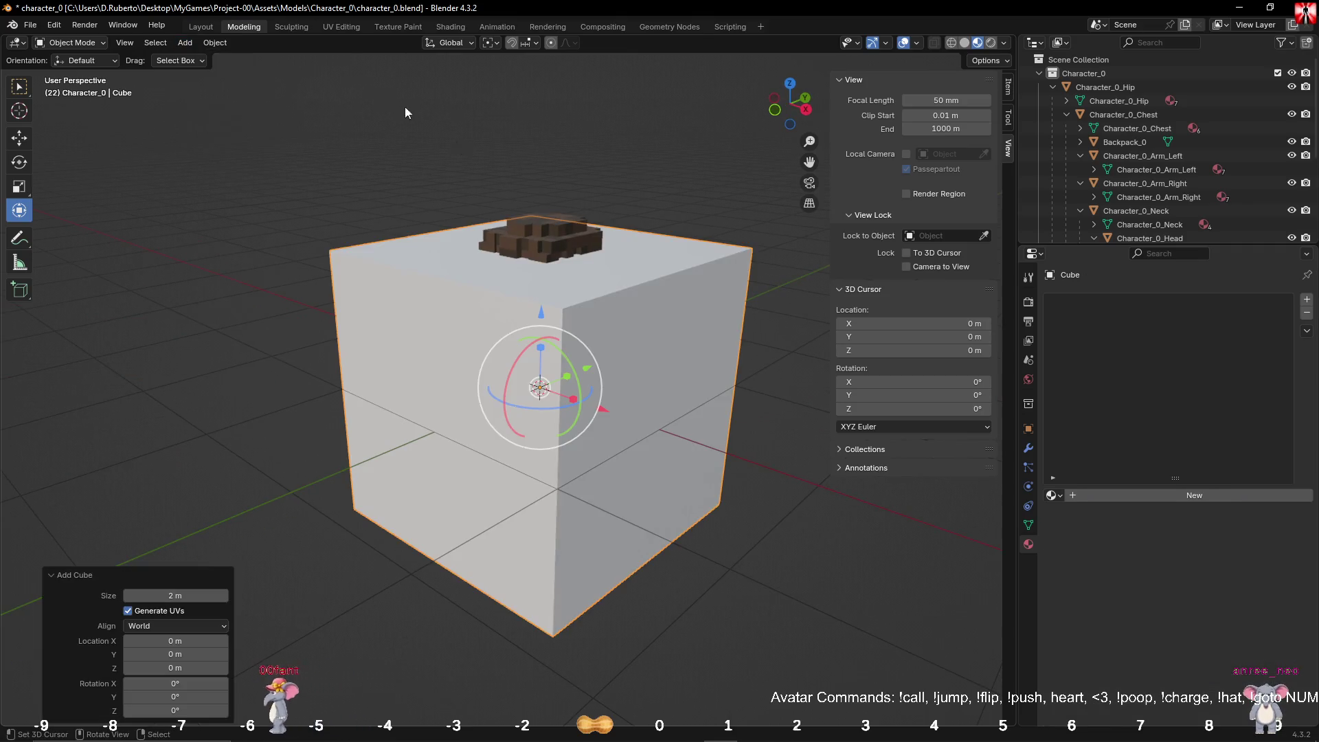
left_click(1009, 85)
left_click_drag(910, 298, 910, 325)
type("1")
key("Return")
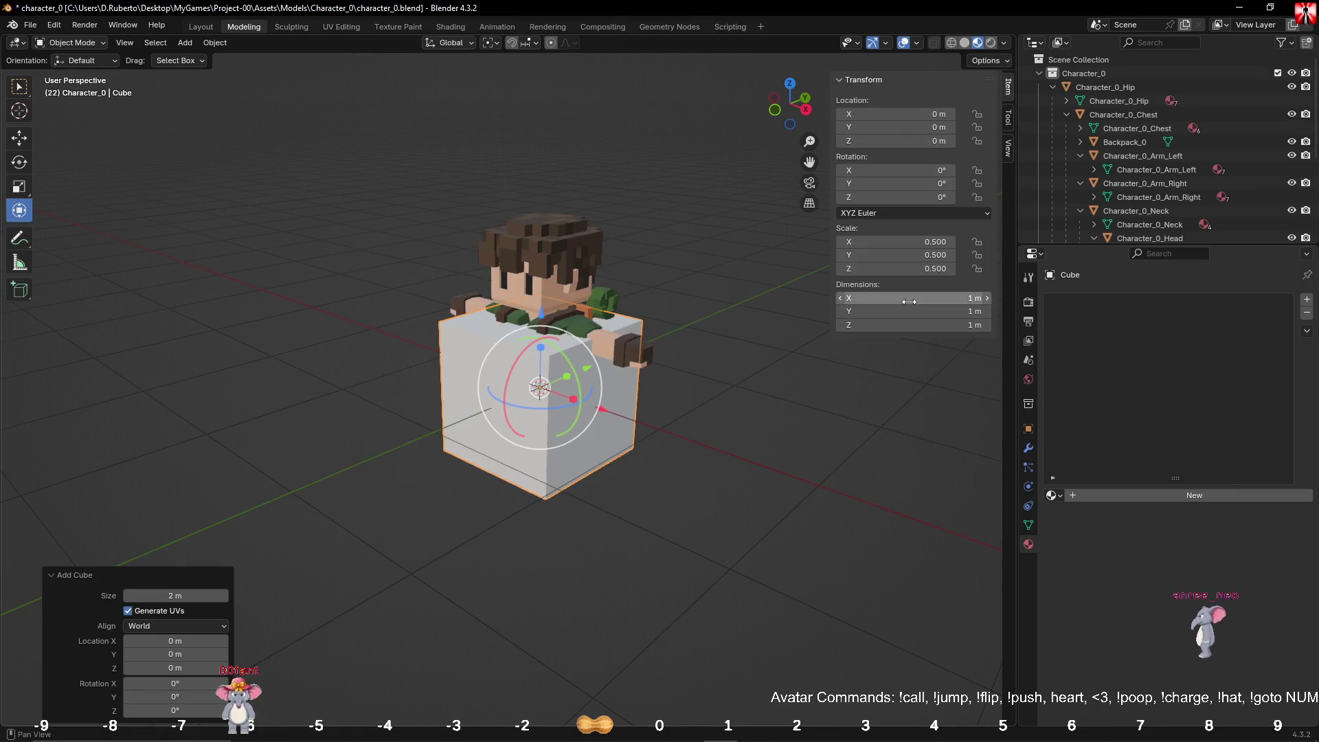
key("ctrl+a")
left_click(670, 416)
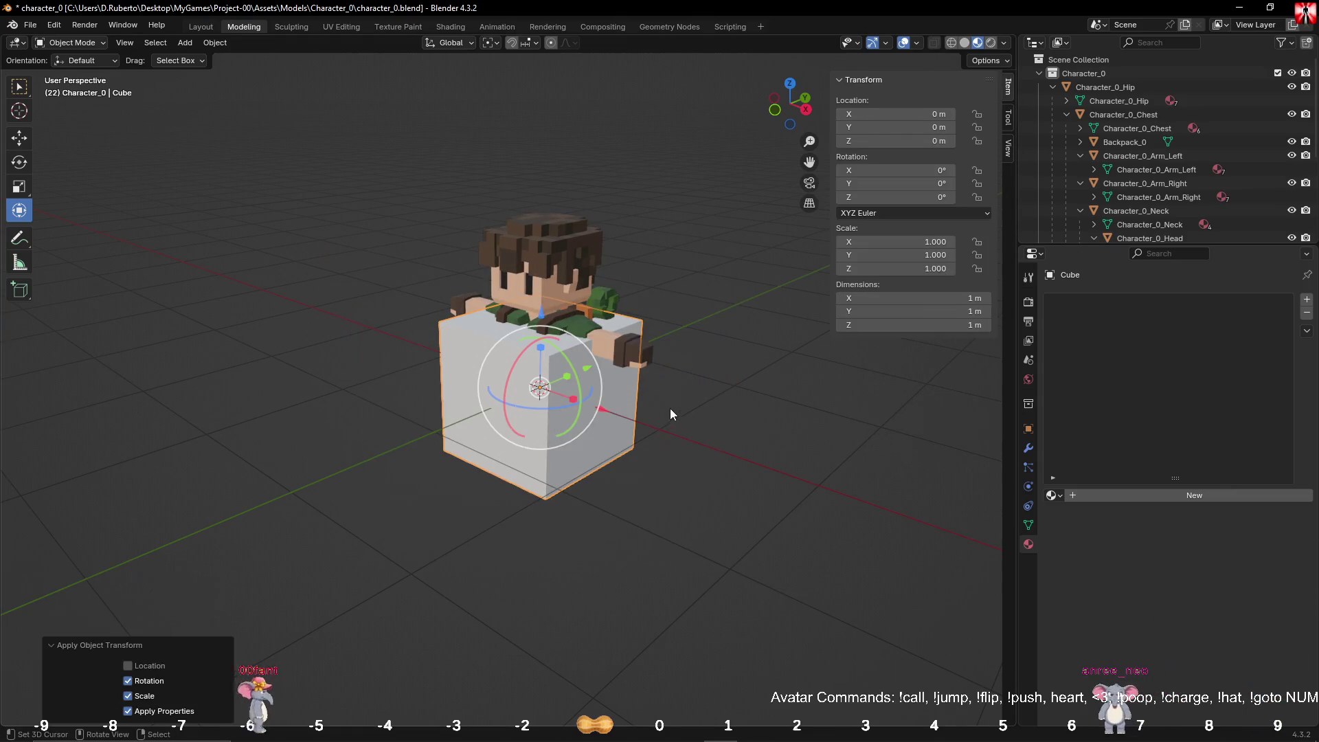
Step: Scale the cube by 0.2 in front view and apply the scale, making it 0.1 m
mouse_move(670, 405)
middle_mouse_down()
mouse_move(792, 409)
mouse_move(769, 404)
middle_mouse_up()
key("KP_1")
scroll(793, 414, "up", 4)
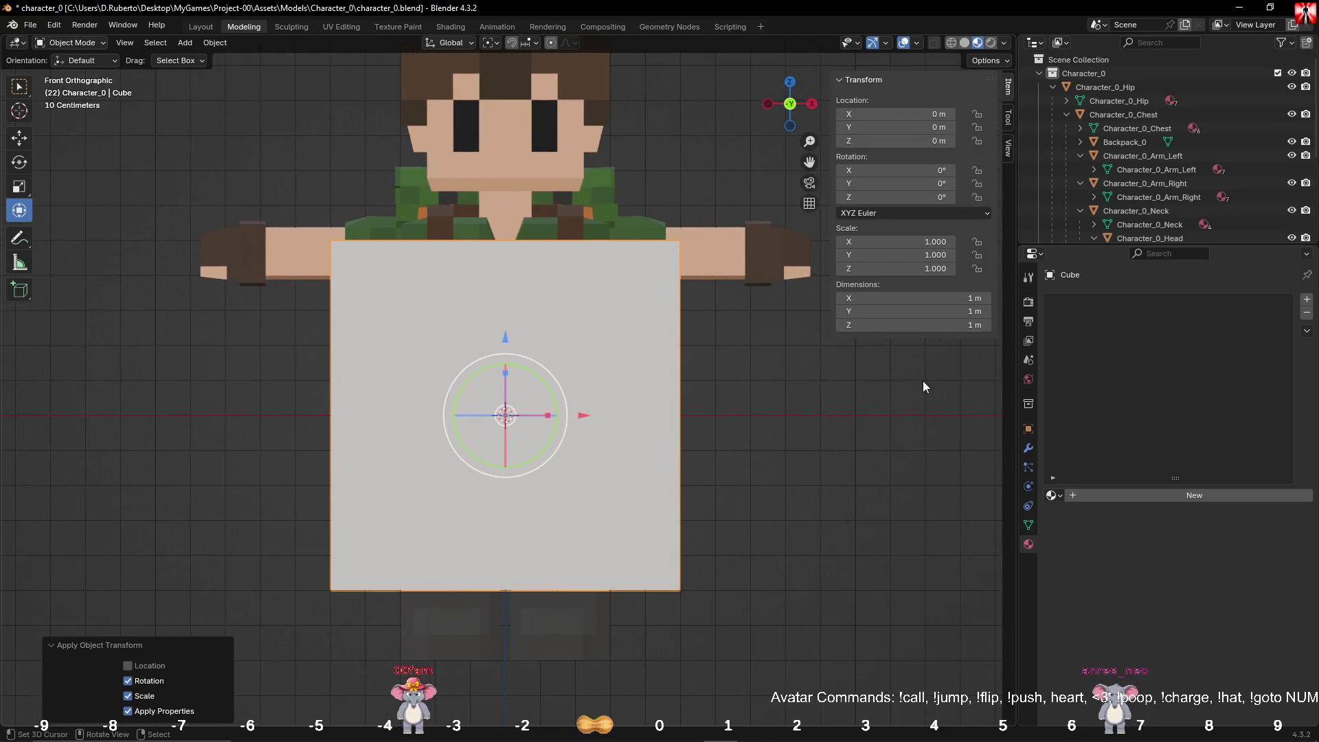
key("s")
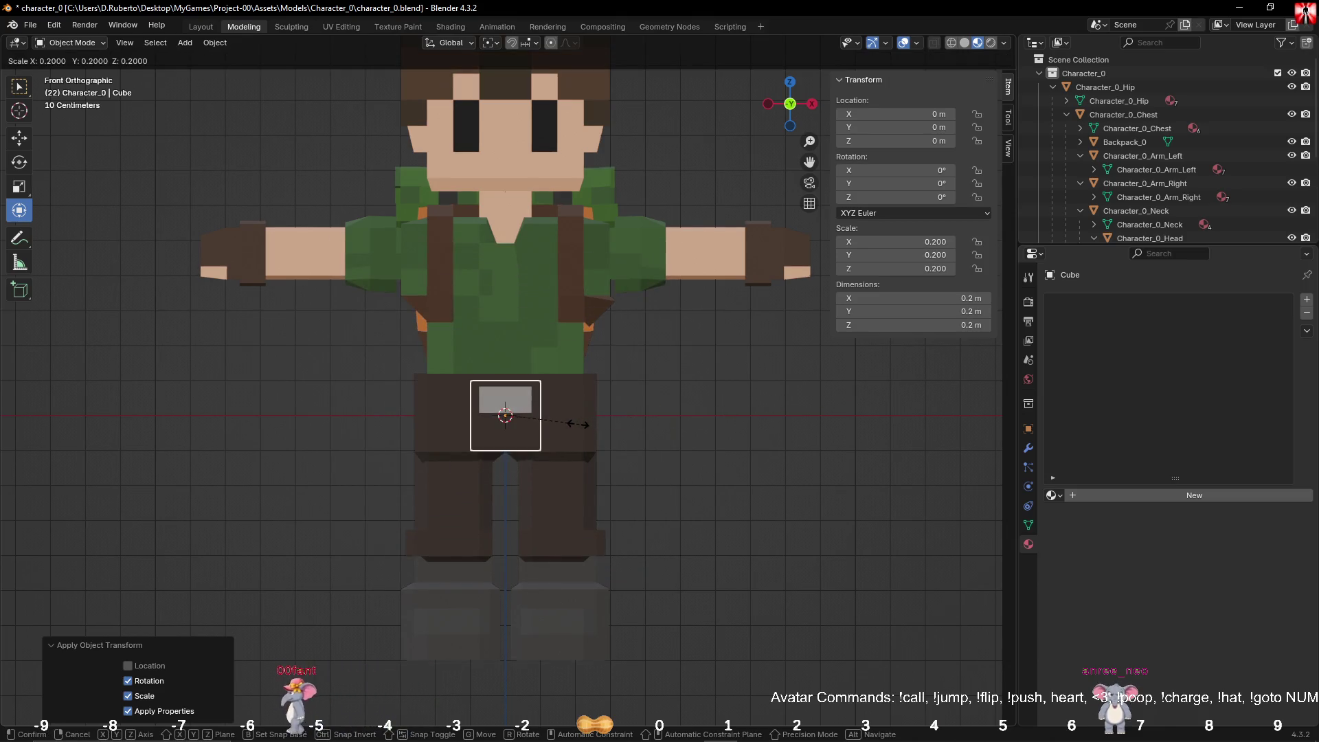
left_click(551, 424)
key("ctrl+a")
left_click(562, 424)
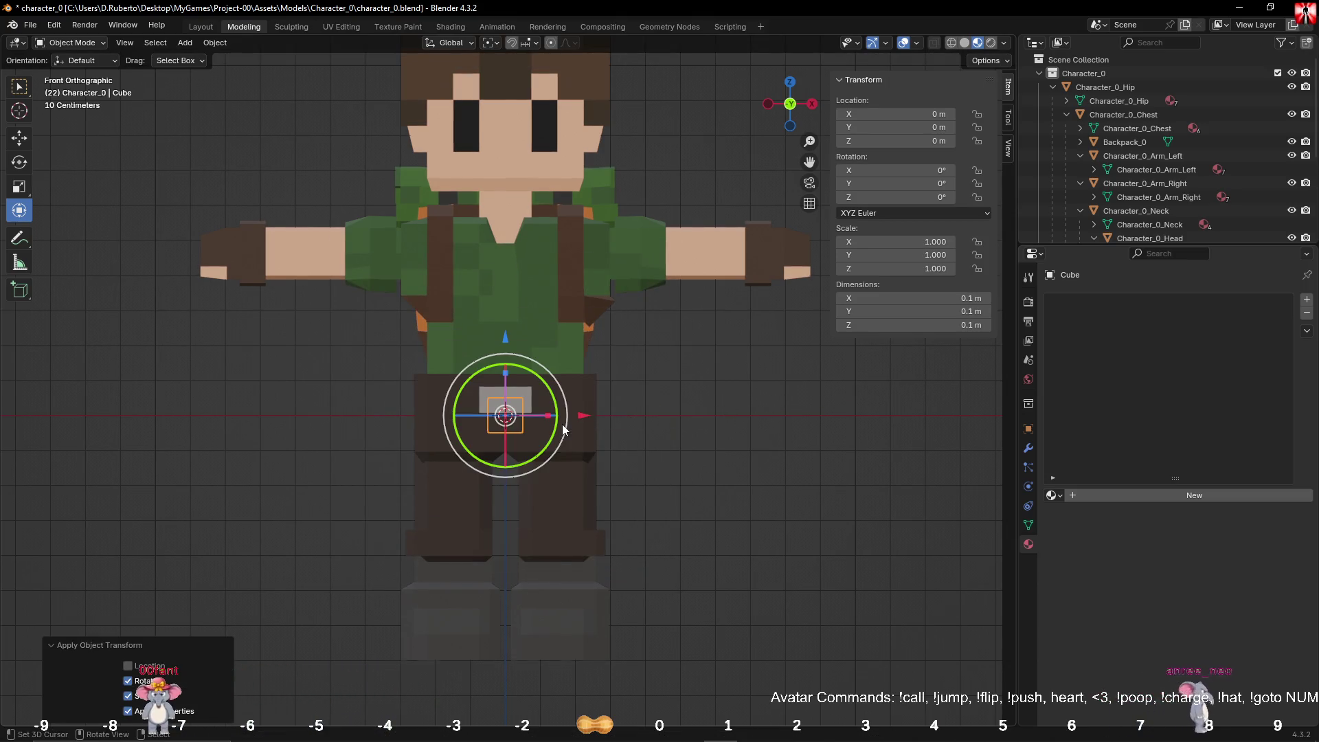
Step: In Edit Mode, move the cube mesh 0.5 m along Y in front of the hips
key("KP_3")
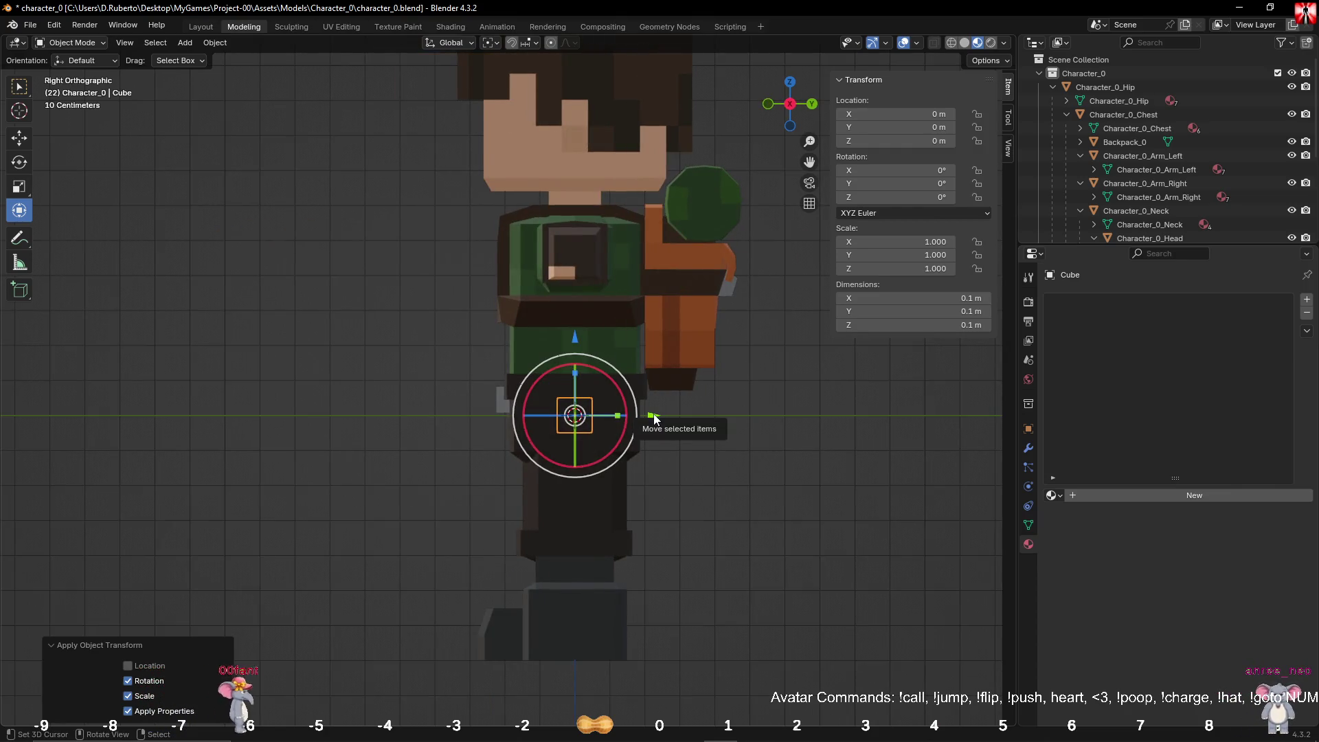
left_click_drag(653, 418, 466, 415)
key("Escape")
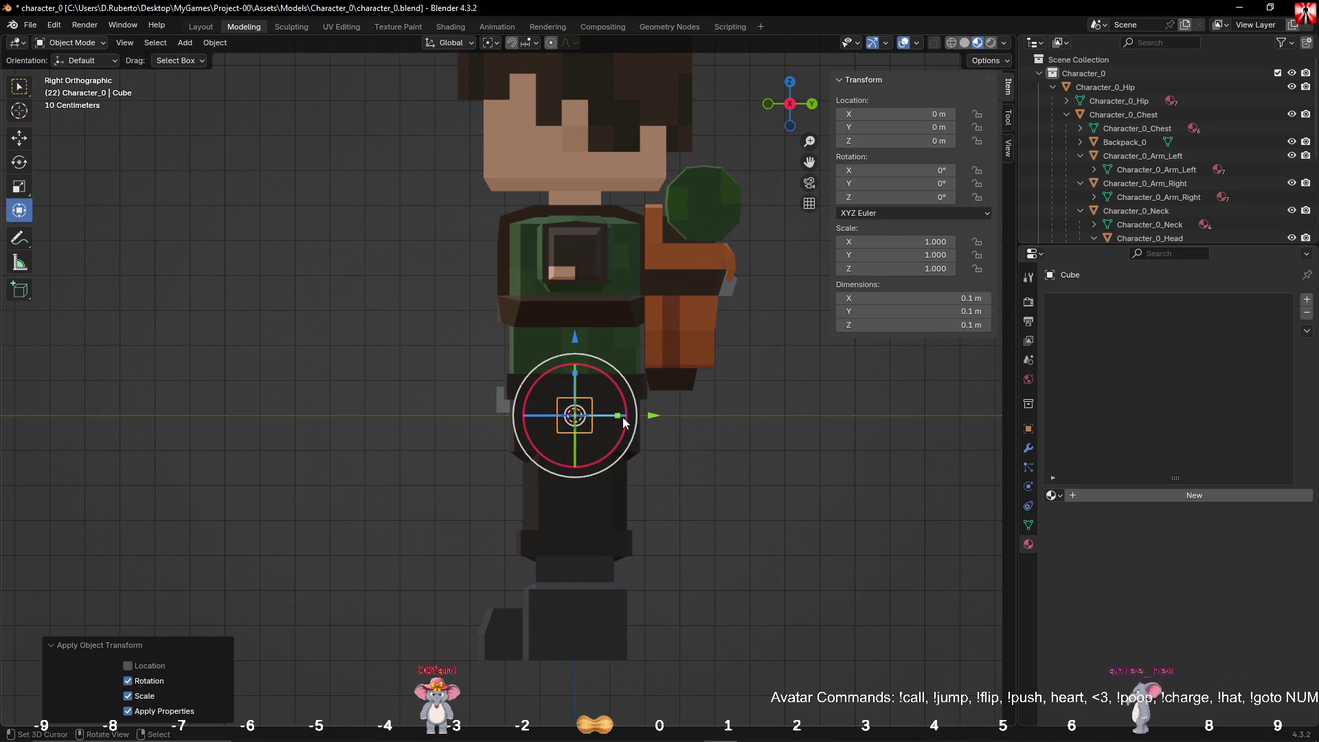
key("Tab")
mouse_move(652, 415)
left_mouse_down()
mouse_move(474, 415)
mouse_move(652, 415)
mouse_move(446, 400)
left_mouse_up()
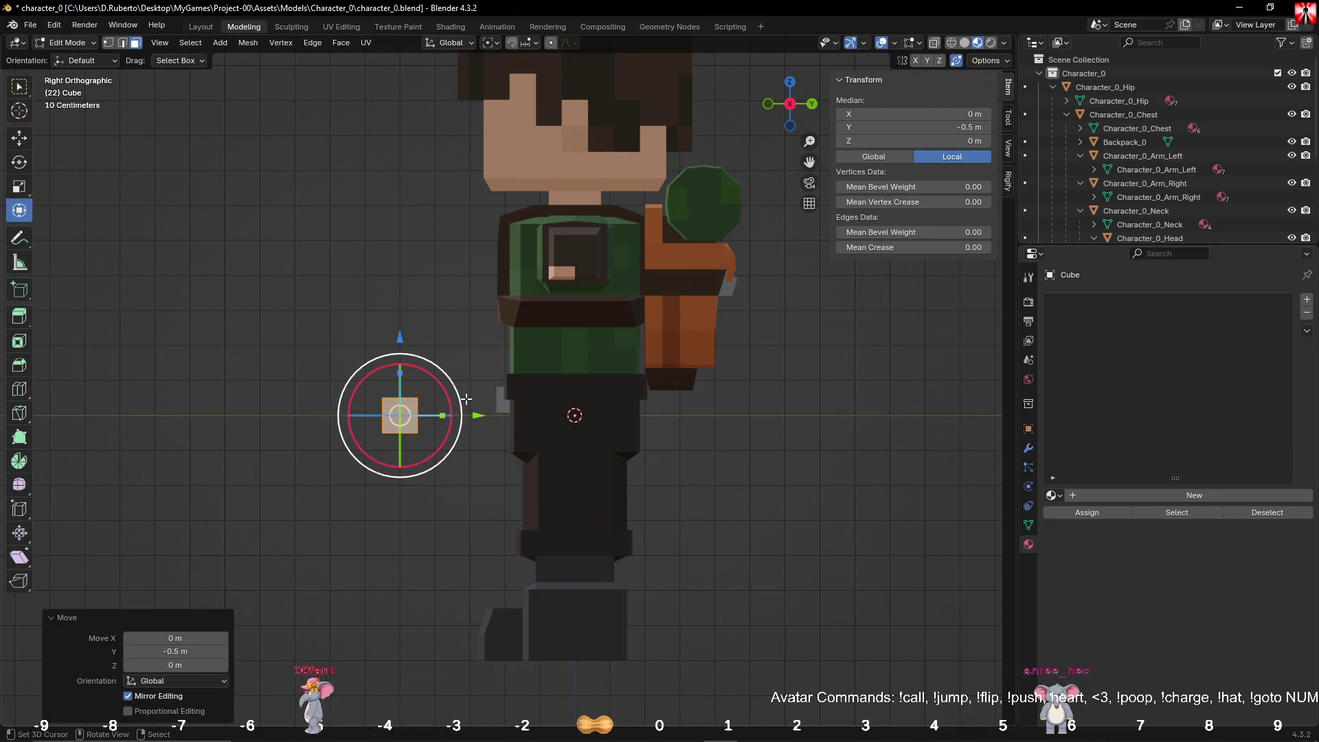
key("KP_Decimal")
mouse_move(446, 401)
middle_mouse_down()
mouse_move(683, 353)
mouse_move(636, 375)
middle_mouse_up()
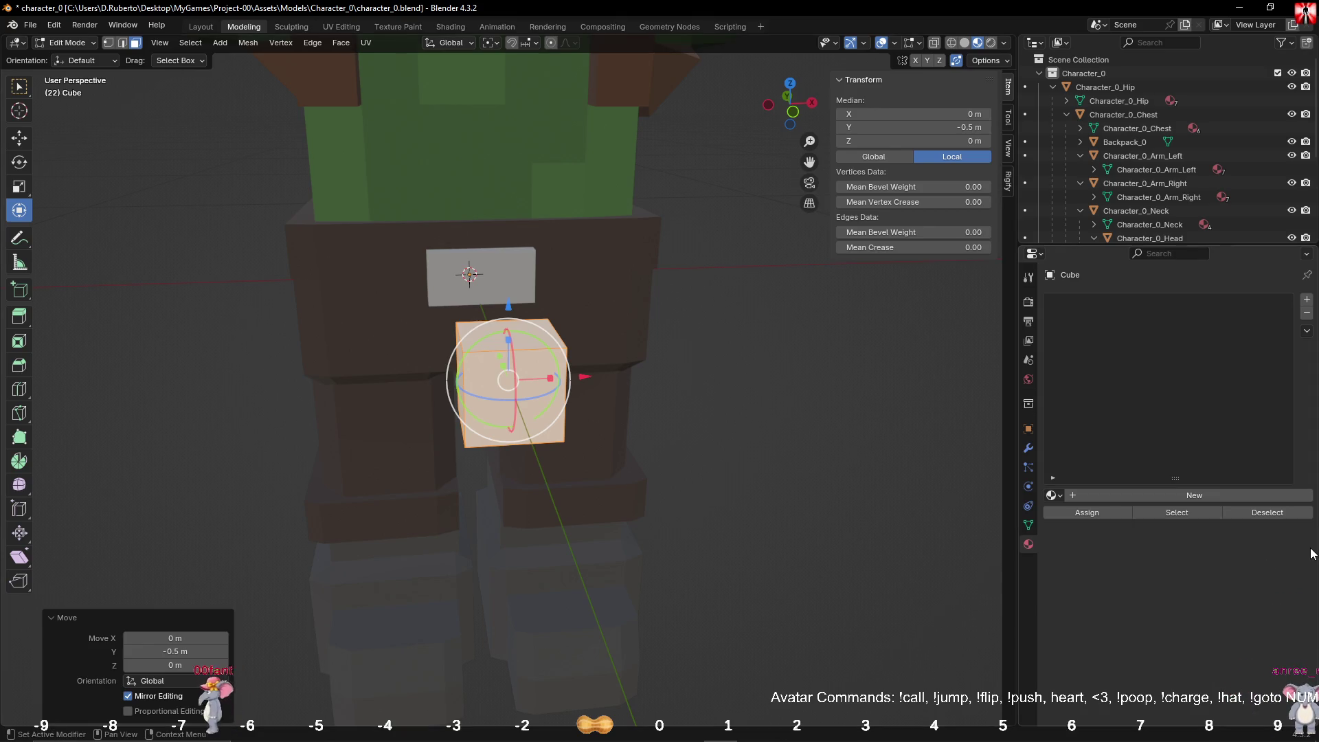
Step: Create a new material named bag_0 on the cube with fake user enabled
left_click(1203, 496)
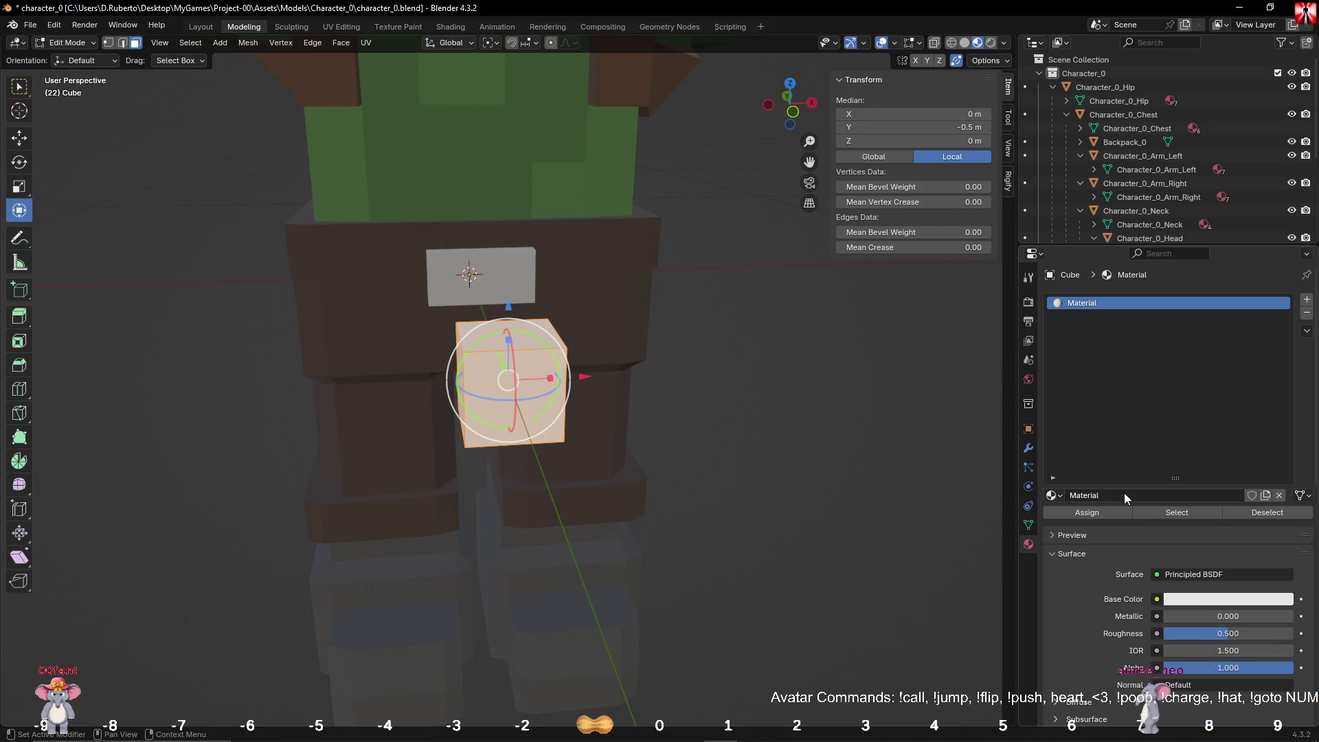
left_click(1123, 493)
type("ba")
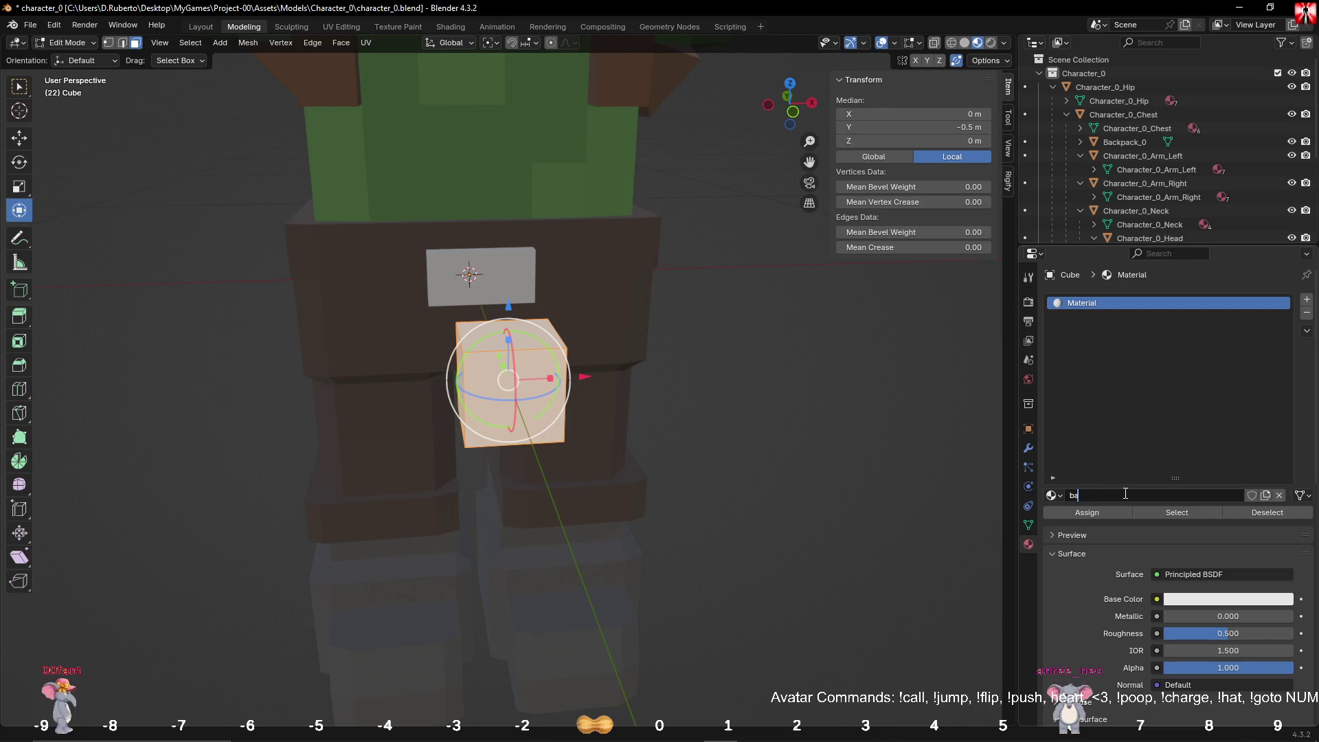
type("g_0")
key("Return")
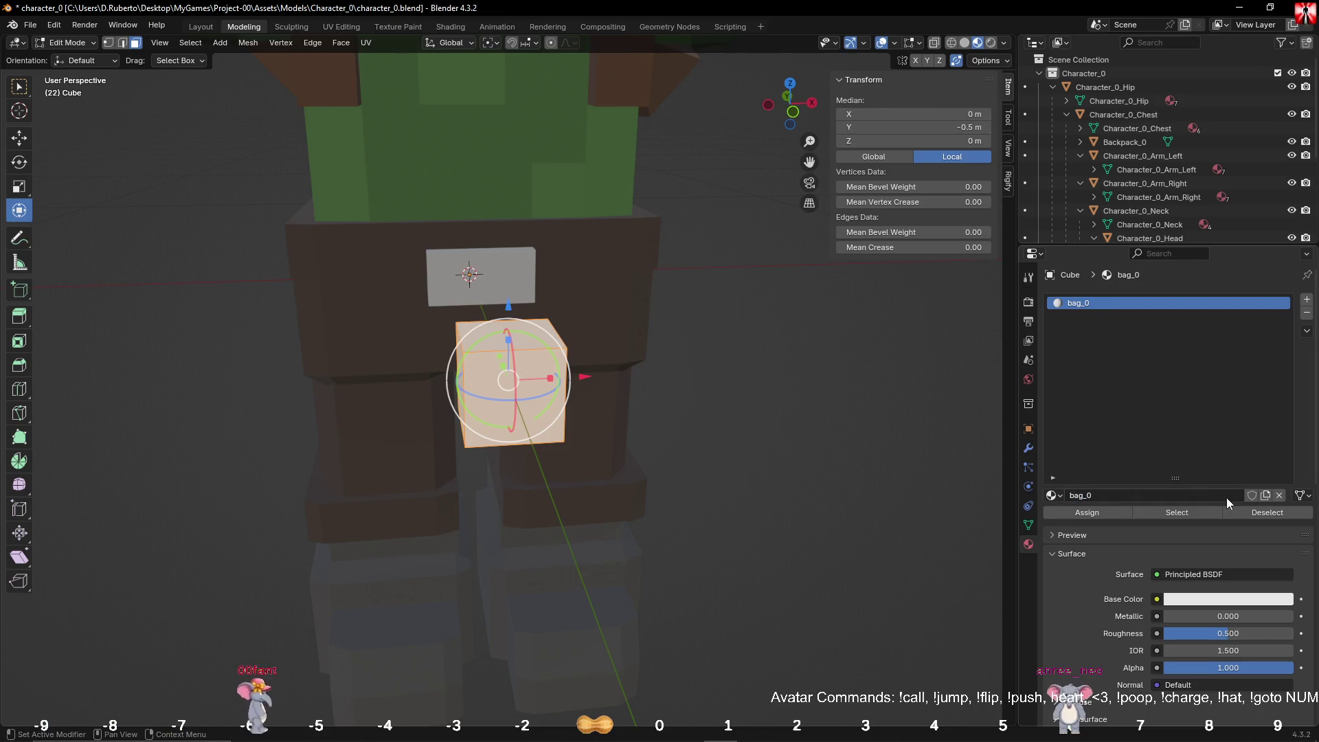
left_click(1250, 496)
Step: Set bag_0's roughness to 1.000 and its base colour to dark brown (#7E603E)
left_click_drag(1228, 633, 1294, 633)
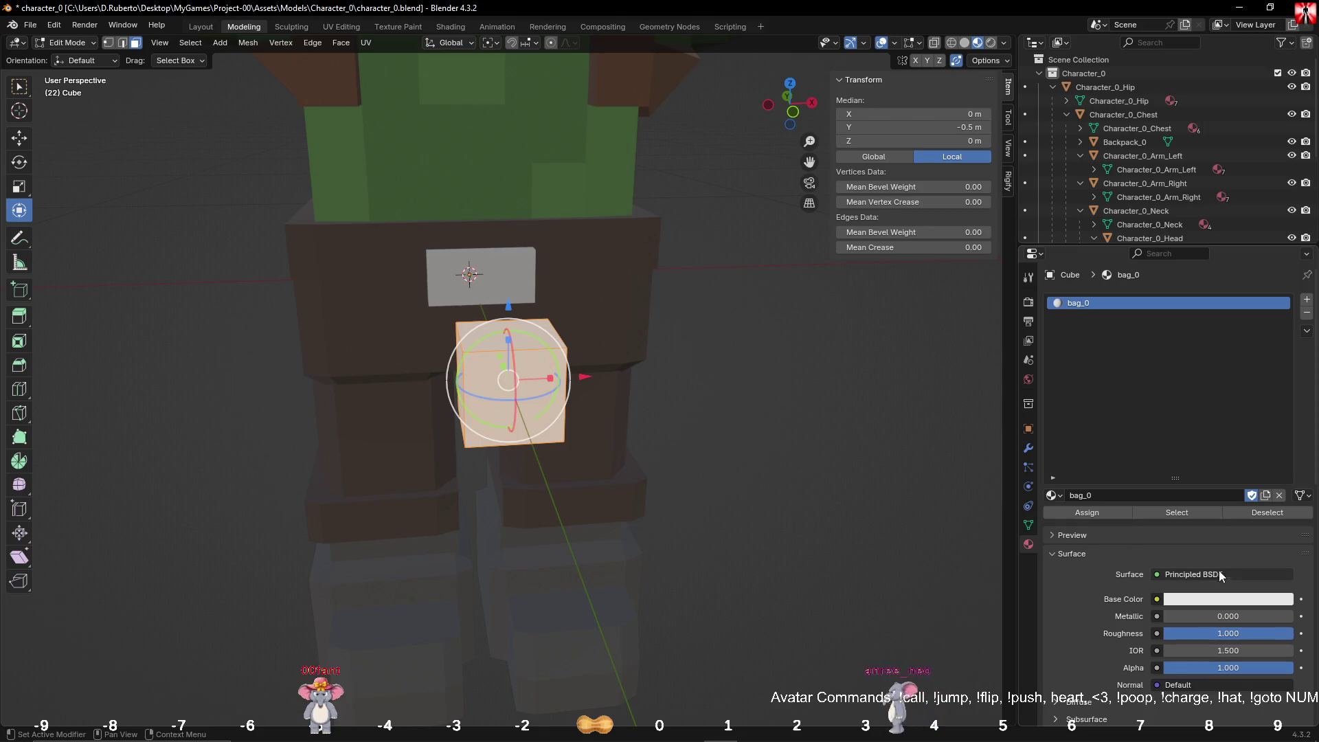
left_click(1228, 599)
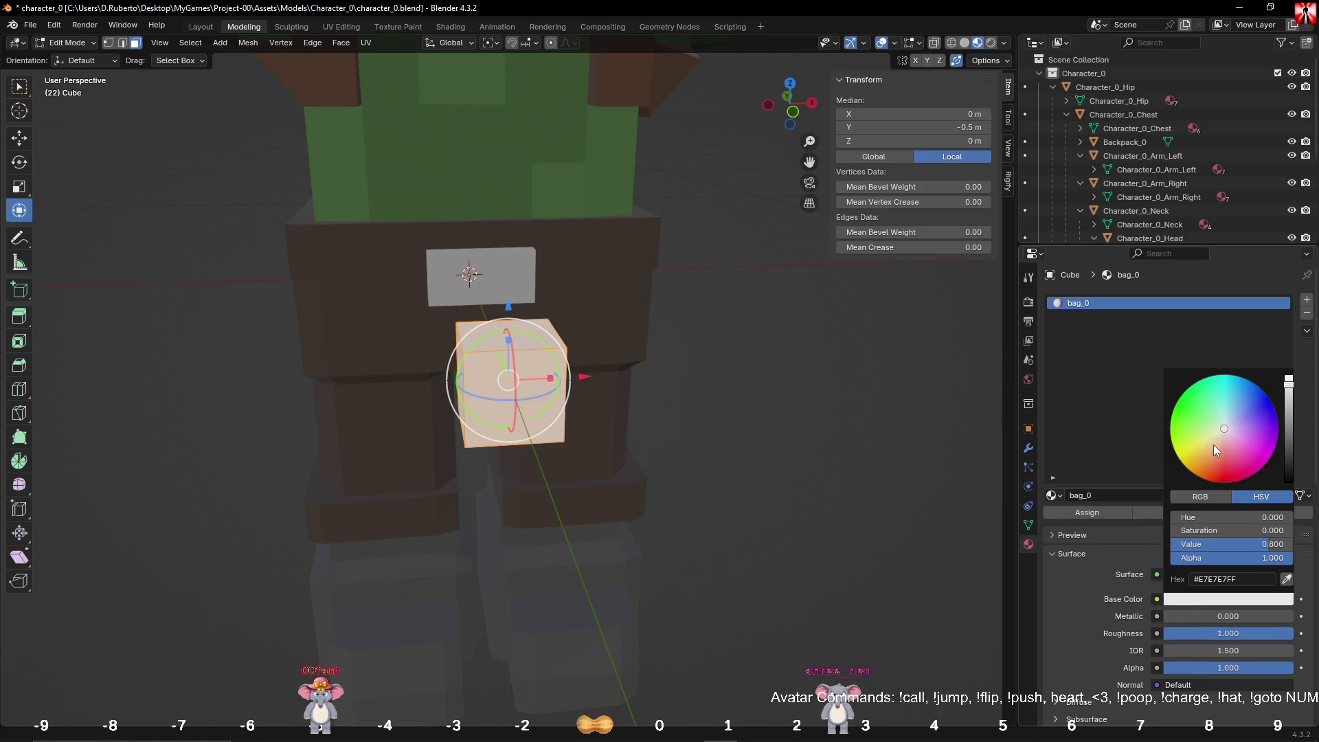
left_click(1210, 452)
mouse_move(1281, 415)
left_mouse_down()
mouse_move(1289, 449)
mouse_move(1288, 438)
left_mouse_up()
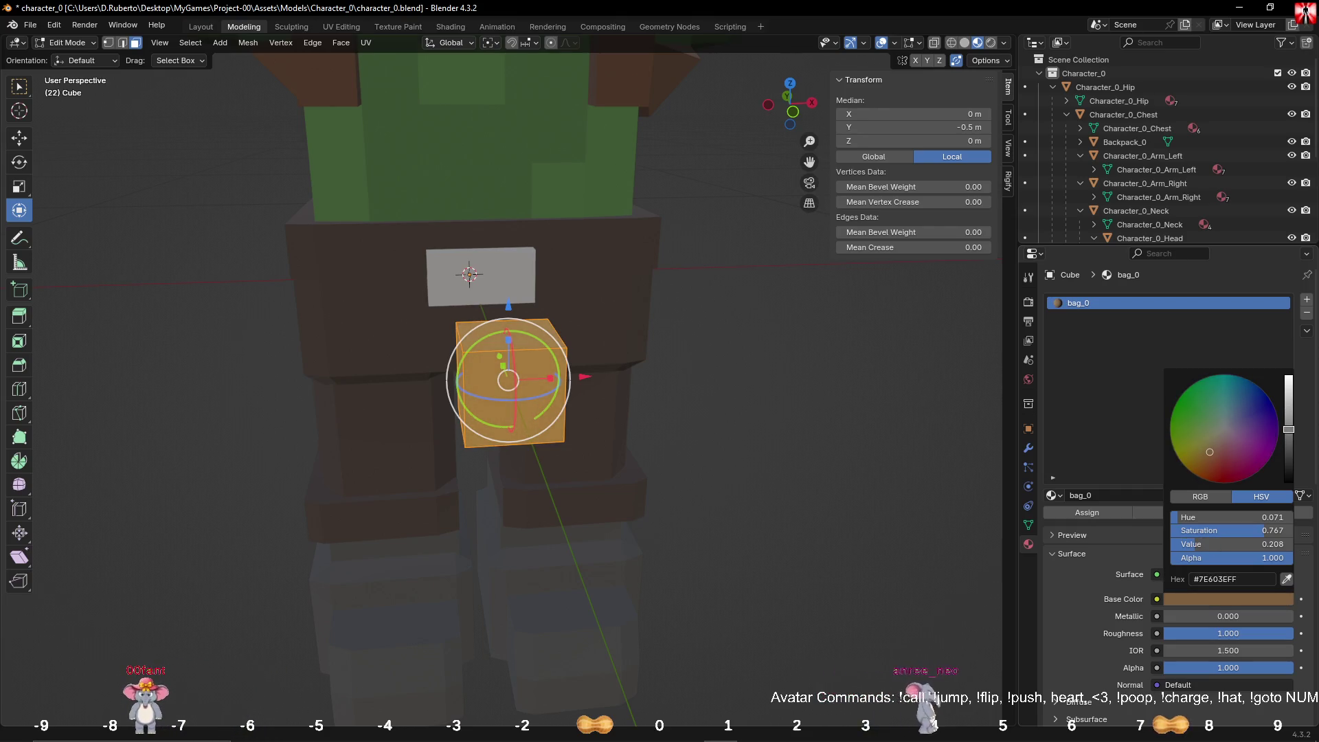
mouse_move(785, 396)
middle_mouse_down()
mouse_move(735, 385)
mouse_move(760, 377)
mouse_move(694, 374)
middle_mouse_up()
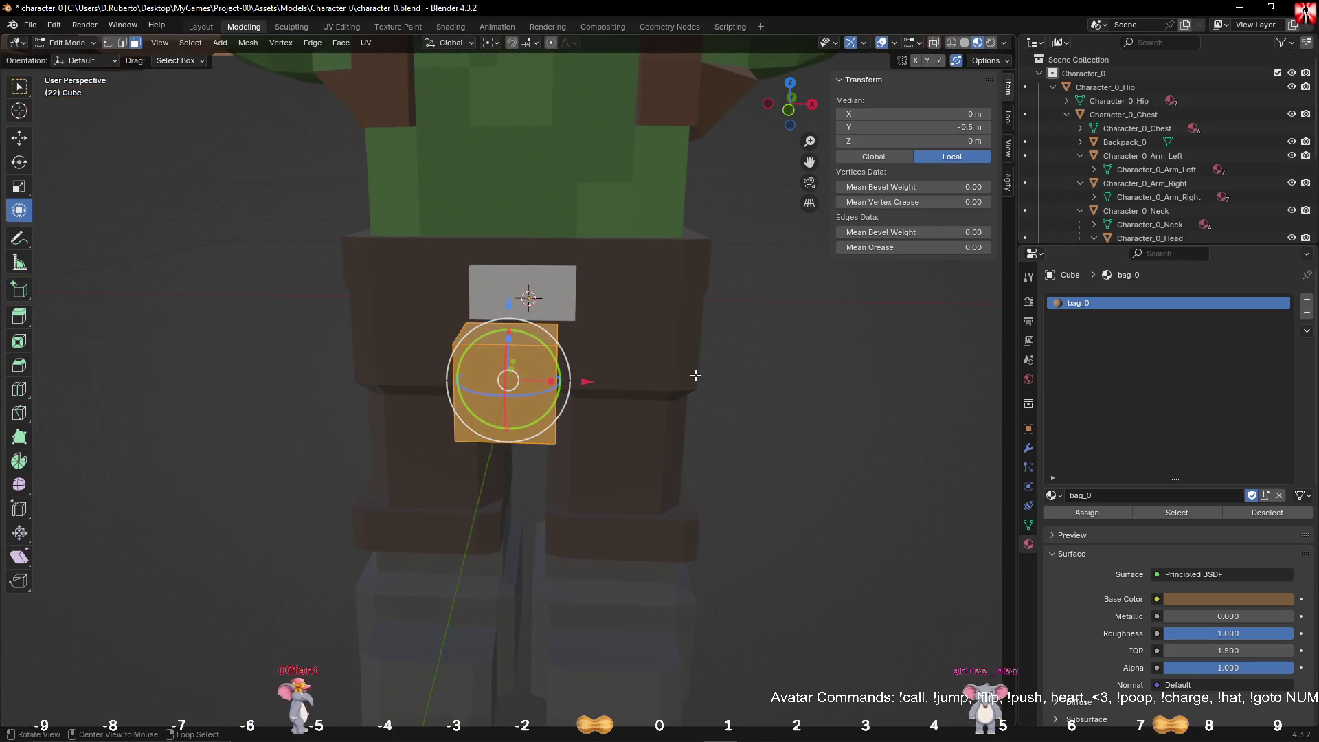
Step: Select the whole pouch mesh, move it 0.25 m back toward the body and raise it 0.05 m
left_click(786, 398)
middle_click_drag(786, 397, 703, 416)
key("a")
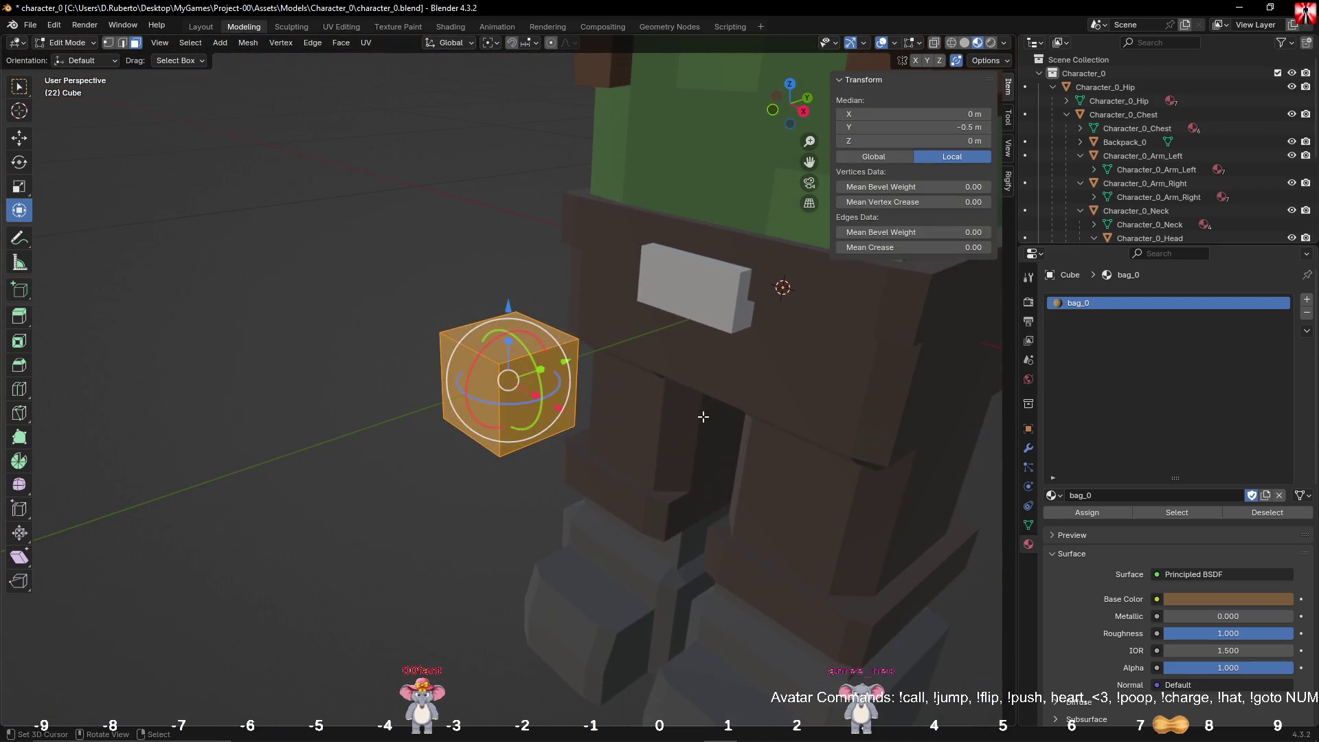
key("KP_3")
mouse_move(604, 378)
left_mouse_down()
mouse_move(824, 377)
mouse_move(806, 368)
left_mouse_up()
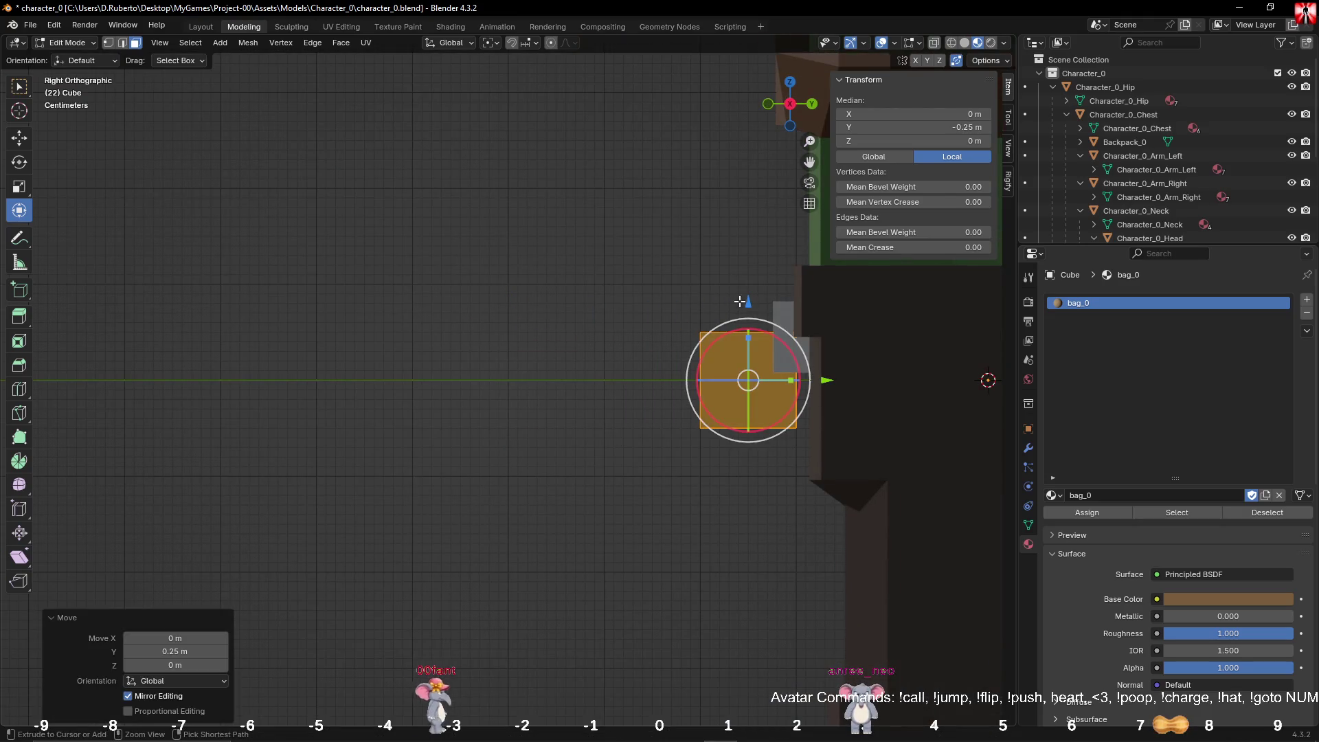
left_click_drag(747, 301, 748, 256)
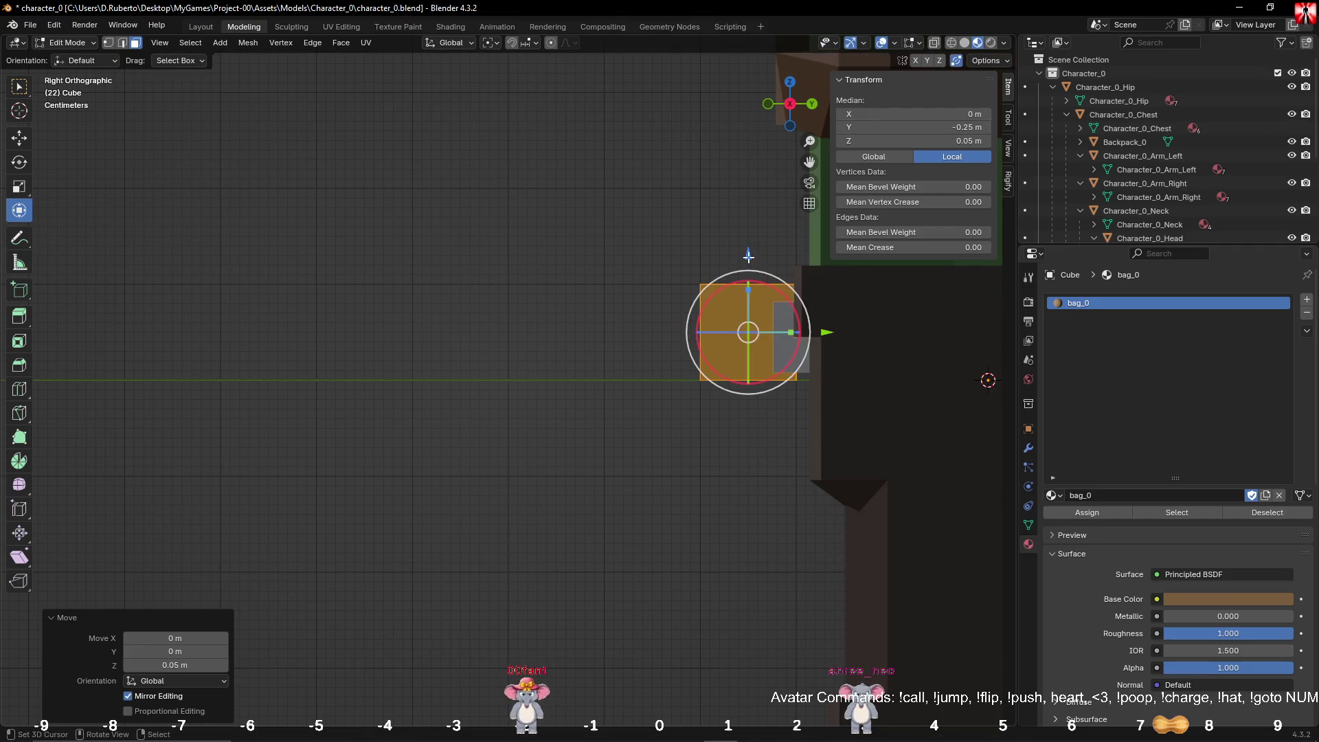
Step: Shift the pouch 0.1 m along X beside the buckle and select its outer side face
key("KP_1")
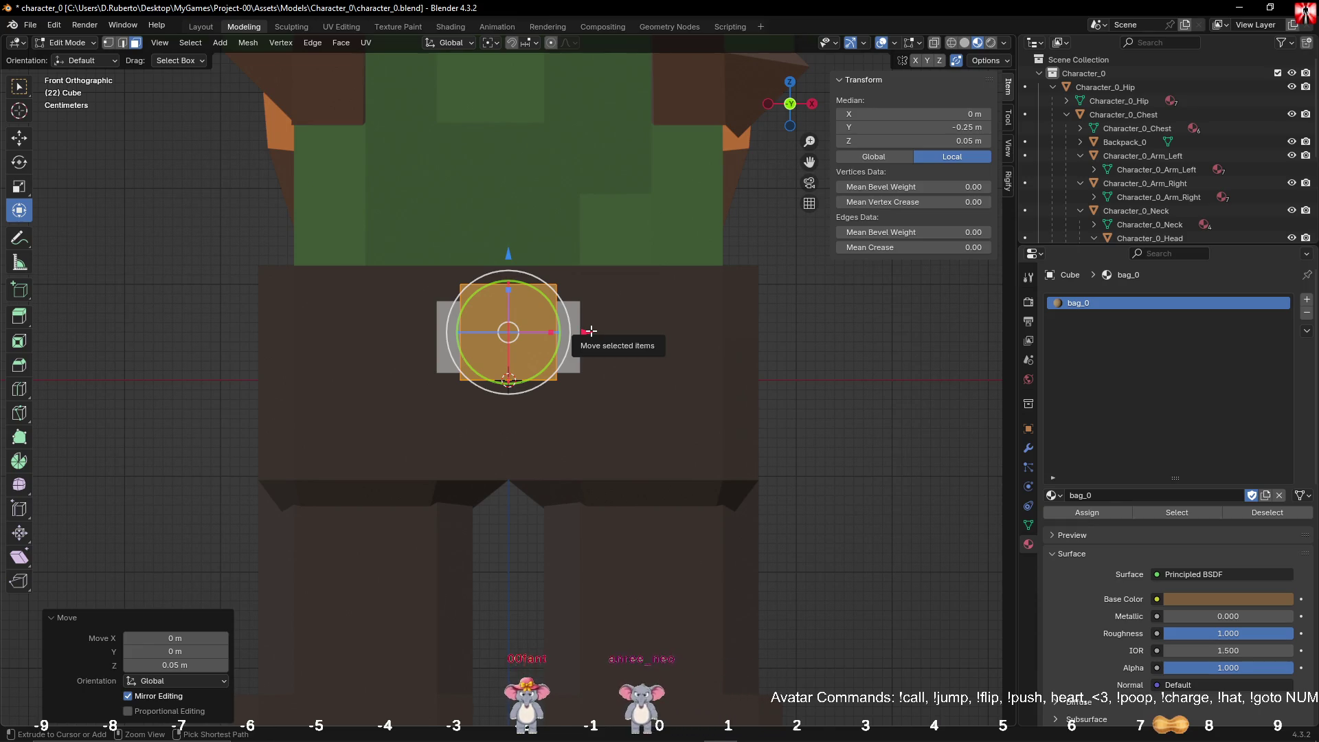
mouse_move(591, 331)
left_mouse_down()
mouse_move(360, 317)
mouse_move(348, 330)
mouse_move(461, 332)
mouse_move(446, 333)
left_mouse_up()
mouse_move(452, 335)
middle_mouse_down()
mouse_move(436, 330)
mouse_move(353, 389)
mouse_move(559, 347)
mouse_move(450, 393)
middle_mouse_up()
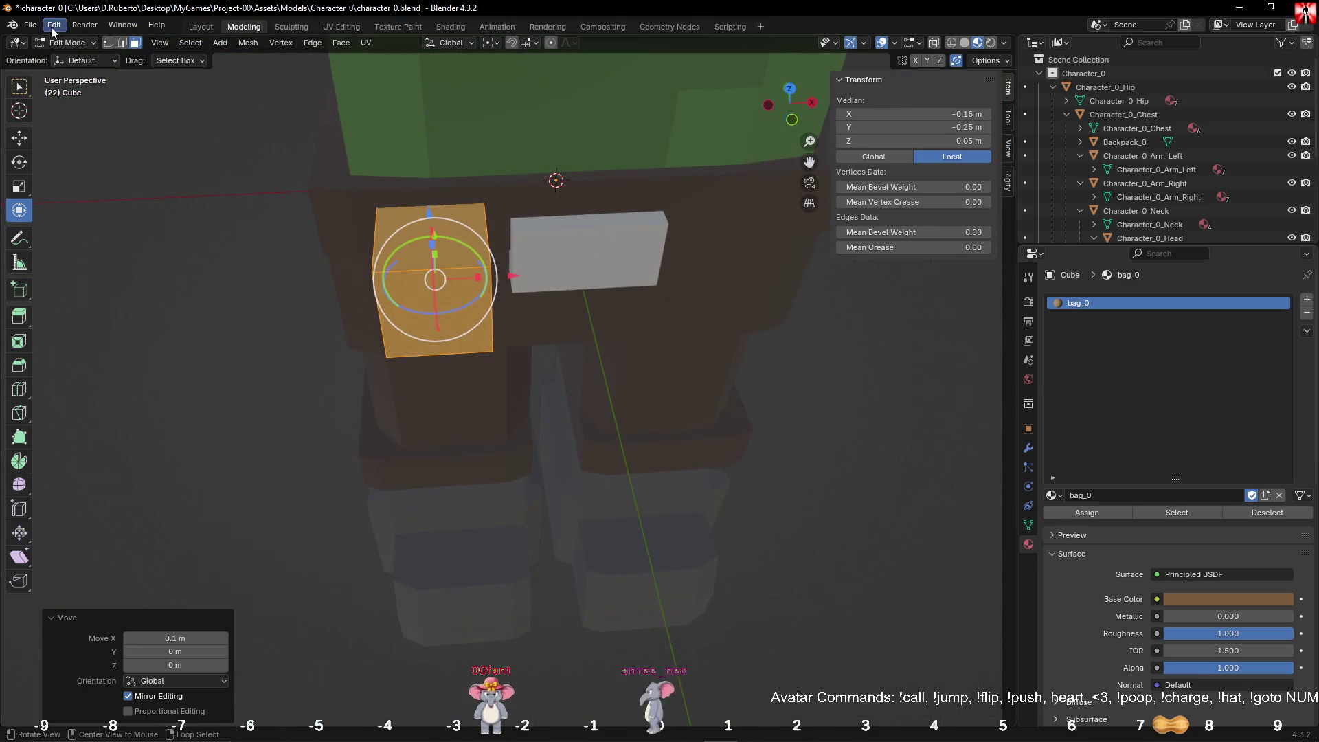
mouse_move(343, 280)
middle_mouse_down()
mouse_move(422, 305)
mouse_move(367, 318)
middle_mouse_up()
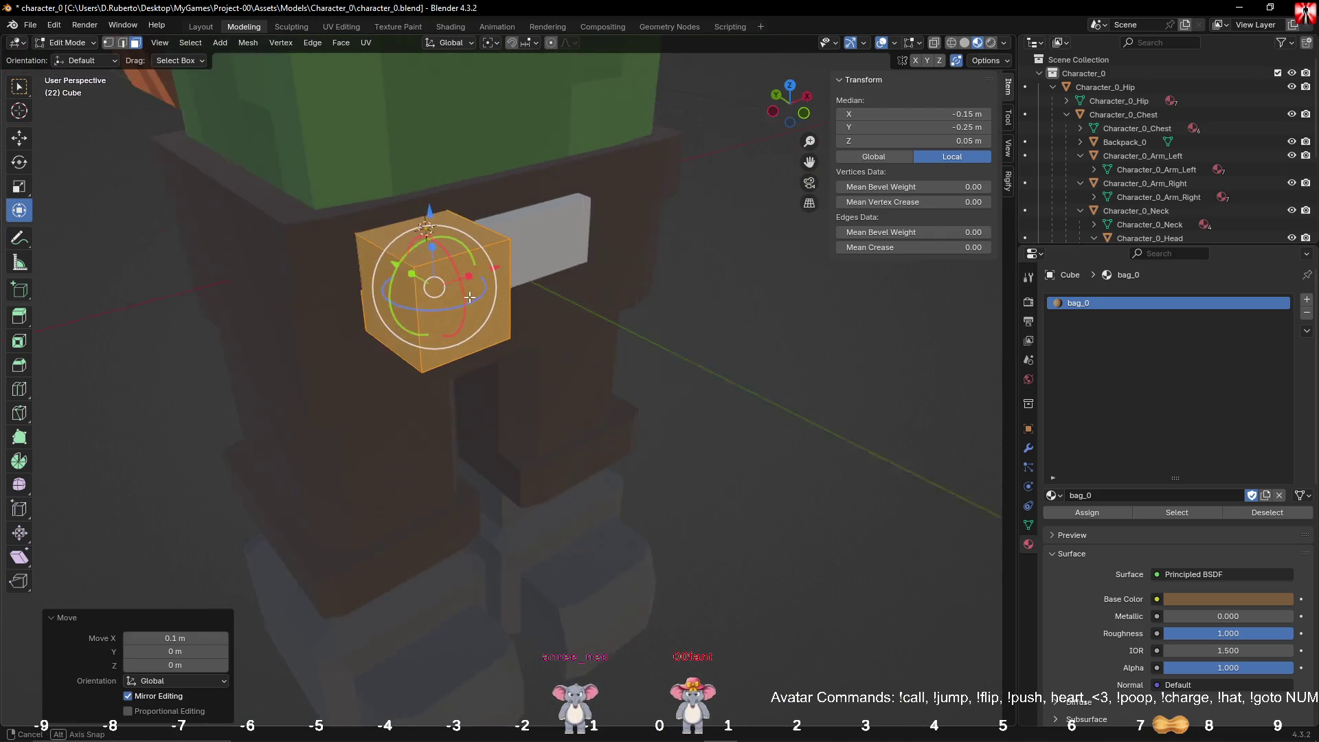
left_click(362, 320)
left_click(364, 319)
Step: Extrude the bag's side face along X to widen it into a 0.2 m block
key("e")
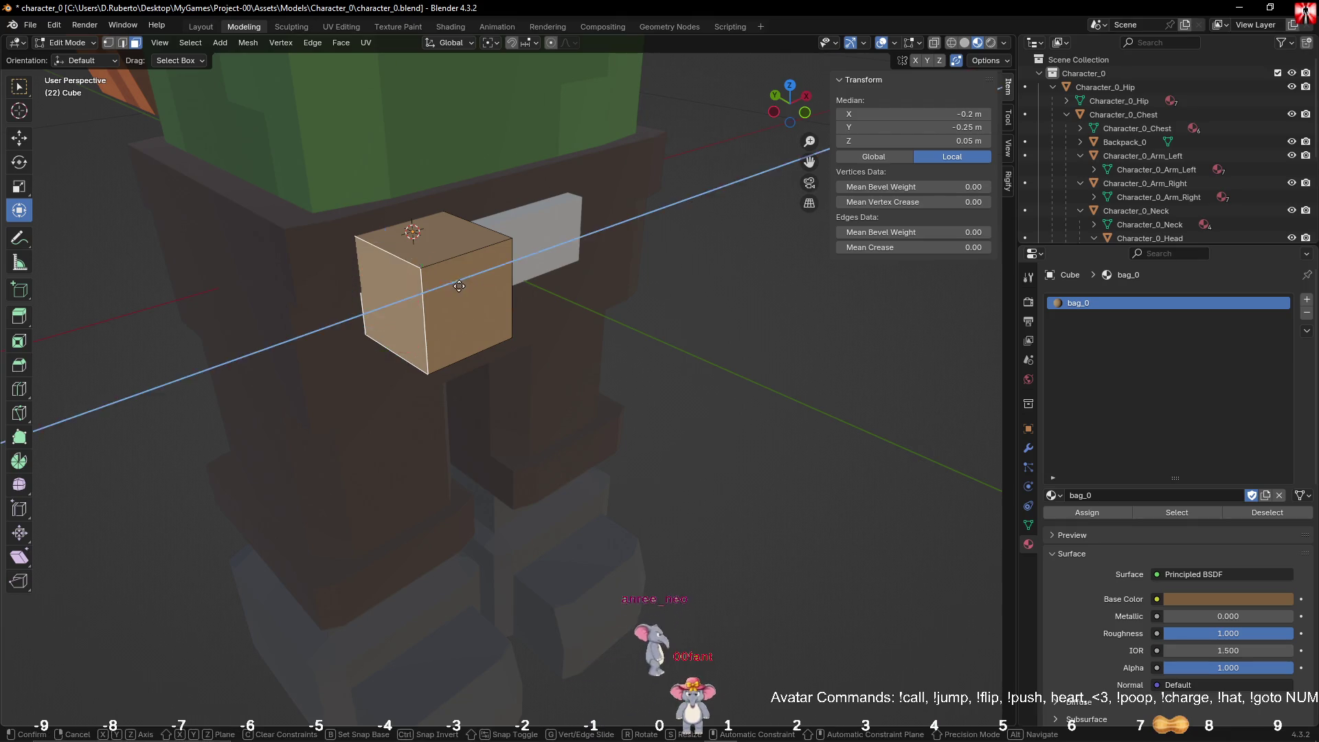
right_click(450, 284)
key("e")
right_click(450, 284)
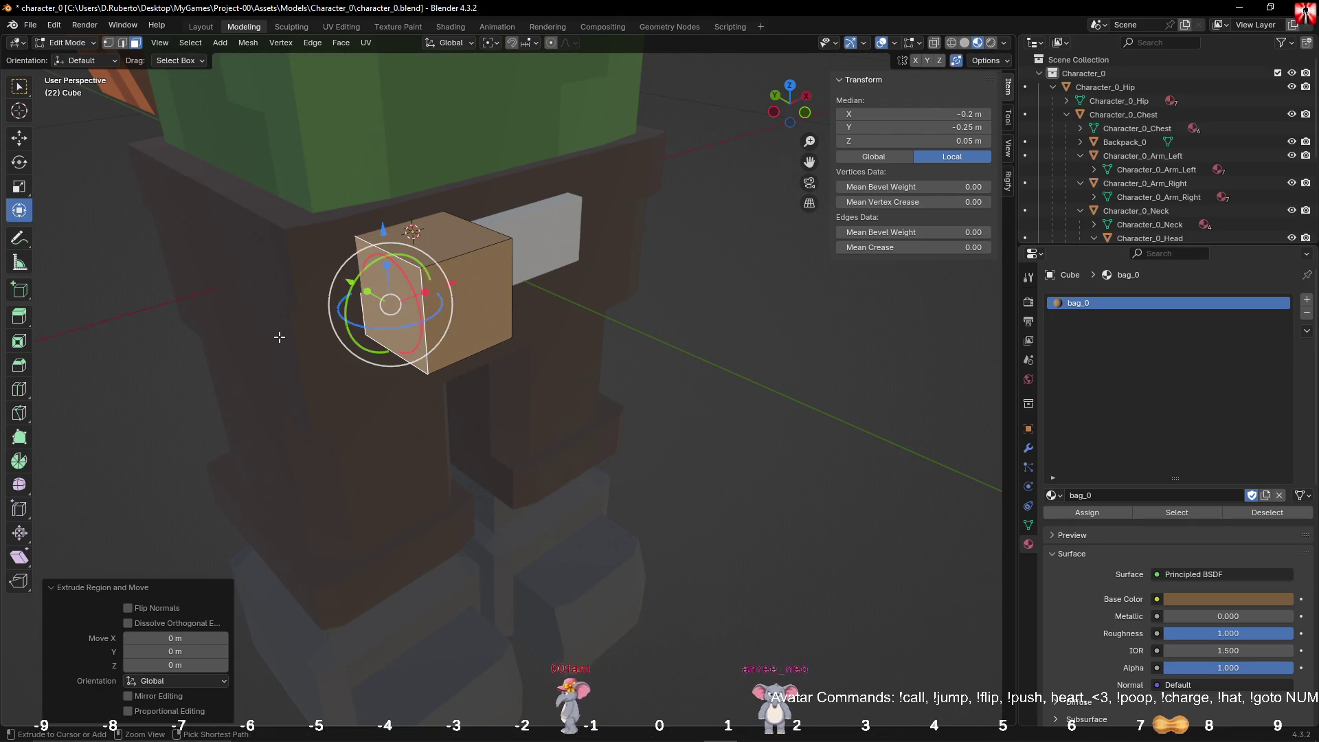
key("KP_3")
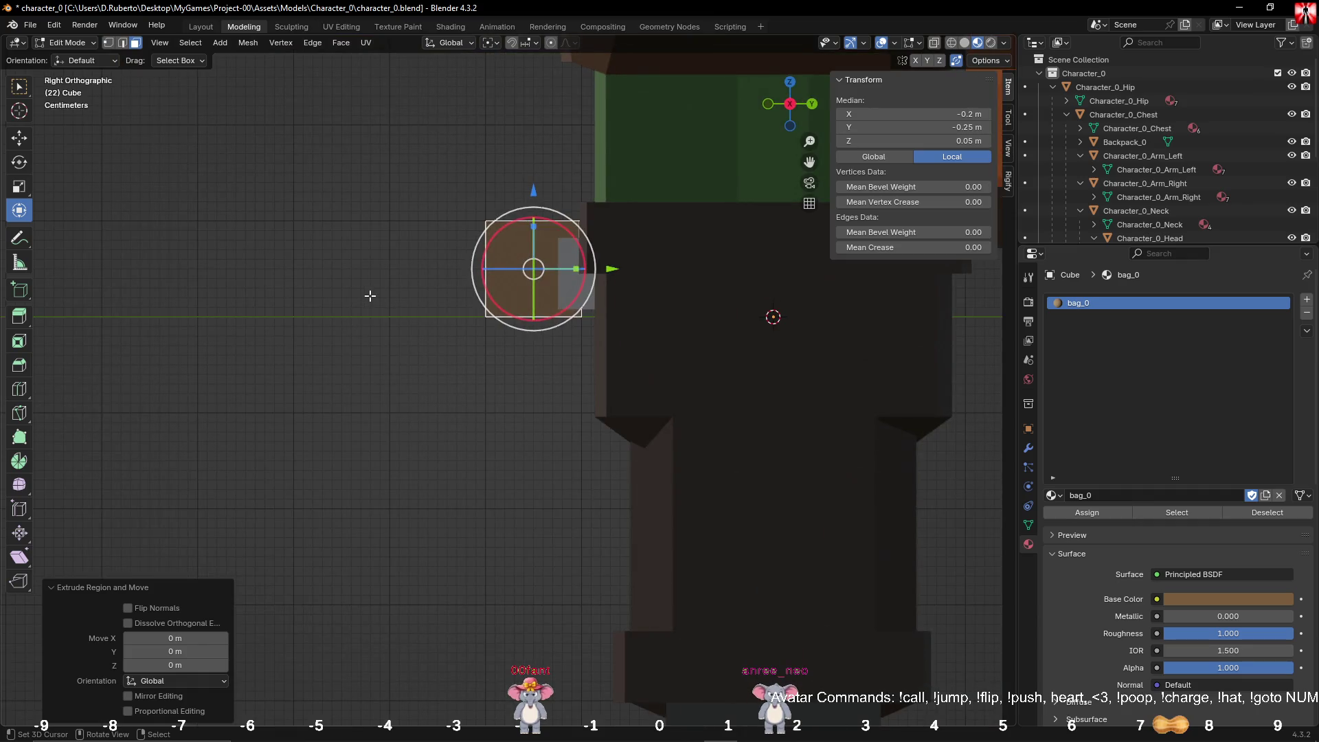
key("KP_1")
key("e")
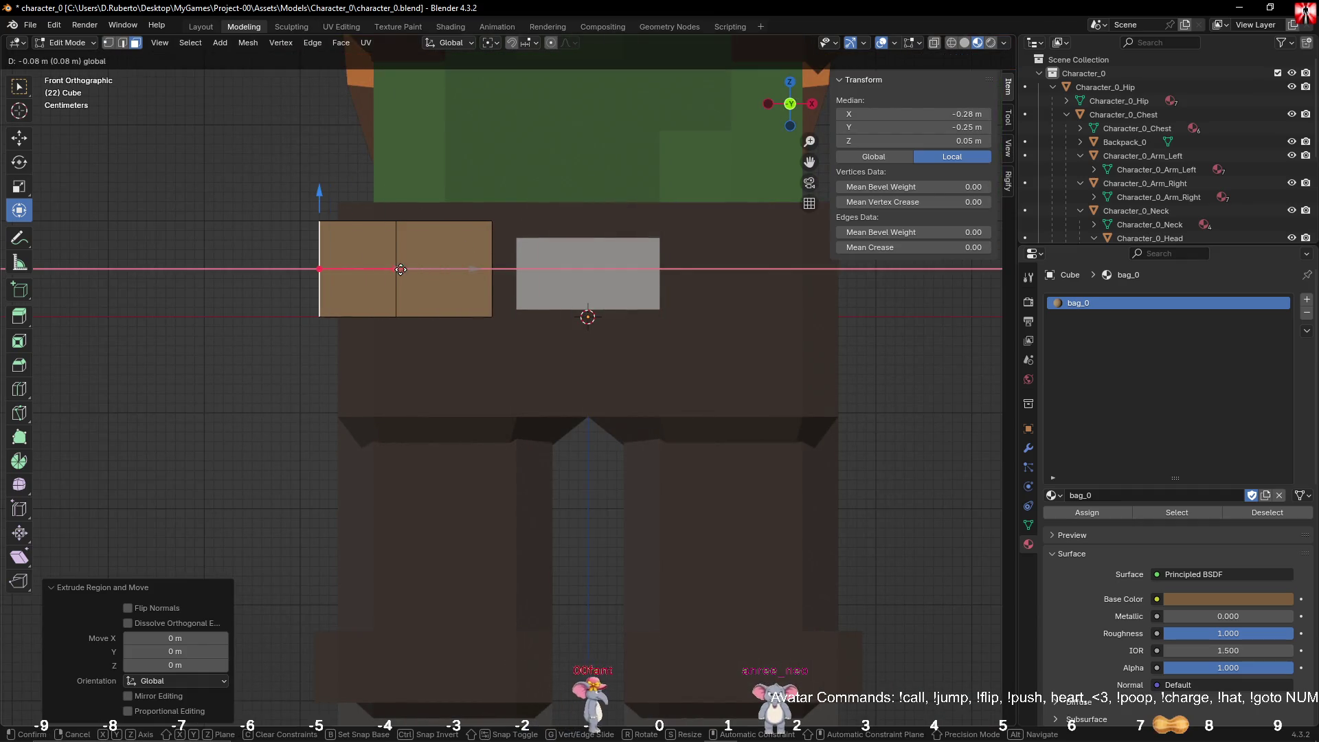
left_click(300, 268)
Step: Select all the bag geometry and shift it 0.05 m along X
left_click(392, 265)
key("g")
key("x")
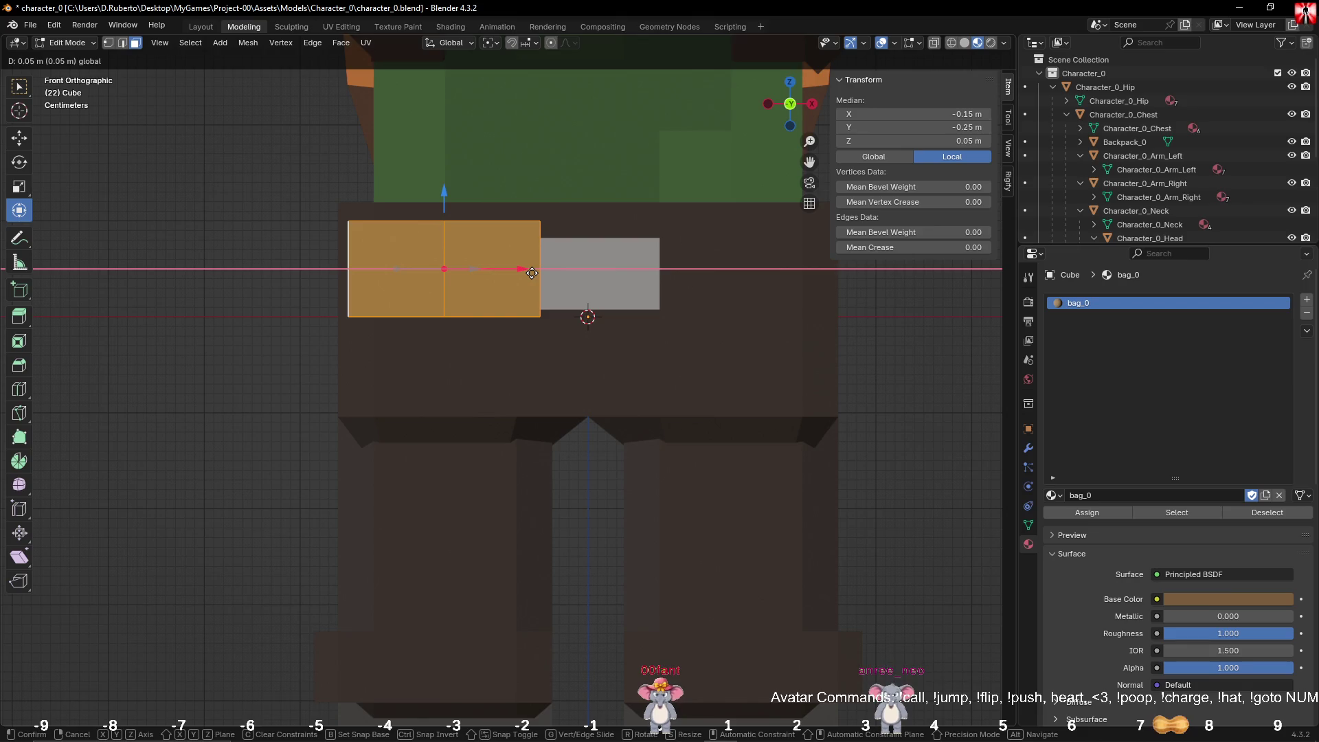
left_click(532, 273)
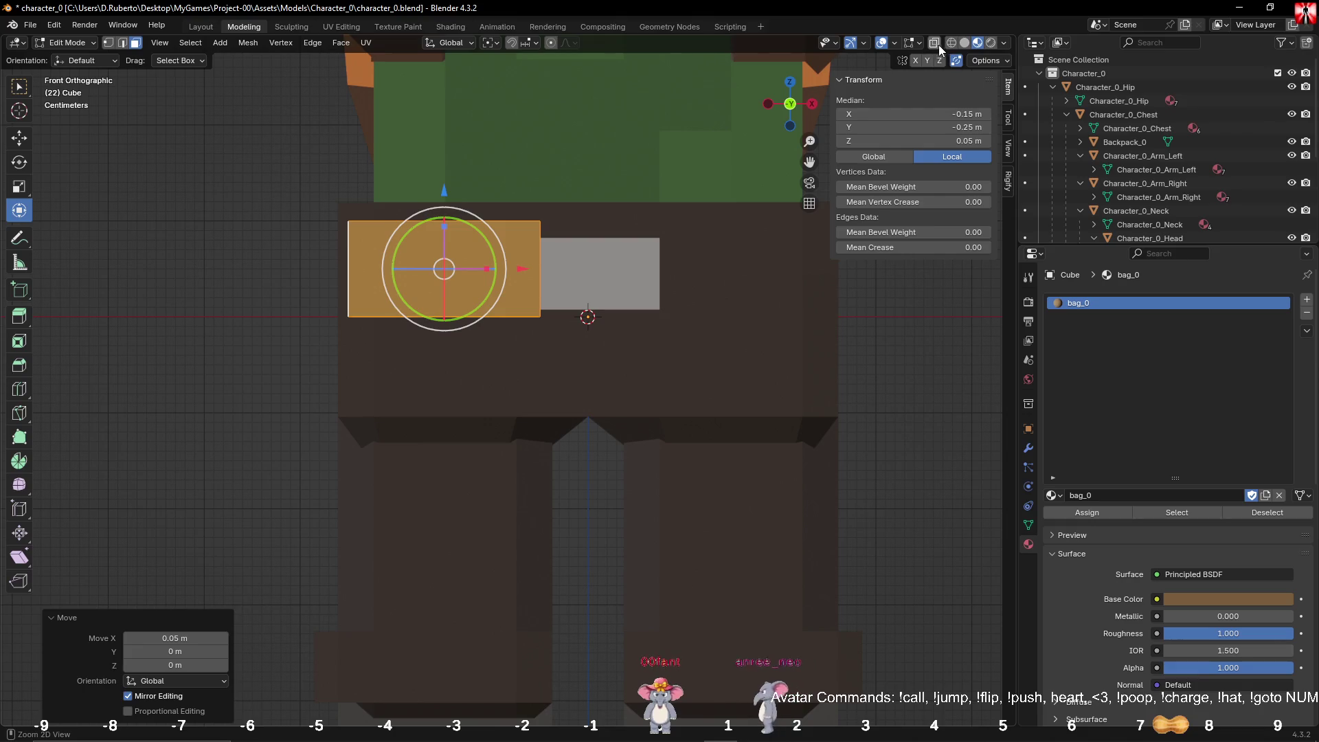
Step: In wireframe view, centre the bag on X 0 and lower it 0.05 m onto the belt
left_click(952, 43)
scroll(471, 242, "up", 3)
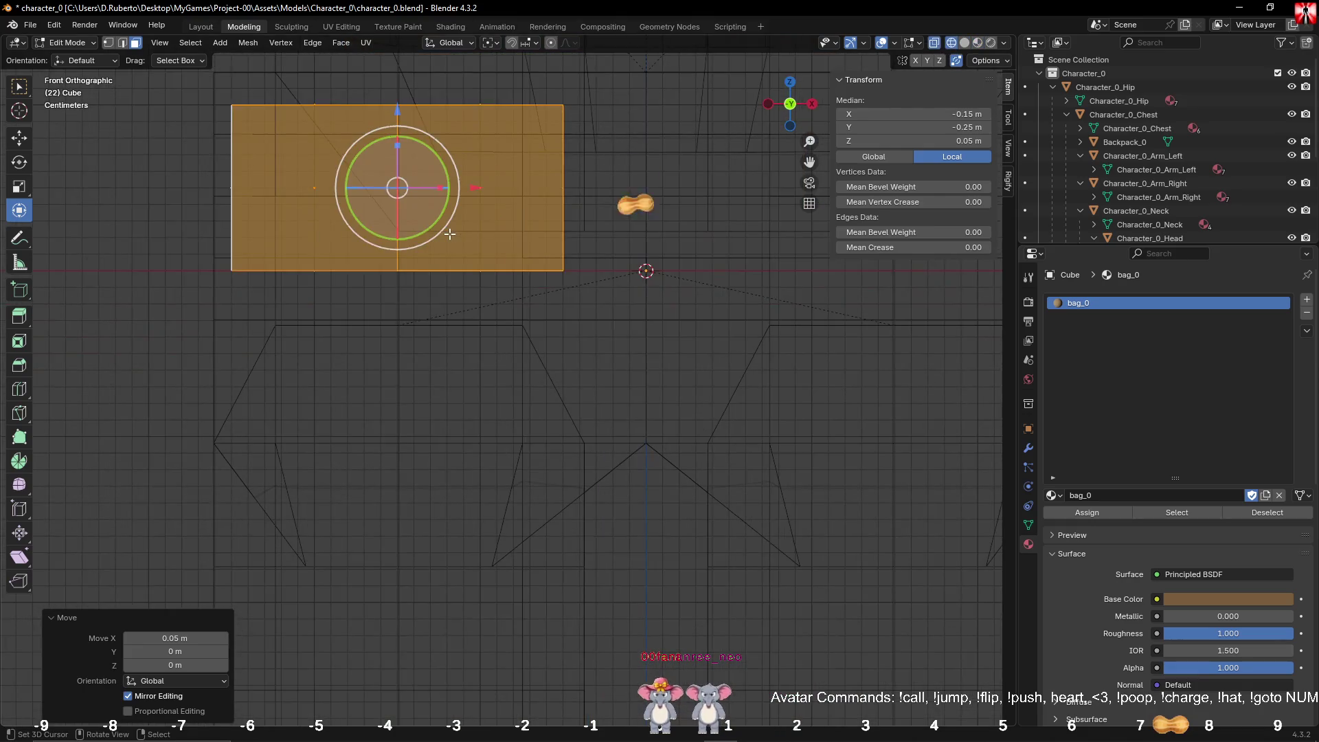
scroll(547, 330, "down", 7)
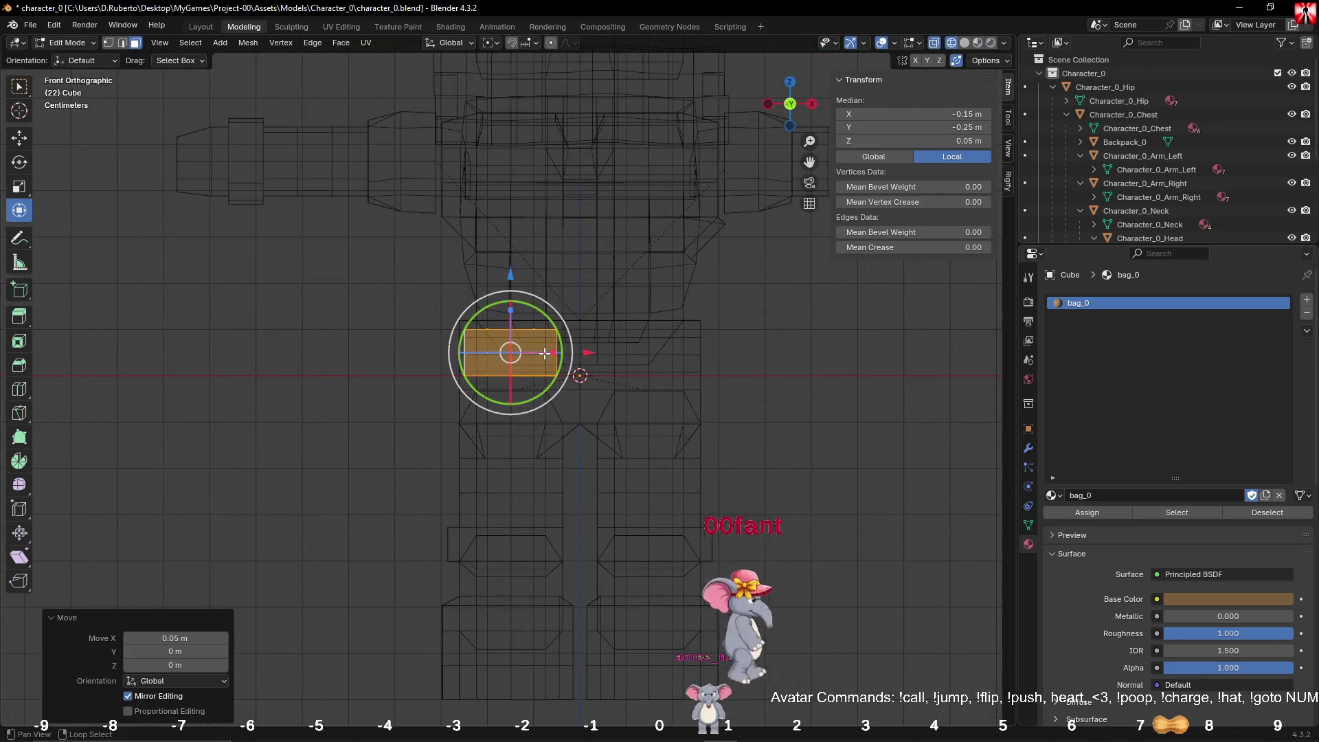
scroll(575, 330, "up", 4)
scroll(431, 218, "up", 3)
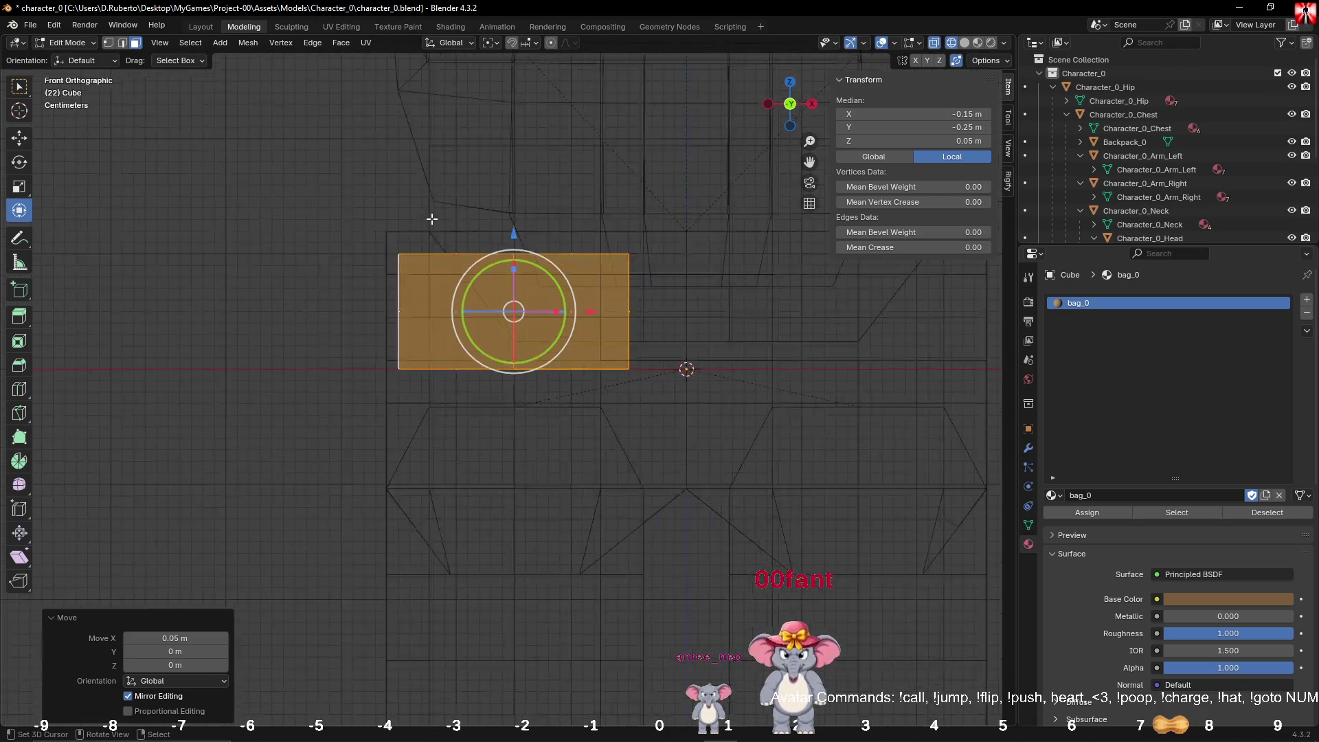
middle_click_drag(441, 205, 505, 334)
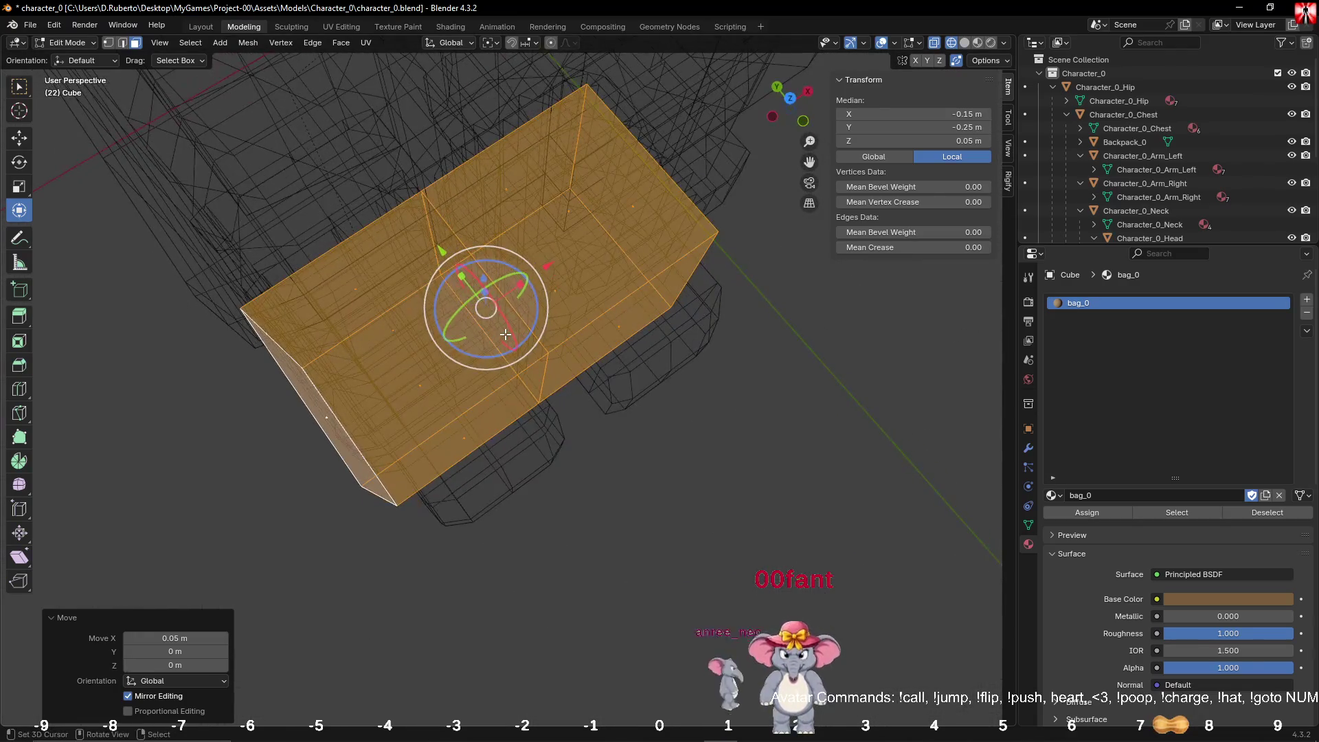
key("KP_1")
scroll(505, 334, "down", 5)
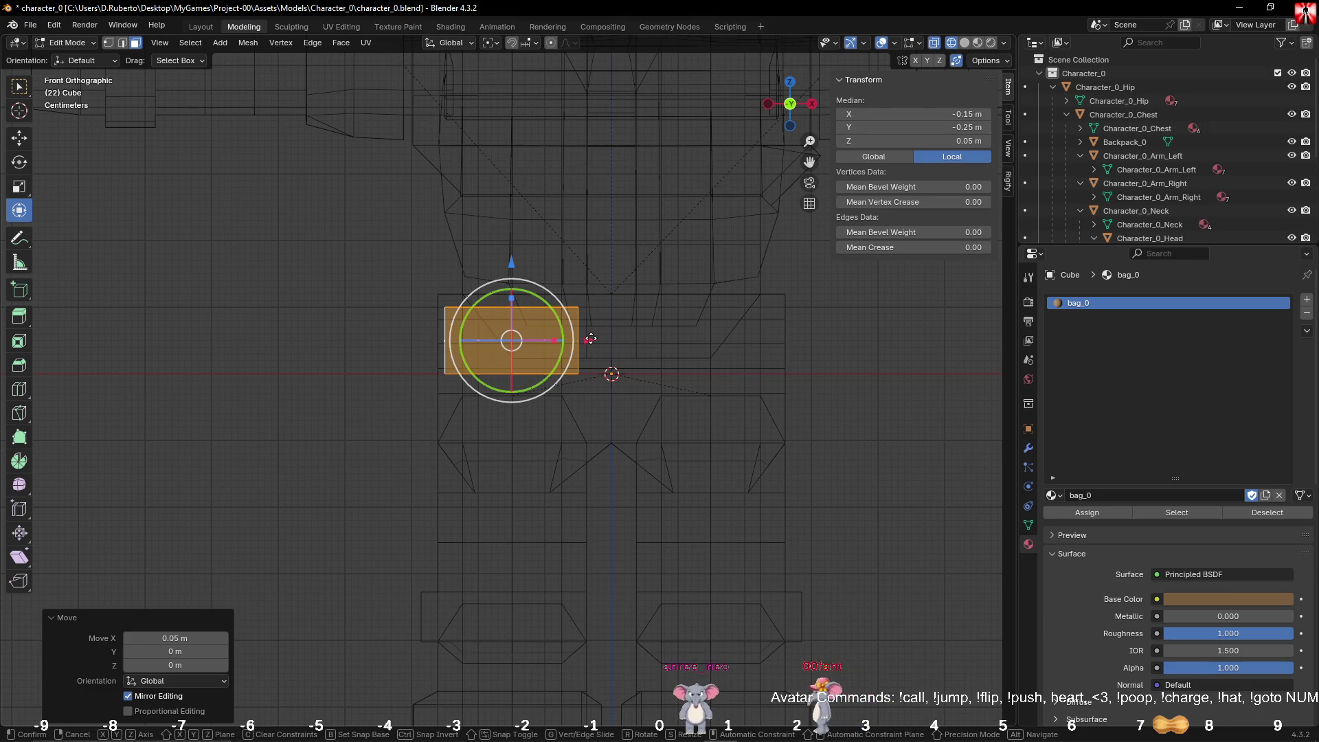
mouse_move(591, 338)
left_mouse_down()
mouse_move(553, 340)
mouse_move(726, 341)
mouse_move(693, 341)
left_mouse_up()
left_click_drag(605, 259, 606, 295)
Step: Push the bag forward along Y to -0.6 m and return to Object Mode
key("KP_3")
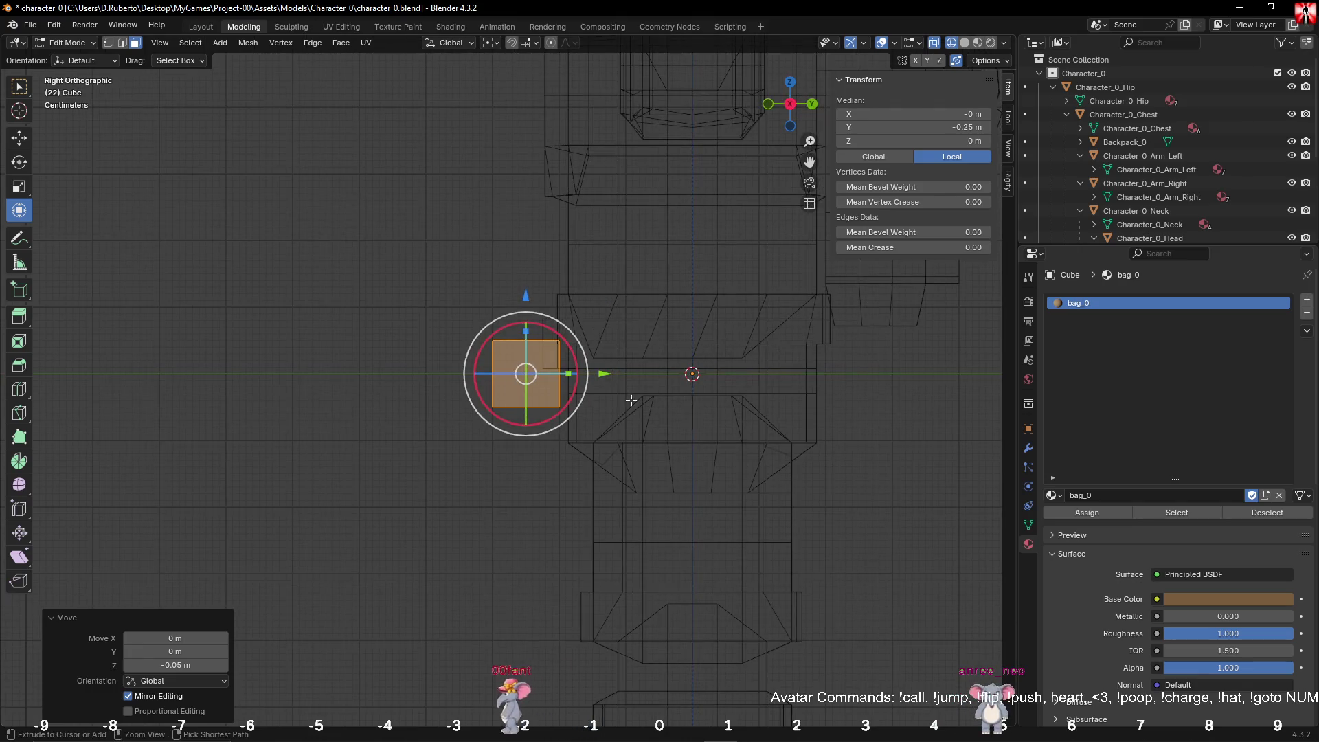
mouse_move(604, 374)
left_mouse_down()
mouse_move(772, 380)
mouse_move(374, 377)
mouse_move(375, 391)
left_mouse_up()
key("Tab")
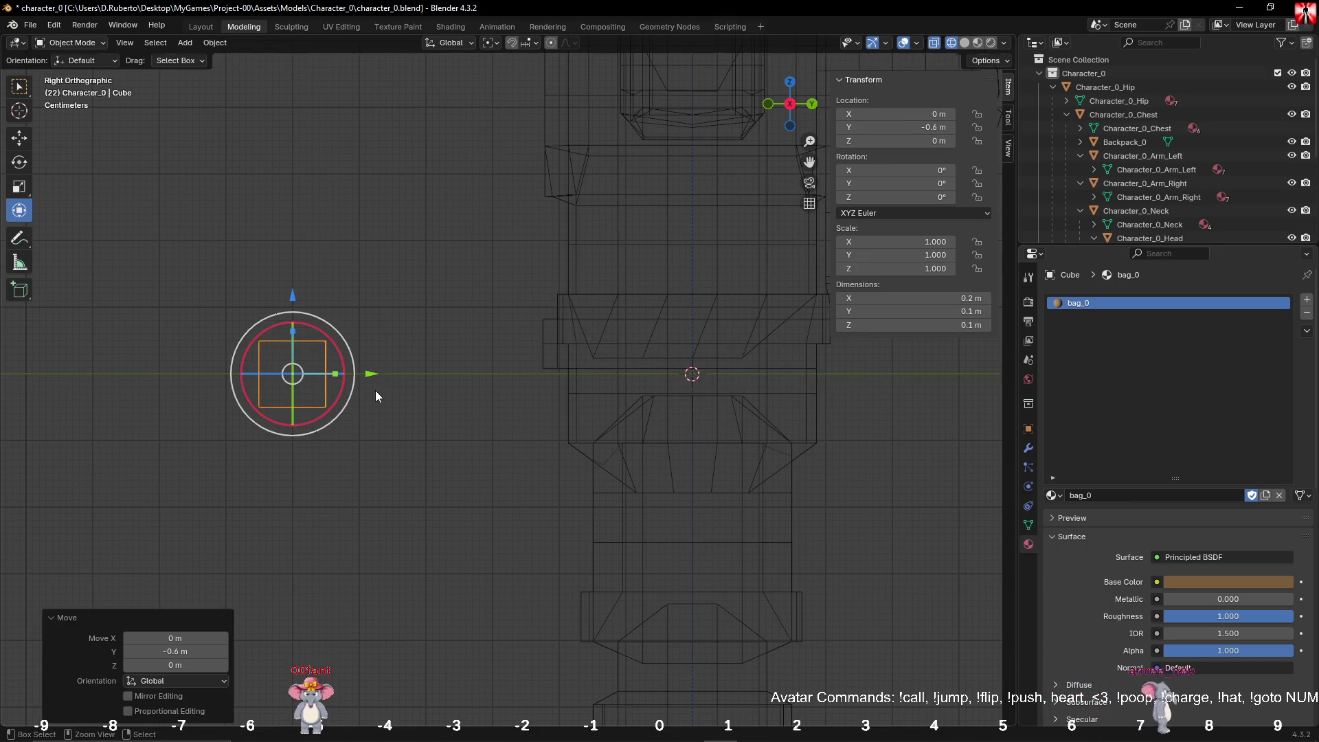
Step: Show the model in Material Preview shading and frame the view on the selected bag cube
left_click(978, 43)
left_click(964, 43)
left_click(978, 43)
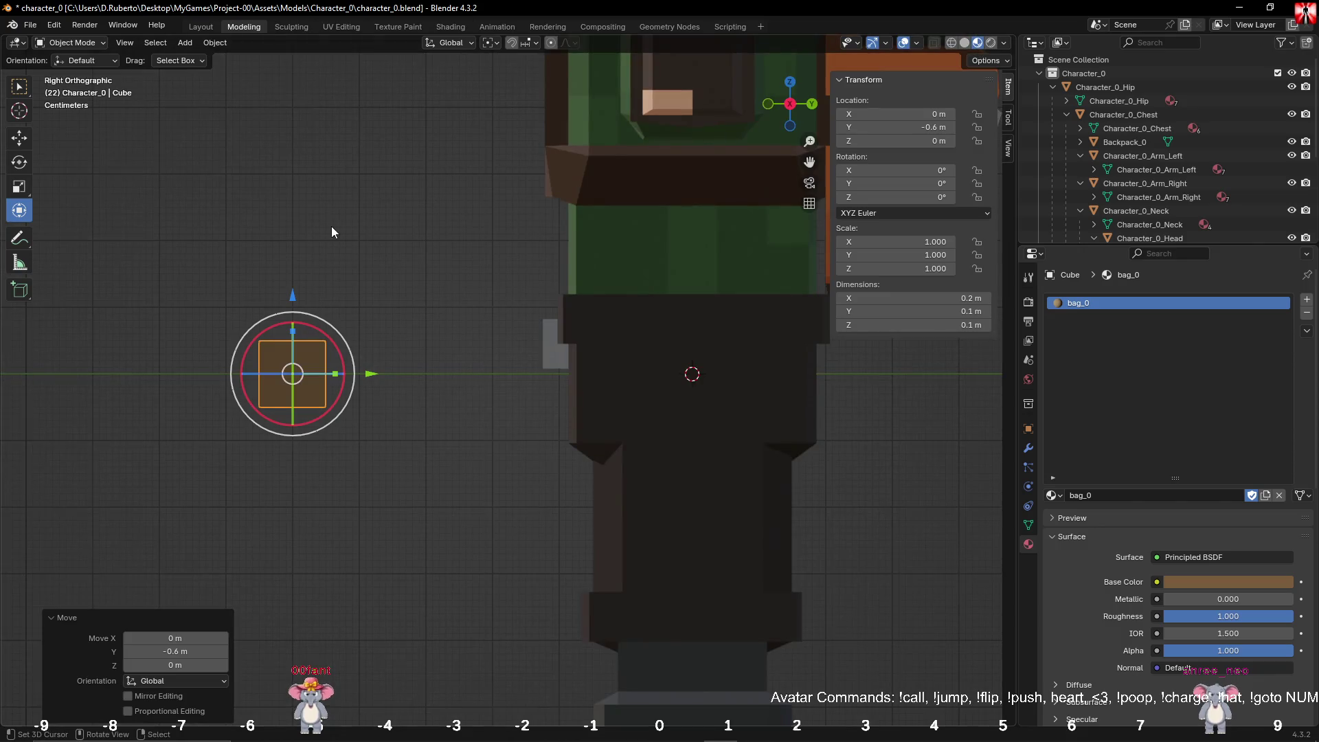
key("KP_Decimal")
mouse_move(317, 234)
middle_mouse_down()
mouse_move(551, 288)
mouse_move(513, 264)
mouse_move(522, 269)
mouse_move(548, 200)
middle_mouse_up()
left_click(596, 329)
left_click(529, 397)
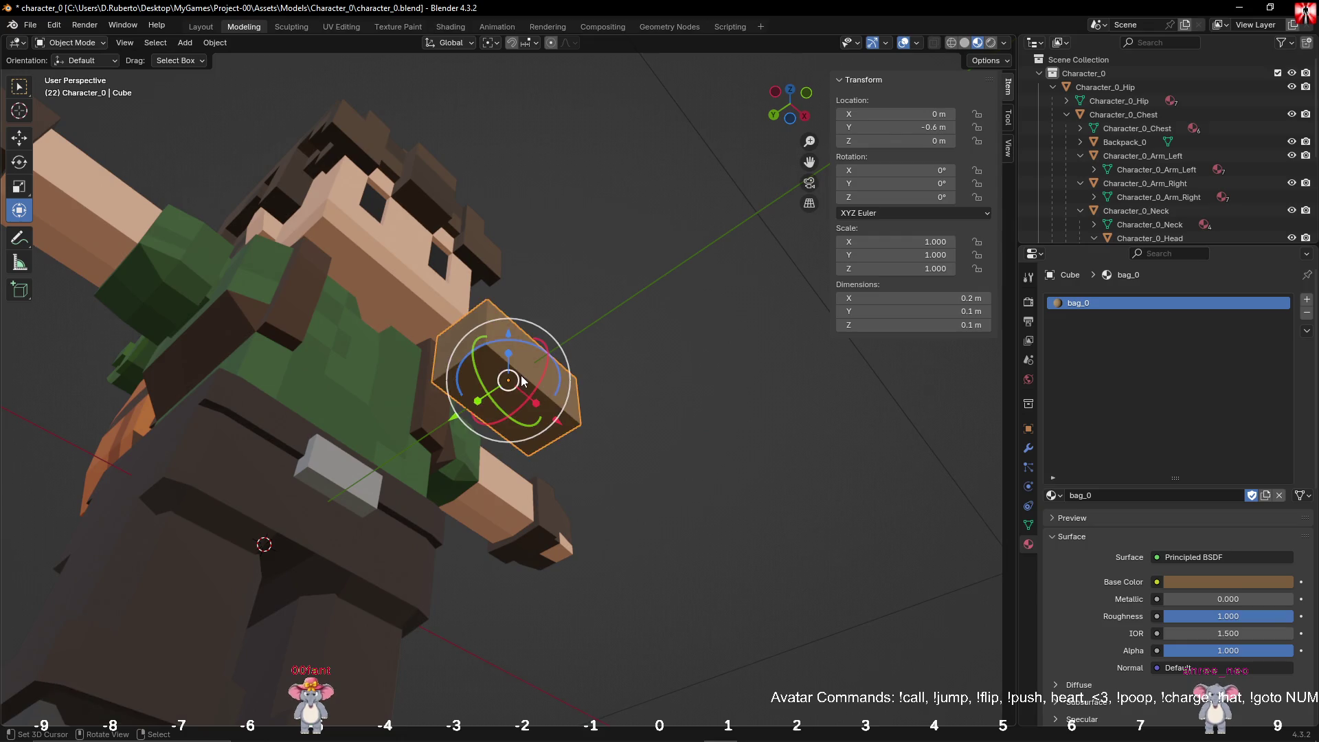
Step: In front view, extrude the bag's two bottom faces 0.1 m downward to lengthen the pouch
key("Tab")
left_click(521, 410)
left_click(522, 410, "shift")
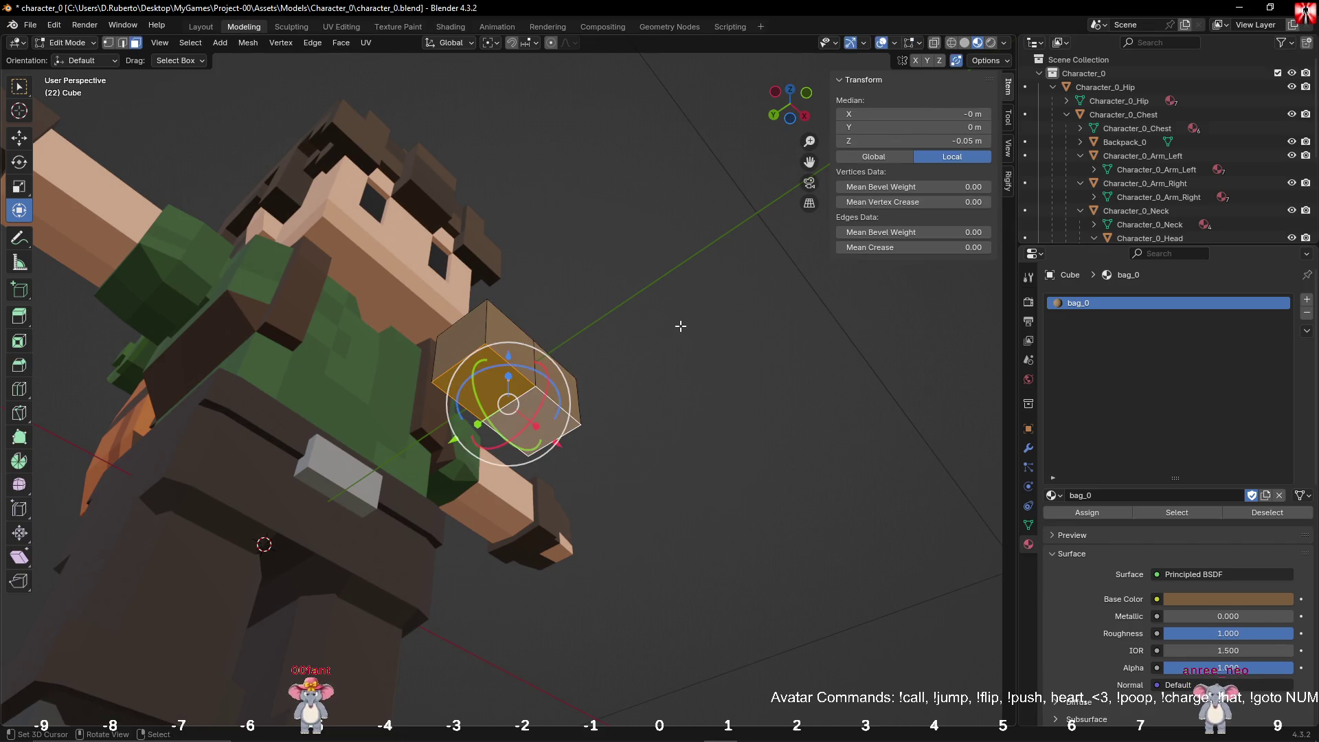
key("KP_1")
key("e")
key("Escape")
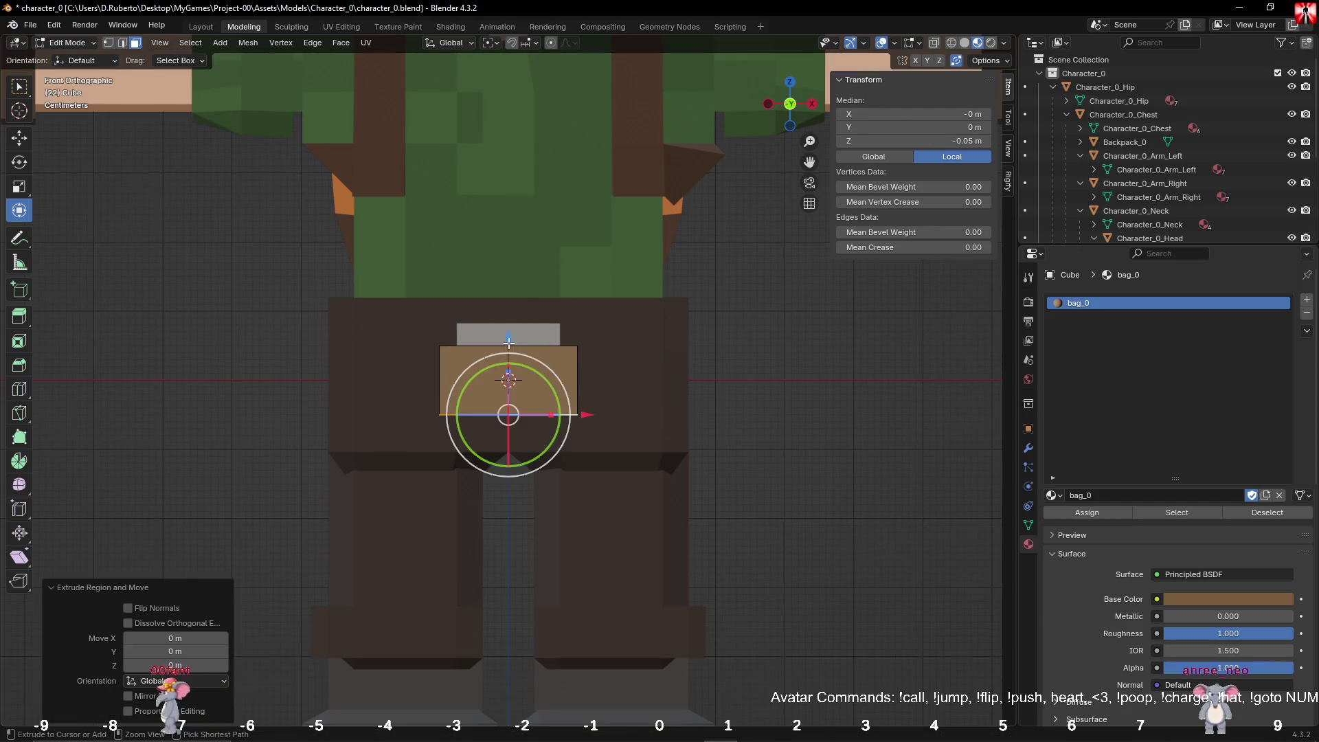
left_click_drag(508, 341, 511, 416)
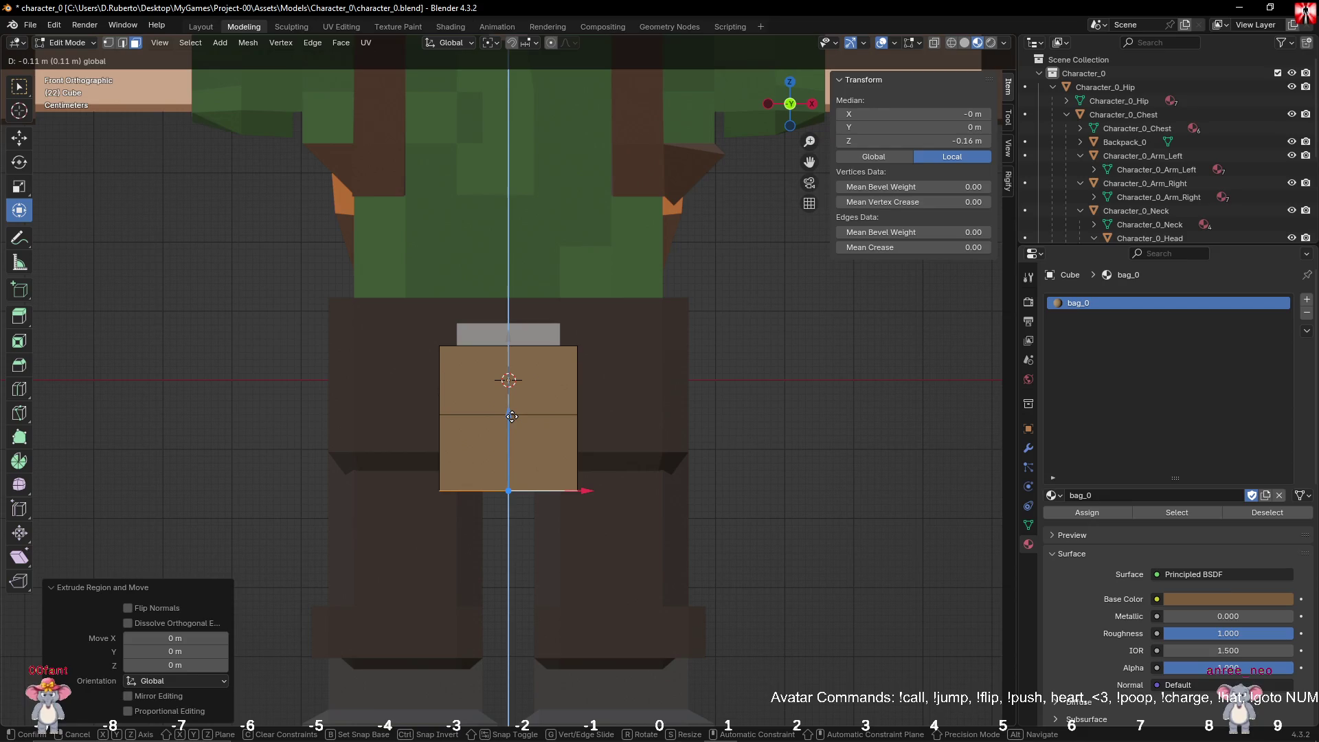
left_click_drag(512, 416, 514, 407)
Step: Deselect everything and compare the tall square pouch below the buckle with the Paint reference
scroll(513, 407, "up", 1)
scroll(513, 407, "up", 1)
right_click(1035, 386)
left_click(790, 357)
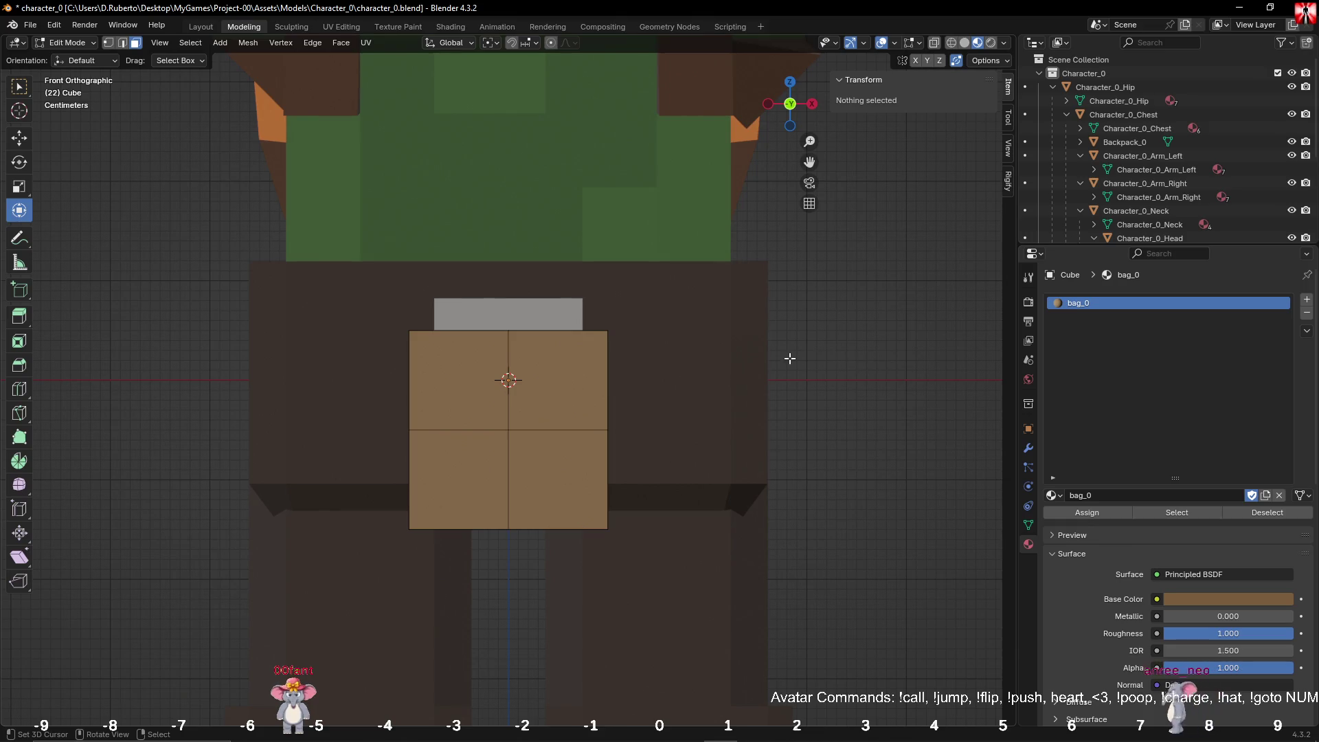
mouse_move(244, 731)
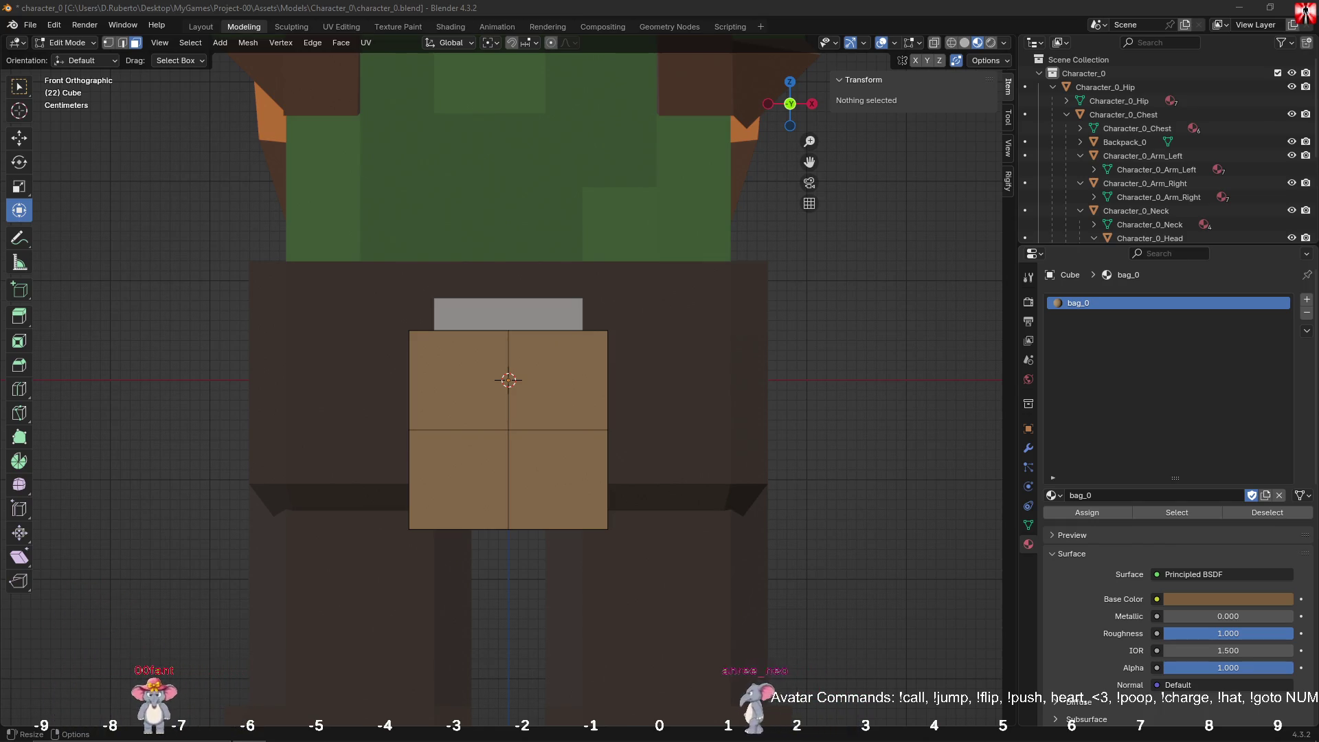
key("alt+Tab")
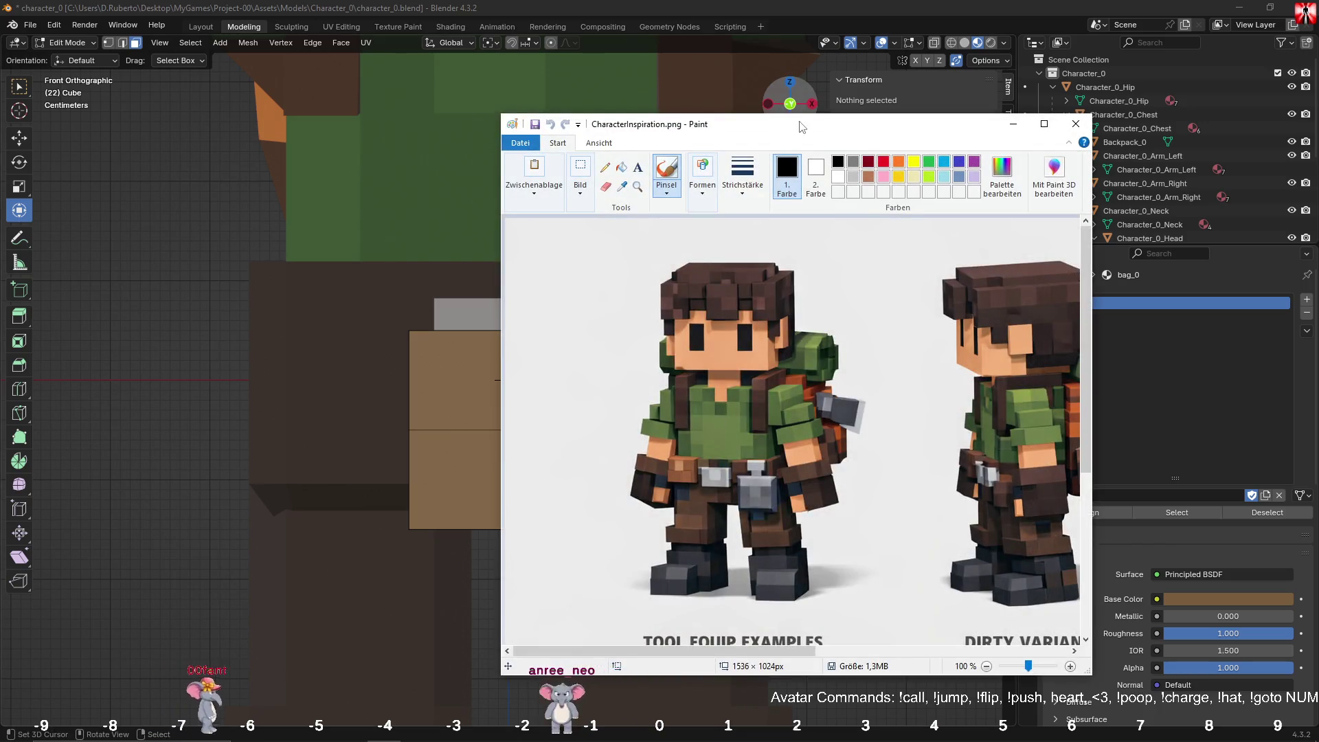
key("alt+Tab")
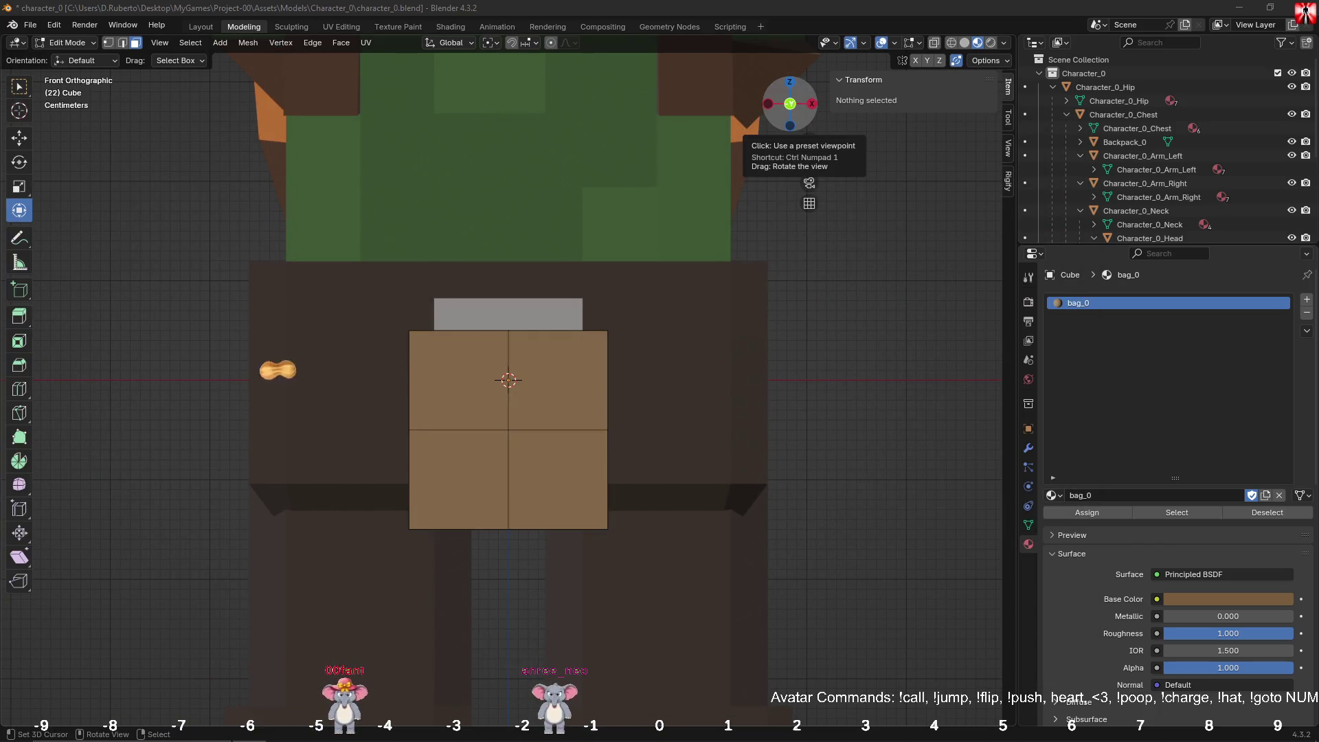
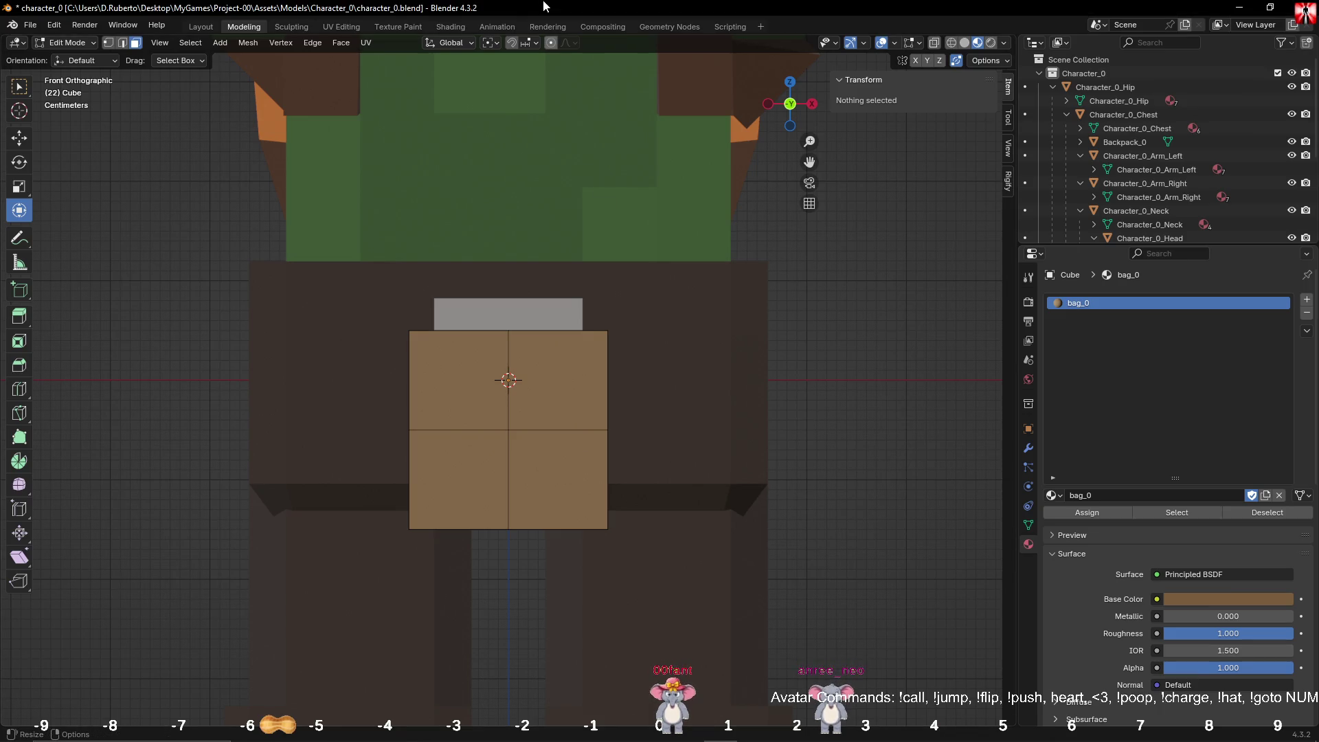
Step: Add two vertical loop cuts through the bag's left and right columns
middle_click_drag(623, 415, 541, 412)
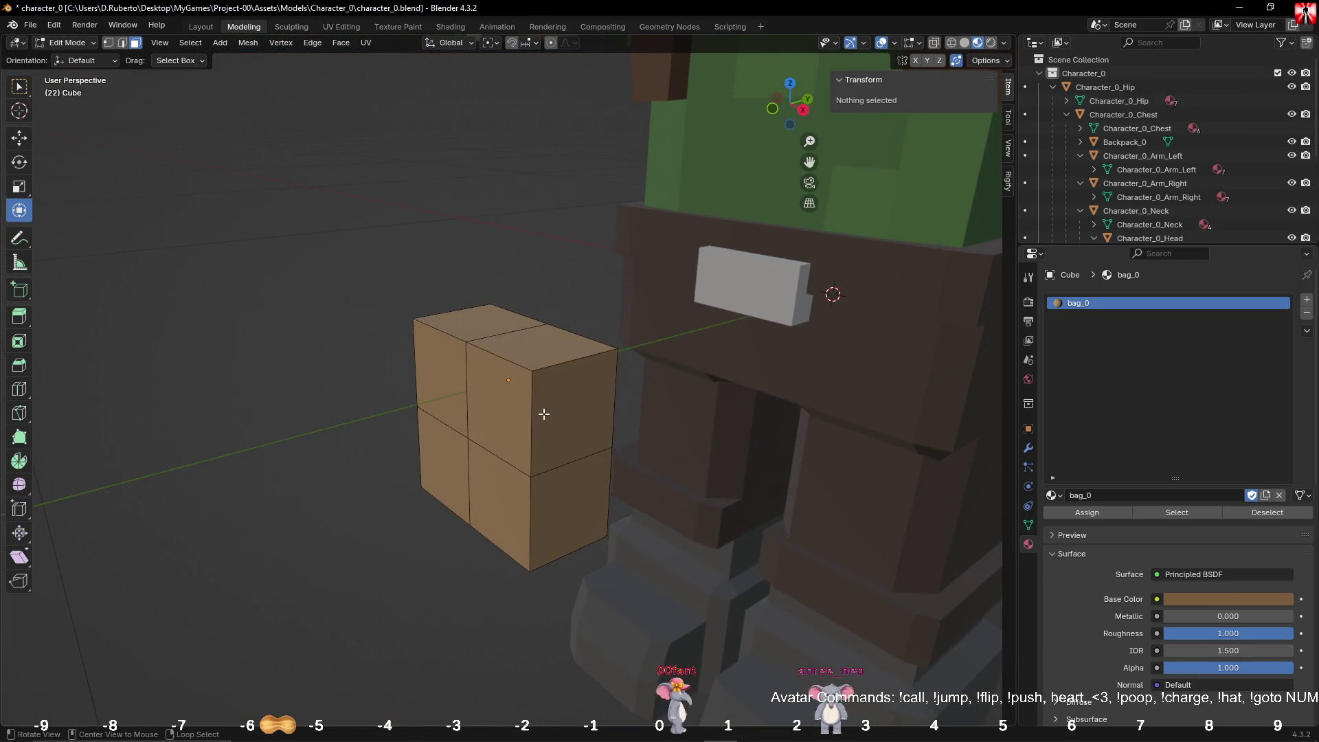
left_click(551, 421)
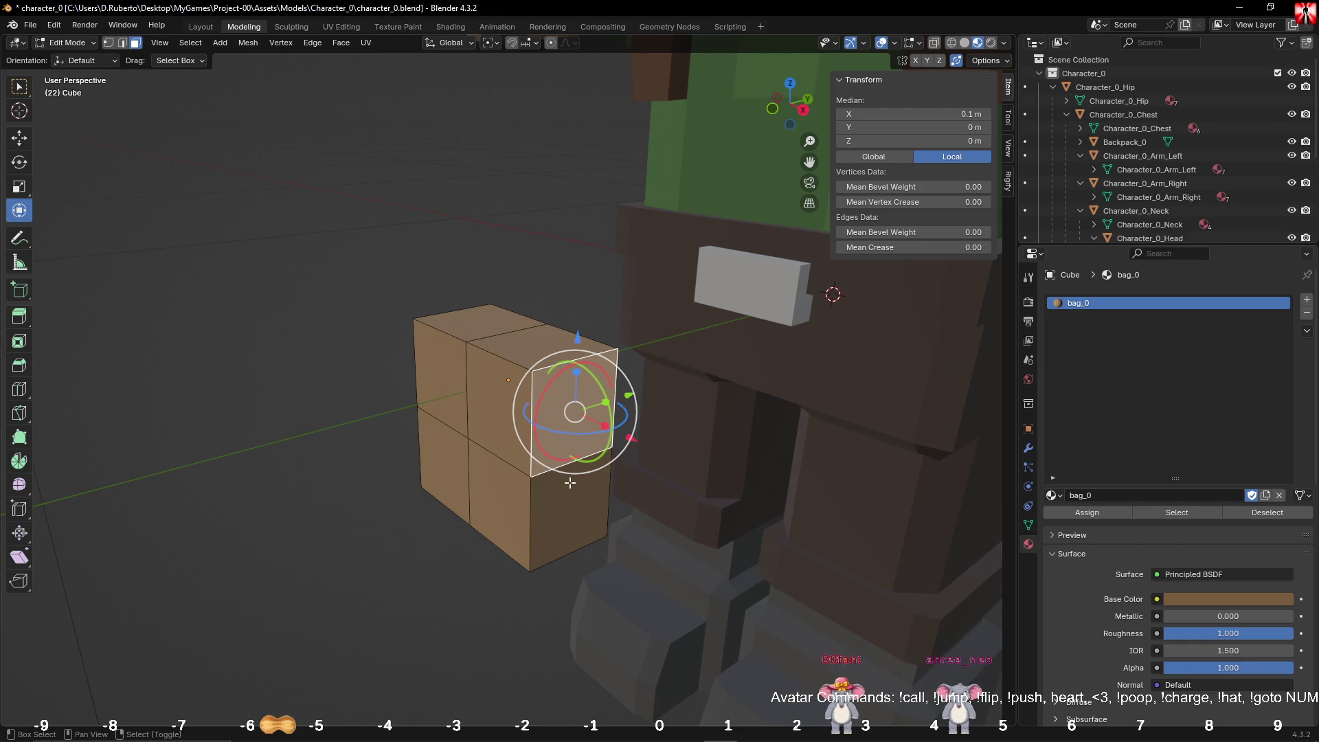
mouse_move(570, 483)
middle_mouse_down()
mouse_move(654, 473)
mouse_move(618, 385)
middle_mouse_up()
key("ctrl+r")
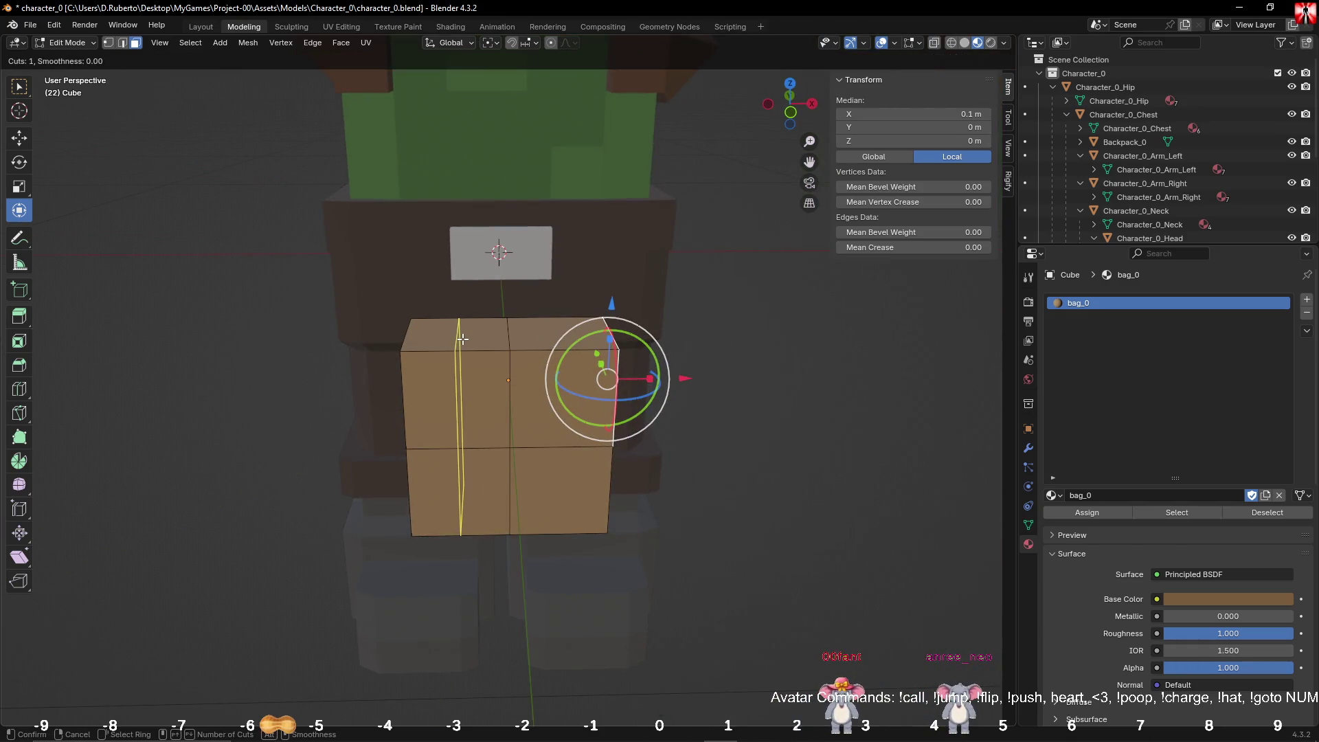
double_click(459, 446)
key("ctrl+r")
double_click(594, 349)
Step: Add two horizontal loop cuts across the bag's upper and lower halves, then deselect all
key("ctrl+r")
double_click(613, 398)
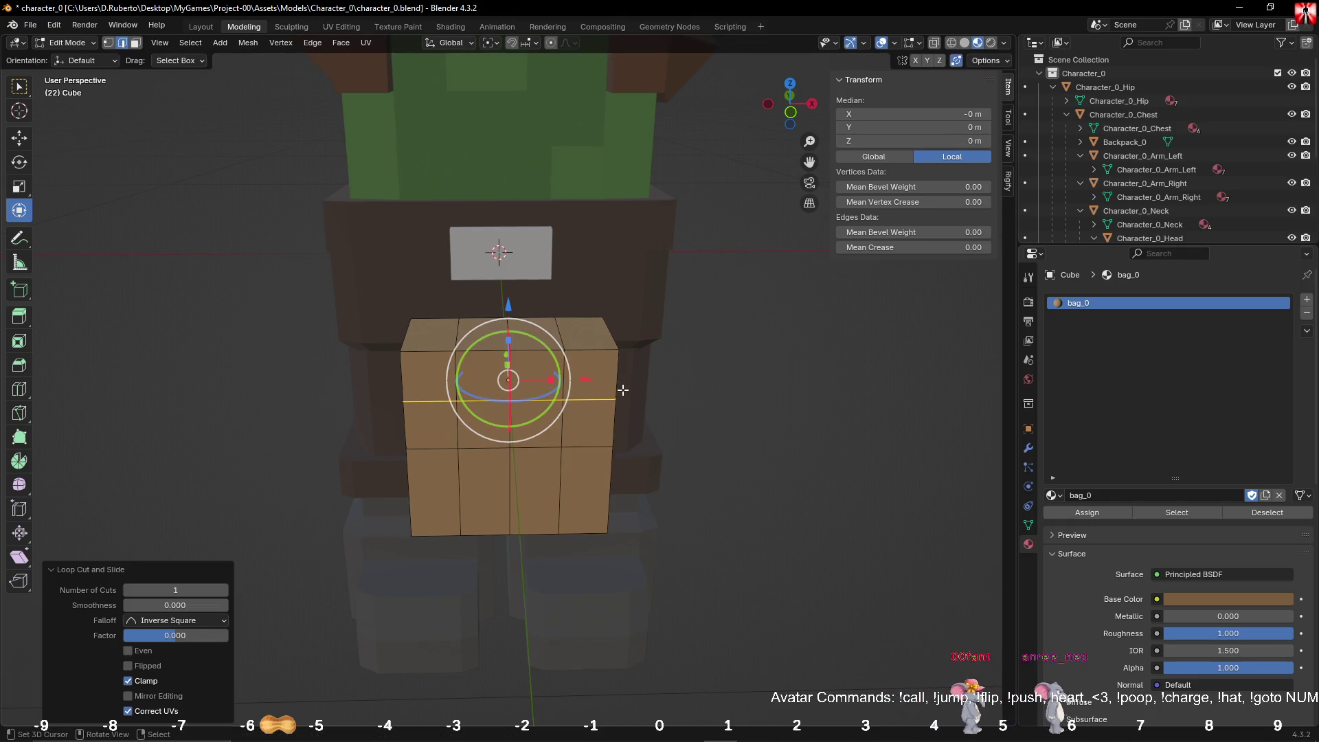
key("ctrl+r")
double_click(598, 472)
key("alt+a")
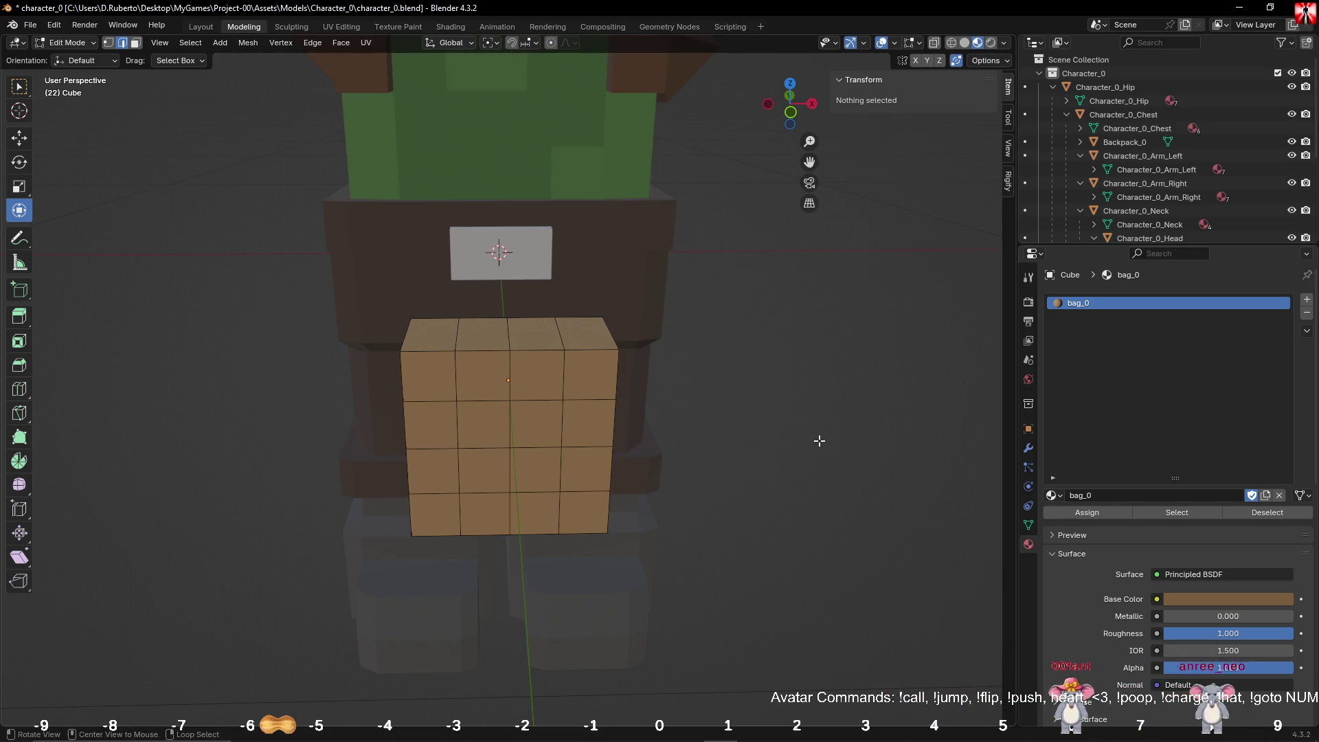
mouse_move(597, 473)
middle_mouse_down()
mouse_move(716, 463)
mouse_move(700, 466)
middle_mouse_up()
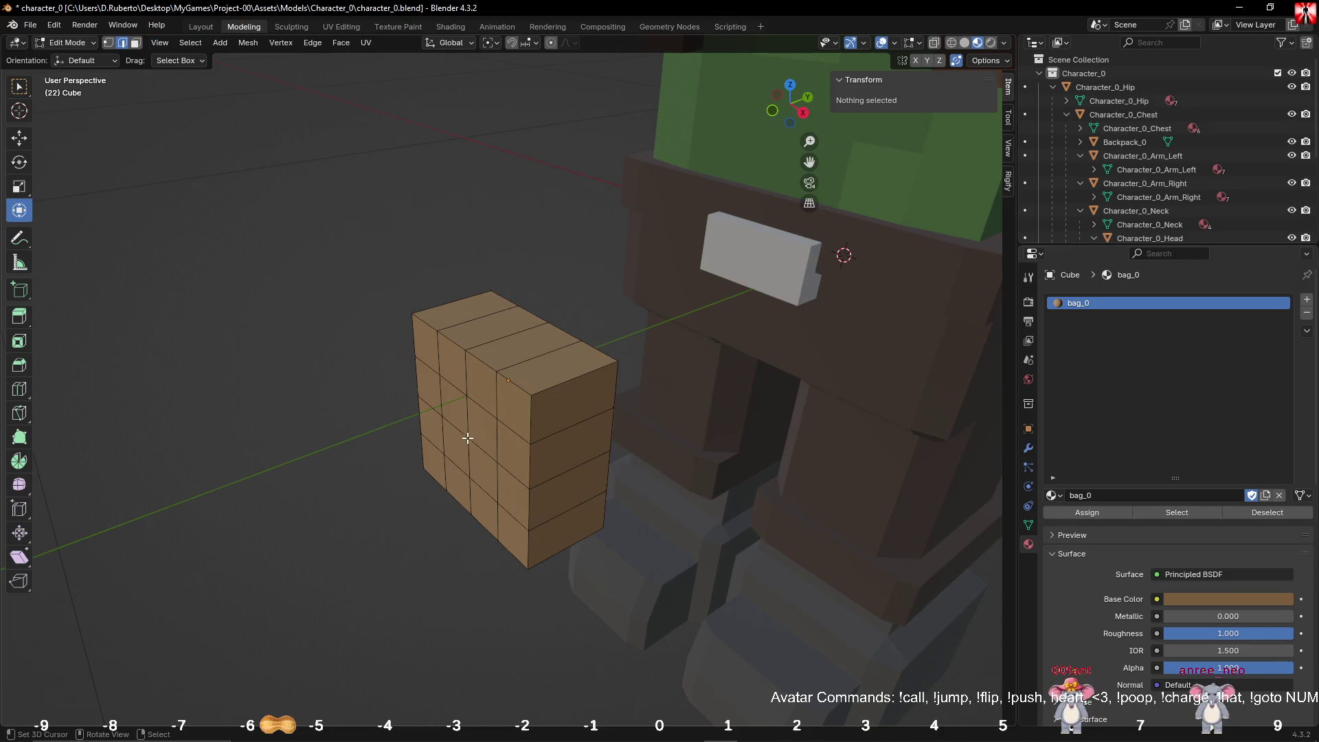
Step: Select a vertical corner edge loop and pull it inward along Y to round the side
left_click(449, 429)
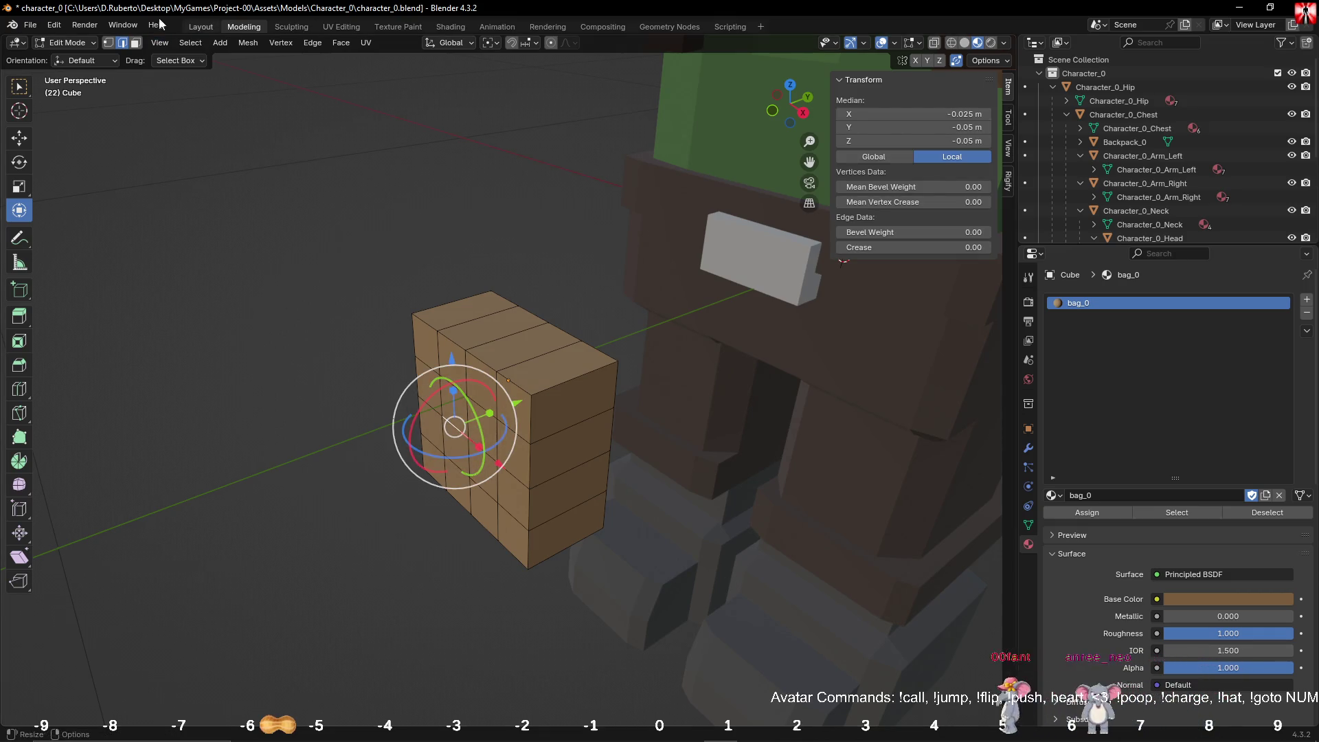
left_click(136, 43)
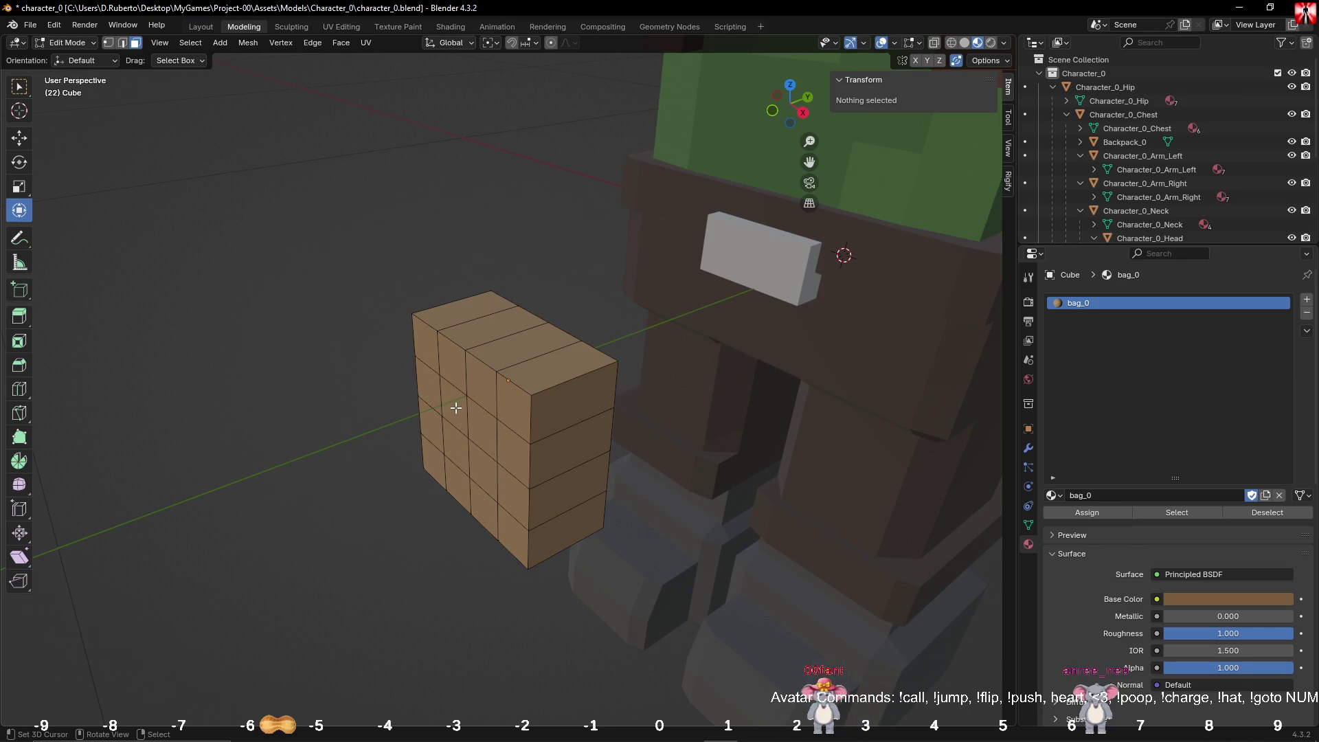
left_click(123, 43)
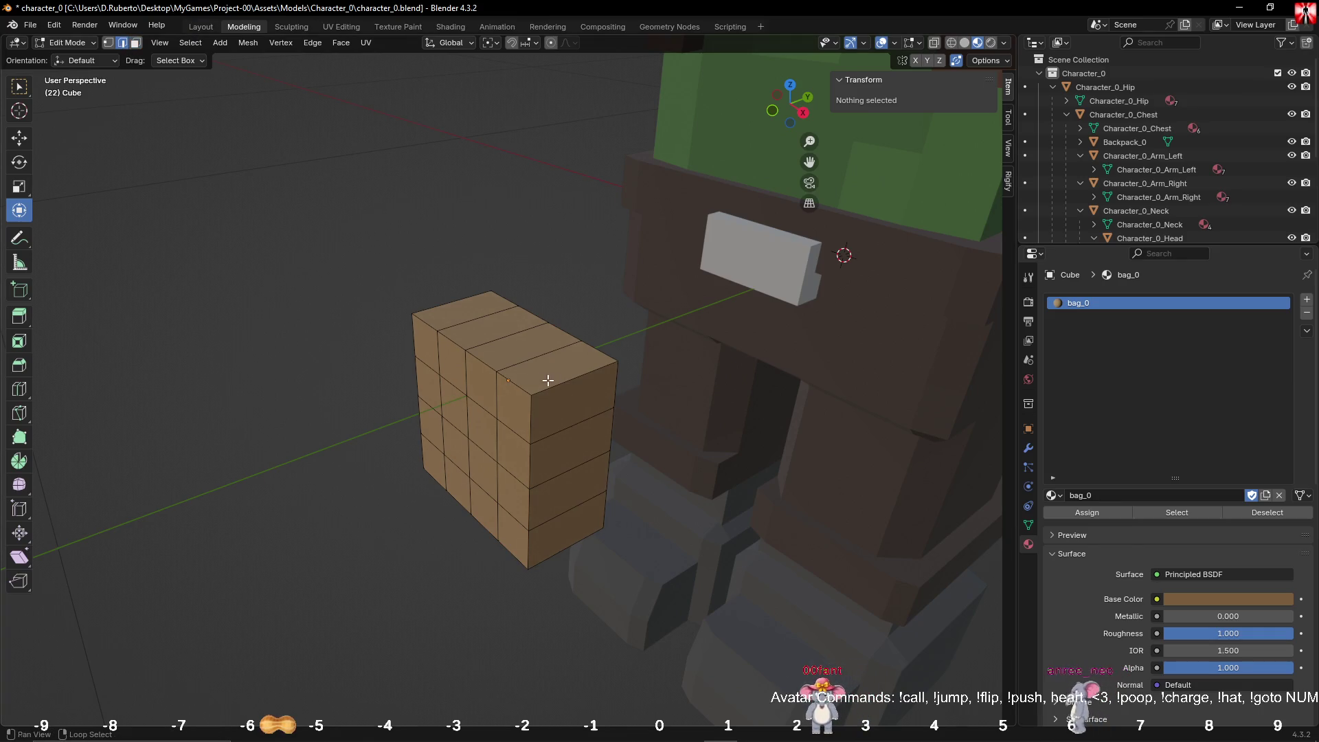
left_click(540, 430, "alt")
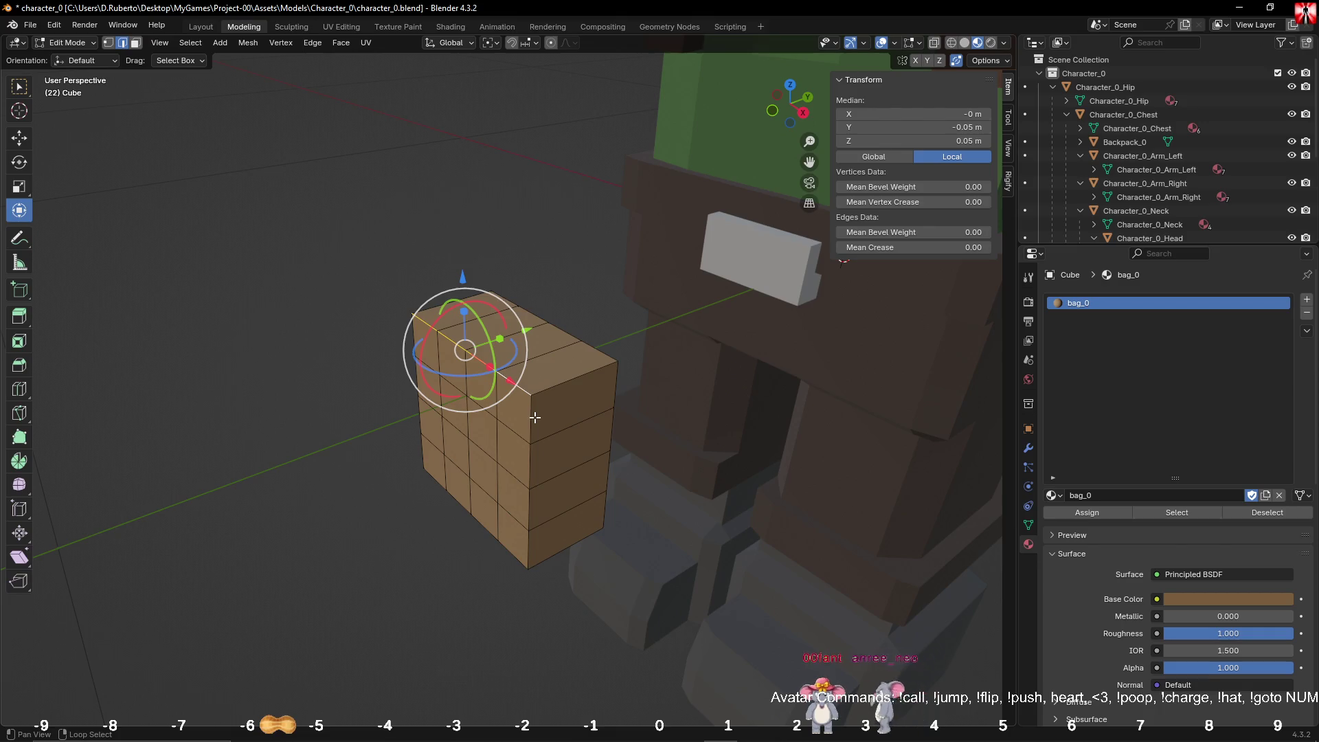
left_click(528, 414, "alt")
left_click_drag(528, 414, 554, 410)
key("Escape")
left_click(401, 332, "alt")
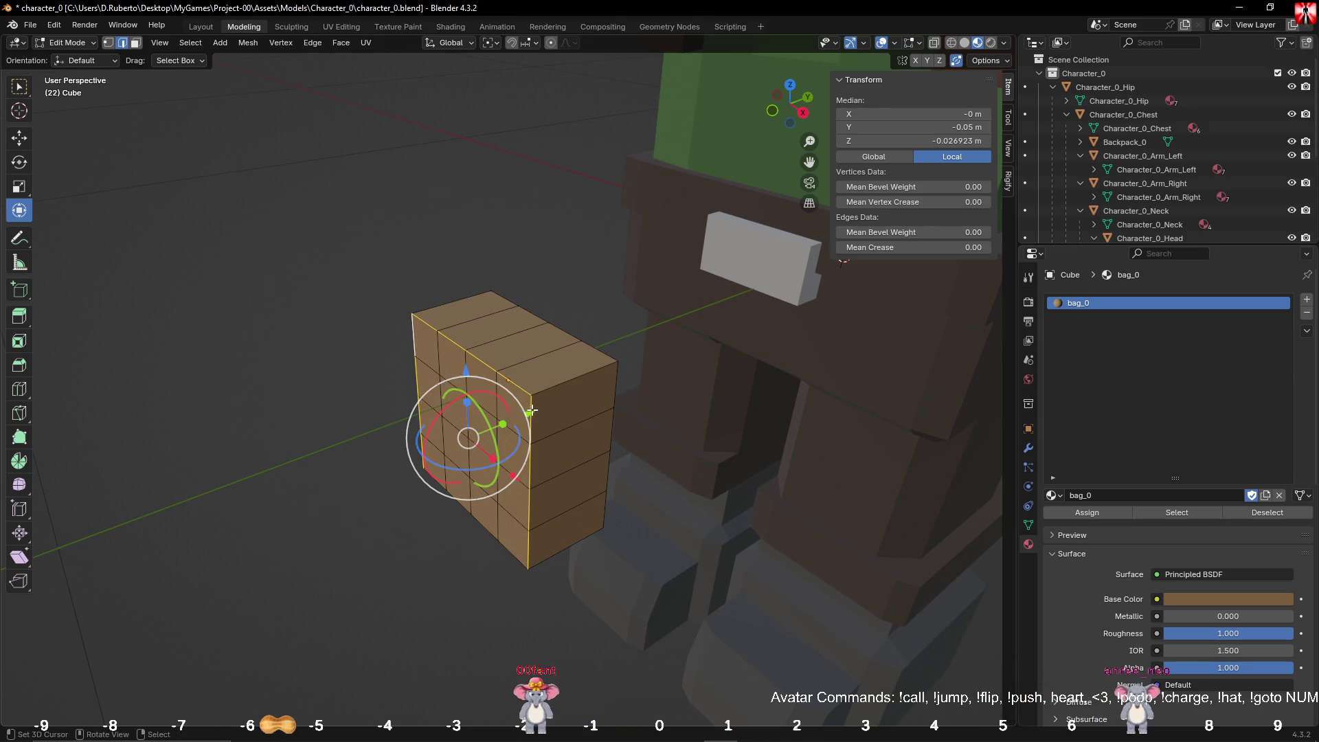
left_click_drag(536, 408, 551, 409)
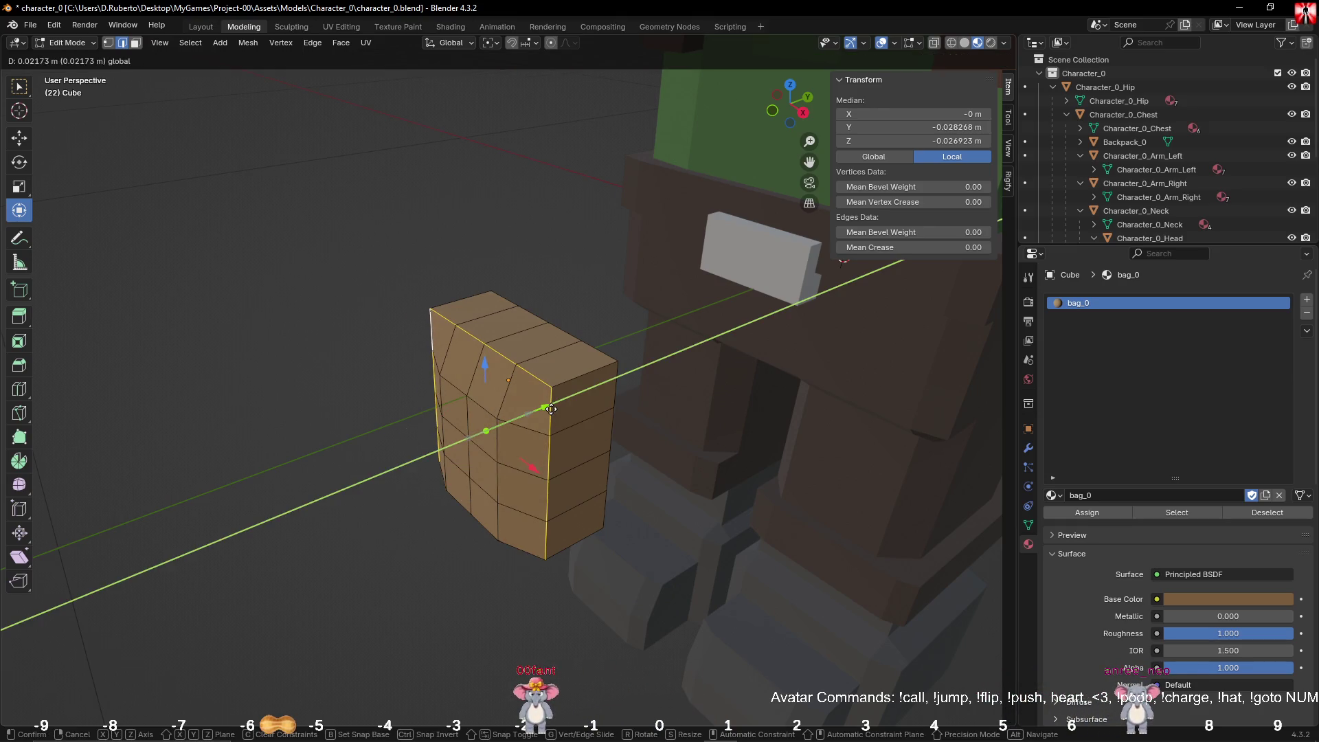
left_click(551, 409)
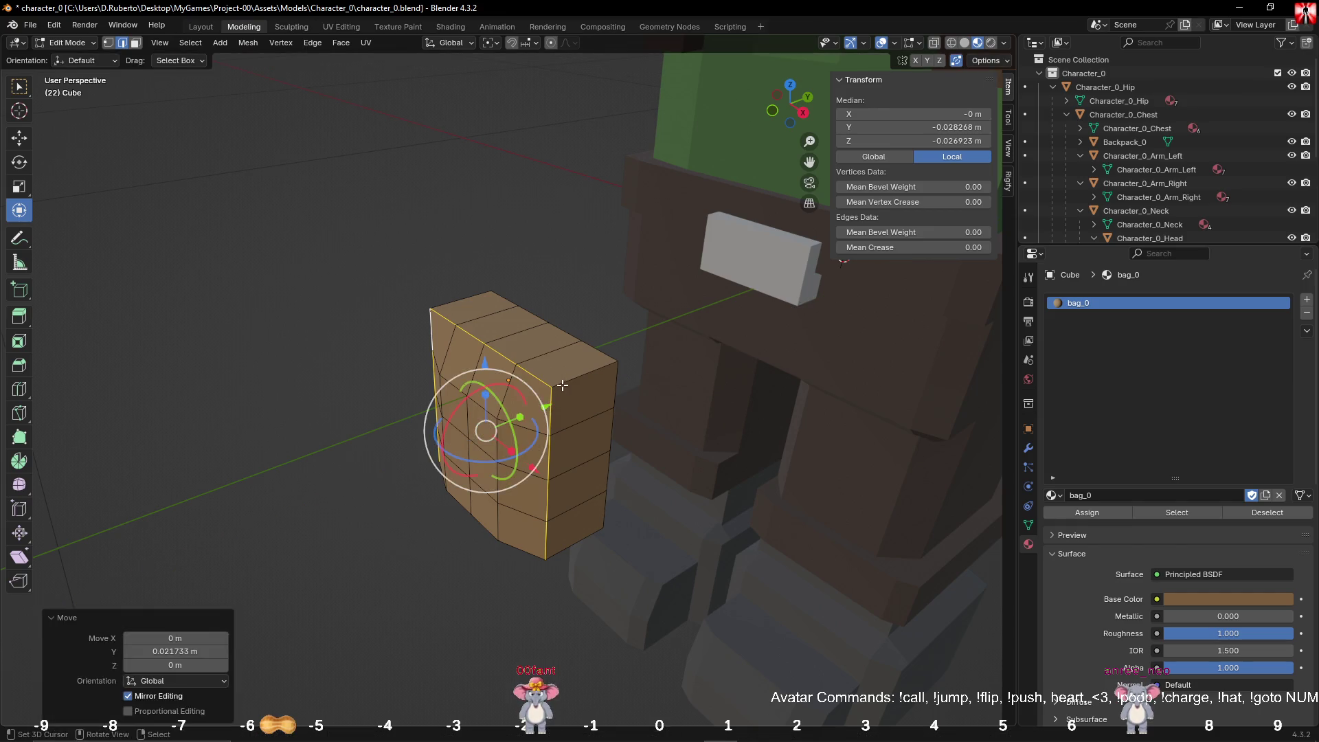
Step: Lower the bag's top edge loop along Z to chamfer the top, then deselect
left_click(563, 381)
left_click(509, 322, "alt")
middle_click_drag(509, 323, 535, 273)
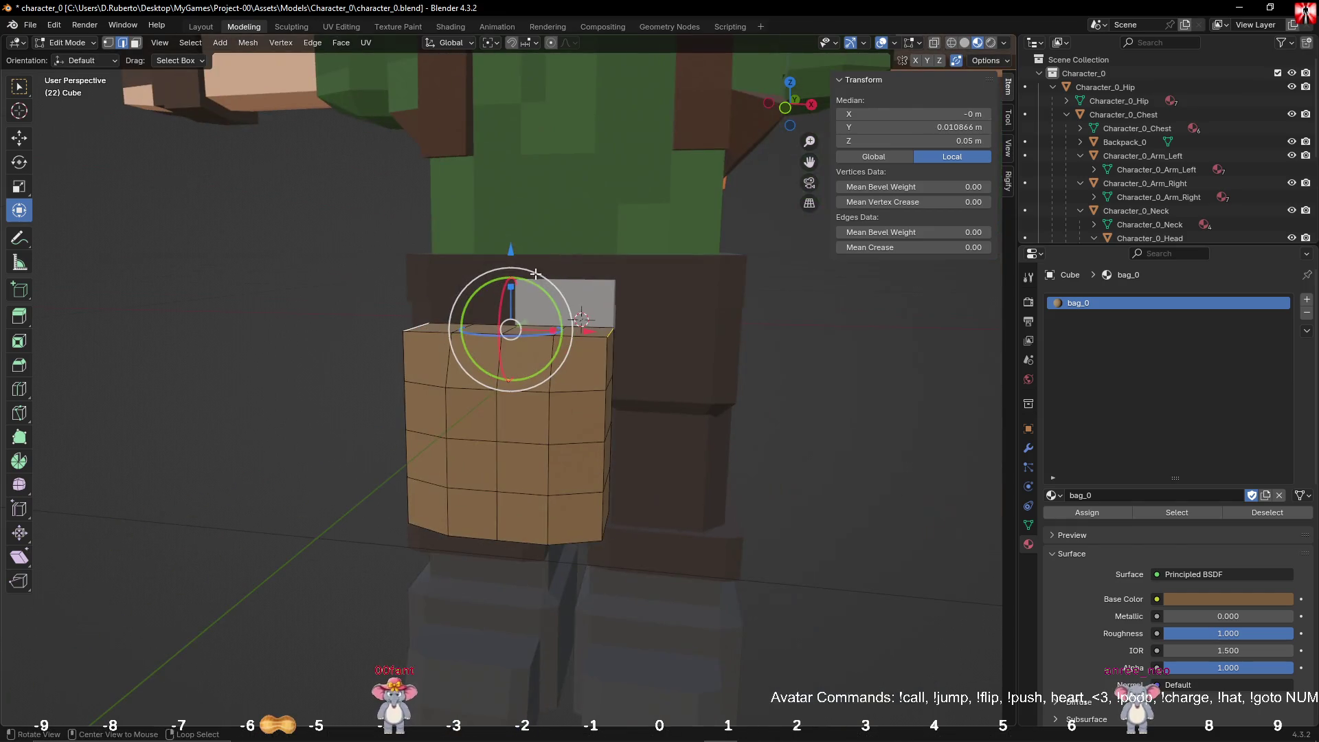
left_click_drag(512, 253, 514, 283)
middle_click_drag(514, 283, 707, 334)
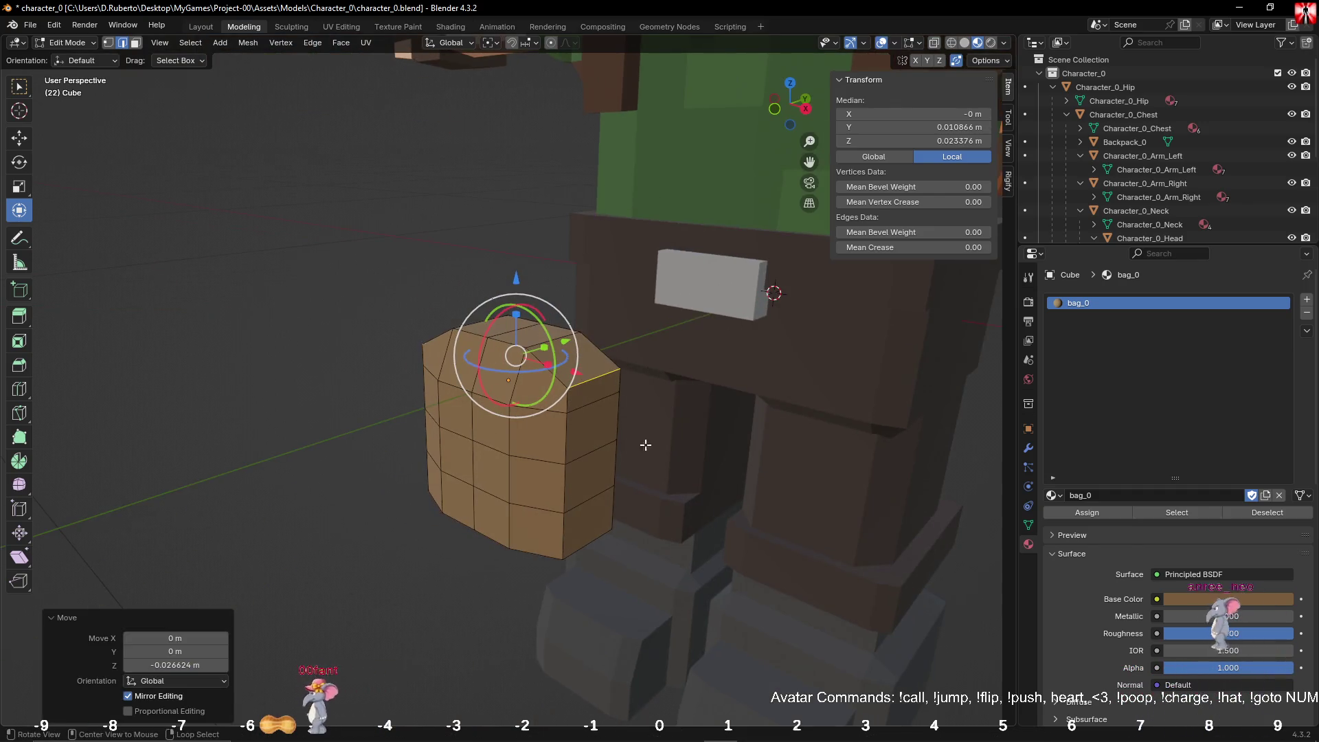
left_click(645, 444)
middle_click_drag(645, 443, 201, 32)
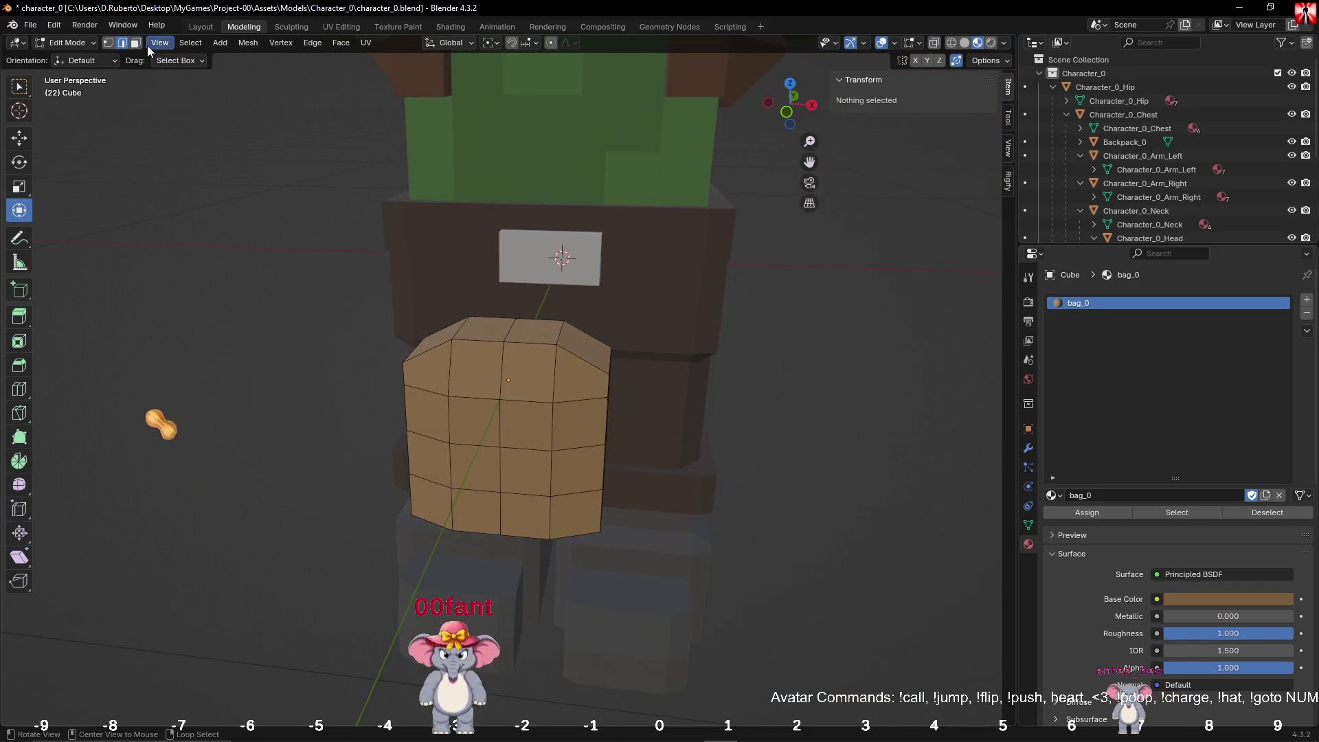
Step: Add a second material slot with a new material named bag_1
left_click(1307, 299)
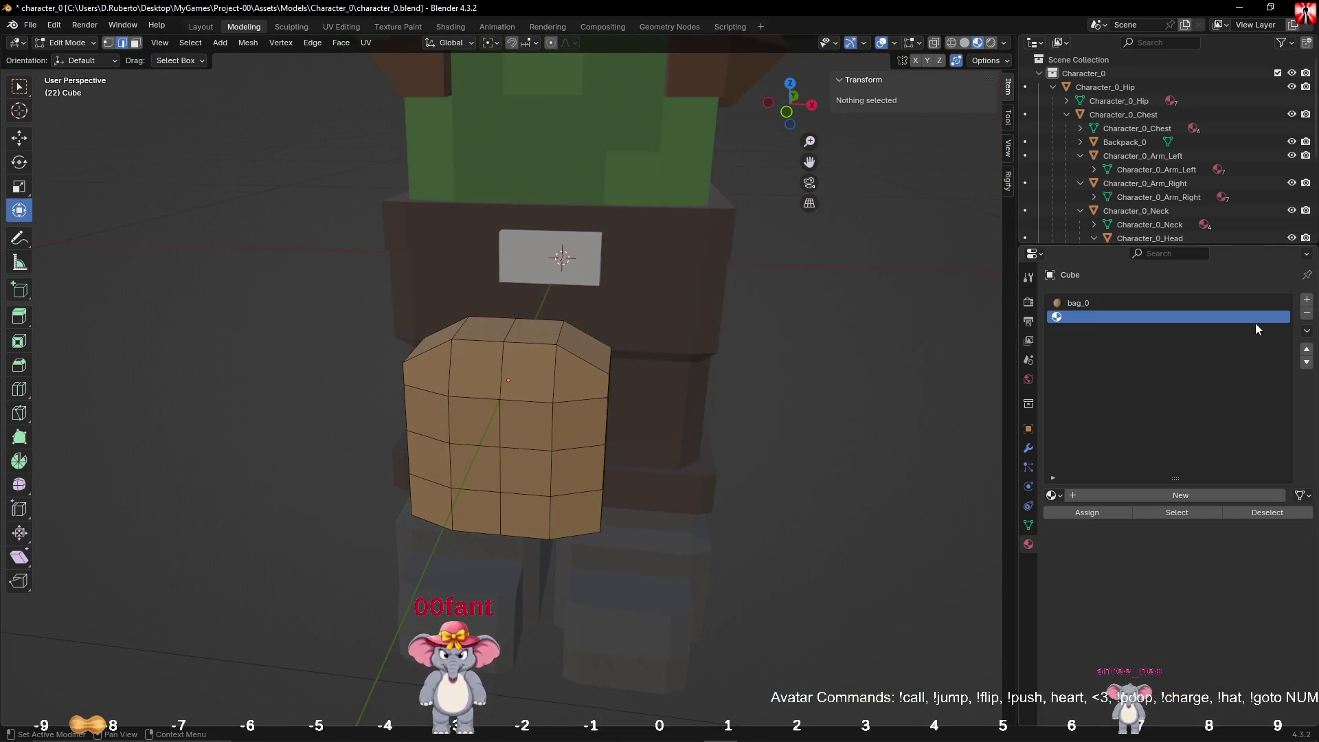
left_click(1109, 495)
double_click(1131, 495)
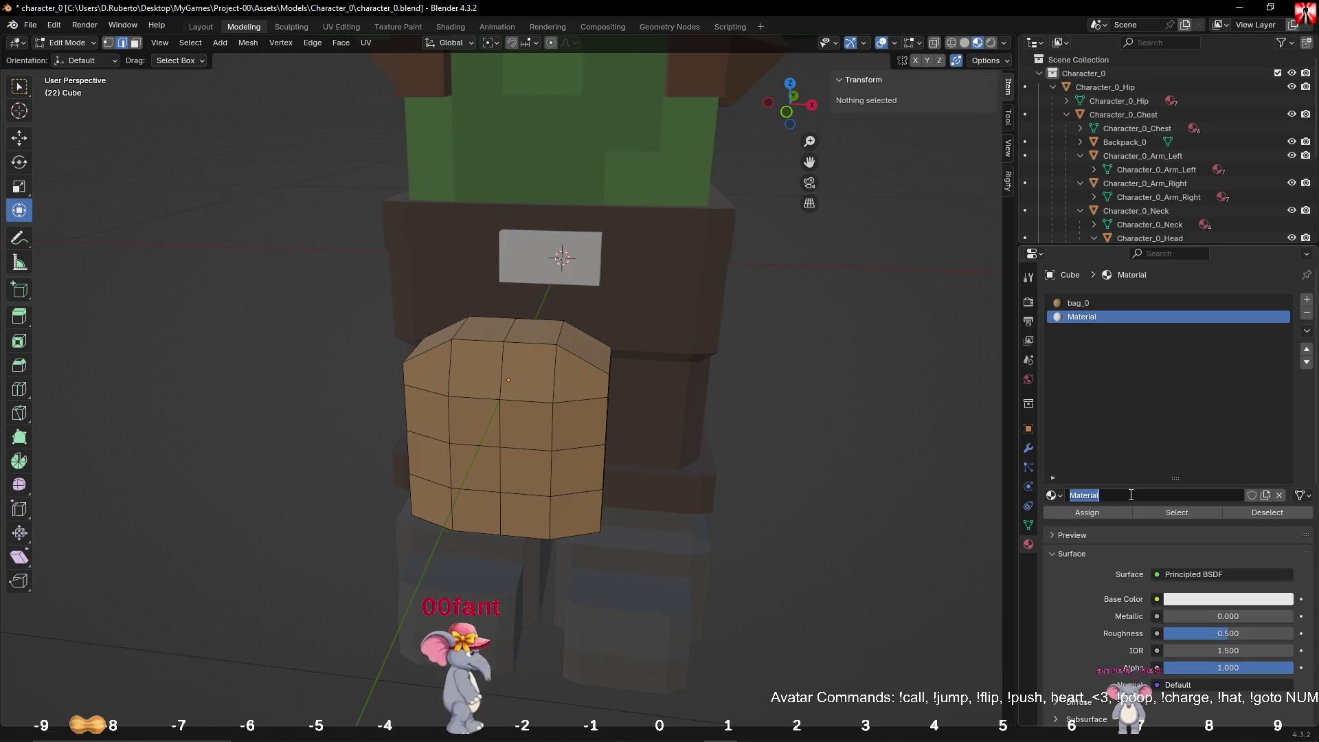
type("bag_2")
key("Return")
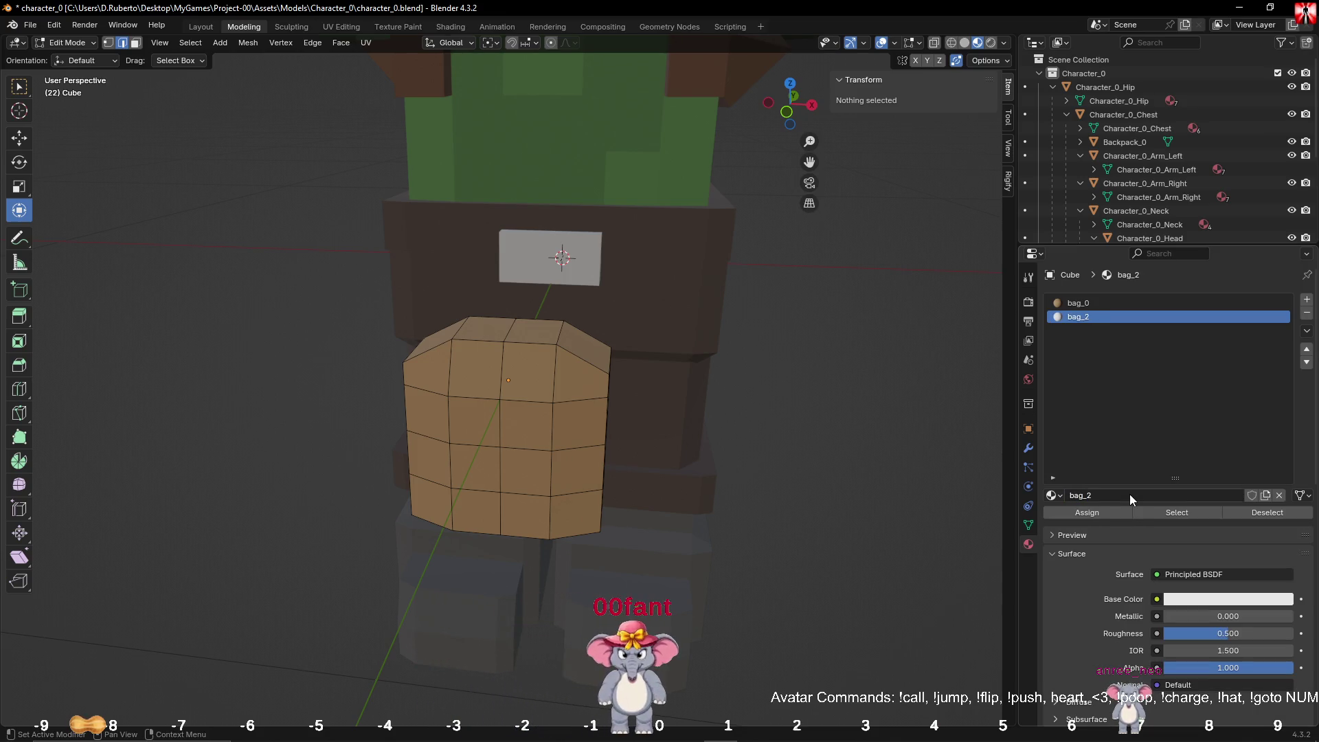
double_click(1129, 493)
type("bag_1")
key("Return")
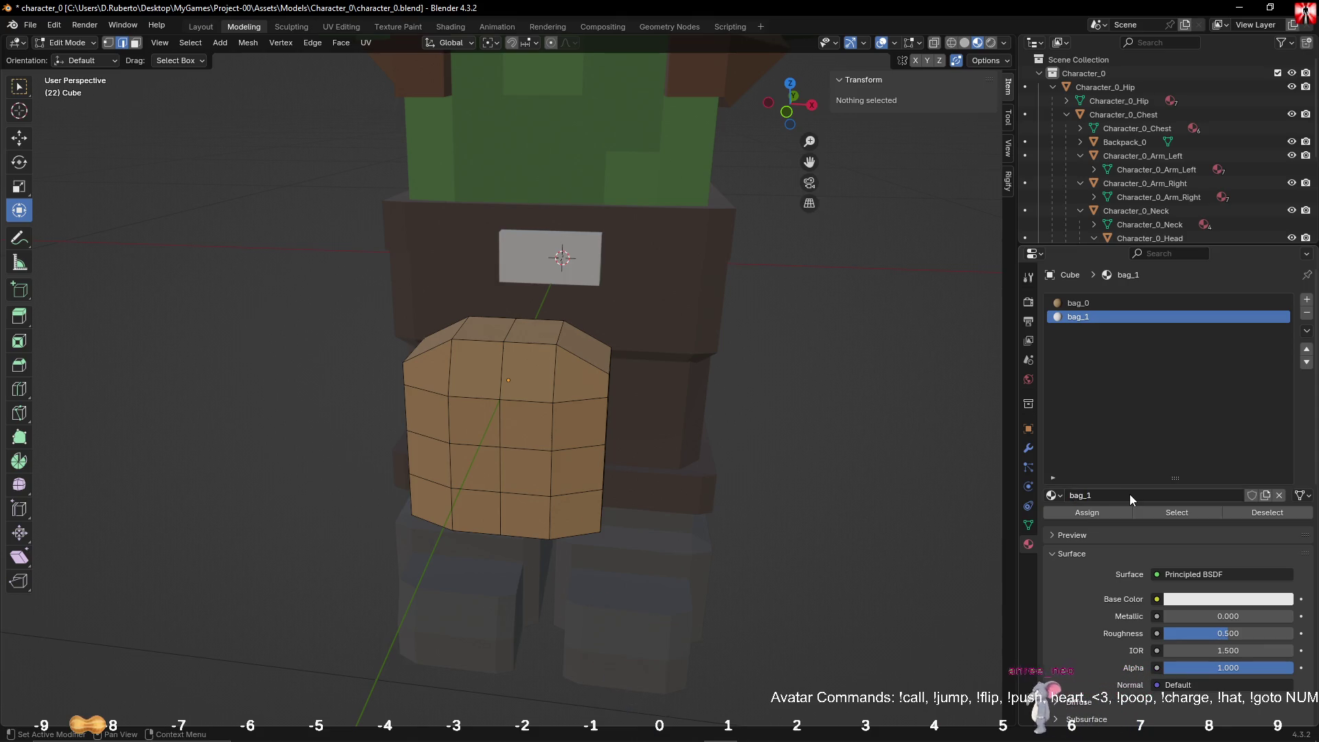
Step: Paste bag_0's brown into bag_1's Base Color and darken it slightly to #674E33
left_click(1106, 304)
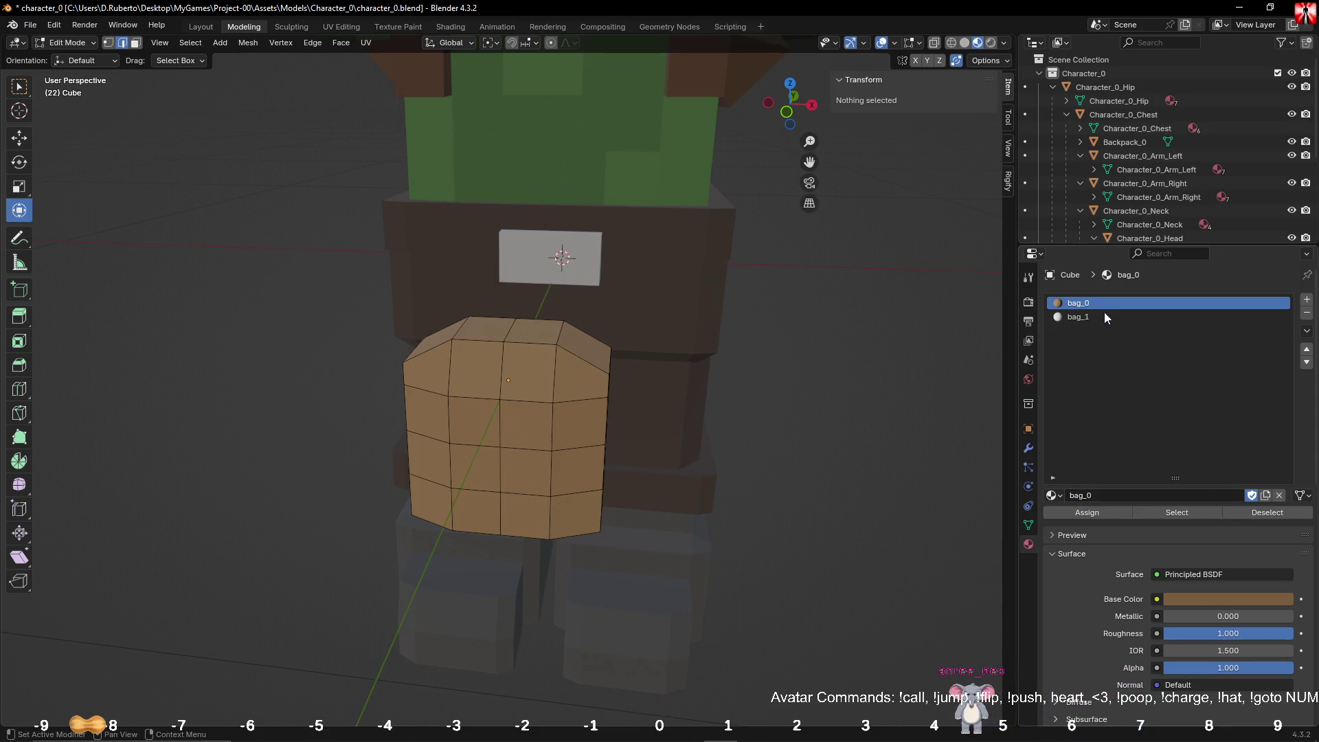
left_click(1230, 599)
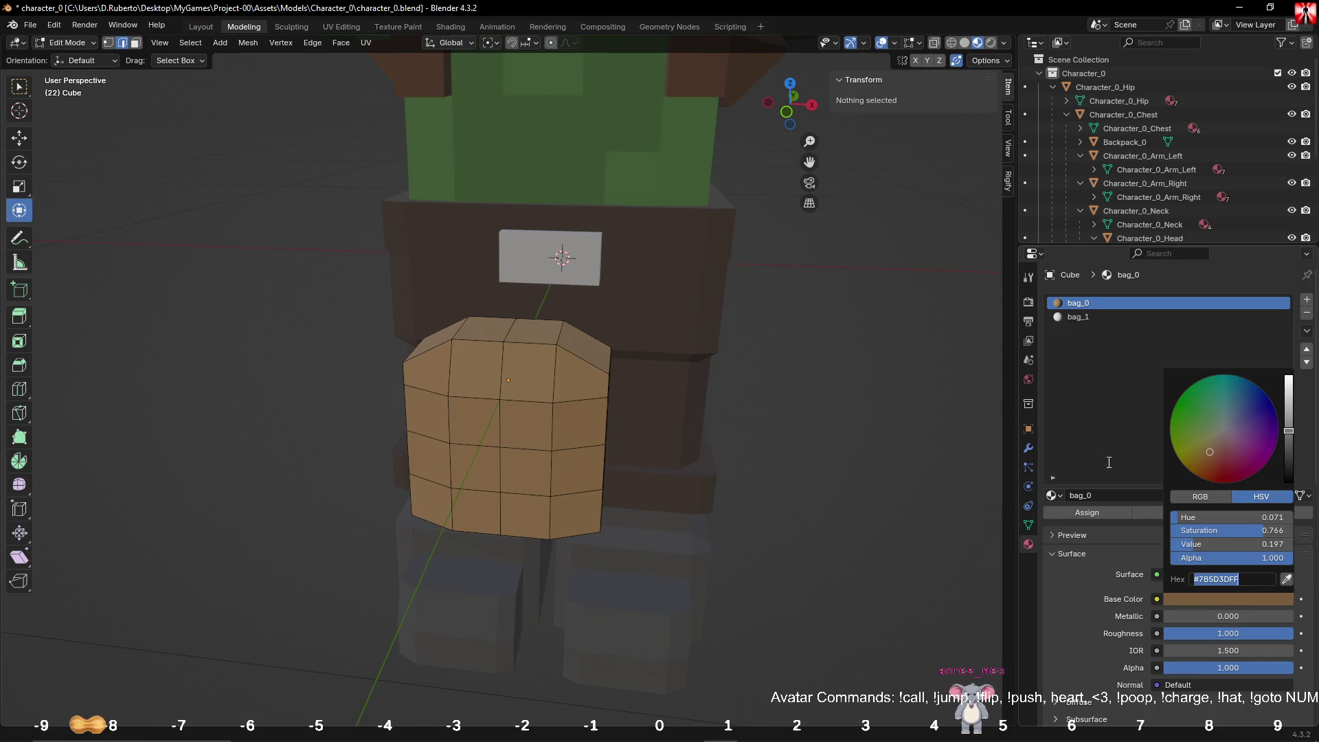
left_click(1081, 316)
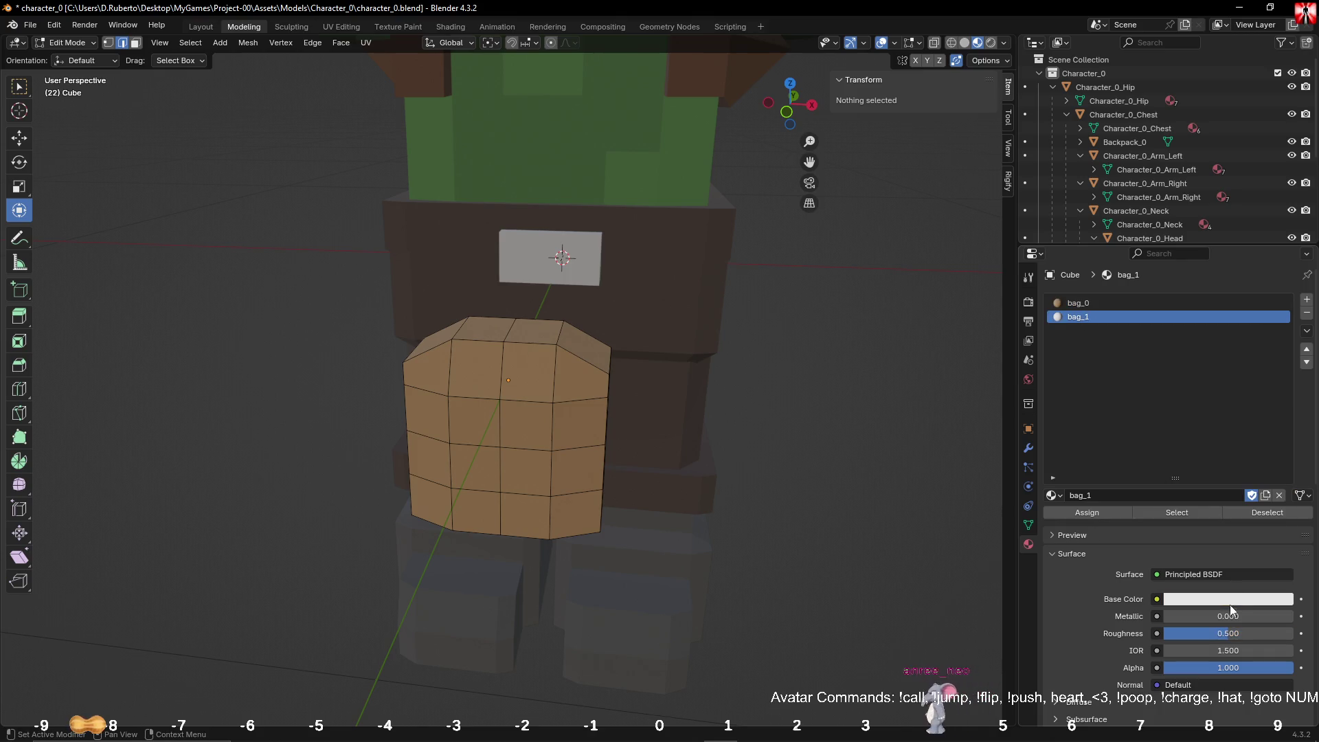
left_click(1230, 603)
type("#7B5D3DFF")
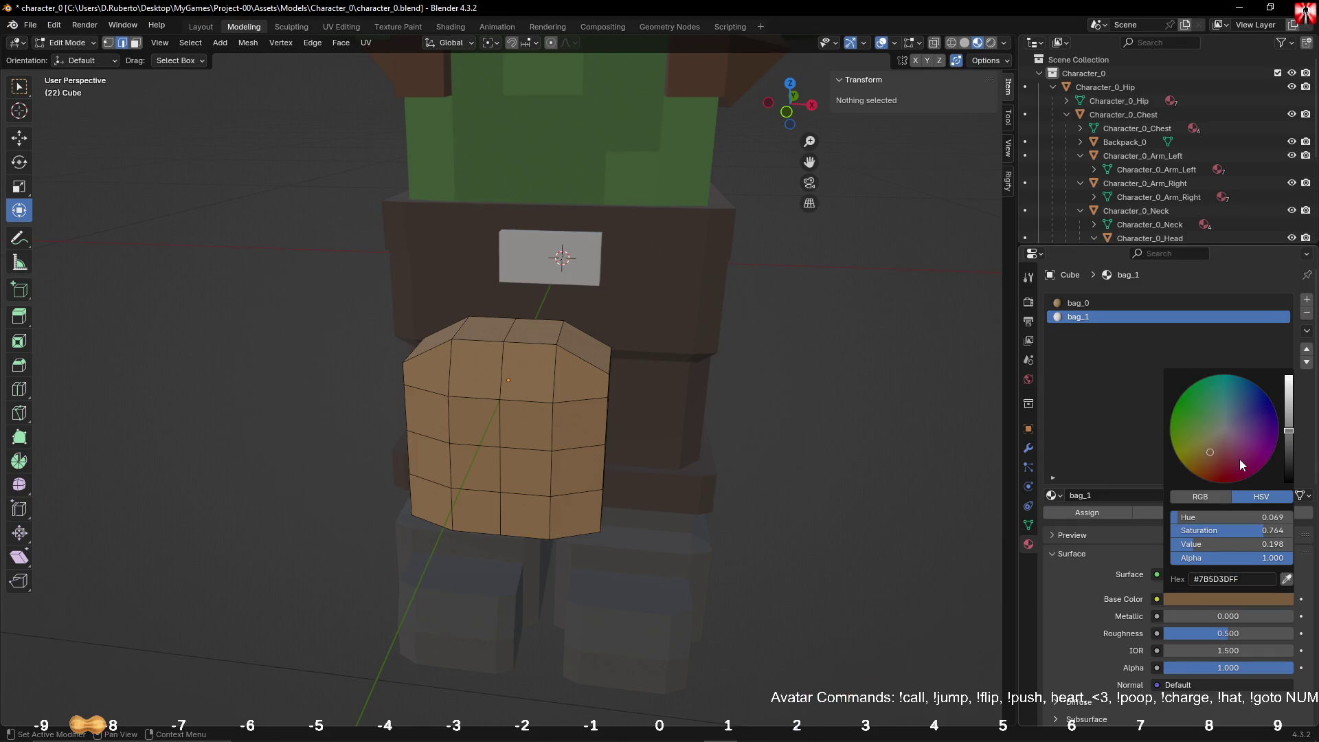
left_click_drag(1288, 432, 1288, 438)
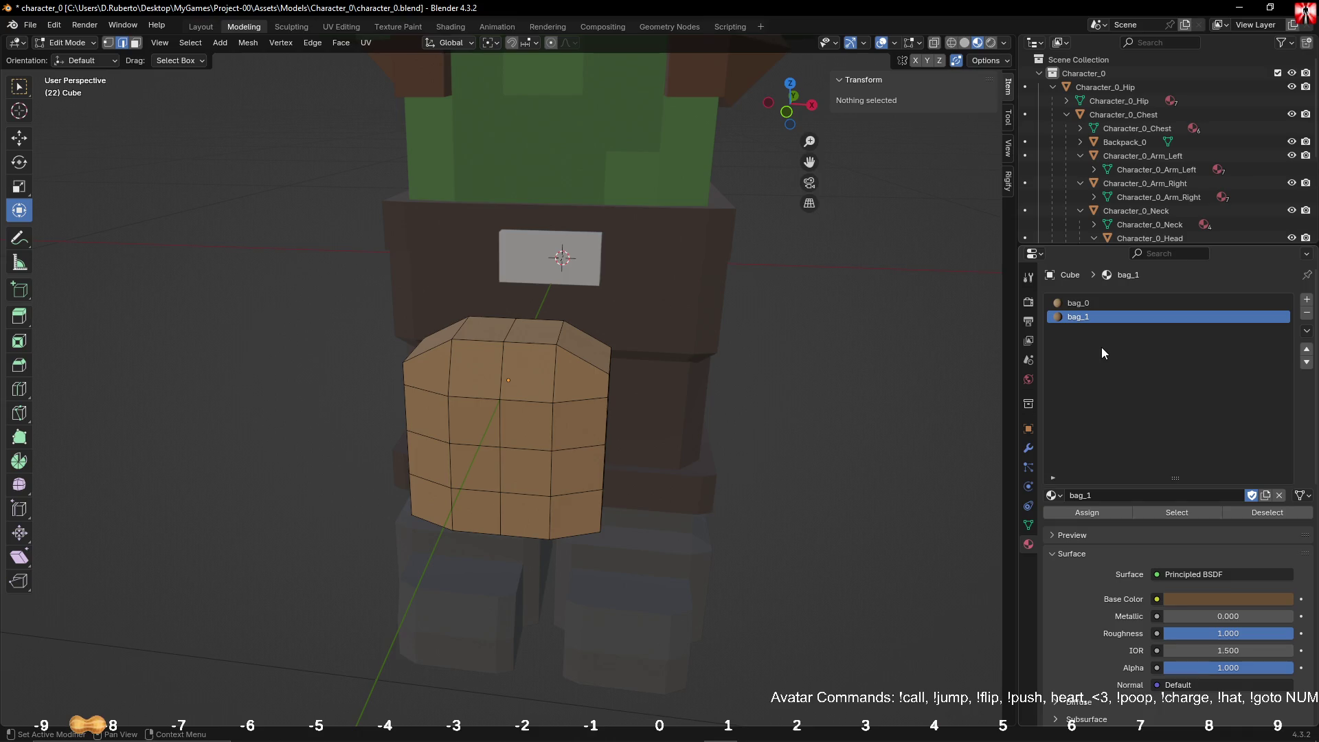
Step: Apply bag_1 to the whole bag mesh, then pick the upper-left corner face
key("a")
left_click(1086, 514)
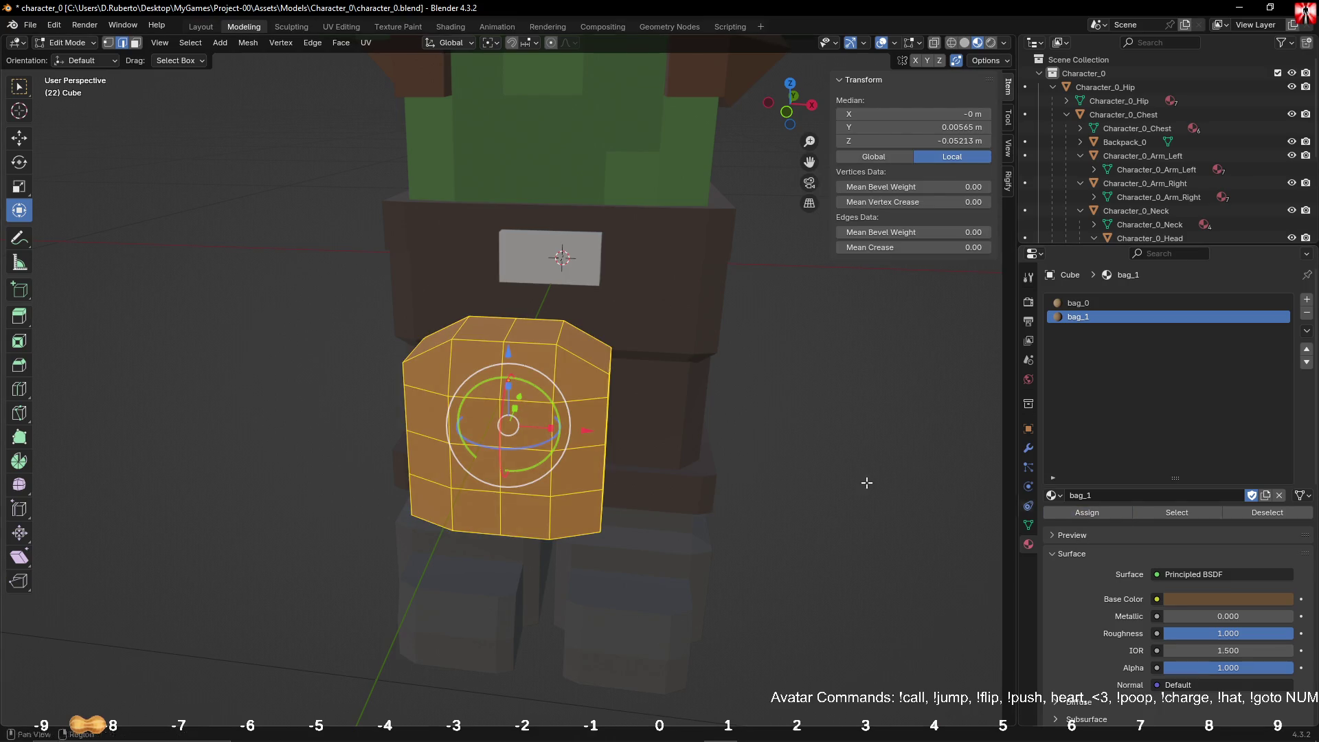
left_click(135, 42)
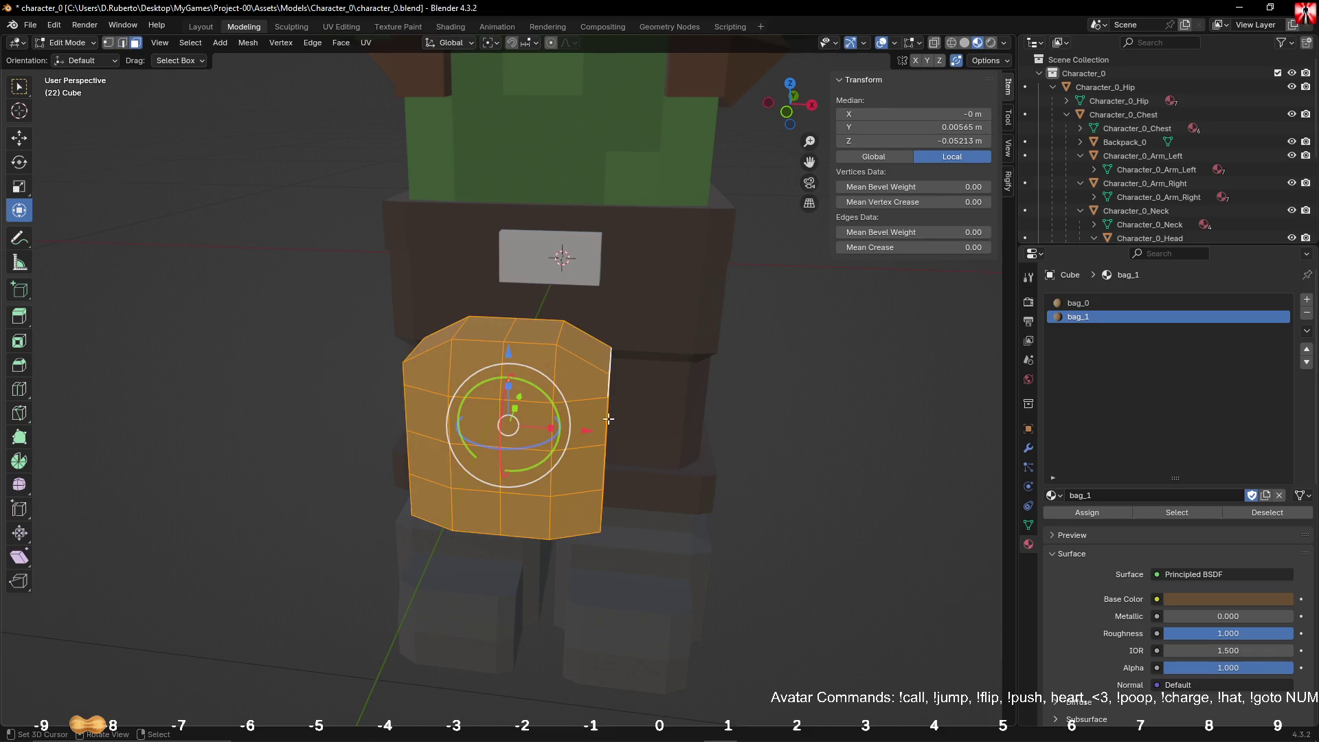
left_click(477, 422)
left_click(525, 423, "shift")
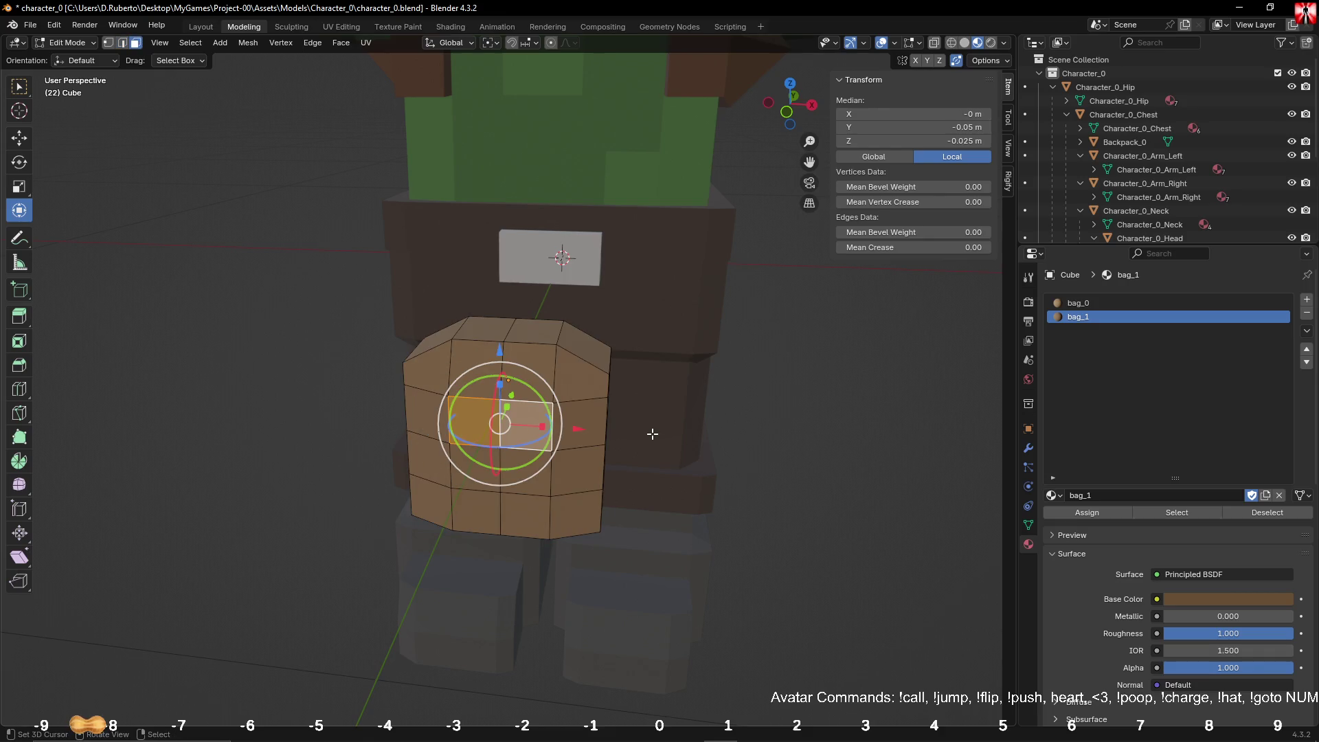
left_click(427, 366)
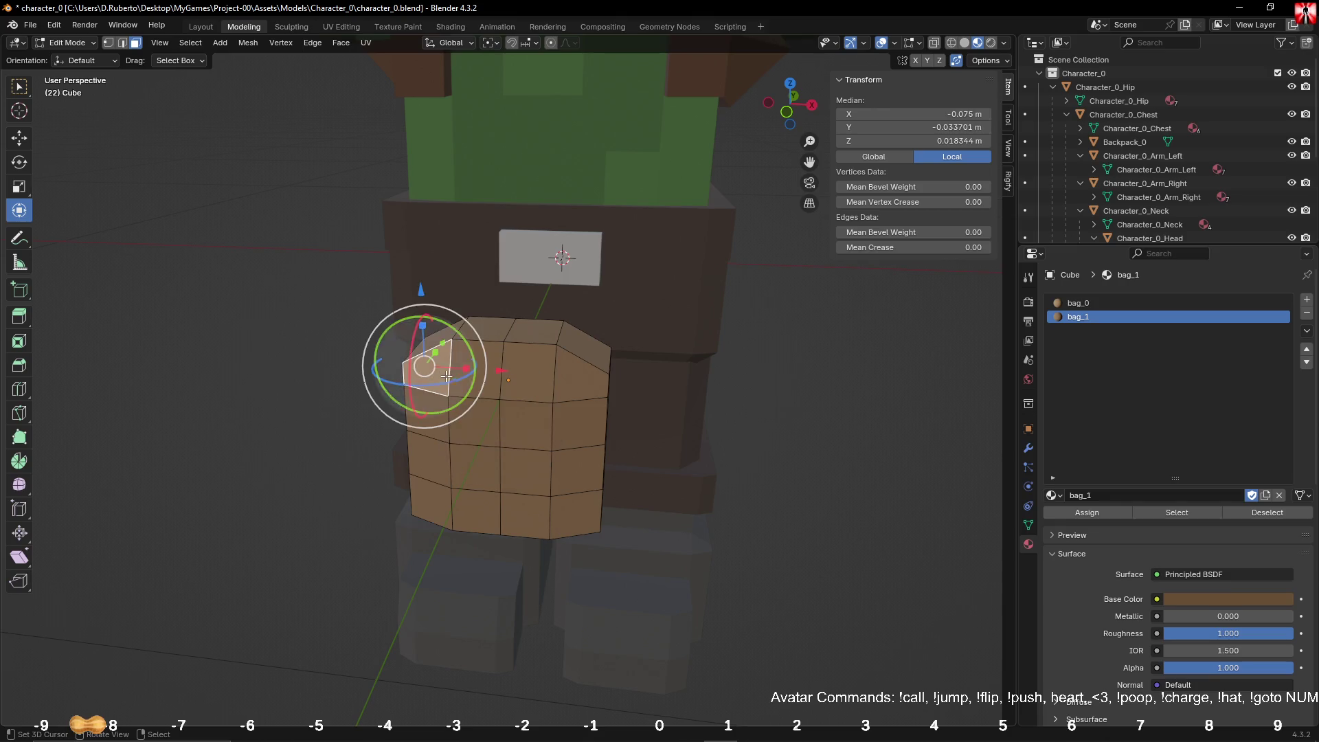
middle_click_drag(601, 456, 594, 412)
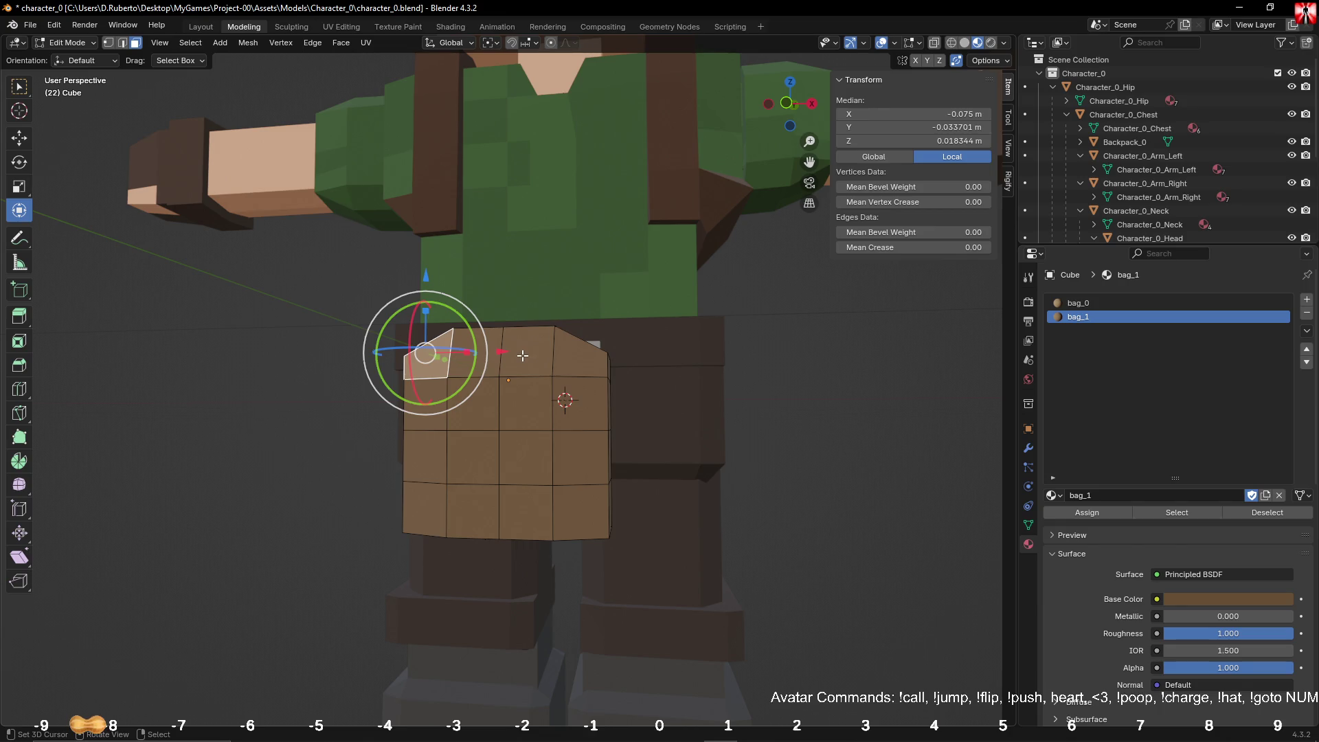
Step: Select an edge loop on the bag and lower it slightly
left_click(122, 43)
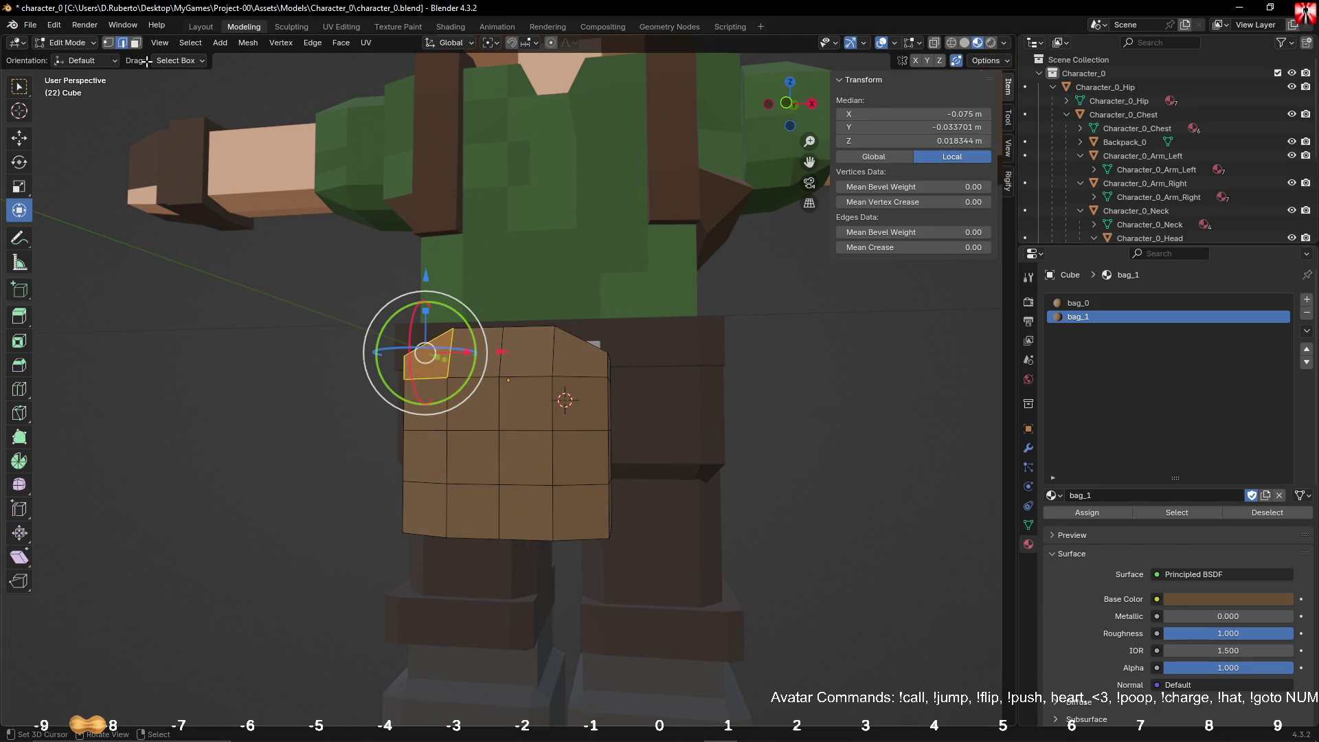
middle_click_drag(635, 346, 576, 359)
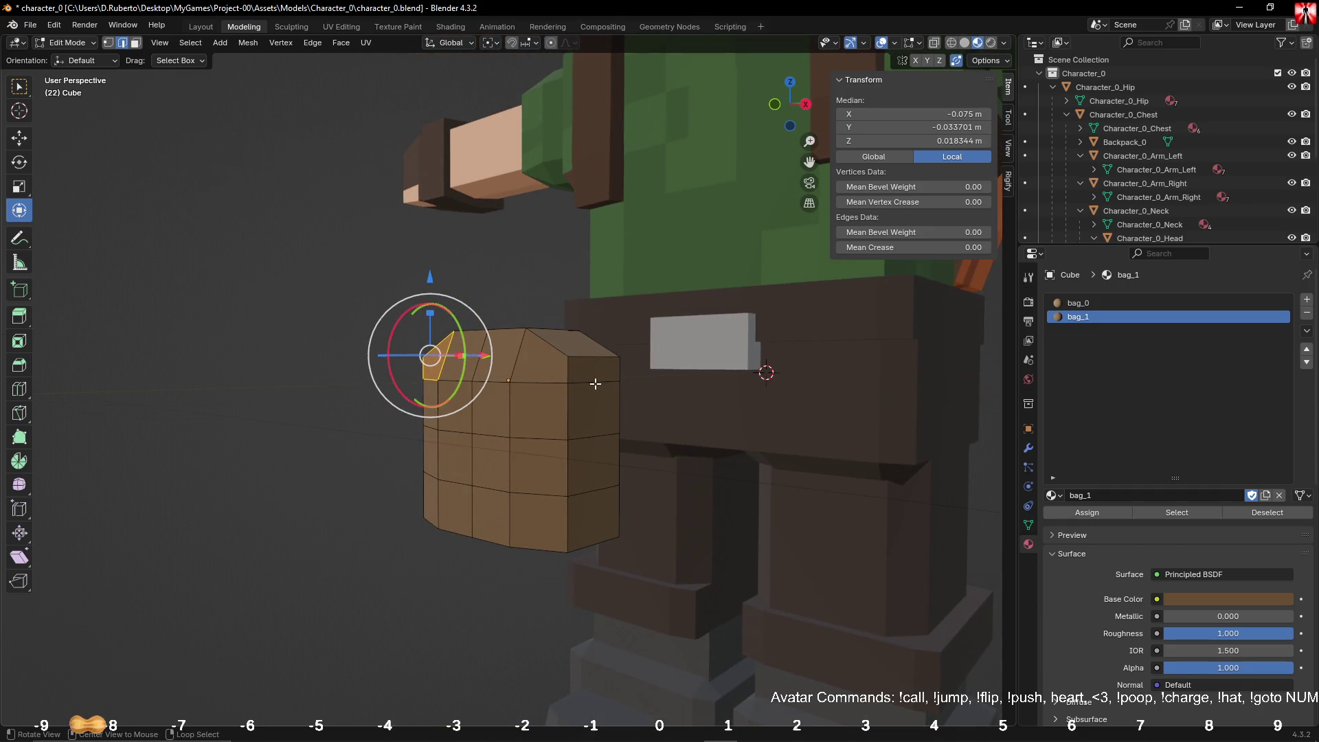
left_click(595, 384, "alt")
mouse_move(594, 383)
middle_mouse_down()
mouse_move(710, 377)
mouse_move(475, 363)
mouse_move(509, 307)
middle_mouse_up()
left_click_drag(510, 304, 518, 317)
Step: Select the two upper corner faces and extrude them in place
left_click(136, 45)
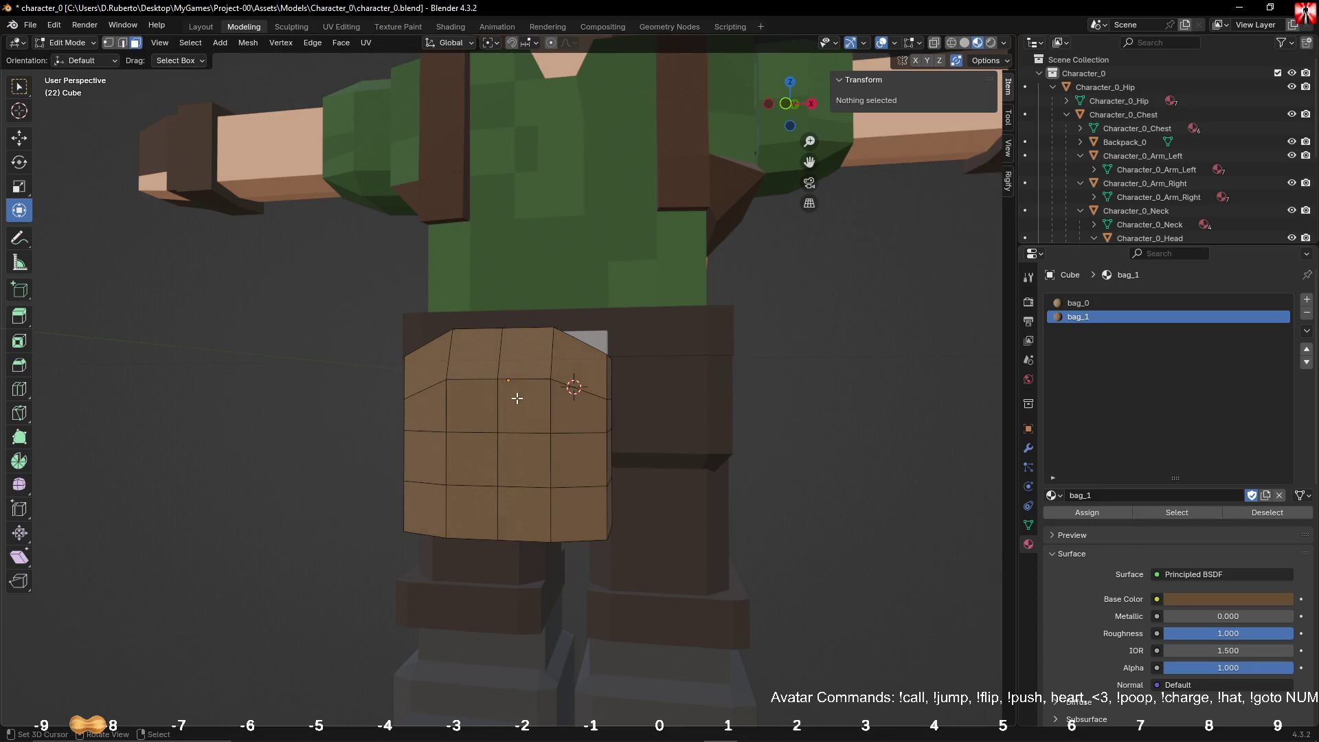
mouse_move(516, 392)
middle_mouse_down()
mouse_move(547, 356)
mouse_move(481, 381)
middle_mouse_up()
left_click(583, 367)
left_click(514, 360, "shift")
mouse_move(522, 376)
left_mouse_down()
mouse_move(554, 388)
mouse_move(528, 365)
left_mouse_up()
right_click(554, 388)
Step: Lower the extruded faces slightly along Z and shift them along Y, then clear the selection
middle_click_drag(499, 311, 500, 272)
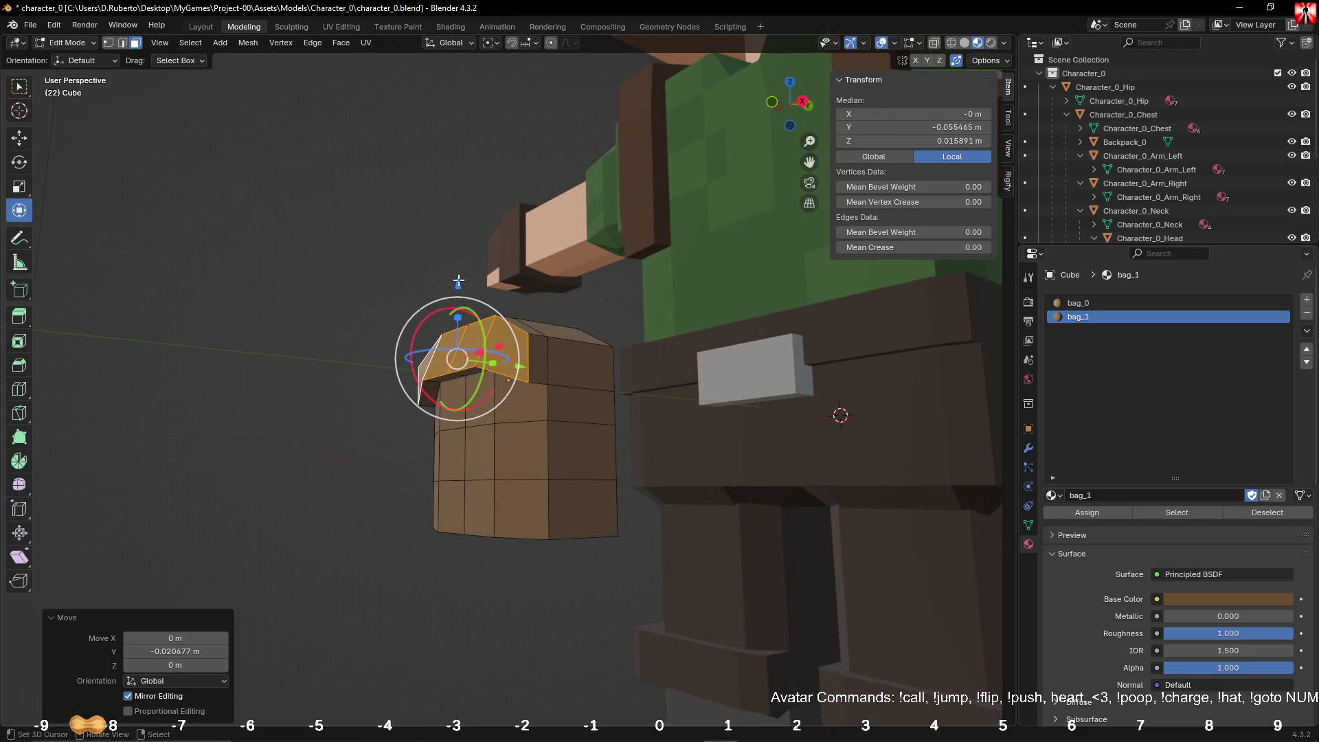
left_click_drag(458, 281, 461, 290)
middle_click_drag(458, 295, 454, 315)
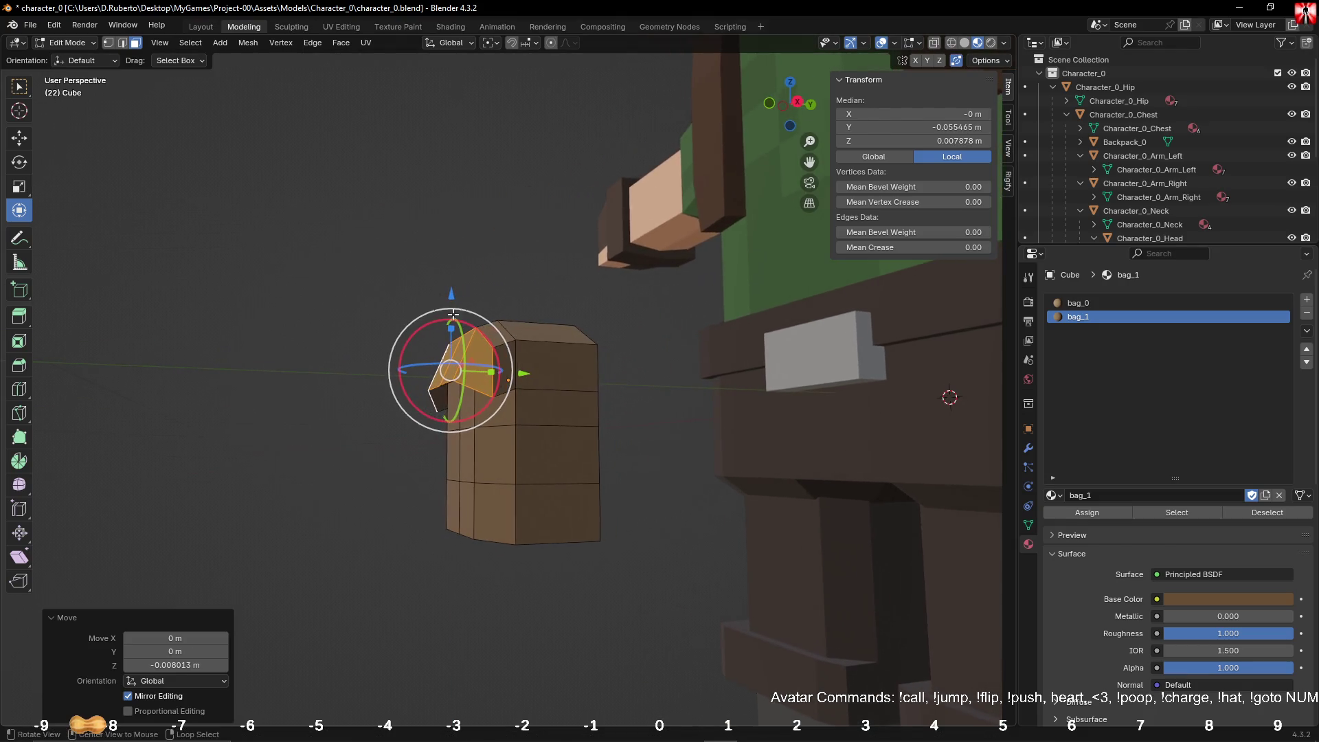
left_click_drag(525, 375, 454, 378)
left_click(450, 382, "alt")
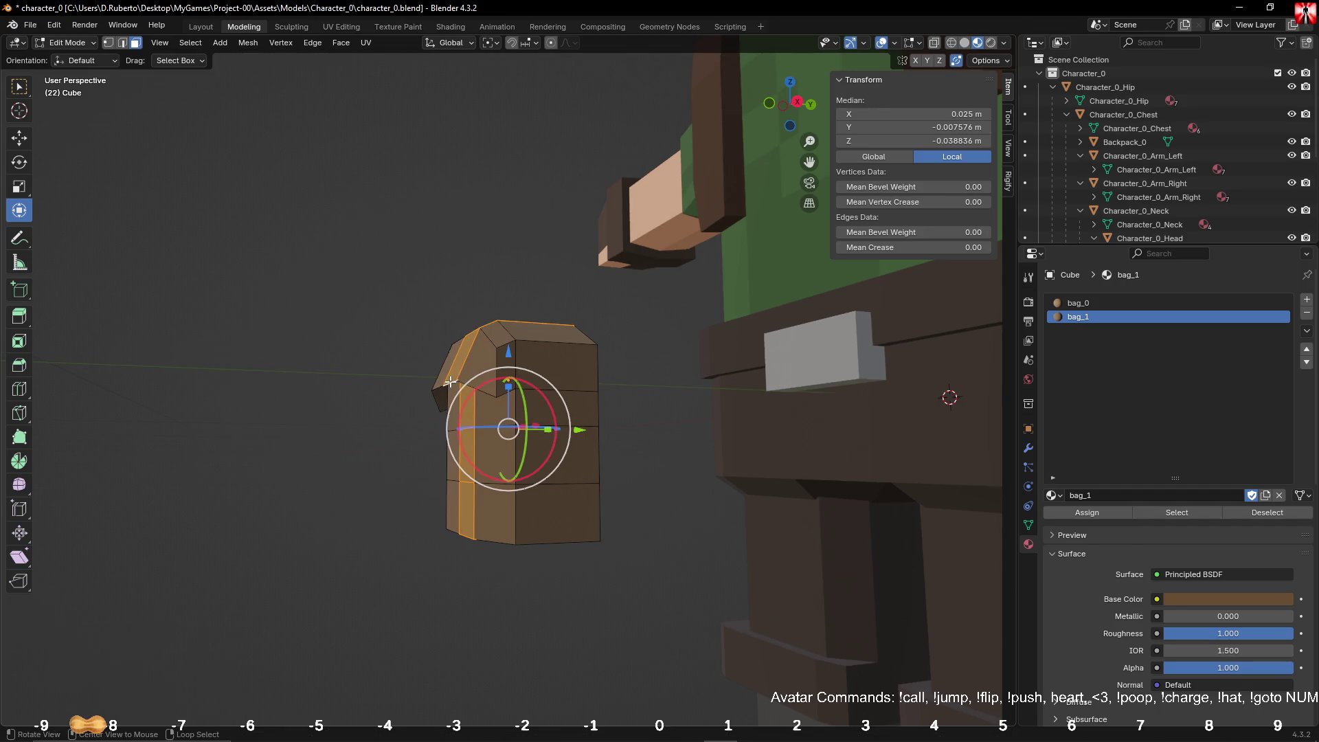
key("alt+a")
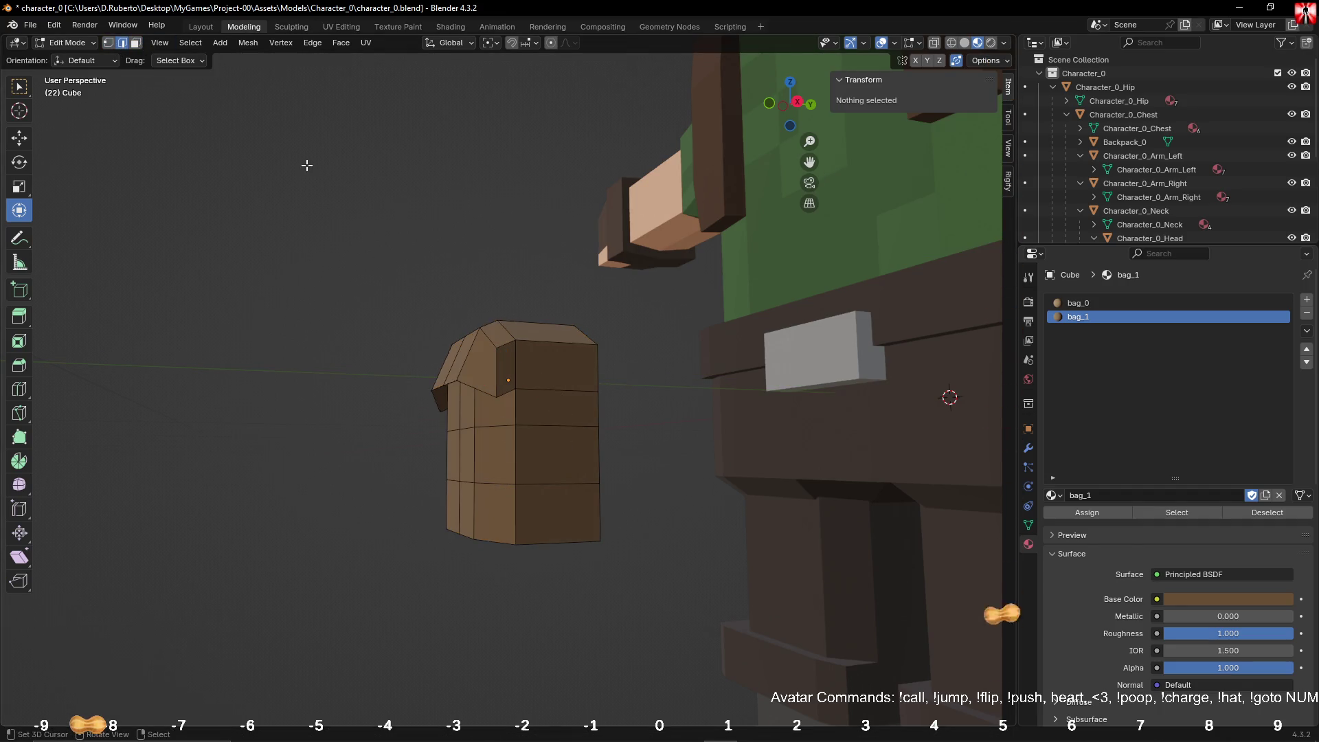
Step: Select the lid's face loop and raise it slightly along Z
left_click(455, 395, "alt")
middle_click_drag(455, 395, 463, 343)
left_click_drag(454, 320, 453, 300)
mouse_move(454, 300)
middle_mouse_down()
mouse_move(519, 316)
mouse_move(385, 292)
mouse_move(522, 323)
middle_mouse_up()
scroll(375, 295, "up", 3)
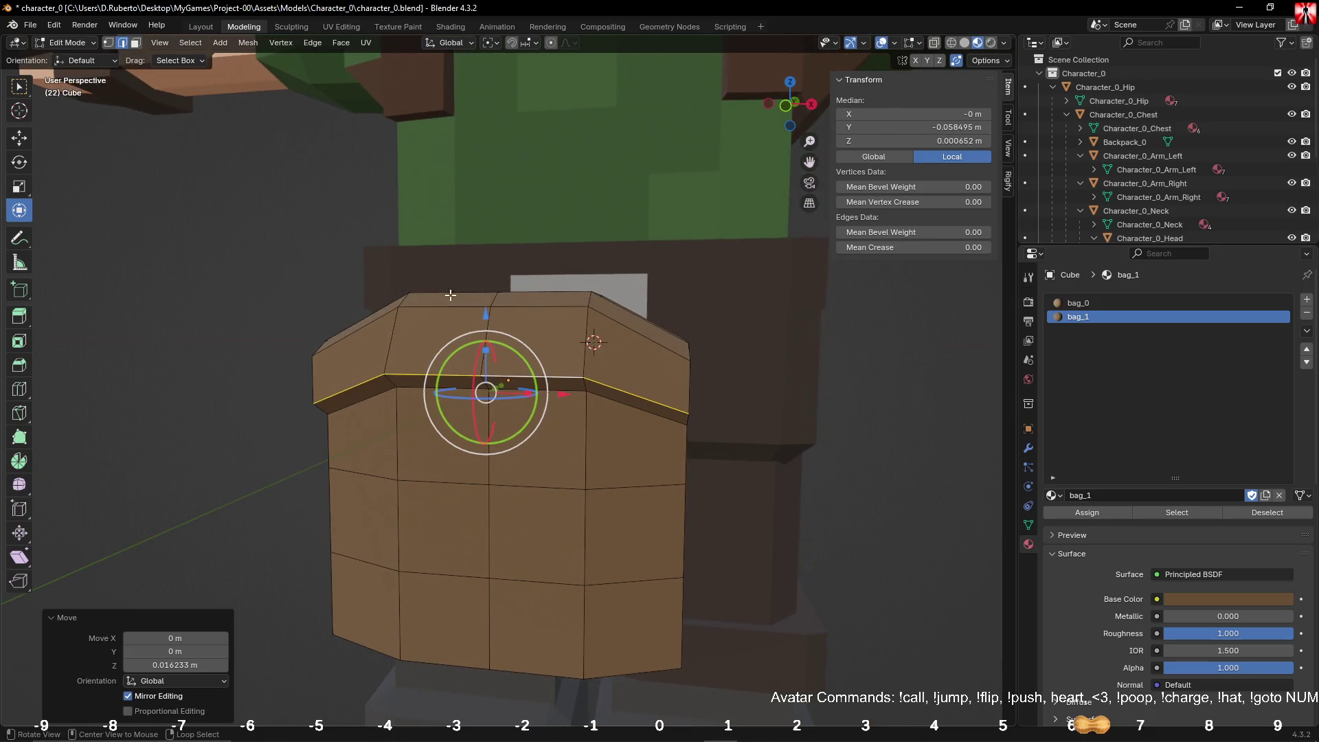
Step: Try scaling the lid's edge loops, then undo back to the middle loop selection
key("s")
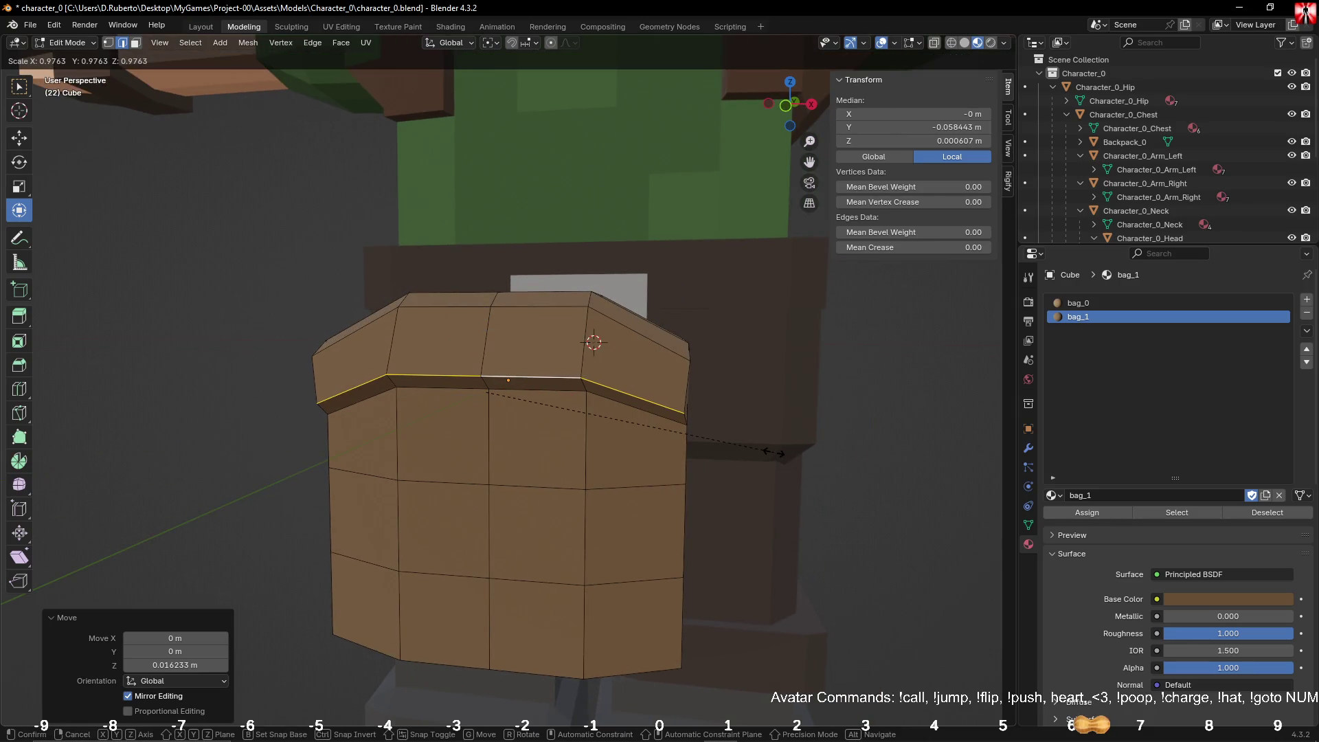
key("Escape")
key("c")
left_click_drag(485, 378, 486, 330)
key("Escape")
key("s")
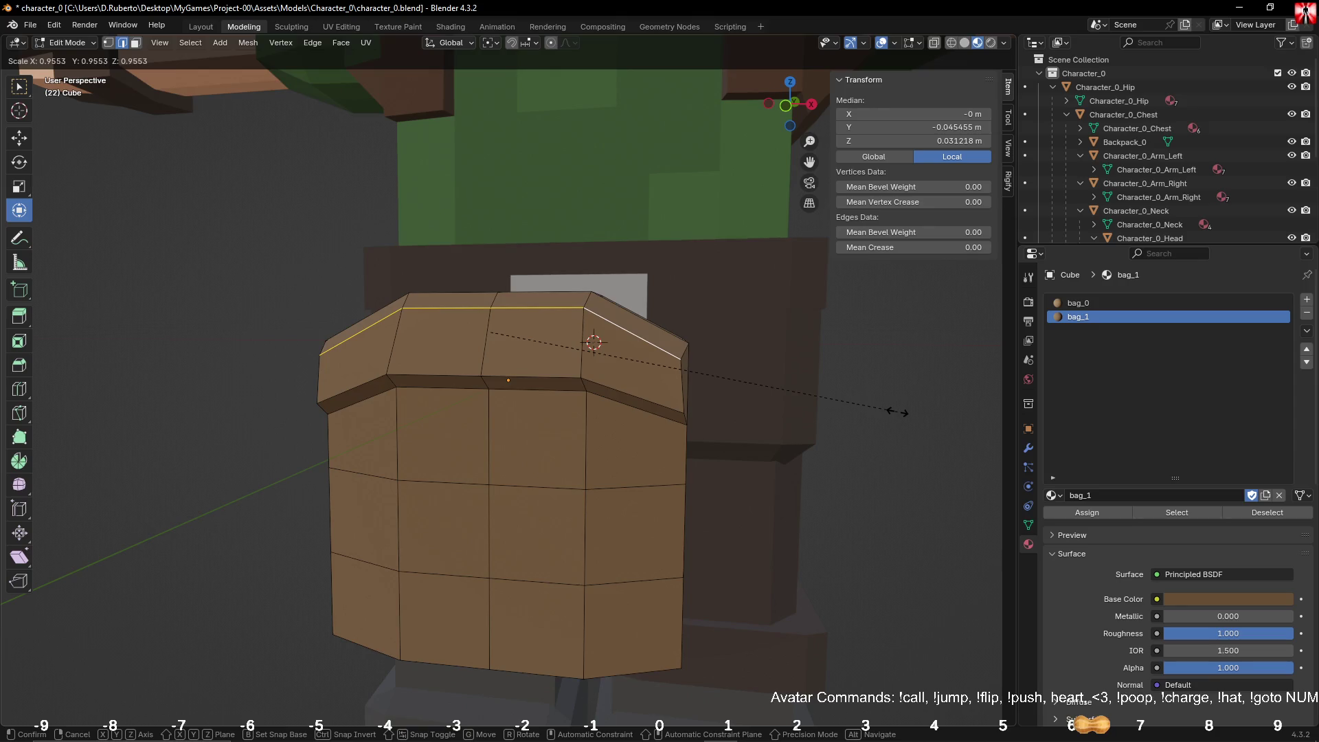
key("Escape")
key("ctrl+z")
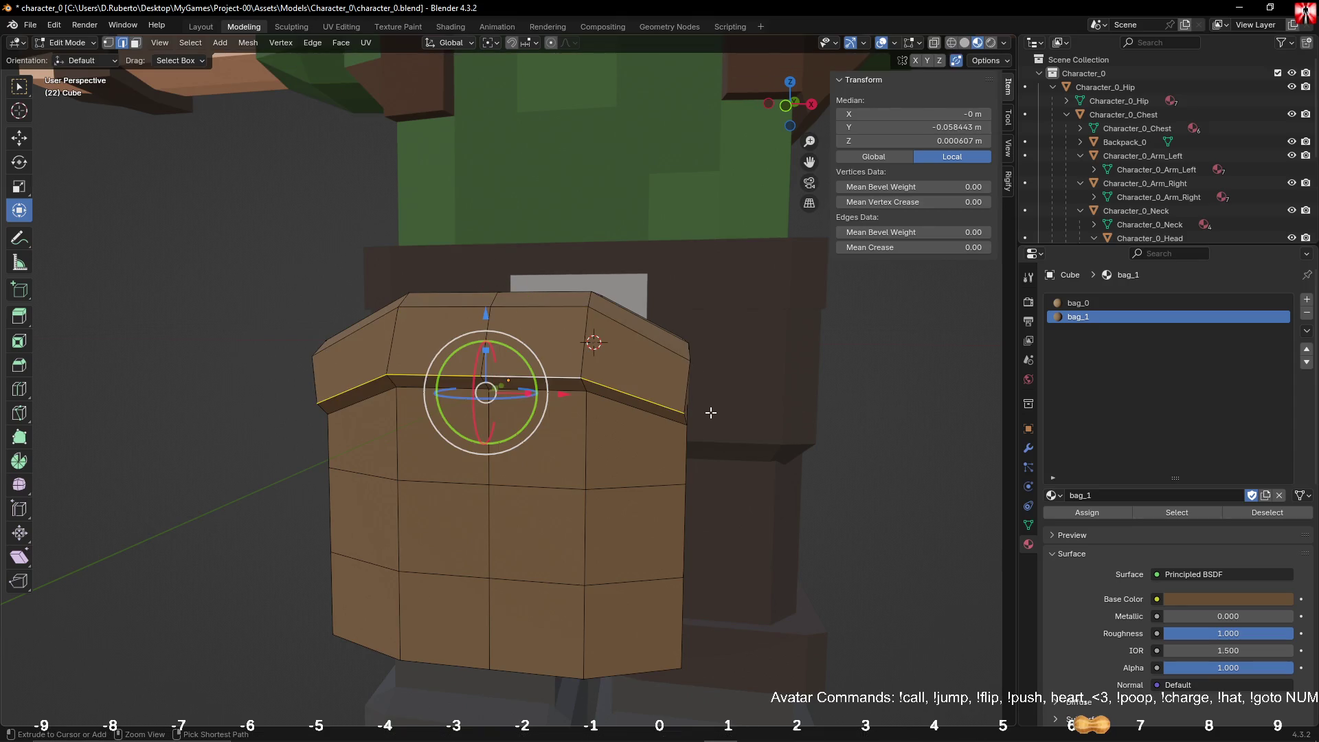
key("ctrl+z")
Step: Add the top edge loop and scale both loops to 0.947 along X, then deselect all
left_click(664, 349, "alt+shift")
key("s")
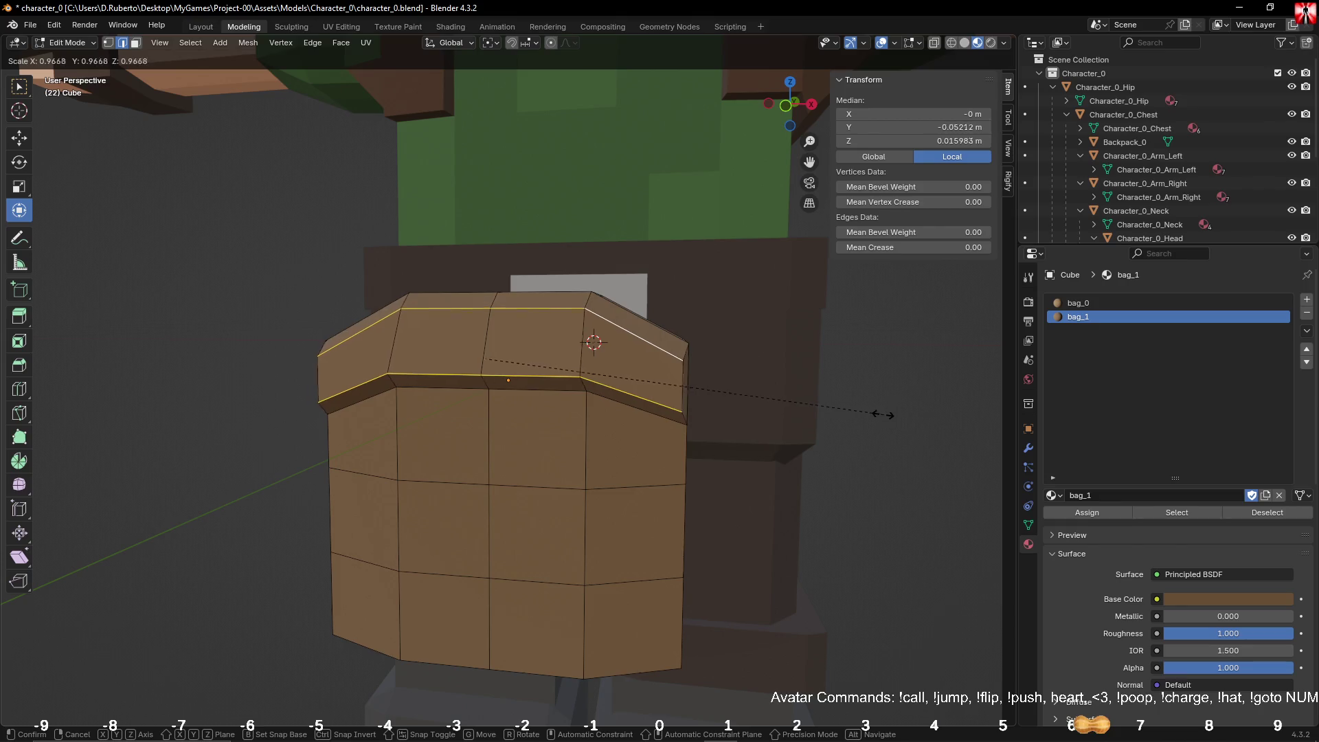
key("Escape")
key("s")
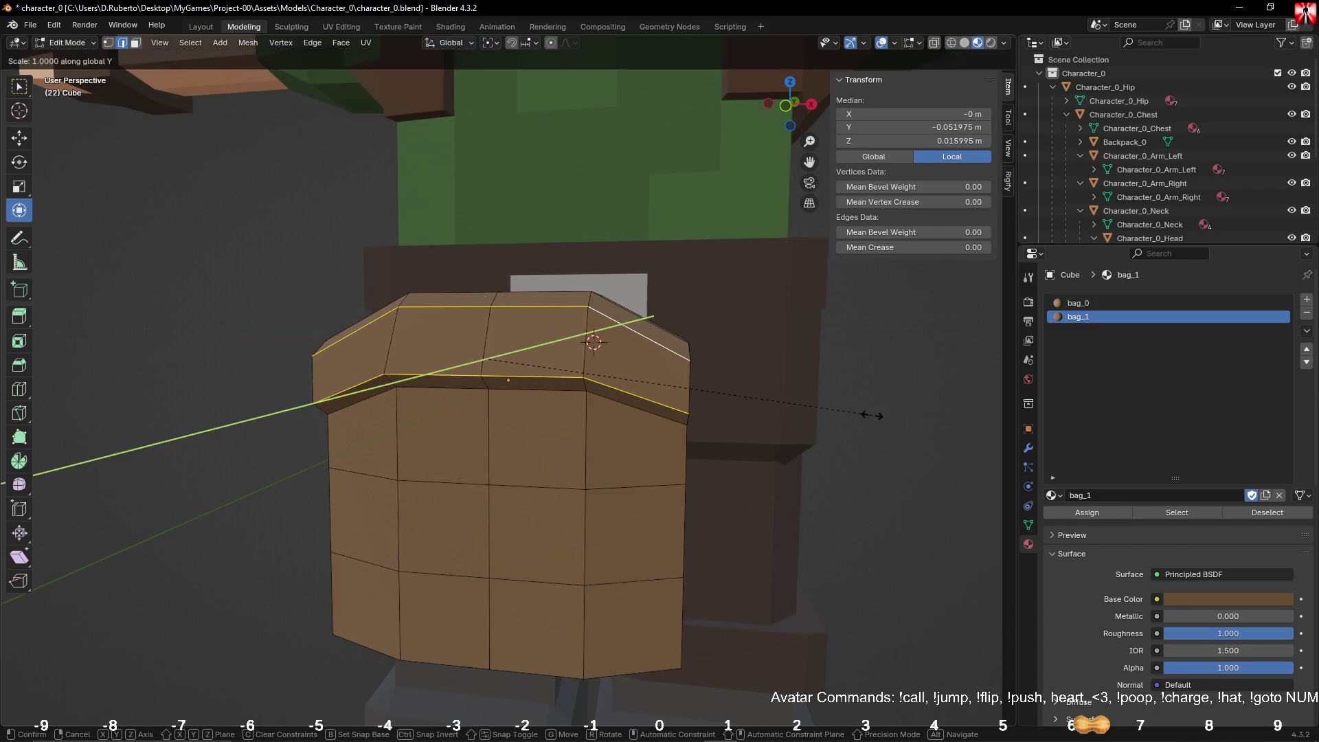
key("x")
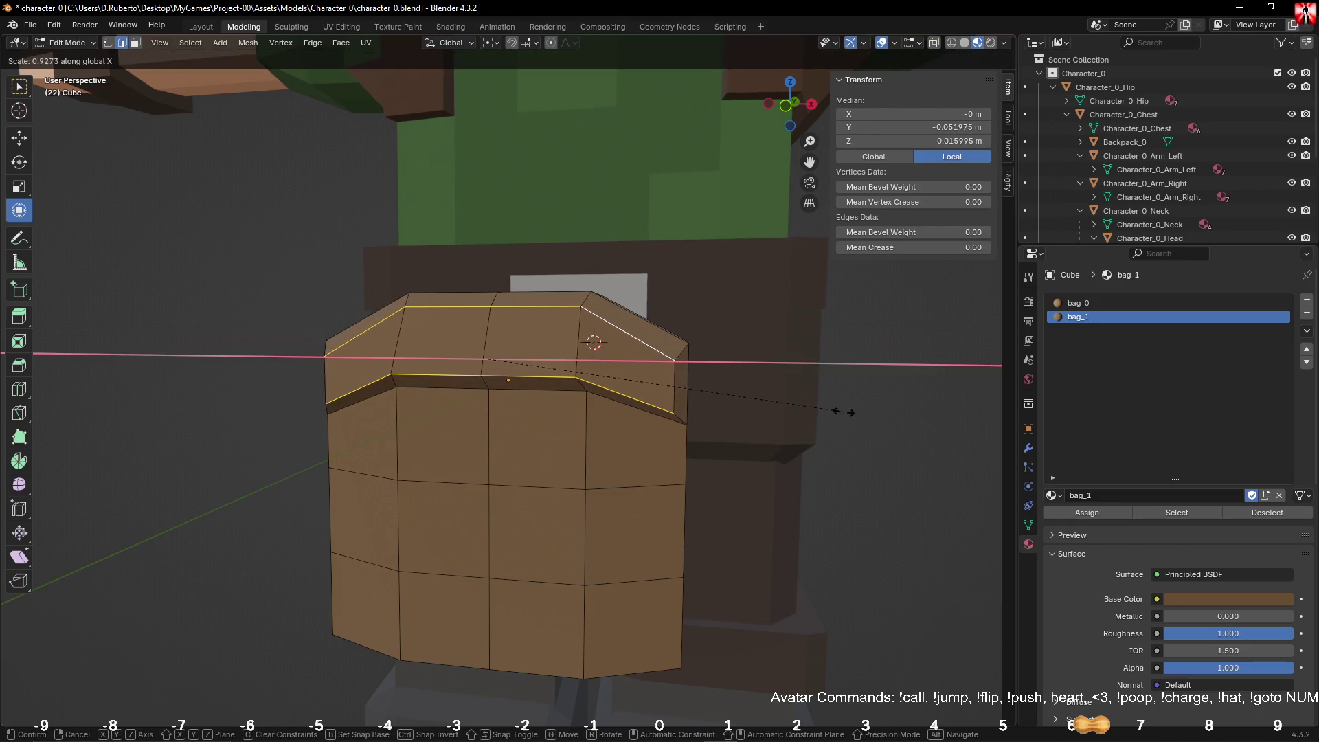
left_click(851, 412)
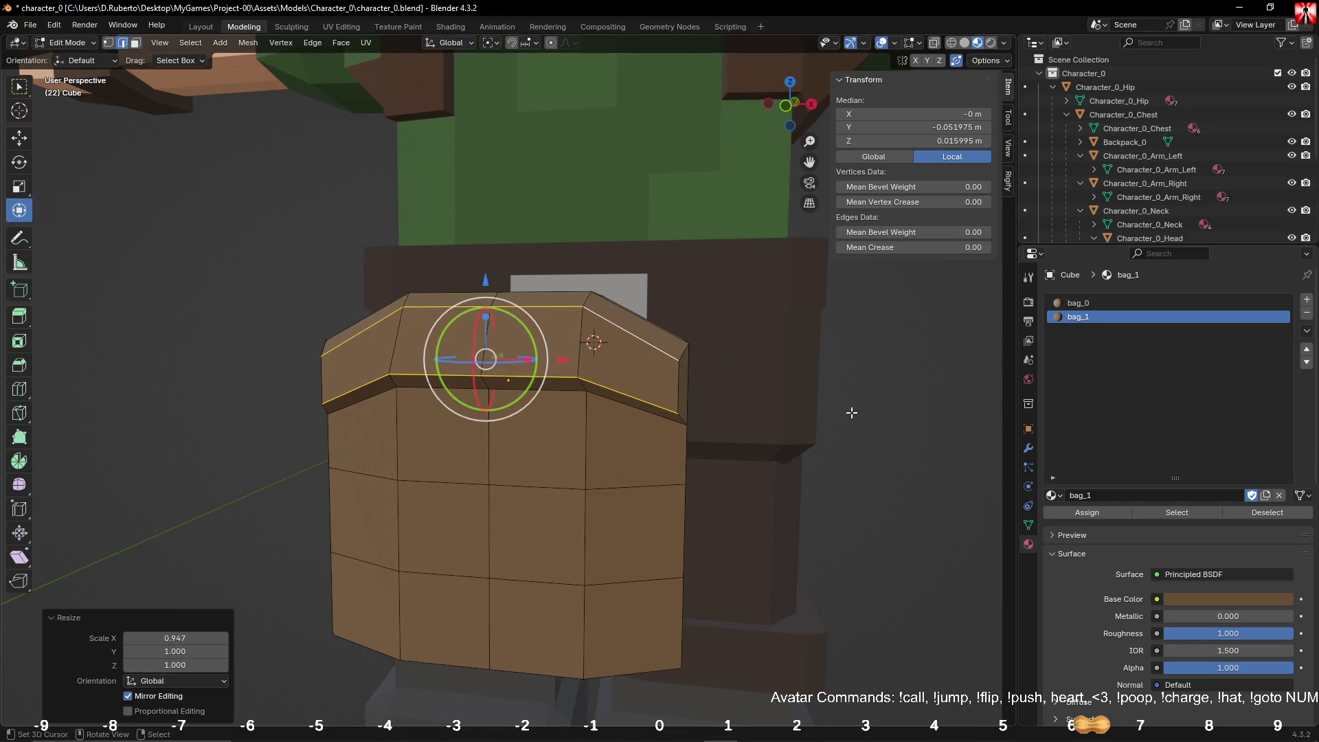
middle_click_drag(796, 424, 653, 456)
key("alt+a")
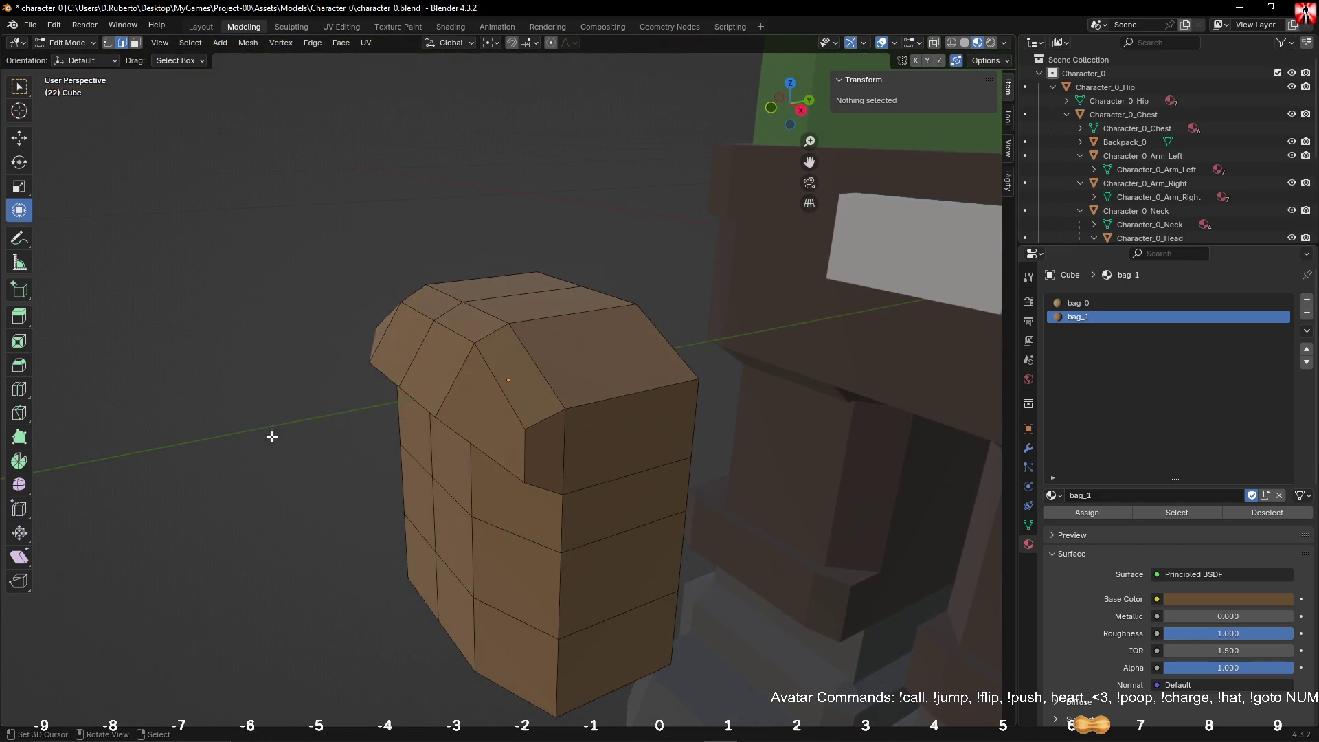
middle_click_drag(270, 435, 428, 407)
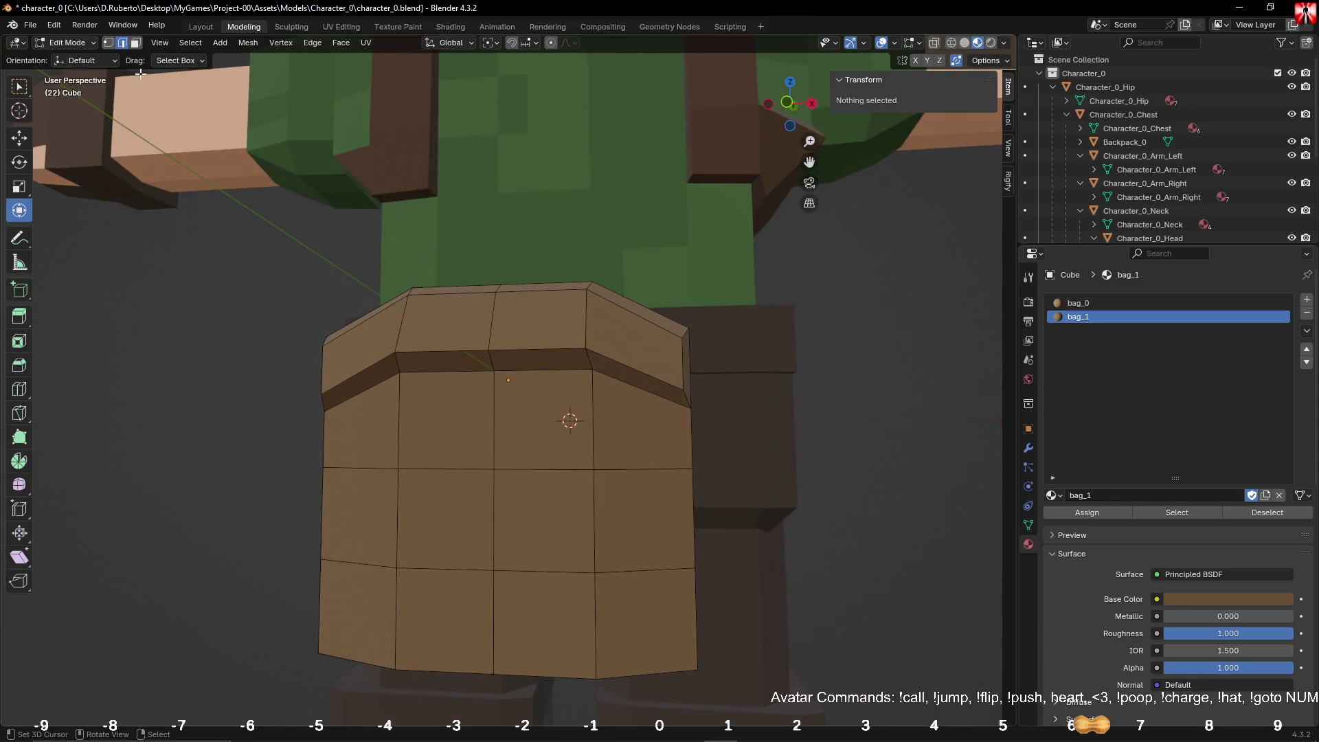
Step: Extrude the lid's front strip down the bag front and flatten it with a Z scale of 0
left_click(466, 358)
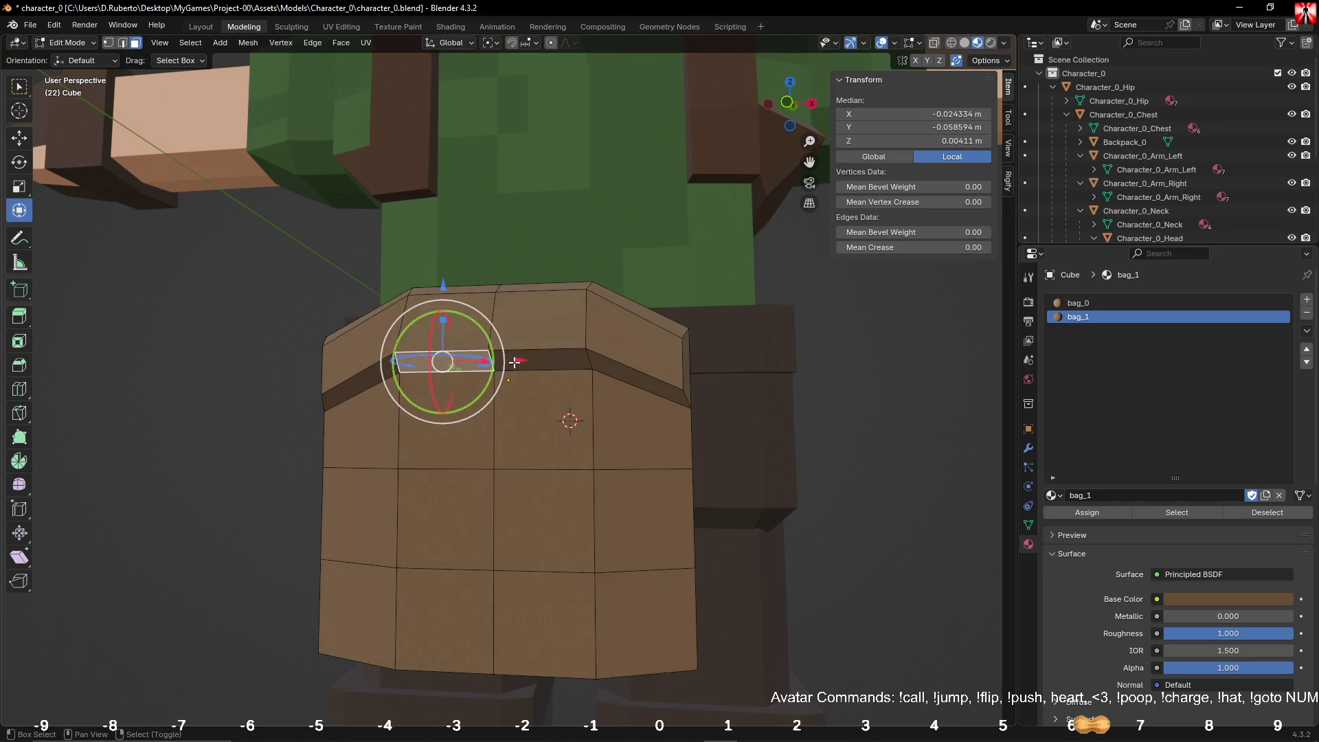
key("e")
key("Escape")
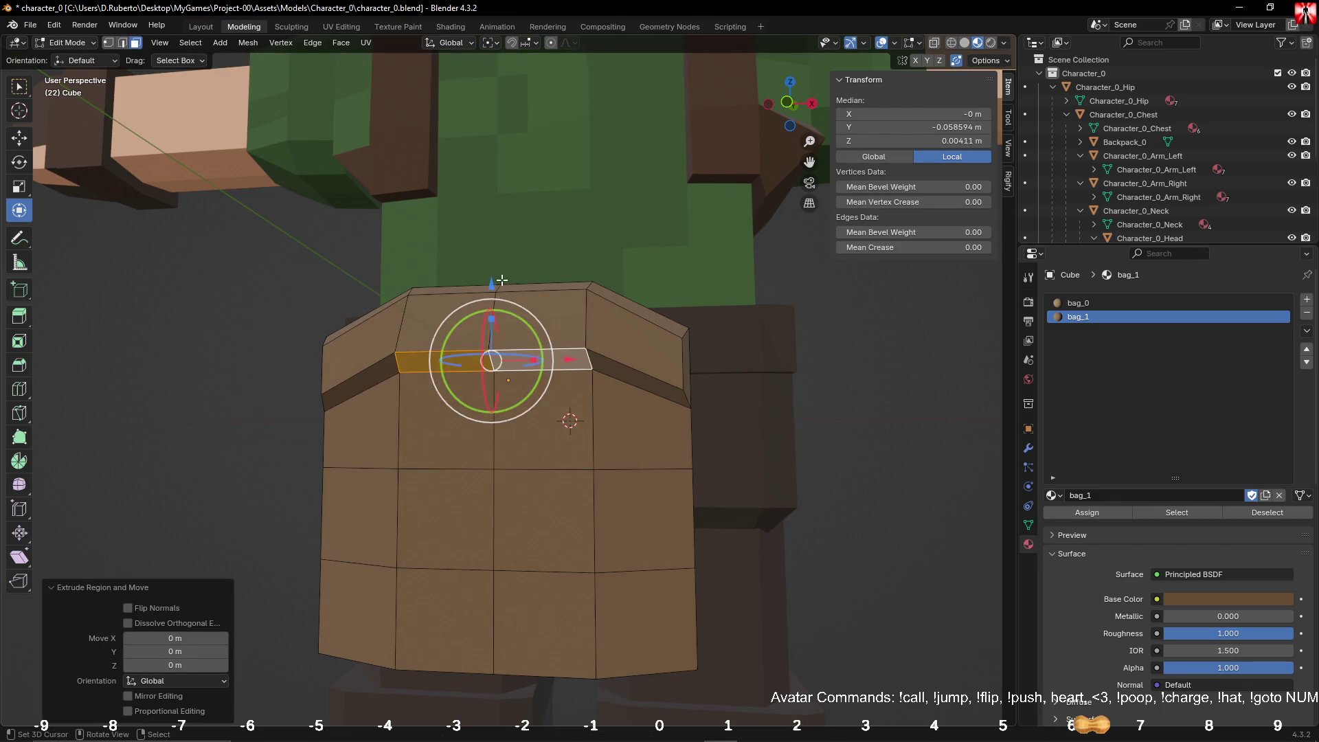
left_click_drag(502, 281, 544, 385)
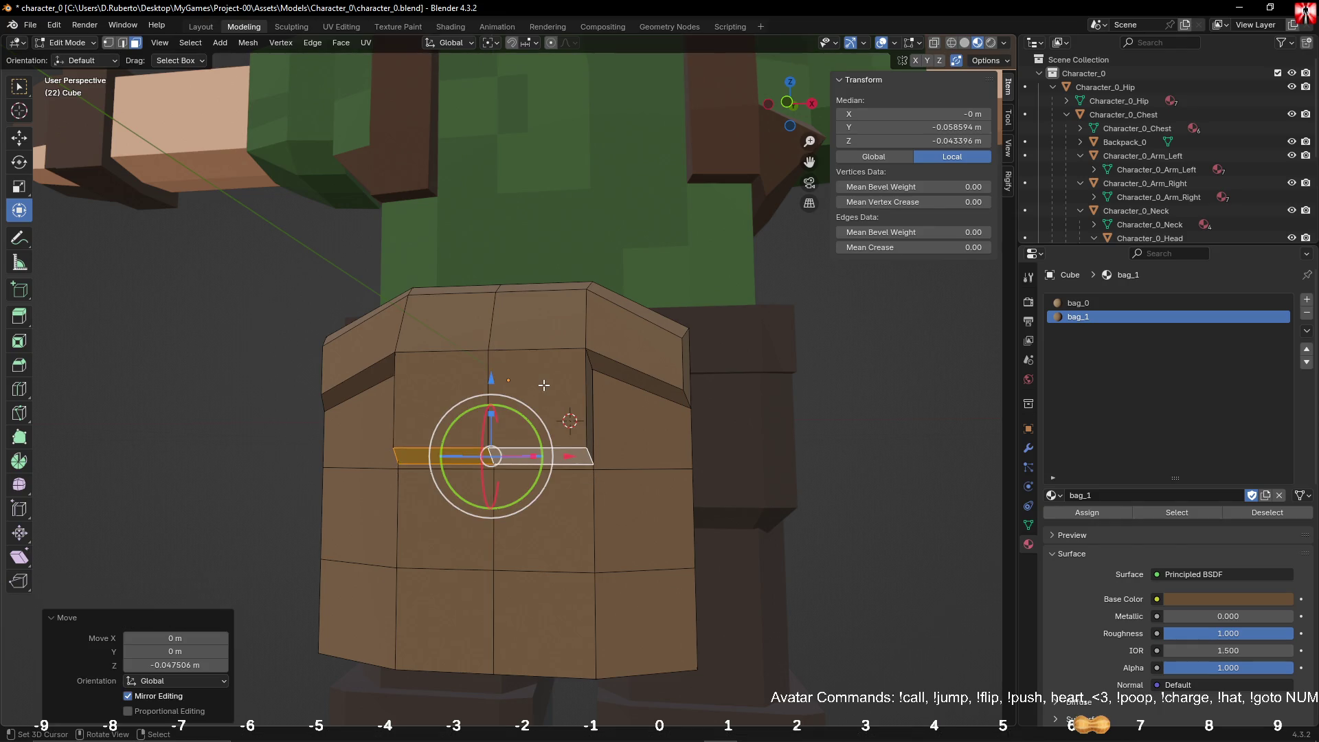
key("s")
key("z")
key("0")
key("Return")
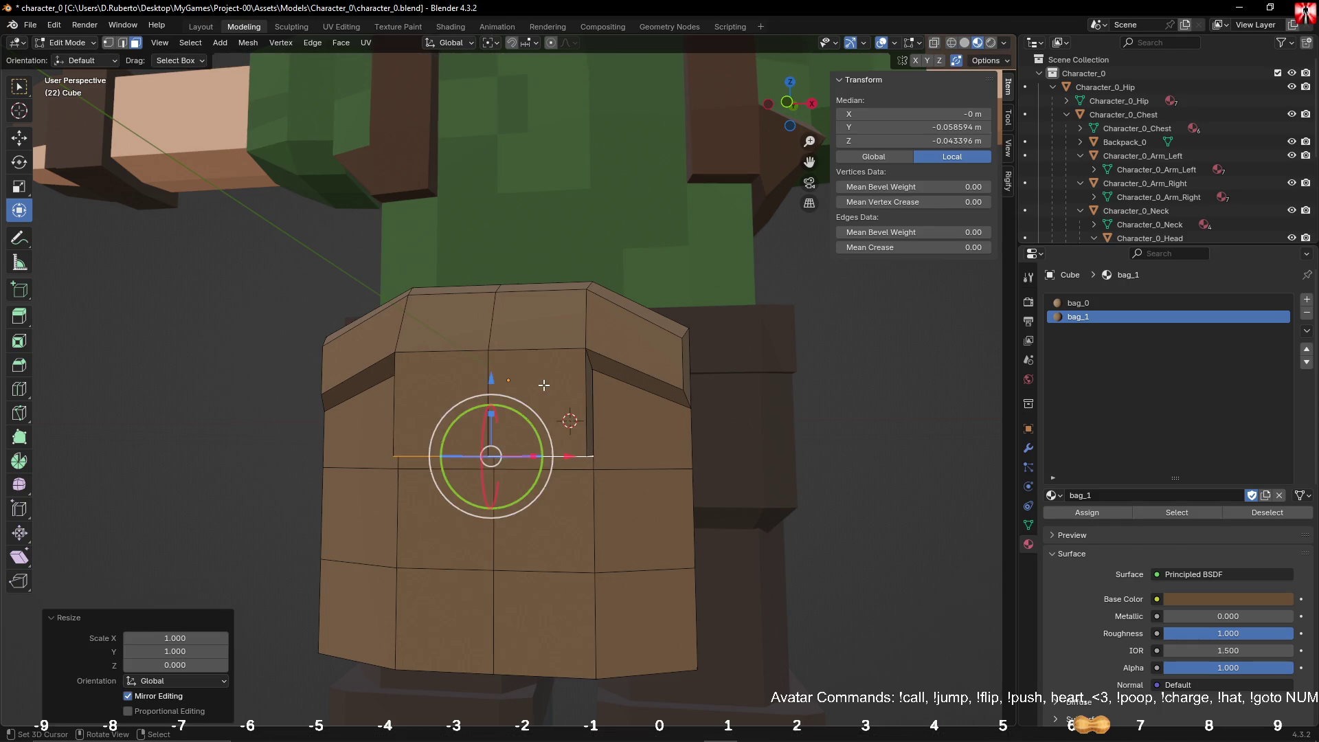
mouse_move(523, 367)
left_mouse_down("alt")
mouse_move(460, 434)
mouse_move(474, 454)
mouse_move(412, 460)
mouse_move(536, 481)
mouse_move(430, 442)
mouse_move(432, 421)
mouse_move(554, 446)
mouse_move(520, 476)
left_mouse_up("alt")
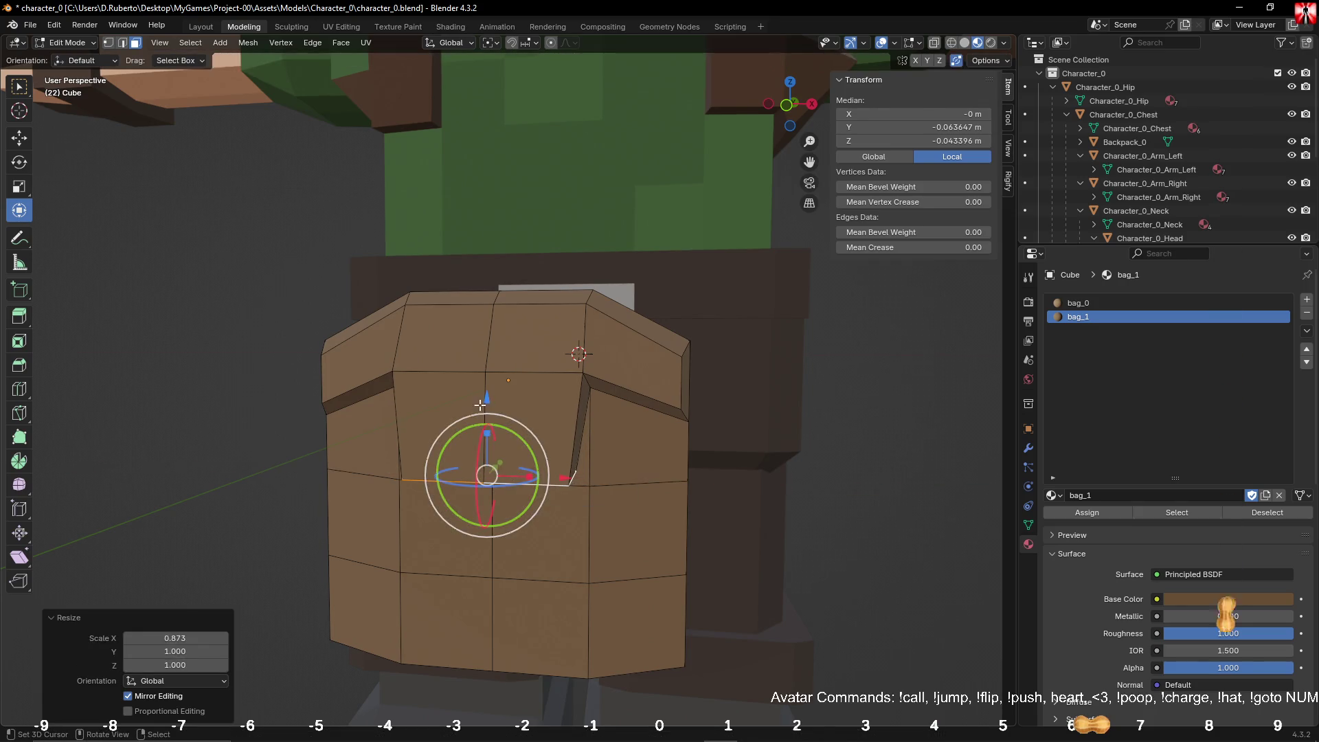
Step: Raise the flap's bottom edge slightly and clear the selection
left_click_drag(486, 404, 486, 375)
middle_click_drag(739, 421, 680, 429)
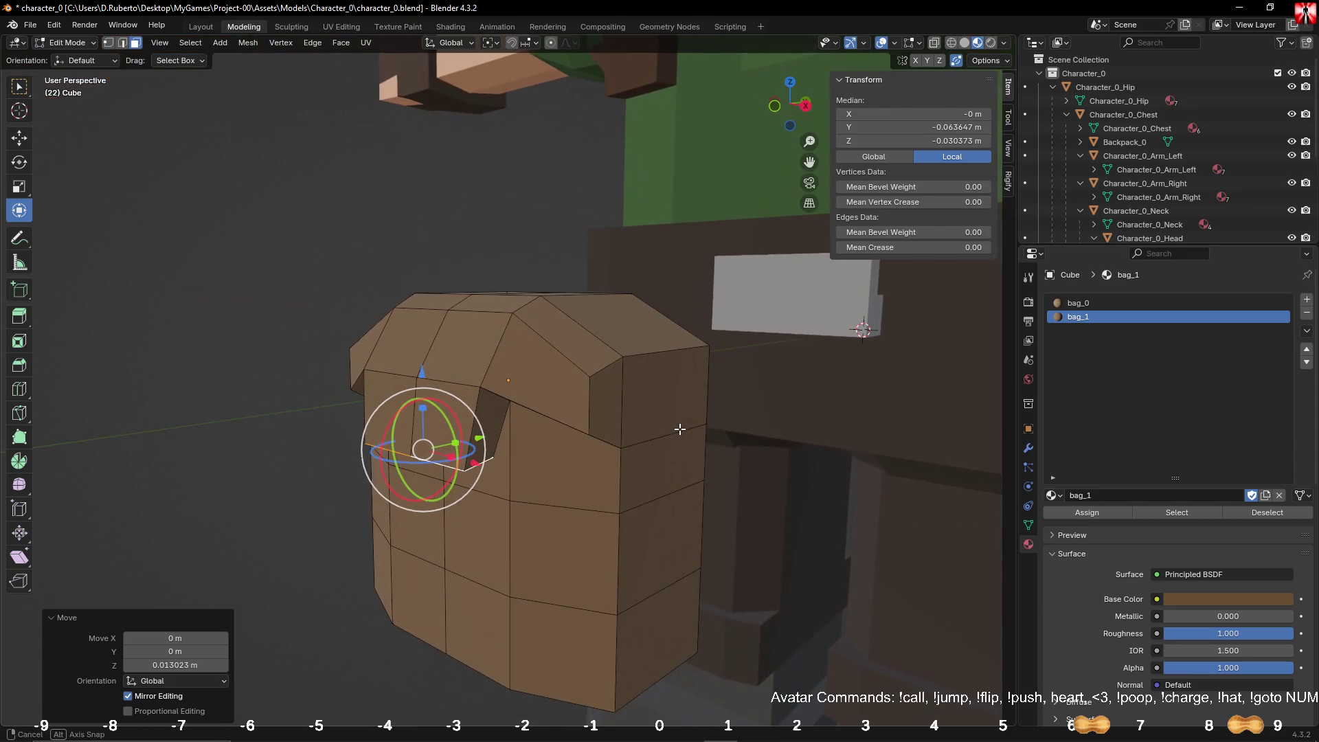
left_click(340, 266)
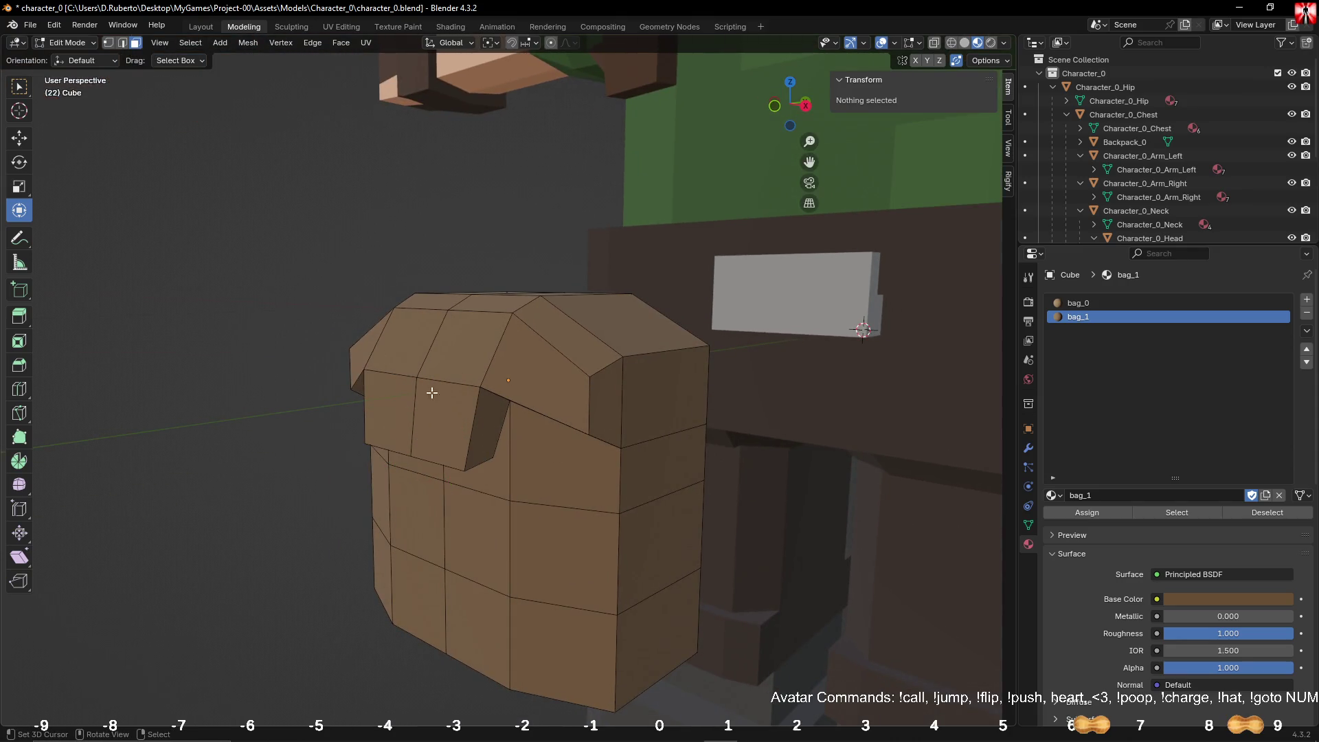
mouse_move(427, 385)
middle_mouse_down()
mouse_move(435, 357)
mouse_move(590, 374)
middle_mouse_up()
Step: Select the lid face loop and paint-select the front flap faces
left_click(437, 354, "alt")
key("c")
left_click_drag(603, 377, 419, 362)
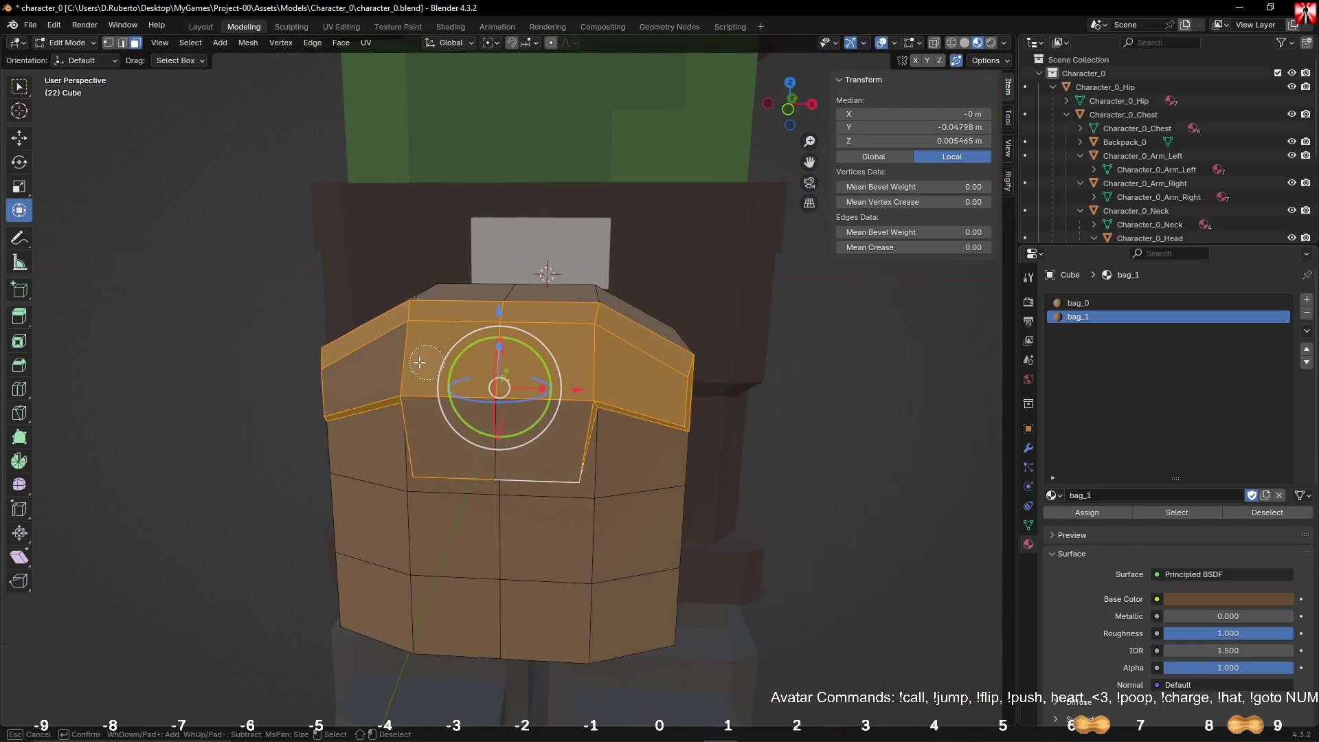
Step: Assign the bag_0 material to the selected lid and flap faces
left_click(500, 423)
right_click(500, 422)
left_click(1078, 303)
left_click(1085, 513)
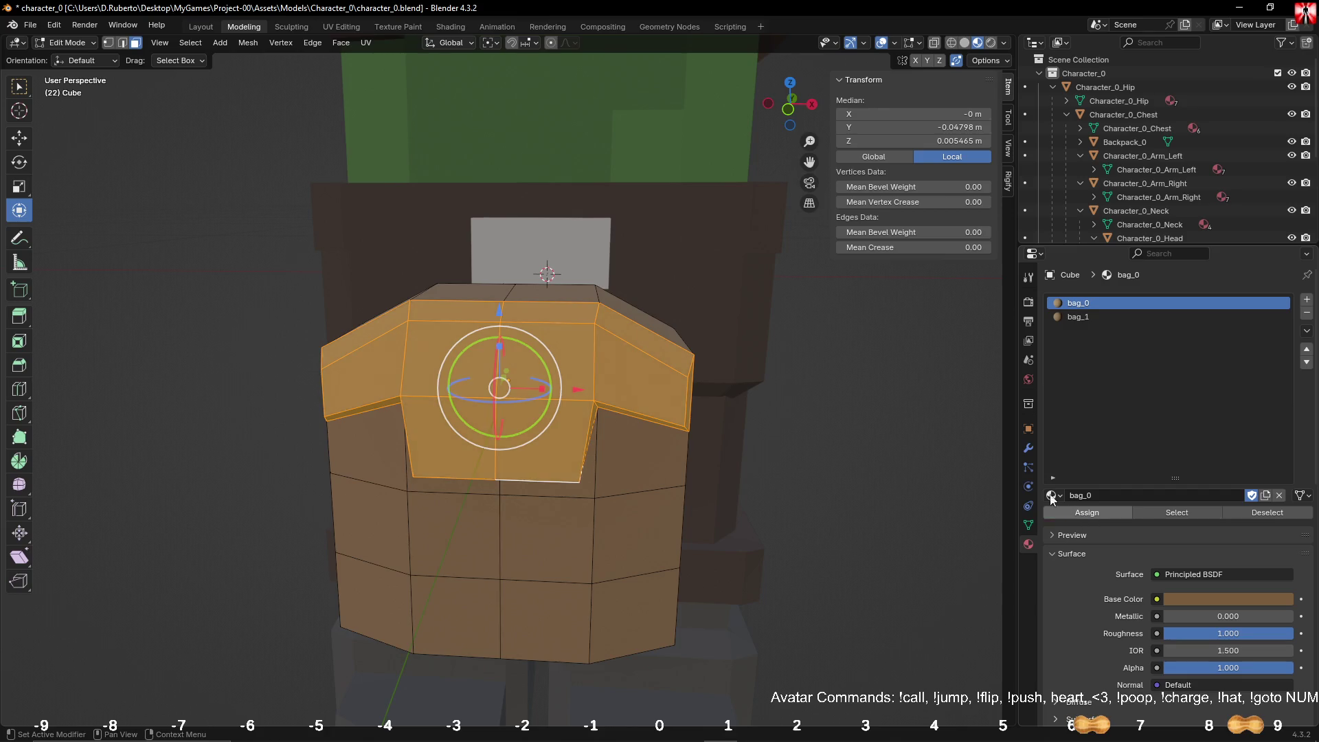
left_click(890, 408)
mouse_move(859, 453)
middle_mouse_down()
mouse_move(795, 440)
mouse_move(797, 472)
mouse_move(754, 398)
middle_mouse_up()
Step: Copy bag_1's base colour hex and add a third material slot with a new material bag_2
left_click(1099, 320)
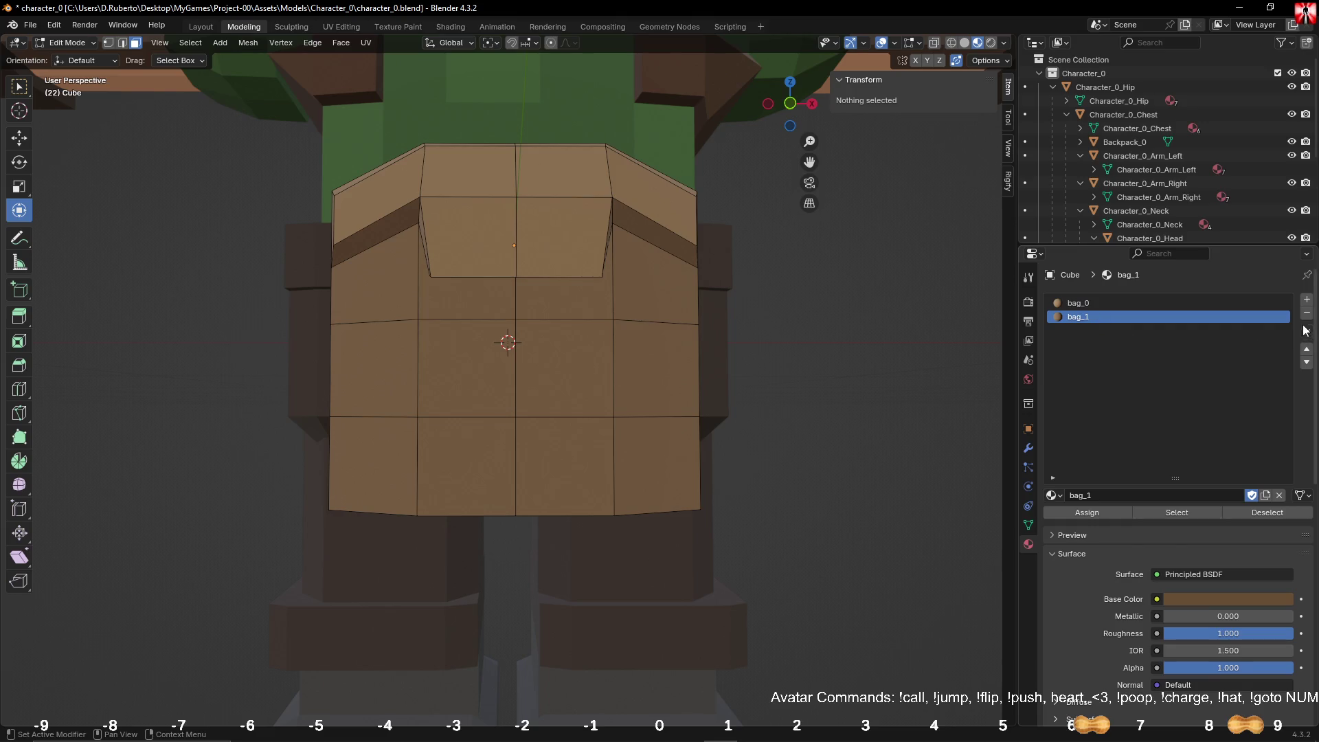
left_click(1217, 604)
left_click(1234, 578)
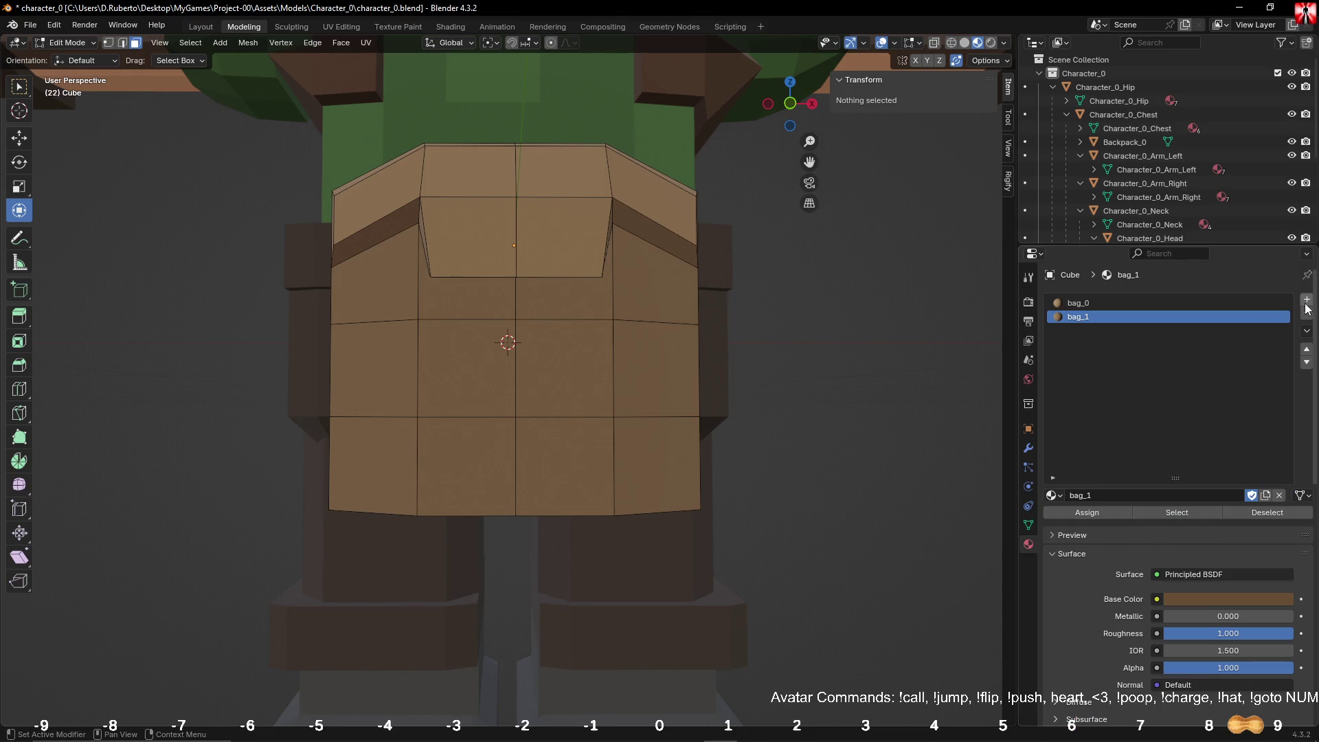
left_click(1306, 299)
left_click(1112, 495)
left_click(1118, 492)
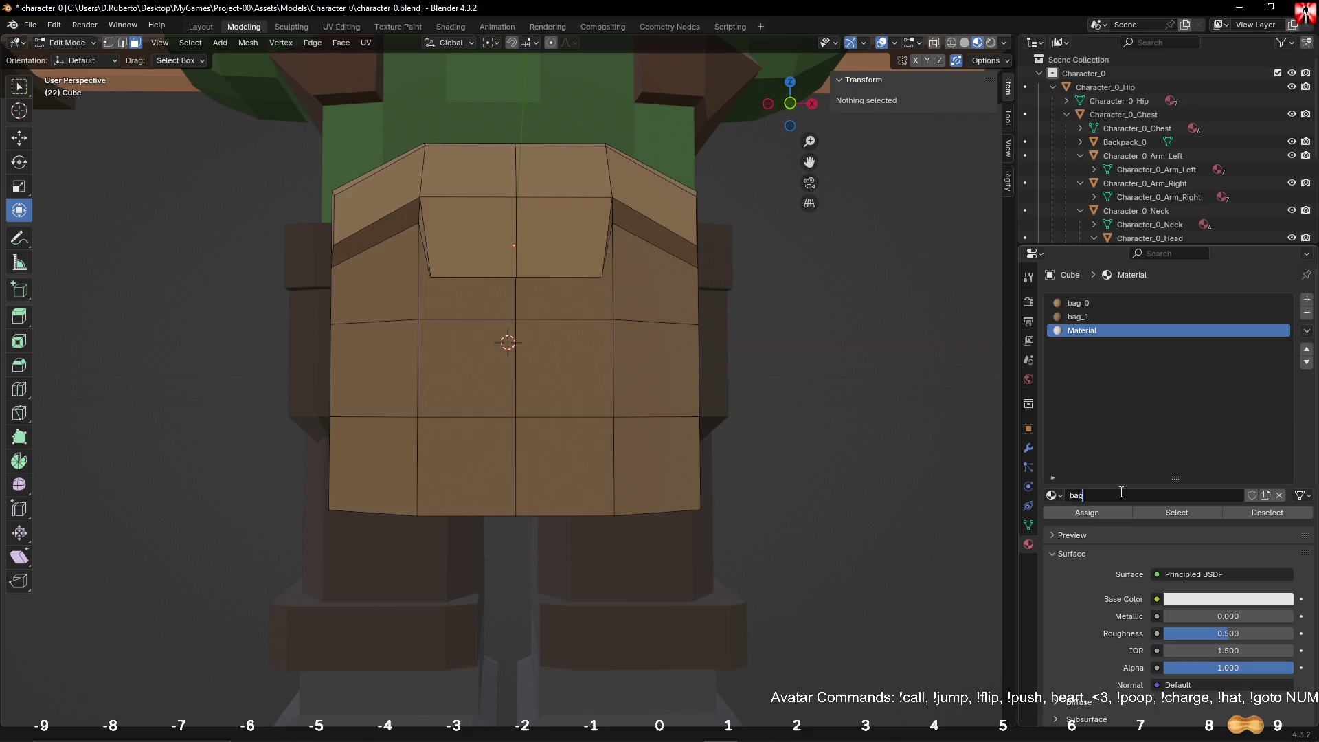
type("_2")
key("Return")
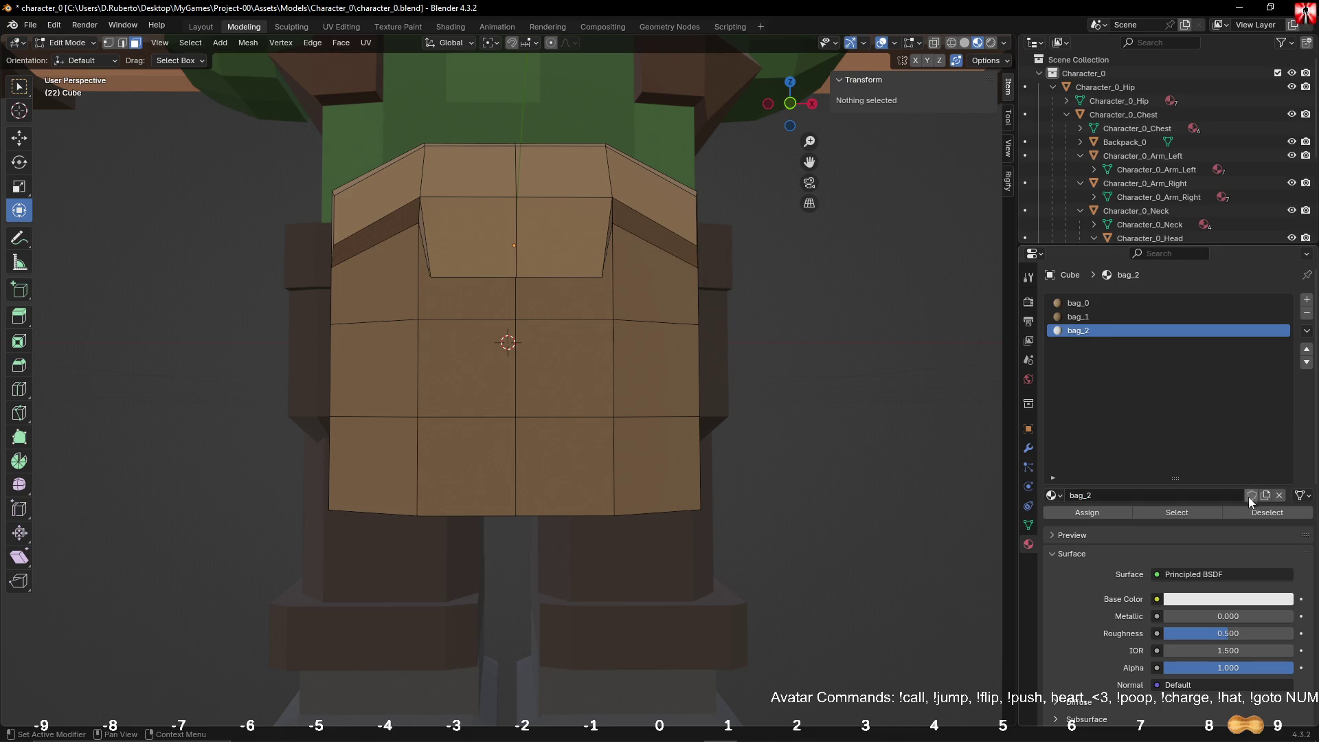
Step: Give bag_2 the brown base colour and darken it to #5F482F
left_click(1229, 600)
type("#674E33FF")
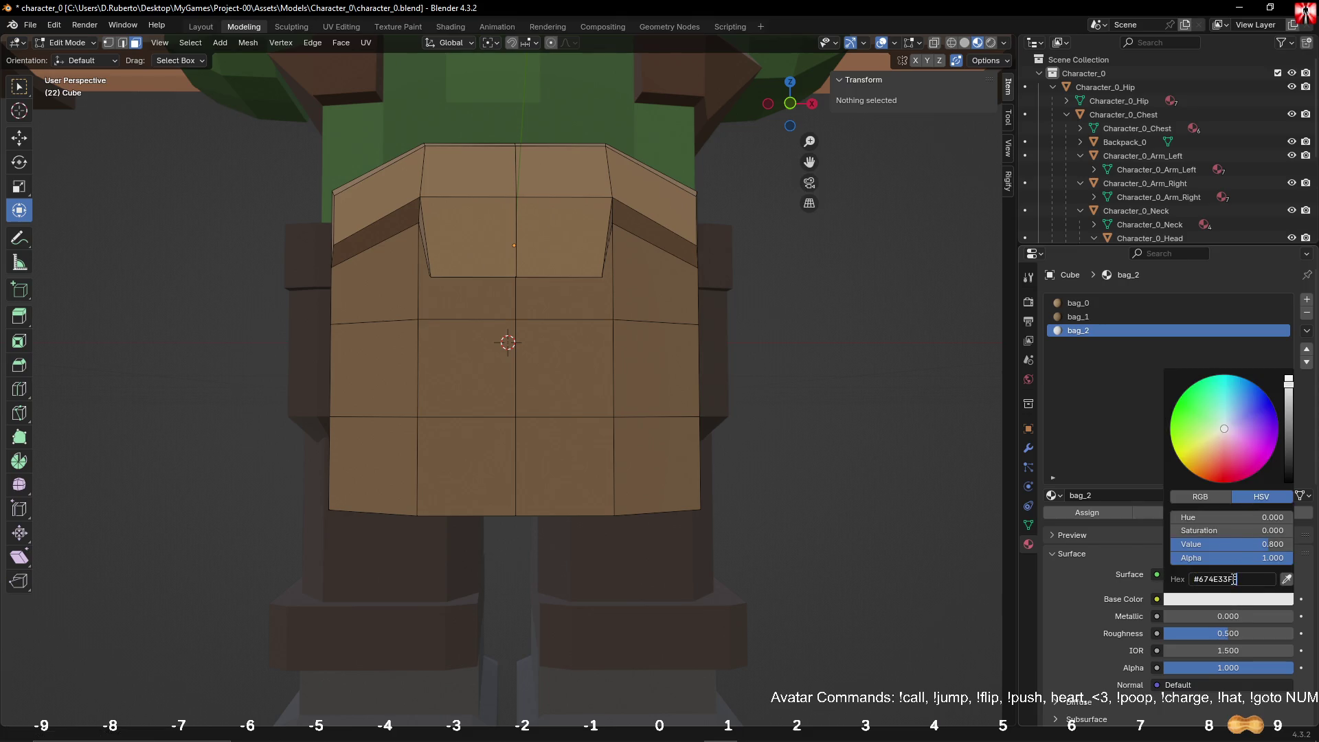
key("Return")
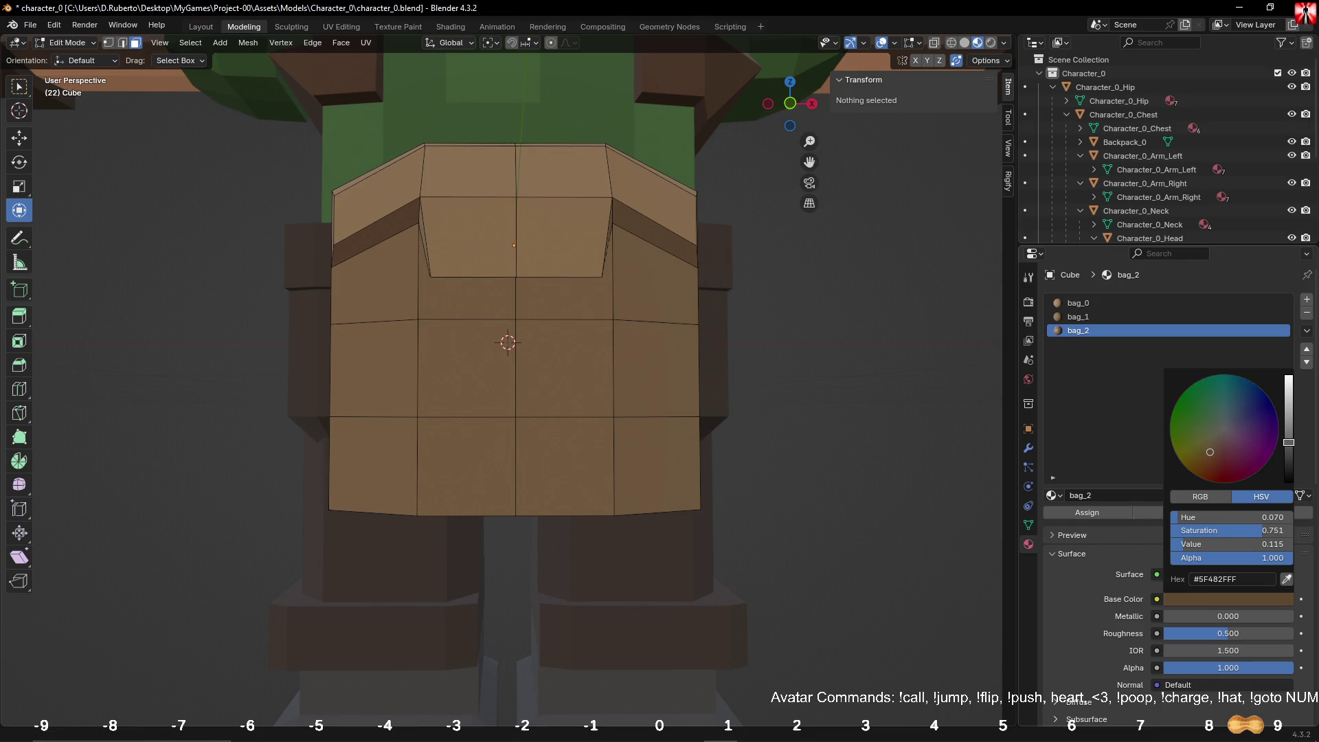
left_click_drag(1289, 447, 1289, 455)
middle_click_drag(467, 110, 343, 230)
mouse_move(639, 447)
middle_mouse_down()
mouse_move(488, 460)
mouse_move(498, 450)
middle_mouse_up()
left_click(509, 427)
Step: Add a centred vertical loop cut through the bag
key("ctrl+r")
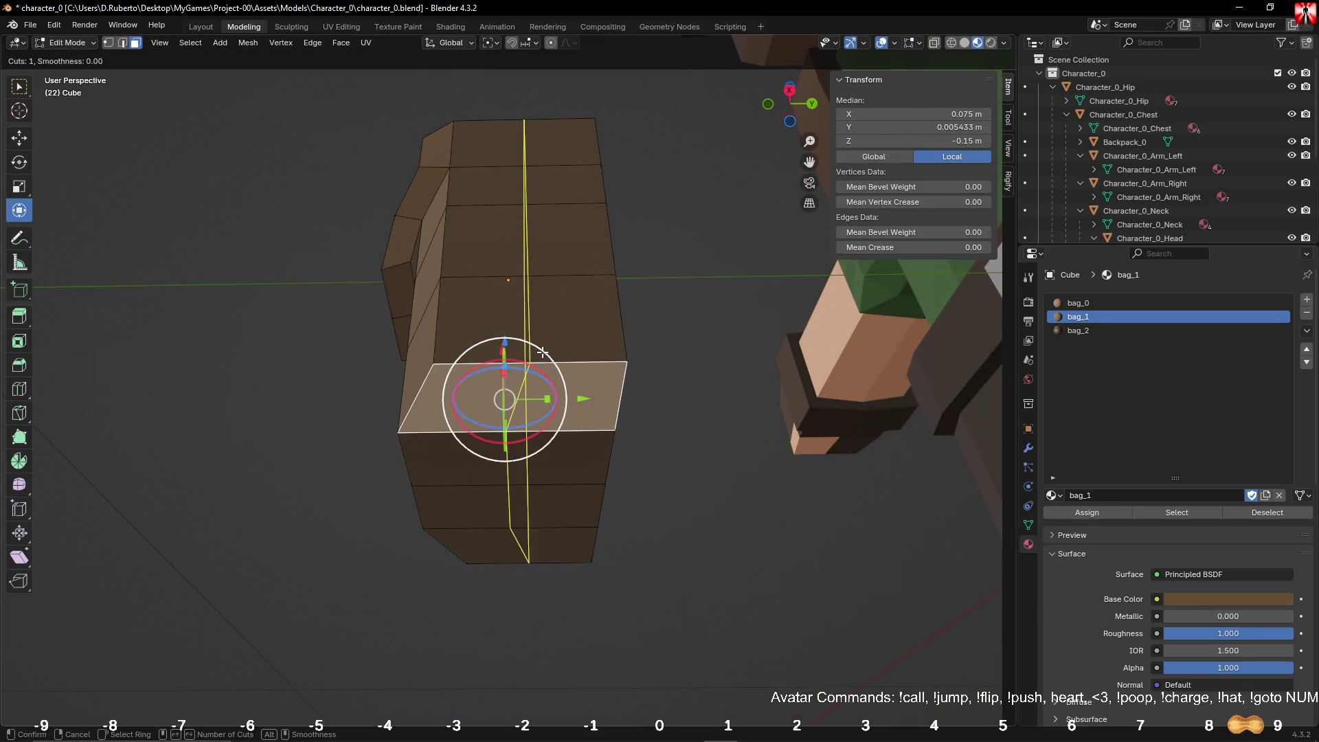
left_click(542, 384)
right_click(542, 384)
key("alt+a")
Step: Raise the bag's bottom edge loop slightly
middle_click_drag(583, 495, 551, 495)
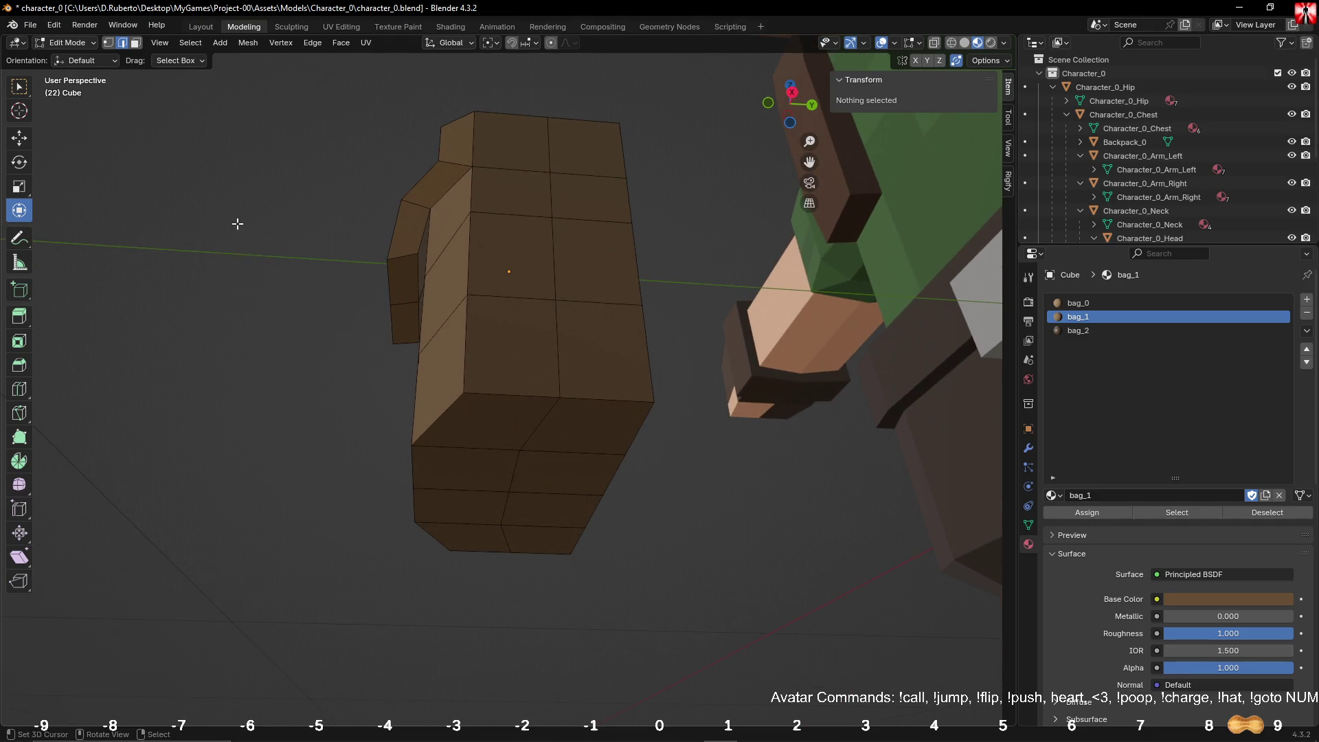
mouse_move(237, 223)
middle_mouse_down()
mouse_move(527, 391)
mouse_move(494, 364)
middle_mouse_up()
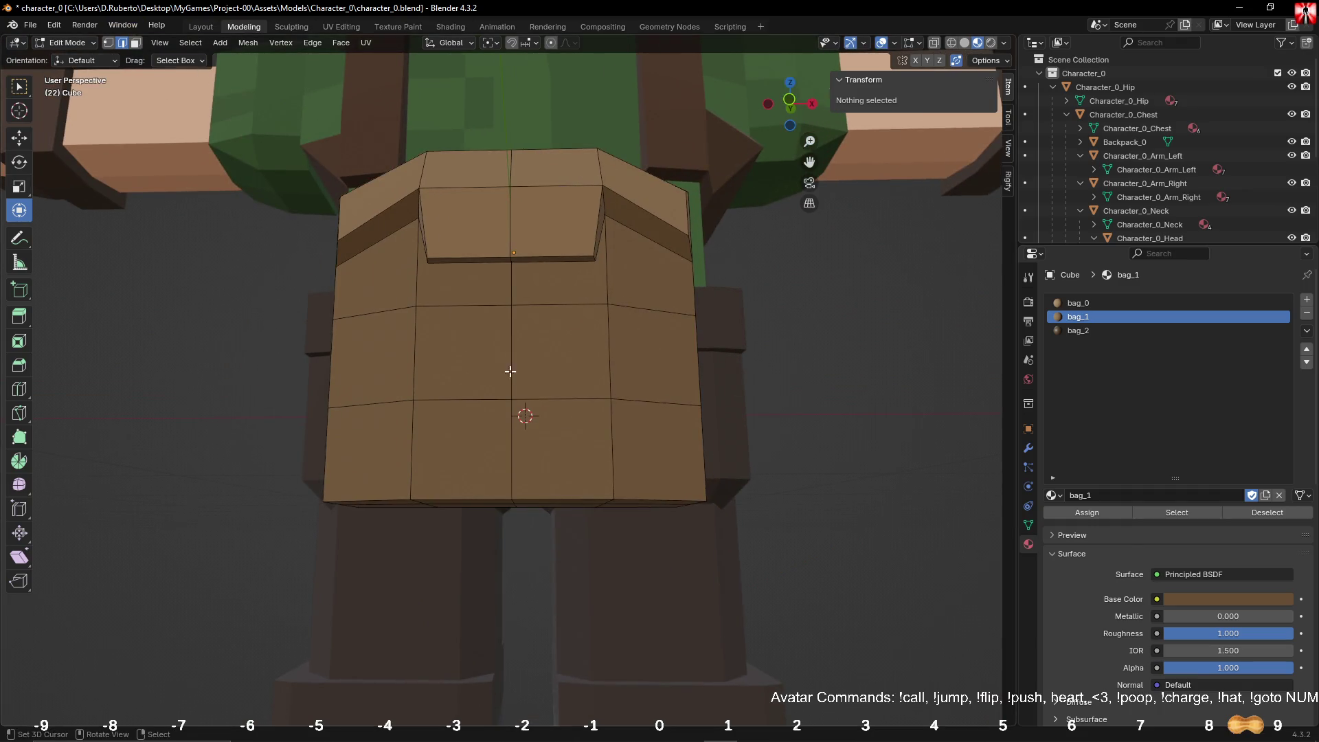
left_click(589, 484, "alt")
mouse_move(589, 484)
middle_mouse_down()
mouse_move(860, 545)
mouse_move(513, 430)
middle_mouse_up()
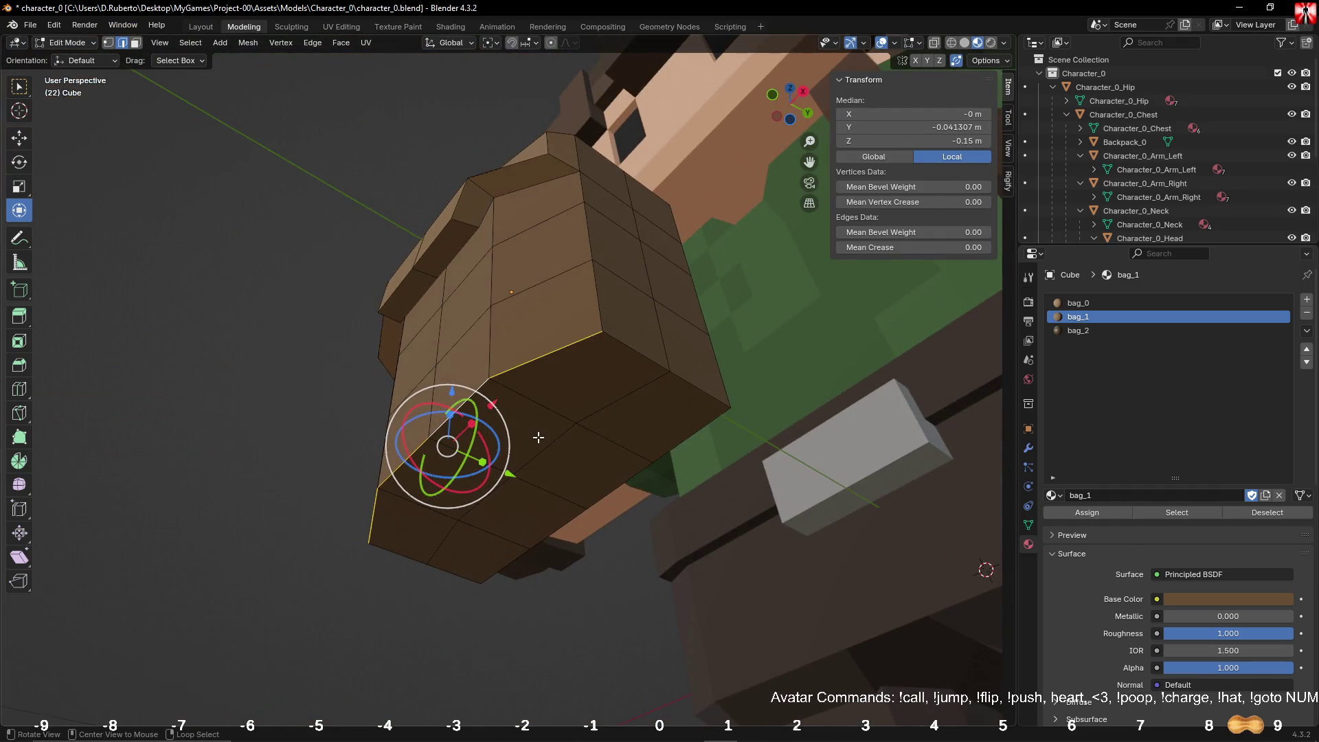
left_click(700, 441, "alt")
mouse_move(700, 441)
middle_mouse_down()
mouse_move(630, 460)
mouse_move(518, 459)
middle_mouse_up()
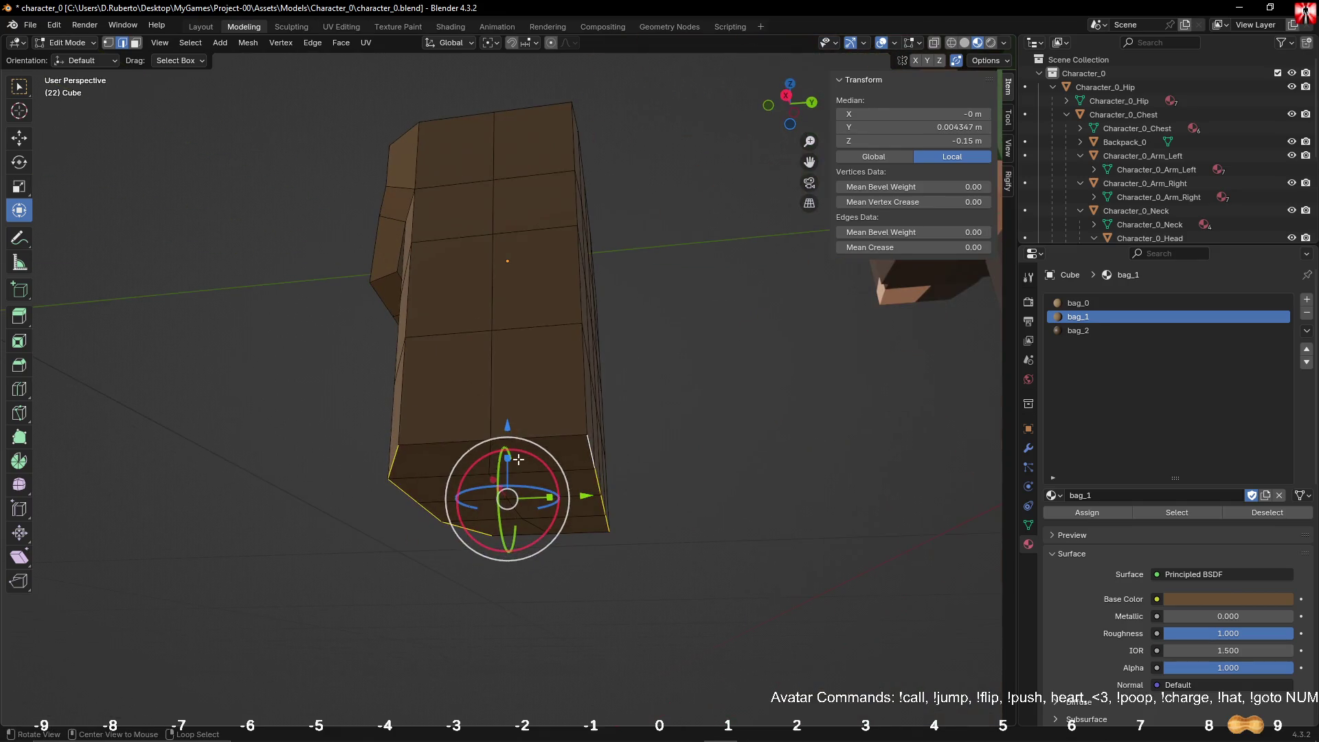
left_click_drag(509, 430, 509, 395)
Step: Move an edge loop near the bag's top to reshape its upper part
middle_click_drag(509, 395, 496, 479)
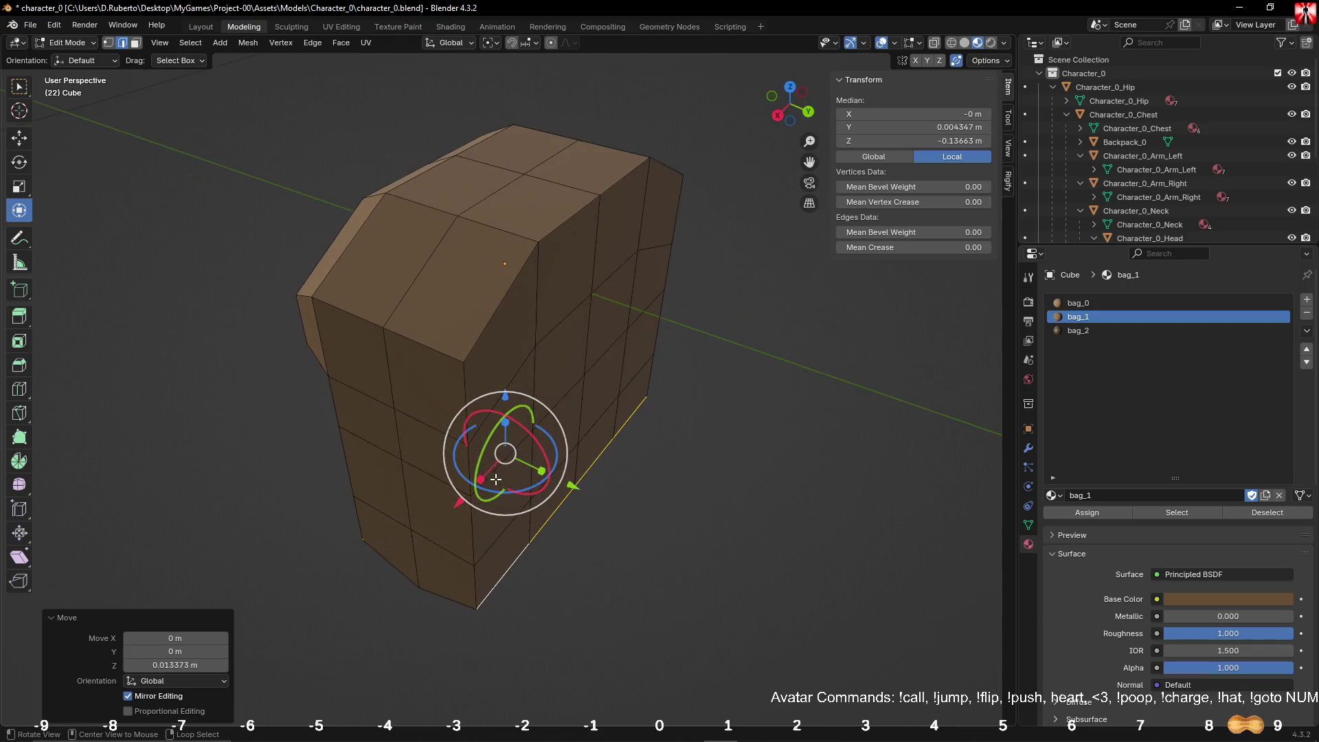
left_click(550, 237, "alt")
middle_click_drag(550, 236, 551, 246)
key("g")
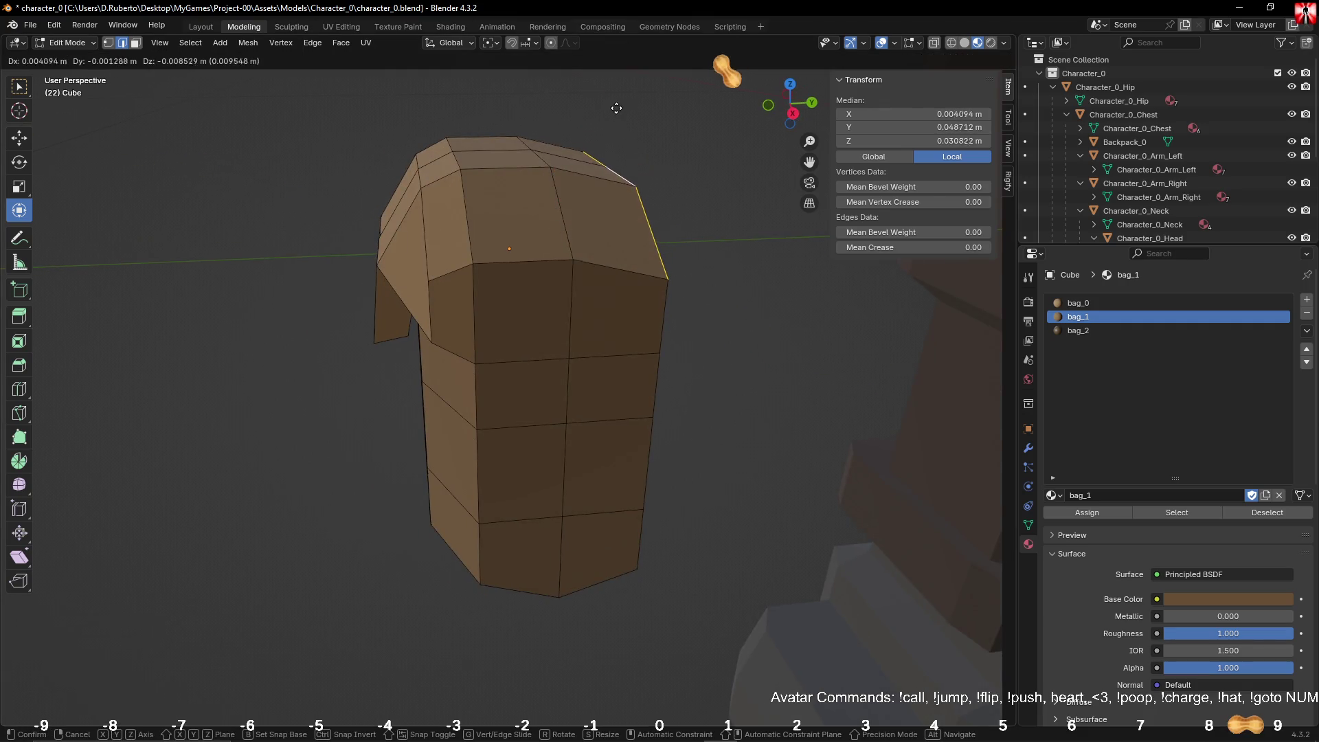
left_click(618, 84)
mouse_move(618, 84)
middle_mouse_down()
mouse_move(536, 234)
mouse_move(544, 288)
middle_mouse_up()
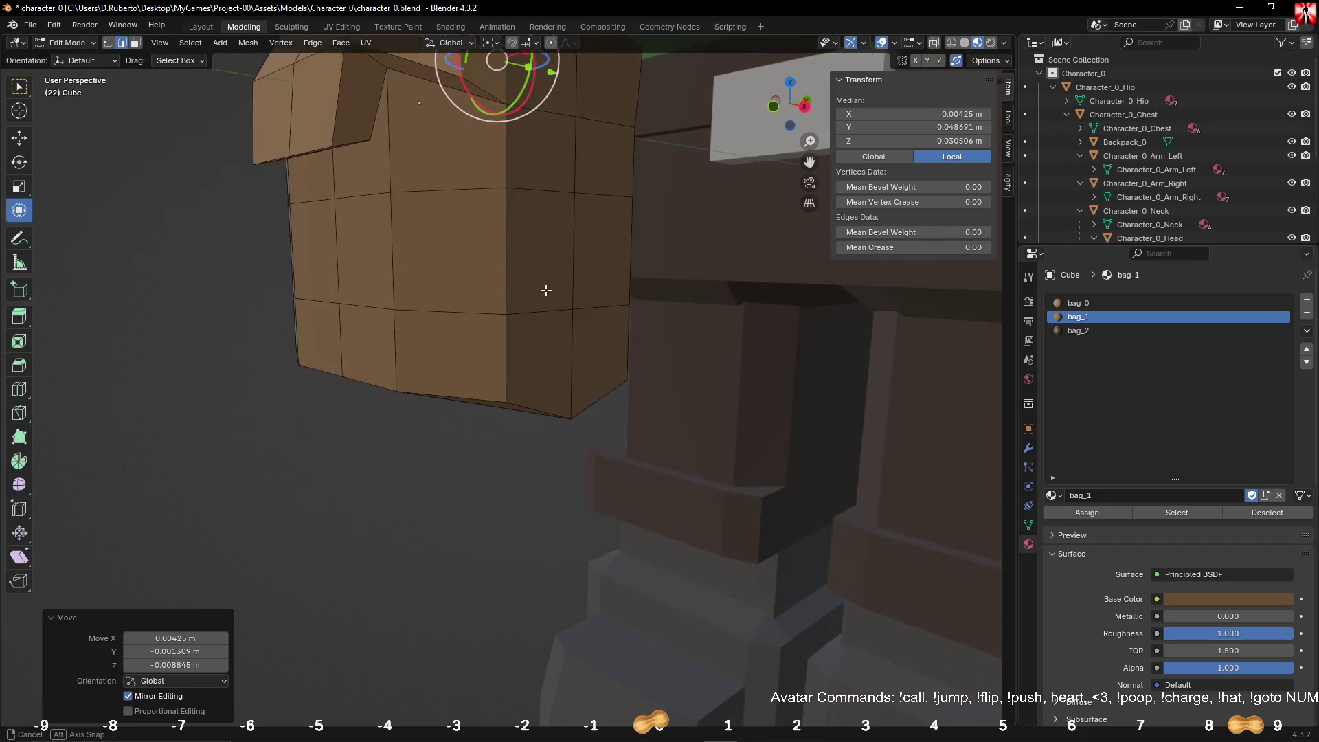
Step: Widen the bag's centre vertical edge loop to 1.168 along X
left_click(568, 156, "alt")
middle_click_drag(568, 156, 610, 255)
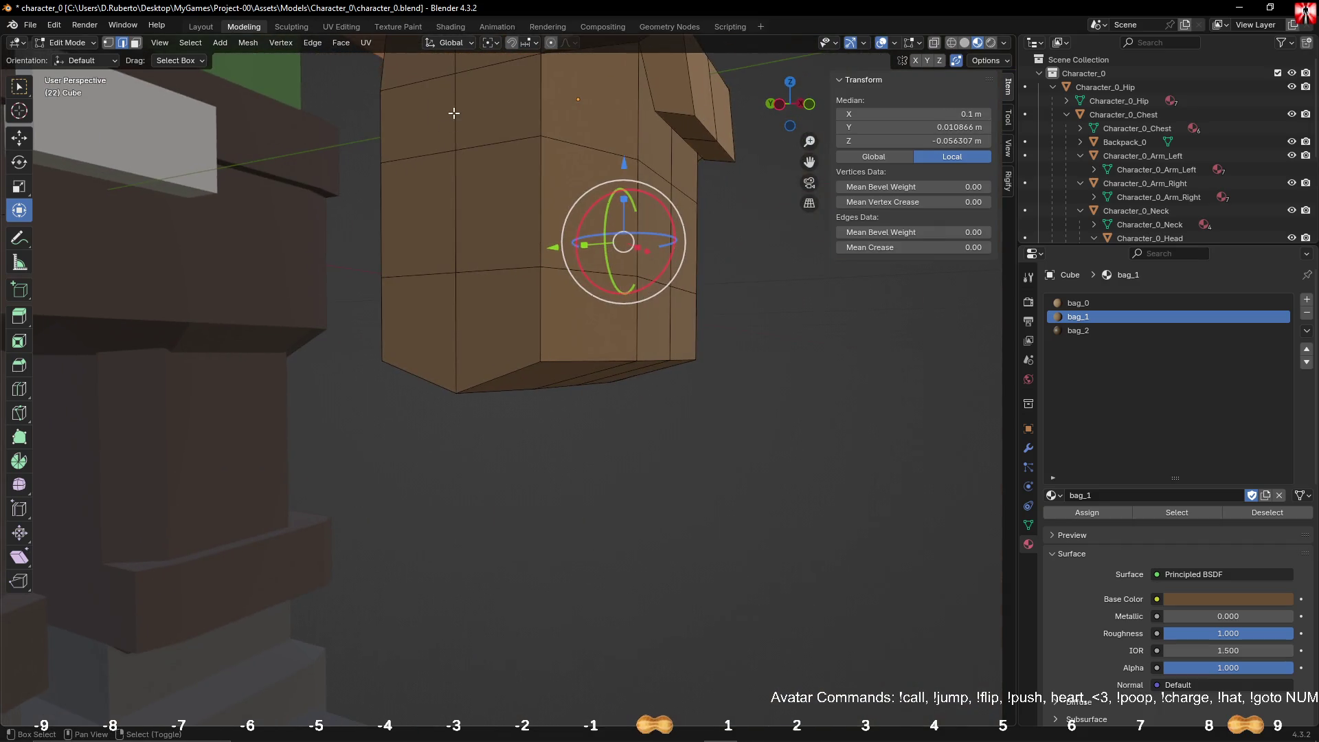
left_click(457, 191, "alt")
middle_click_drag(457, 191, 520, 256)
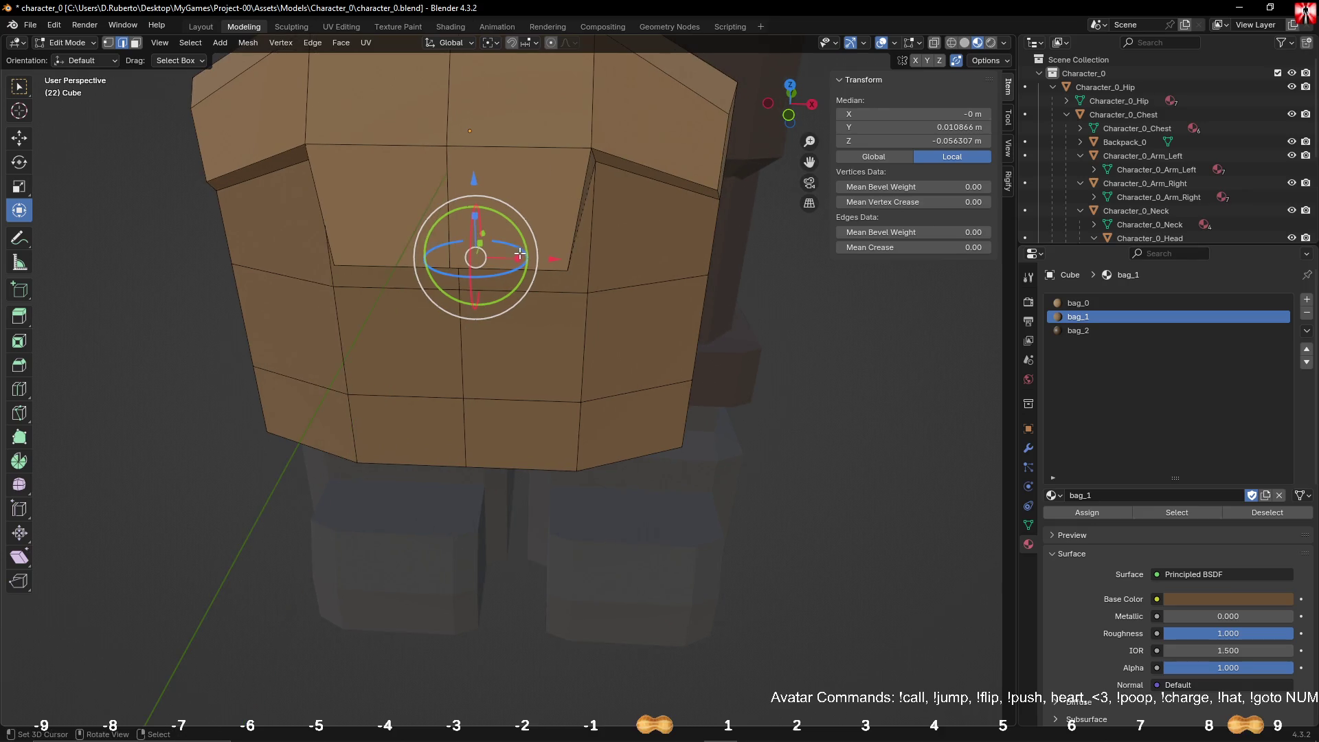
key("s")
key("x")
left_click(528, 260)
scroll(529, 259, "down", 6)
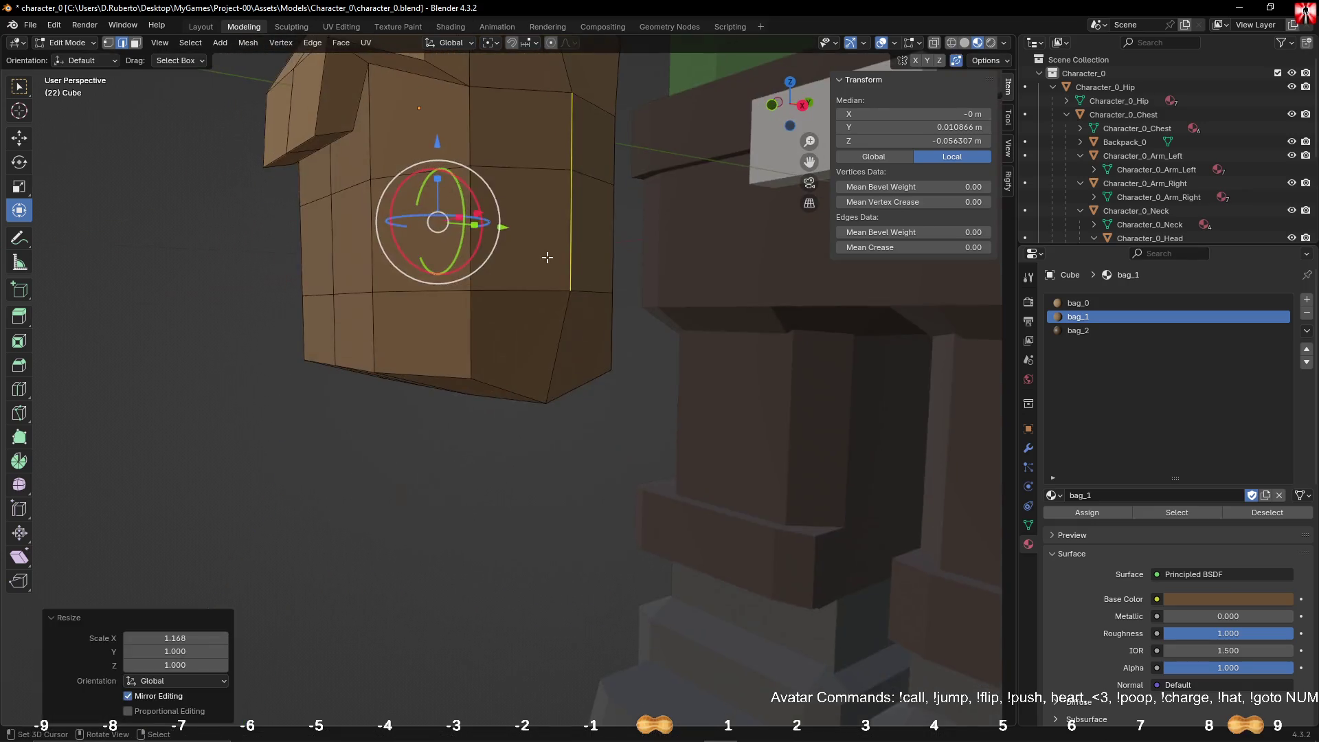
left_click(362, 403)
mouse_move(362, 403)
middle_mouse_down()
mouse_move(338, 321)
mouse_move(432, 344)
mouse_move(406, 342)
middle_mouse_up()
Step: Apply Randomize to all the bag's vertices, trying an amount of 0.07 m
key("a")
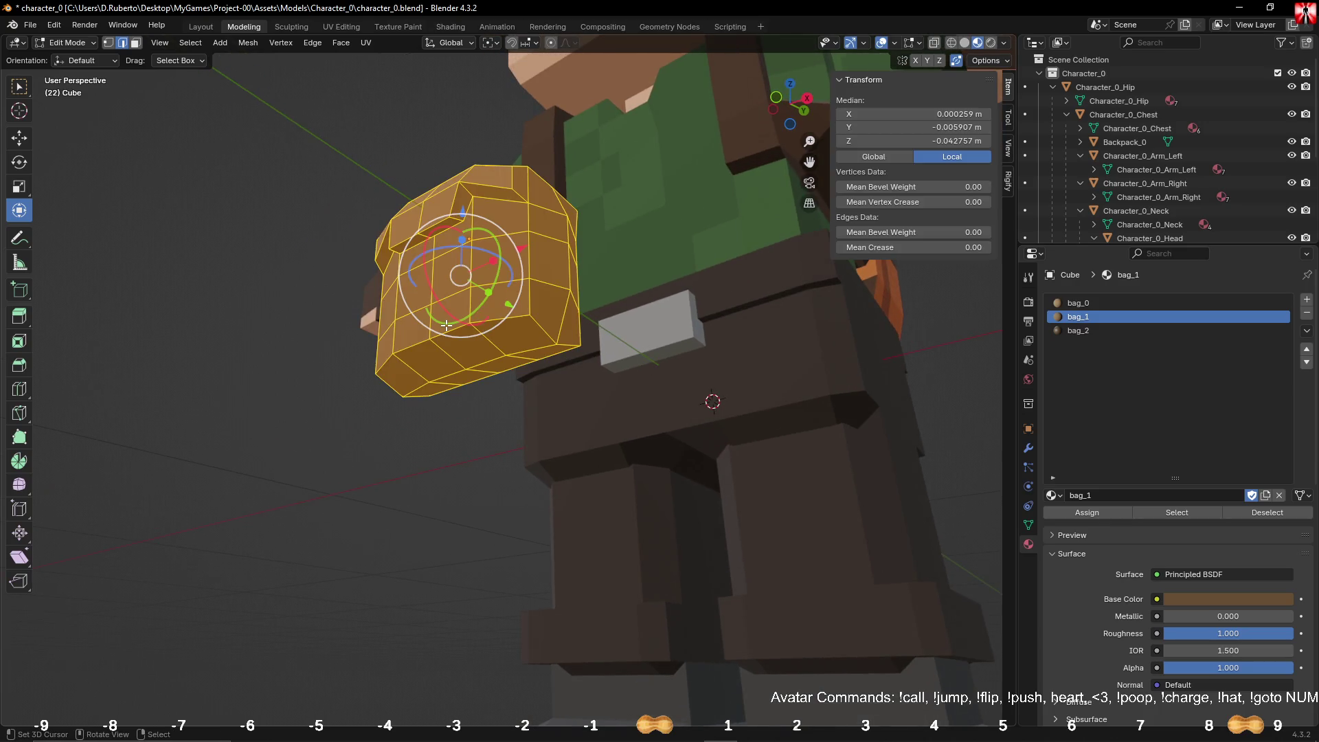
key("F3")
type("randomize")
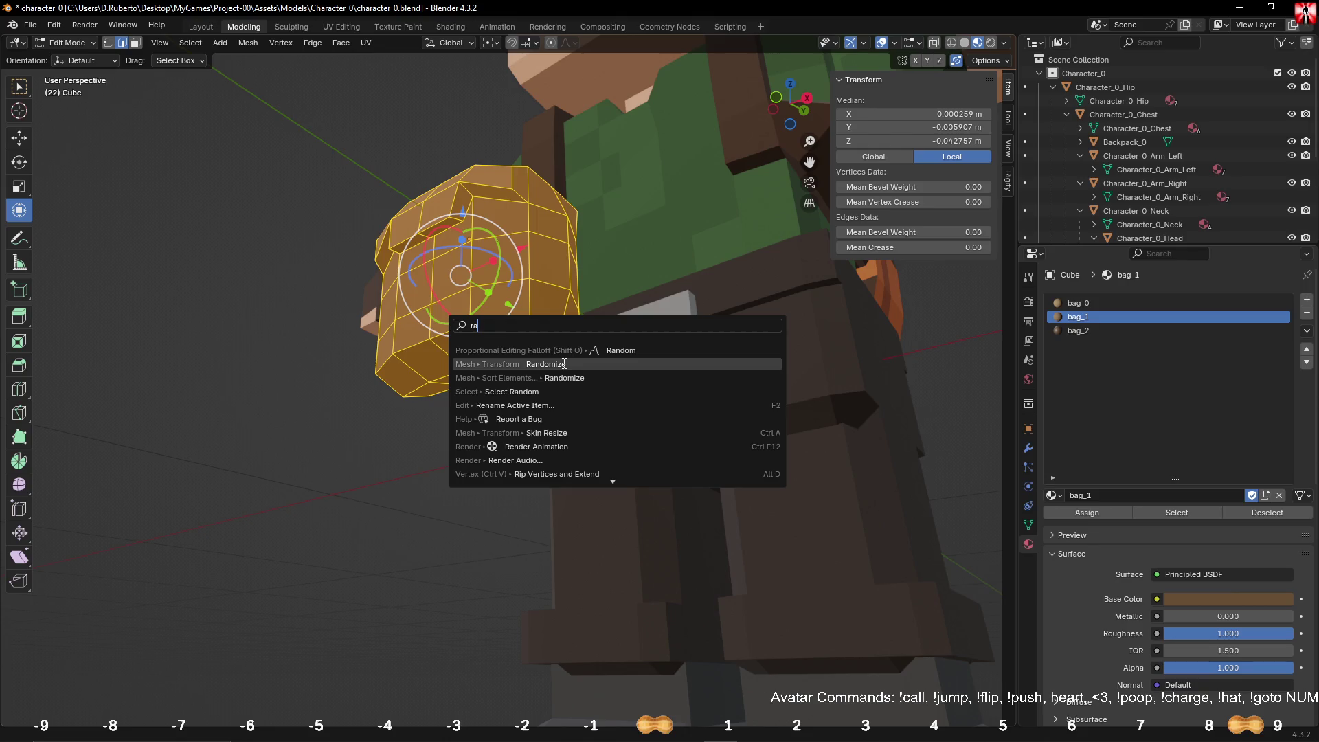
left_click(563, 362)
left_click(175, 666)
type("0.07")
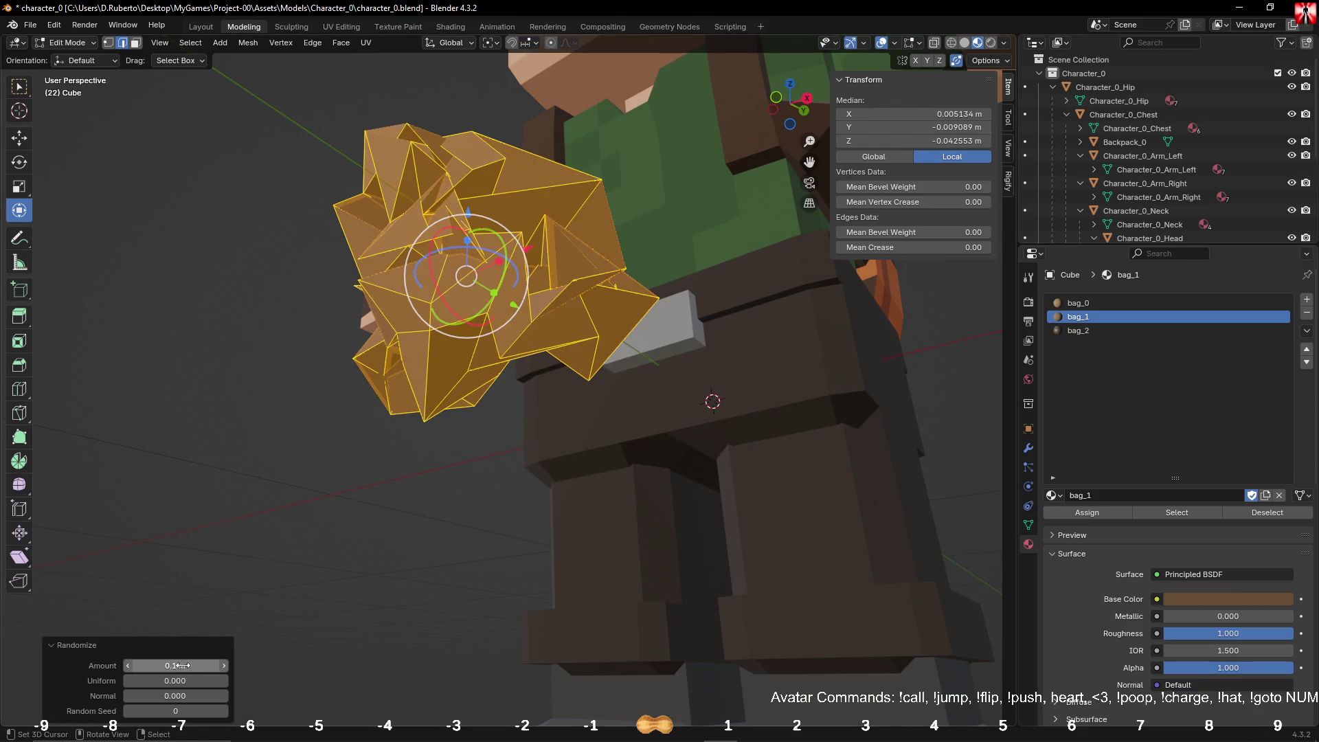
key("Return")
Step: Lower the Randomize amount through 0.025 m to about 0.003 m, then deselect all
double_click(175, 665)
type("0.025")
key("Return")
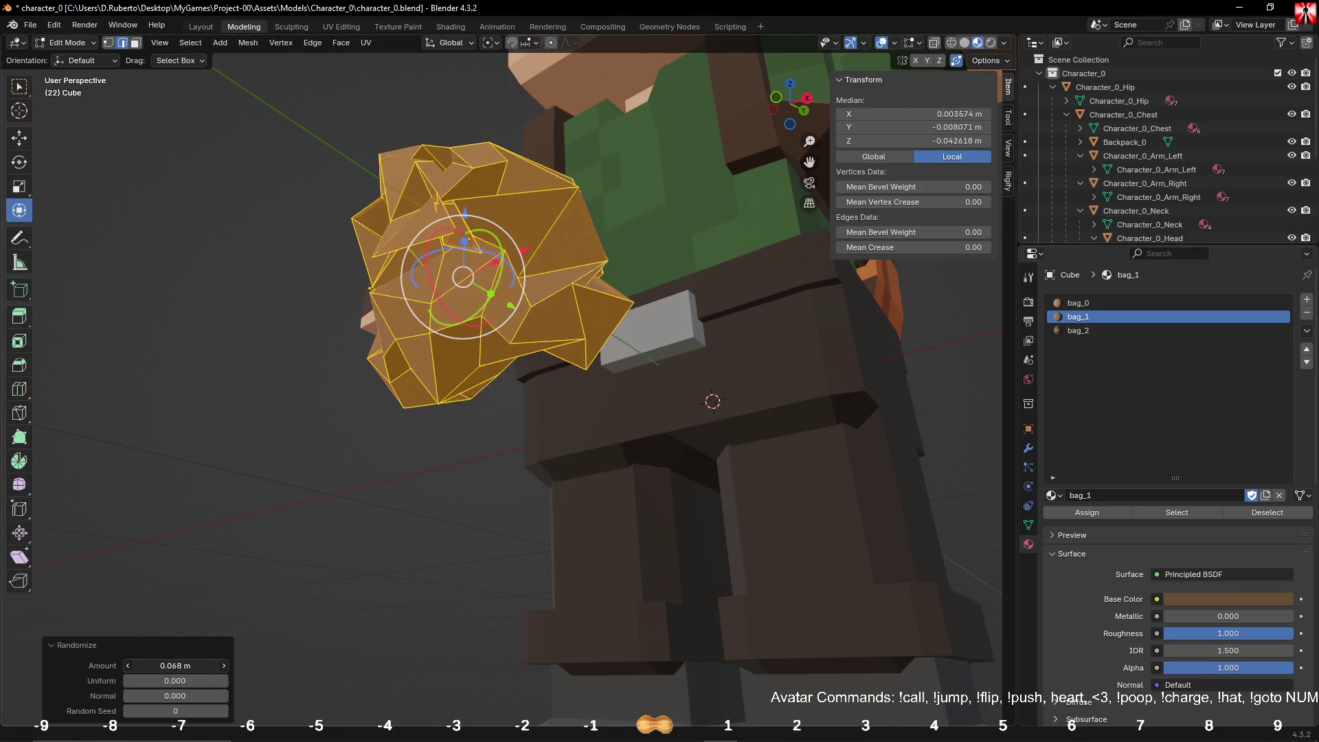
left_click_drag(176, 665, 162, 666)
mouse_move(206, 618)
middle_mouse_down()
mouse_move(324, 463)
mouse_move(356, 501)
mouse_move(235, 611)
middle_mouse_up()
left_click_drag(180, 666, 178, 666)
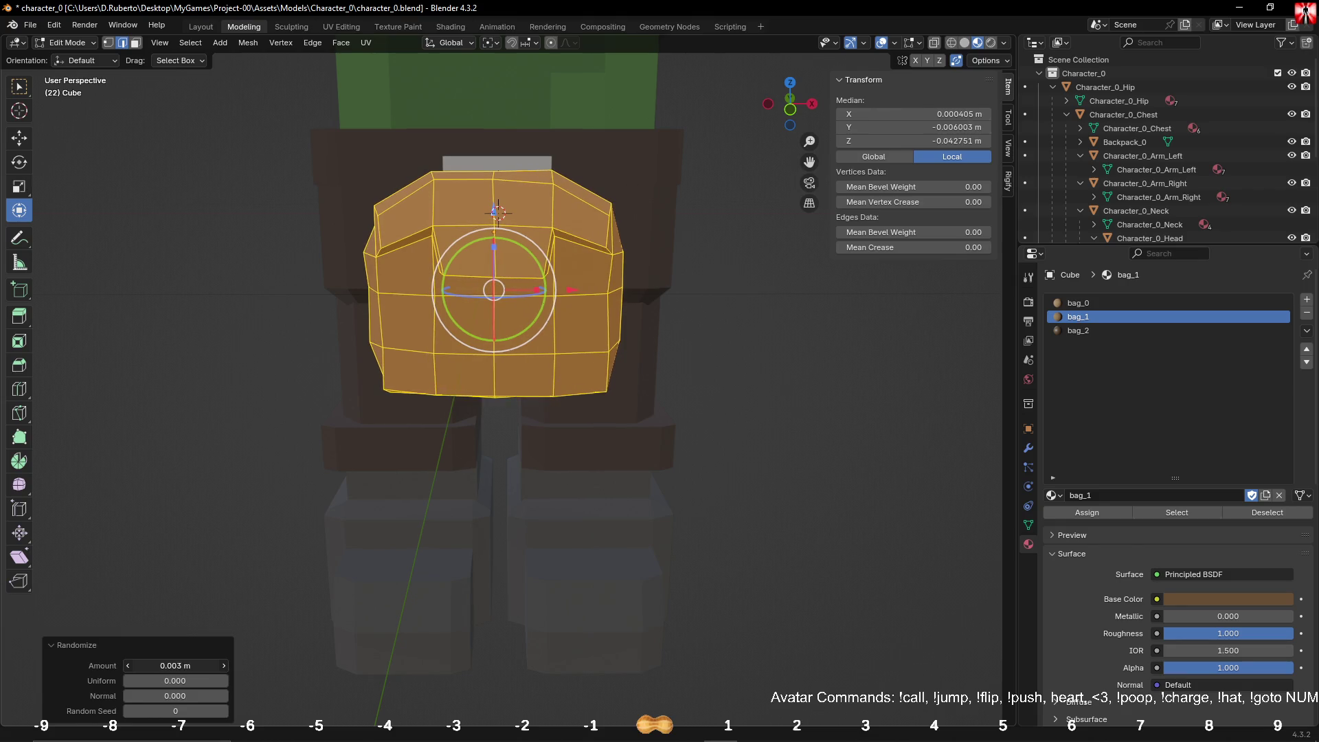
mouse_move(456, 568)
middle_mouse_down()
mouse_move(653, 524)
mouse_move(559, 515)
mouse_move(685, 459)
mouse_move(613, 461)
mouse_move(587, 430)
middle_mouse_up()
key("alt+a")
key("Tab")
key("Tab")
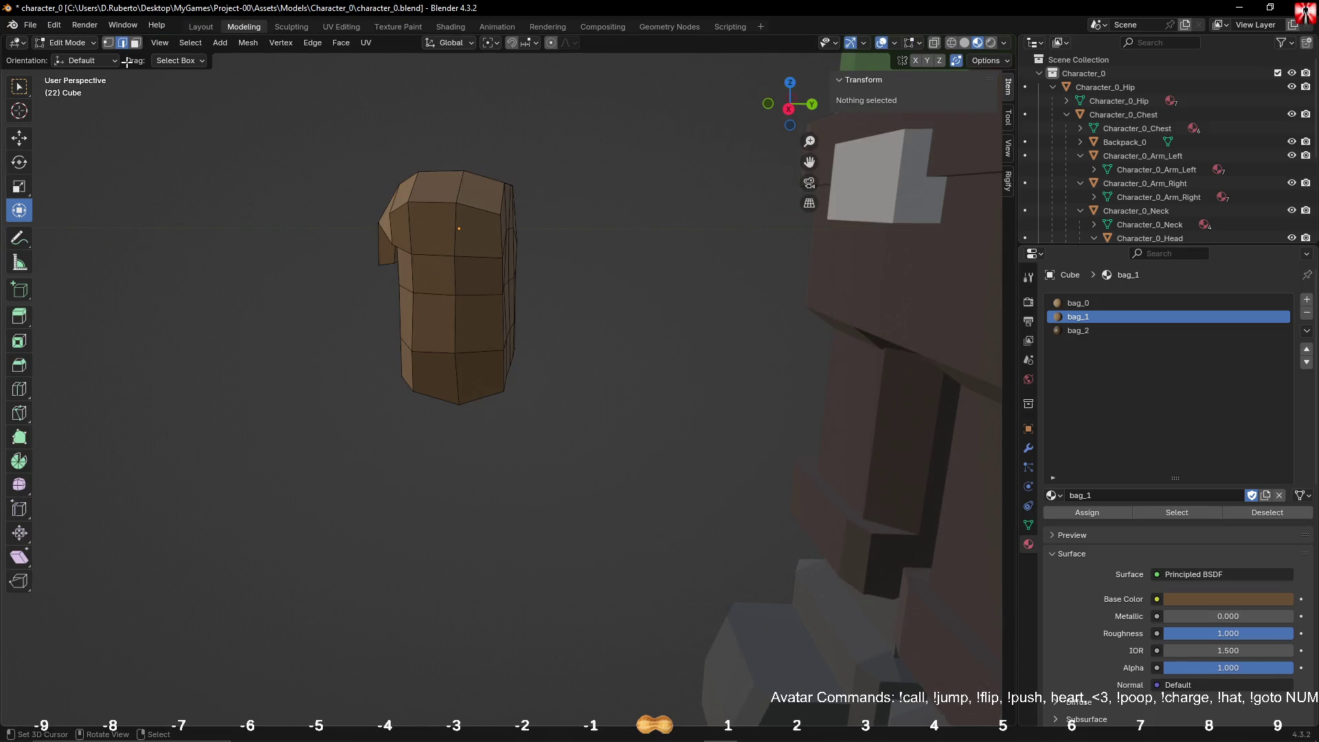
Step: Select the bag's bottom band of faces in face select mode
left_click(485, 323)
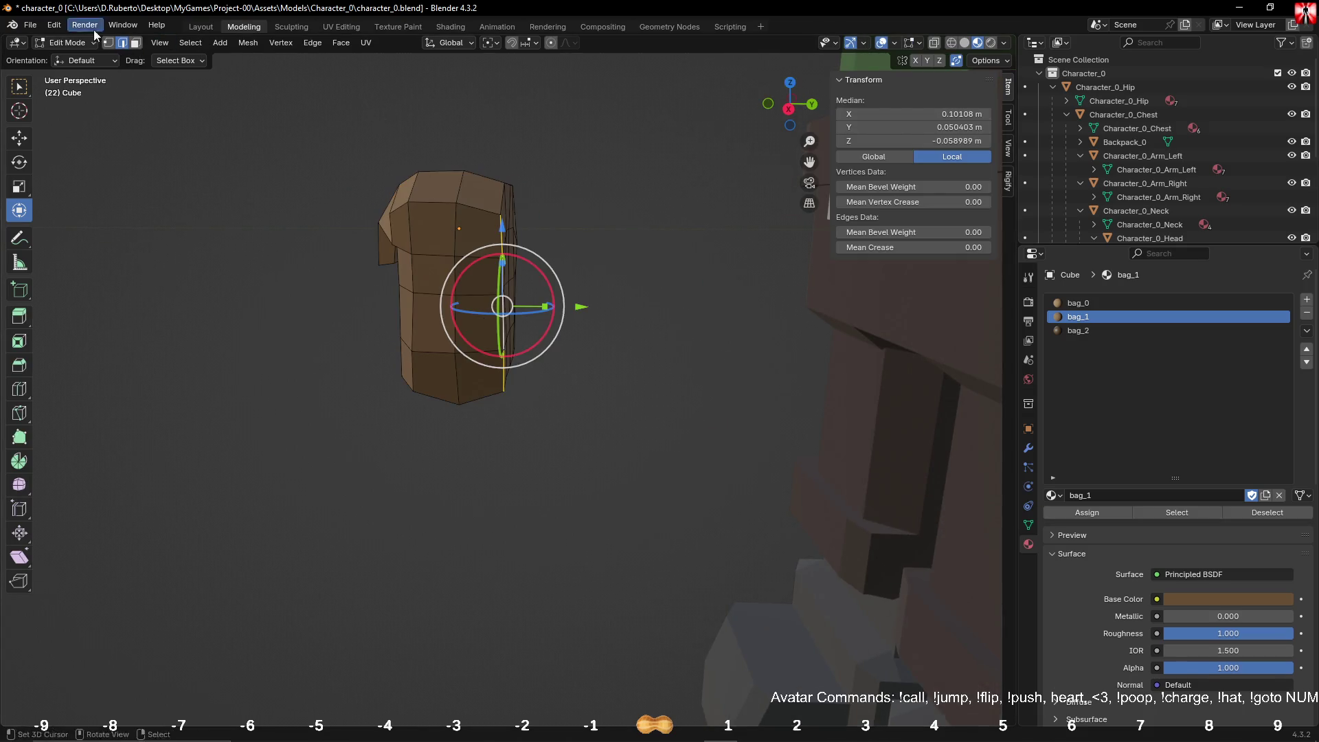
key("3")
middle_click_drag(220, 256, 294, 341)
left_click(485, 357)
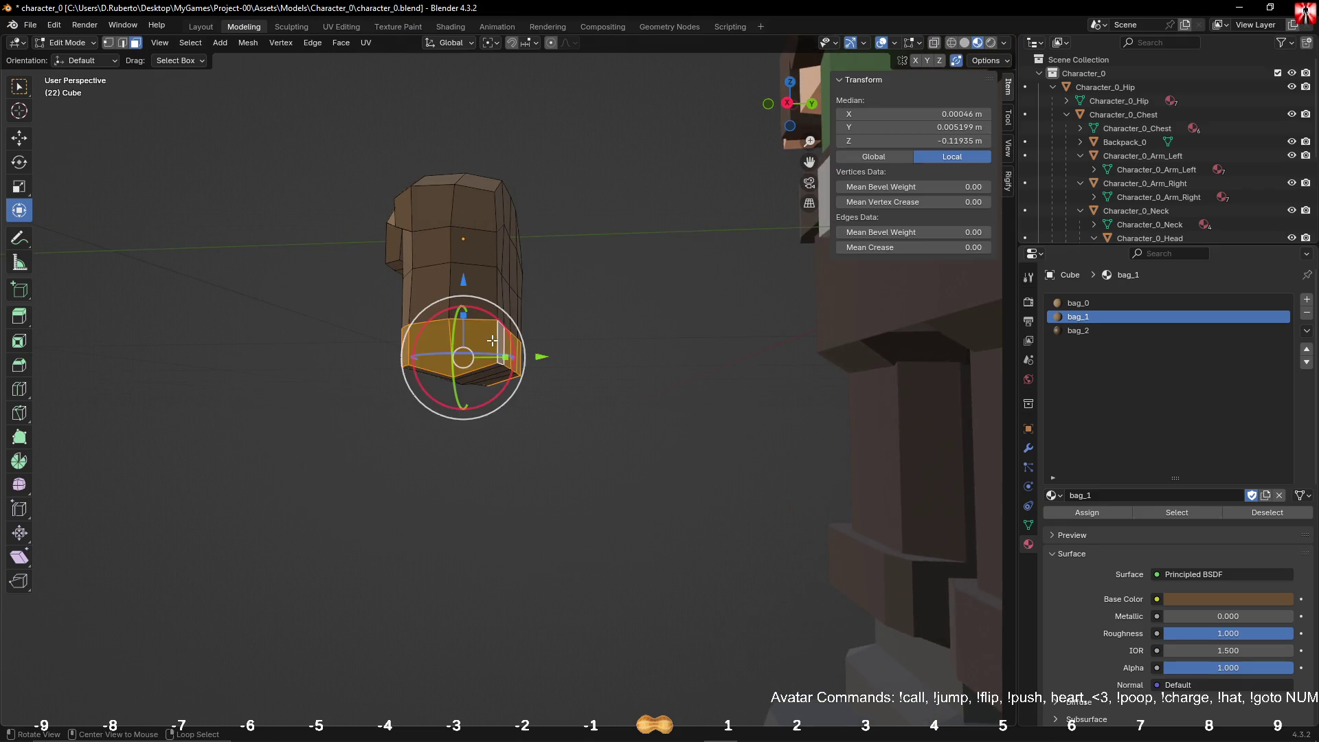
mouse_move(492, 340)
middle_mouse_down()
mouse_move(489, 321)
mouse_move(453, 344)
mouse_move(586, 391)
middle_mouse_up()
left_click(433, 340, "alt+shift")
left_click(419, 358, "alt+shift")
Step: Assign bag_2 to the bottom band and adjust its brown to #493724
left_click(1087, 331)
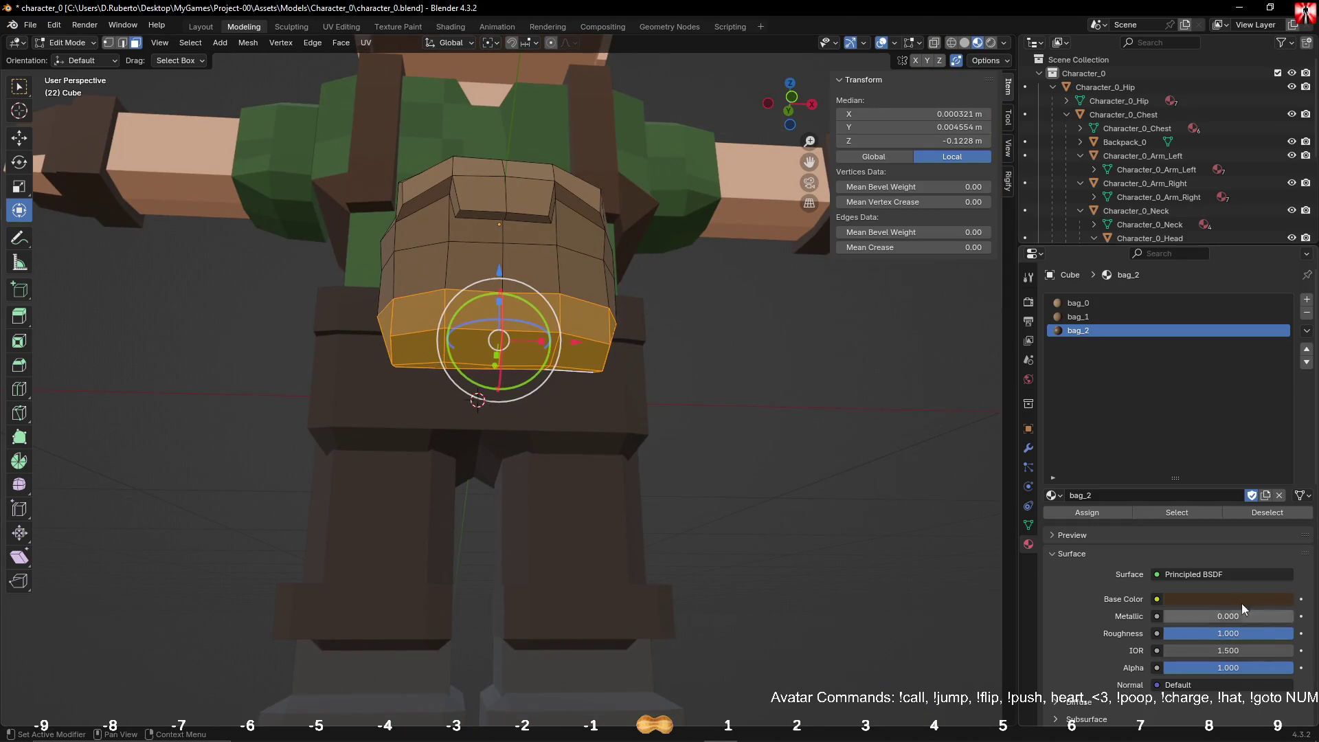
left_click(1099, 512)
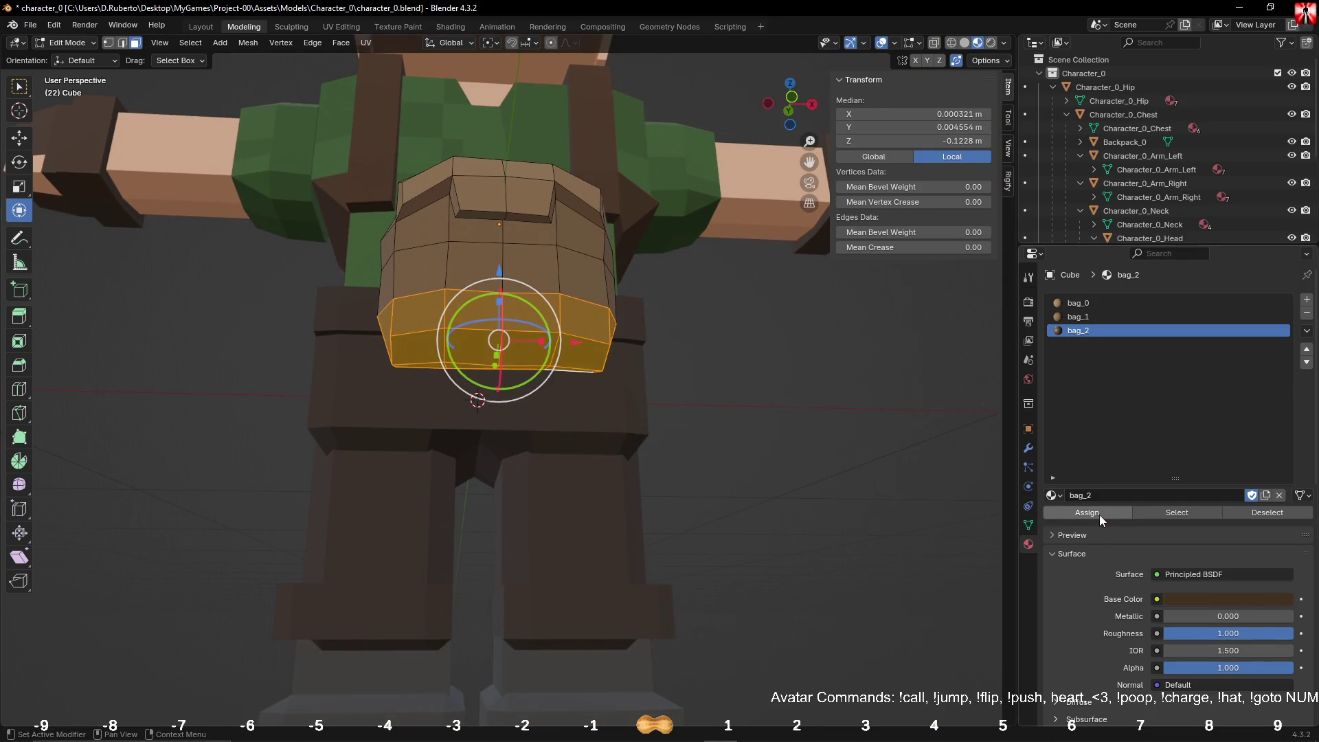
left_click(1225, 599)
left_click_drag(1289, 455, 1288, 448)
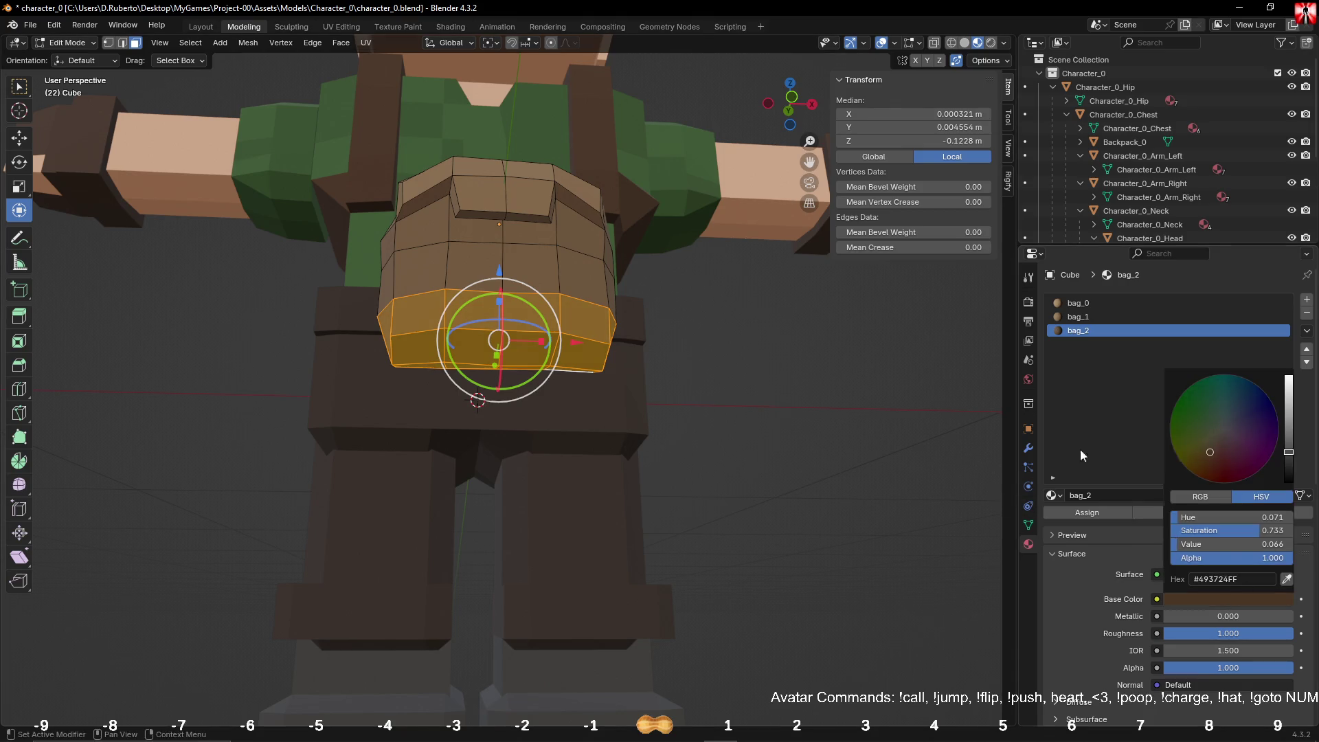
left_click(810, 368)
mouse_move(809, 368)
middle_mouse_down()
mouse_move(844, 412)
mouse_move(848, 401)
mouse_move(786, 412)
mouse_move(800, 447)
middle_mouse_up()
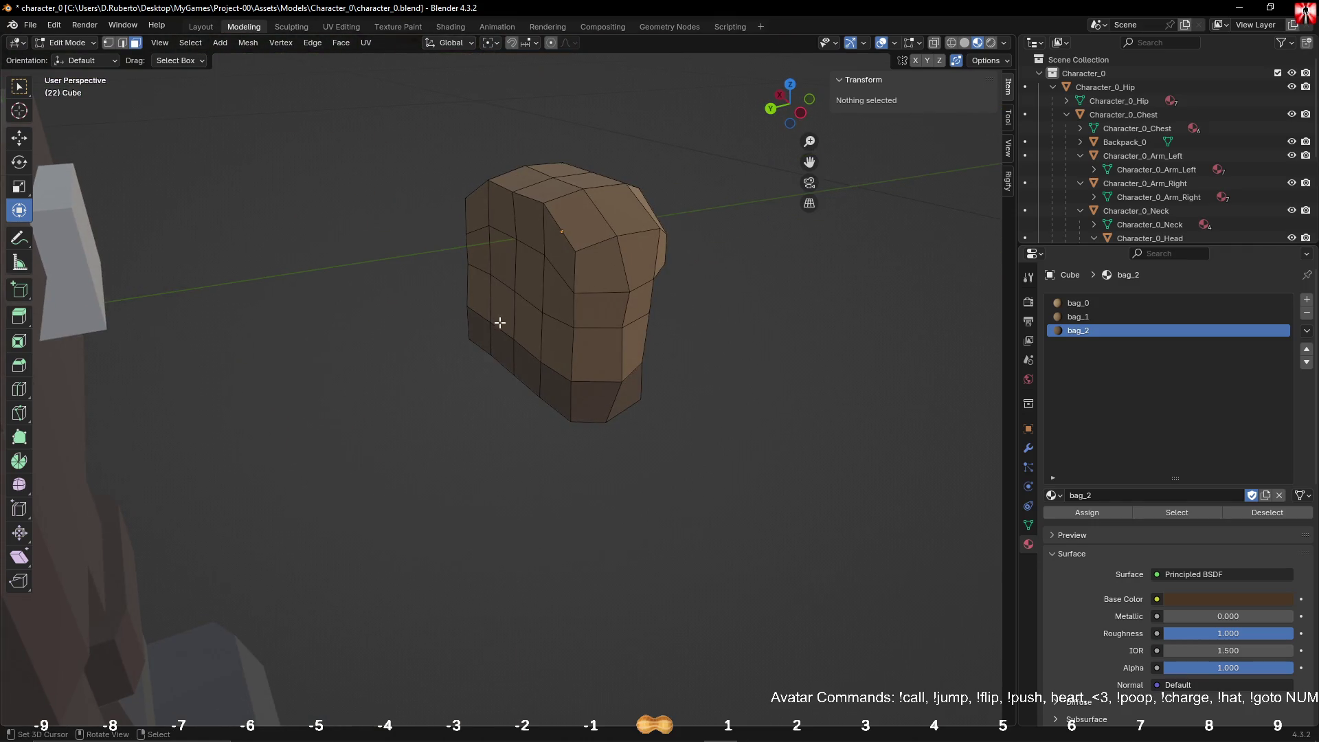
mouse_move(574, 246)
middle_mouse_down()
mouse_move(399, 242)
mouse_move(377, 247)
mouse_move(371, 274)
mouse_move(365, 249)
mouse_move(213, 229)
mouse_move(271, 259)
mouse_move(184, 254)
mouse_move(168, 290)
mouse_move(133, 297)
middle_mouse_up()
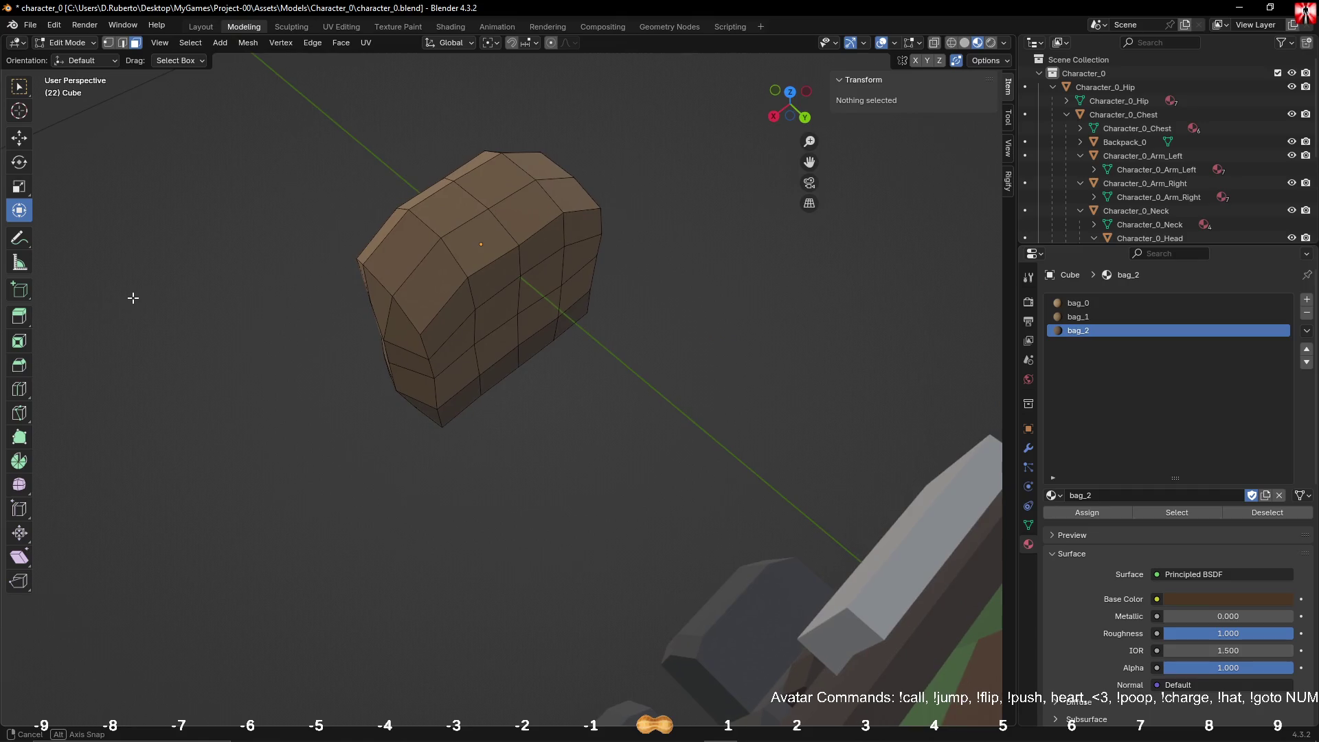
Step: Assign bag_2 to a face loop forming a strap band around the bag
left_click(442, 374)
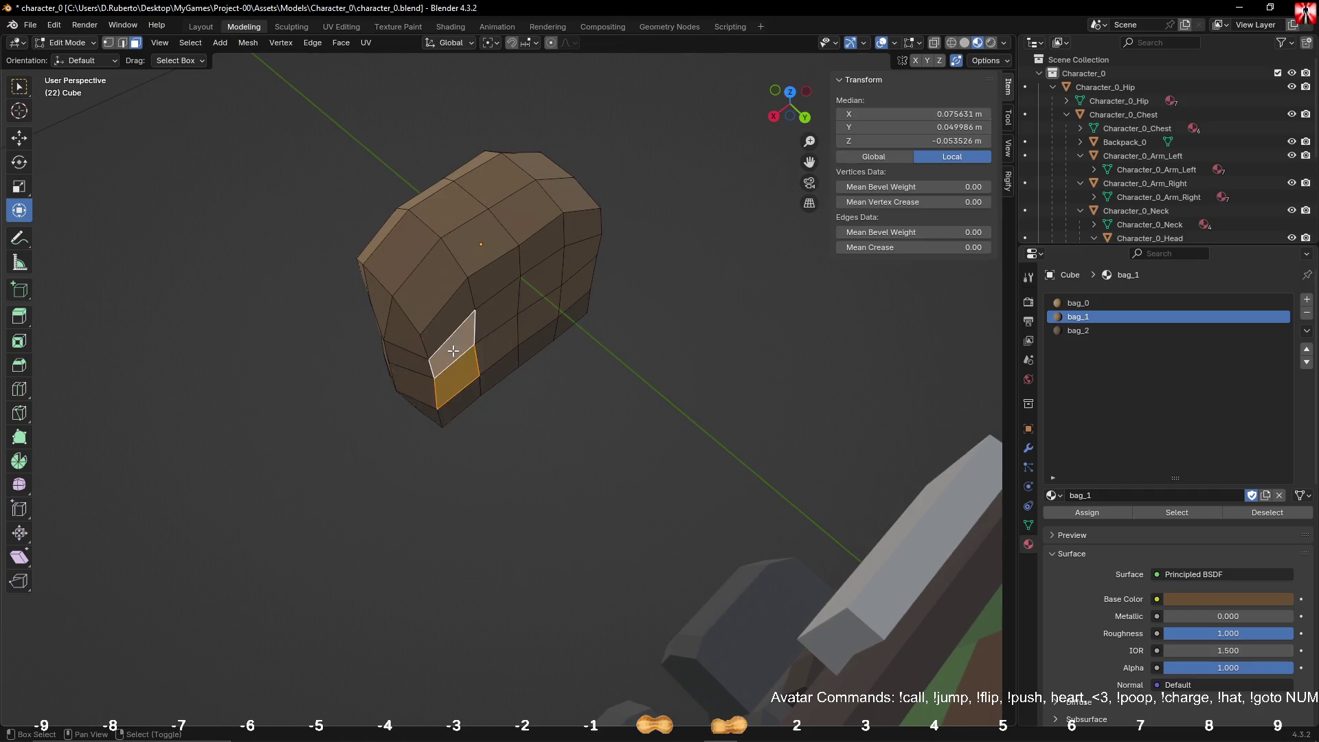
left_click(474, 244, "alt+shift")
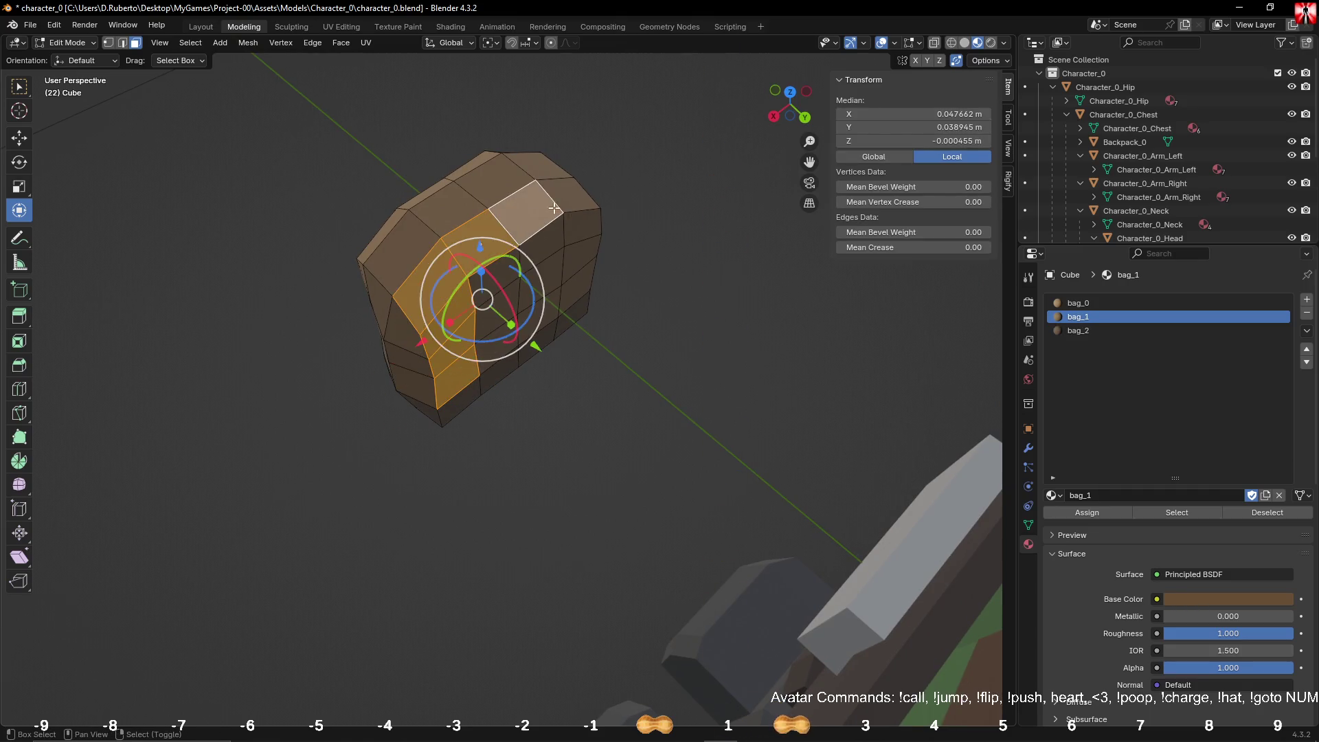
left_click(1072, 331)
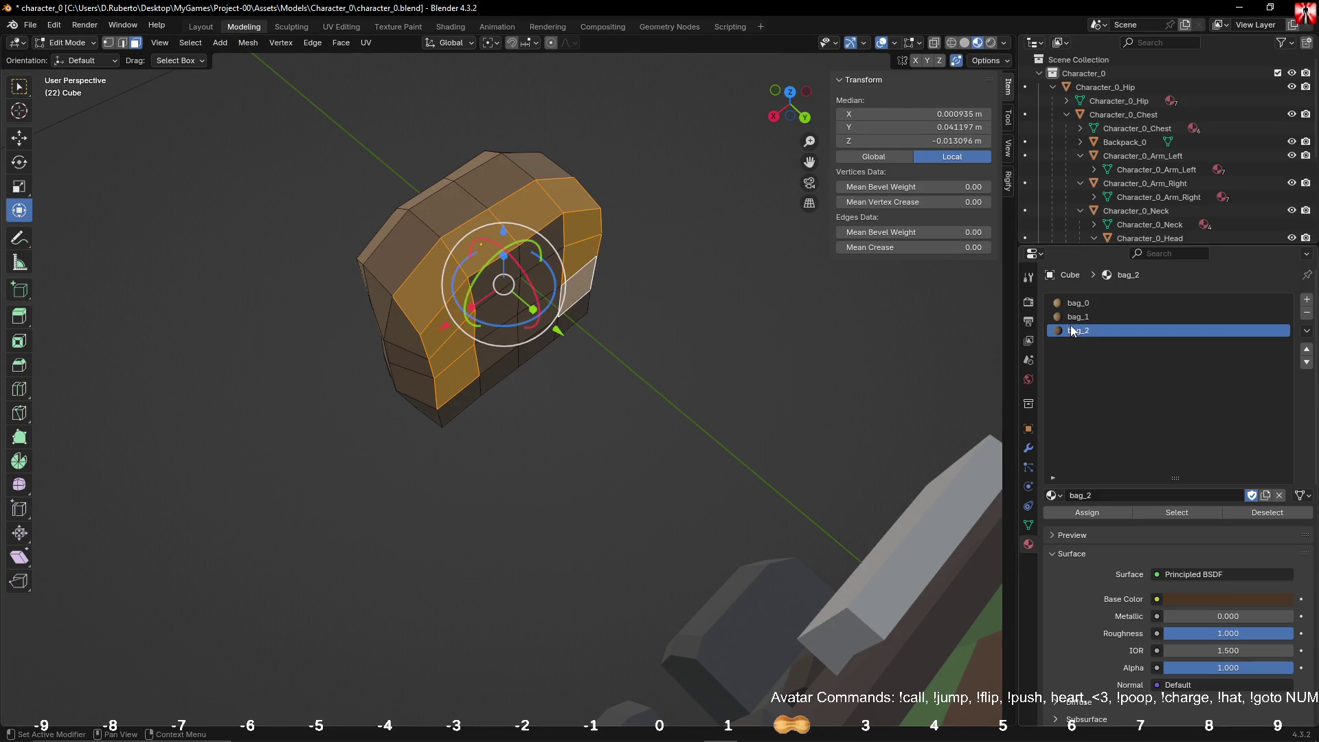
left_click(1088, 509)
left_click(741, 377)
mouse_move(742, 377)
middle_mouse_down()
mouse_move(603, 350)
mouse_move(740, 338)
mouse_move(689, 359)
middle_mouse_up()
Step: Give a face on the bag's top the bag_1 material
left_click(524, 317)
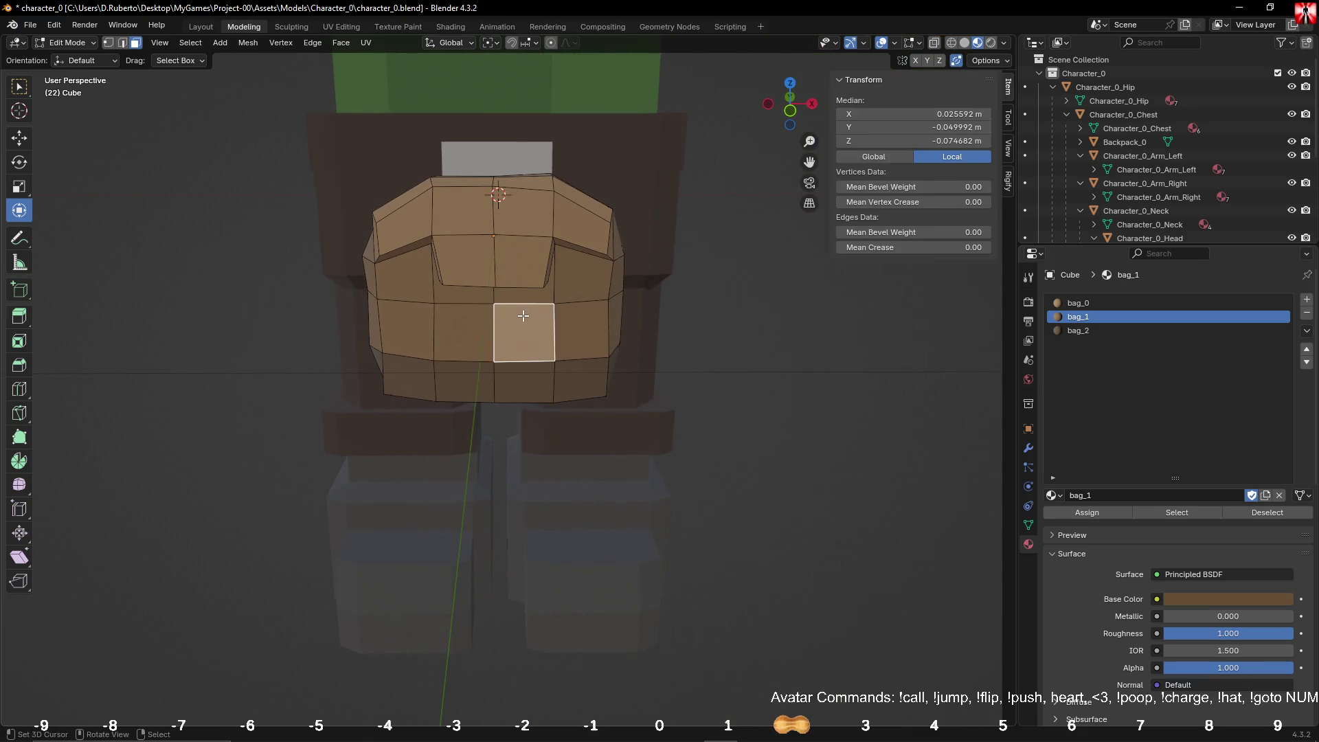
left_click(1076, 304)
left_click(721, 306)
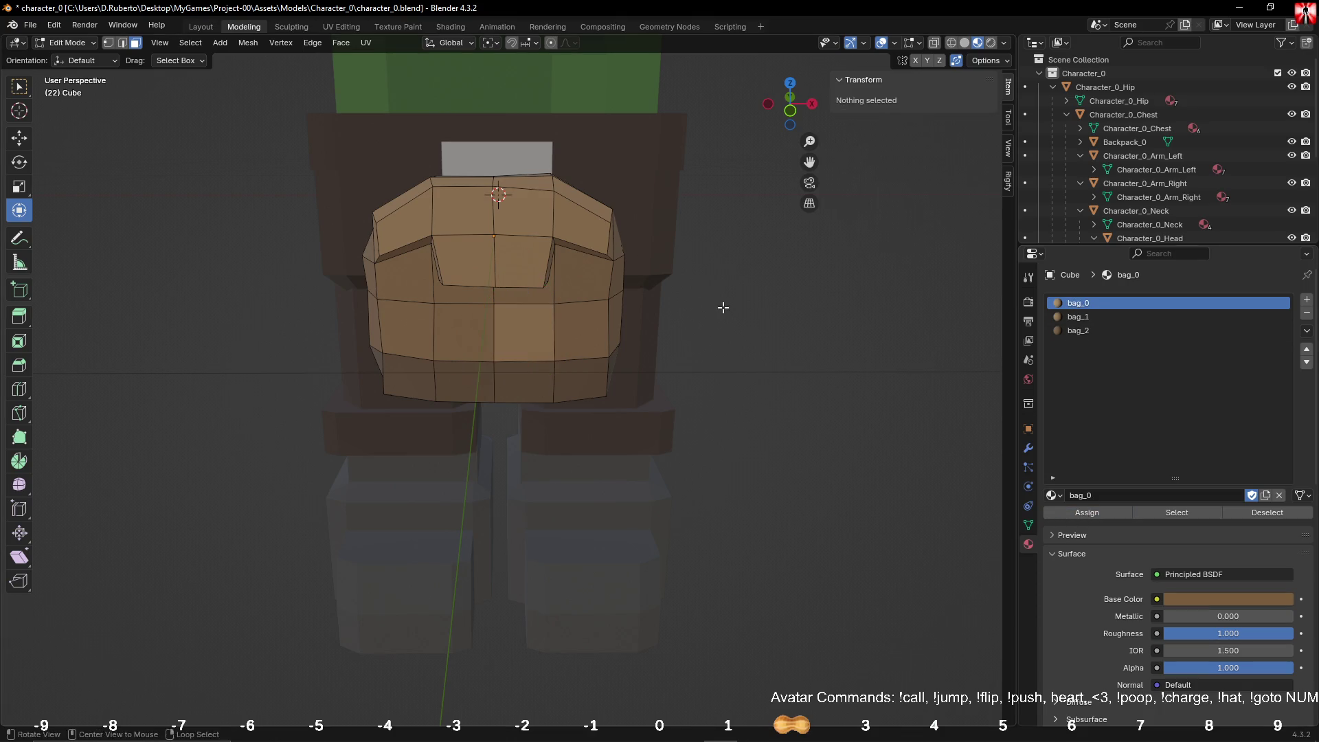
middle_click_drag(721, 306, 571, 306)
left_click(460, 270)
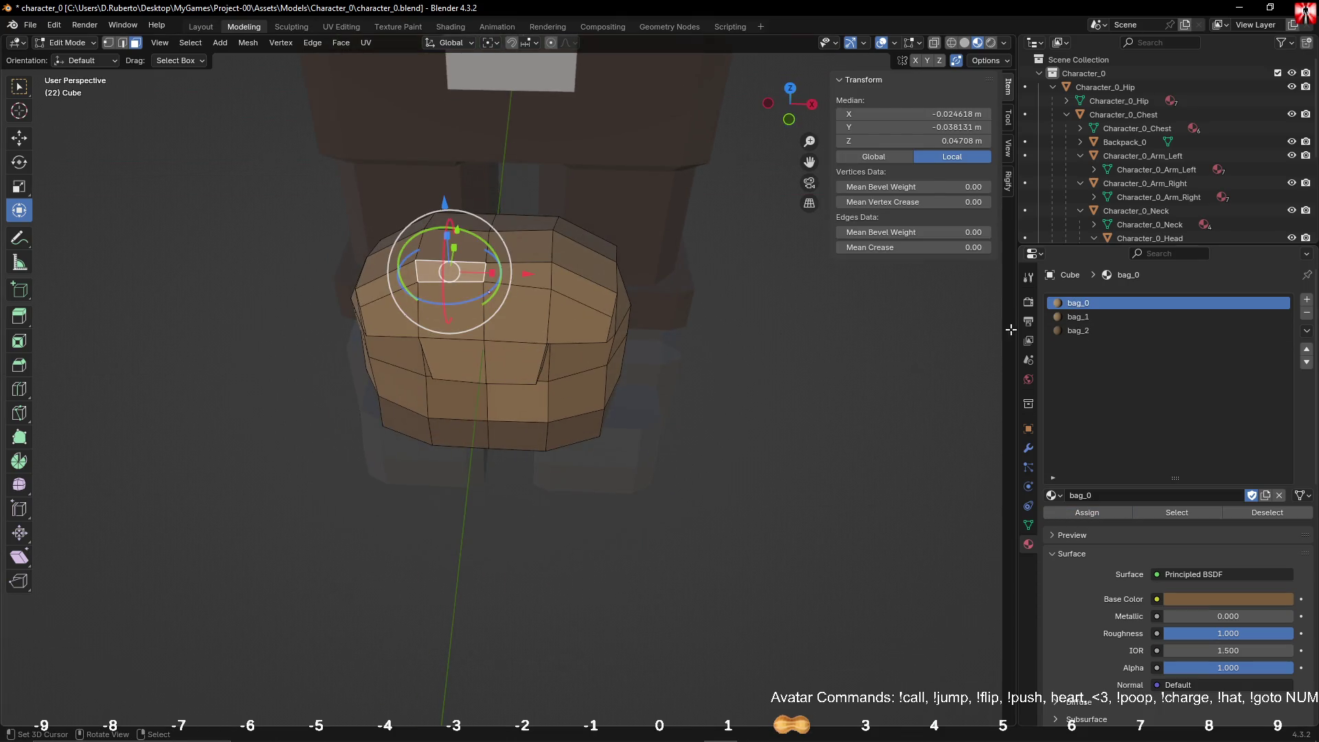
left_click(1084, 317)
left_click(1081, 513)
left_click(572, 318)
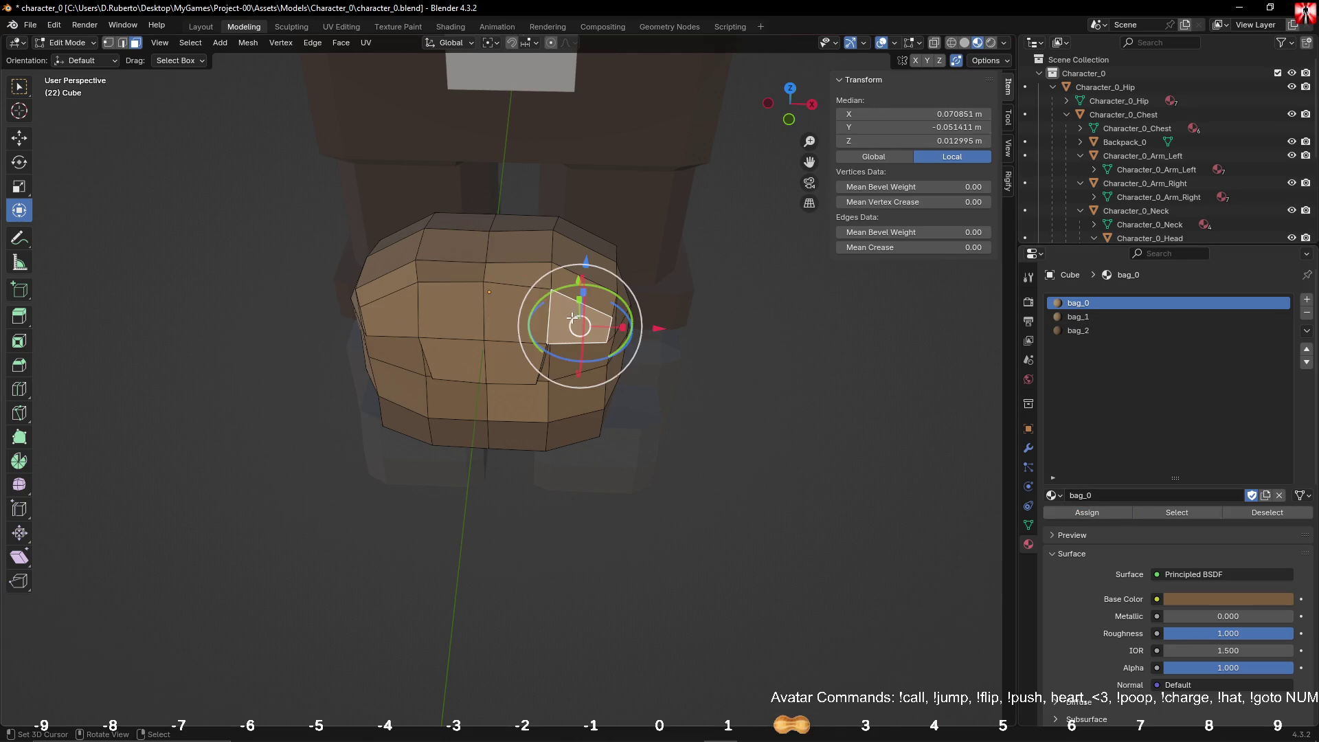
left_click(694, 357)
middle_click_drag(694, 357, 729, 401)
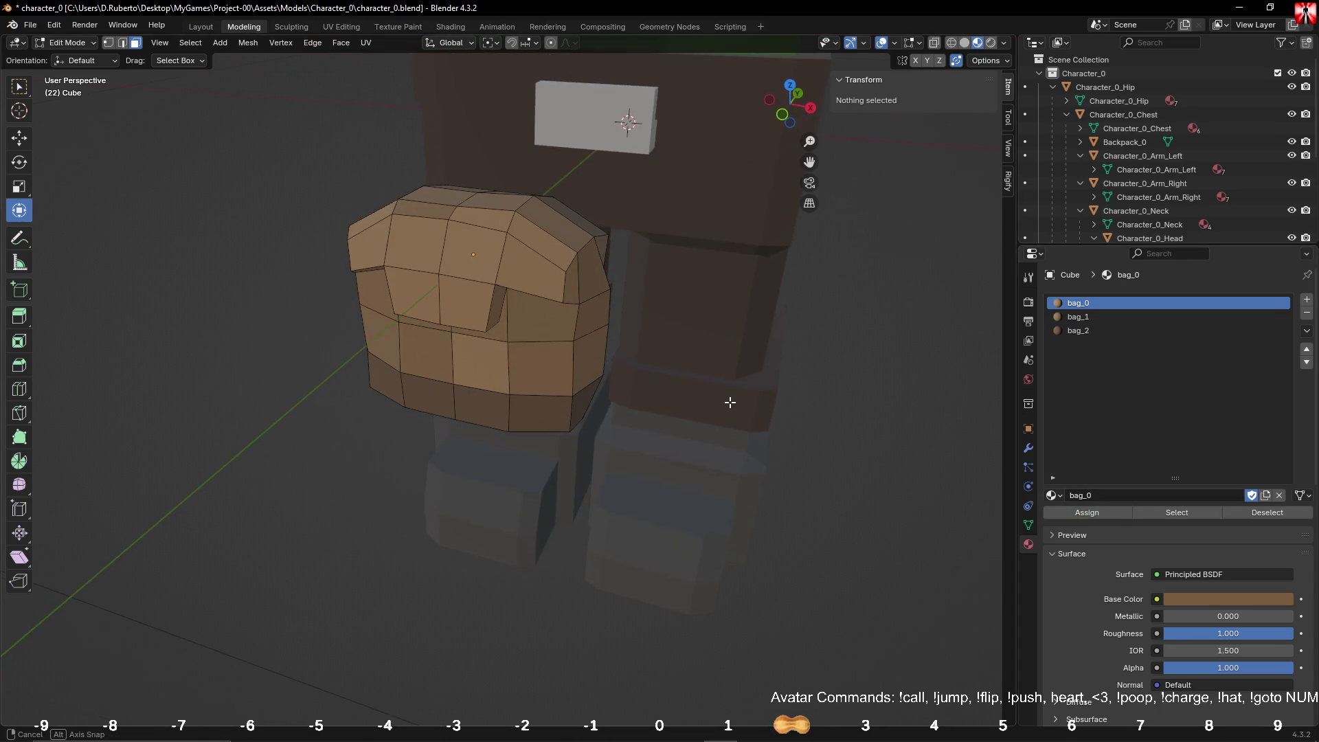
Step: Give a flap face bag_1 and return to Object Mode
left_click(567, 289)
left_click(1078, 321)
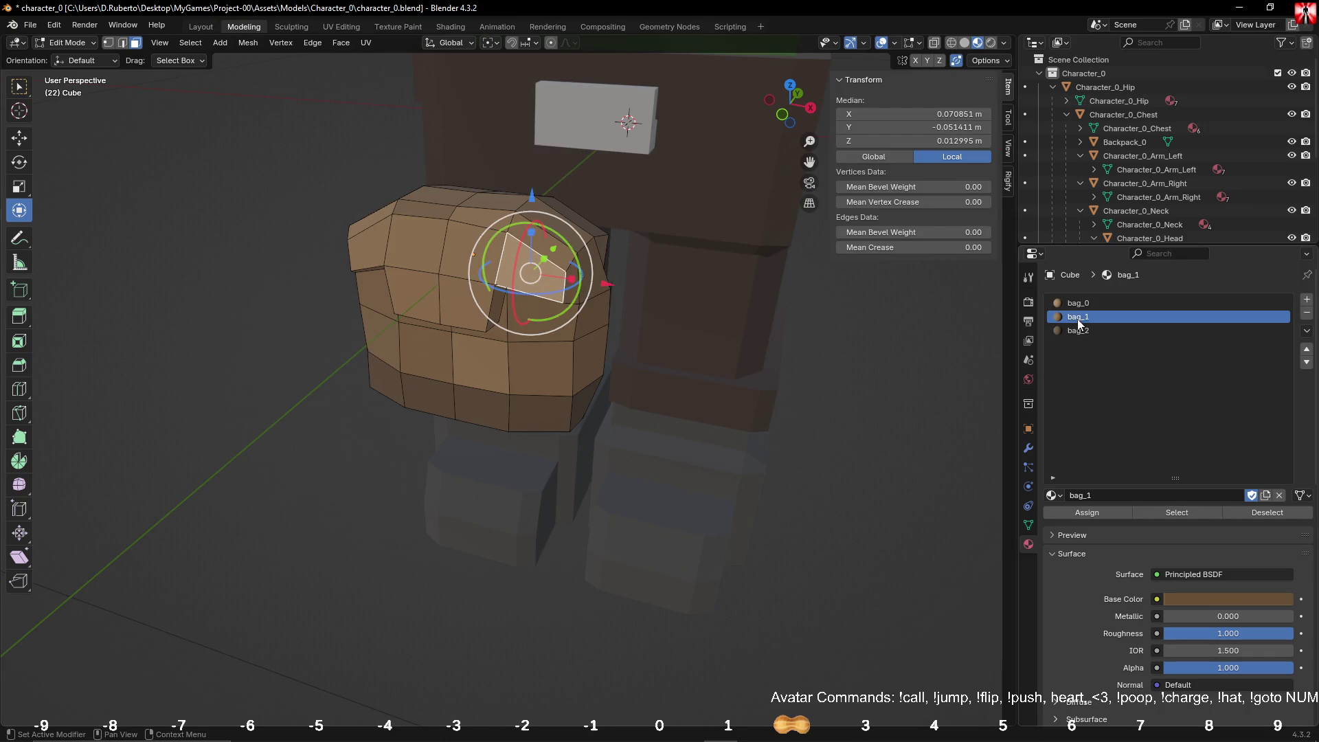
left_click(1091, 514)
left_click(760, 398)
mouse_move(760, 397)
middle_mouse_down()
mouse_move(653, 412)
mouse_move(685, 429)
mouse_move(790, 405)
mouse_move(609, 435)
mouse_move(728, 438)
middle_mouse_up()
key("Tab")
scroll(553, 446, "down", 6)
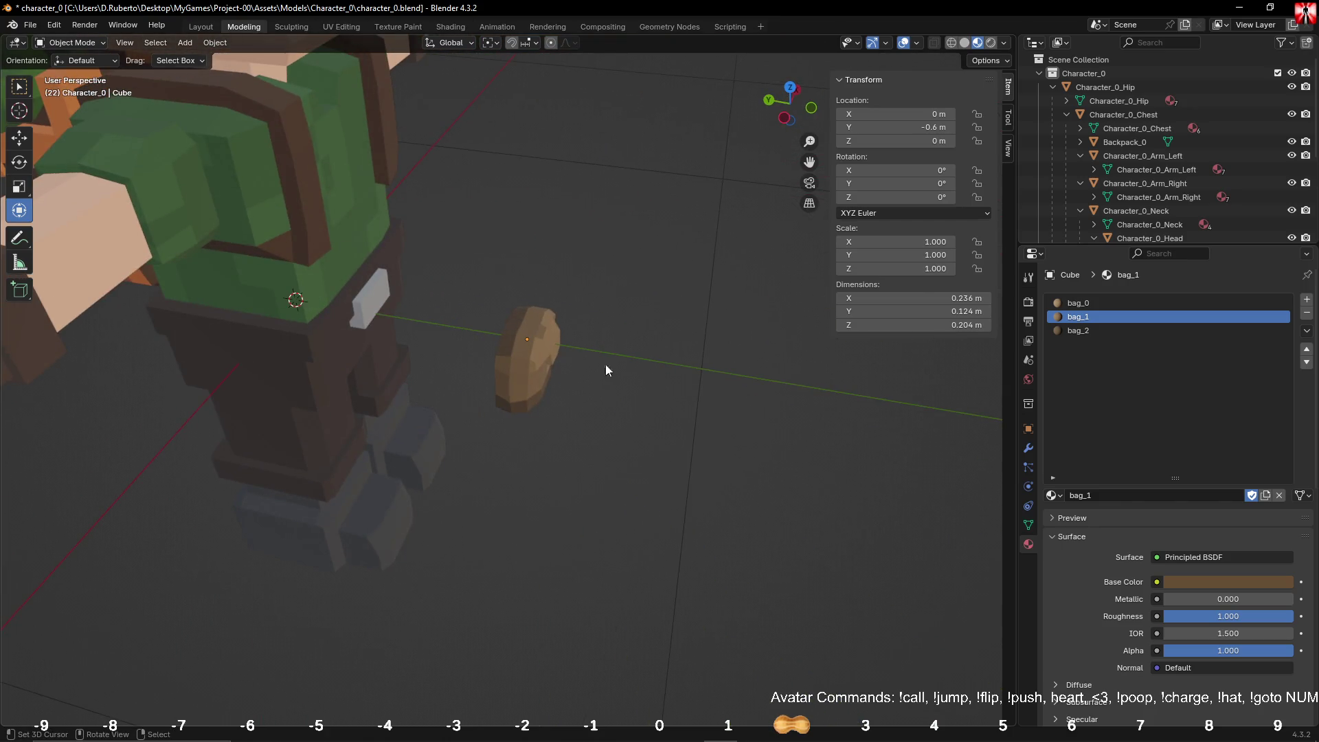
Step: Move the bag onto the belt front to X −0.17955, Y −0.23073, Z 0.065371 m
left_click(526, 357)
mouse_move(423, 306)
left_mouse_down()
mouse_move(297, 302)
mouse_move(362, 315)
left_mouse_up()
middle_click_drag(503, 287, 376, 246)
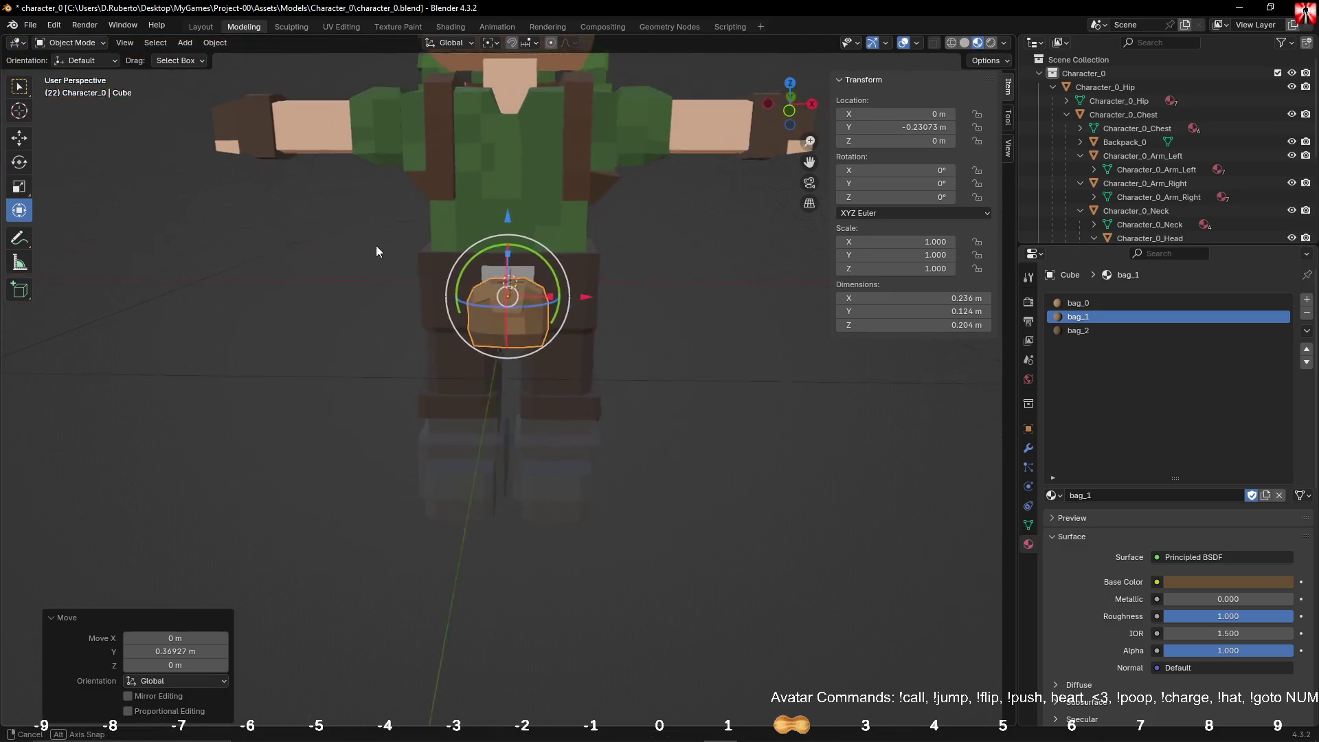
left_click_drag(597, 301, 522, 303)
middle_click_drag(523, 308, 627, 309)
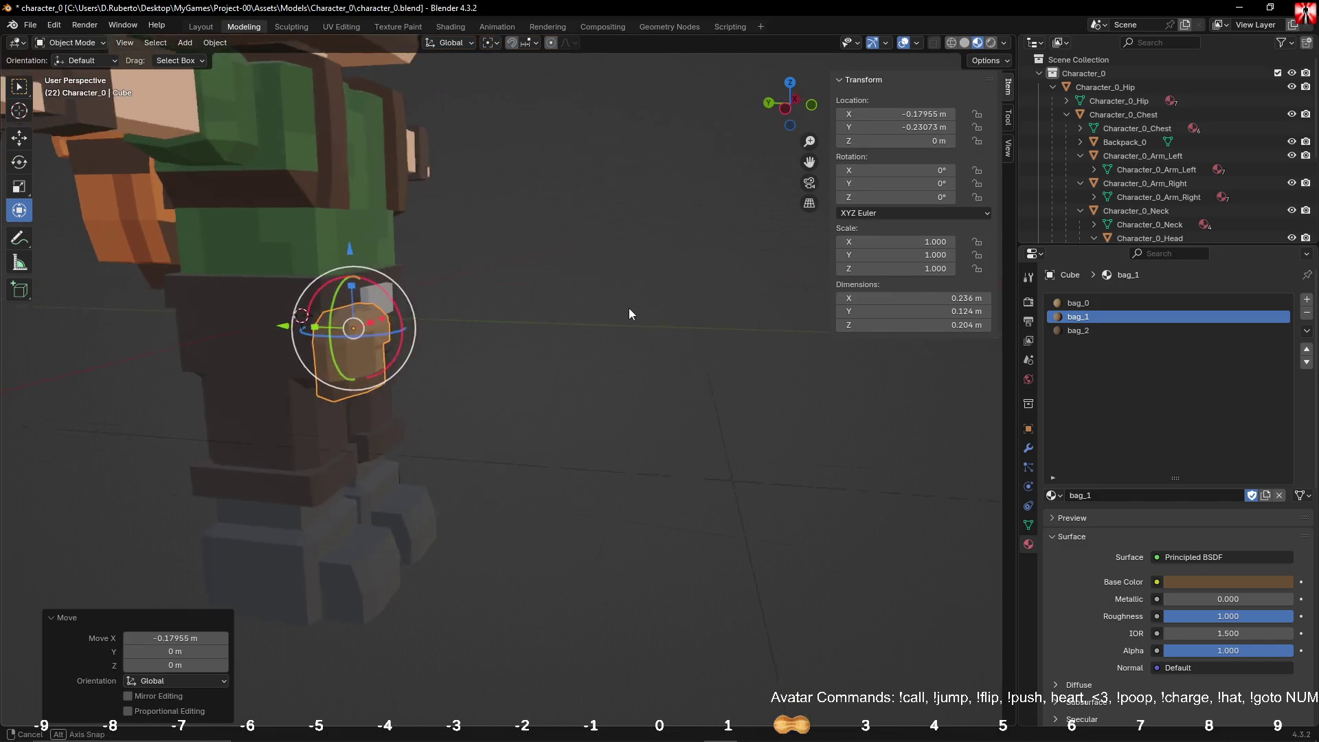
left_click_drag(368, 246, 353, 217)
mouse_move(353, 217)
middle_mouse_down()
mouse_move(295, 230)
mouse_move(384, 319)
mouse_move(398, 223)
mouse_move(397, 240)
middle_mouse_up()
scroll(410, 316, "up", 4)
scroll(371, 384, "down", 4)
scroll(397, 241, "up", 5)
Step: Enter Edit Mode on the bag and select its bag_2 material slot
left_click(513, 258)
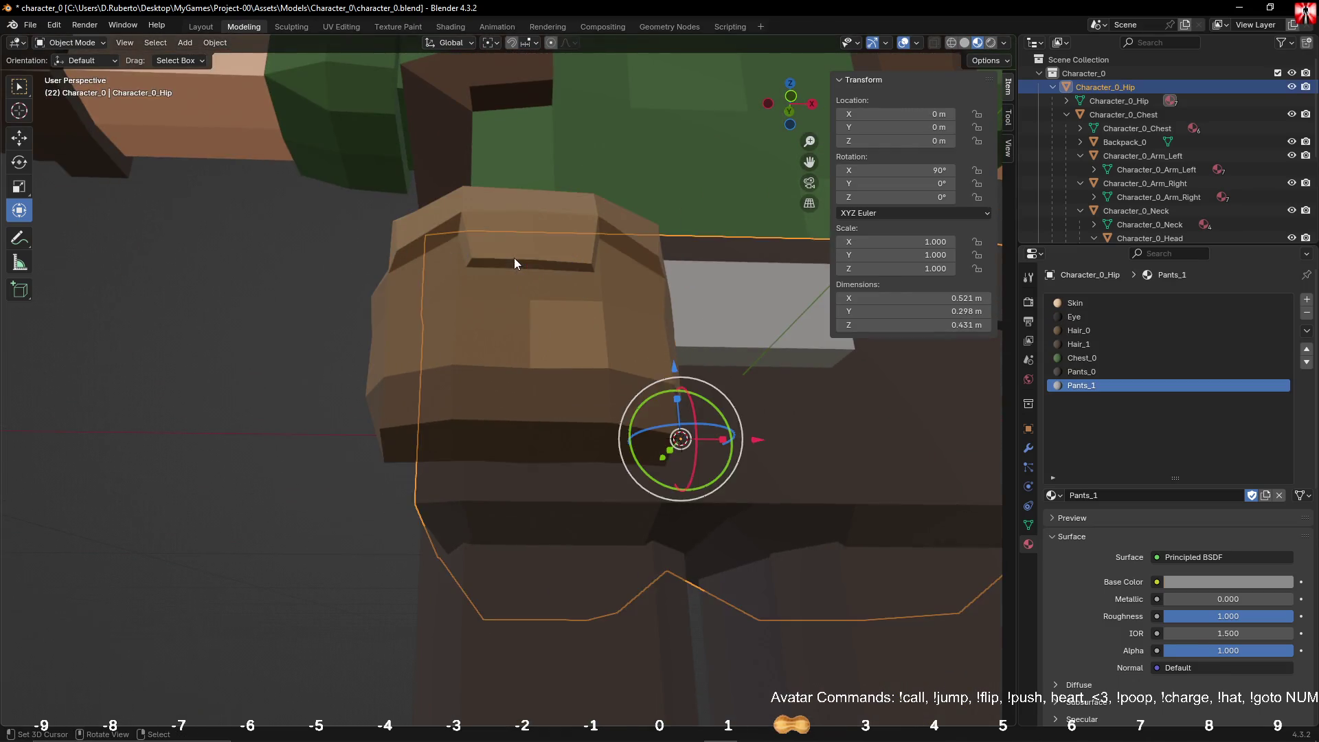
key("Tab")
key("Tab")
key("Tab")
key("Tab")
left_click(517, 258)
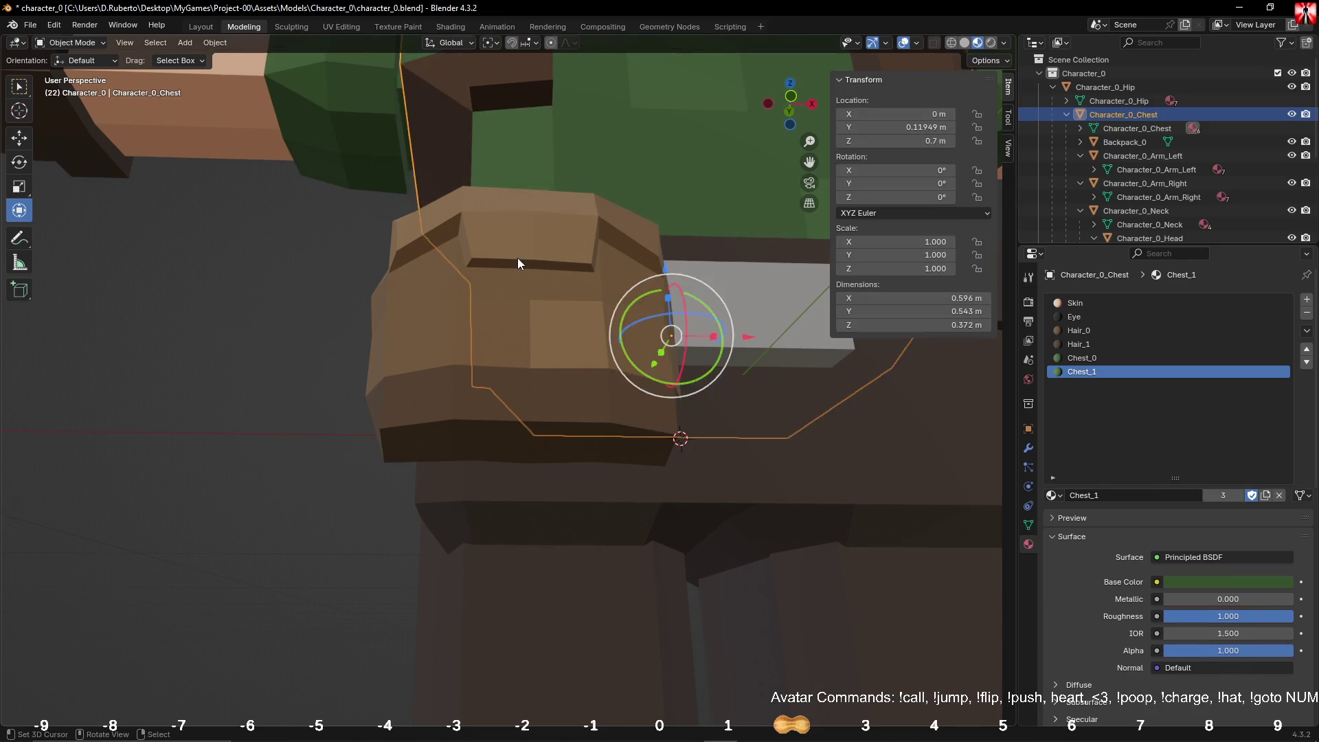
key("Tab")
left_click(1070, 330)
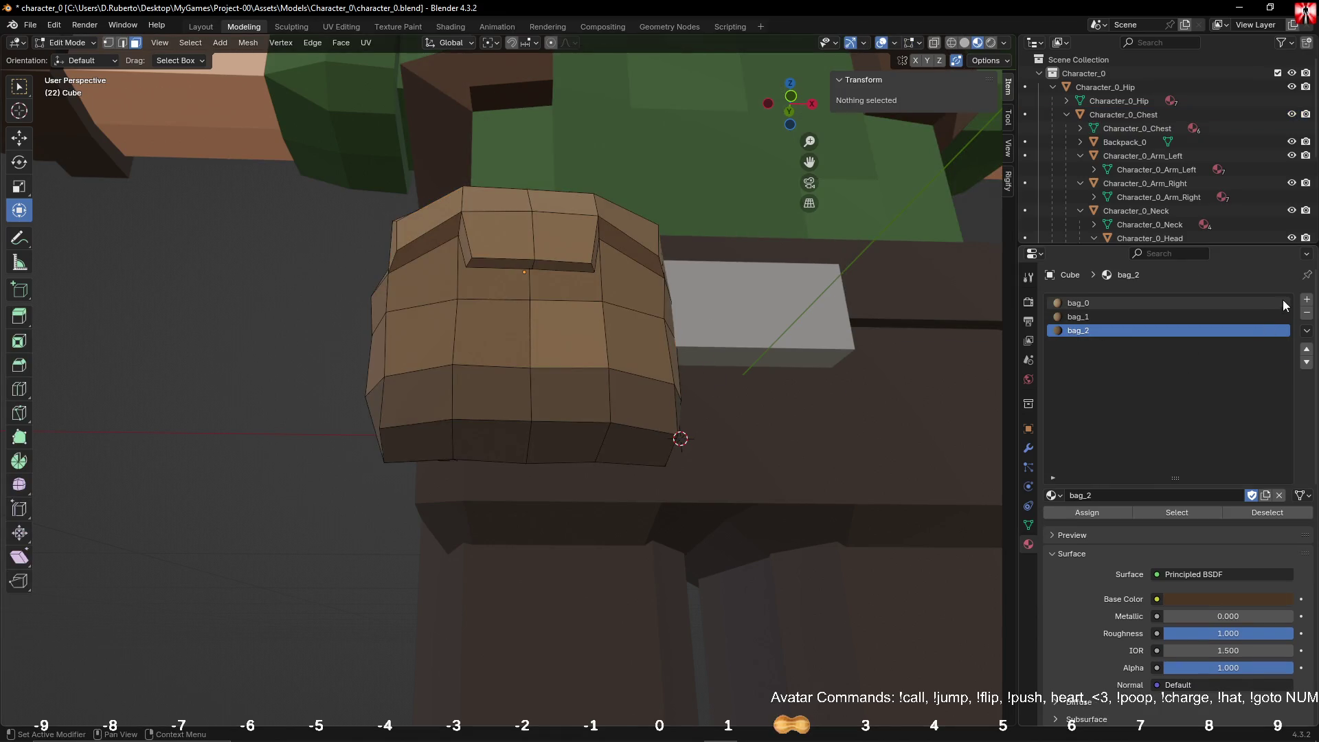
Step: Add a new material slot with a grey material named bag_3
left_click(1305, 300)
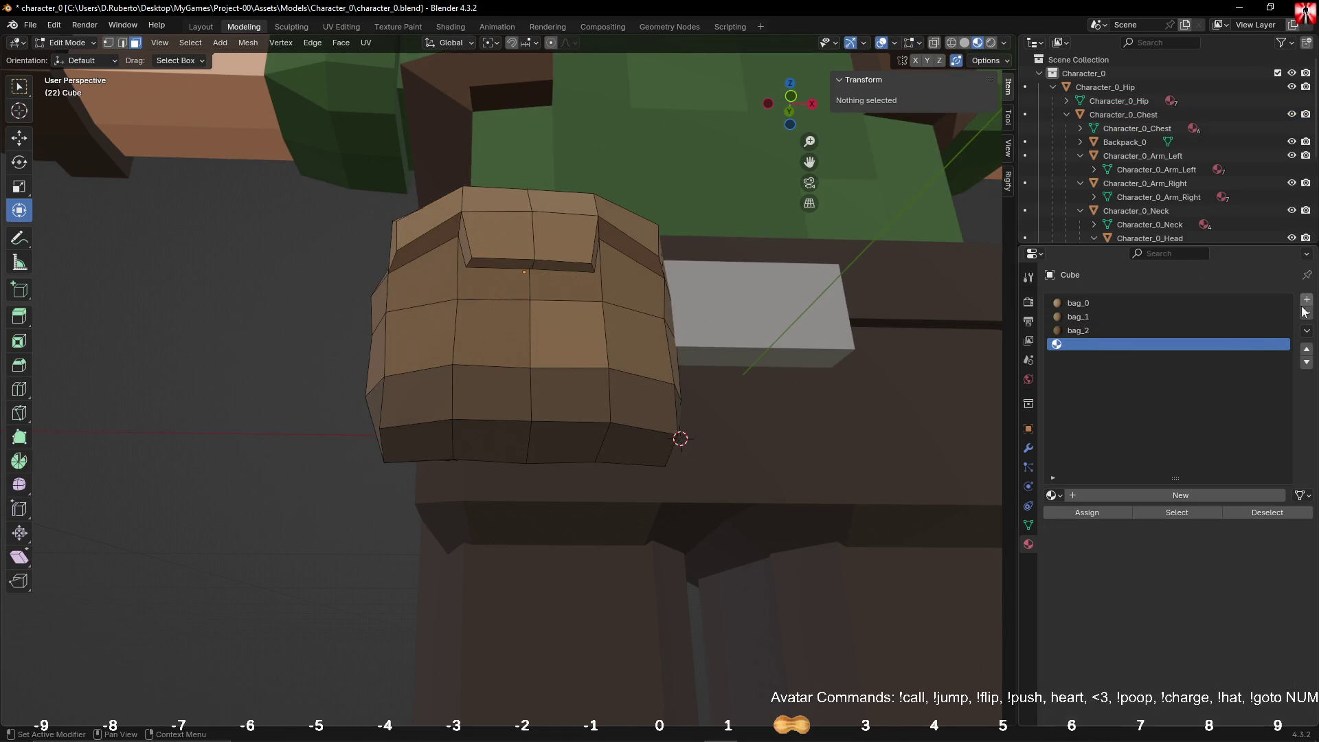
left_click(1166, 493)
type("bag_")
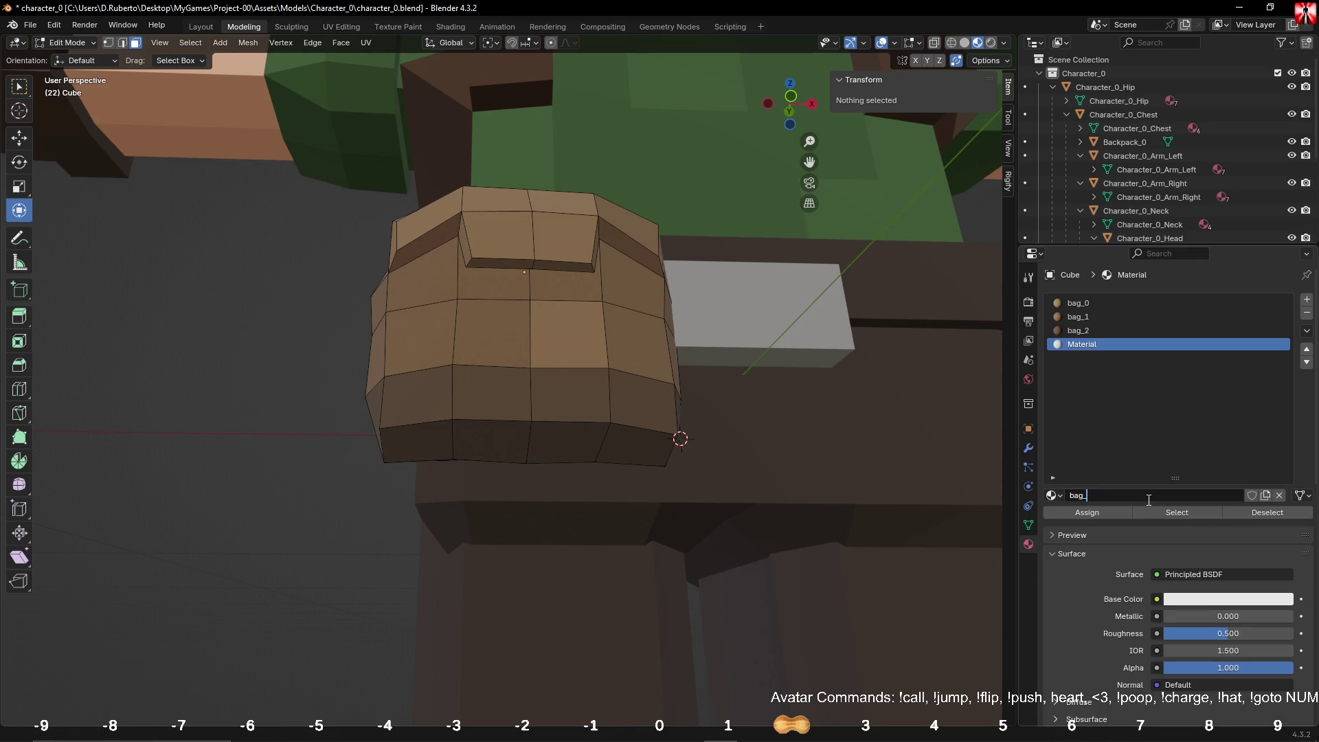
type("3")
key("Return")
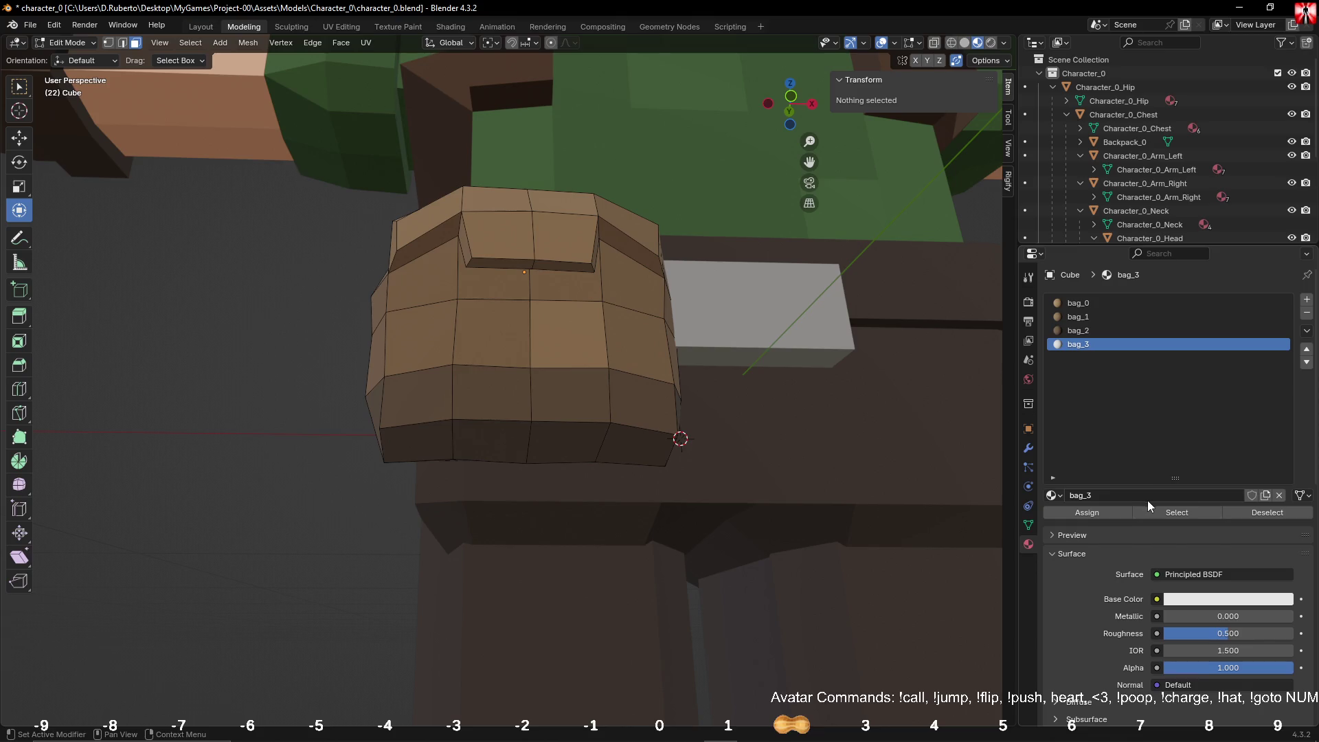
left_click(1201, 605)
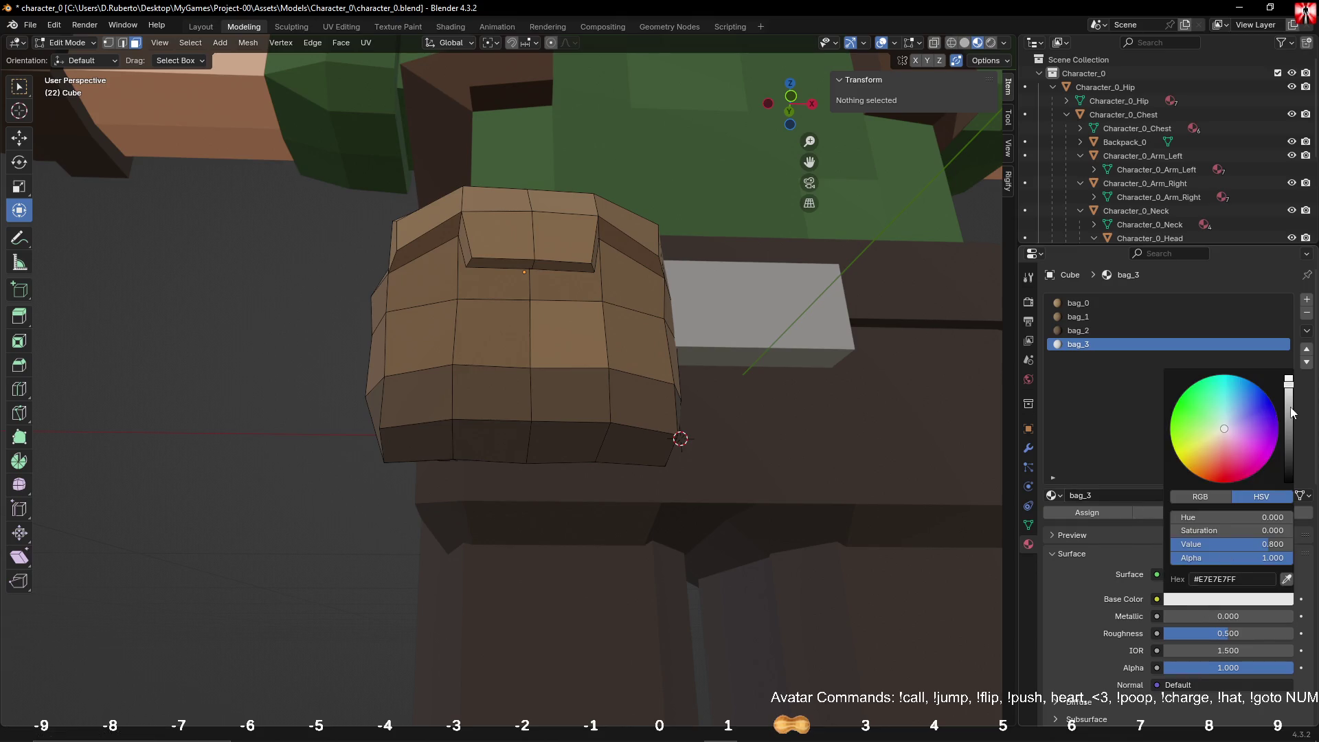
left_click_drag(1291, 413, 1288, 429)
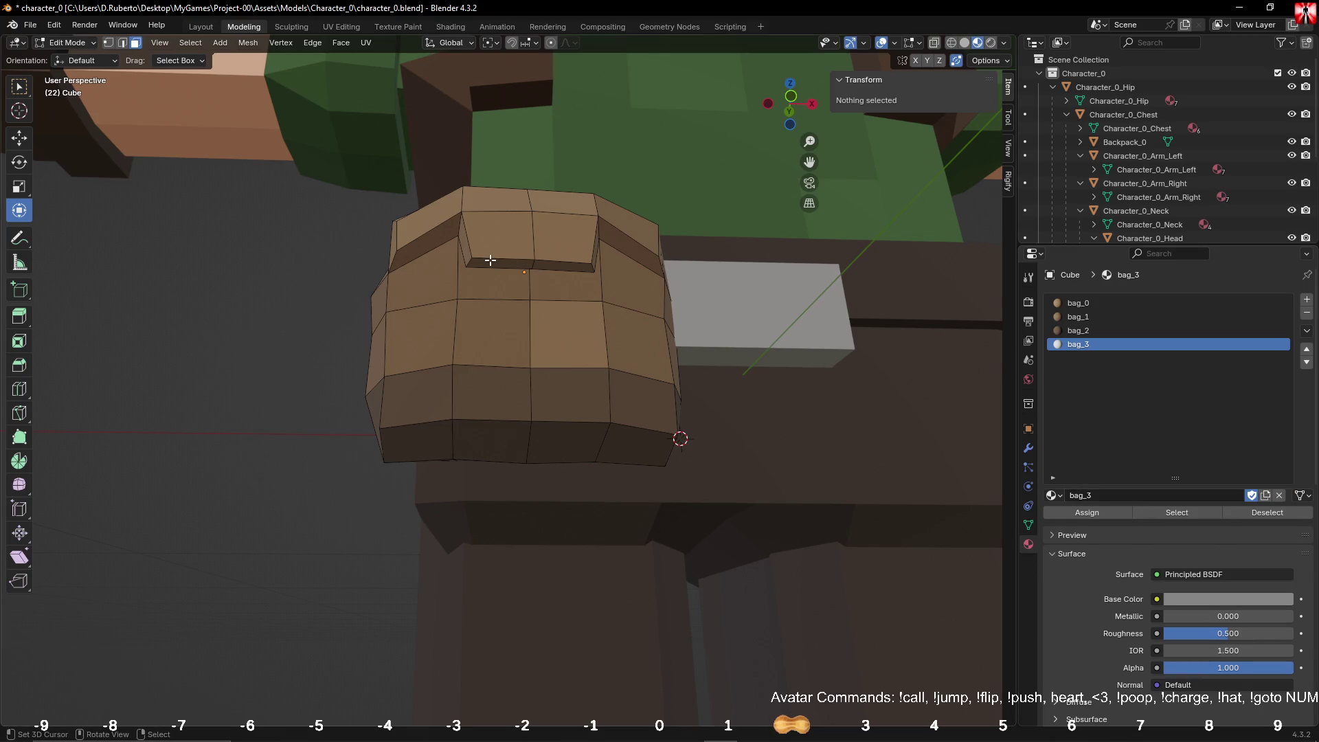
Step: Assign bag_3 to the clasp faces on the bag's flap
middle_click_drag(461, 227, 512, 226)
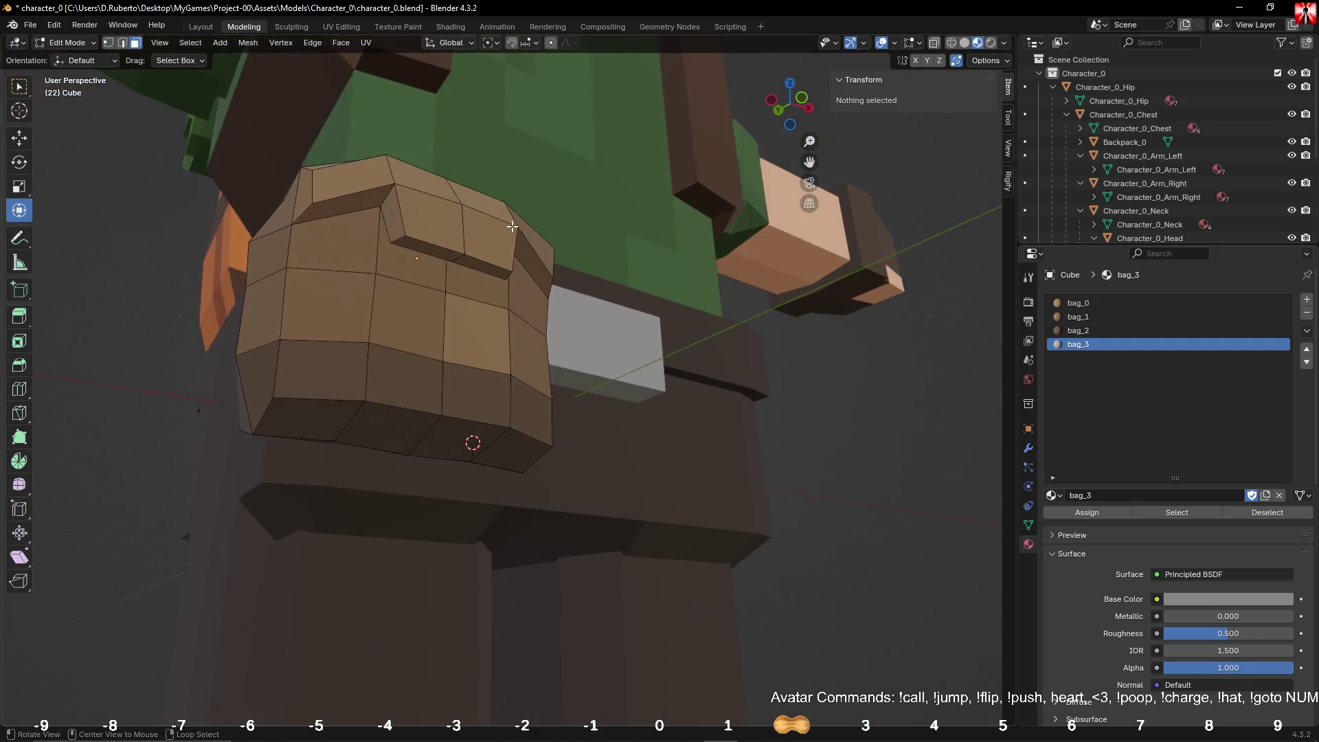
left_click(460, 218)
key("c")
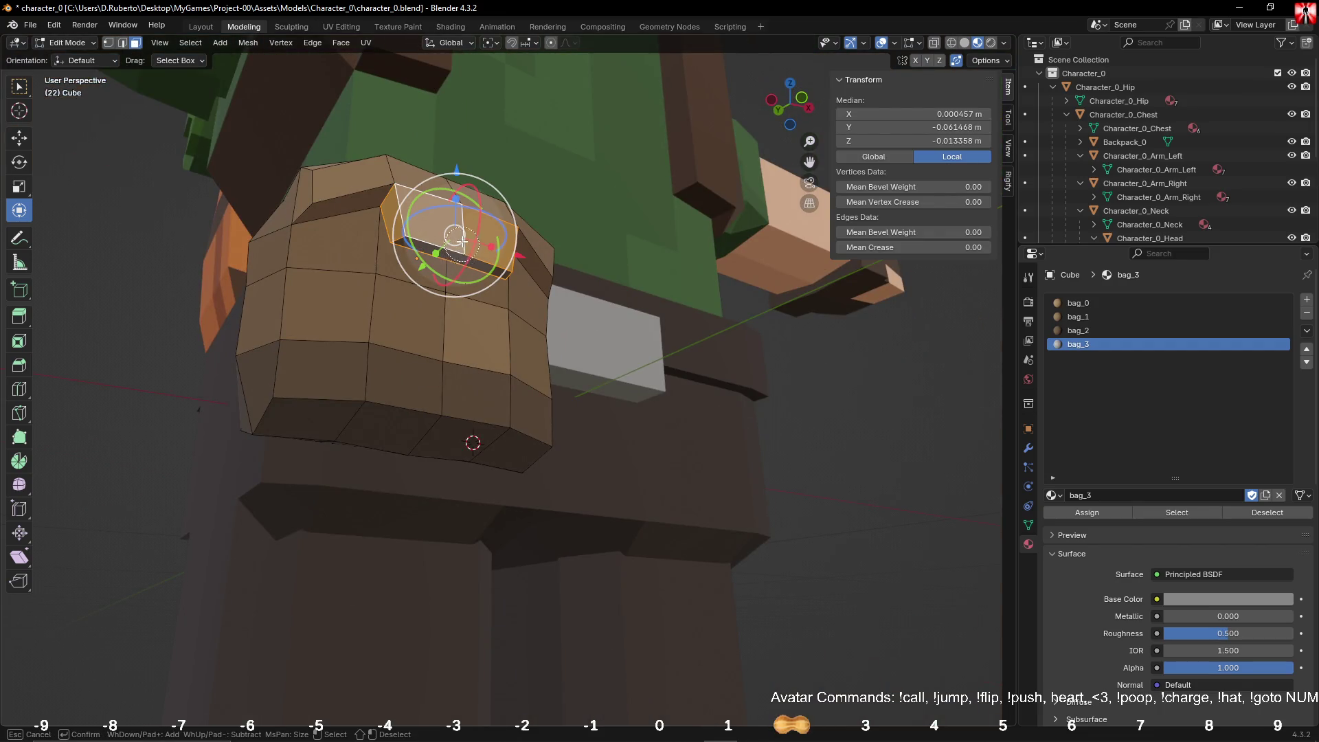
left_click(462, 254)
right_click(463, 254)
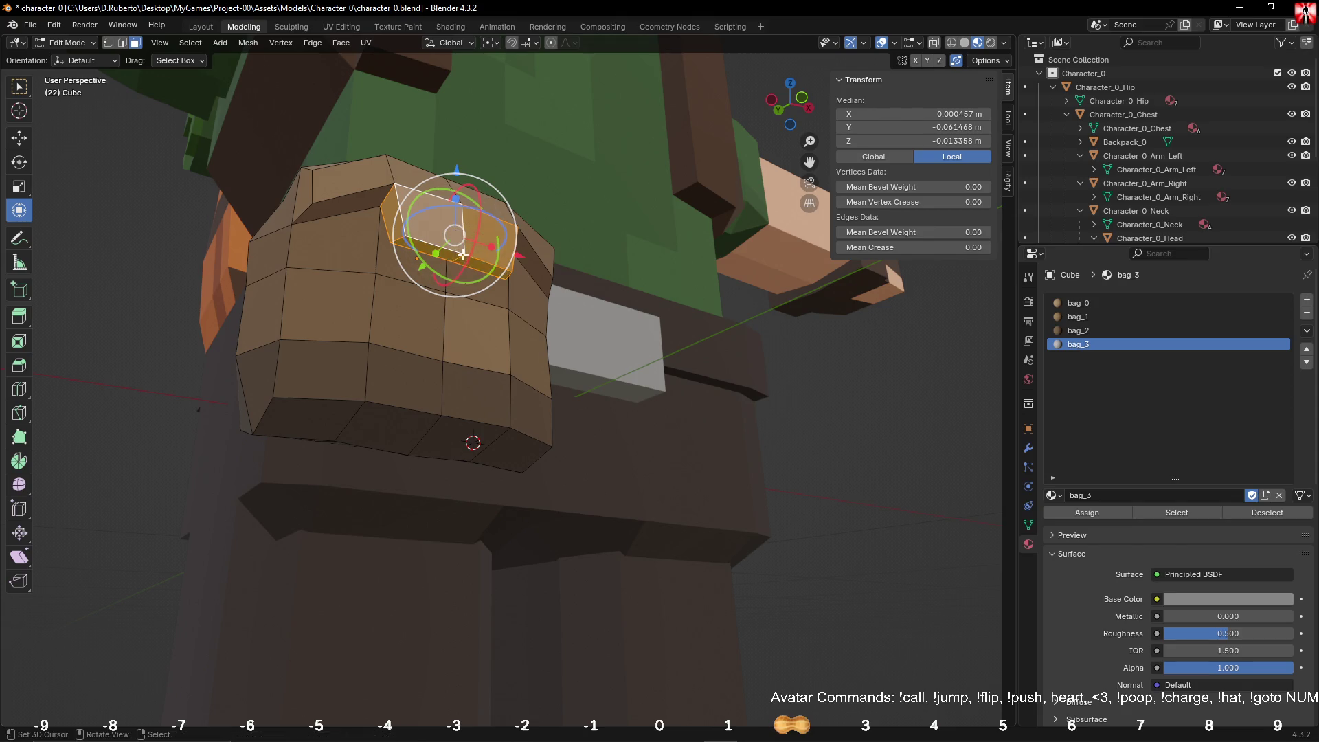
left_click(1092, 511)
key("Tab")
scroll(849, 444, "down", 5)
mouse_move(842, 437)
middle_mouse_down()
mouse_move(736, 468)
mouse_move(825, 440)
middle_mouse_up()
Step: Shrink the bag to 0.864, stretch it to 1.059 on Z and adjust its height
key("s")
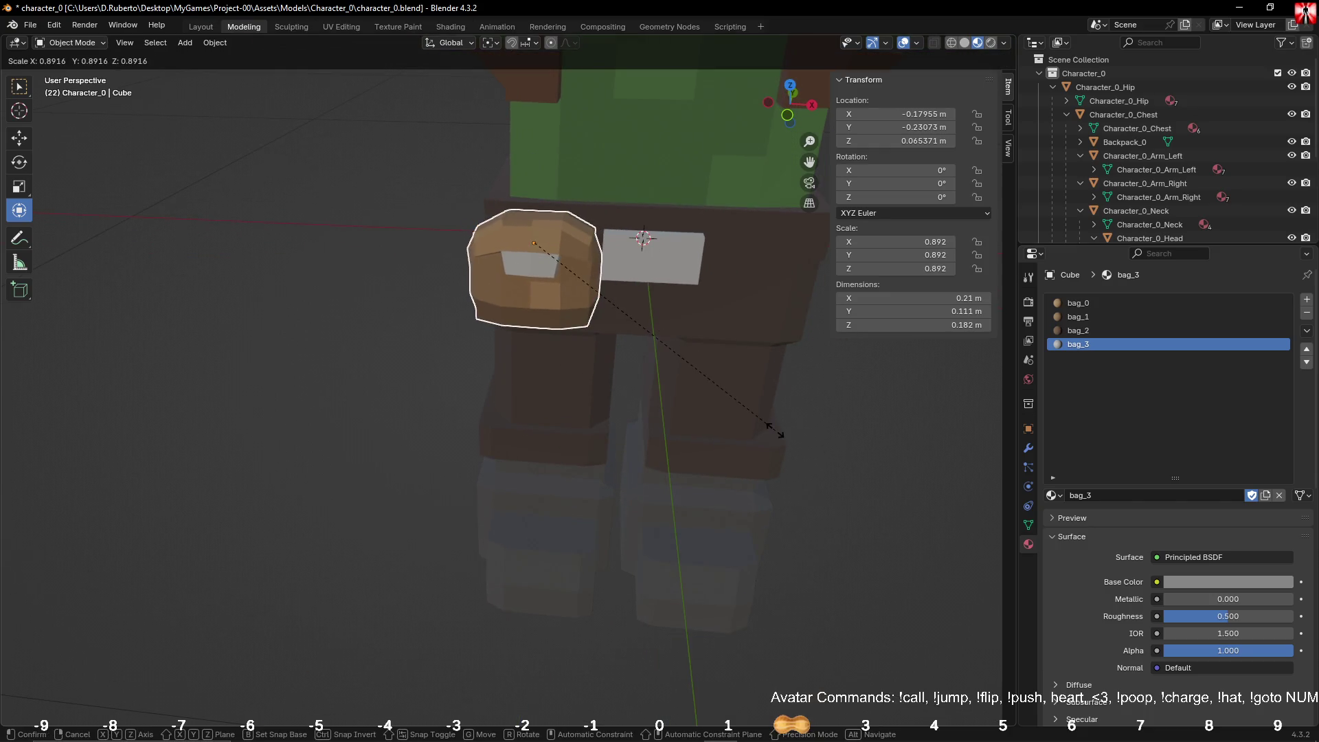
left_click(739, 408)
mouse_move(739, 408)
middle_mouse_down()
mouse_move(830, 342)
mouse_move(785, 373)
mouse_move(749, 376)
mouse_move(714, 356)
mouse_move(615, 492)
mouse_move(618, 452)
mouse_move(628, 461)
middle_mouse_up()
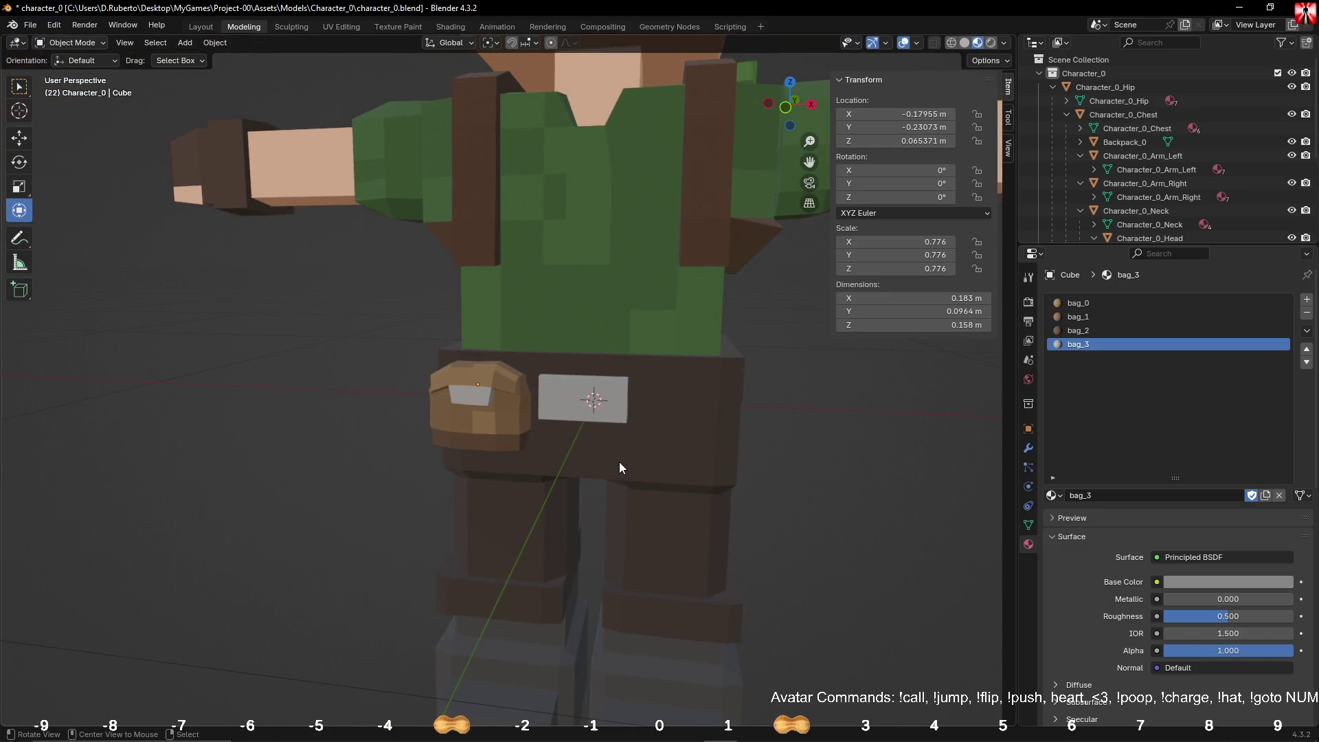
left_click(499, 401)
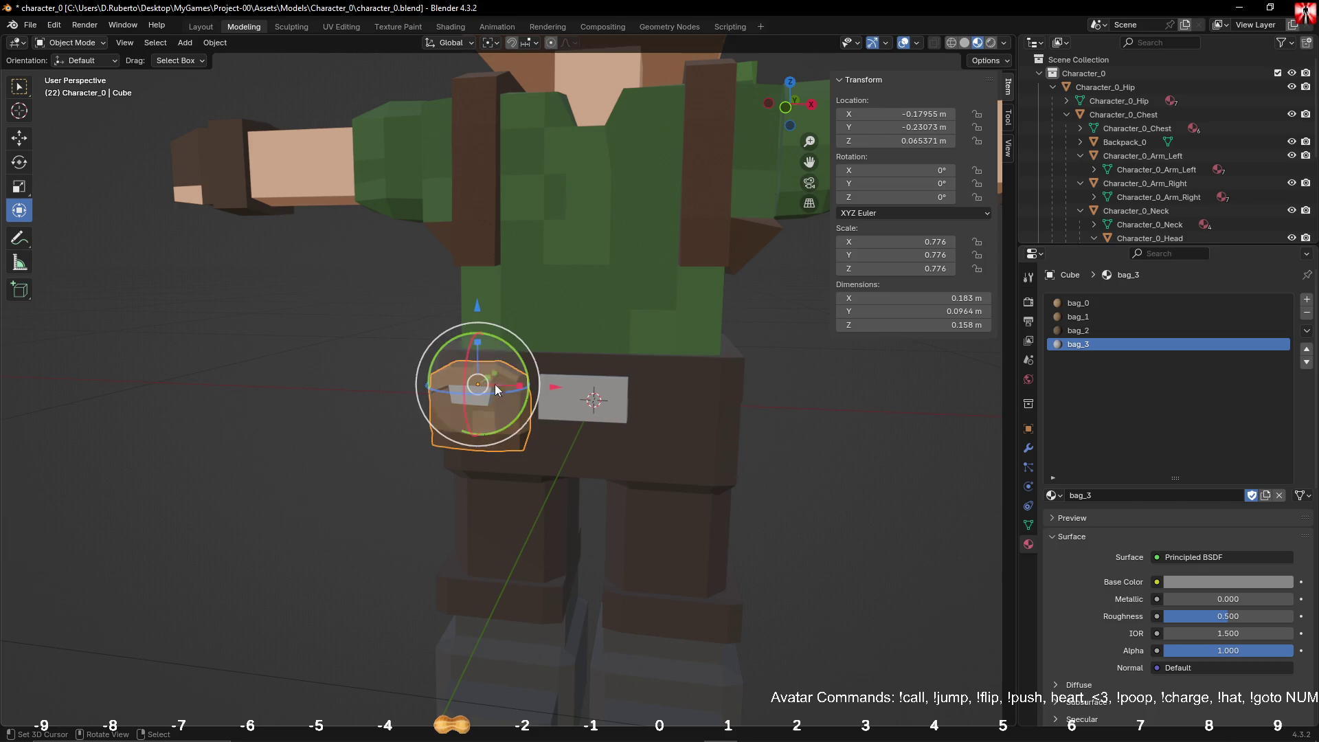
mouse_move(480, 308)
left_mouse_down()
mouse_move(479, 283)
mouse_move(476, 302)
left_mouse_up()
left_click_drag(539, 364, 547, 366)
left_click_drag(483, 281, 484, 290)
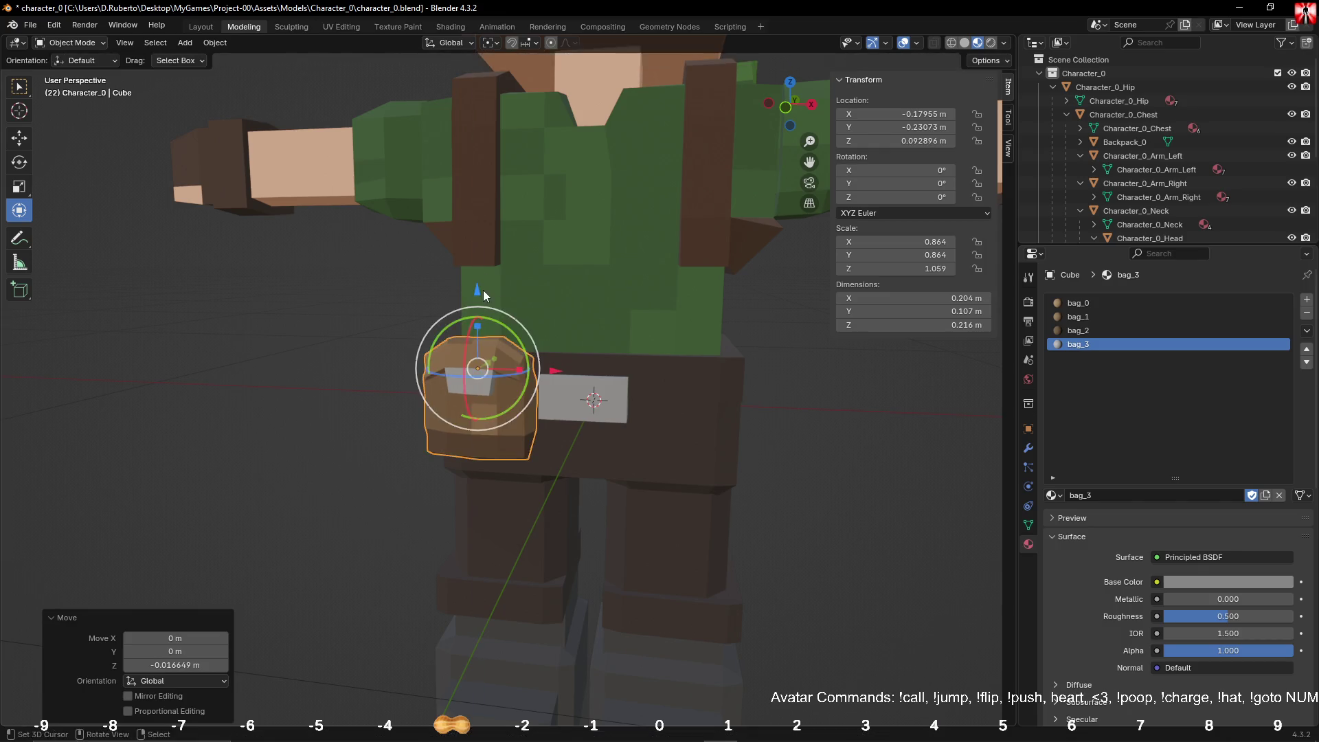
mouse_move(484, 290)
middle_mouse_down()
mouse_move(703, 316)
mouse_move(674, 310)
mouse_move(566, 369)
middle_mouse_up()
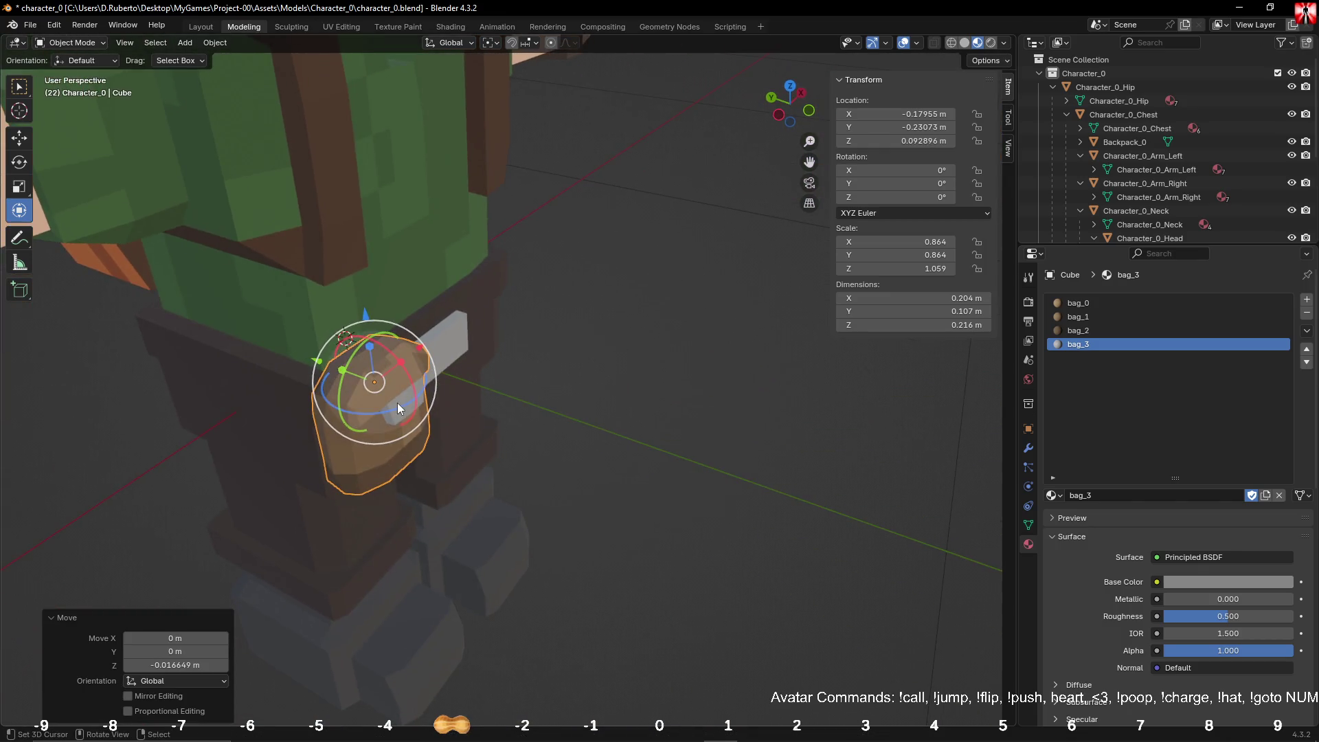
Step: Tilt the bag slightly and nudge it along Y and X on the belt
left_click_drag(397, 402, 412, 385)
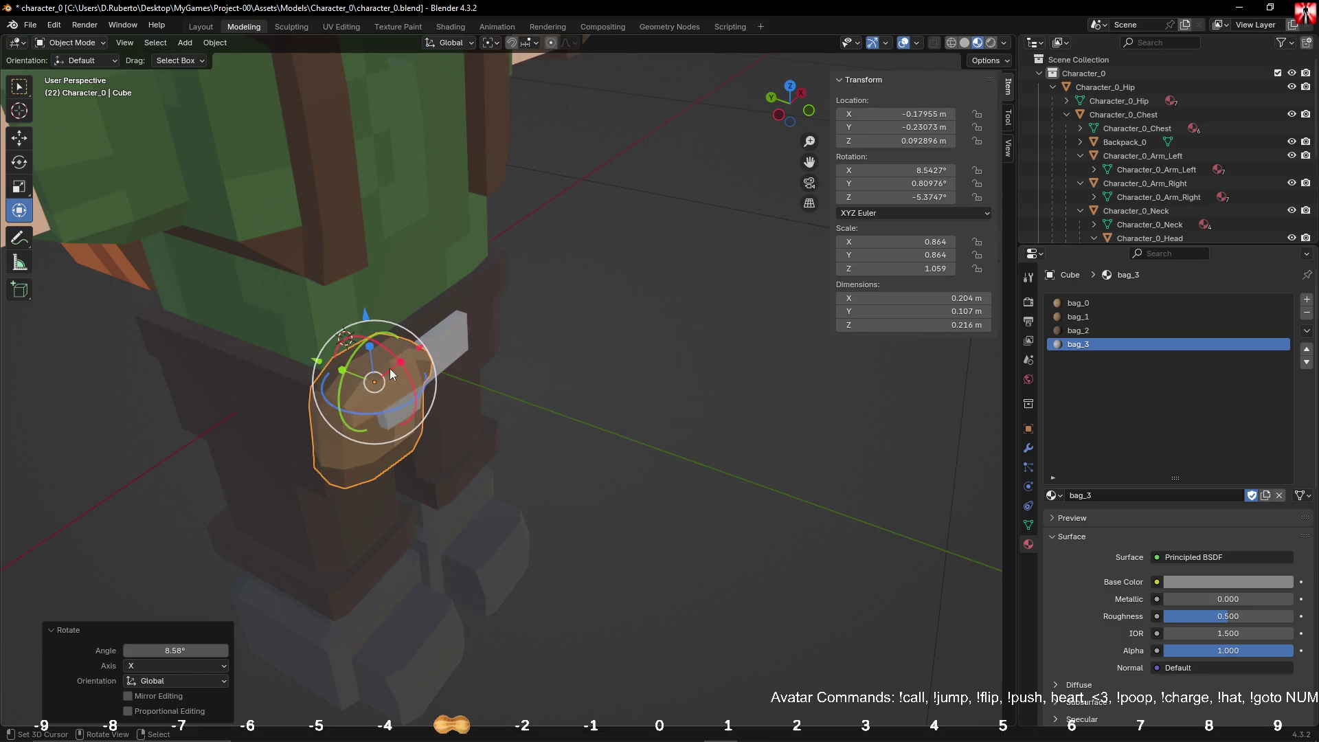
left_click_drag(317, 364, 322, 366)
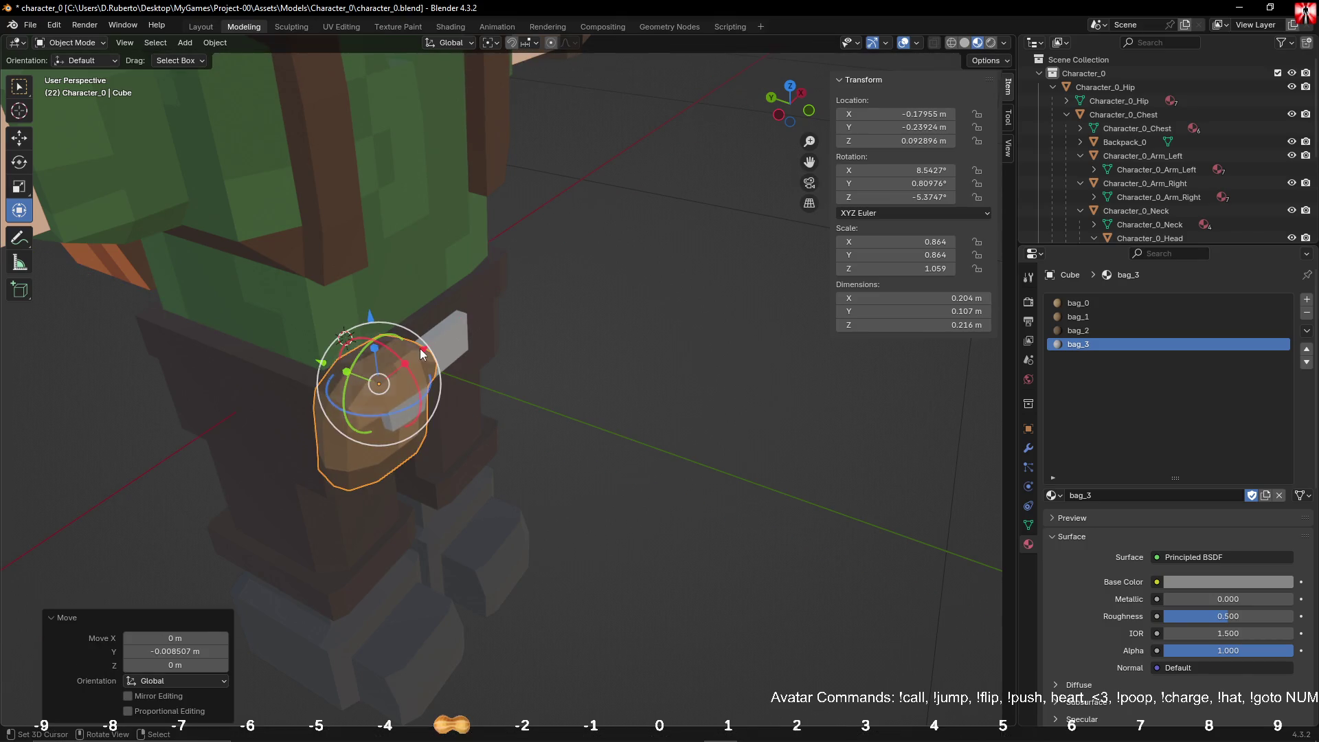
left_click_drag(425, 352, 423, 356)
mouse_move(423, 355)
middle_mouse_down()
mouse_move(616, 397)
mouse_move(525, 347)
mouse_move(817, 427)
mouse_move(629, 417)
mouse_move(567, 509)
mouse_move(584, 431)
mouse_move(638, 444)
mouse_move(578, 492)
middle_mouse_up()
Step: Save character_0.blend
scroll(628, 417, "down", 5)
key("ctrl+s")
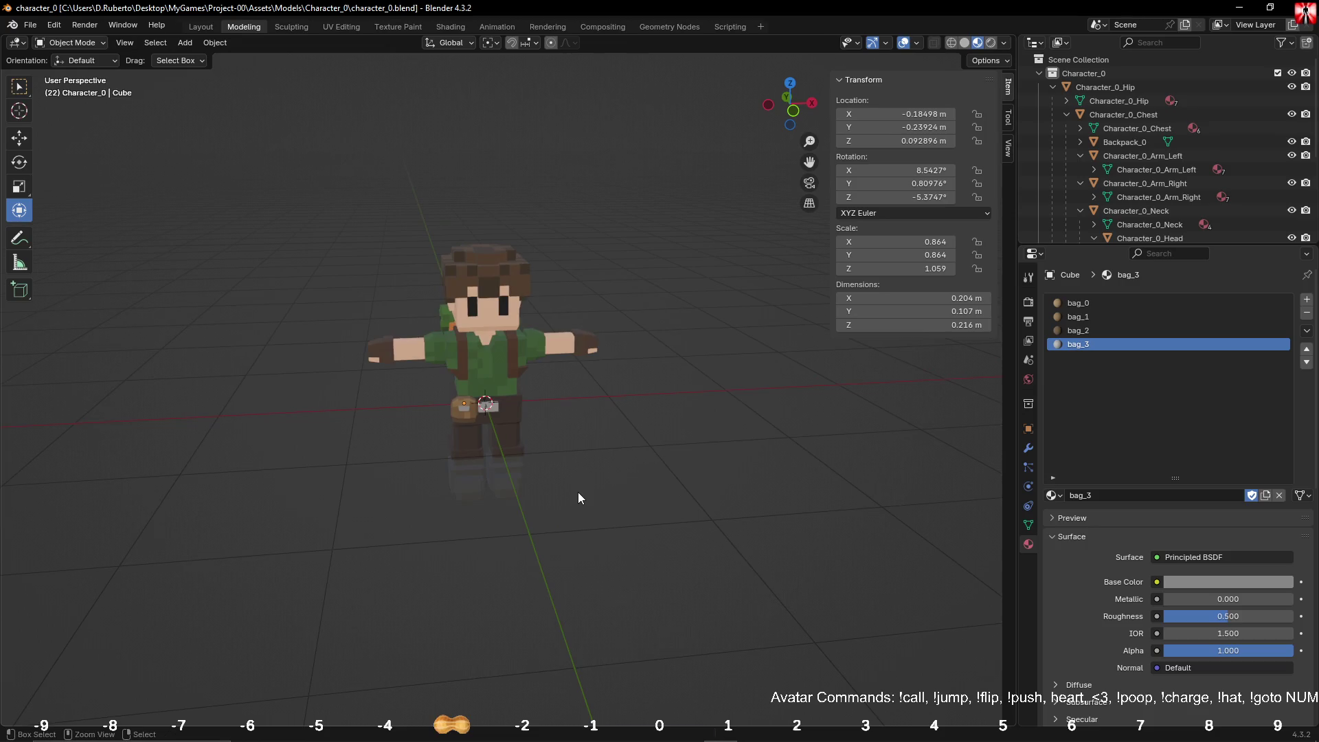
middle_click_drag(653, 420, 442, 409)
scroll(442, 409, "up", 3)
Step: Rename the bag object and its mesh data to bag_0
left_click(439, 412)
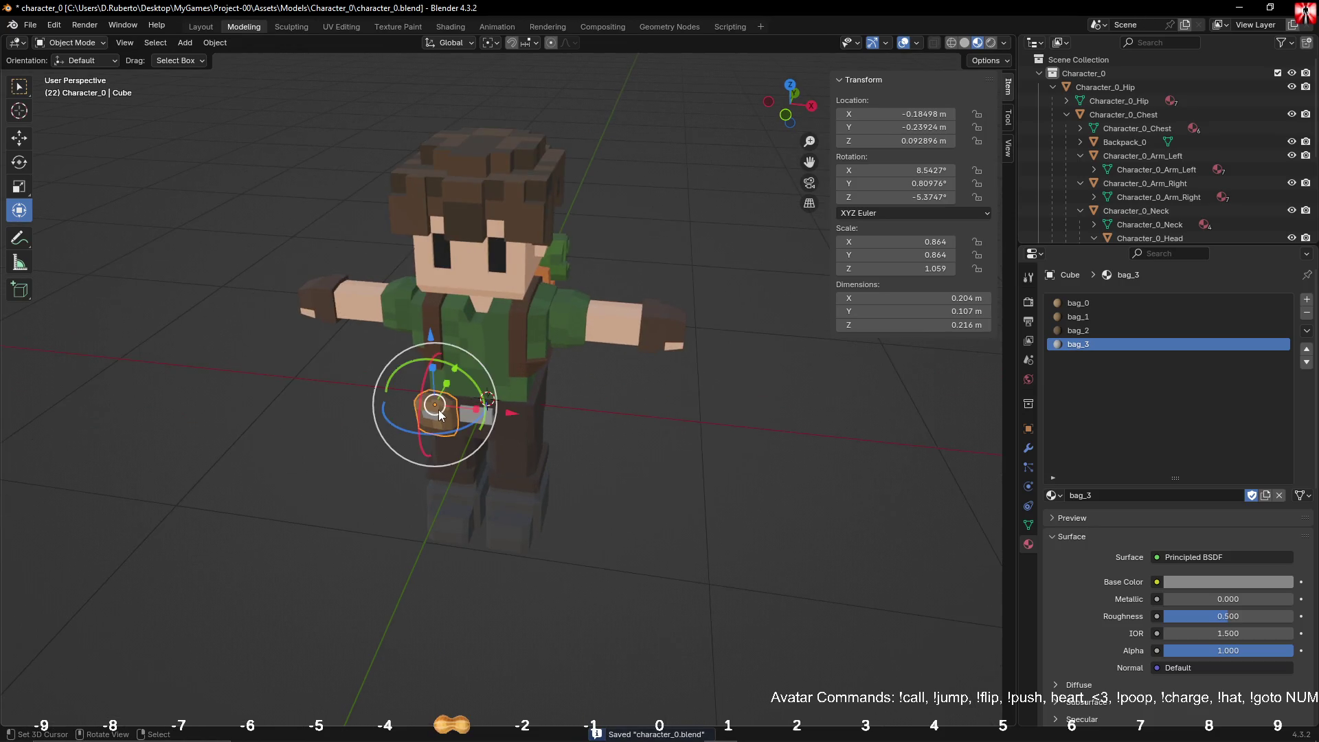
left_click(1028, 525)
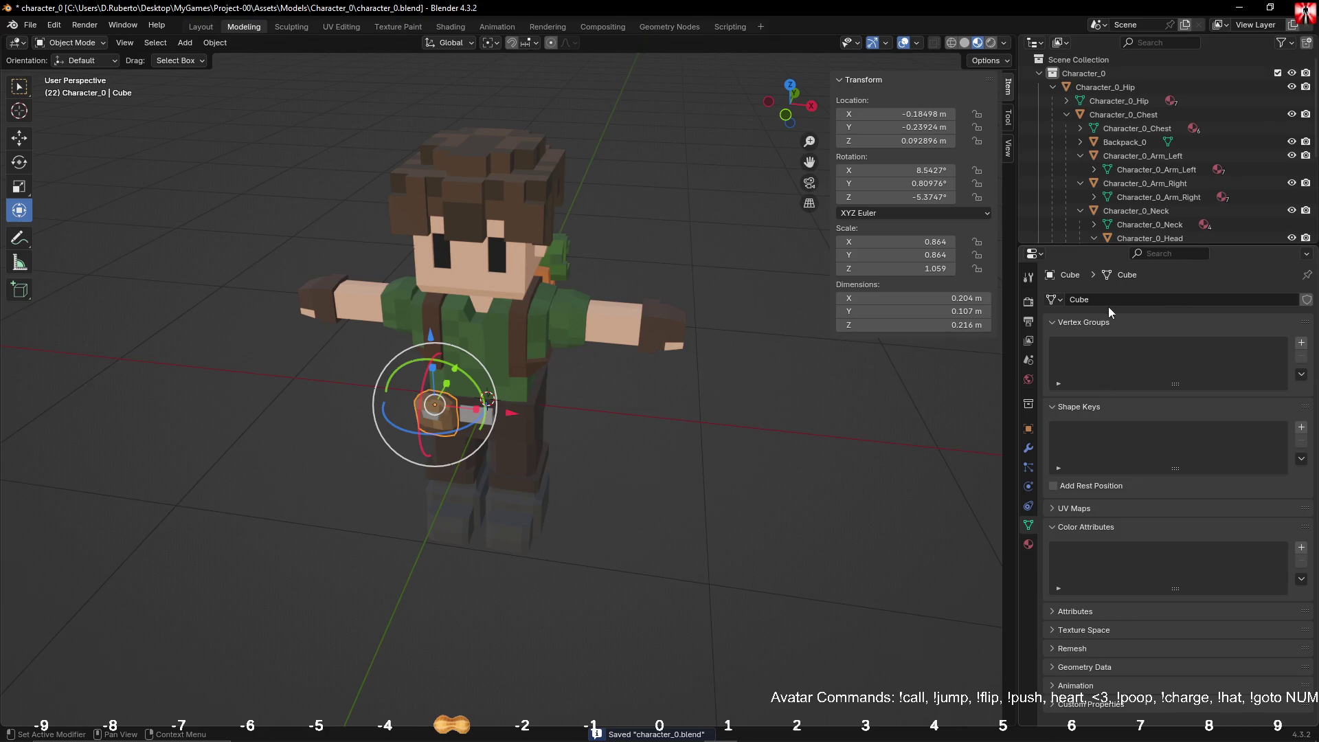
mouse_move(1113, 246)
left_mouse_down()
mouse_move(1113, 440)
mouse_move(1112, 420)
left_mouse_up()
double_click(1087, 375)
type("bag_0")
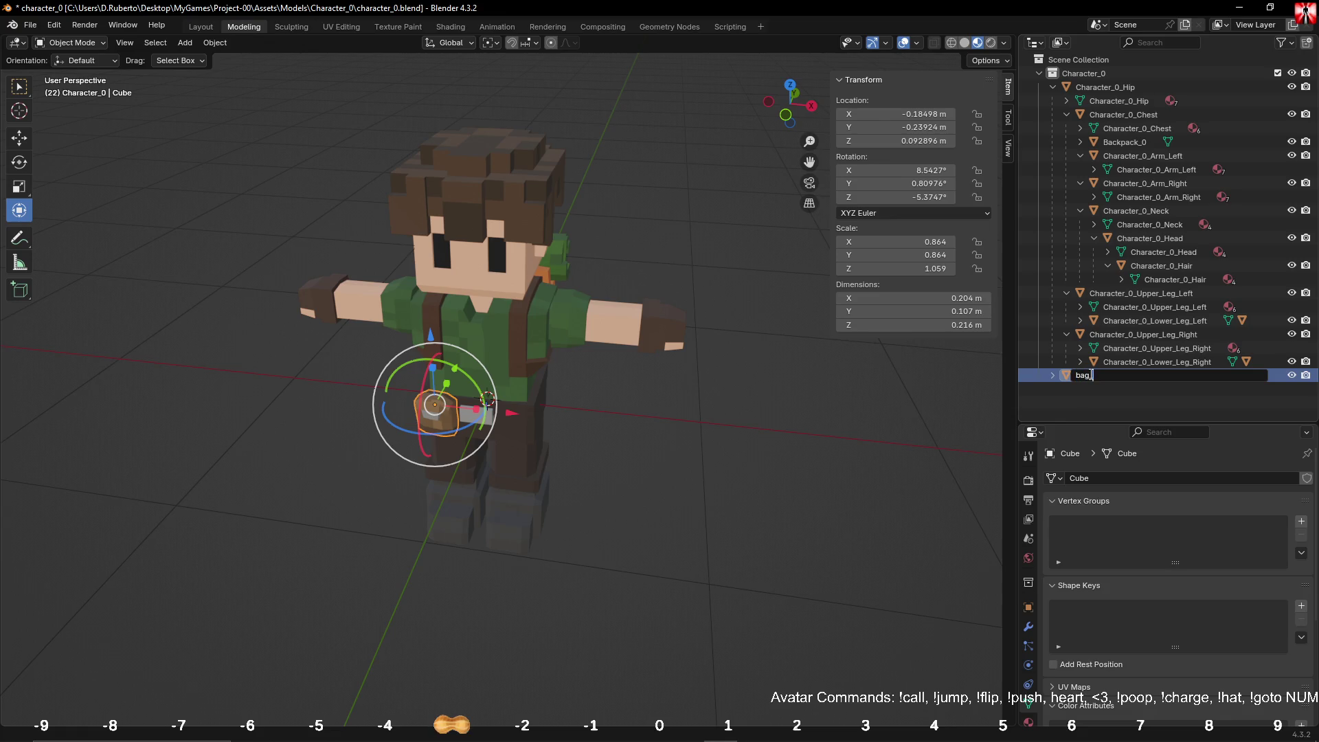
key("Return")
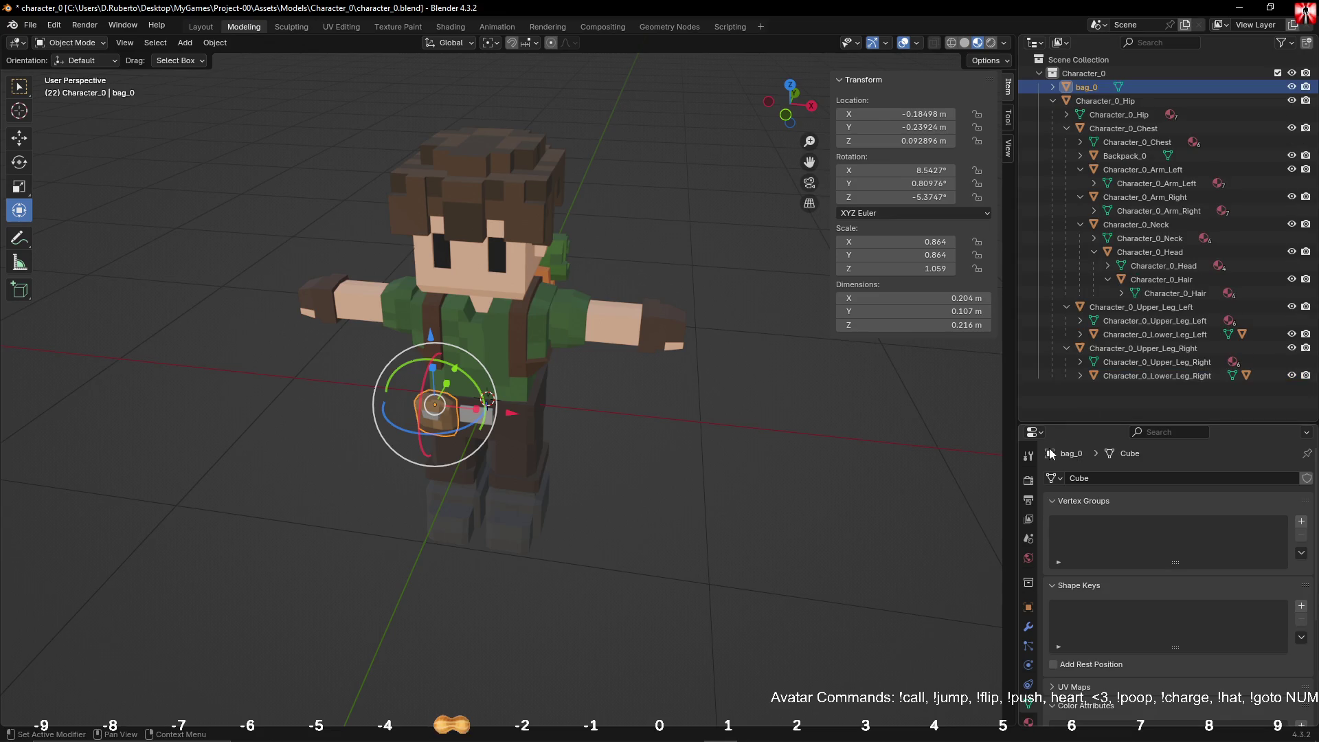
left_click_drag(1049, 453, 1084, 481)
type("bag_0")
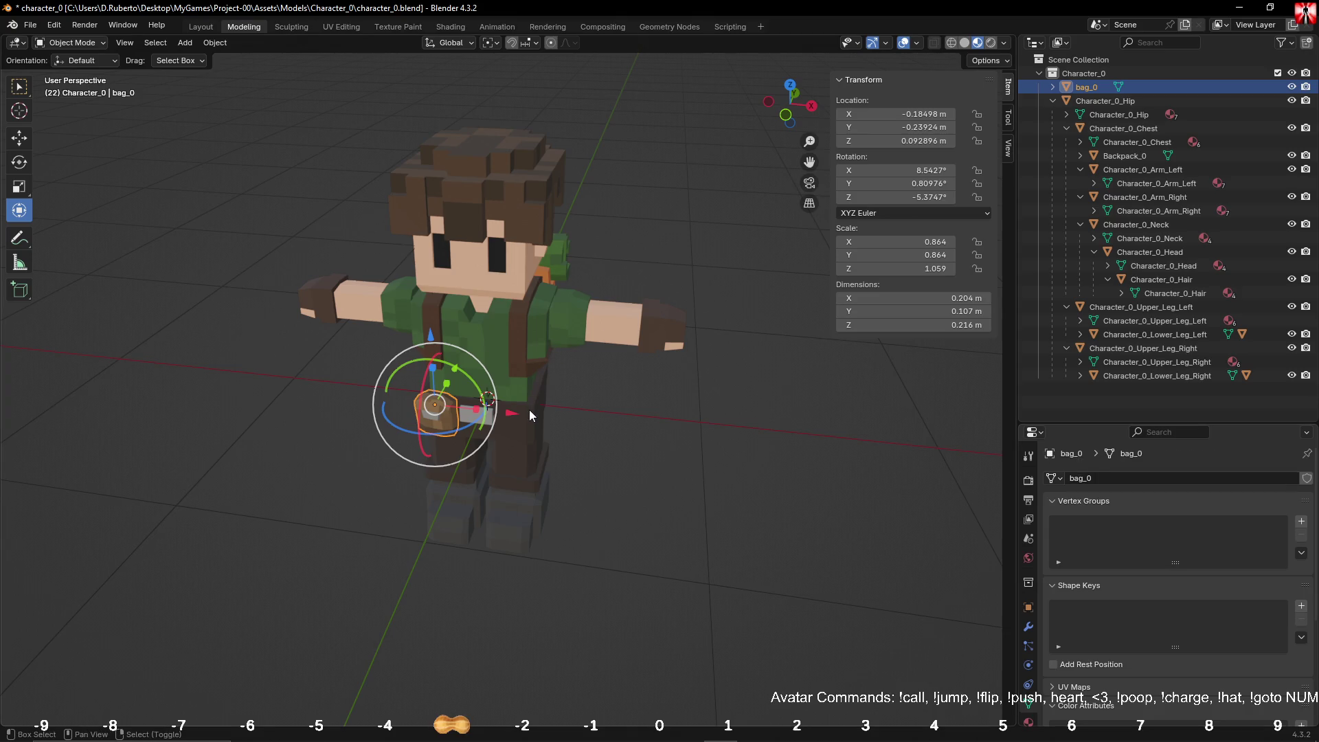
Step: Parent bag_0 to Character_0_Hip keeping its transform, and save the file
left_click(546, 409)
key("ctrl+p")
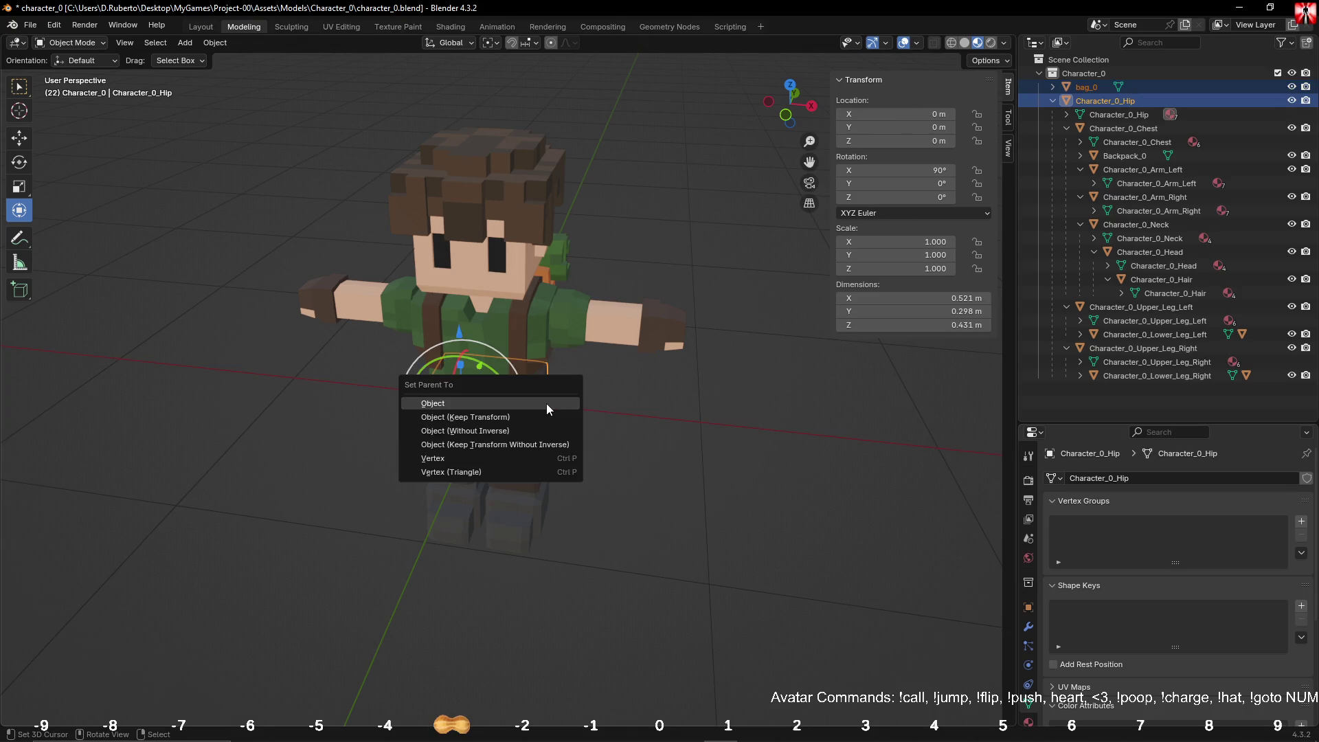
left_click(535, 420)
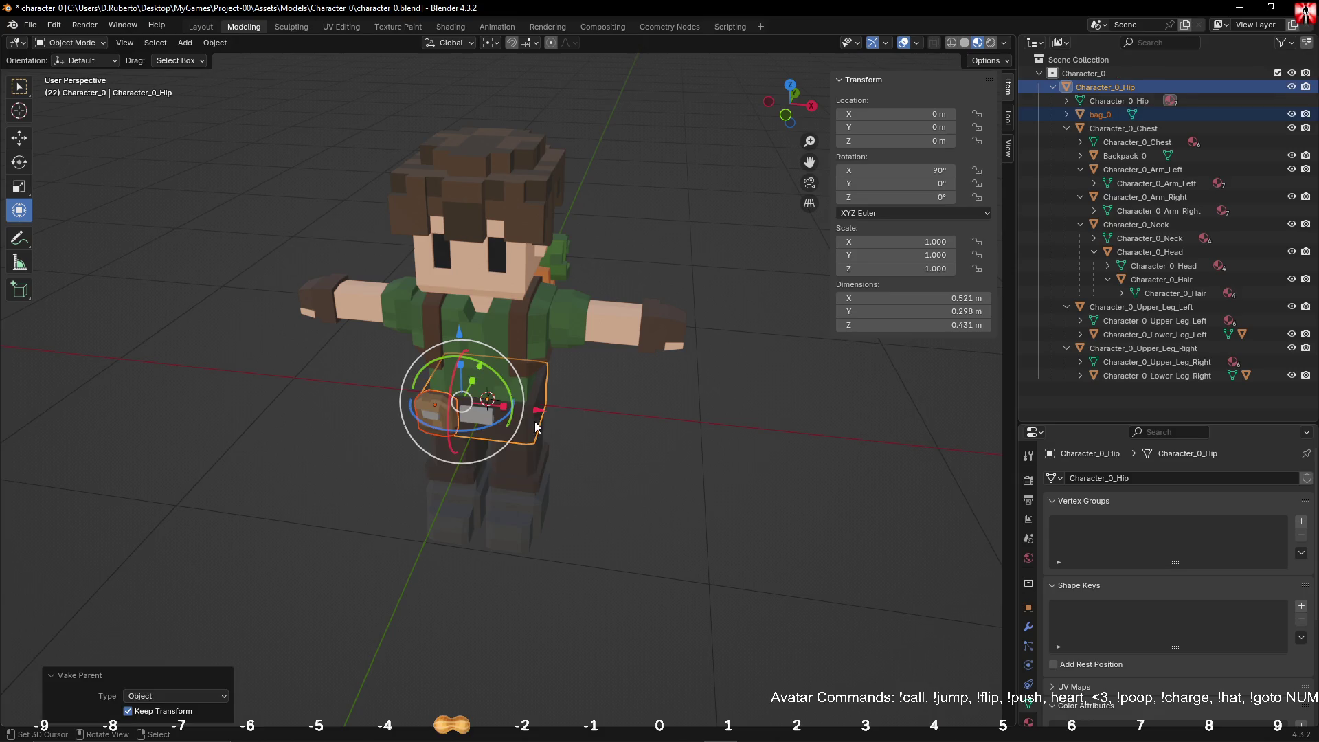
left_click(813, 426)
key("ctrl+s")
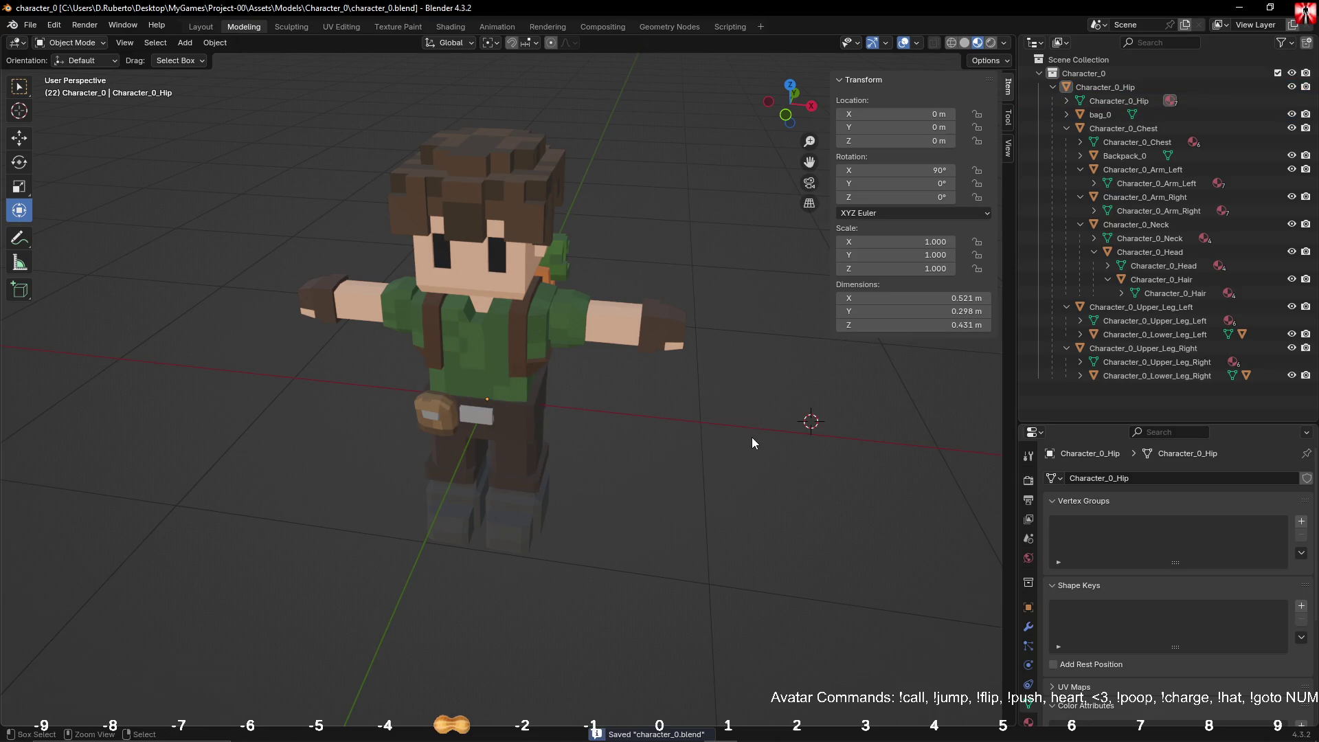
Step: Expand both leg hierarchies in the Outliner and select Character_0_Boot_Left
left_click(1164, 379)
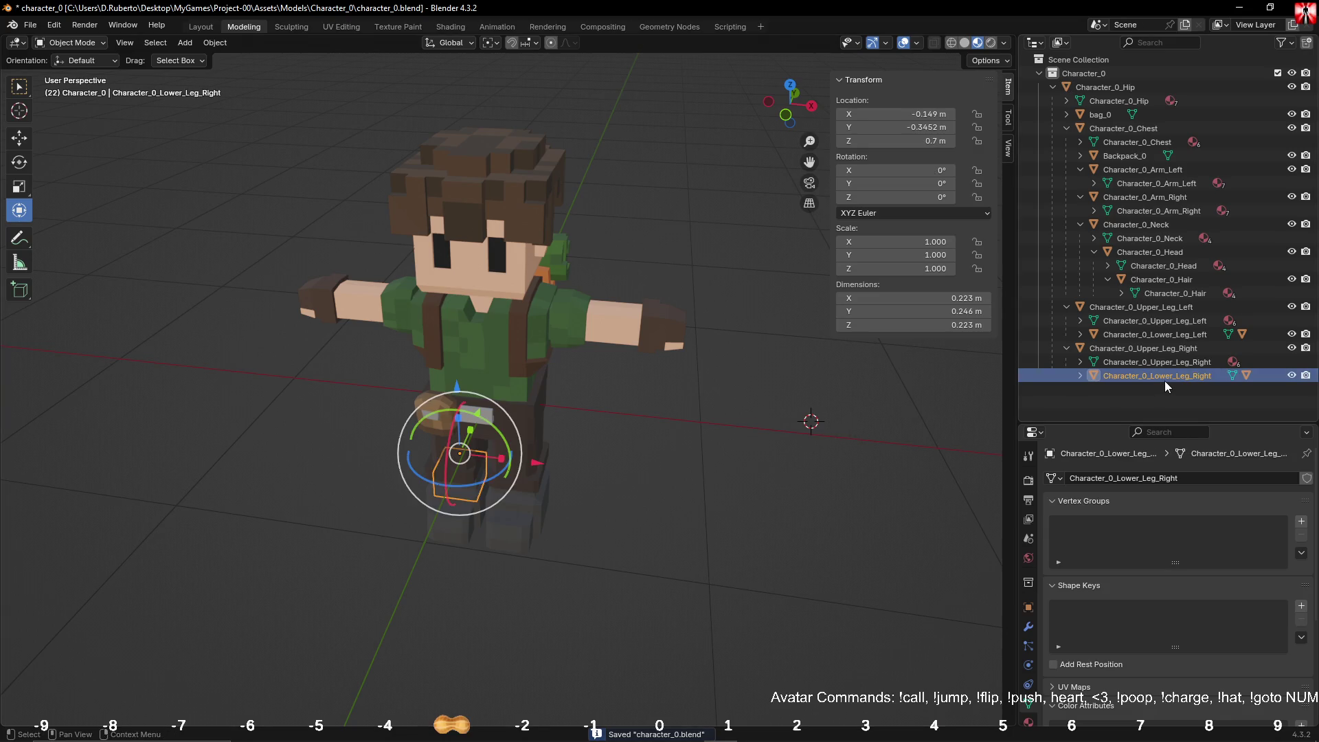
left_click(1153, 351)
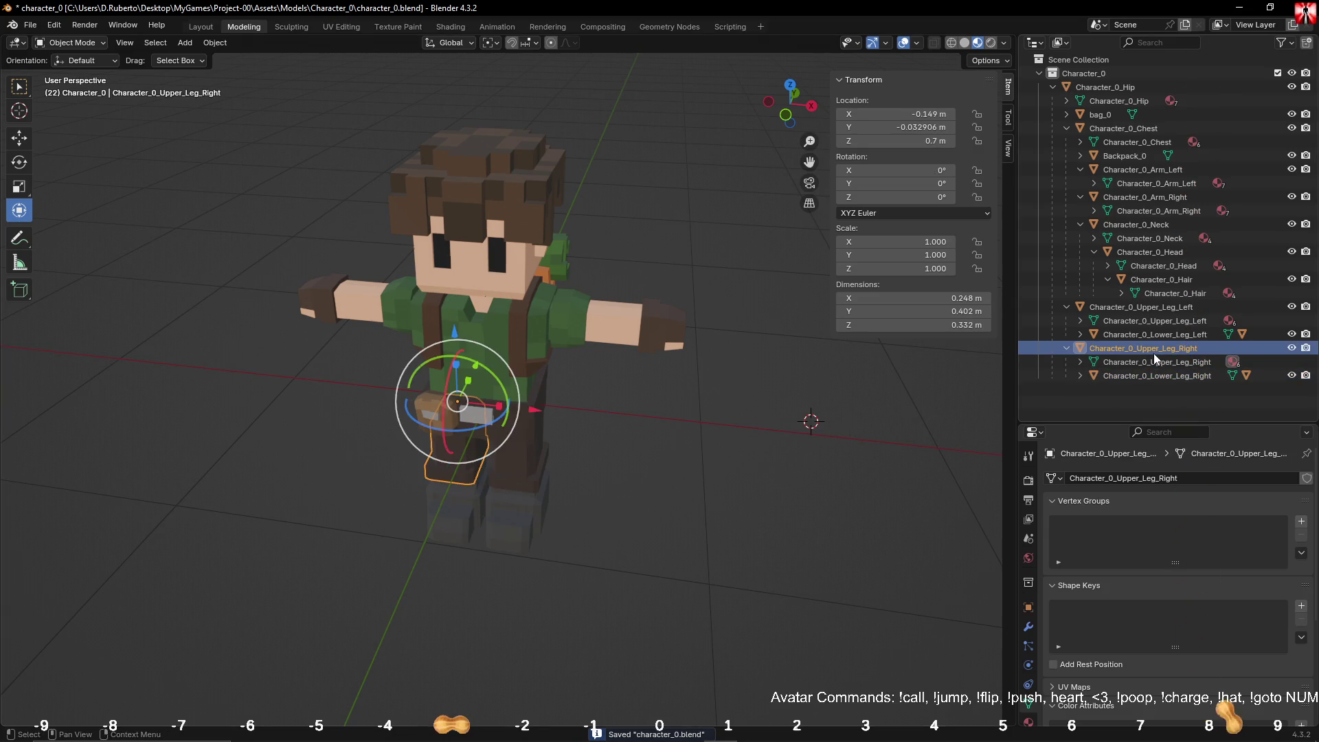
left_click(1133, 334)
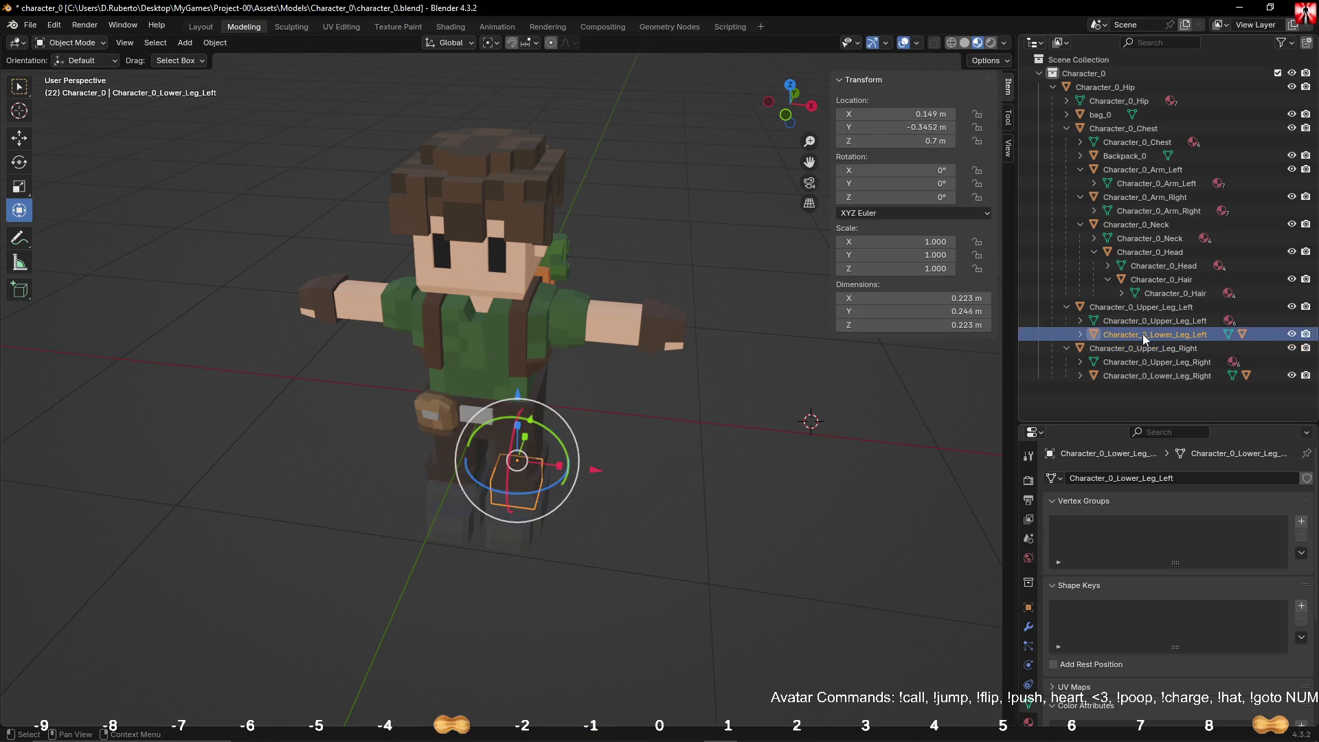
left_click(1079, 375)
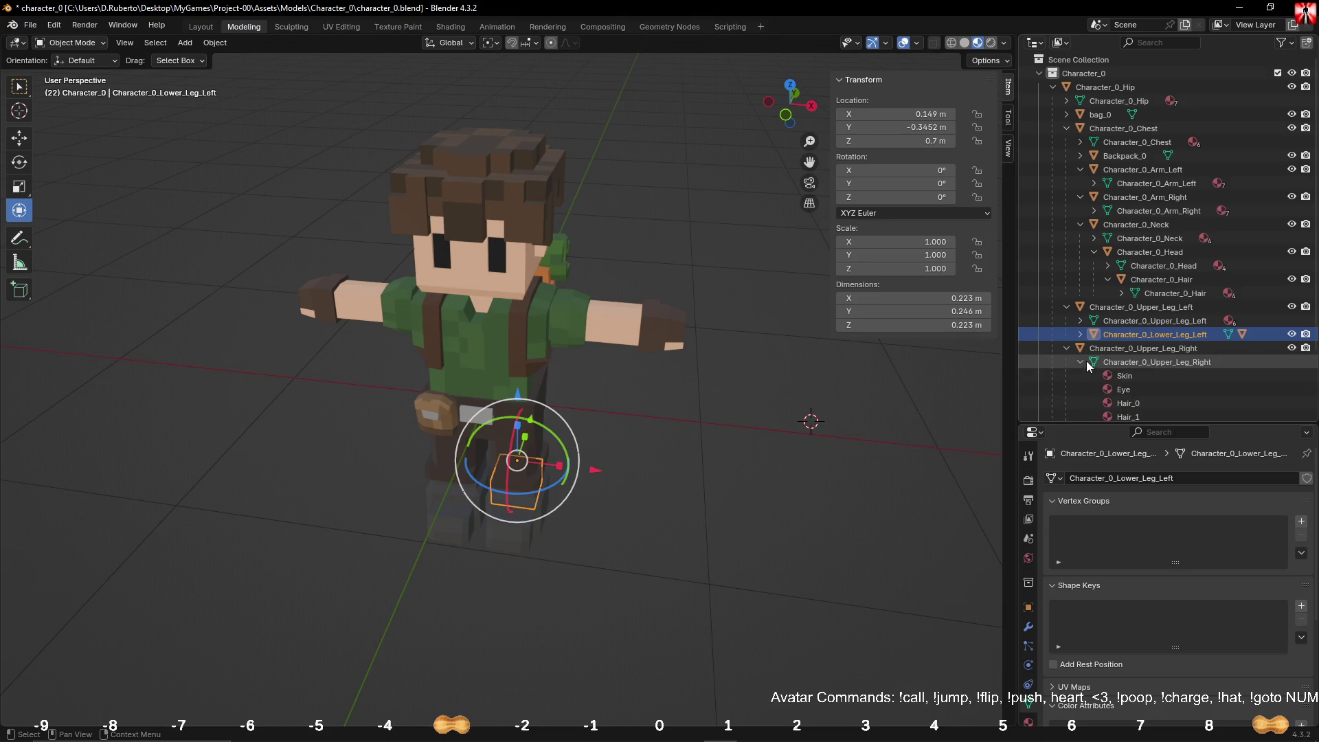
left_click(1079, 335)
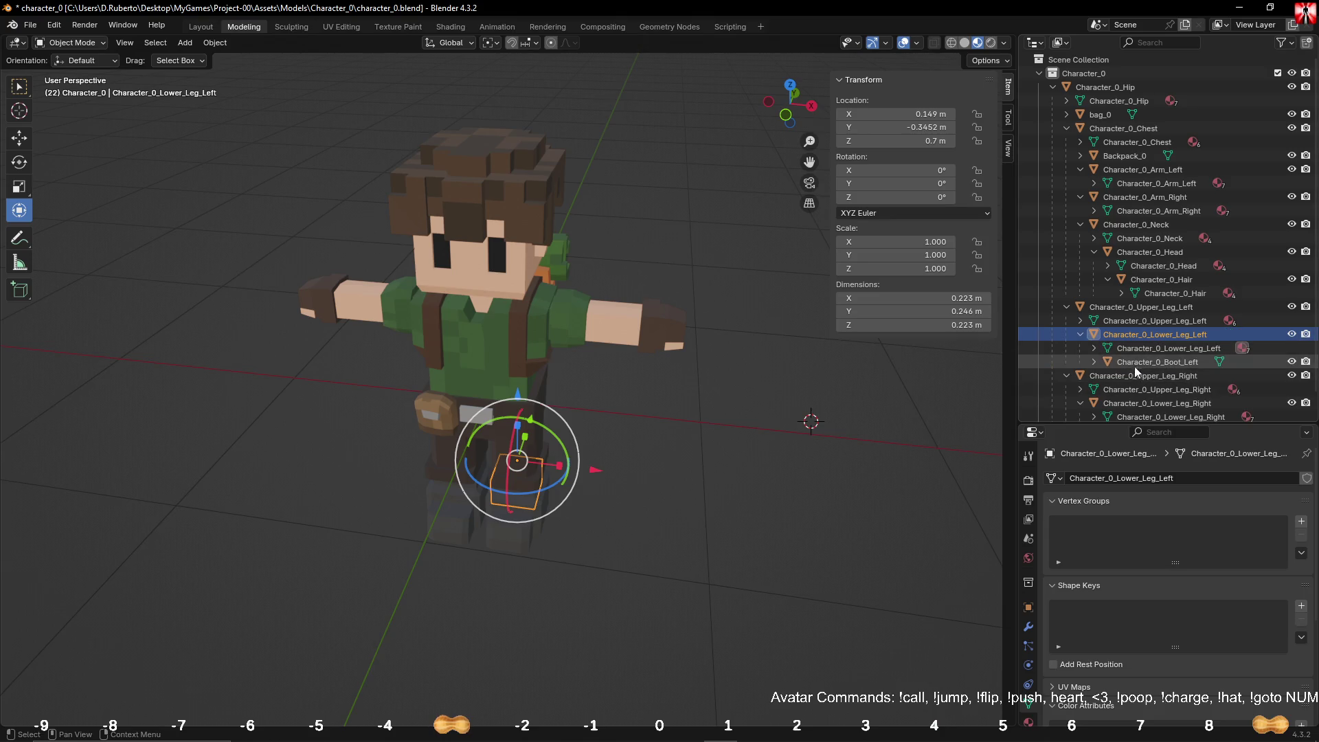
left_click(1136, 361)
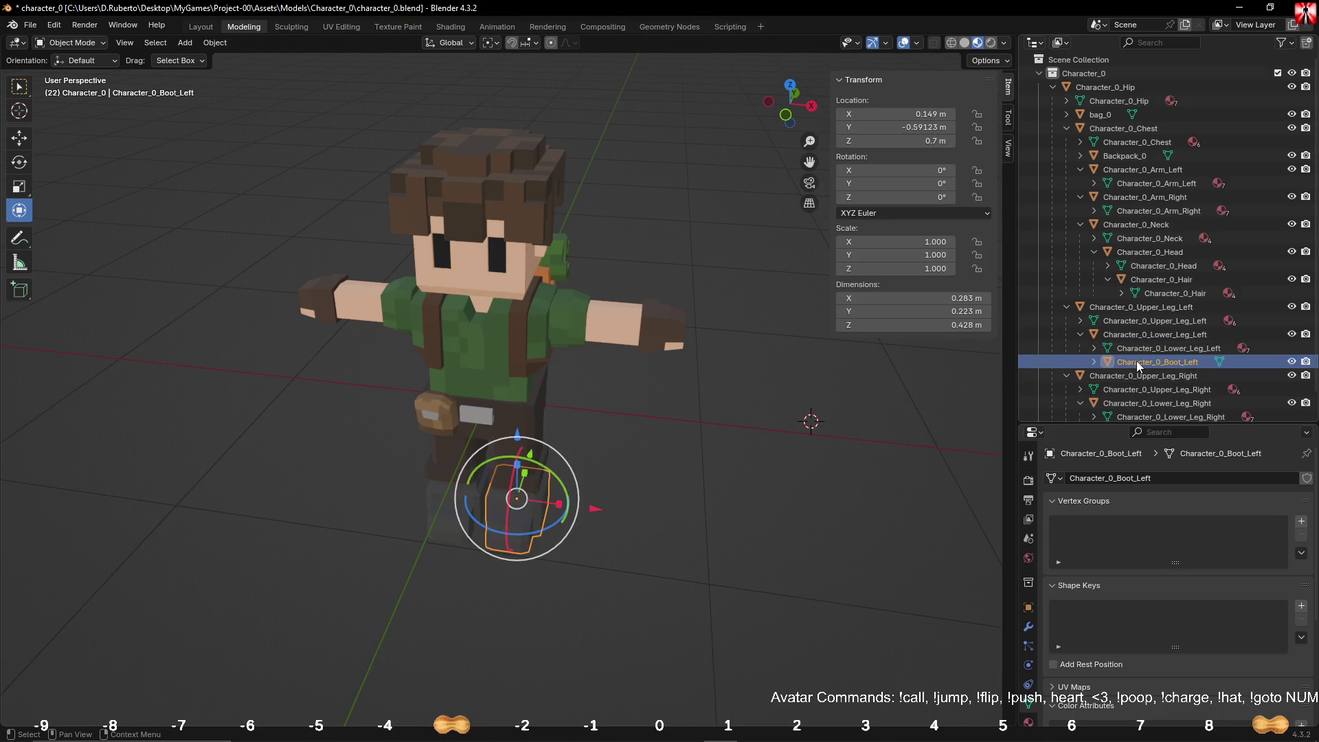
Step: Go through the boots, legs, hair, head, neck and arms in the Outliner
scroll(1151, 405, "down", 1)
left_click(1160, 411)
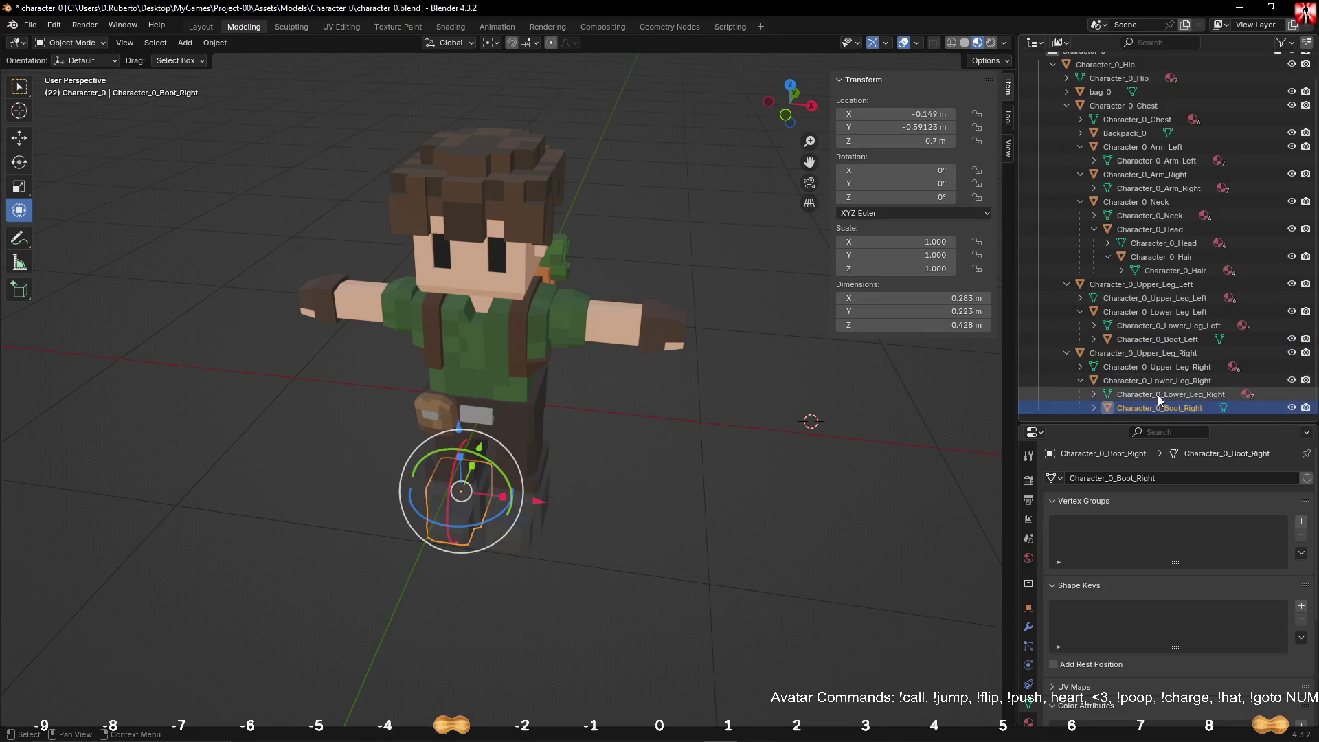
left_click(1157, 385)
left_click(1155, 353)
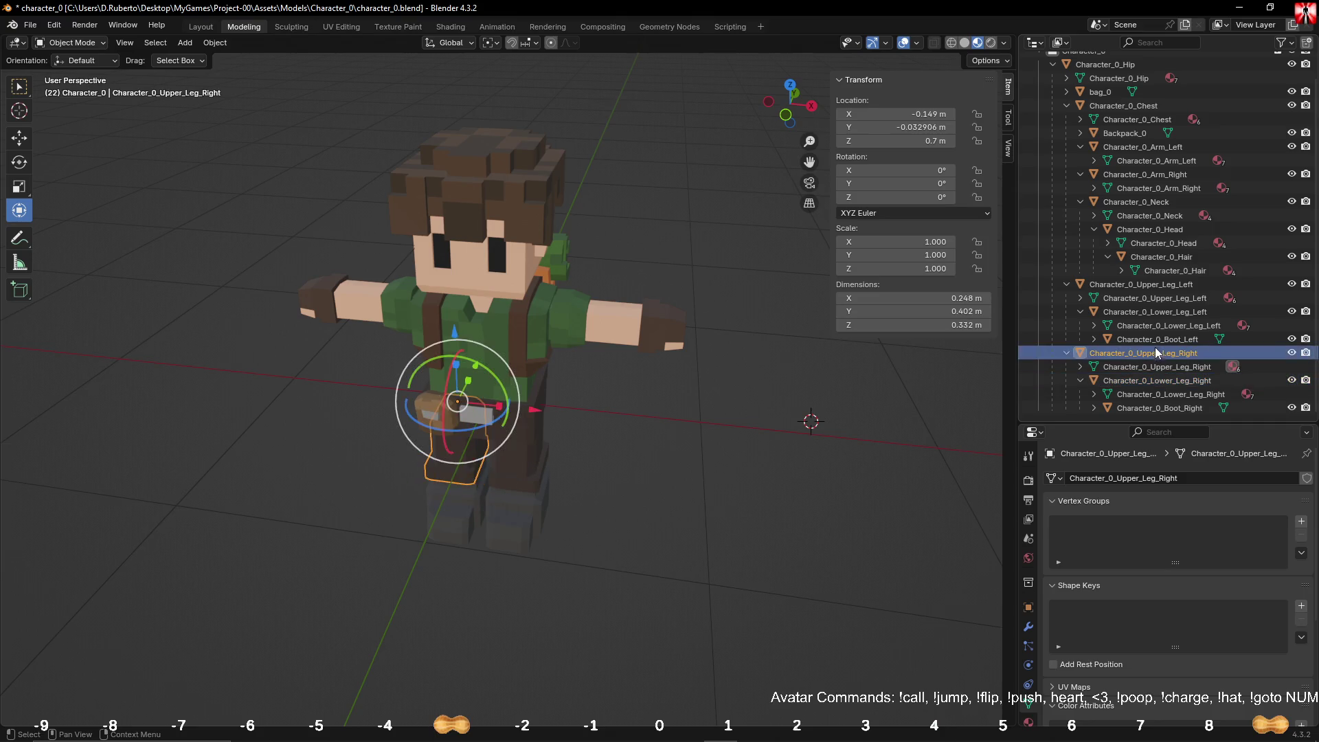
left_click(1155, 342)
left_click(1148, 313)
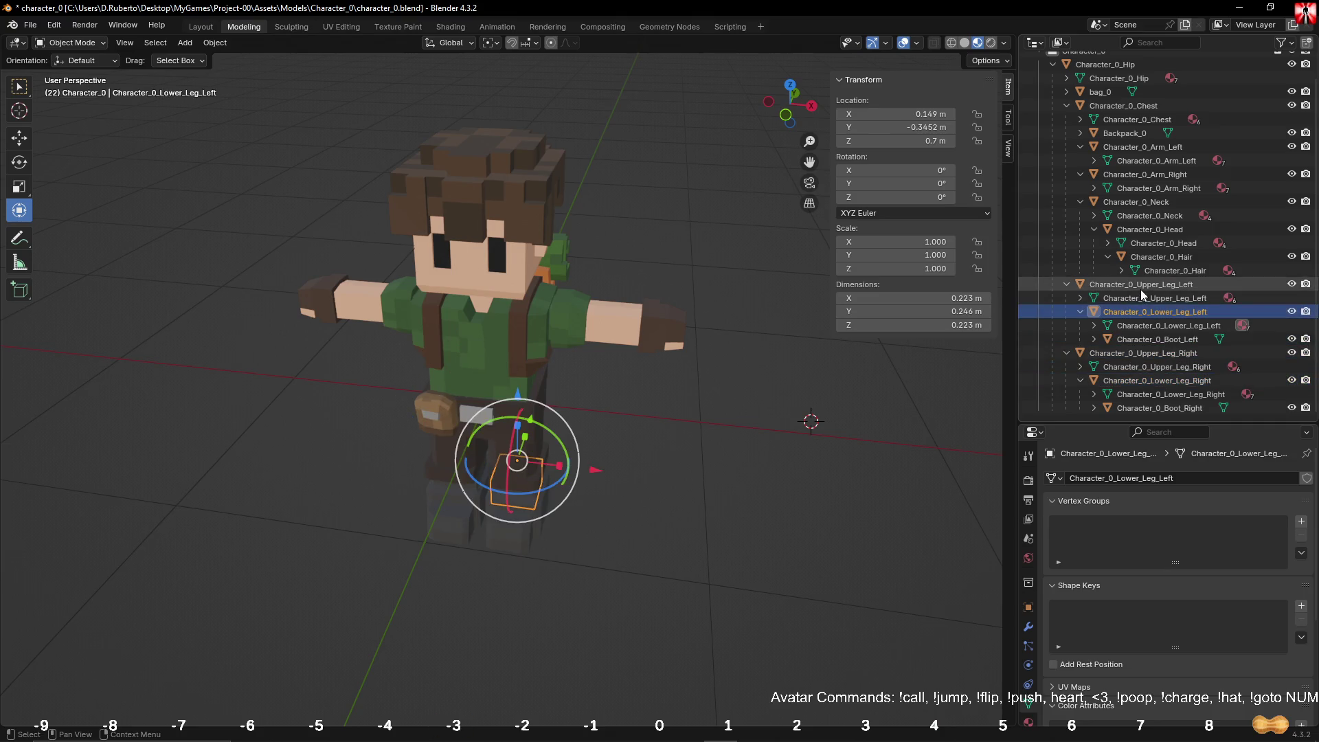
left_click(1140, 287)
left_click(1141, 257)
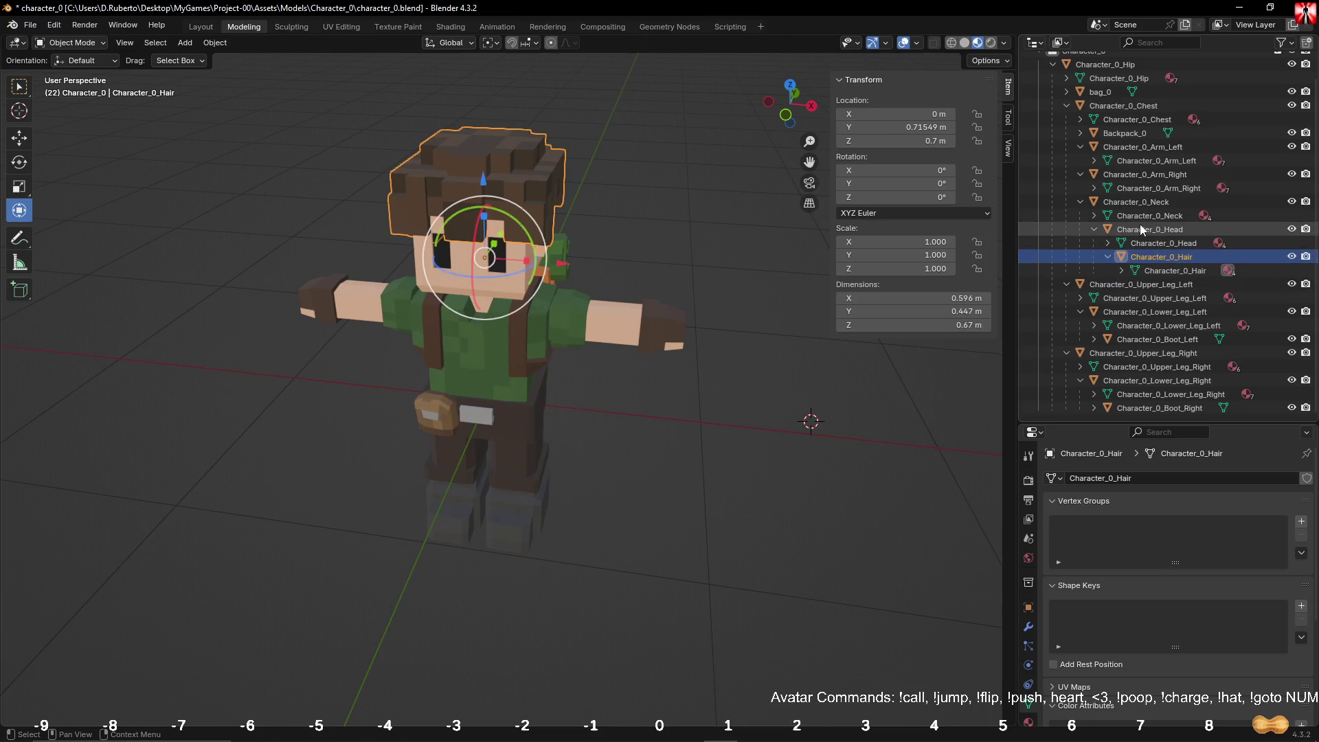
left_click(1142, 231)
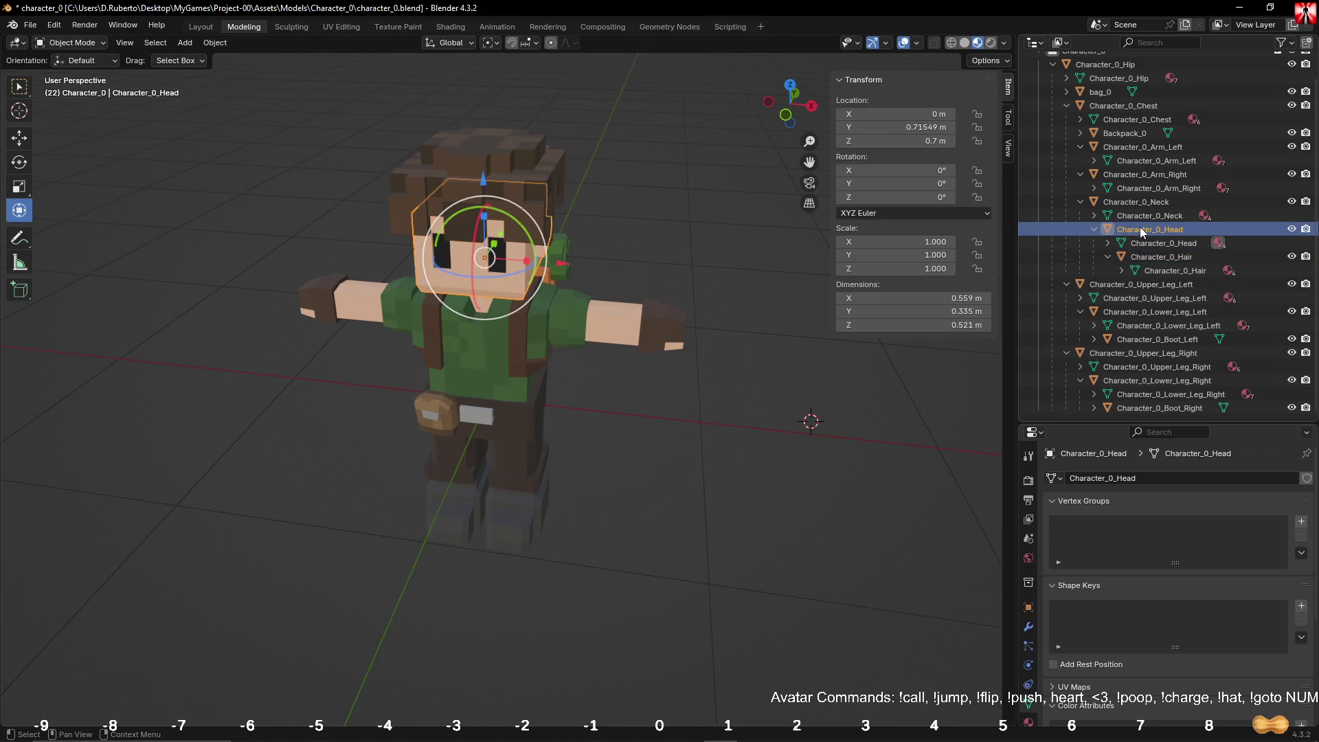
left_click(1142, 203)
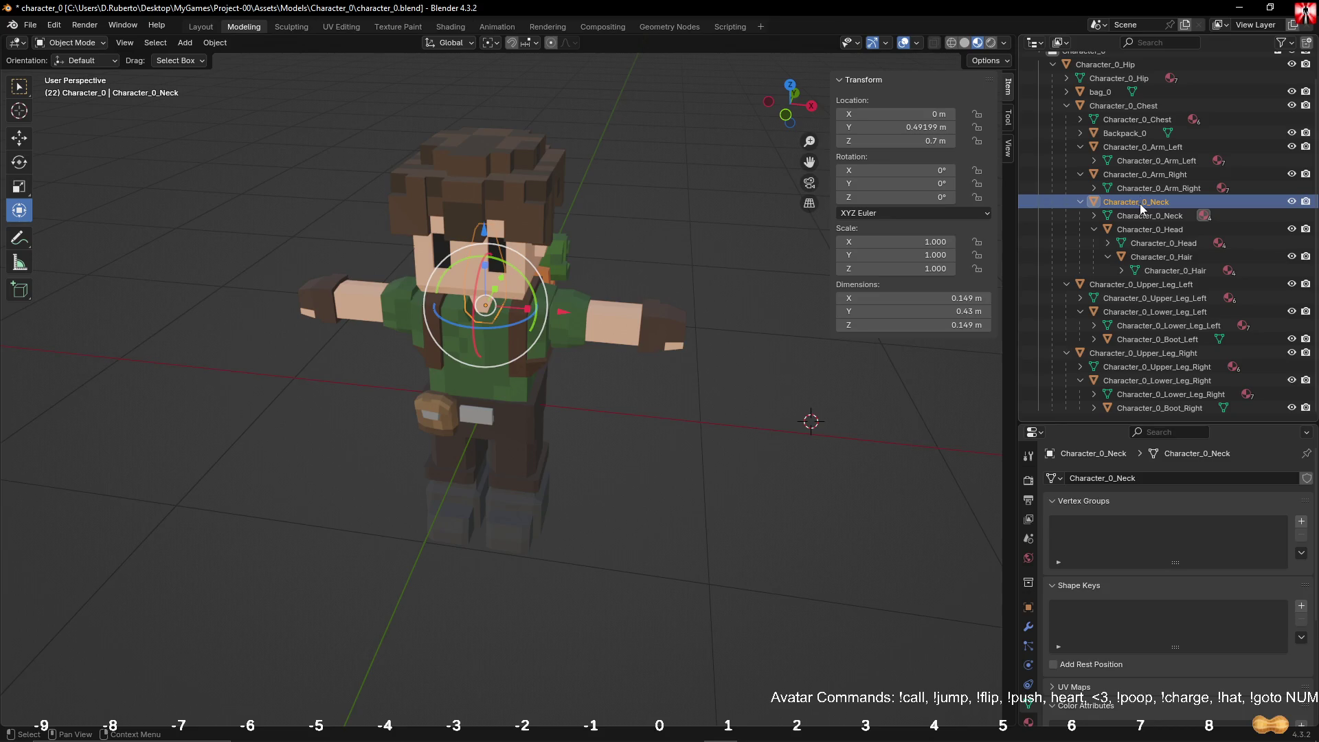
left_click(1142, 177)
left_click(1137, 147)
Step: Rename Backpack_0's mesh data from Character_0_Chest.001 to Backpack_0
left_click(1130, 134)
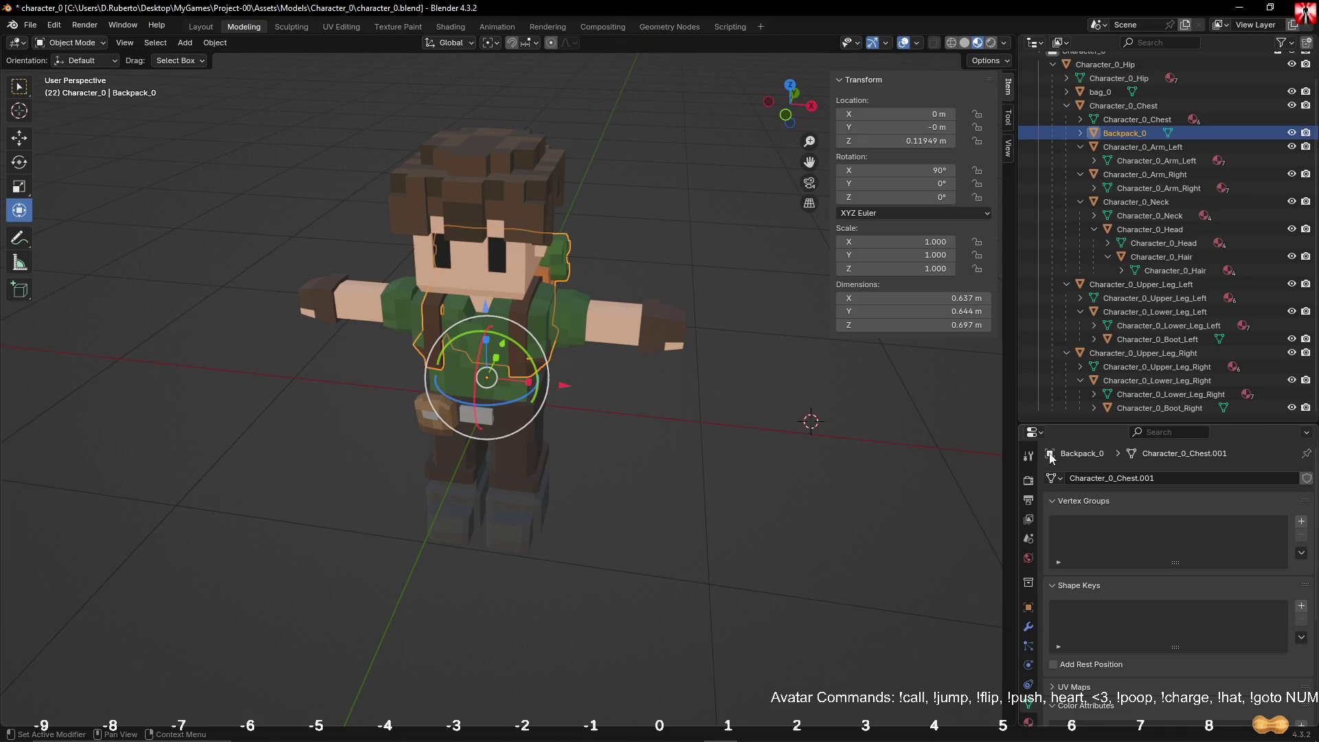
double_click(1095, 478)
type("Backpack_0")
key("Return")
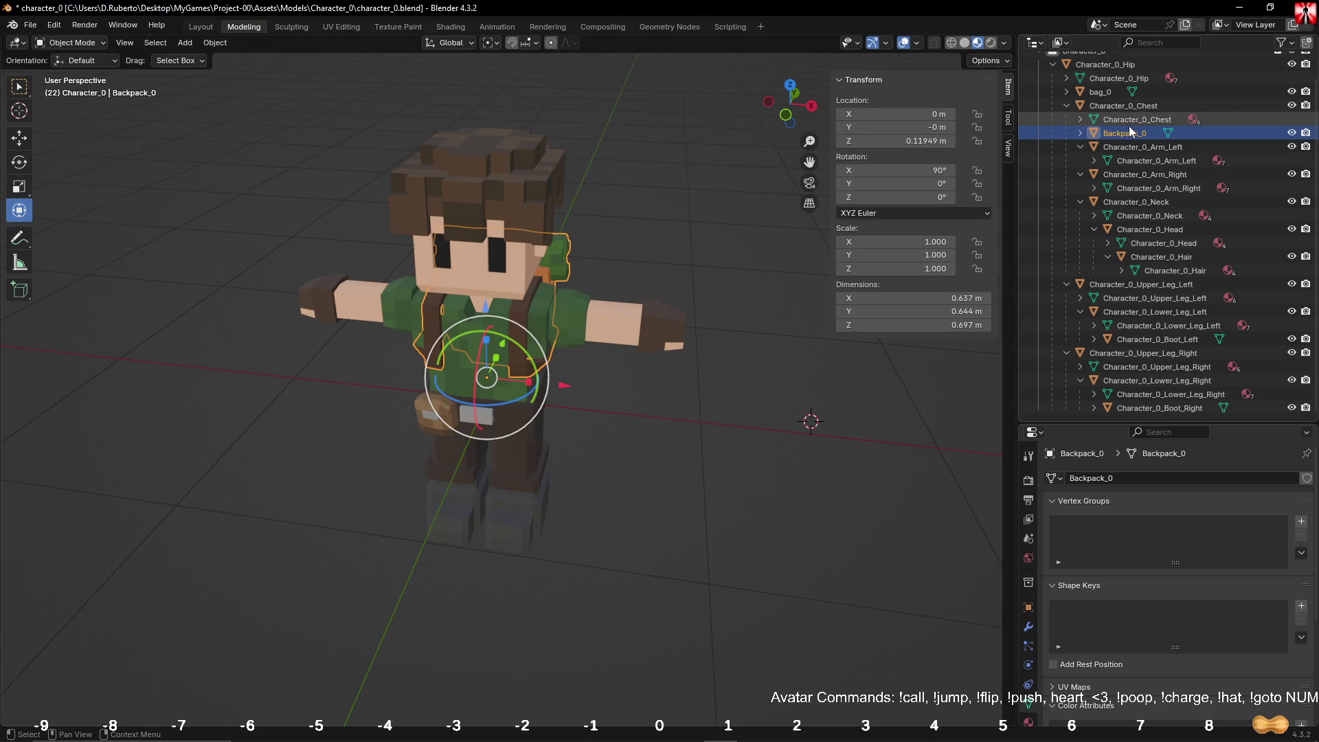
Step: Save character_0.blend and collapse the Character_0_Hip hierarchy
left_click(1119, 108)
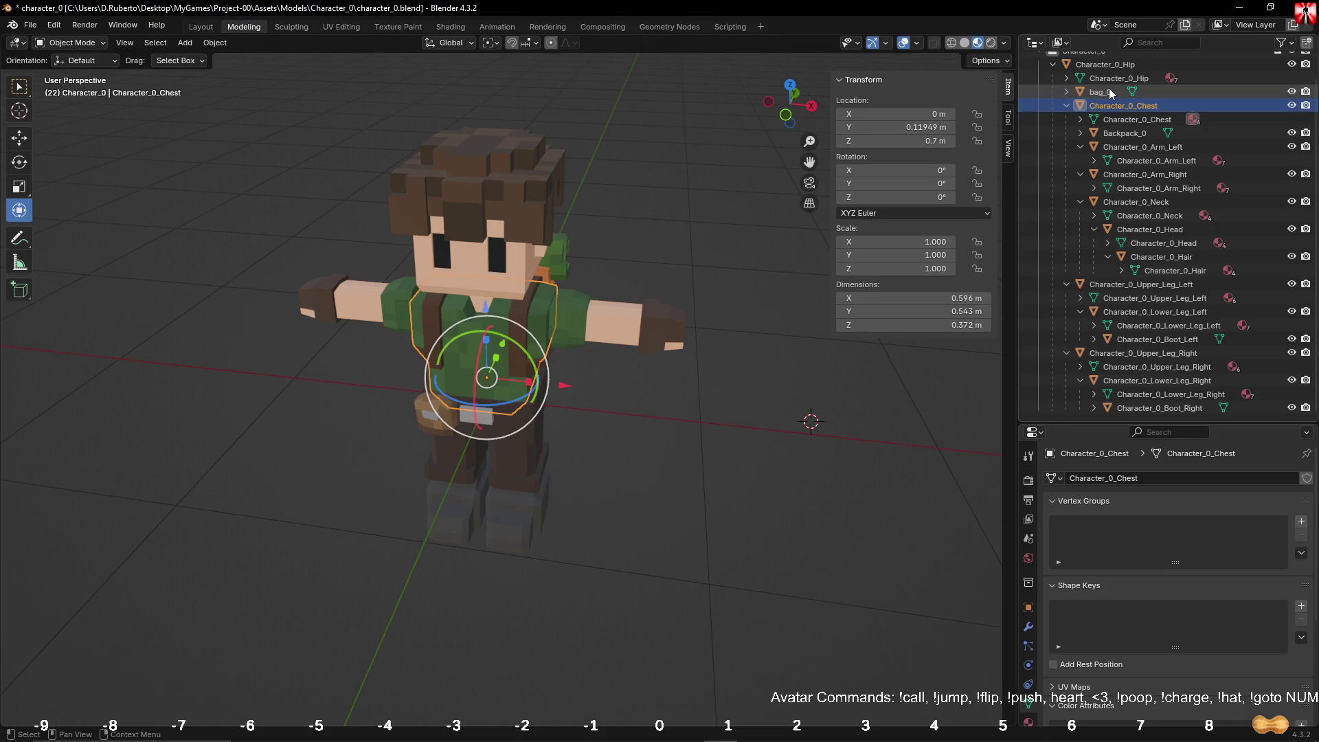
left_click(1109, 91)
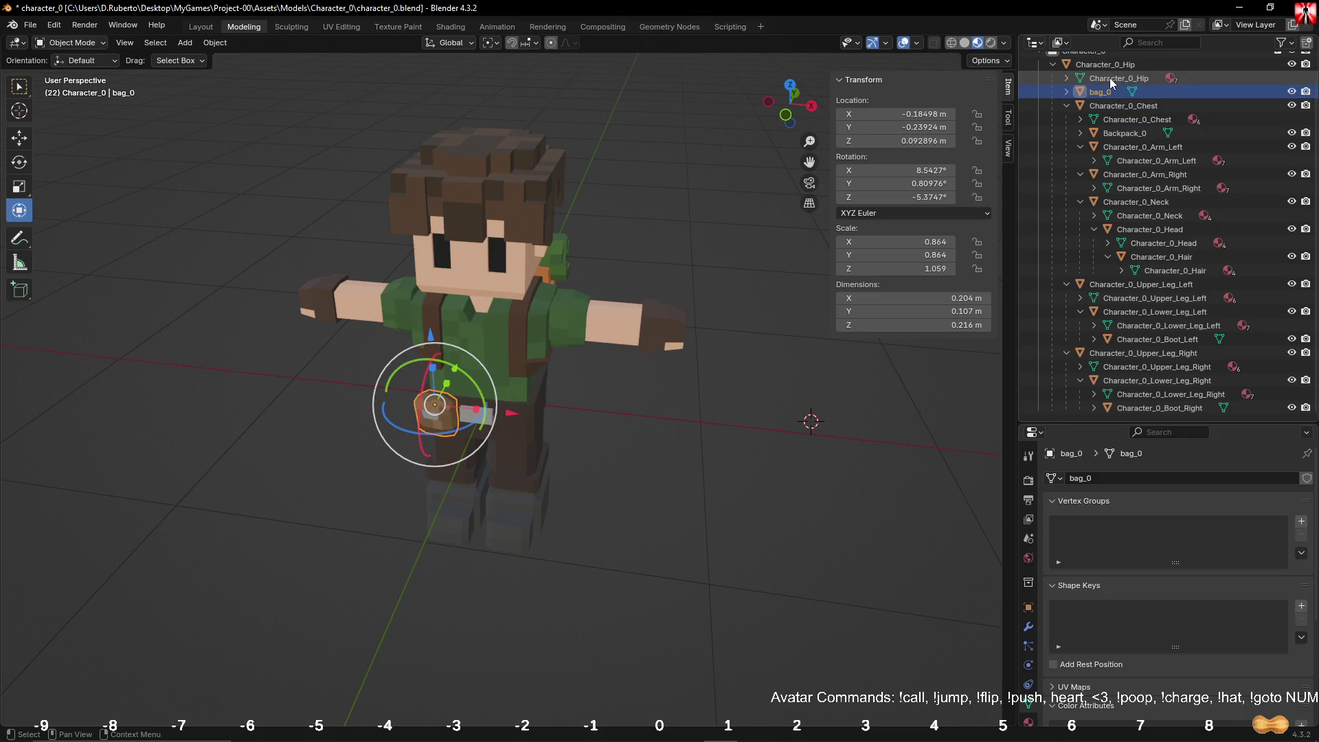
left_click(1110, 65)
scroll(1132, 187, "up", 2)
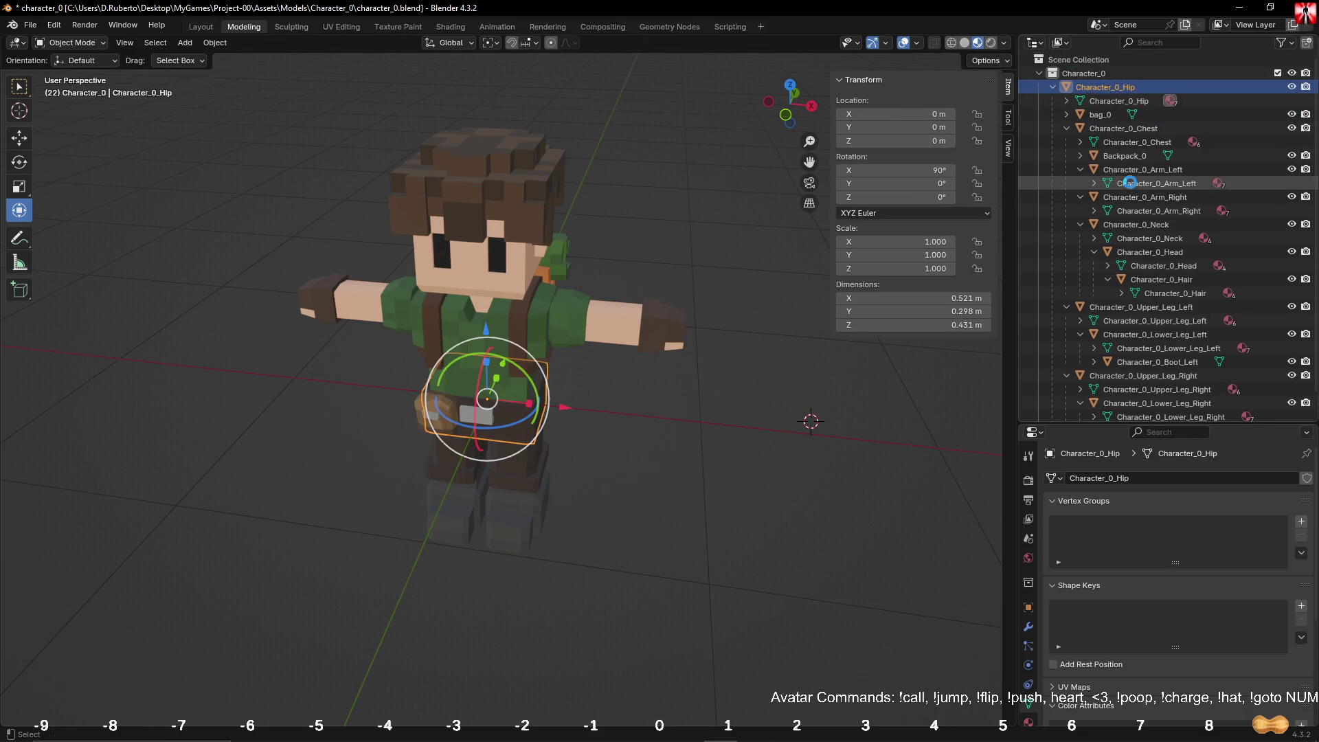
key("ctrl+s")
left_click(1055, 87)
Step: Reset the 3D cursor's location and rotation to zero in the sidebar View settings
left_click(653, 529)
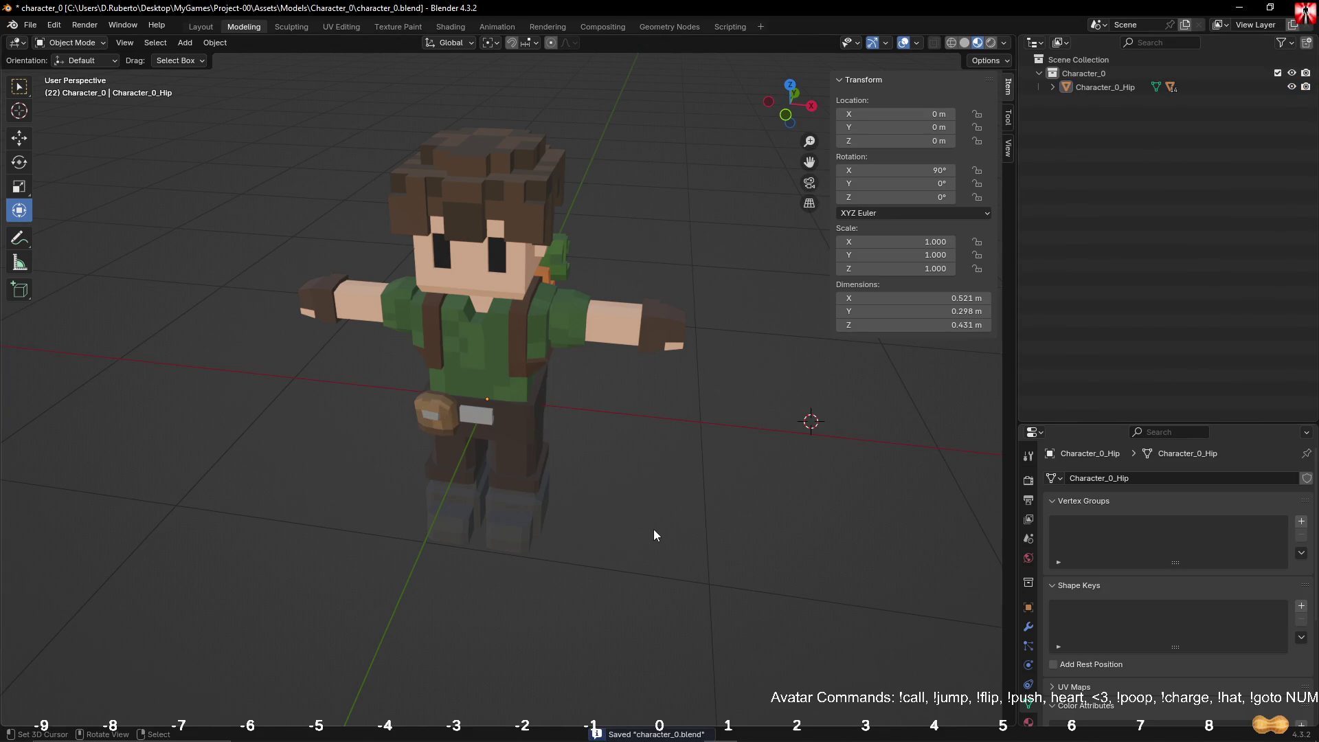
mouse_move(653, 529)
middle_mouse_down()
mouse_move(665, 434)
mouse_move(636, 484)
mouse_move(686, 414)
middle_mouse_up()
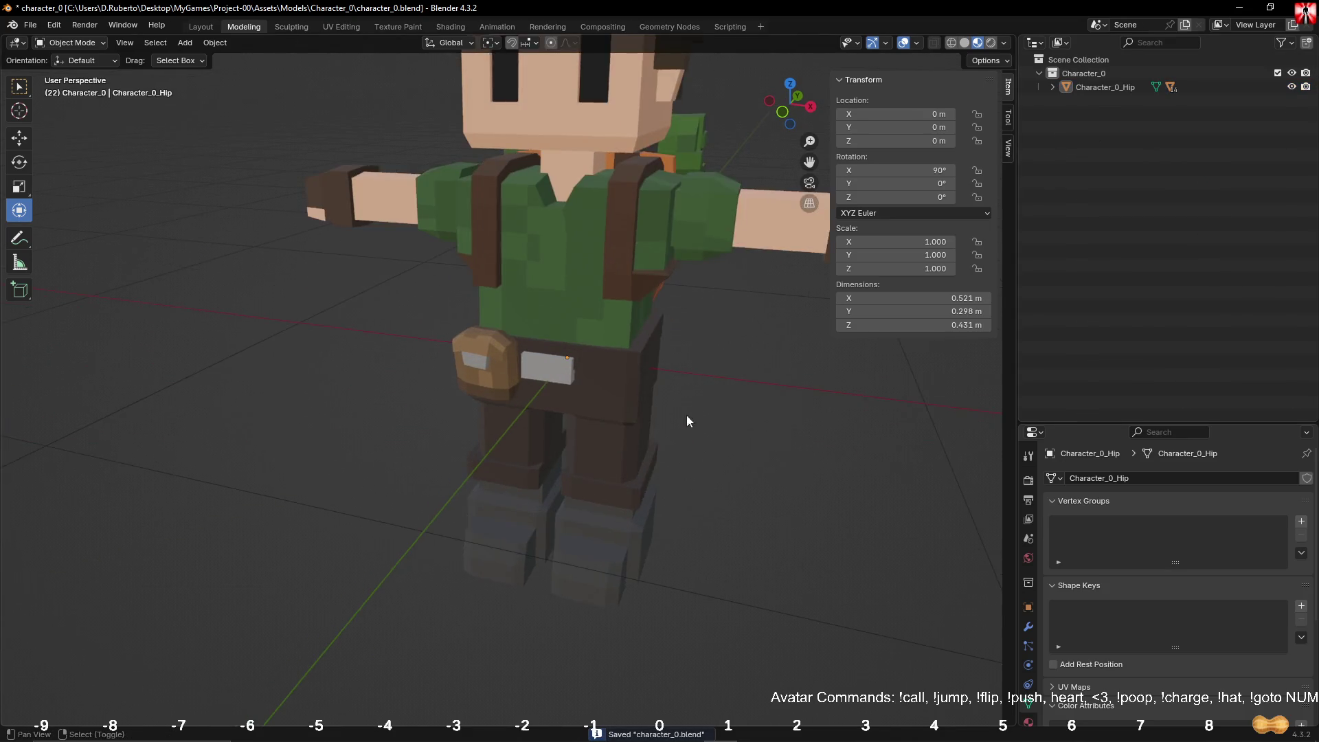
scroll(686, 415, "up", 3)
scroll(473, 577, "down", 4)
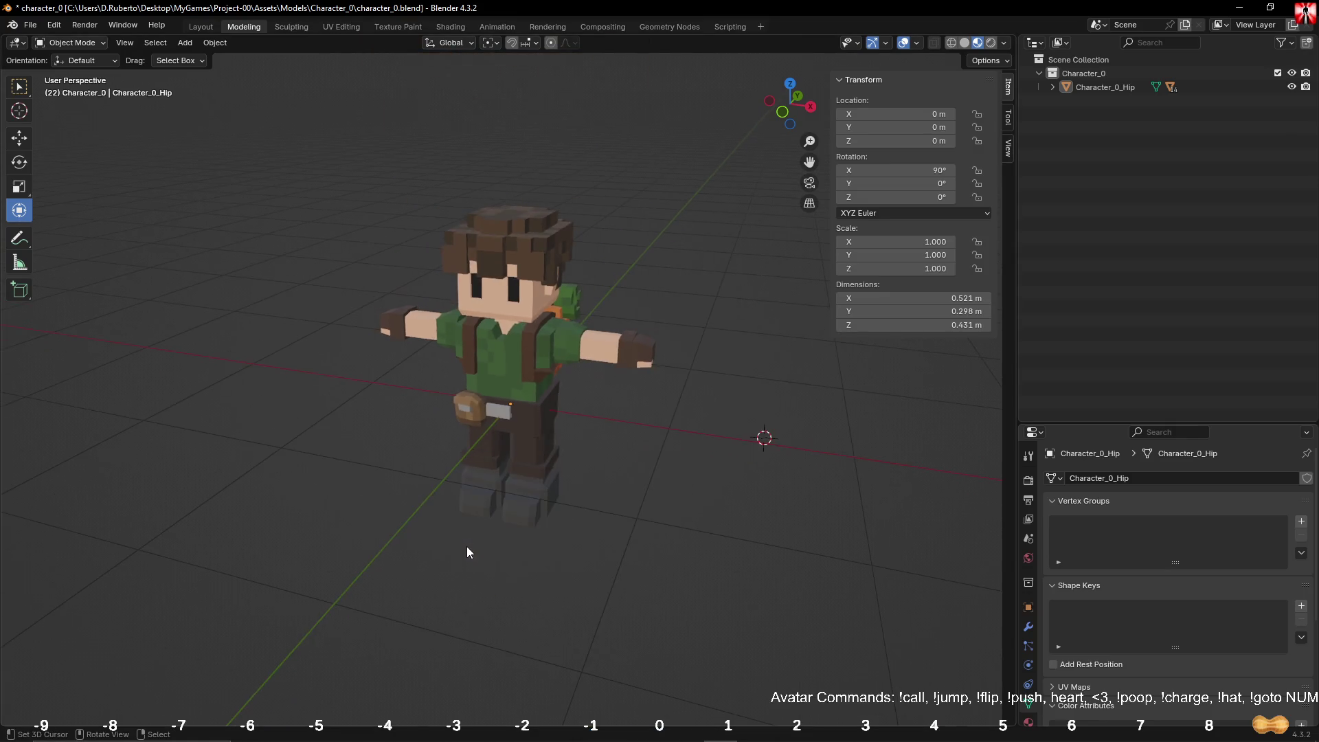
left_click(1008, 148)
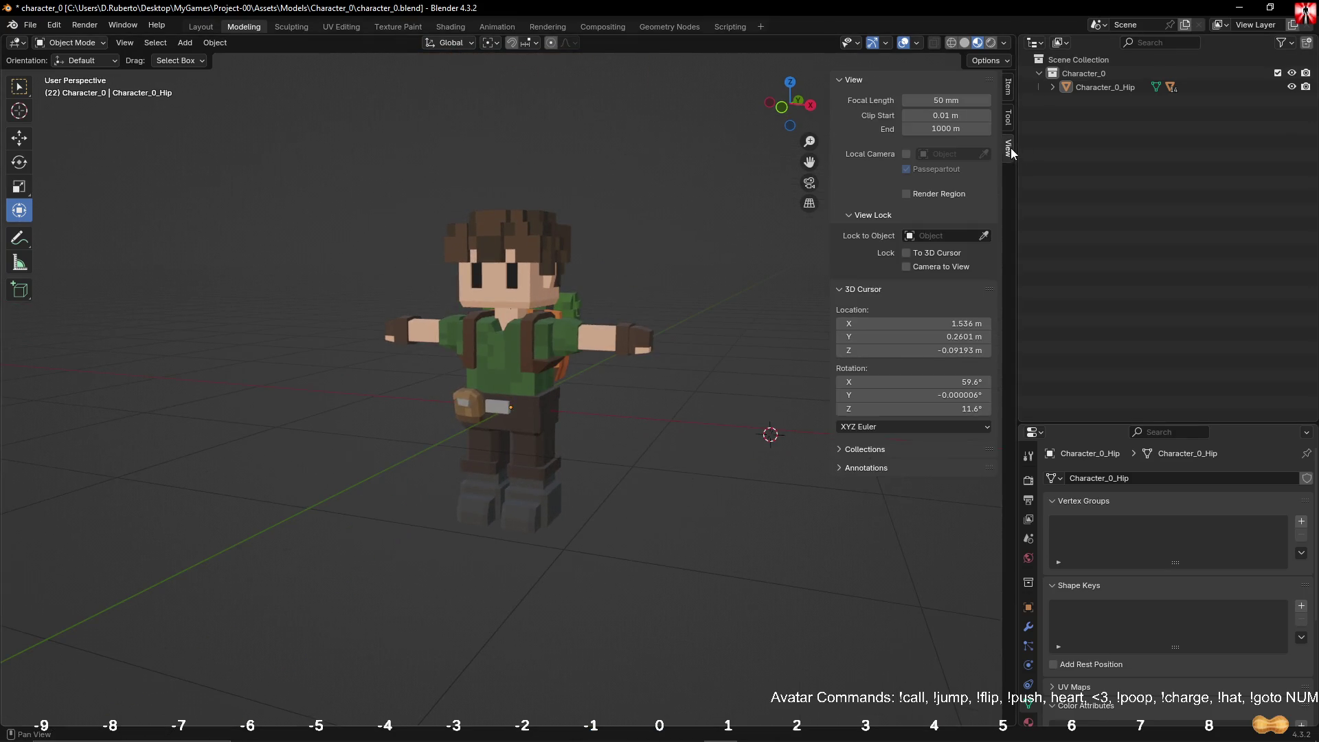
right_click(915, 323)
left_click(915, 324)
right_click(925, 382)
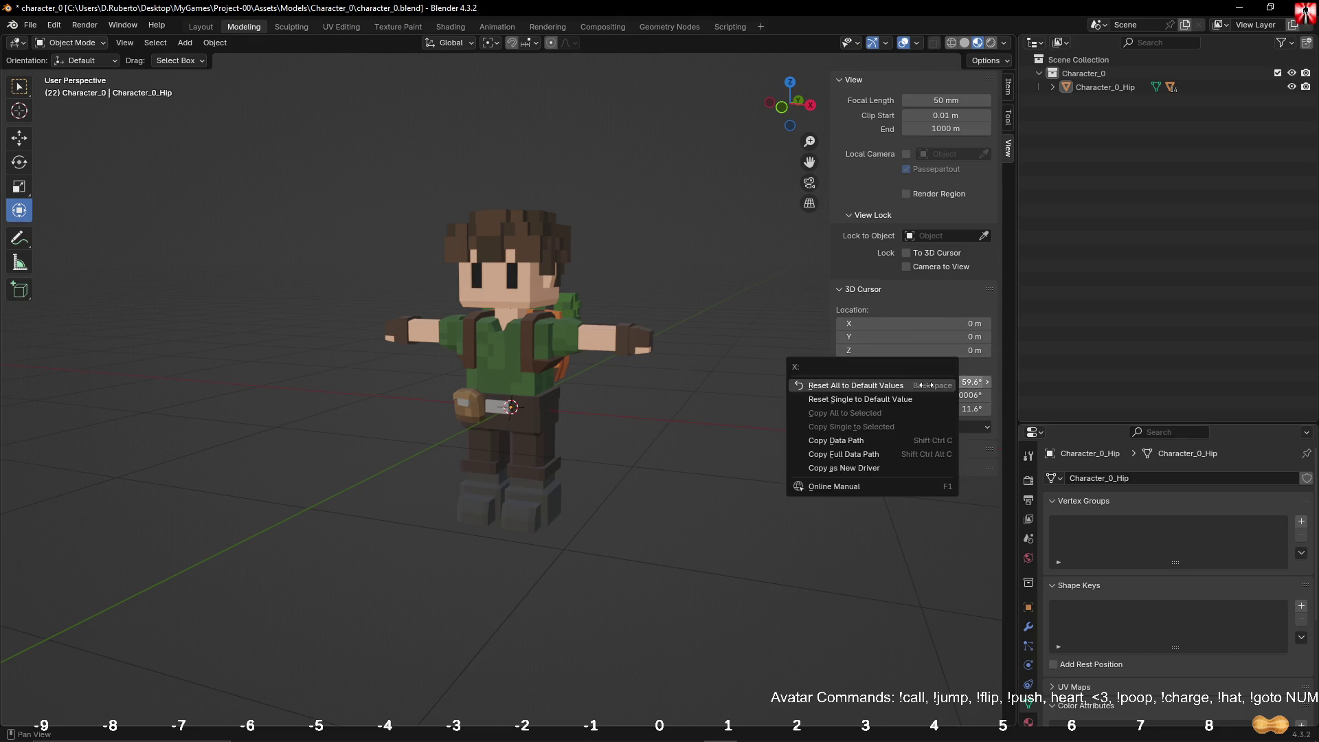
left_click(925, 384)
left_click(1007, 88)
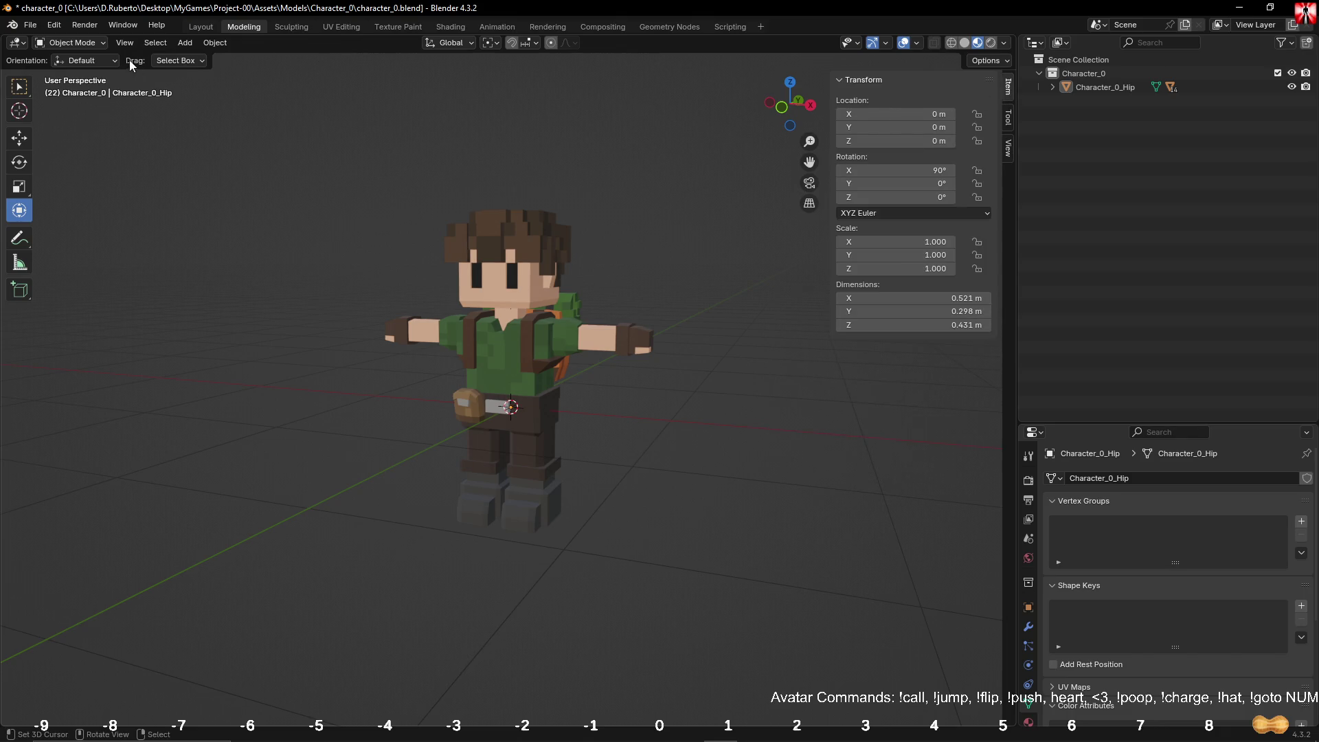
Step: Add a cube at the origin, scale it to 1 and apply rotation and scale
left_click(185, 42)
mouse_move(228, 59)
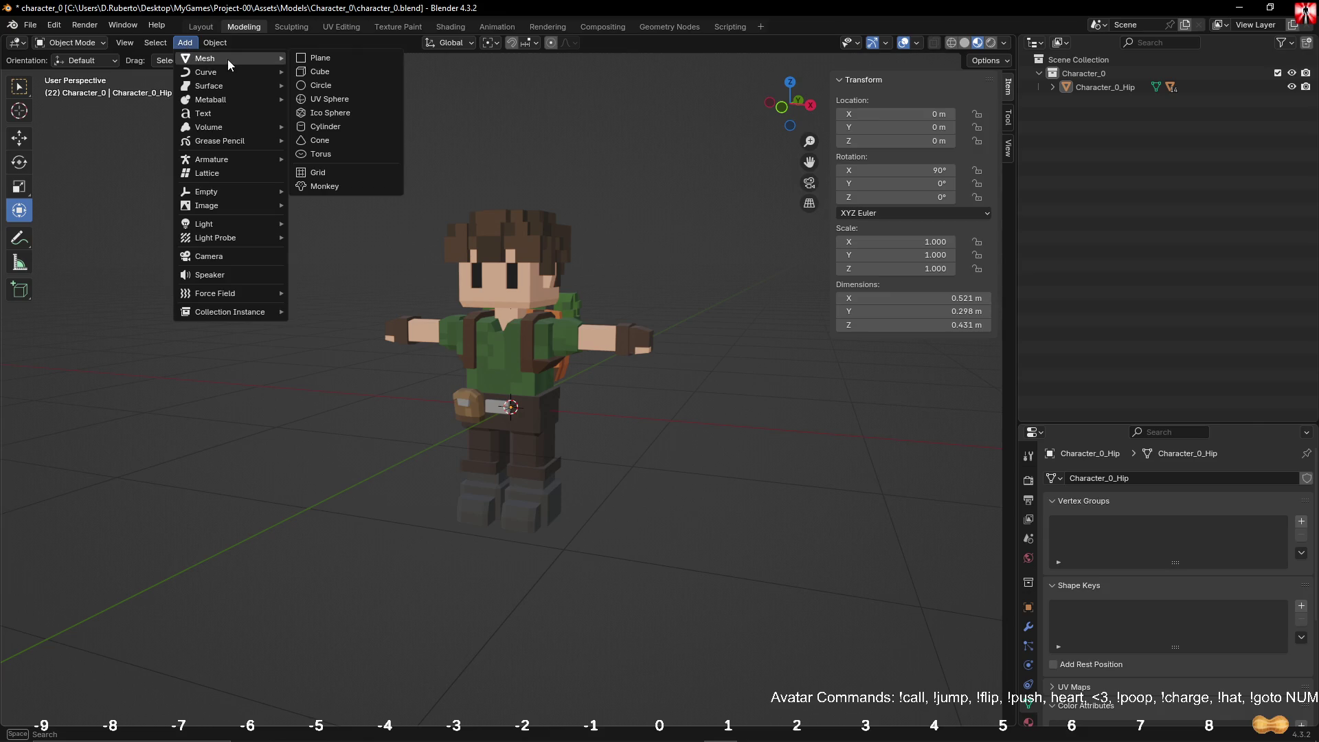
left_click(360, 70)
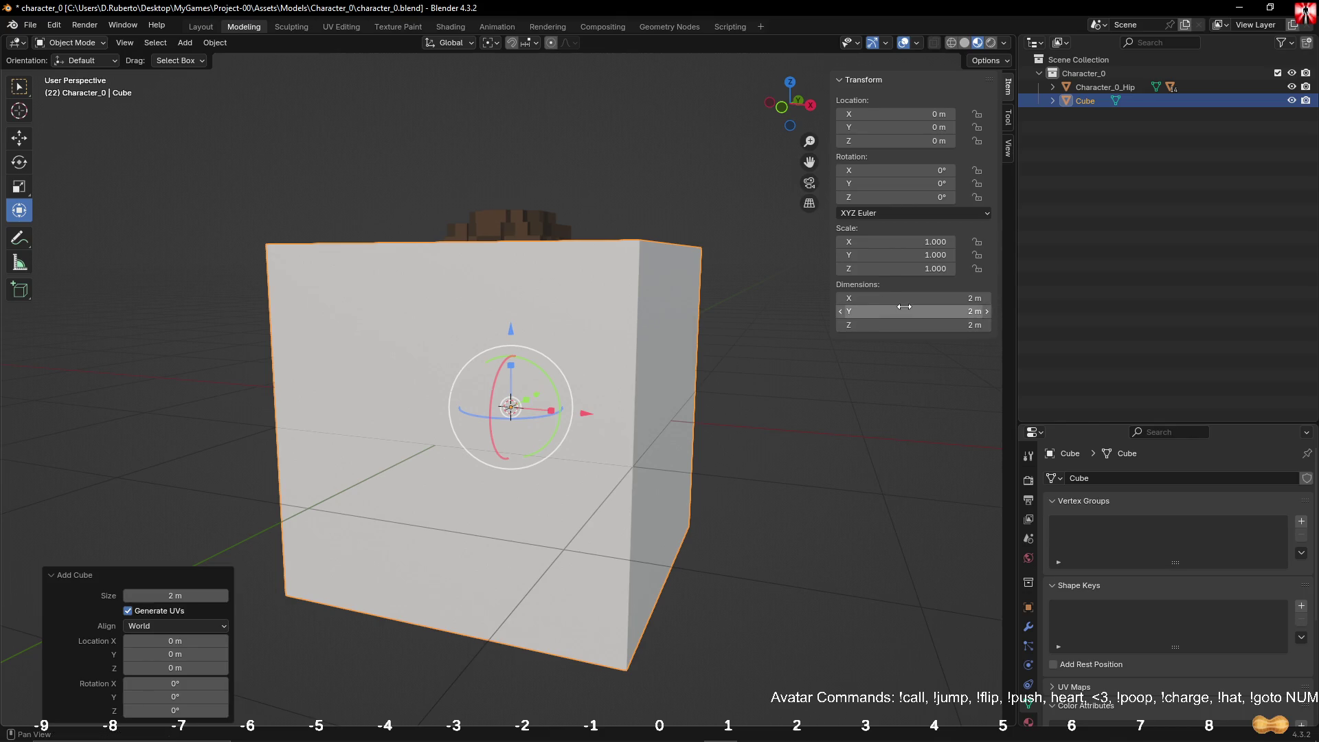
left_click_drag(914, 298, 913, 325)
type("1")
key("Return")
key("ctrl+a")
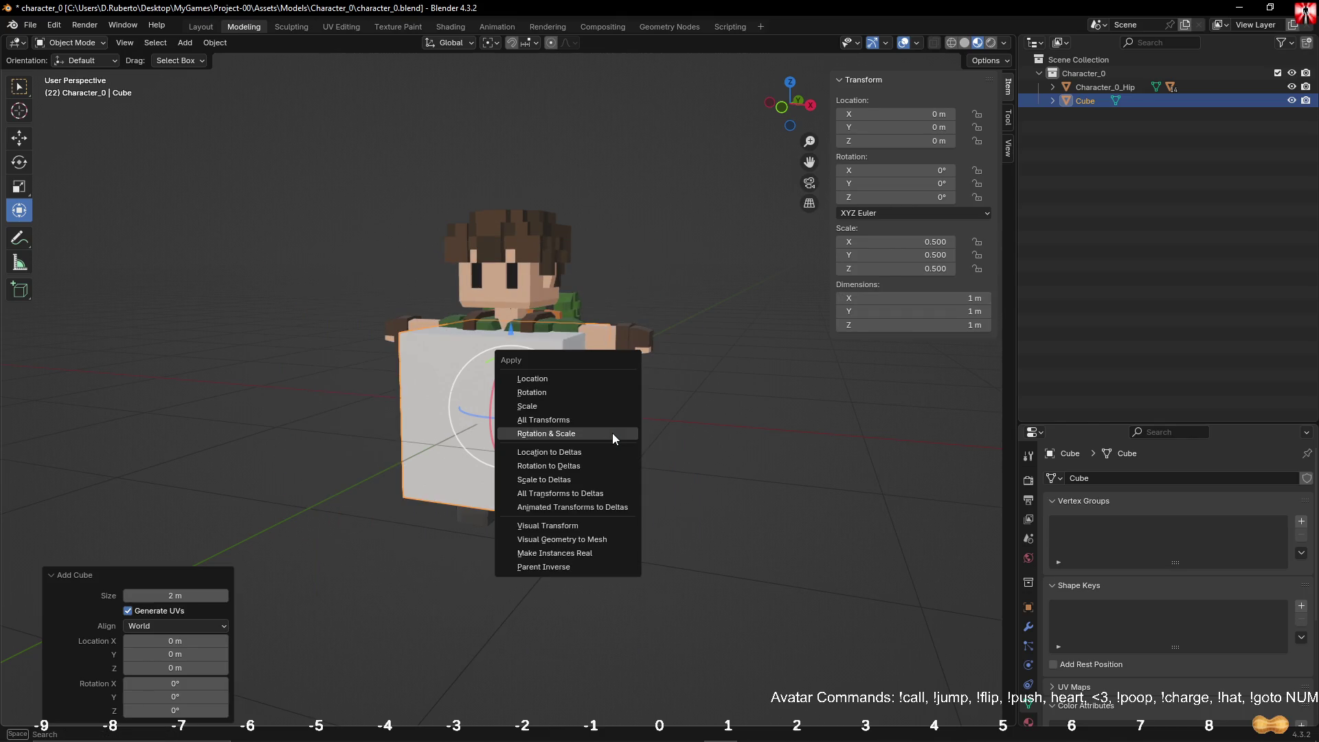
left_click(612, 433)
Step: In front view, scale the cube to 0.1 and apply its rotation and scale
key("KP_3")
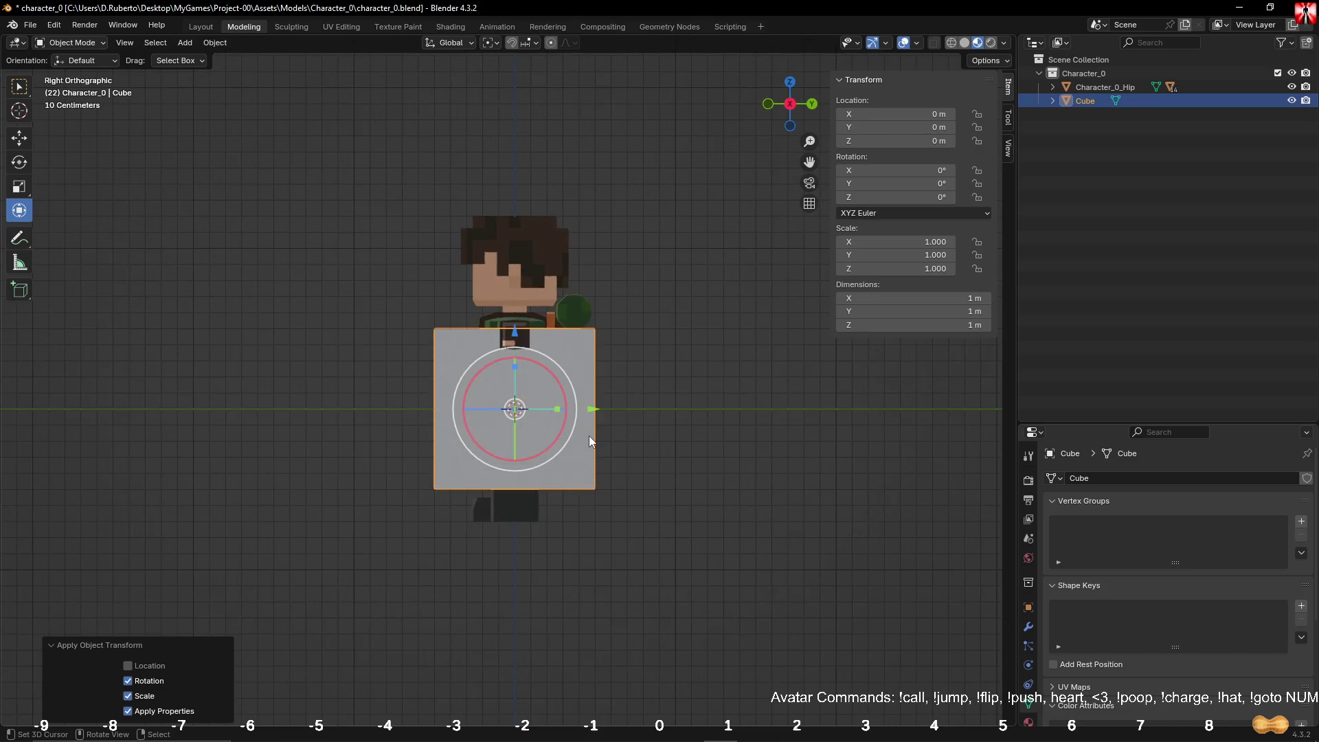
key("KP_1")
scroll(588, 440, "up", 3)
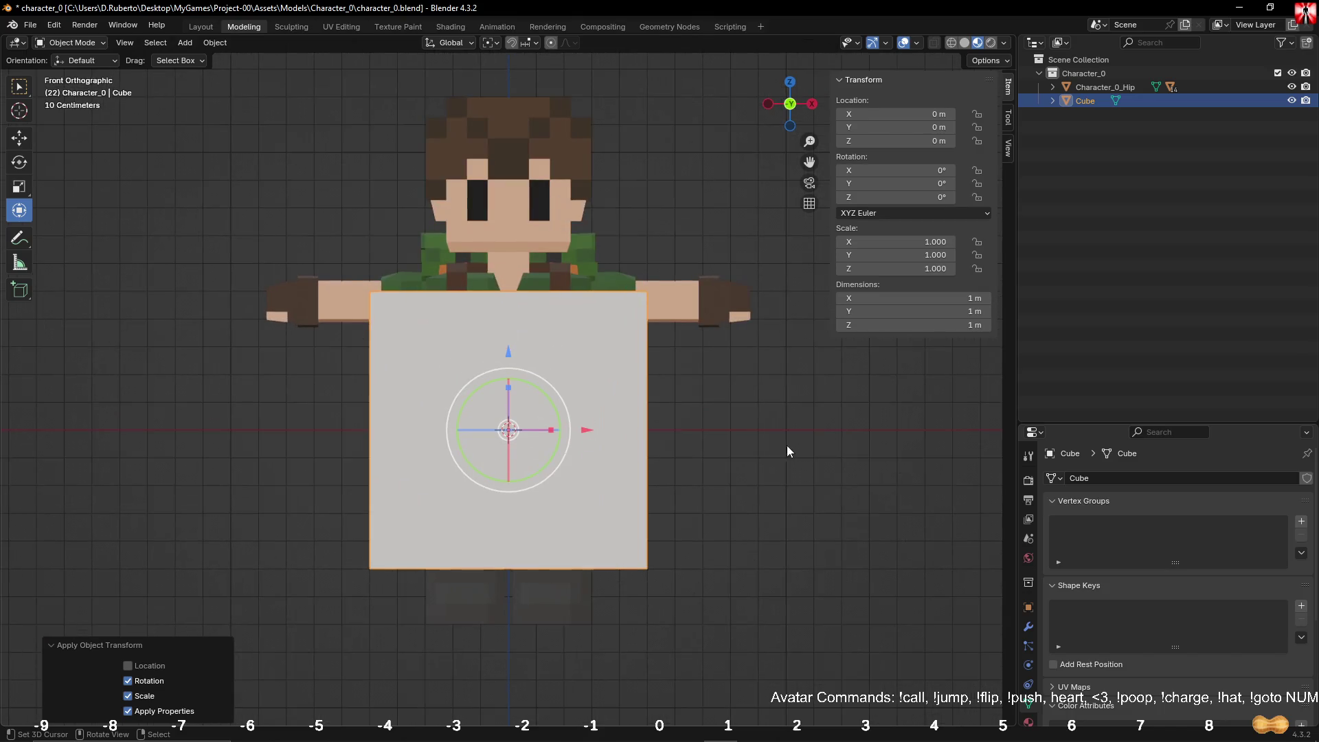
key("s")
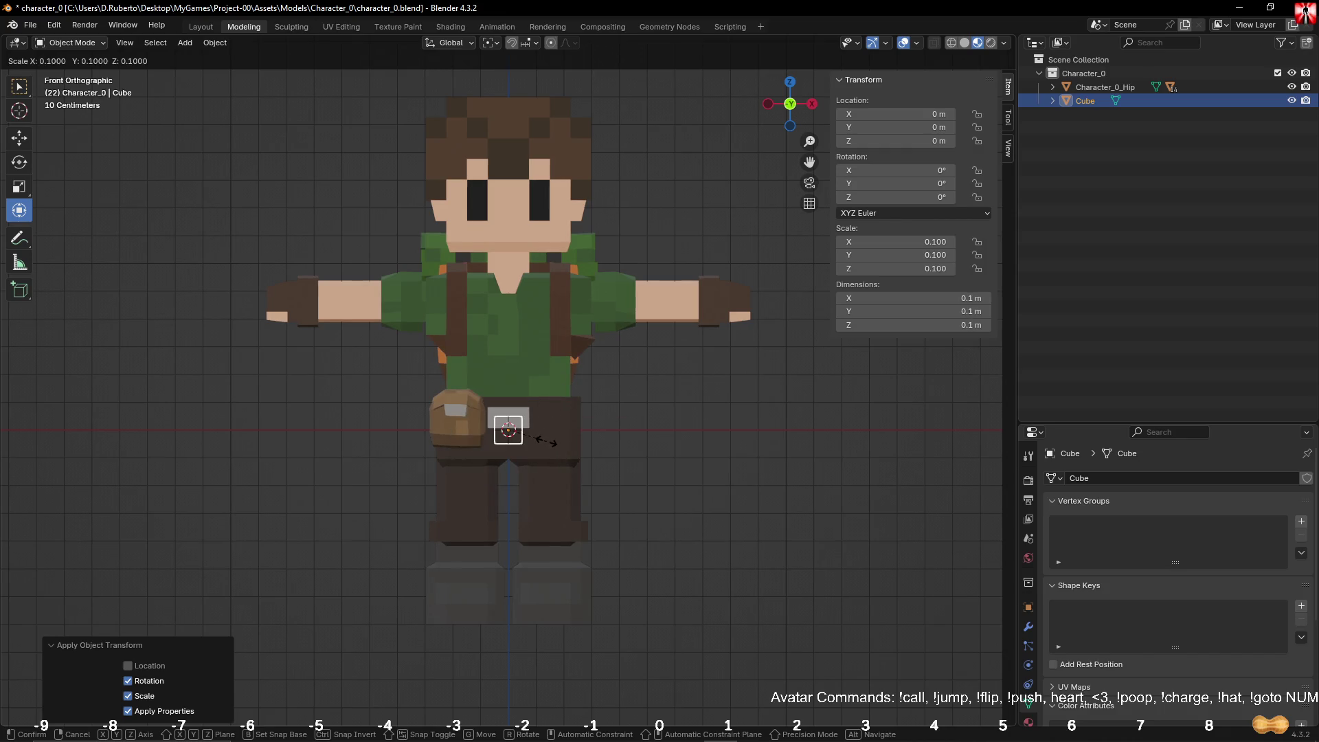
type("0.1")
key("Return")
key("ctrl+a")
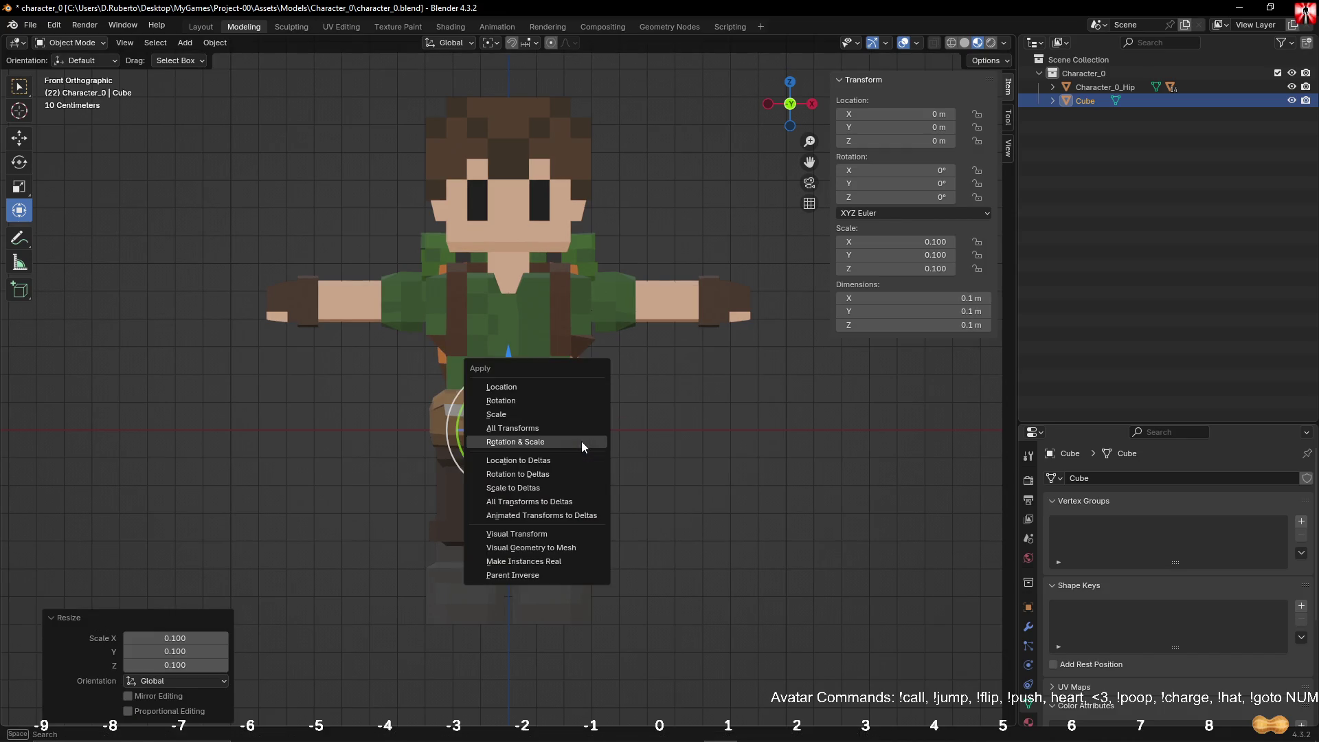
left_click(581, 441)
Step: Move the cube 1 m along negative Y and frame the view on it
middle_click_drag(656, 426, 595, 420)
left_click_drag(595, 420, 299, 511)
key("KP_Decimal")
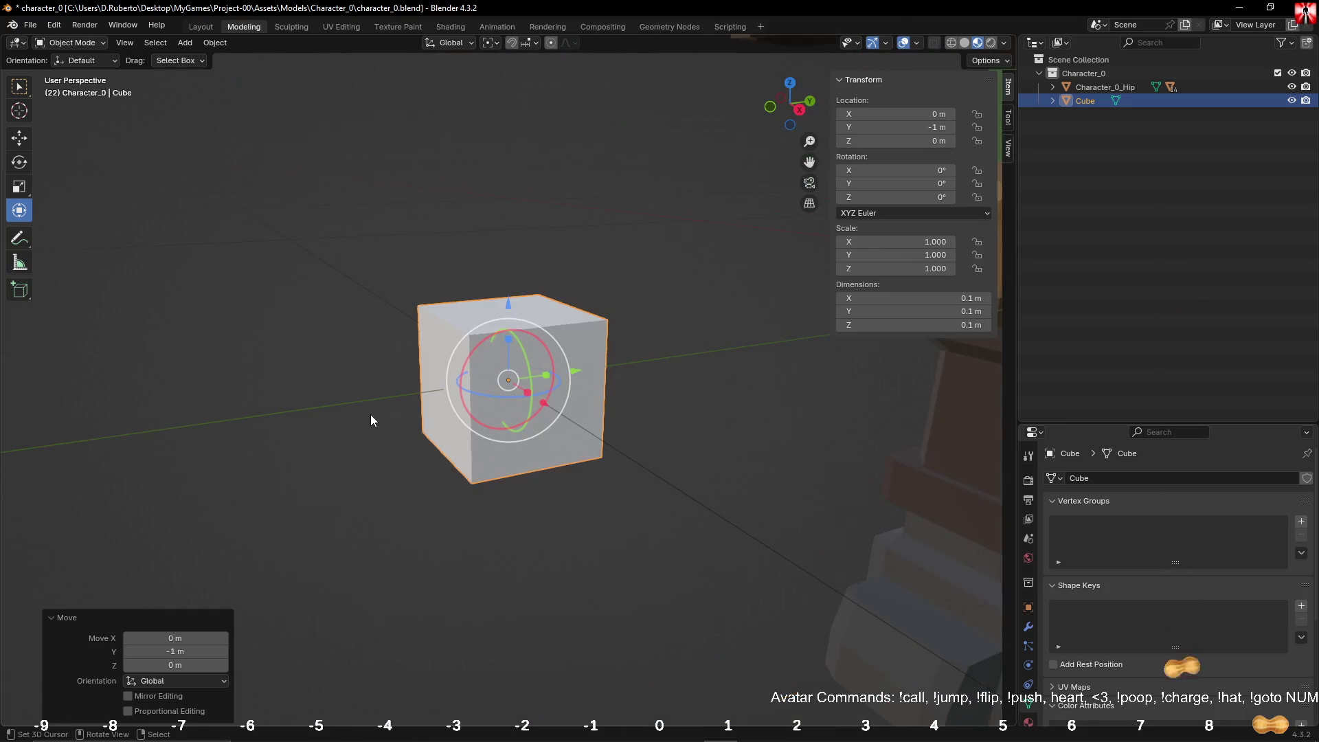
mouse_move(370, 414)
middle_mouse_down()
mouse_move(465, 447)
mouse_move(431, 442)
mouse_move(440, 436)
middle_mouse_up()
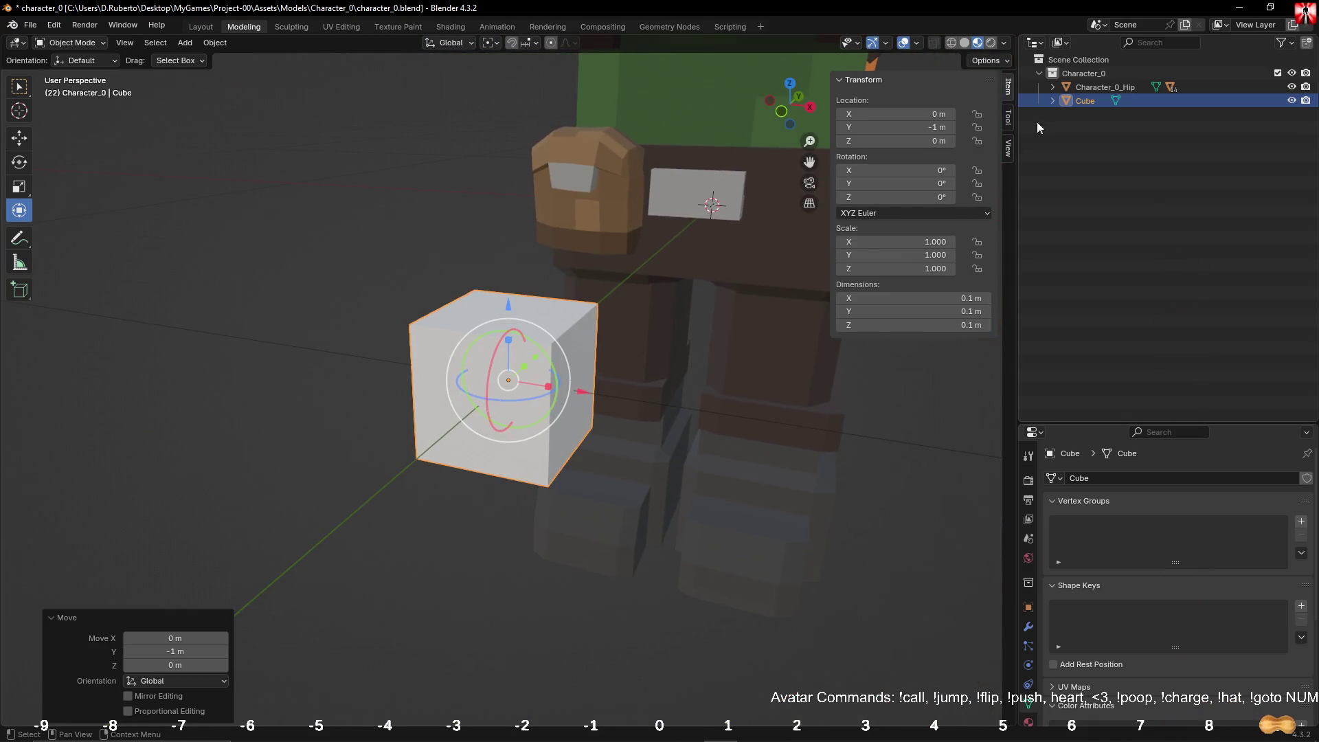
Step: Rename the Cube object to can_0 and paste can_0 as its mesh data name
double_click(1085, 101)
type("can_0")
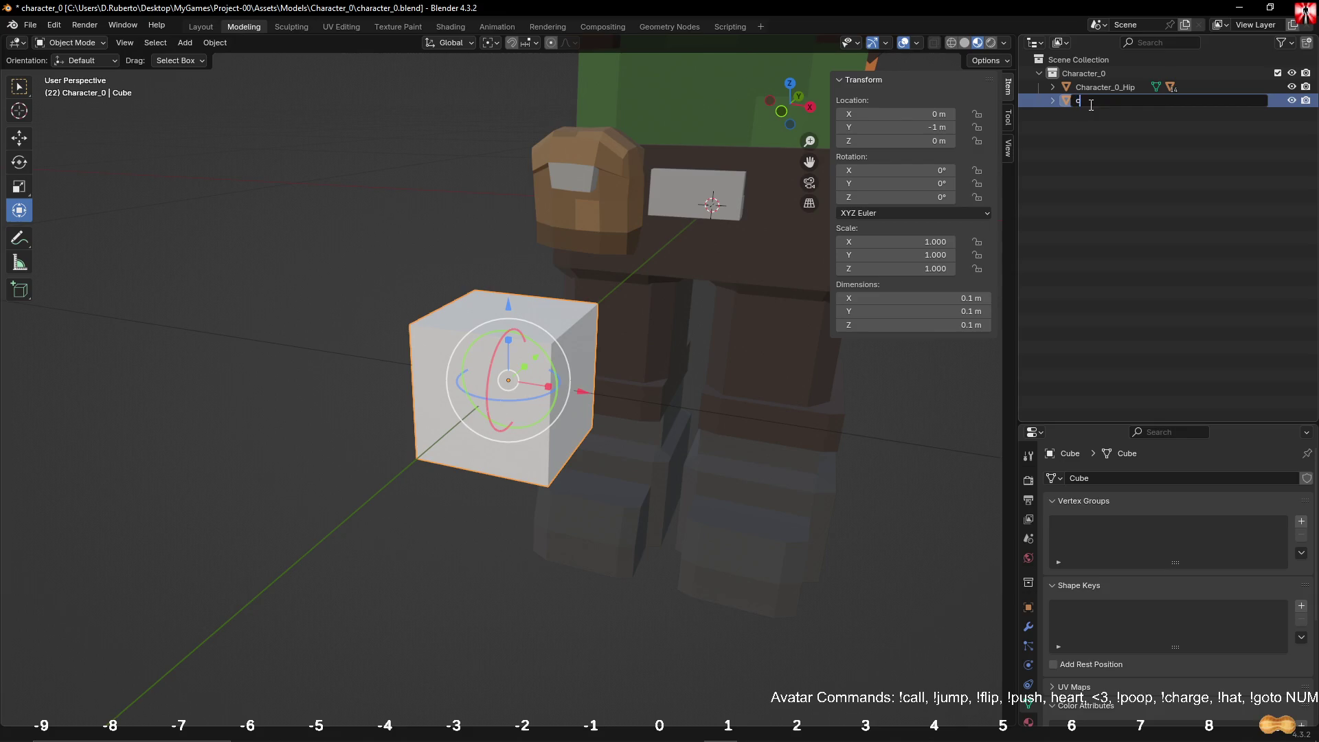
key("Return")
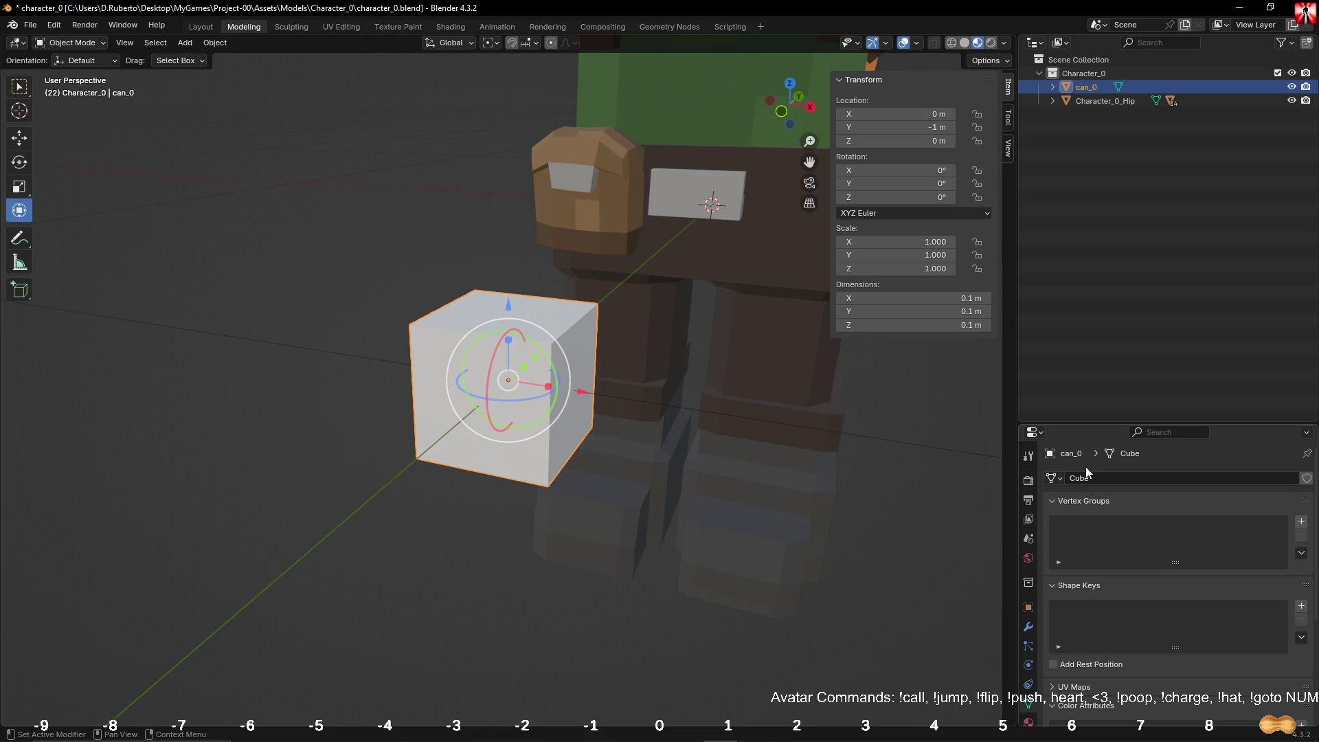
type("can_0")
left_click_drag(1095, 423, 1095, 253)
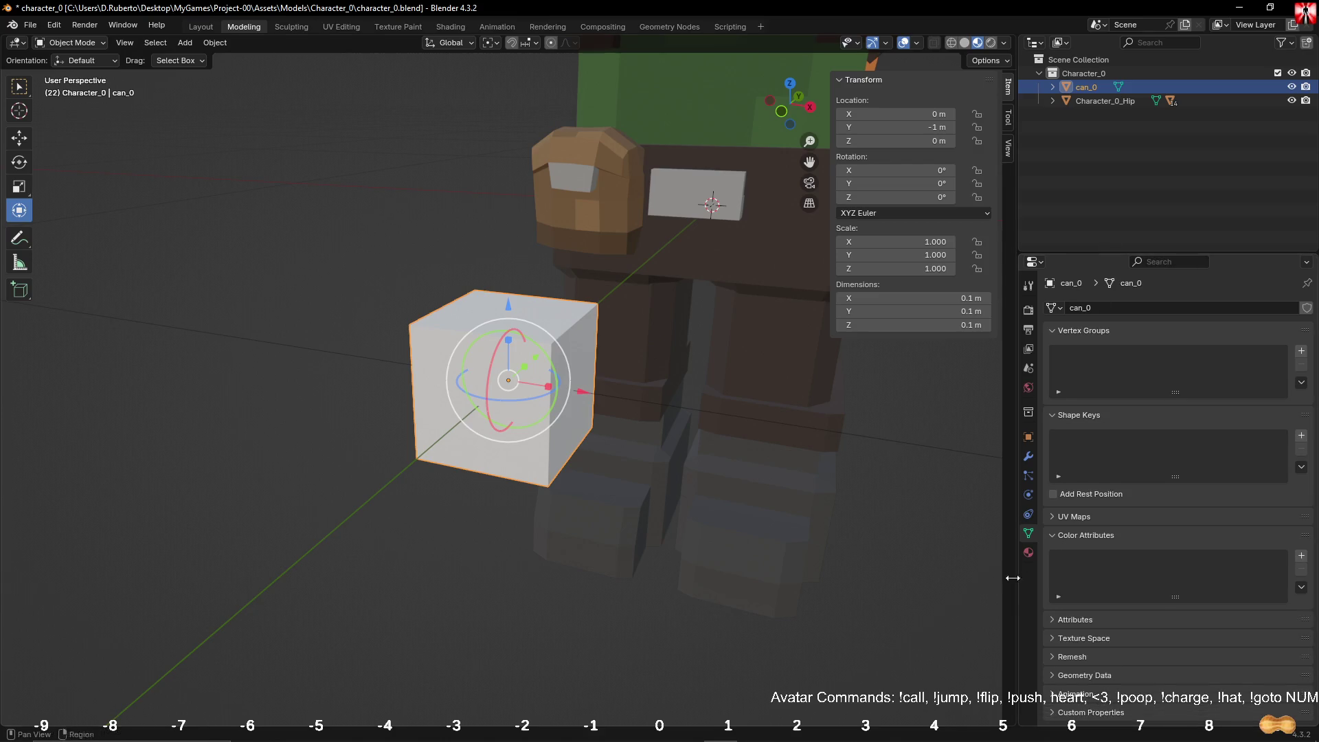
Step: Create a fake-user material named can_0 with roughness 1.000 and grey base colour
left_click(1028, 556)
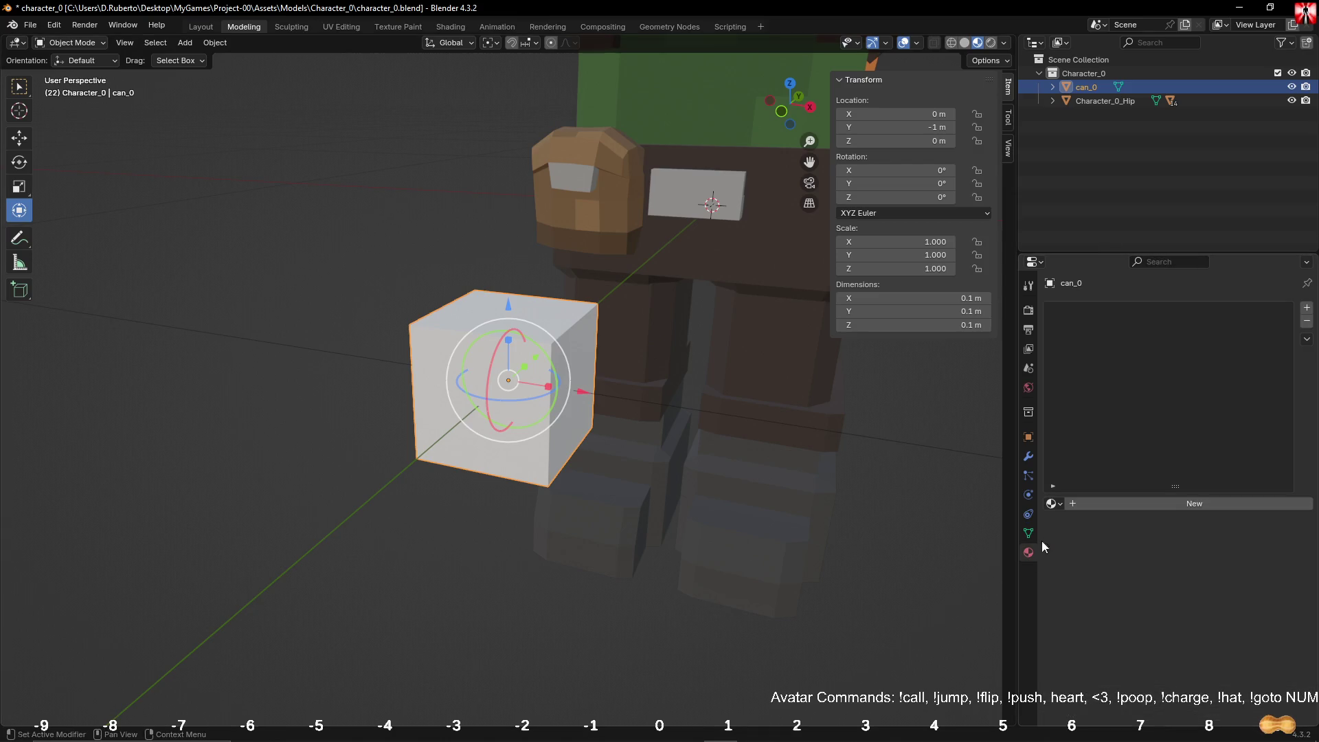
left_click(1120, 507)
double_click(1153, 505)
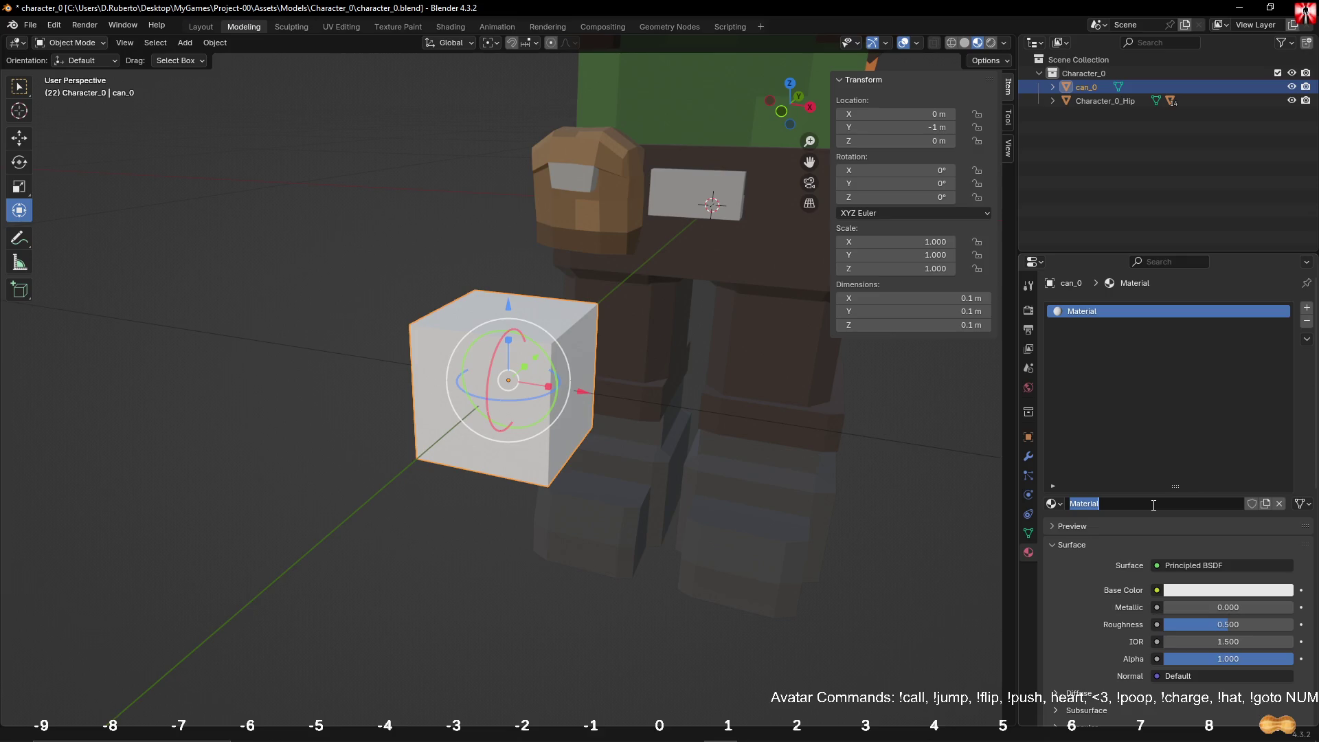
type("can_0")
key("Return")
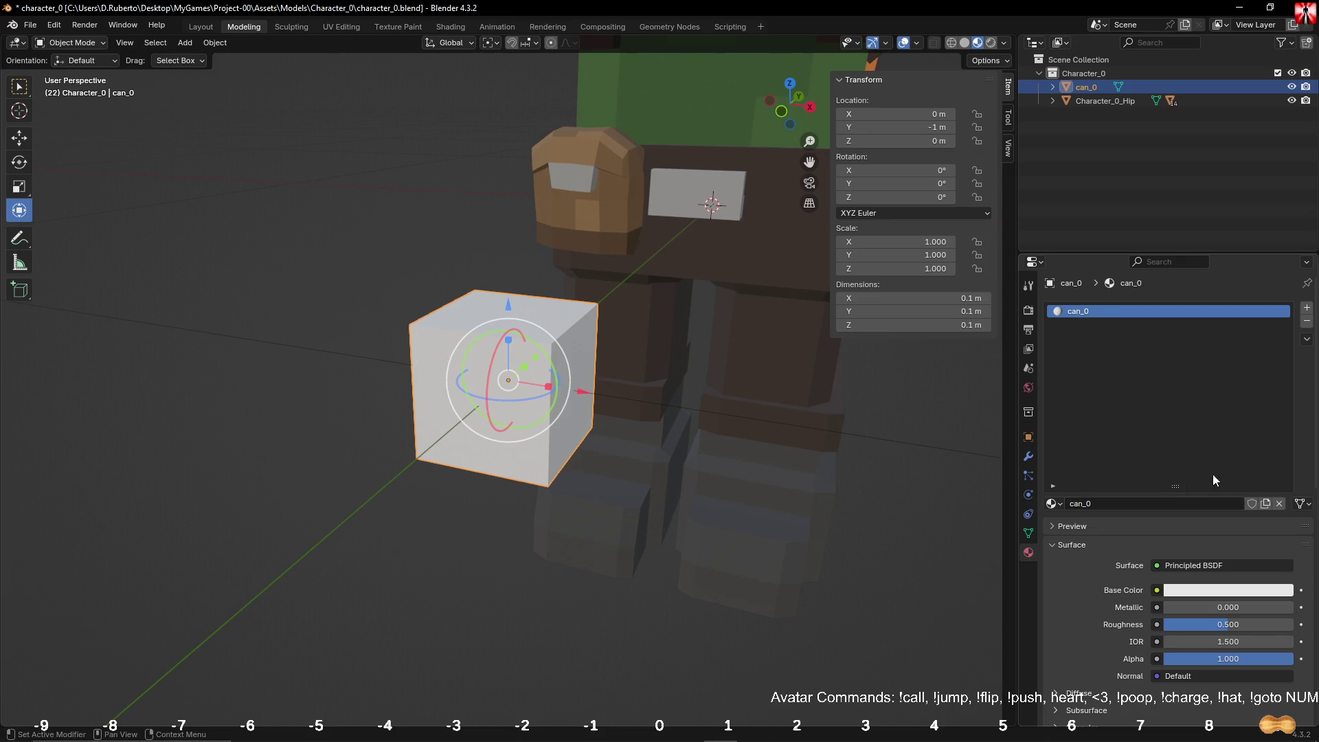
left_click(1252, 503)
left_click_drag(1223, 623, 1291, 624)
left_click(1169, 590)
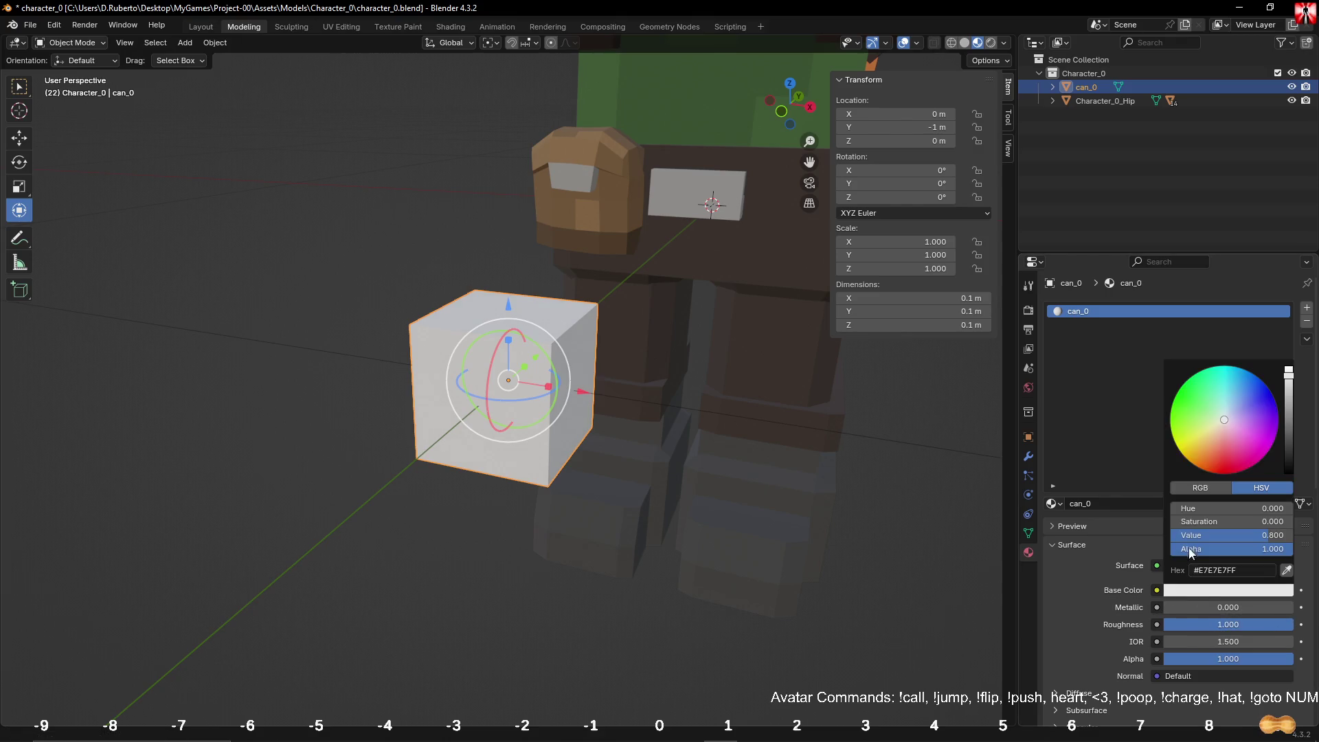
left_click_drag(1284, 409, 1289, 431)
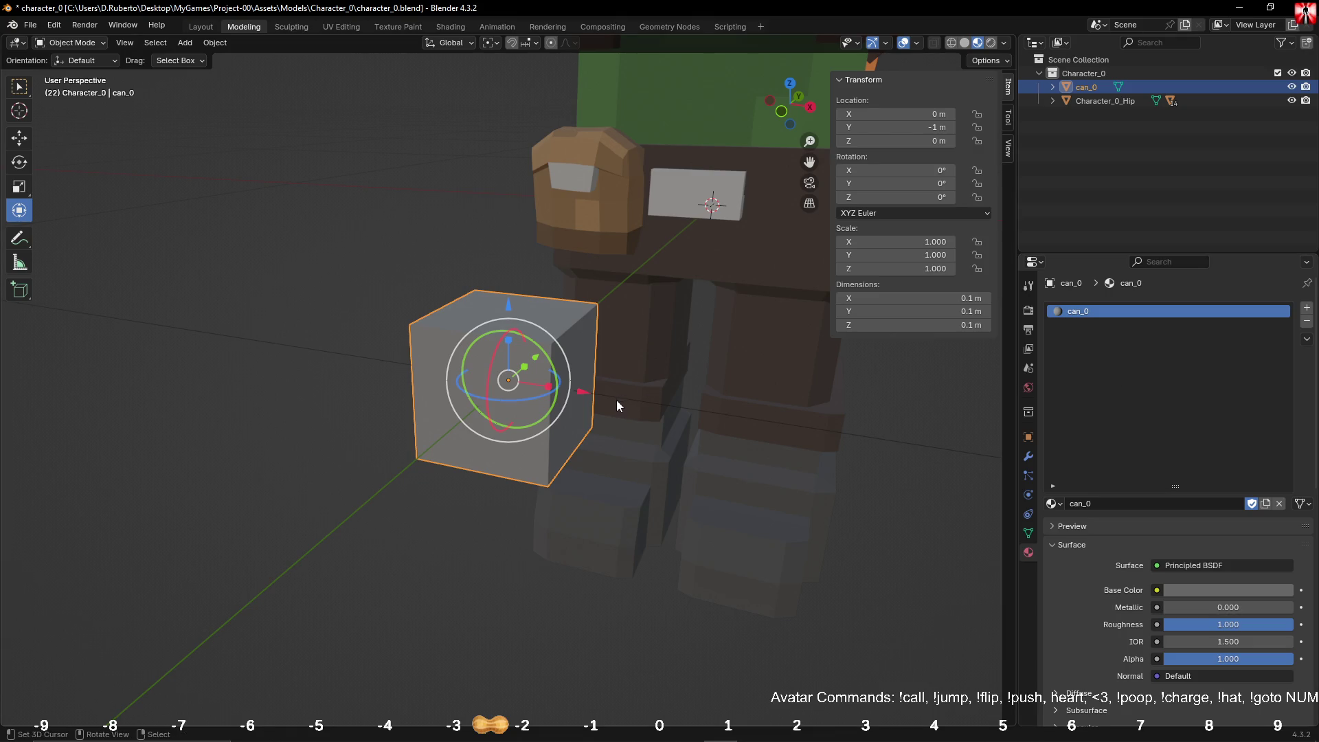
Step: Apply can_0's rotation and scale in Object Mode
key("Tab")
key("Tab")
key("ctrl+a")
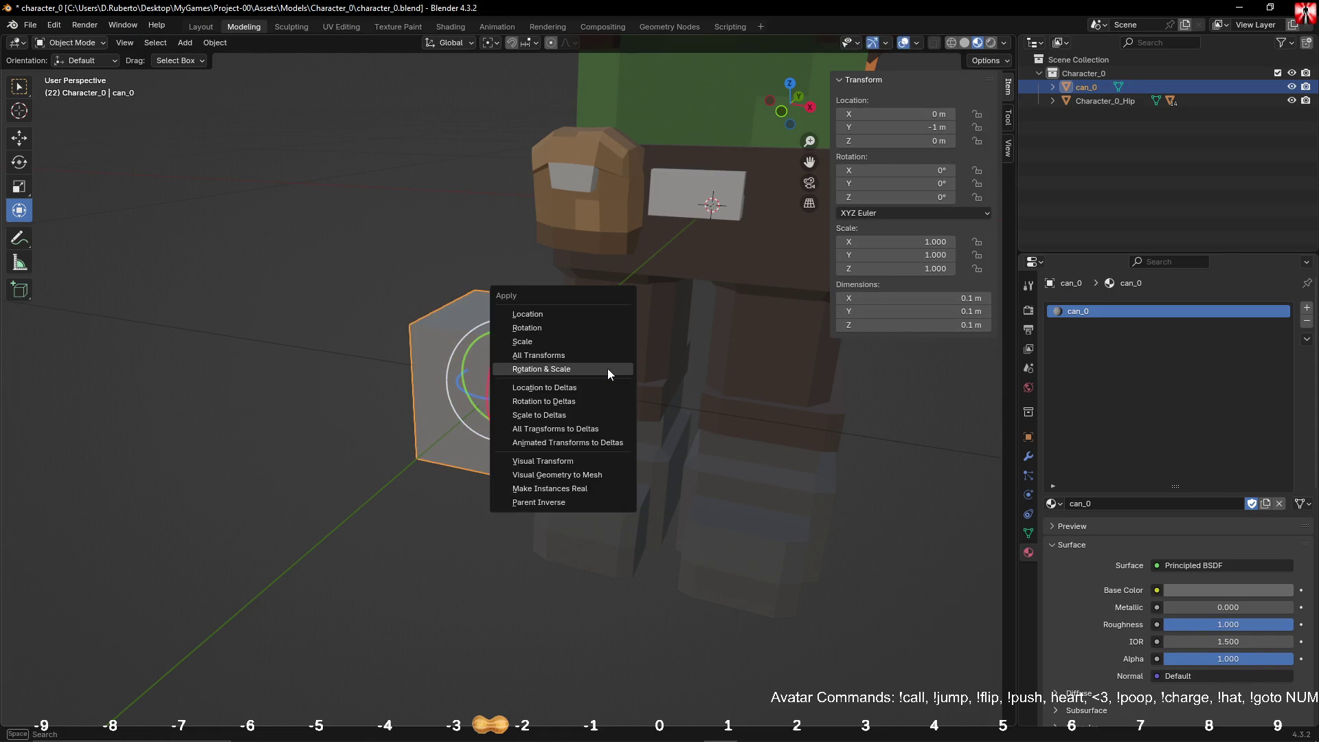
left_click(608, 371)
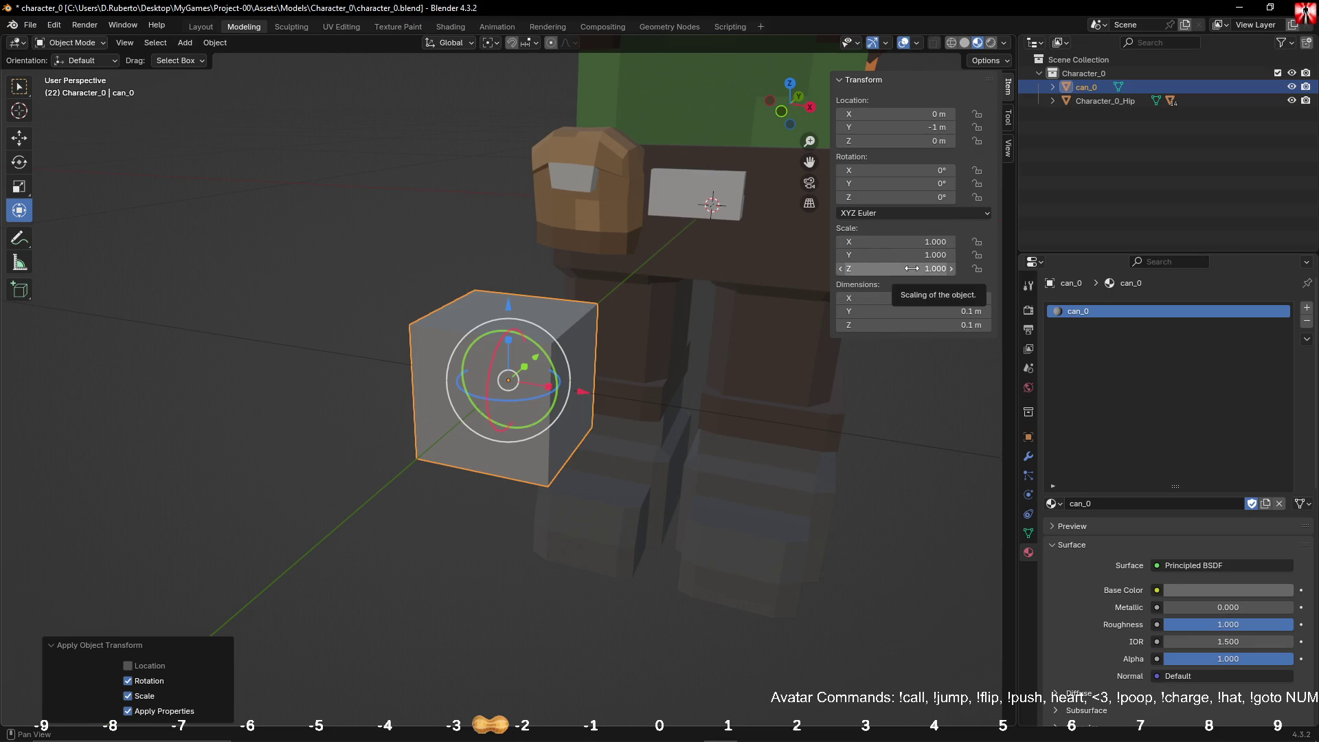
left_click(907, 241)
Step: Set can_0's X and Z scale to 3, apply the scale, and enter Edit Mode
type("3")
key("Return")
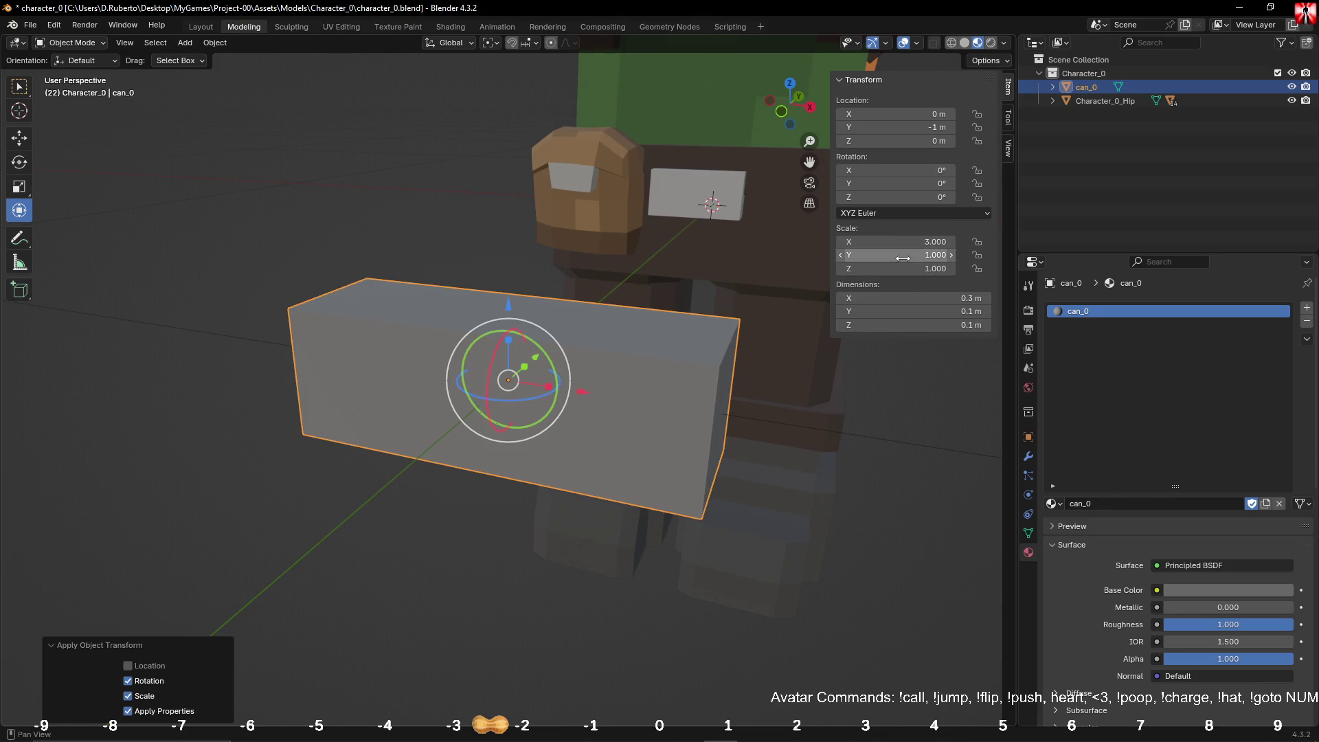
left_click(906, 268)
type("3")
key("Return")
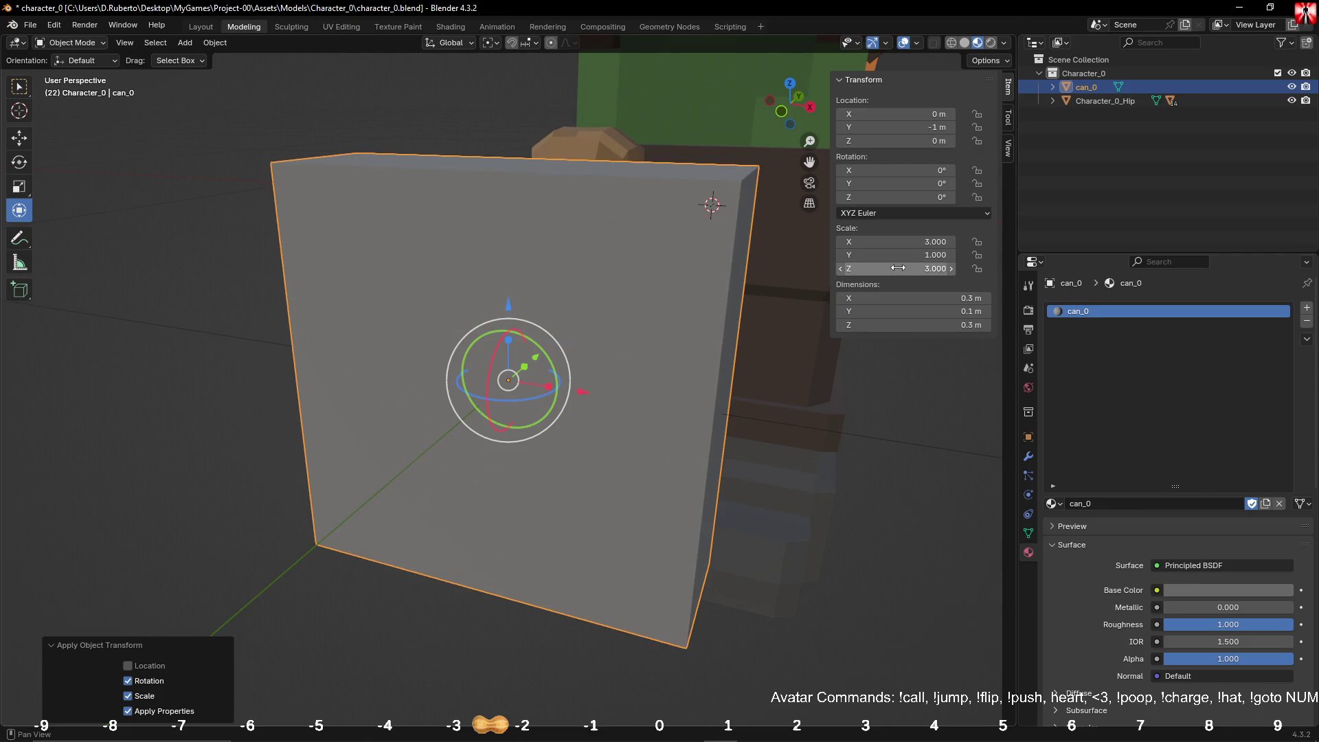
key("ctrl+a")
left_click(506, 266)
key("Tab")
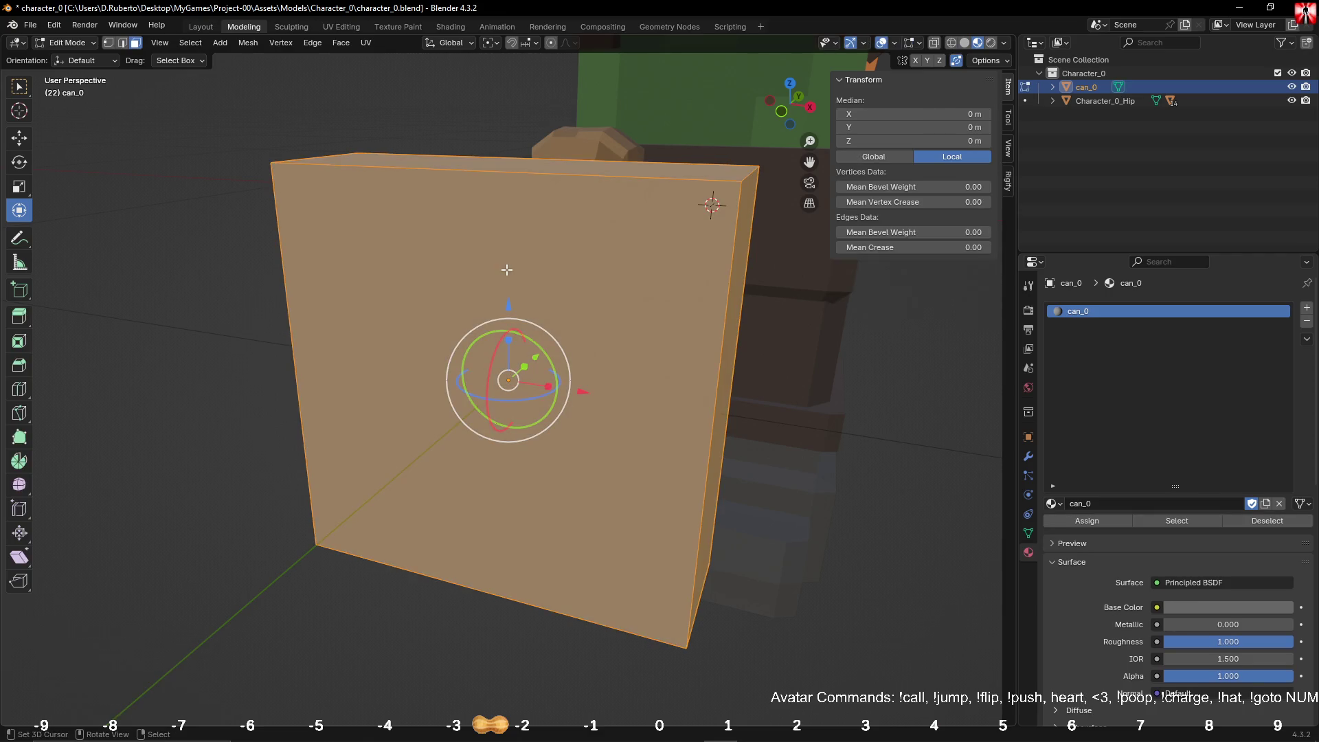
Step: Add centred two-cut vertical and horizontal loop cuts across the block's front
key("ctrl+r")
scroll(513, 241, "up", 1)
left_click(524, 154)
right_click(523, 155)
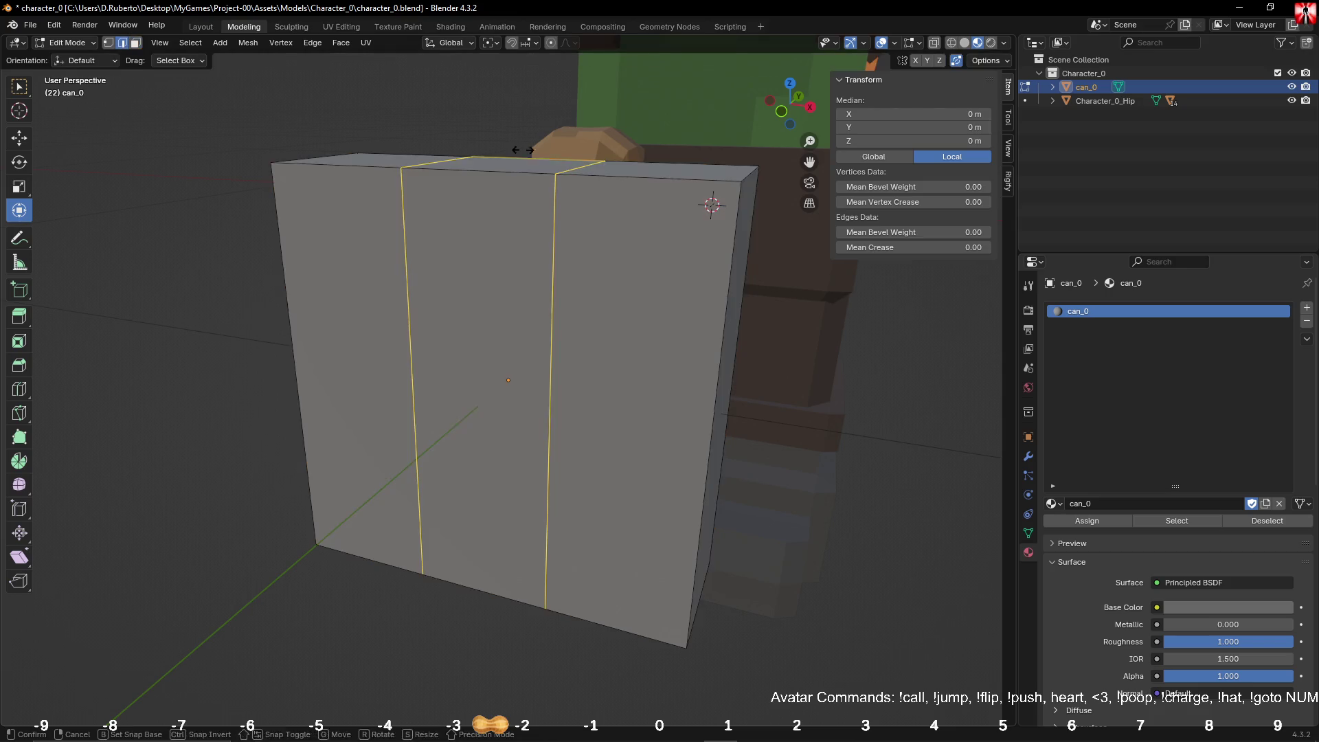
key("ctrl+r")
left_click(719, 336)
right_click(719, 336)
left_click(853, 403)
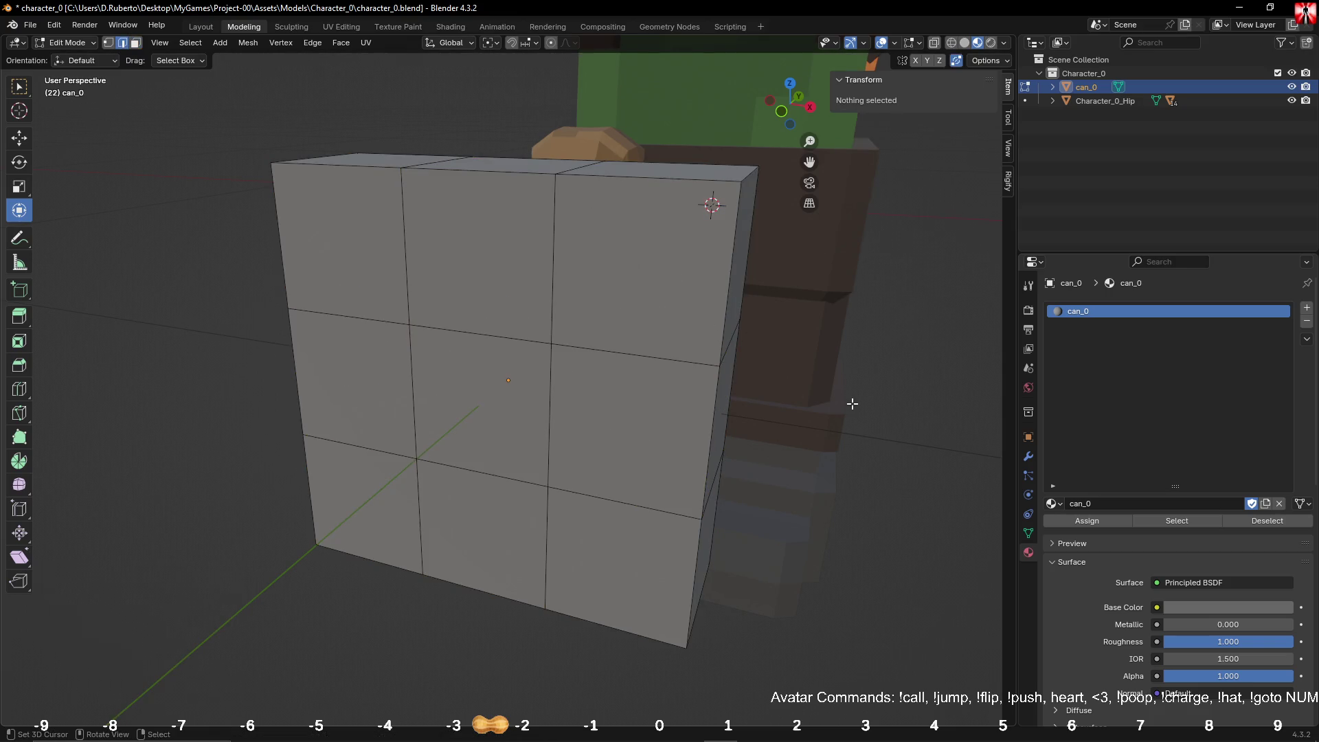
middle_click_drag(853, 403, 790, 369)
scroll(771, 365, "down", 4)
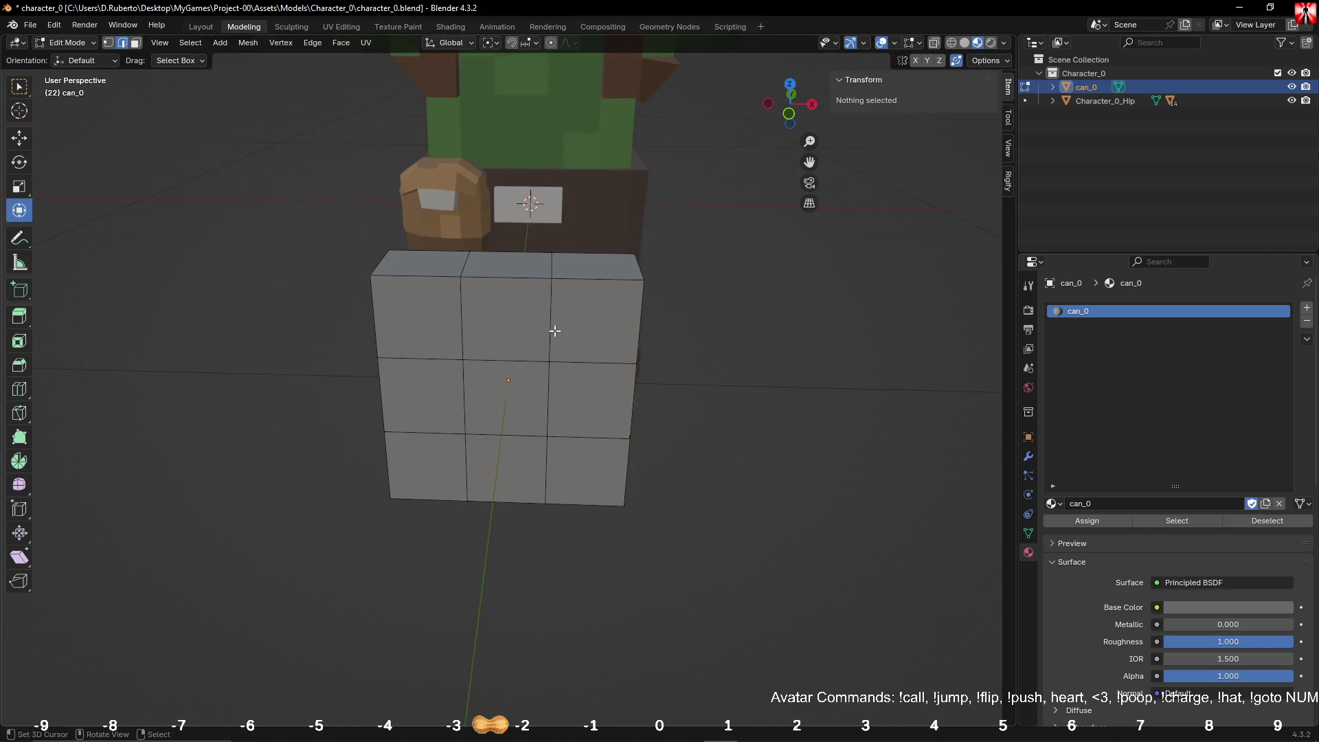
mouse_move(552, 339)
middle_mouse_down()
mouse_move(445, 338)
mouse_move(468, 348)
mouse_move(537, 334)
mouse_move(462, 341)
middle_mouse_up()
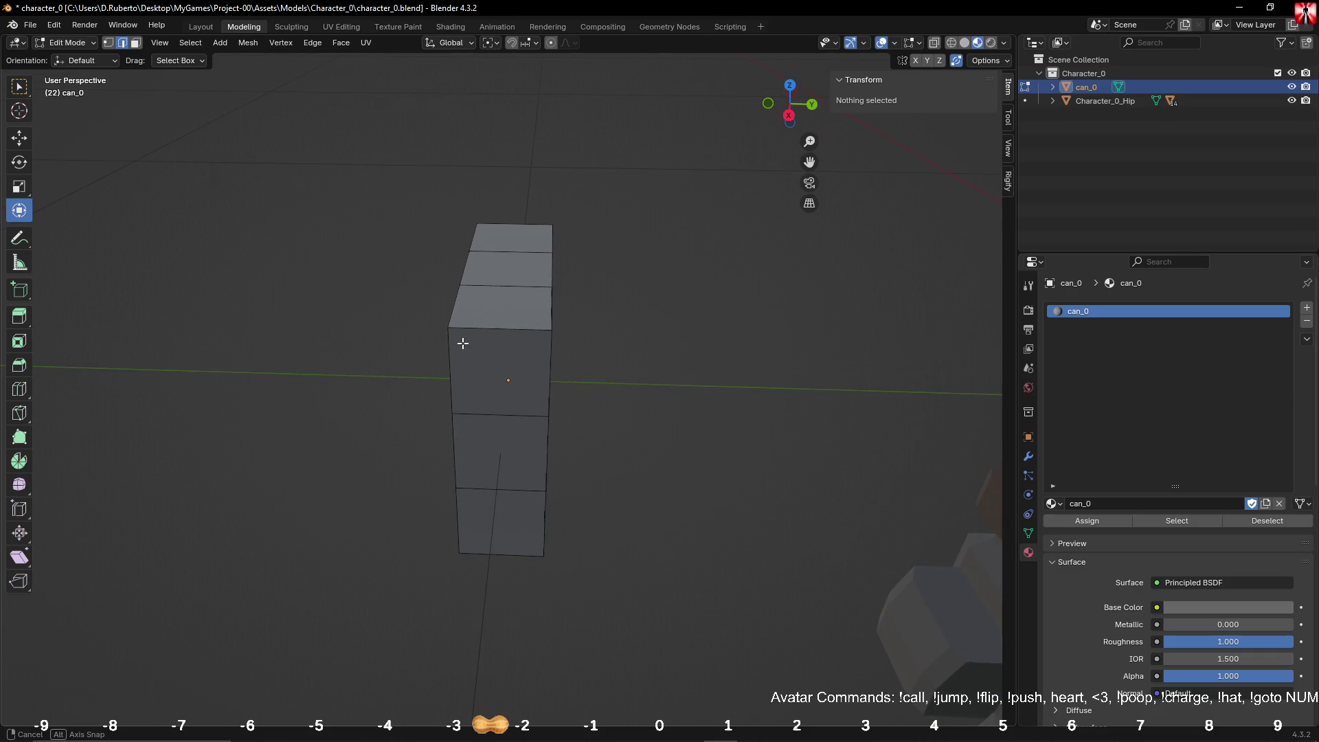
Step: Add two centred loop cuts along the block's depth and select the rim face ring
key("ctrl+r")
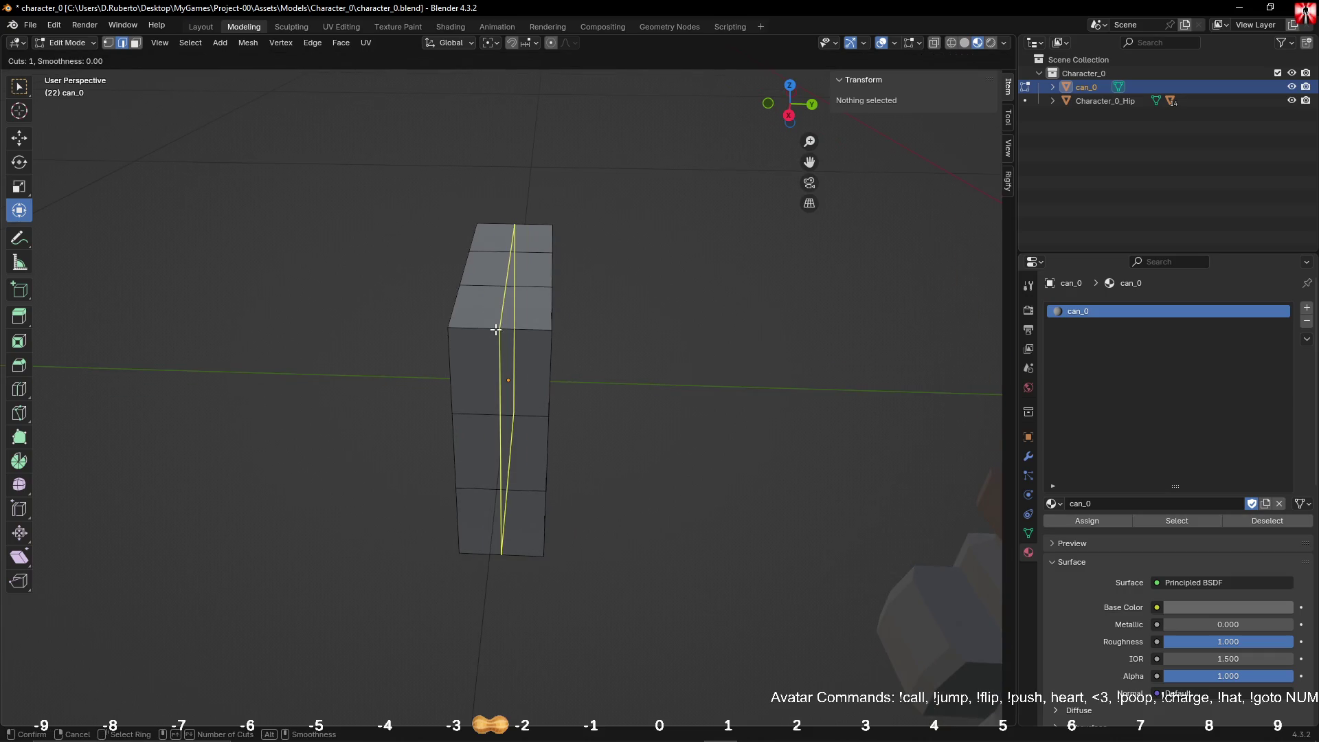
scroll(496, 330, "up", 1)
left_click(495, 330)
right_click(506, 381)
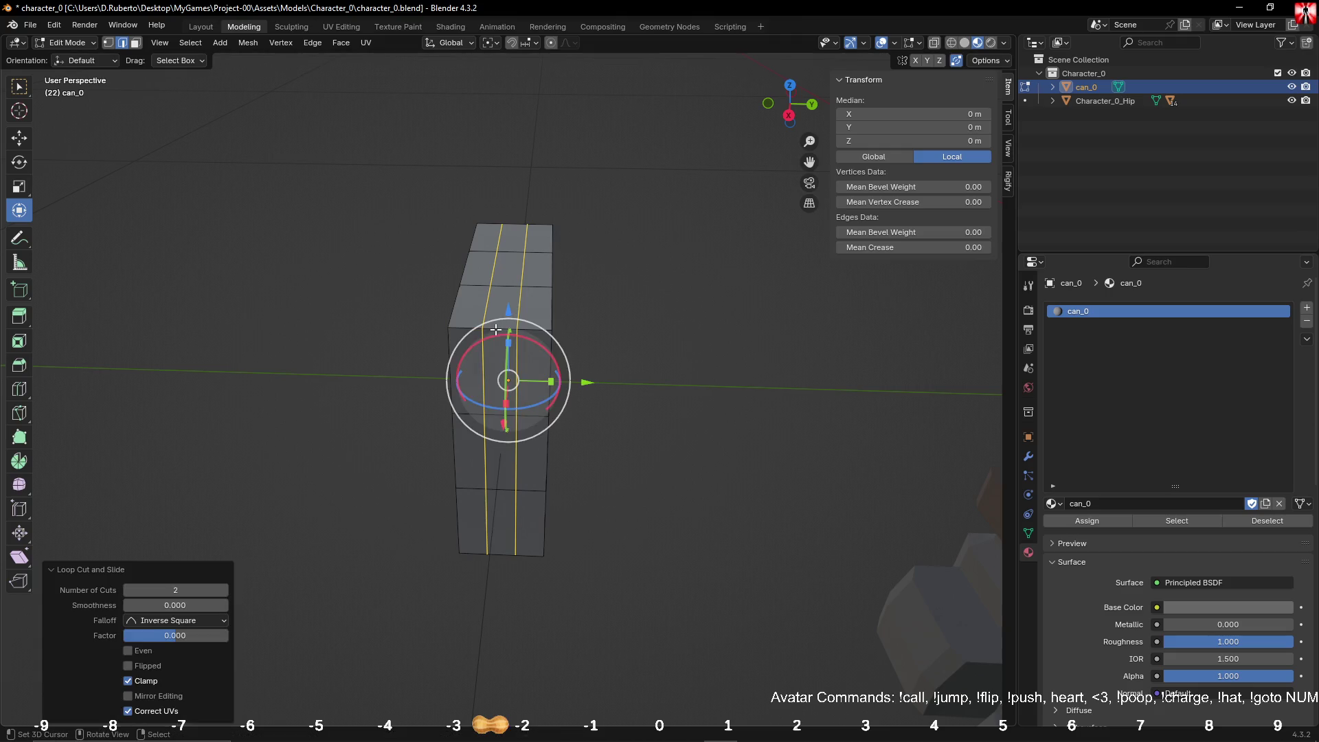
mouse_move(665, 315)
middle_mouse_down()
mouse_move(633, 318)
mouse_move(698, 313)
middle_mouse_up()
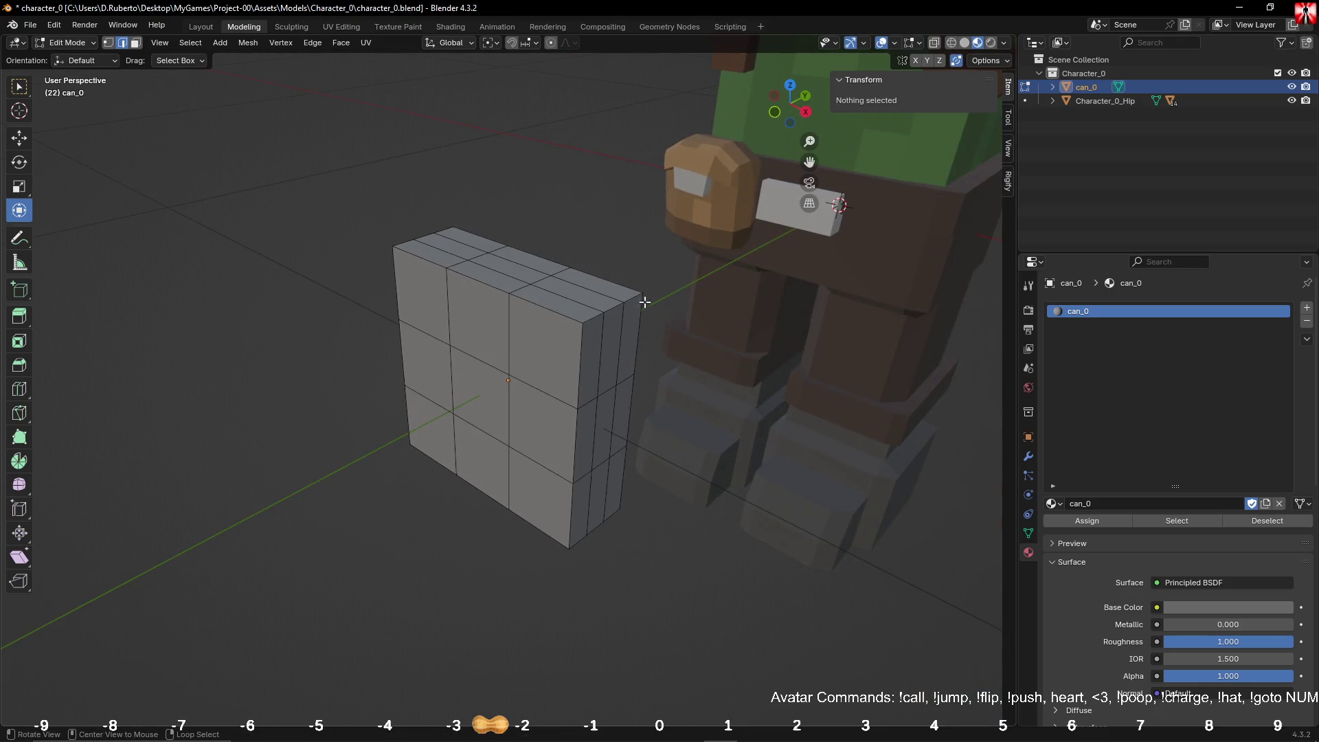
key("3")
left_click(618, 308, "alt")
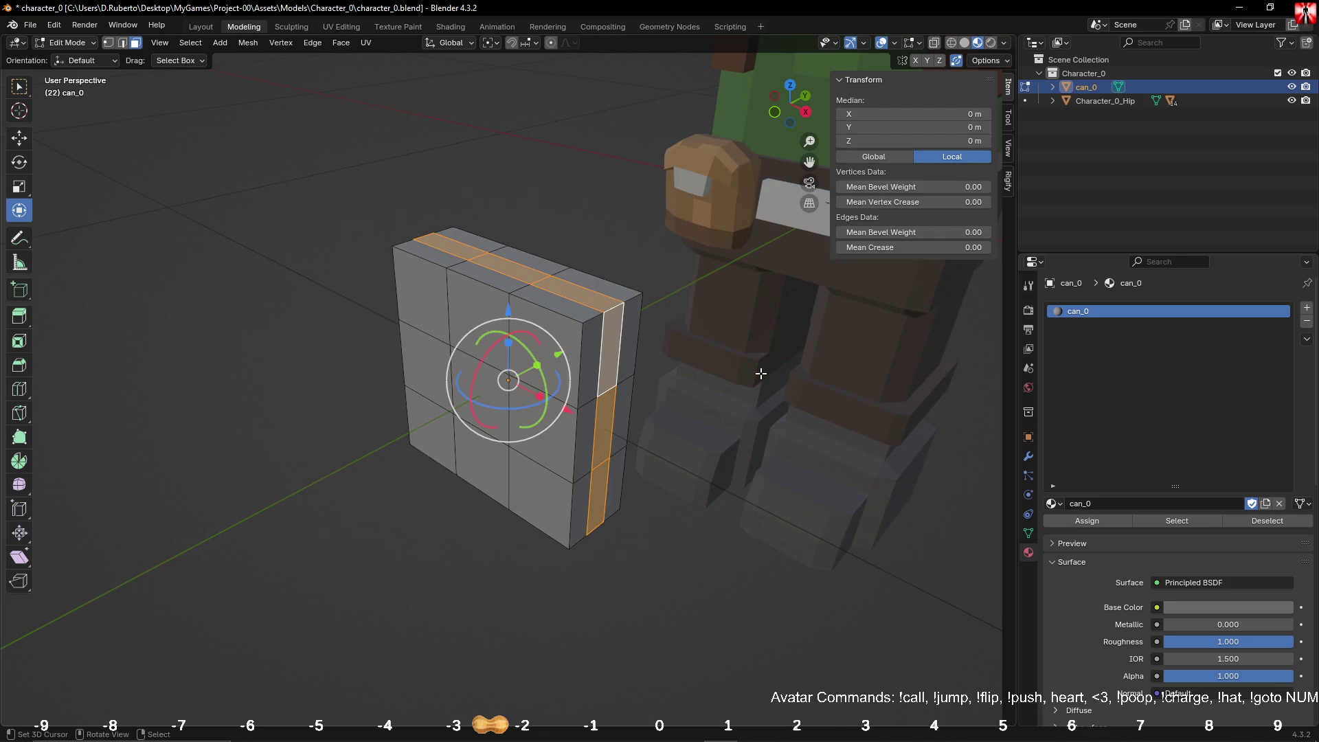
Step: Scale the rim faces excluding Y to chamfer the can's outer edge
key("s")
key("shift+y")
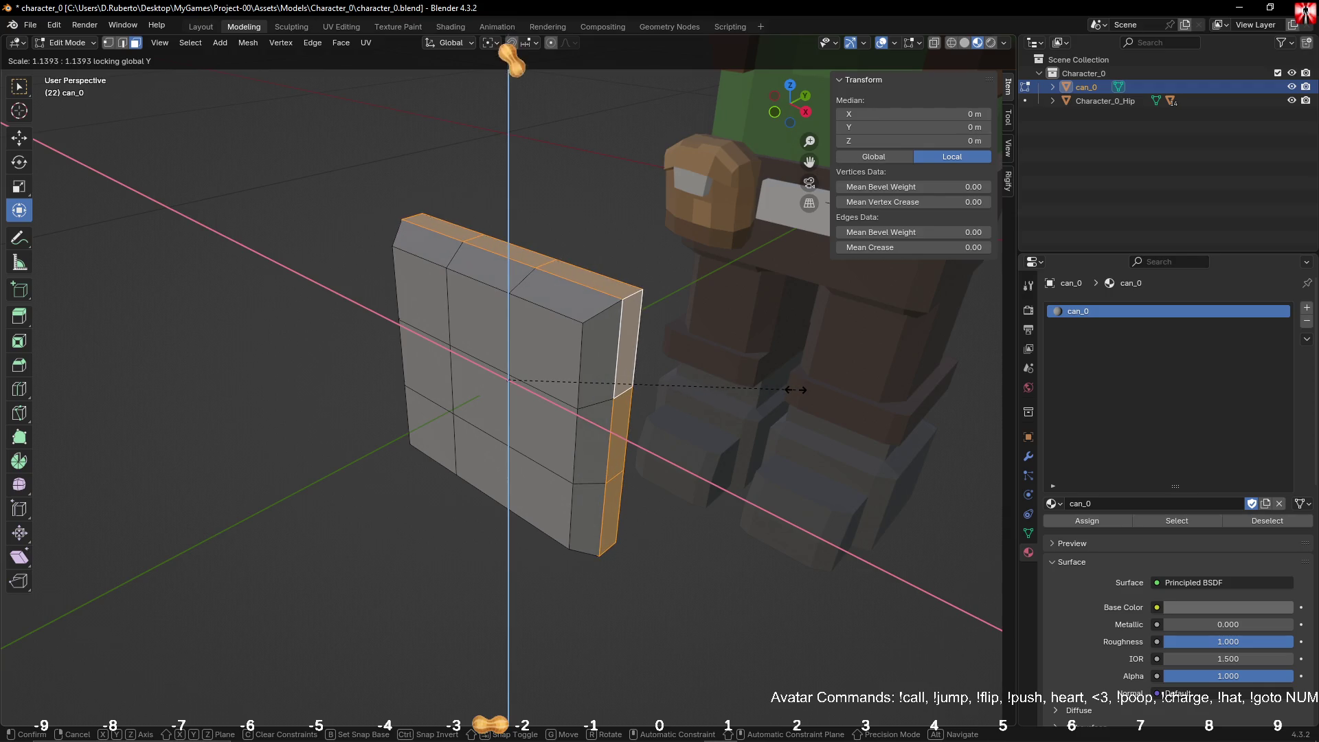
left_click(790, 390)
left_click(714, 389)
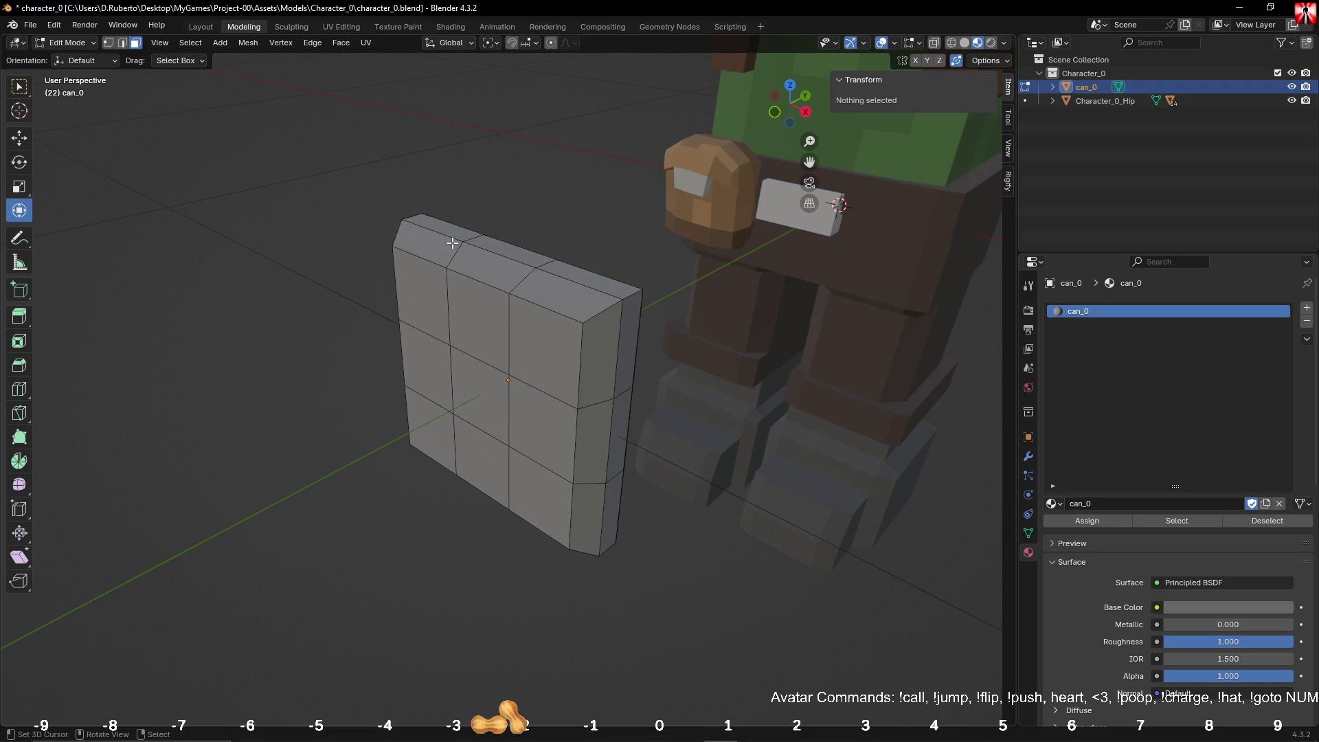
mouse_move(452, 243)
middle_mouse_down()
mouse_move(428, 255)
mouse_move(446, 260)
middle_mouse_up()
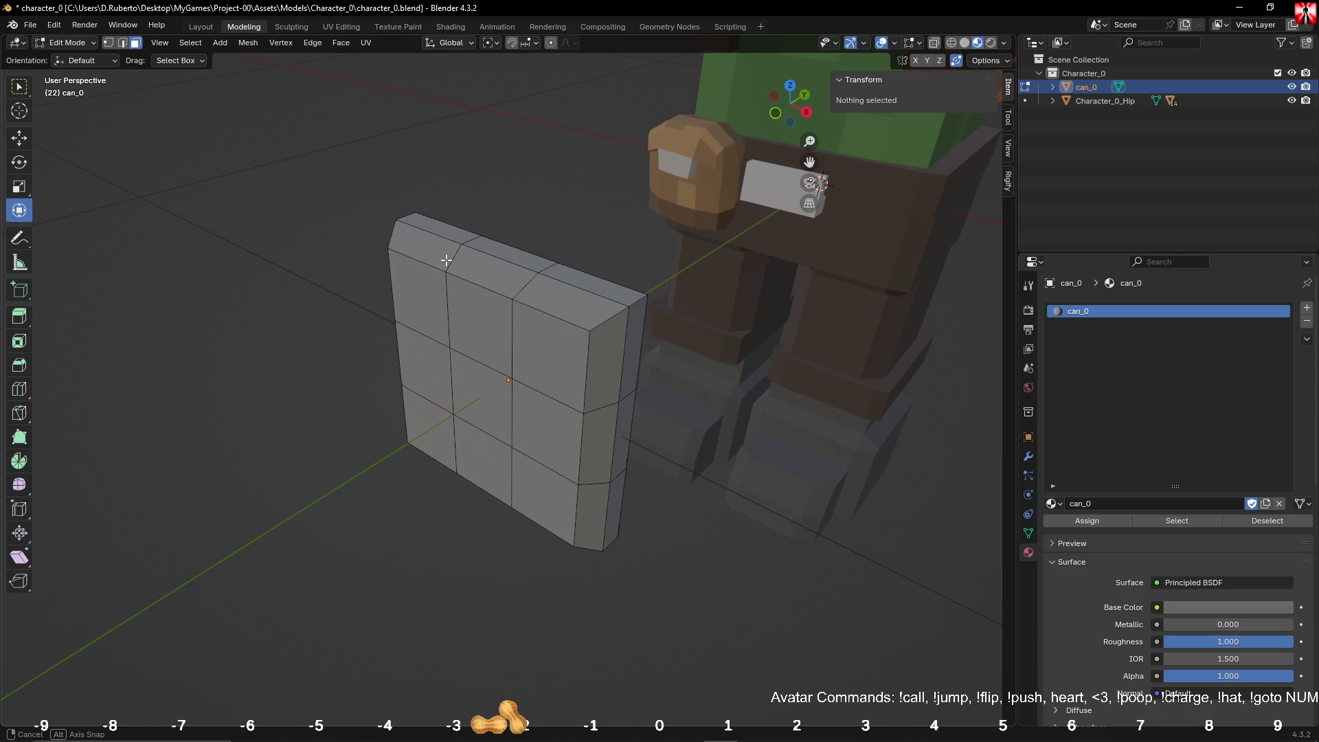
middle_click_drag(447, 260, 447, 260)
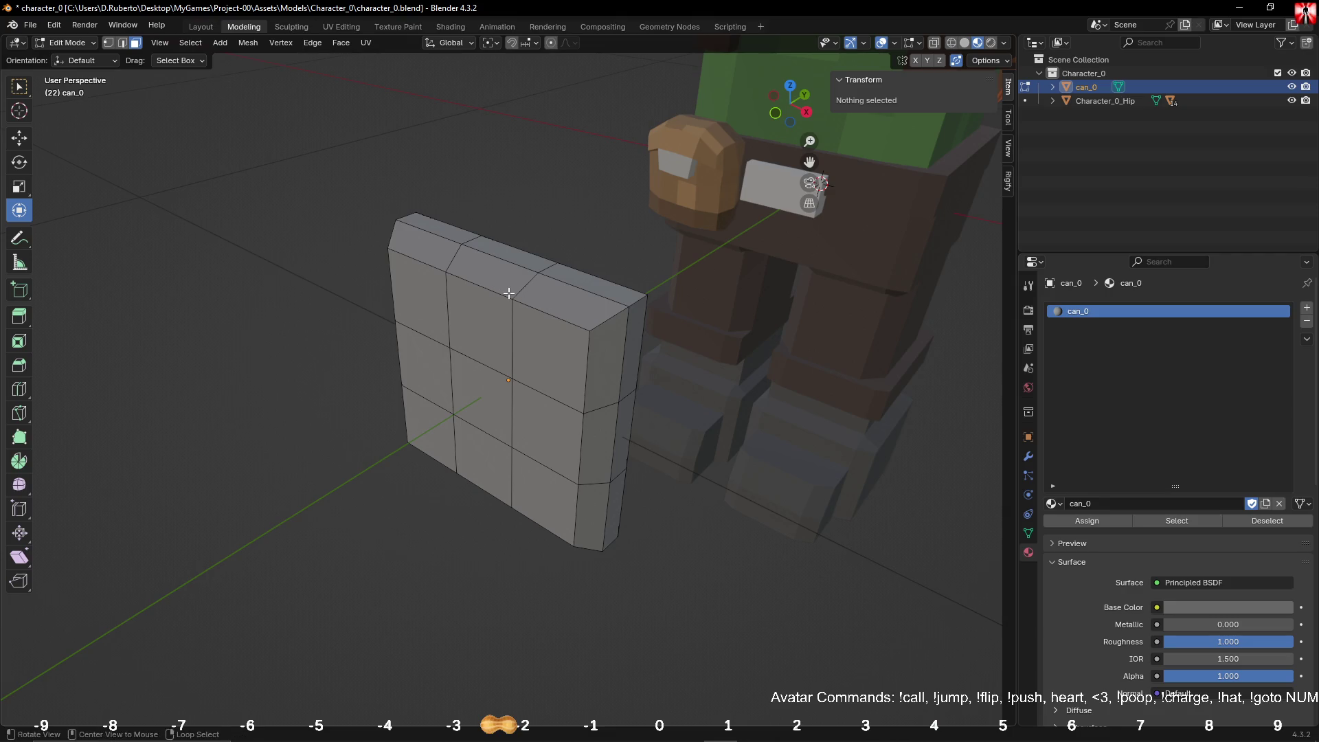
Step: Circle-select all the front faces of the can
mouse_move(515, 286)
middle_mouse_down()
mouse_move(533, 280)
mouse_move(512, 301)
mouse_move(583, 234)
mouse_move(715, 245)
mouse_move(687, 249)
middle_mouse_up()
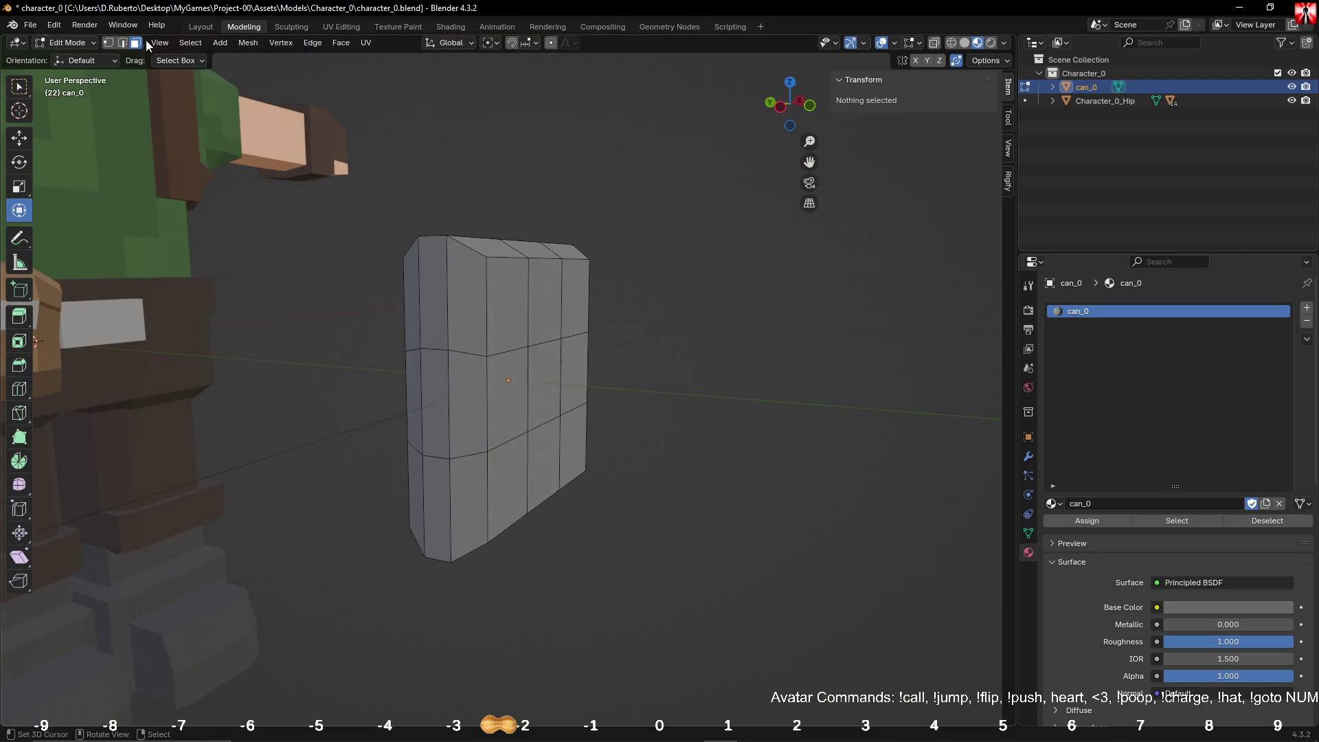
middle_click_drag(439, 295, 501, 303)
key("c")
left_click(501, 343)
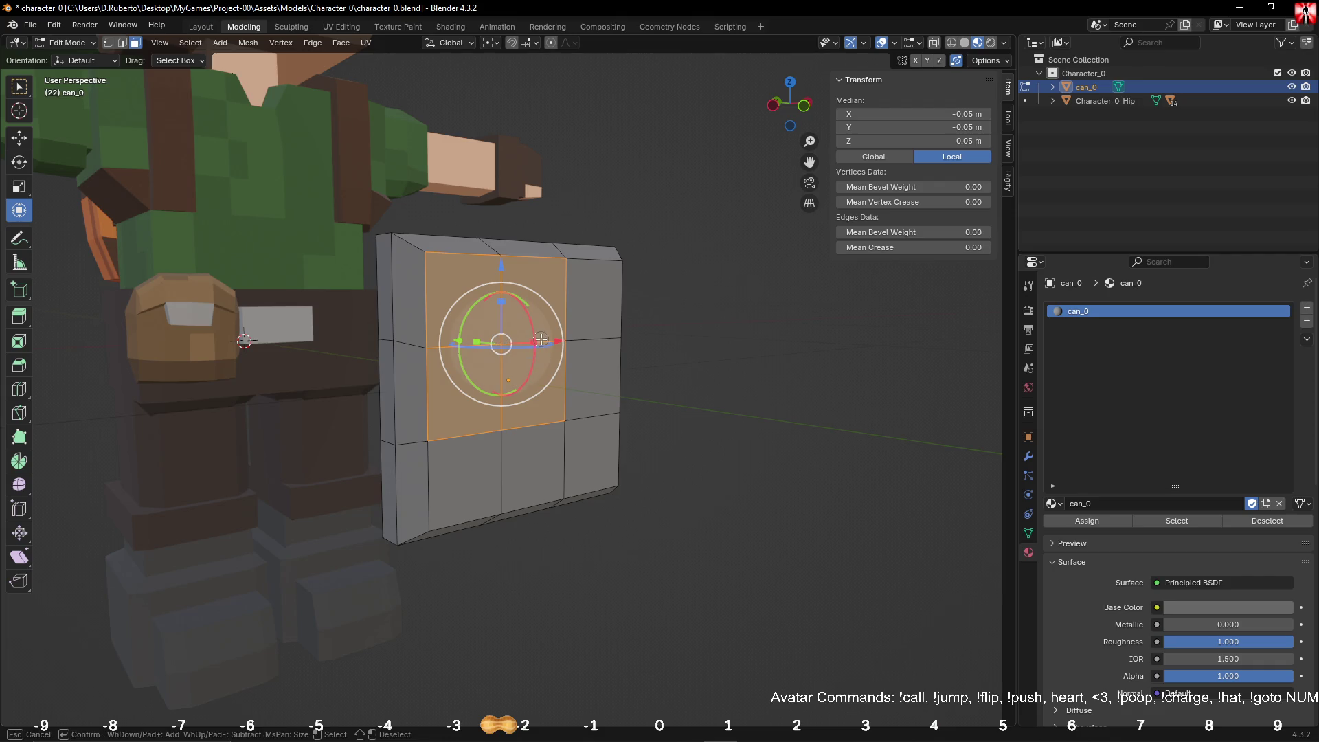
mouse_move(550, 352)
left_mouse_down()
mouse_move(549, 412)
mouse_move(522, 474)
left_mouse_up()
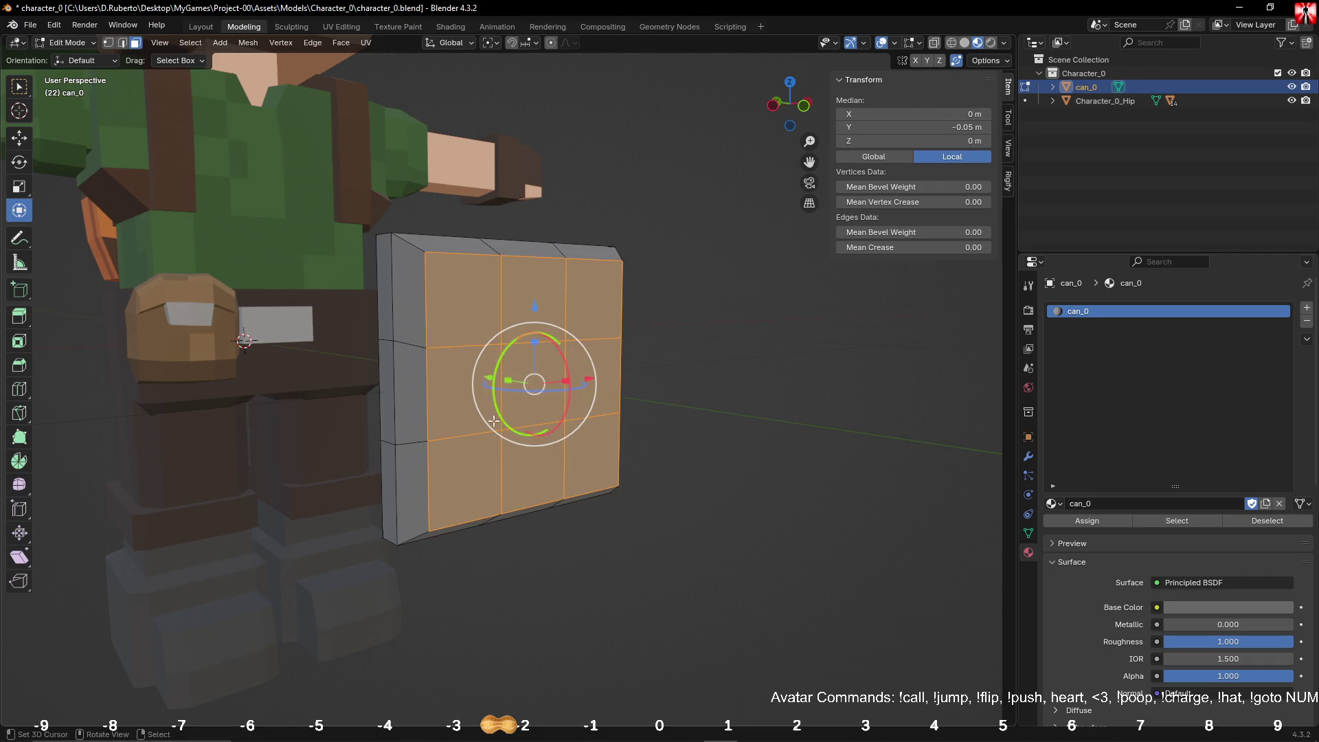
key("KP_Divide")
middle_click_drag(522, 474, 668, 416)
mouse_move(528, 343)
left_mouse_down()
mouse_move(529, 419)
mouse_move(423, 385)
mouse_move(419, 309)
left_mouse_up()
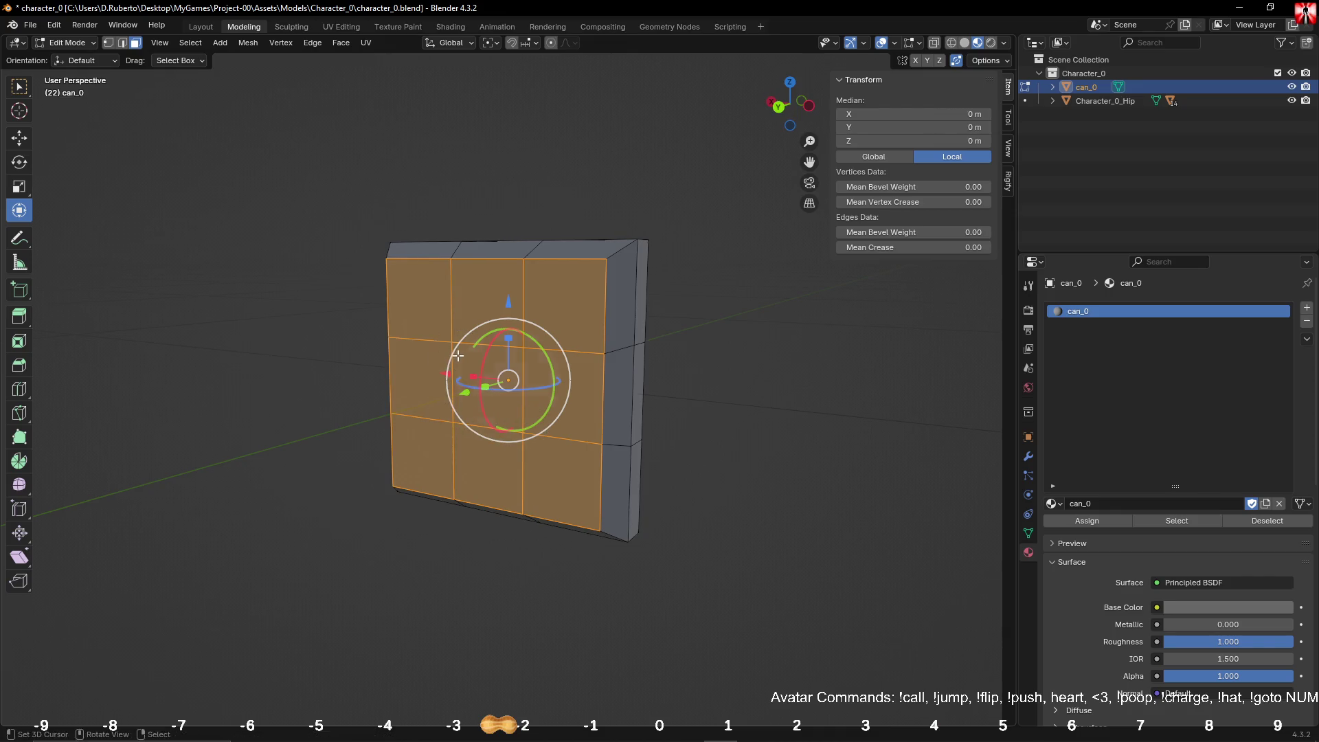
middle_click_drag(419, 309, 431, 364)
key("KP_Divide")
Step: Shrink the front faces inward to 0.77, keeping depth unchanged
key("s")
key("shift+y")
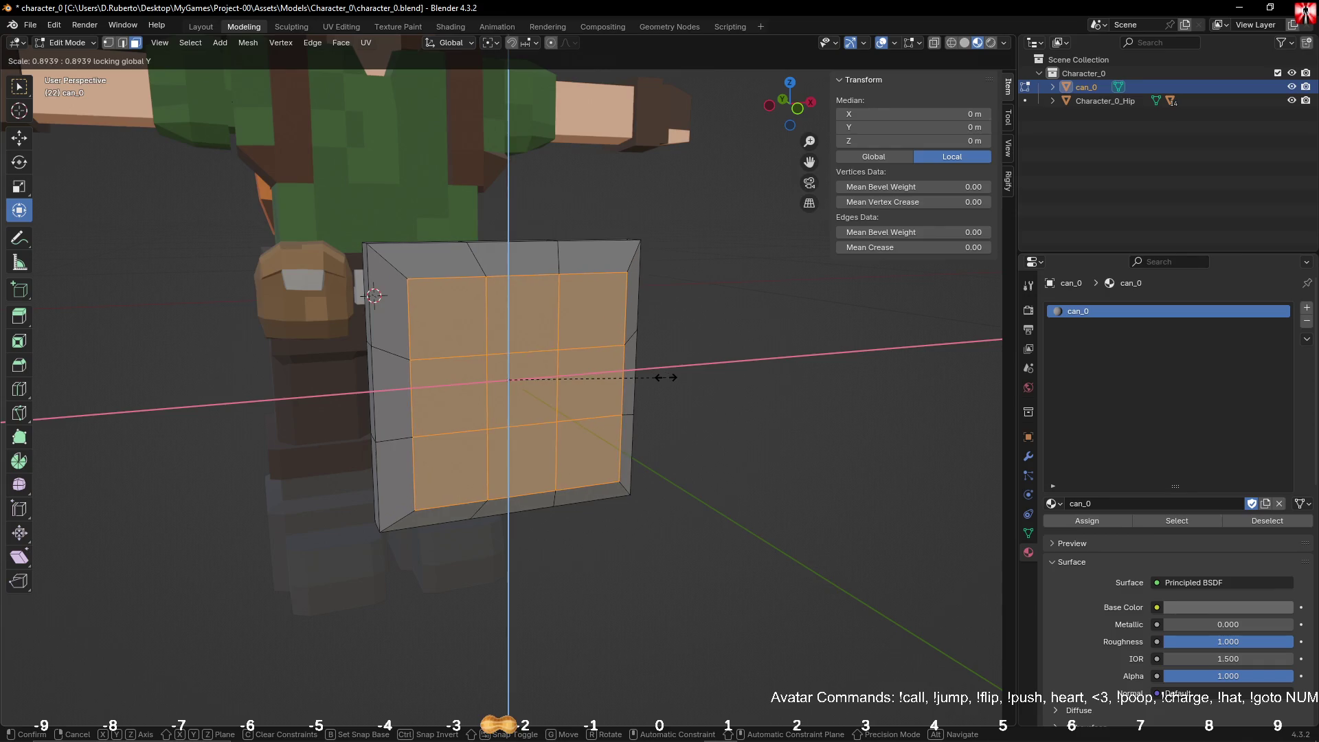
left_click(672, 379)
left_click(779, 353)
Step: Select the can's middle ring and enlarge it slightly into a bulge
middle_click_drag(780, 353, 597, 364)
left_click(464, 381)
mouse_move(463, 381)
middle_mouse_down()
mouse_move(624, 392)
mouse_move(580, 377)
middle_mouse_up()
key("s")
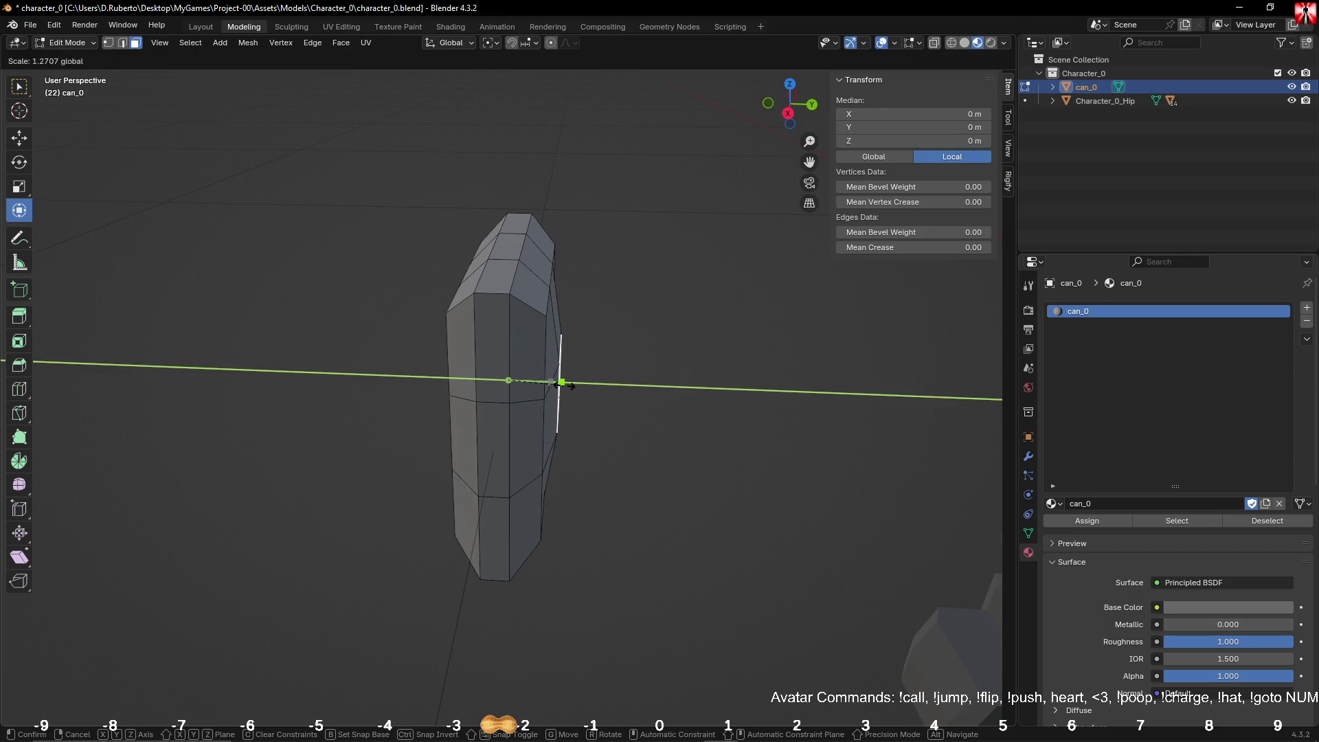
left_click(562, 383)
middle_click_drag(588, 377, 786, 421)
left_click(776, 414)
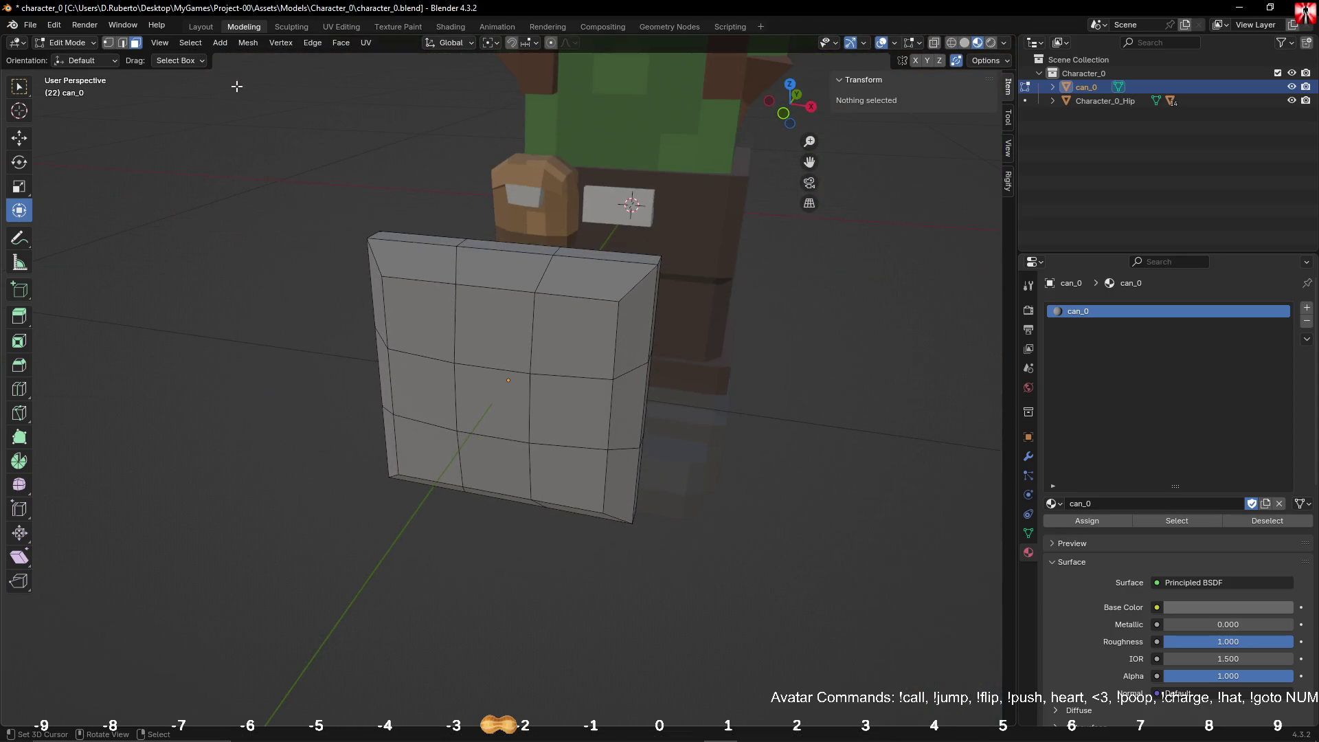
Step: Brush-select can_0's upper and lower rim edges and corners
left_click(661, 260, "ctrl+alt")
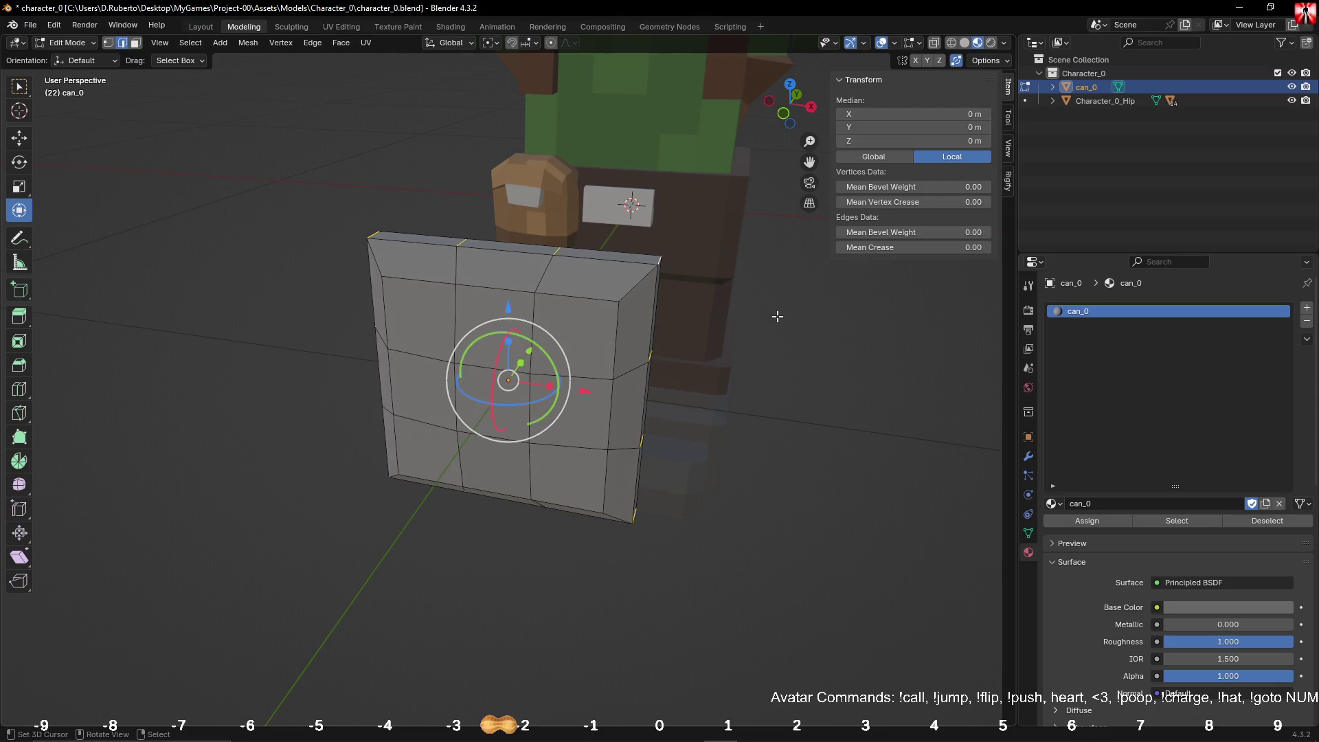
middle_click_drag(777, 316, 739, 318)
key("c")
left_click_drag(550, 246, 457, 226)
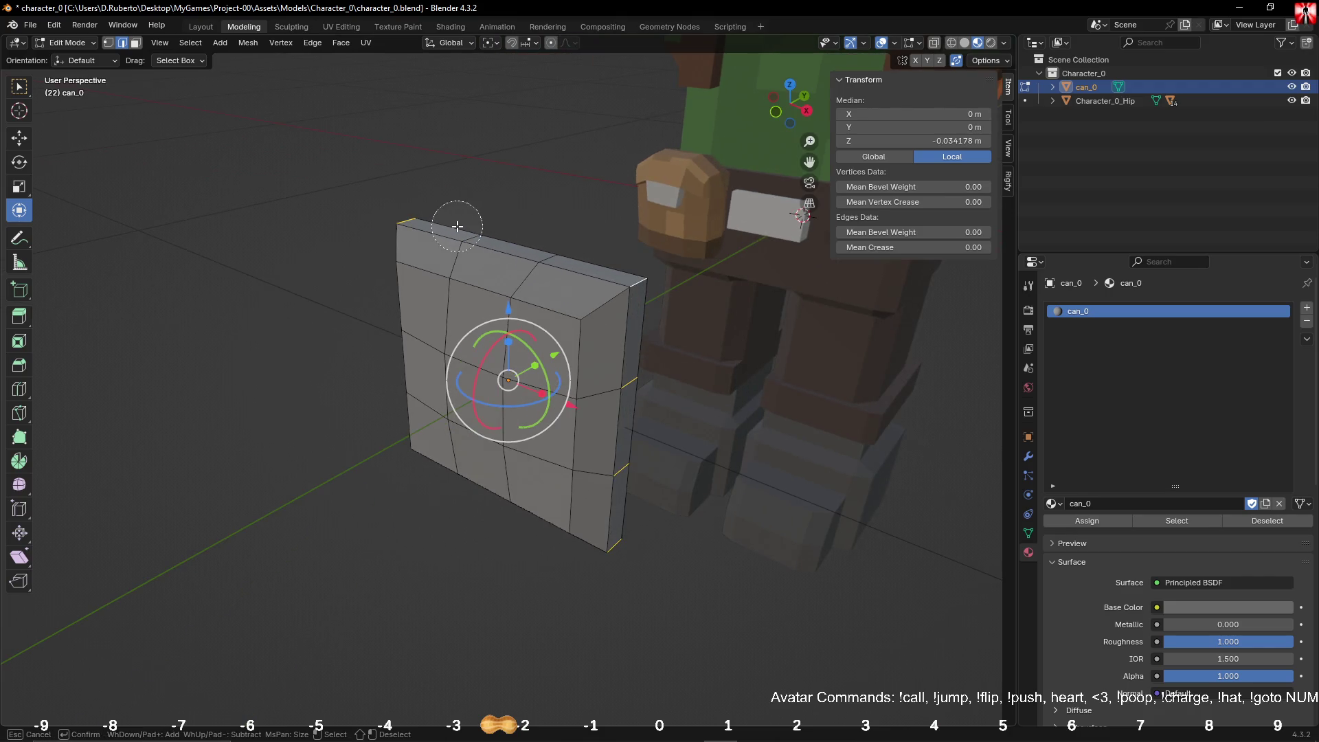
key("Escape")
middle_click_drag(460, 230, 623, 315)
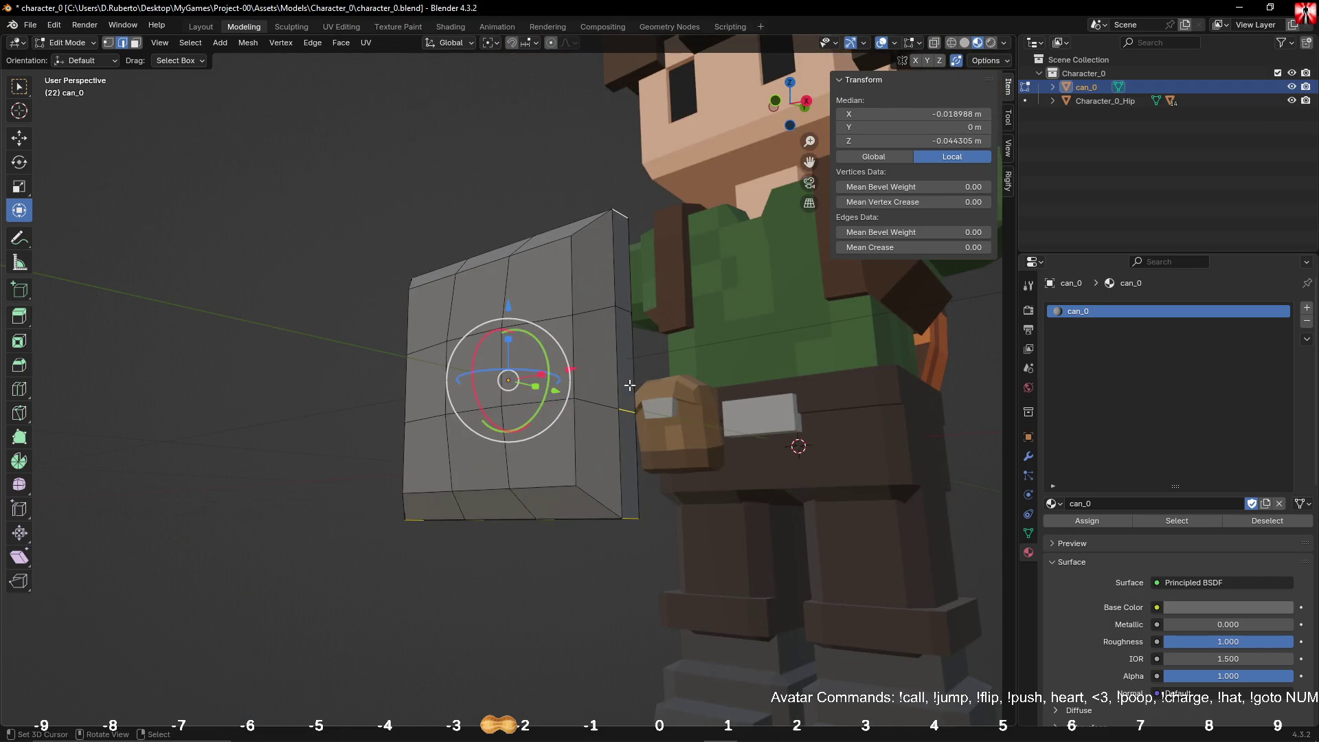
middle_click_drag(618, 406, 645, 332)
key("c")
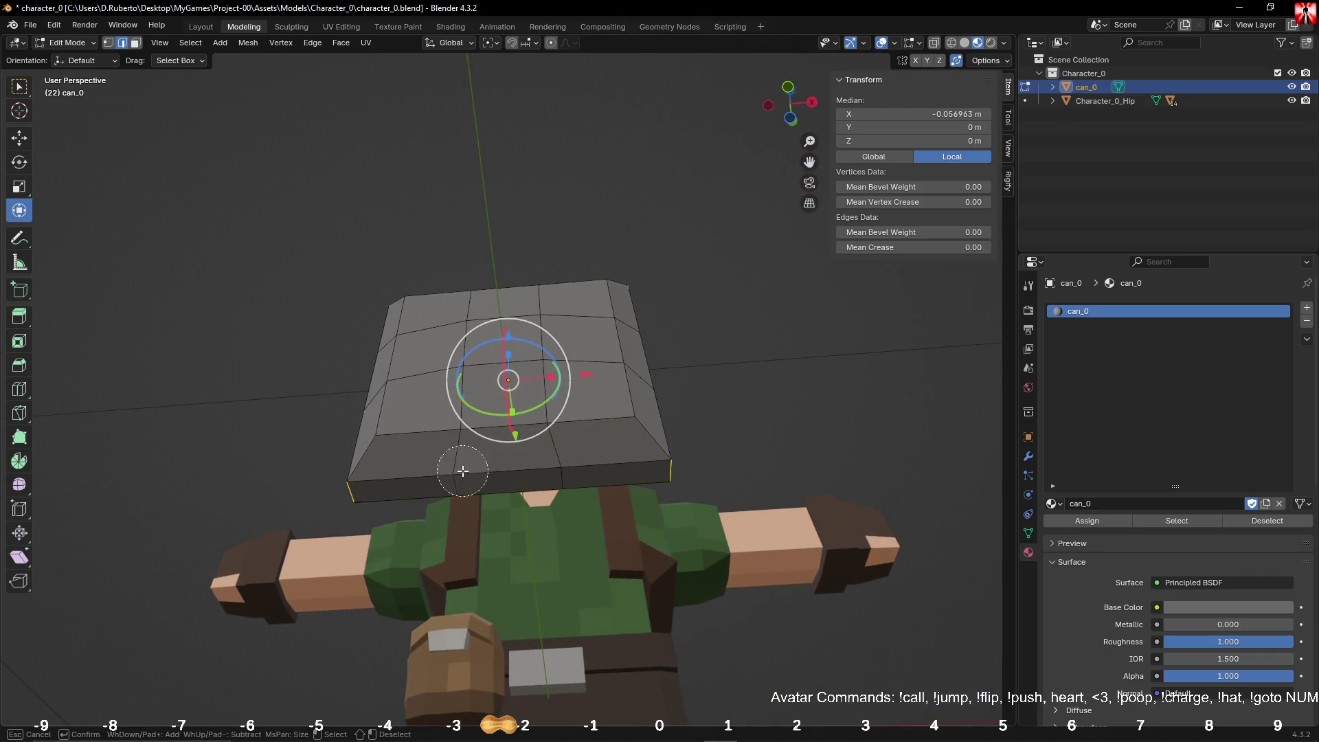
key("Escape")
mouse_move(462, 471)
middle_mouse_down()
mouse_move(550, 476)
mouse_move(593, 409)
mouse_move(743, 407)
middle_mouse_up()
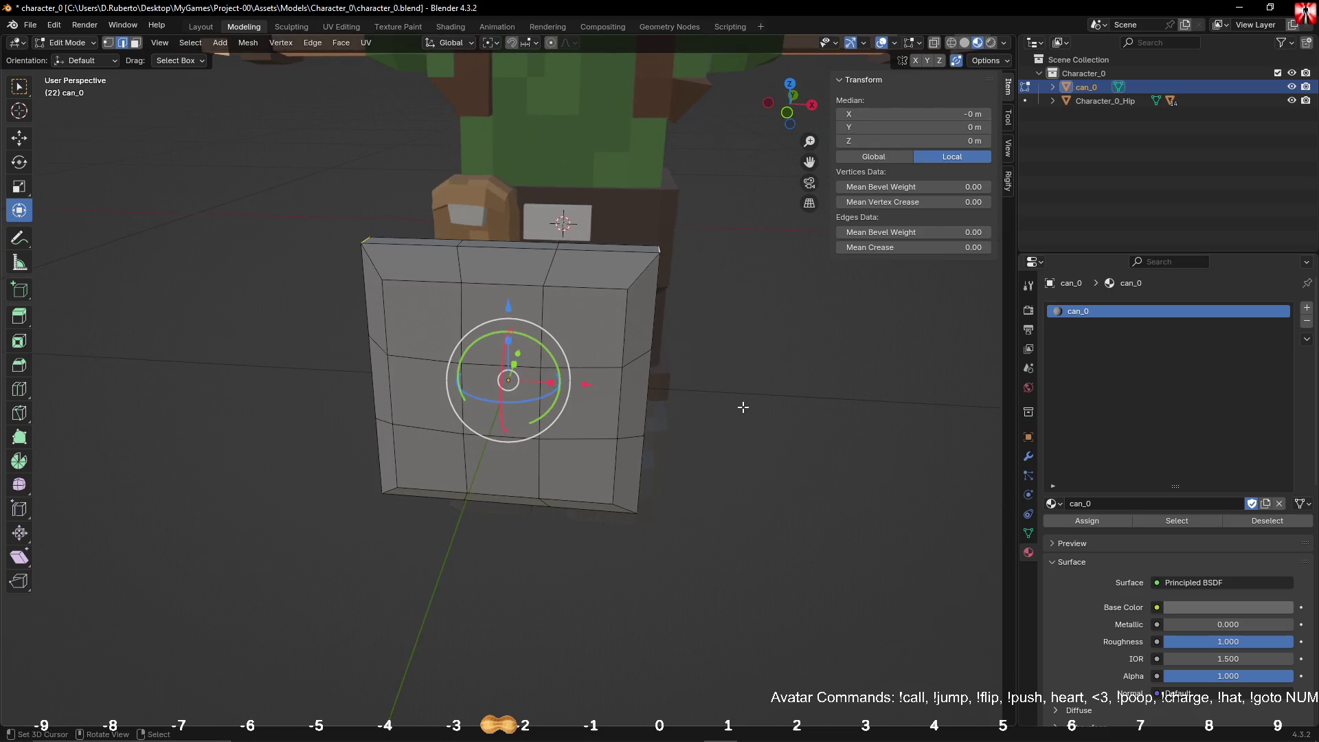
Step: In front ortho view, scale the selected rims to 0.903, excluding the Y depth axis
key("KP_1")
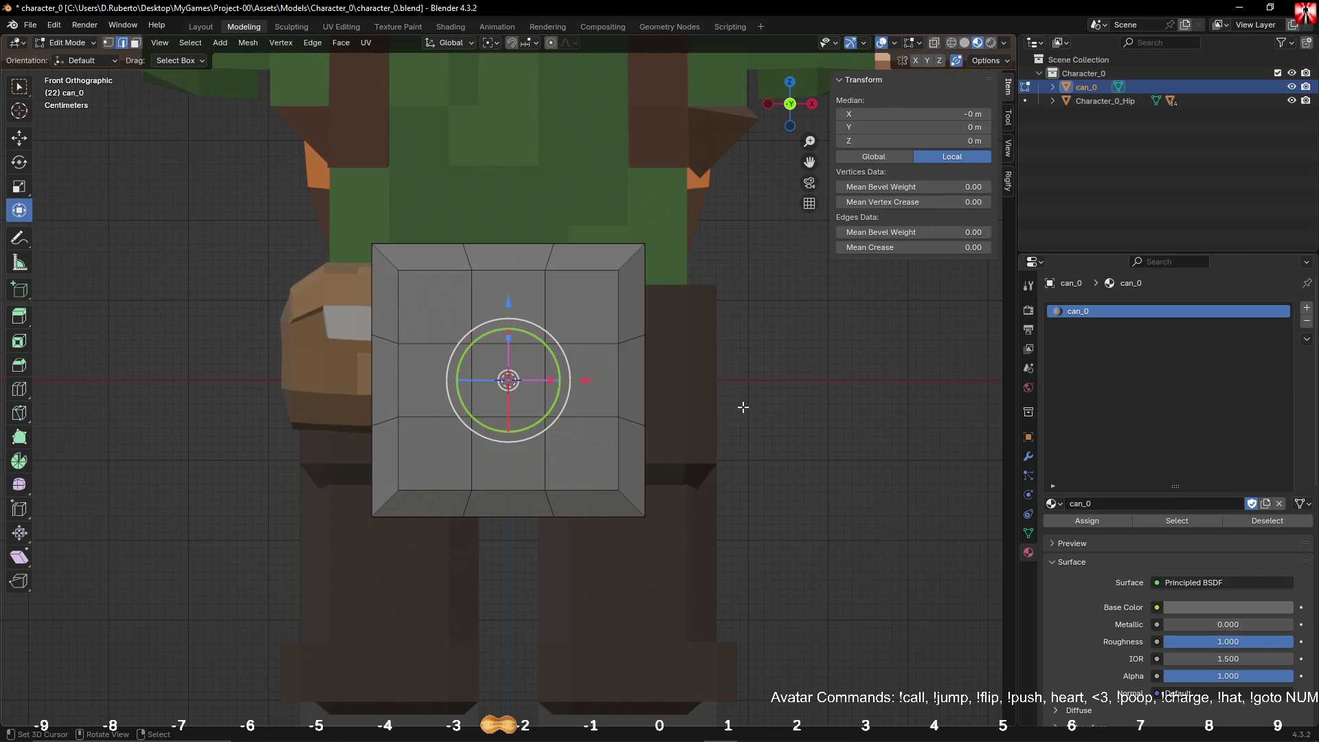
key("s")
key("shift+y")
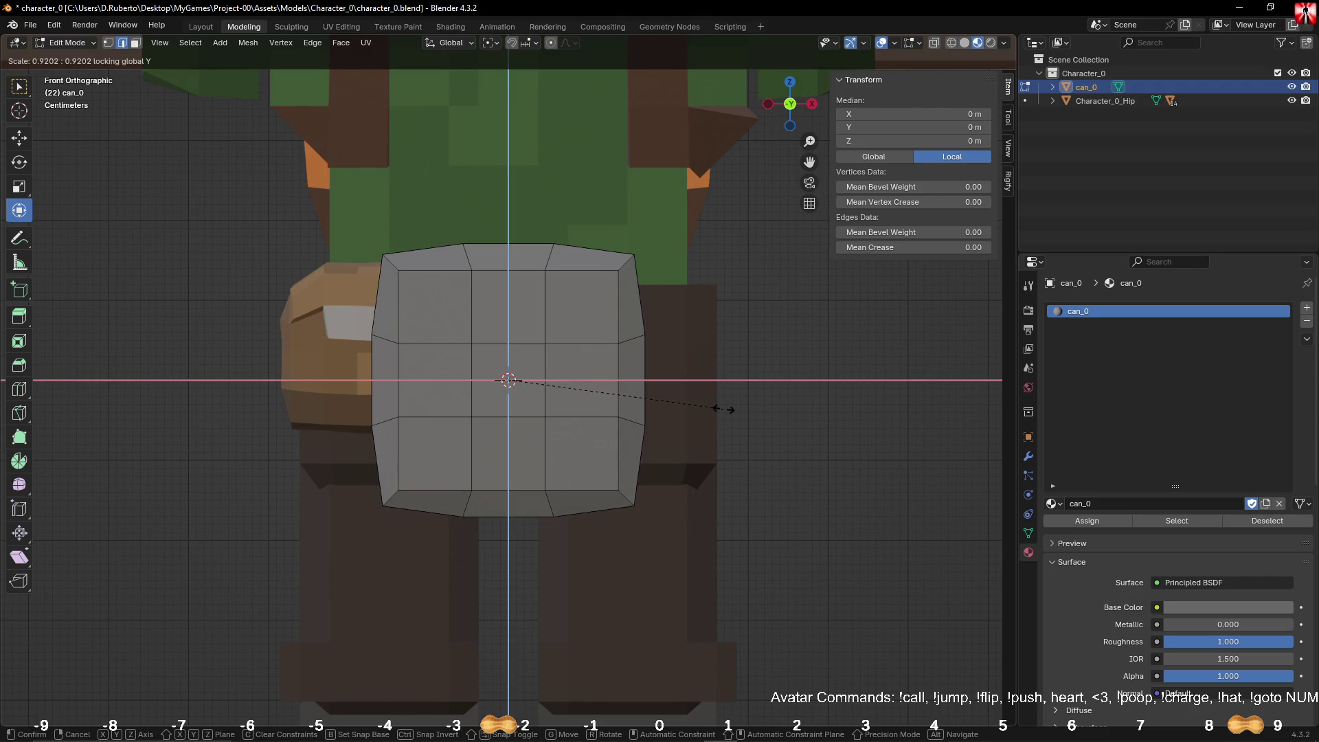
left_click(718, 409)
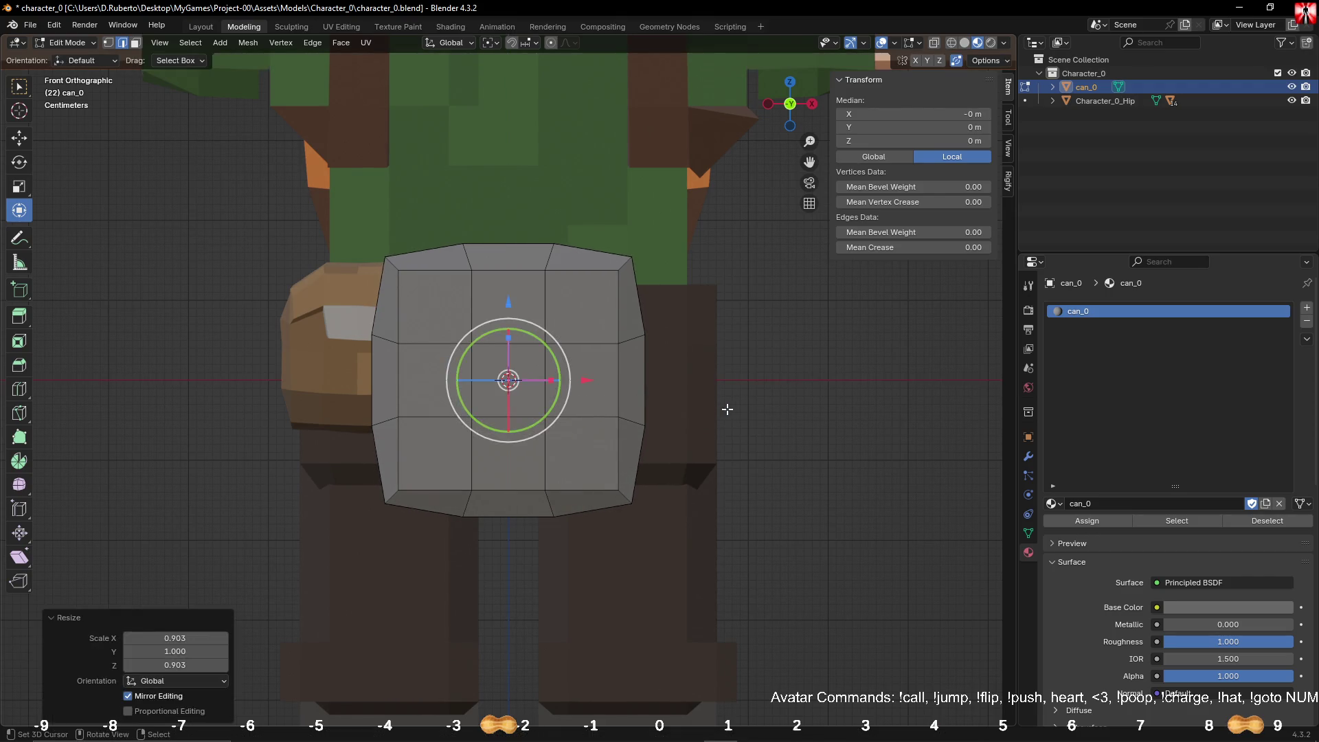
left_click(884, 396)
middle_click_drag(851, 360, 846, 402)
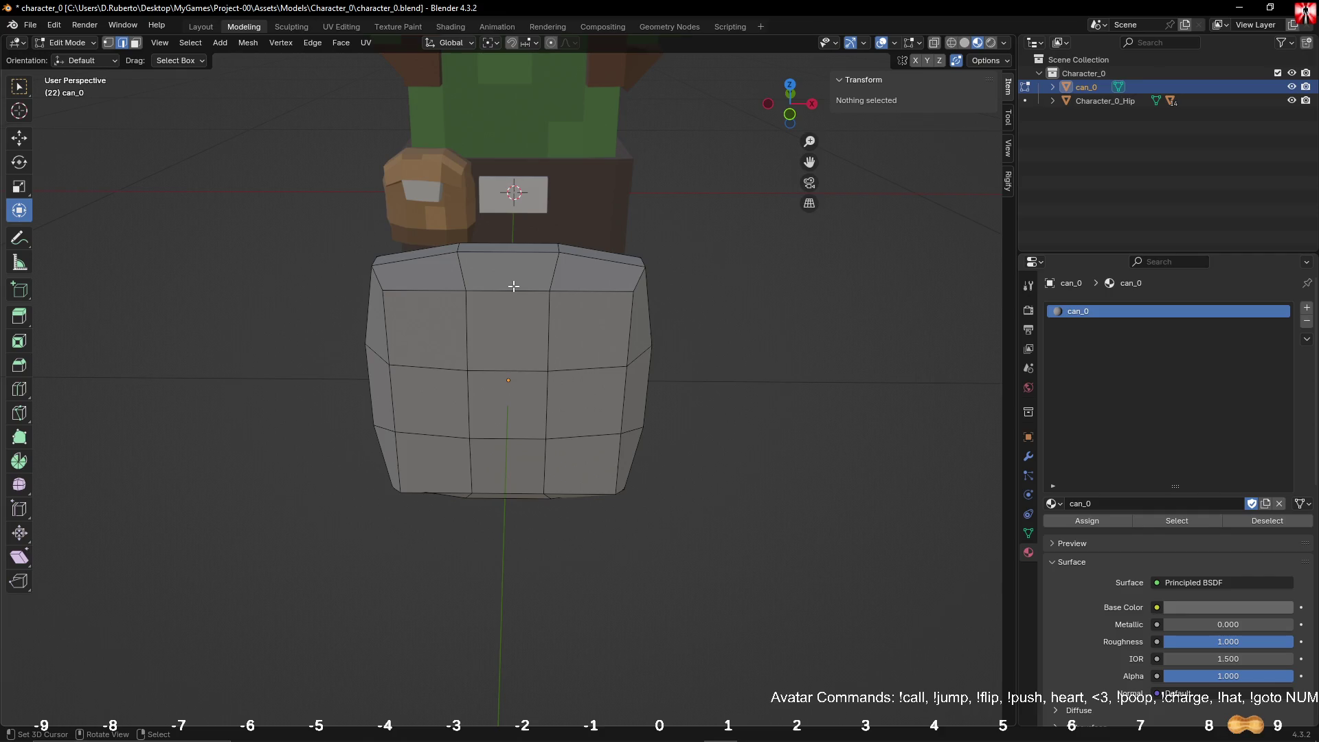
Step: Collapse the two inner vertical edge loops to zero X width onto the centre line
left_click(471, 304, "alt")
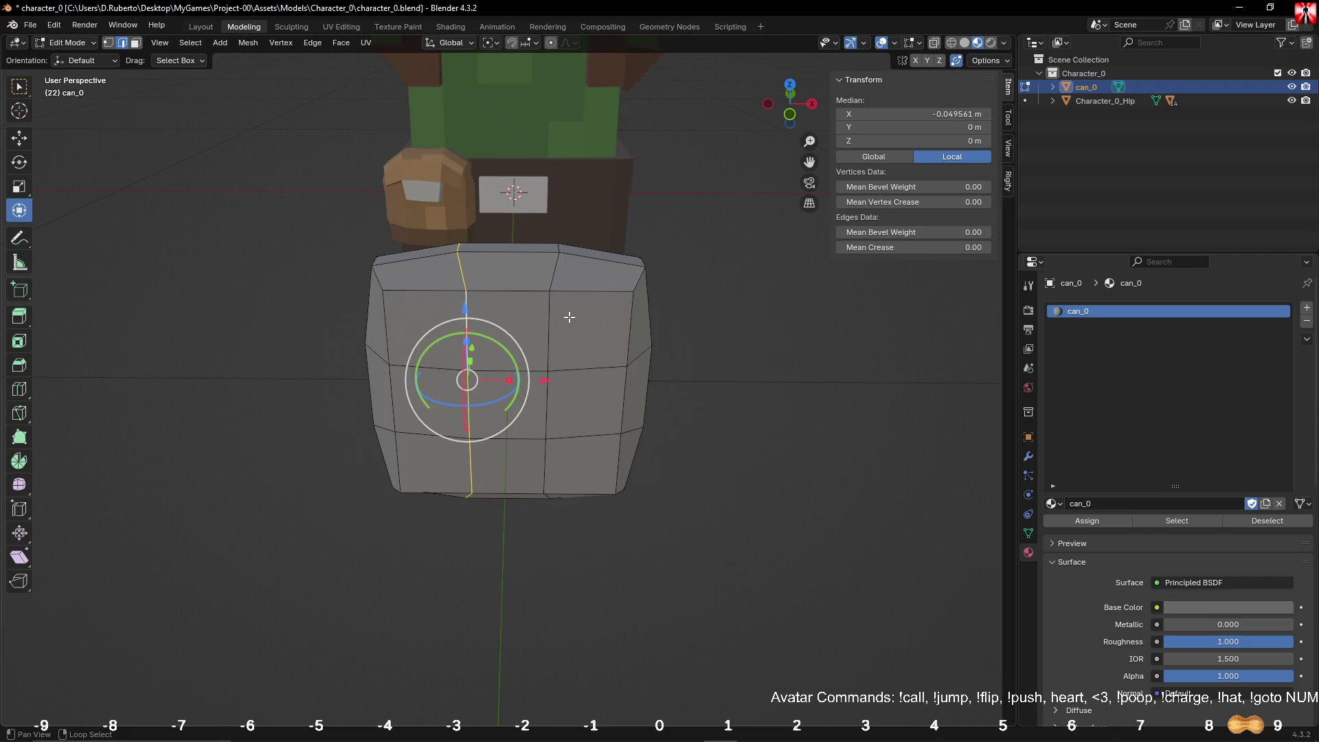
left_click(564, 314, "alt+shift")
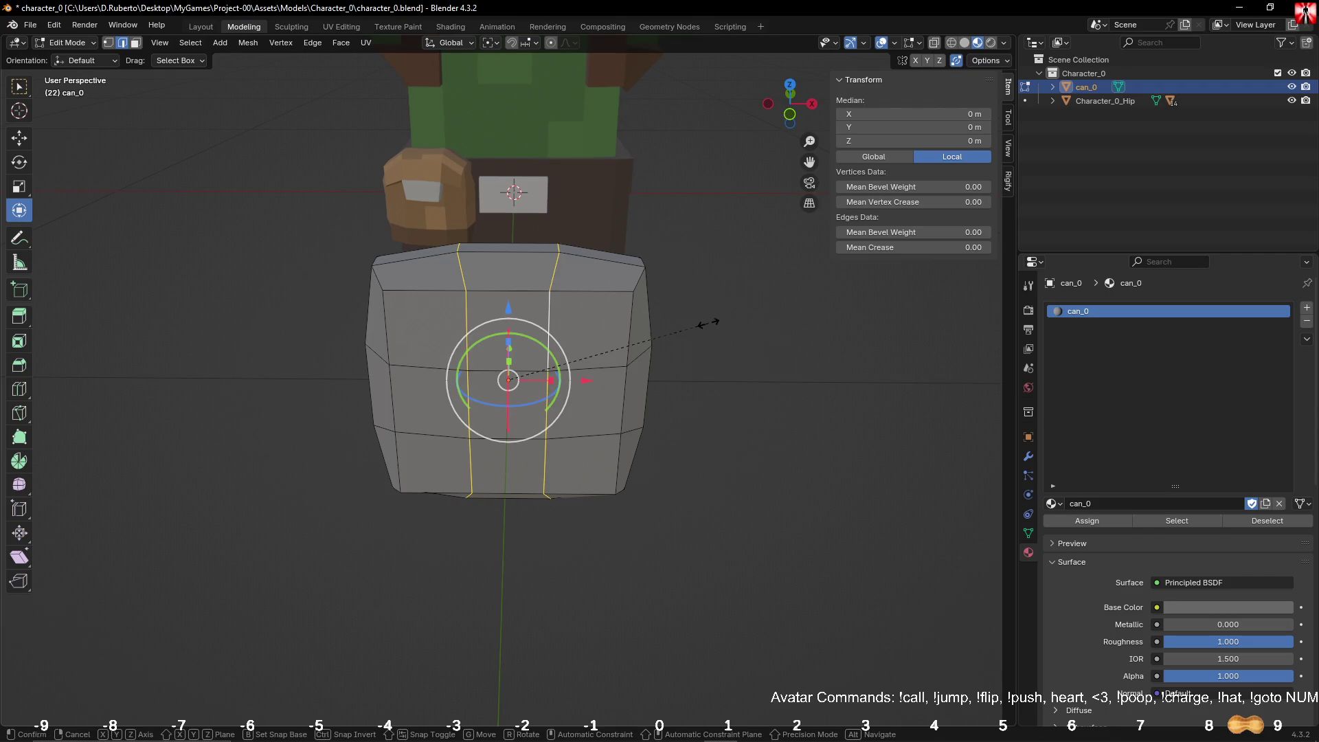
type("sx0")
key("Return")
key("s")
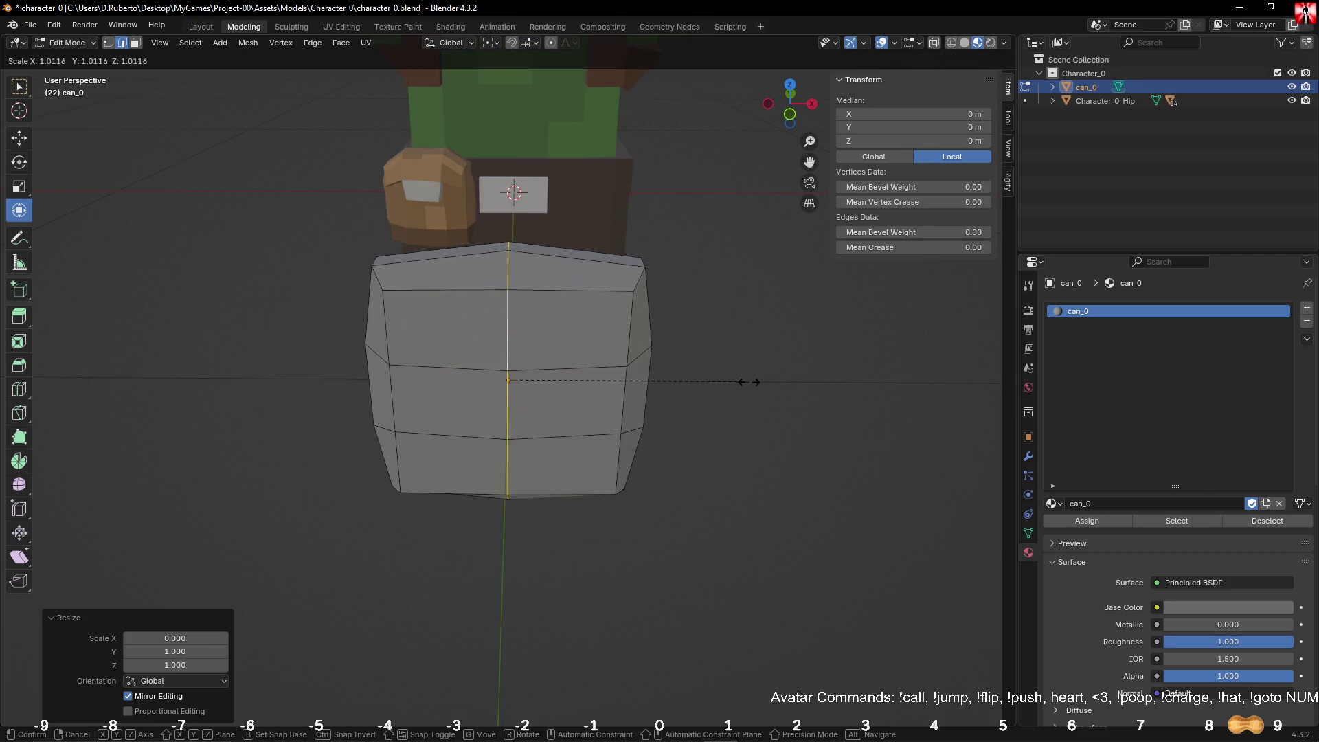
right_click(761, 385)
left_click(759, 383)
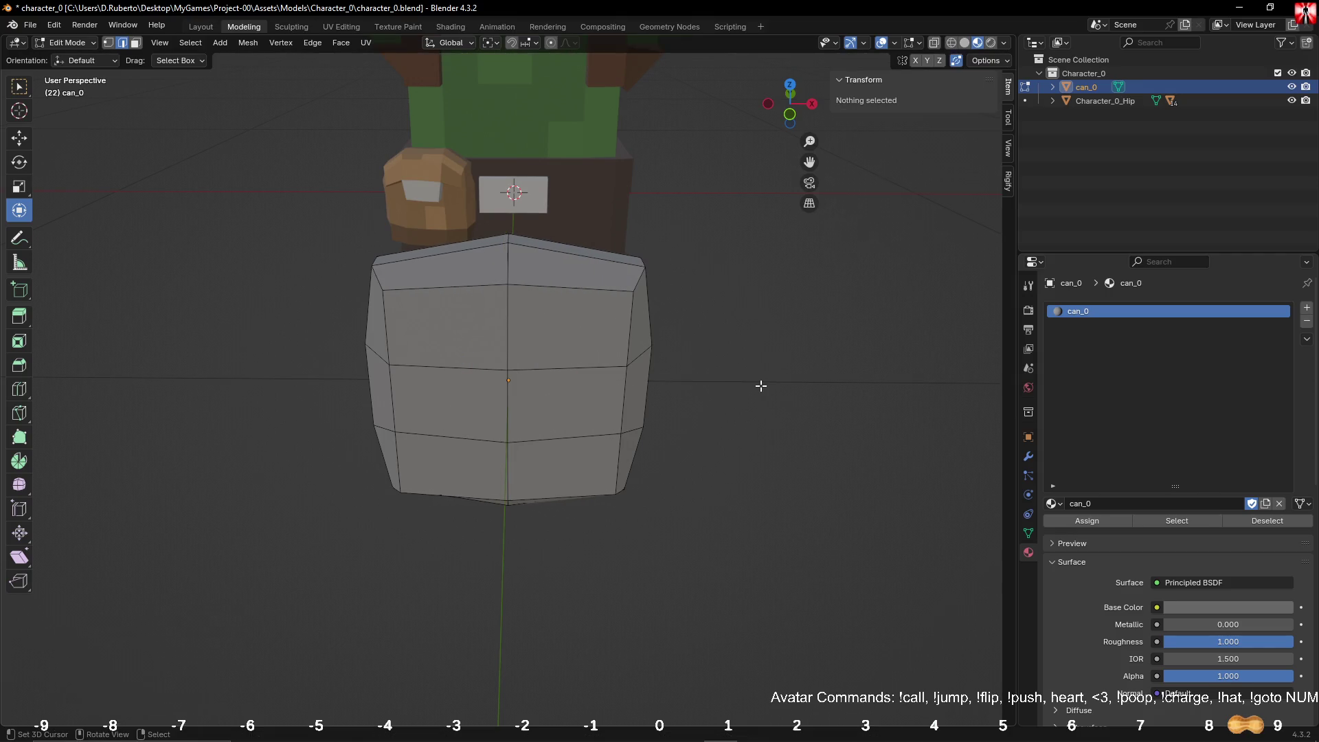
middle_click_drag(760, 383, 747, 375)
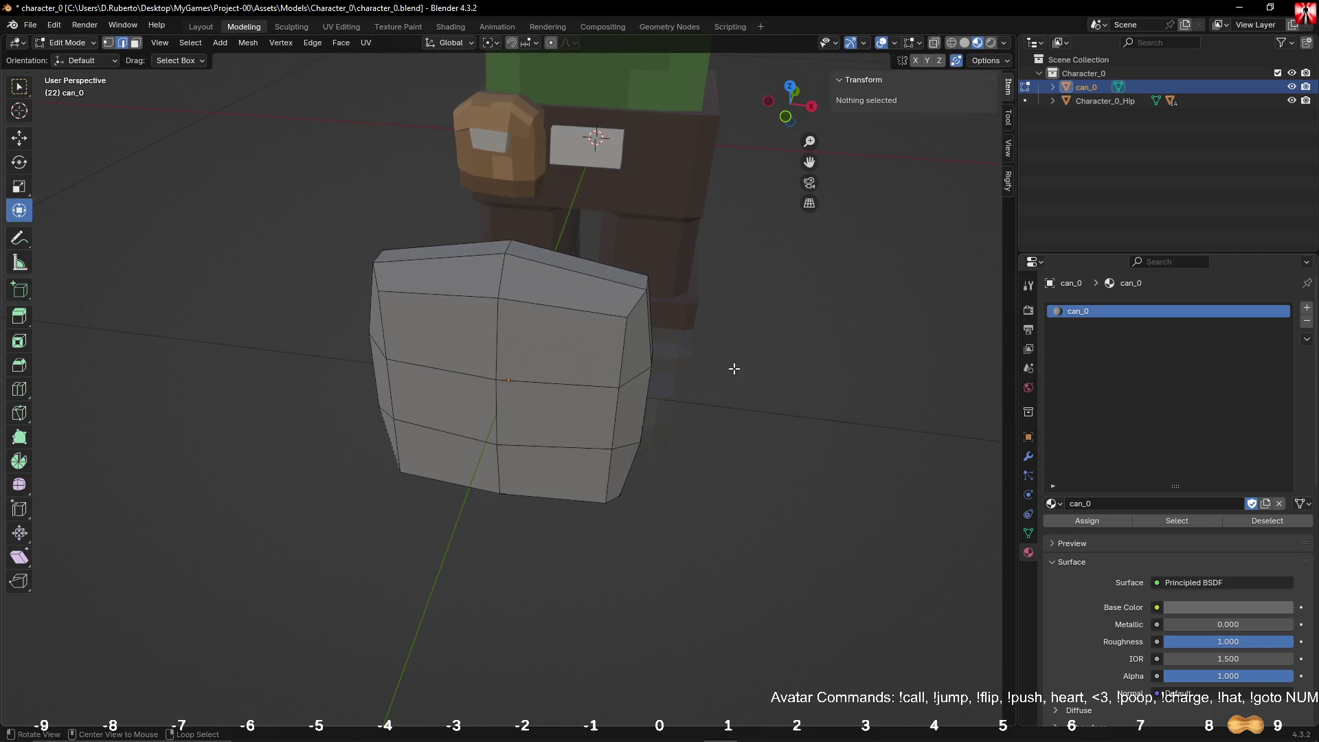
Step: Add a centred vertical loop cut through the can's front
key("ctrl+r")
left_click(542, 314)
right_click(544, 311)
key("ctrl+r")
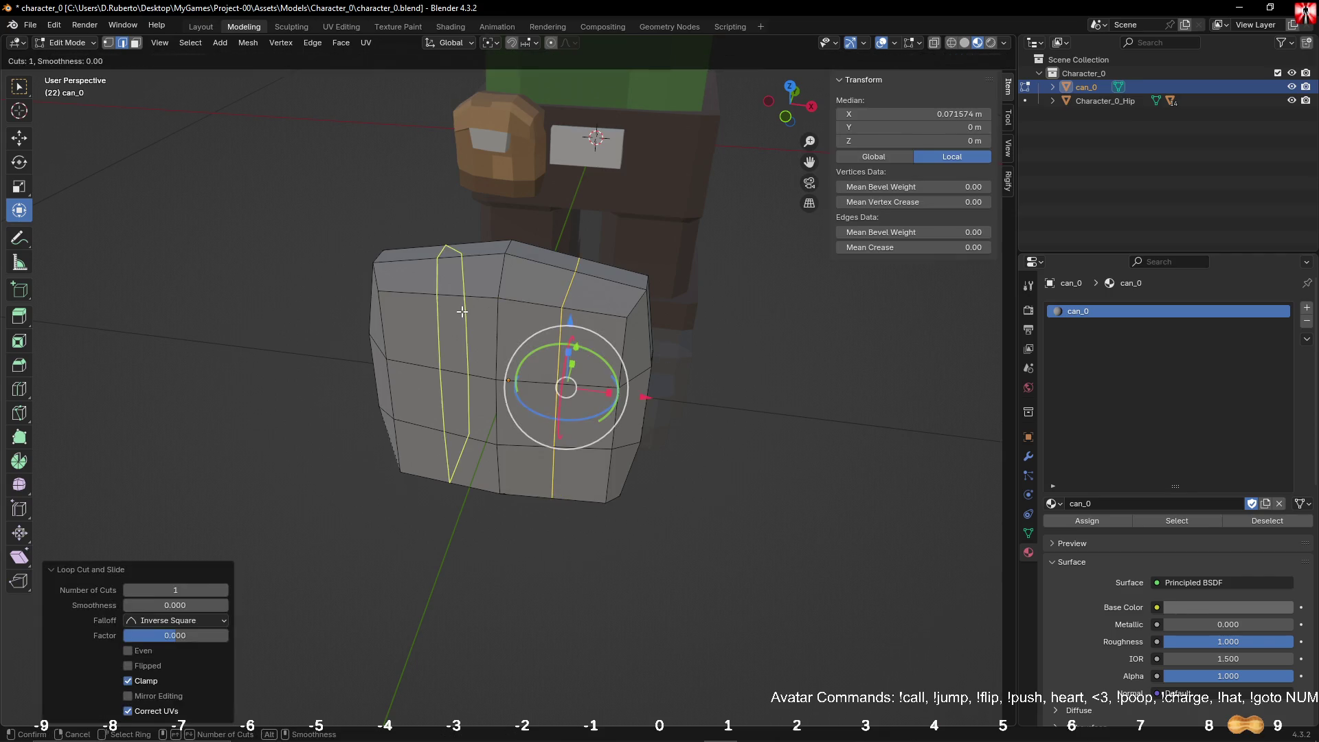
right_click(461, 311)
left_click(808, 351)
middle_click_drag(785, 346, 749, 338)
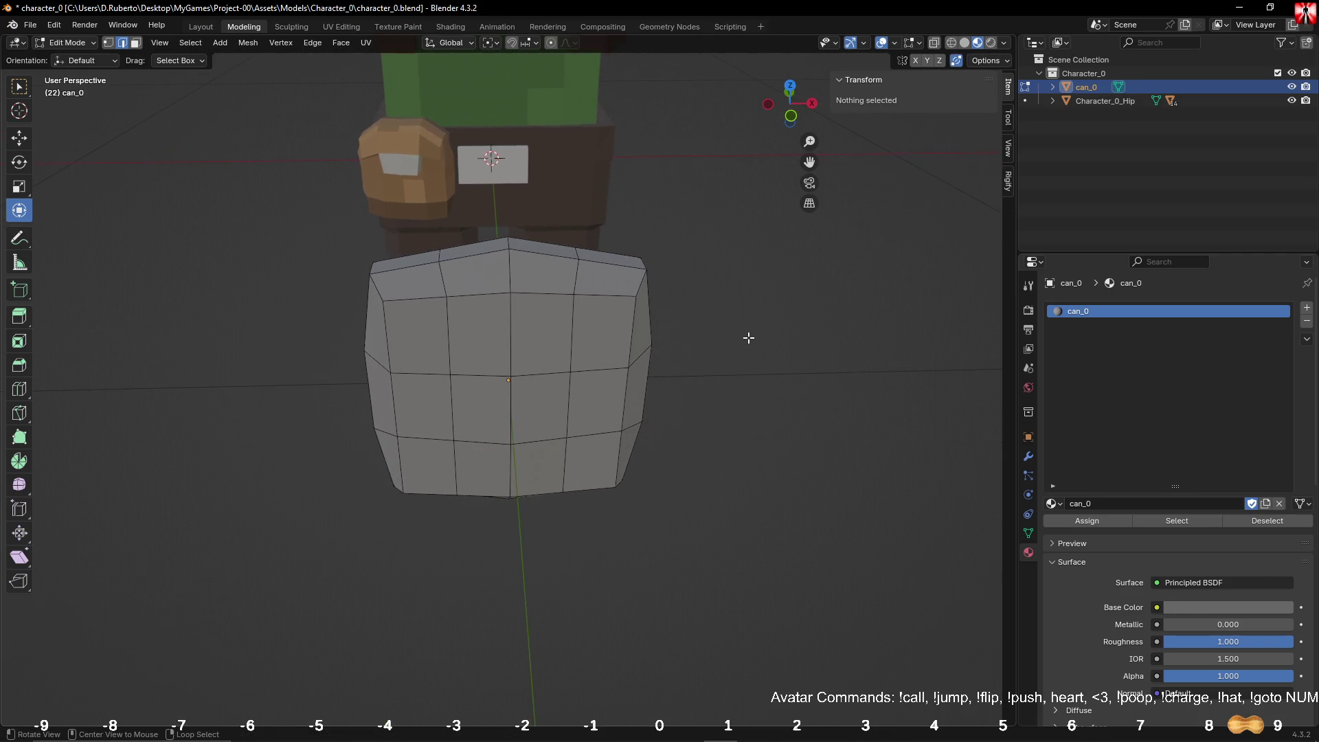
left_click(563, 340, "alt")
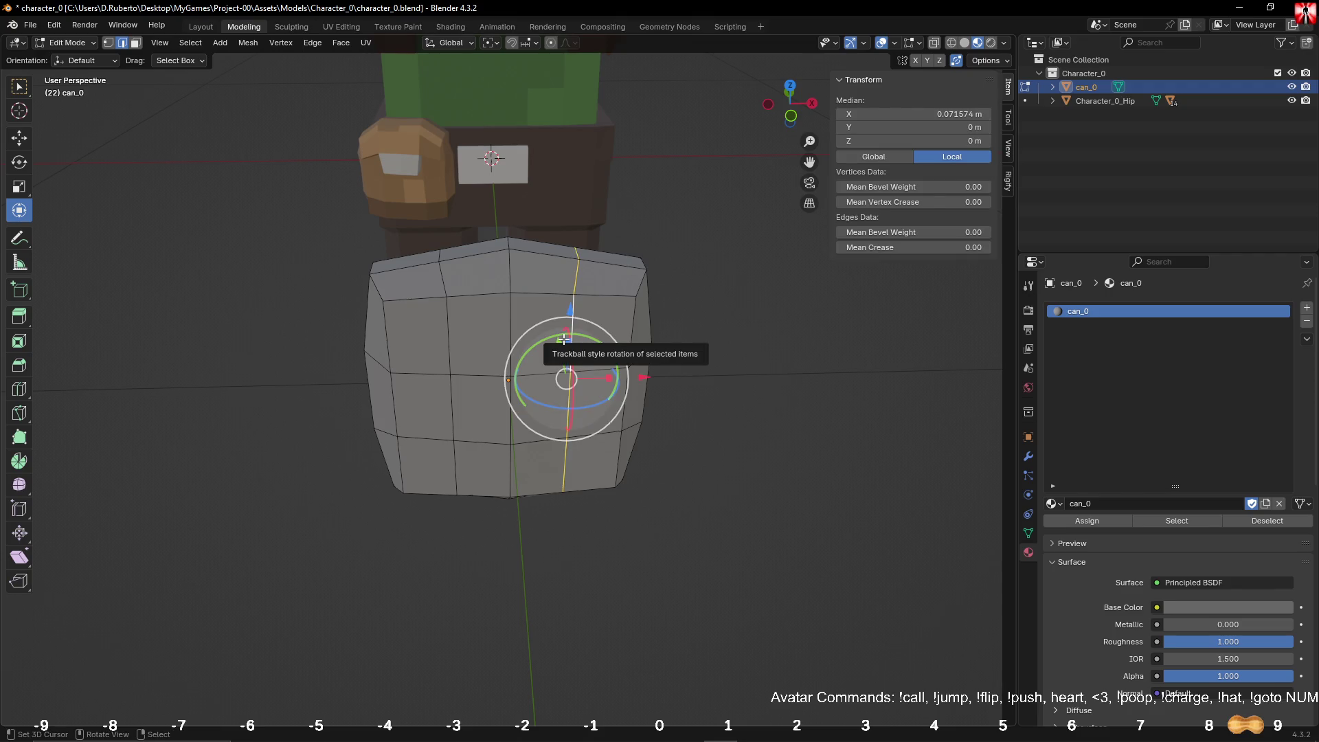
left_click(794, 315)
Step: Add another vertical loop, slide it off centre, and dissolve the extra vertical loops
key("ctrl+r")
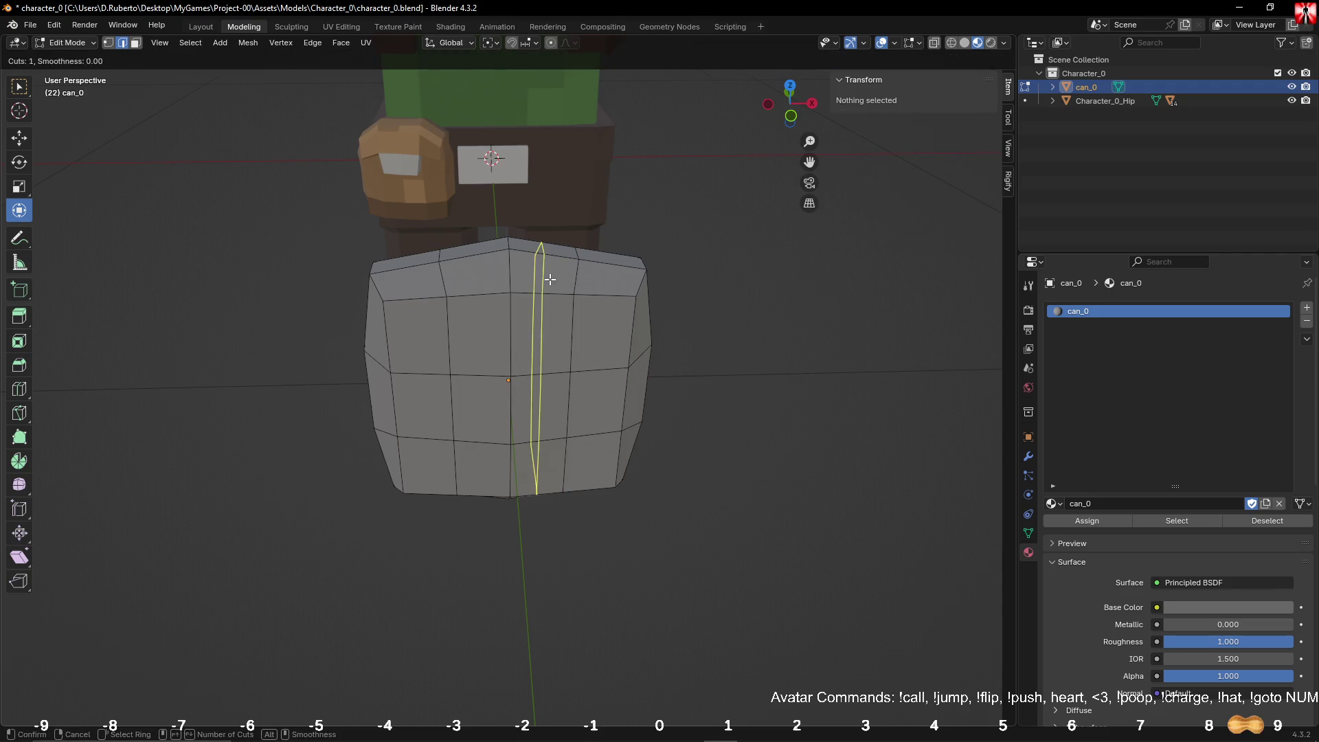
left_click(539, 302)
right_click(539, 303)
key("g")
key("g")
left_click(443, 292)
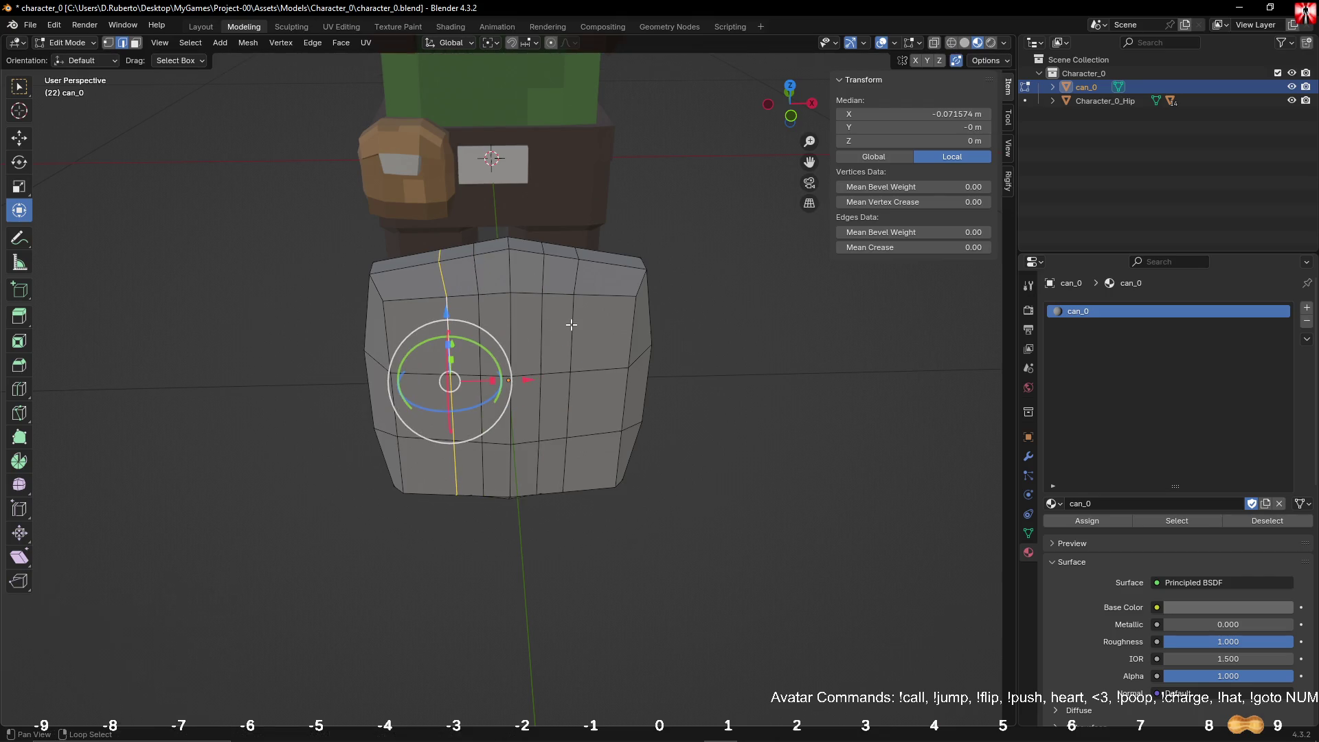
left_click(567, 343, "alt+shift")
key("q")
left_click(556, 385)
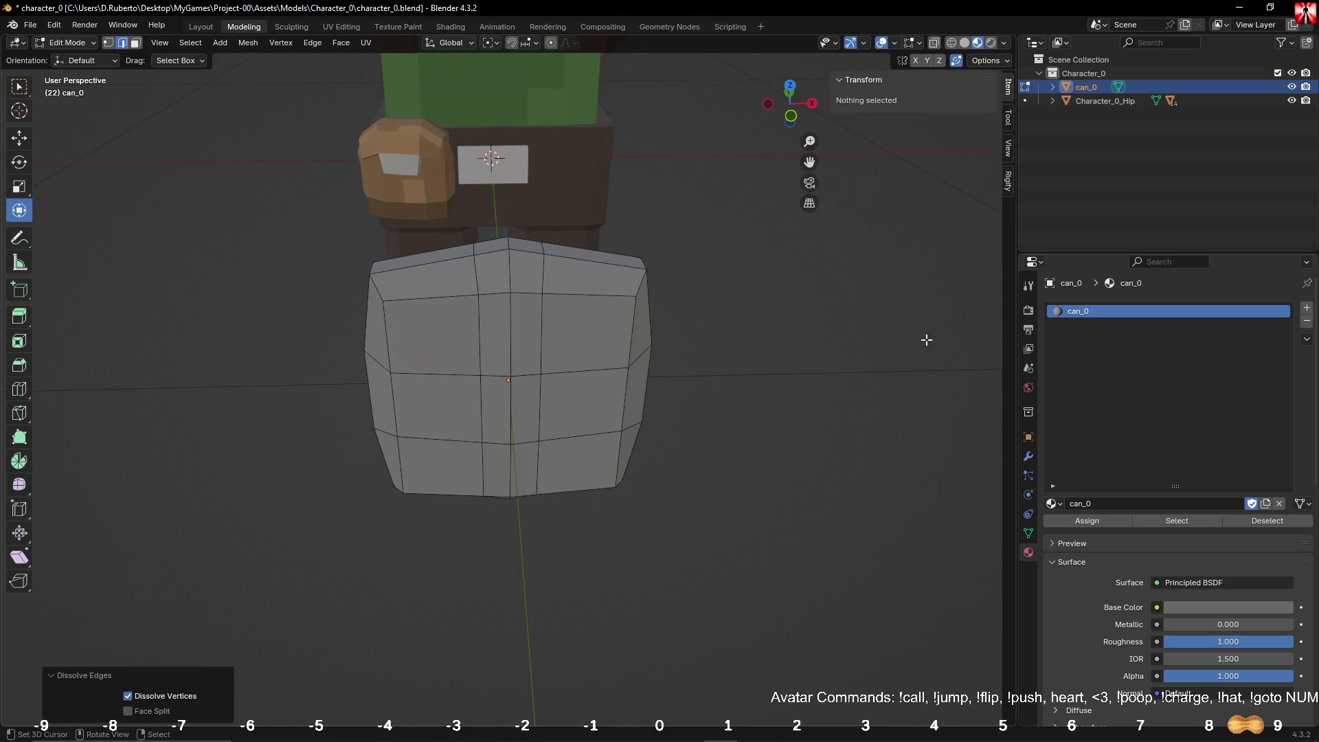
left_click(886, 340)
Step: Dissolve the middle vertical loop, leaving an evenly divided three-by-three front
mouse_move(833, 347)
middle_mouse_down()
mouse_move(794, 349)
mouse_move(831, 328)
mouse_move(836, 254)
mouse_move(818, 227)
mouse_move(682, 312)
mouse_move(843, 354)
middle_mouse_up()
left_click(508, 332, "alt")
key("q")
left_click(509, 332)
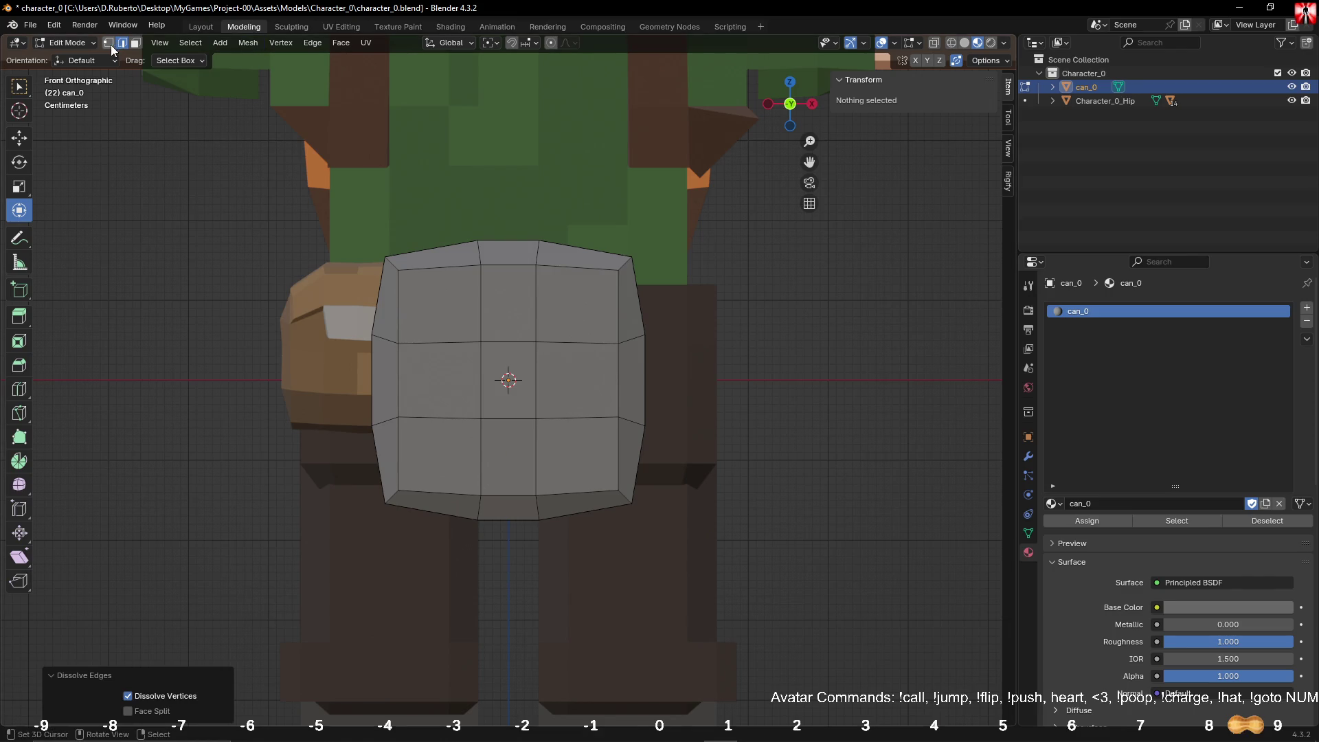
Step: In vertex select, move the right vertex column slightly inward along X
left_click(108, 42)
left_click_drag(588, 176, 680, 516)
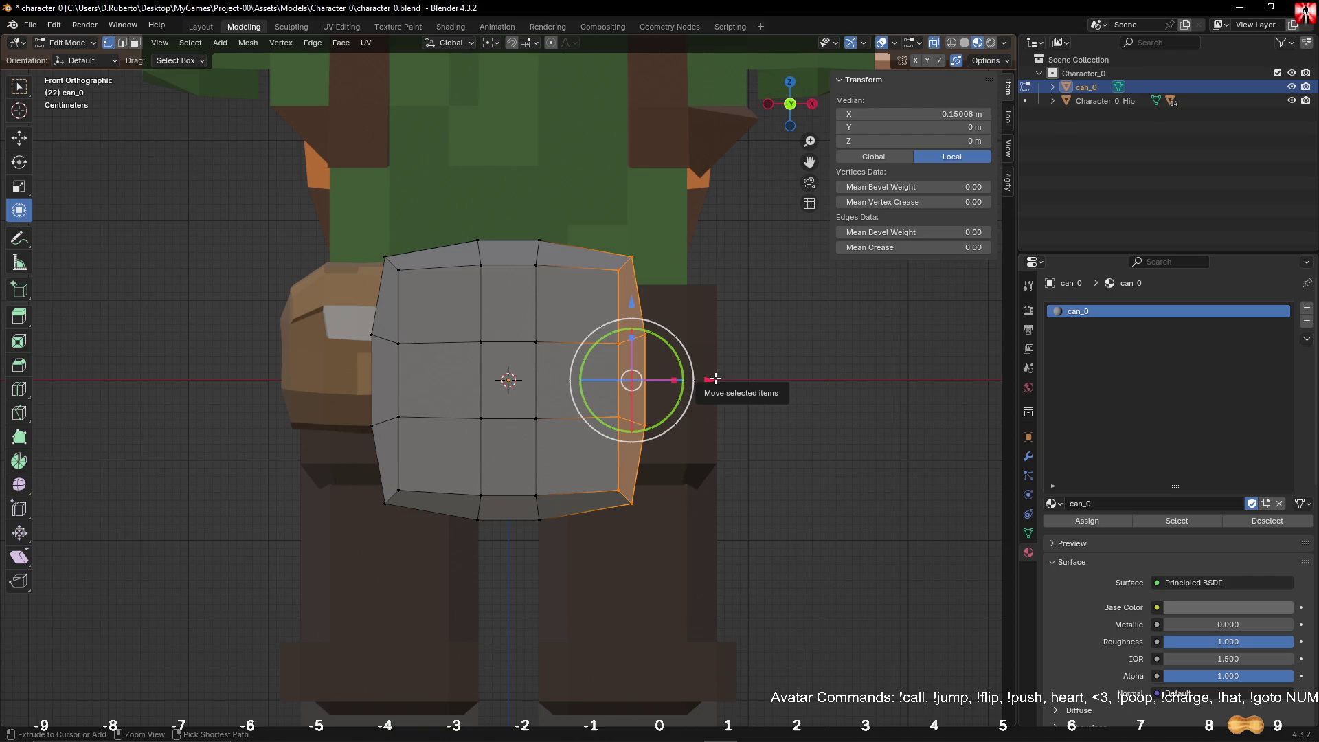
key("g")
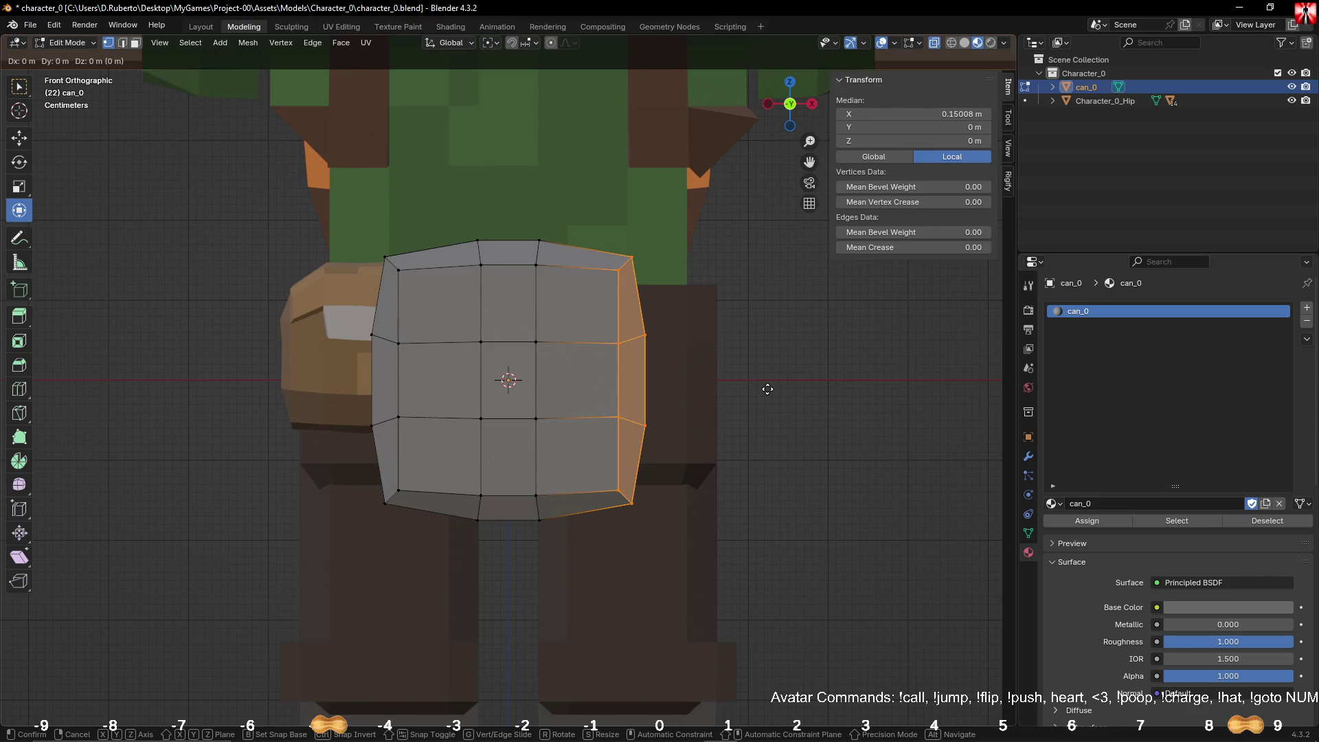
key("x")
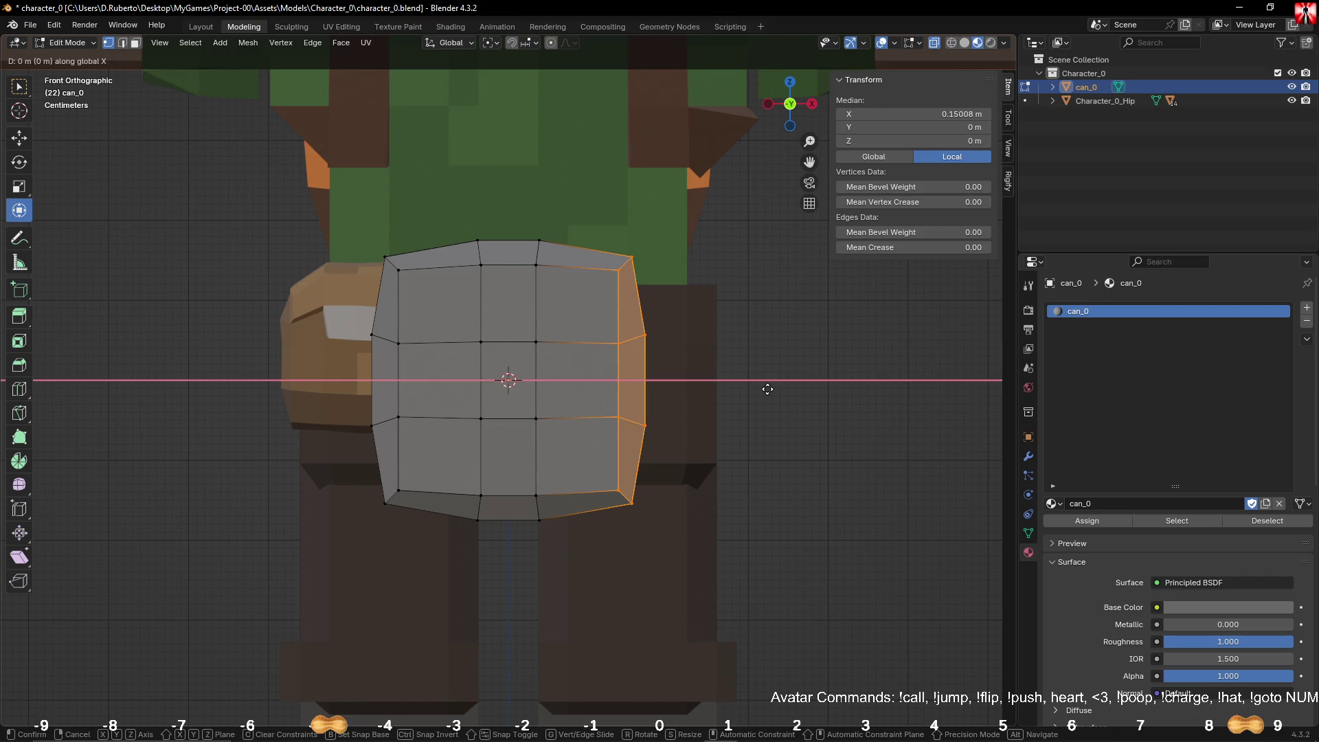
type("5")
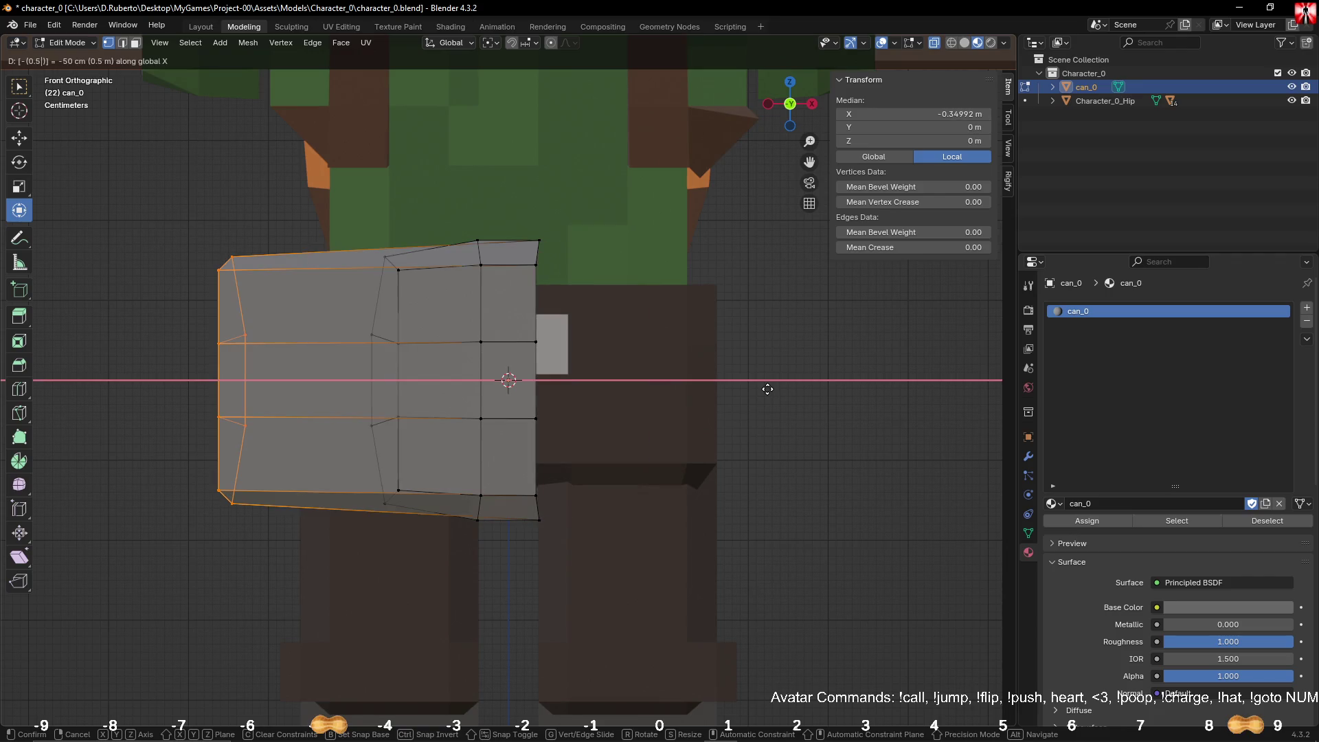
key("Escape")
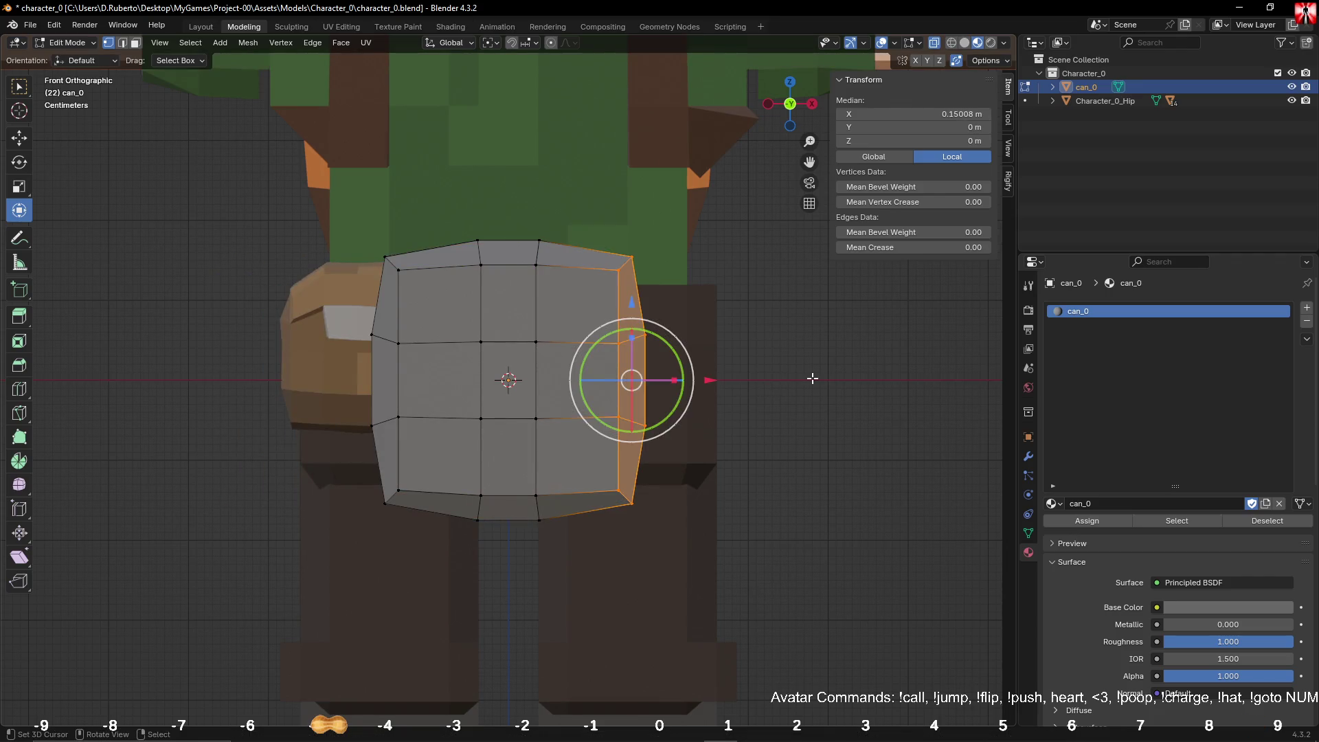
left_click(781, 371)
left_click_drag(565, 189, 741, 725)
left_click_drag(713, 380, 684, 383)
key("alt+a")
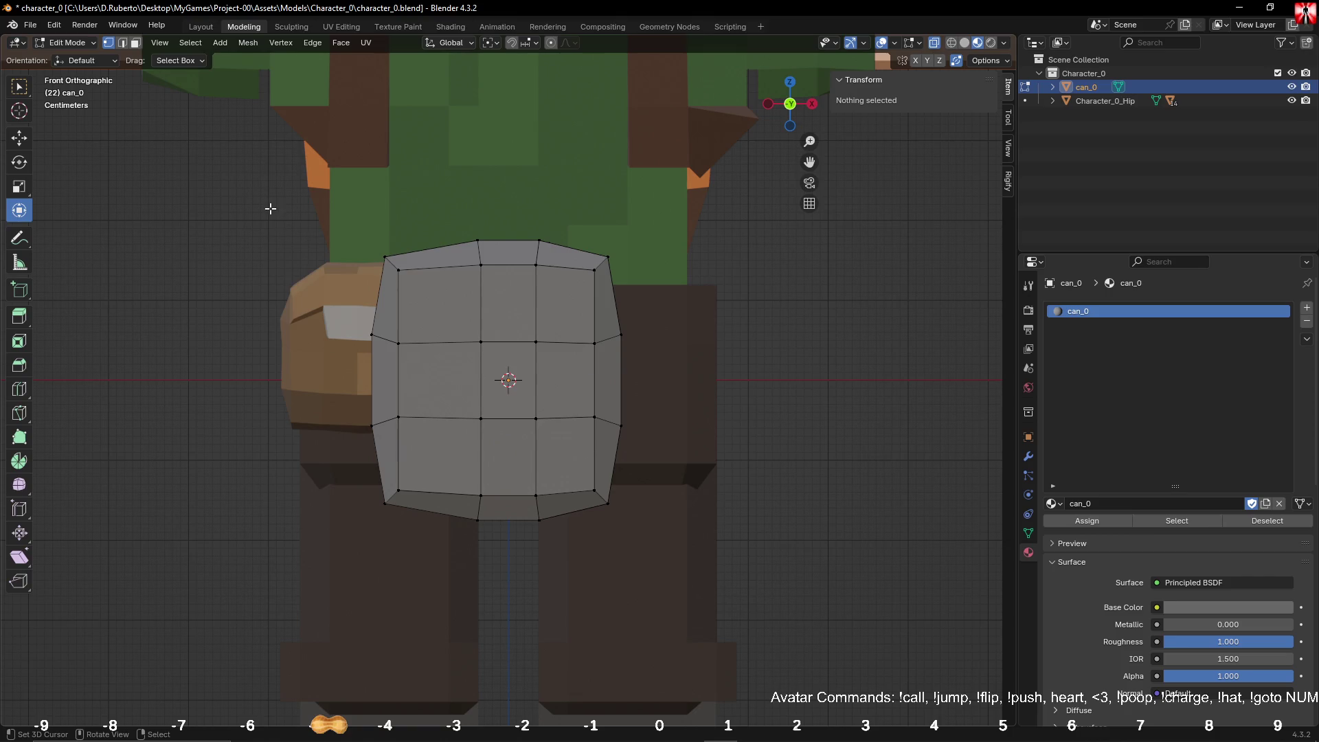
Step: Shift the left vertex column 0.03 m inward toward the centre
left_click_drag(337, 219, 436, 609)
left_click_drag(462, 383, 487, 388)
key("alt+a")
mouse_move(845, 383)
middle_mouse_down()
mouse_move(790, 415)
mouse_move(901, 247)
middle_mouse_up()
mouse_move(687, 295)
middle_mouse_down()
mouse_move(780, 282)
mouse_move(626, 393)
mouse_move(557, 340)
middle_mouse_up()
Step: In face select, extrude the can's top face upward and flatten it level
left_click(530, 298)
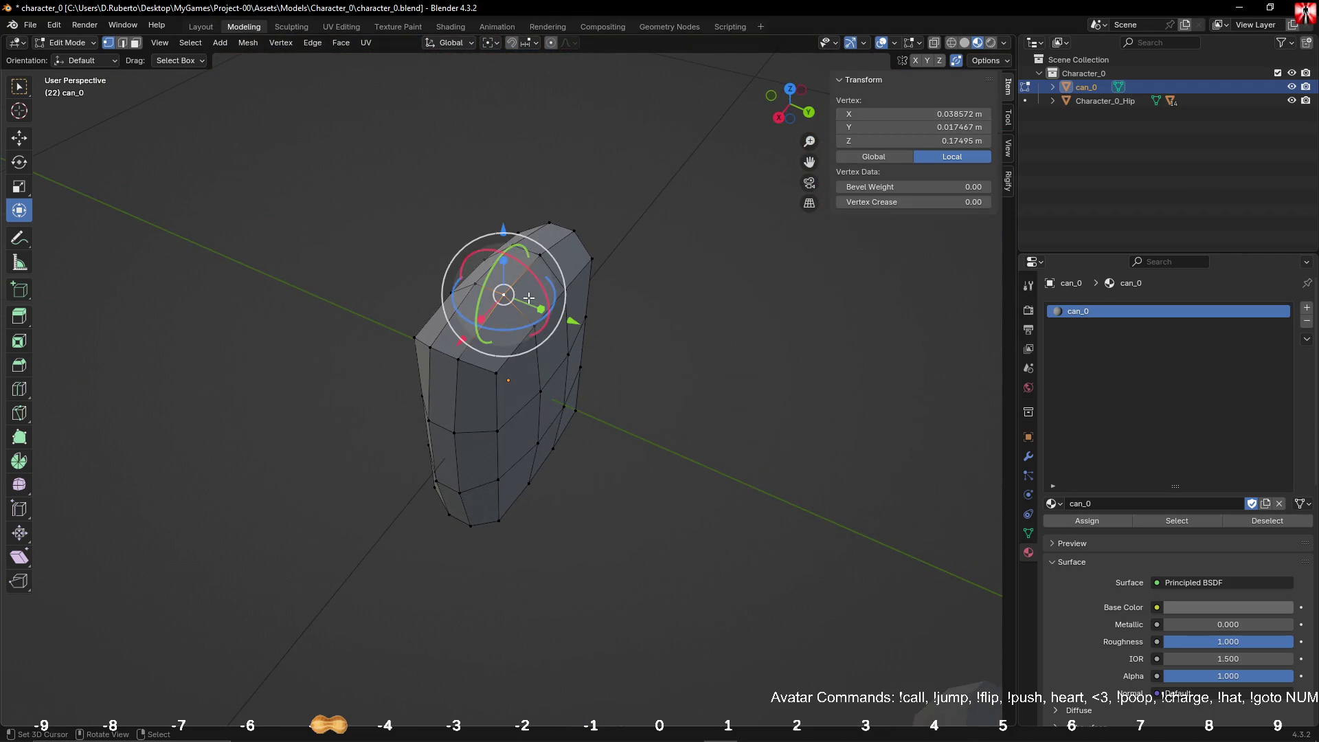
left_click(136, 44)
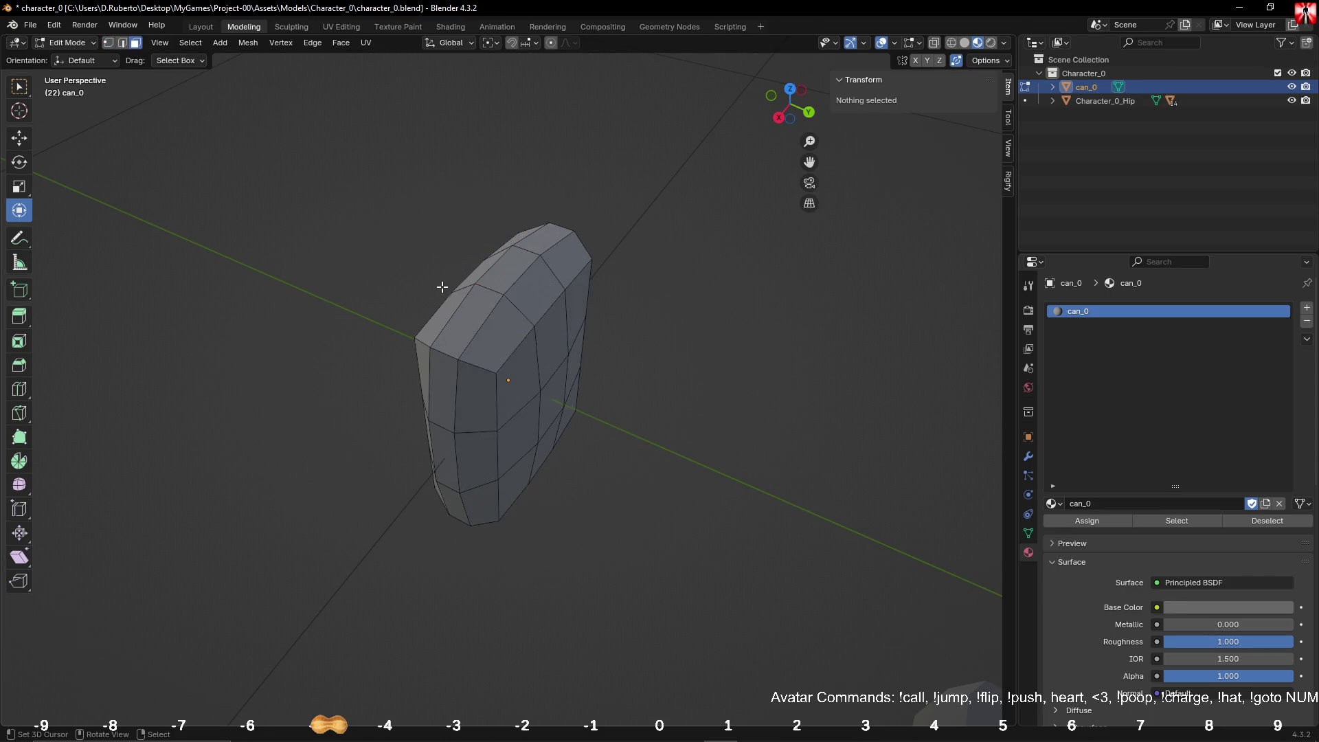
left_click(535, 295)
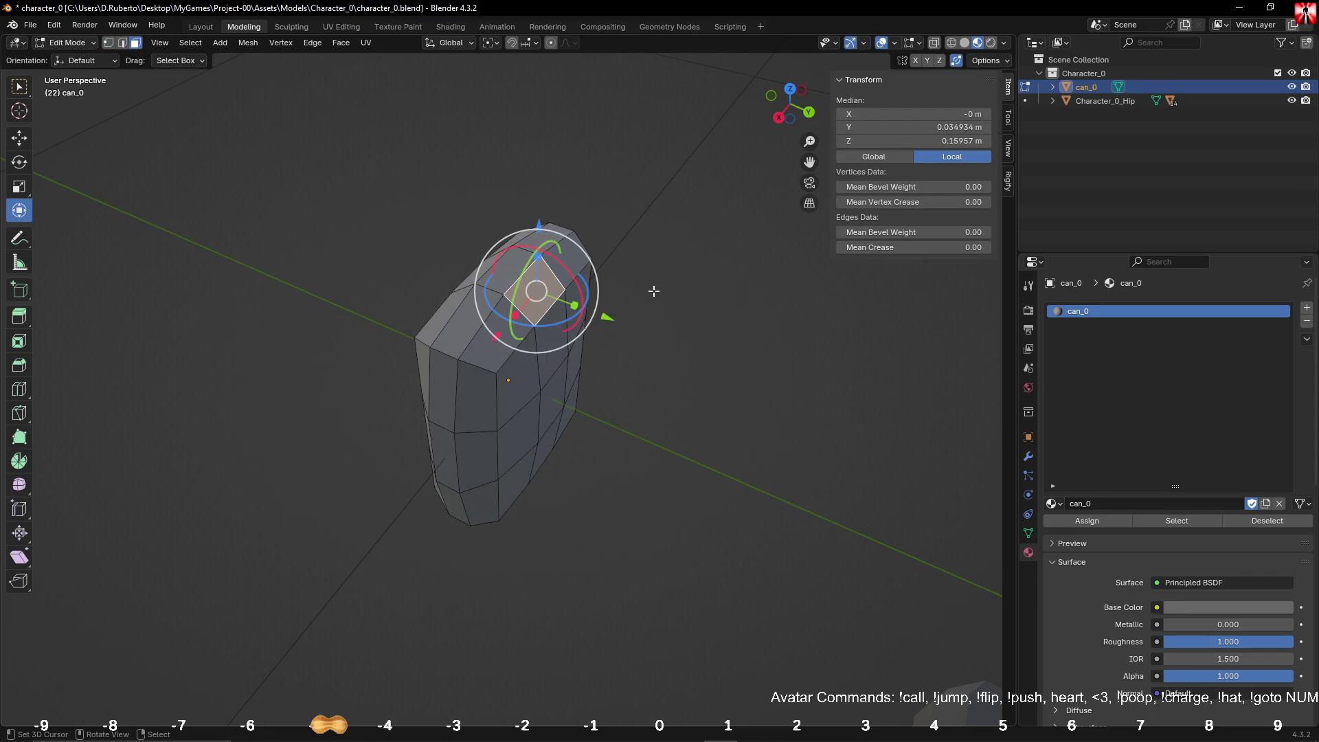
key("e")
right_click(616, 252)
left_click_drag(545, 220, 545, 169)
key("s")
key("z")
key("0")
key("Return")
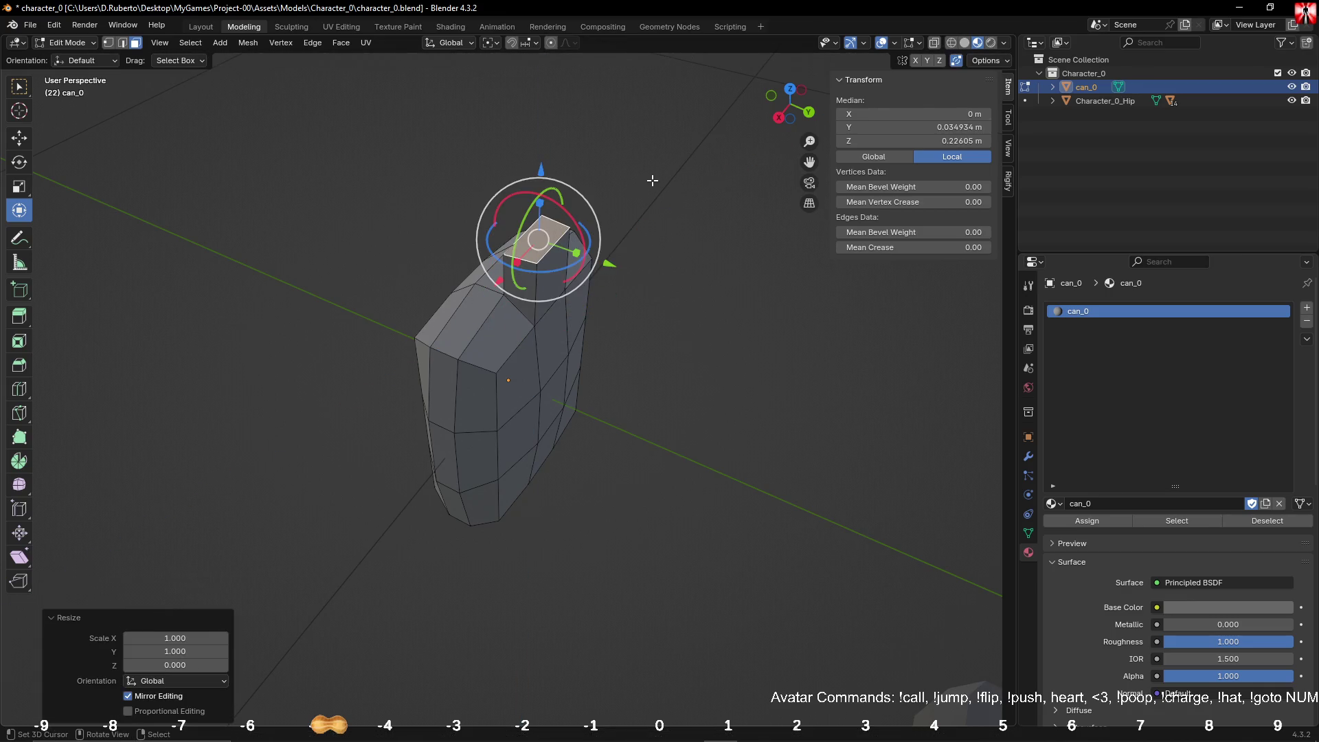
Step: Lower the new top face slightly, then extrude it upward into a neck
middle_click_drag(679, 178, 728, 199)
left_click_drag(540, 148, 541, 130)
middle_click_drag(549, 137, 660, 174)
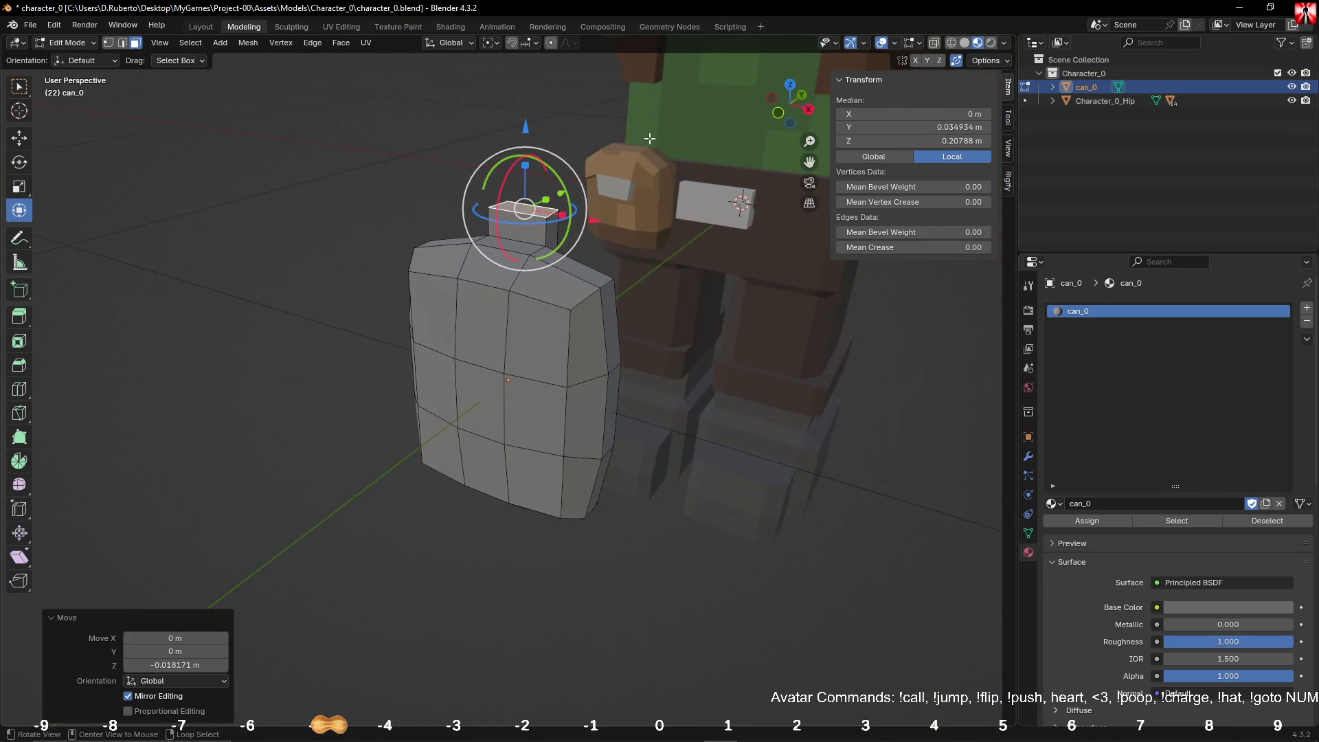
key("e")
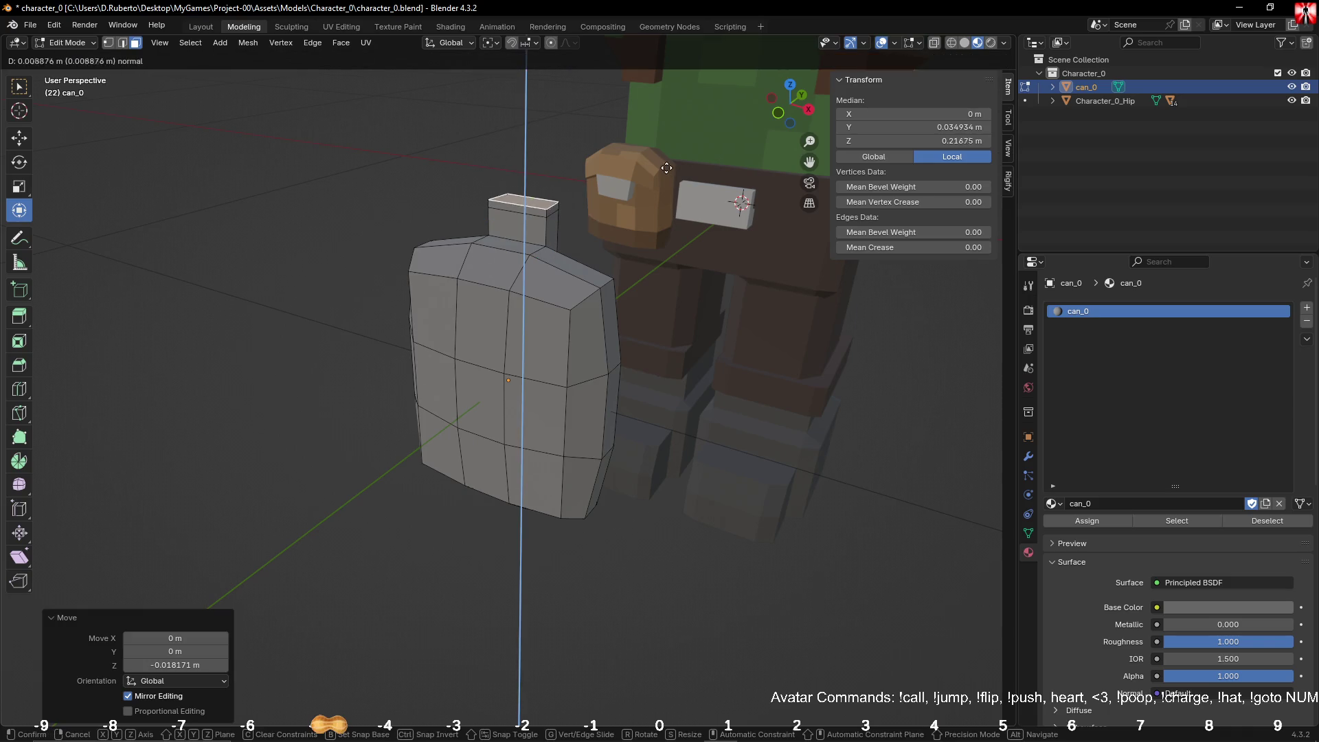
left_click(663, 141)
mouse_move(608, 198)
middle_mouse_down()
mouse_move(632, 192)
mouse_move(613, 185)
mouse_move(603, 221)
mouse_move(624, 212)
mouse_move(493, 216)
middle_mouse_up()
Step: Flatten the neck's side face to zero width along X
left_click(645, 217)
left_click(560, 212)
key("s")
key("x")
key("0")
key("Return")
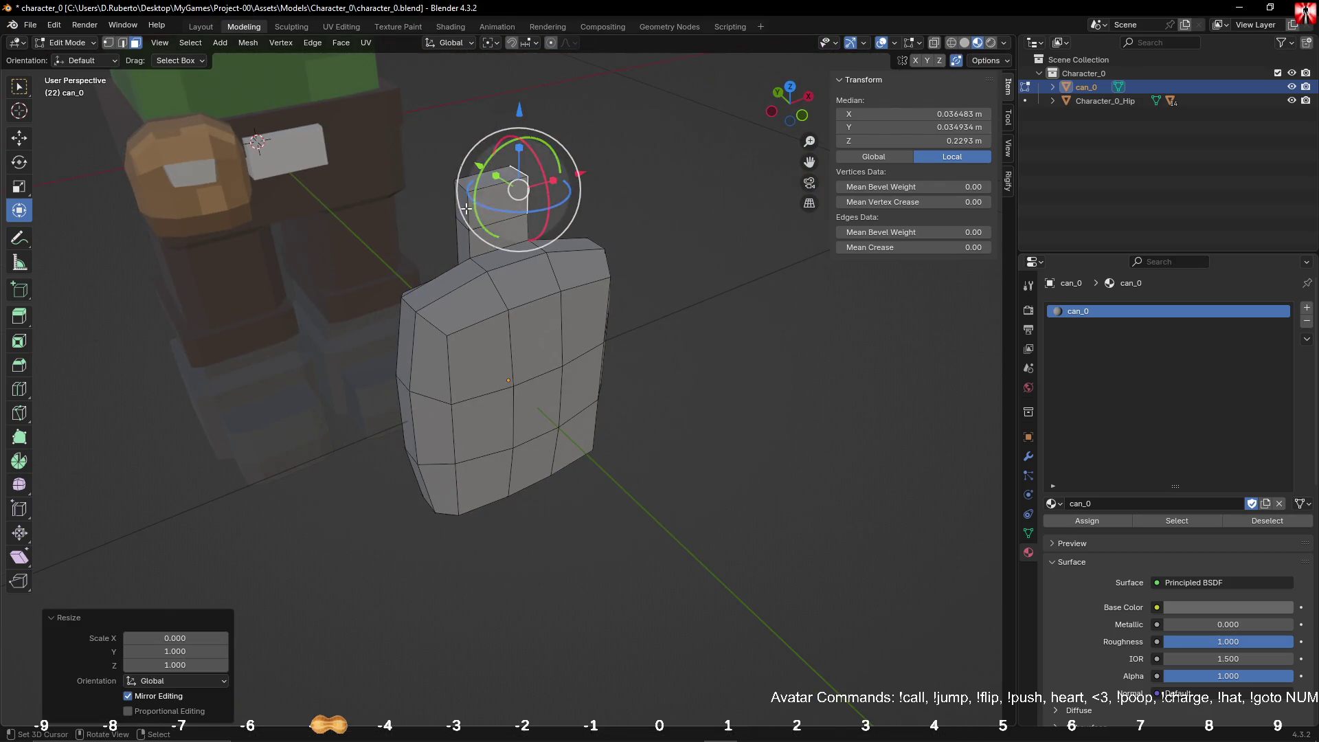
left_click(466, 206)
middle_click_drag(656, 185, 618, 202)
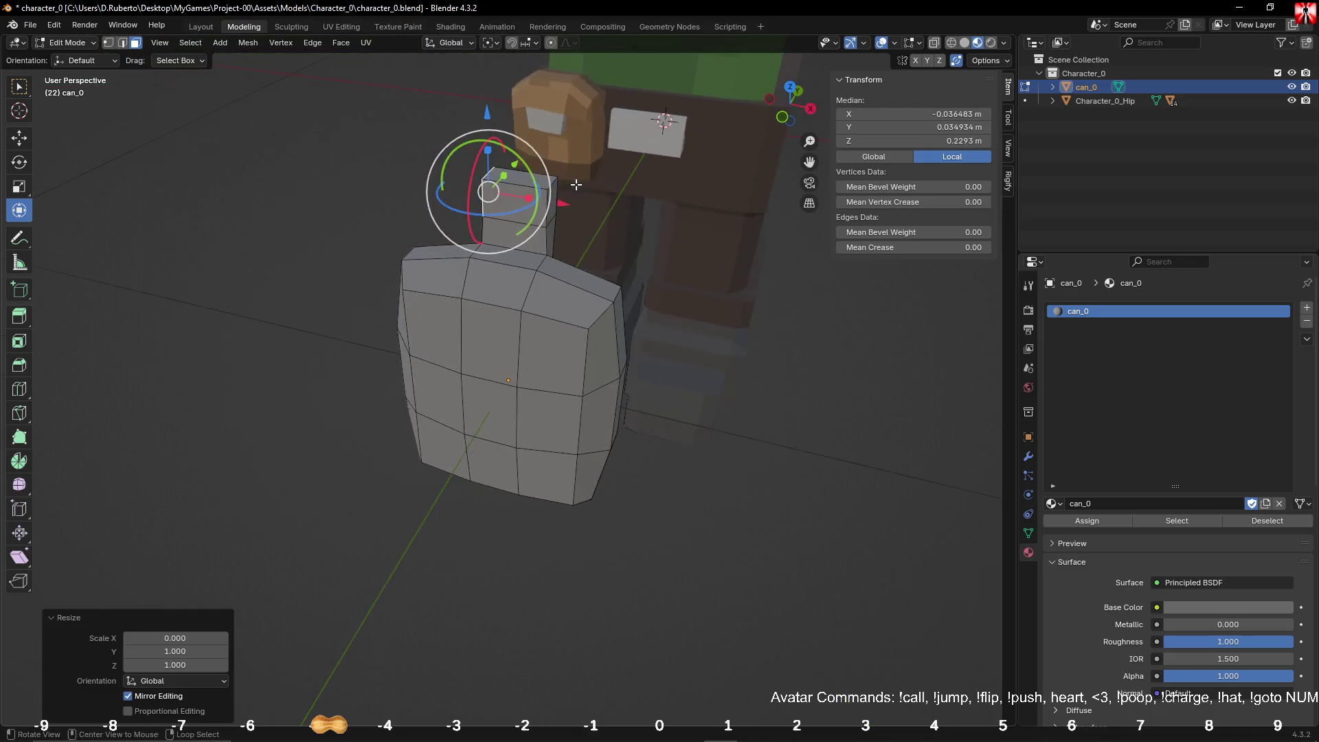
Step: Extrude the neck's top face along normals to form a wider cap
left_click(522, 206)
left_click(363, 43)
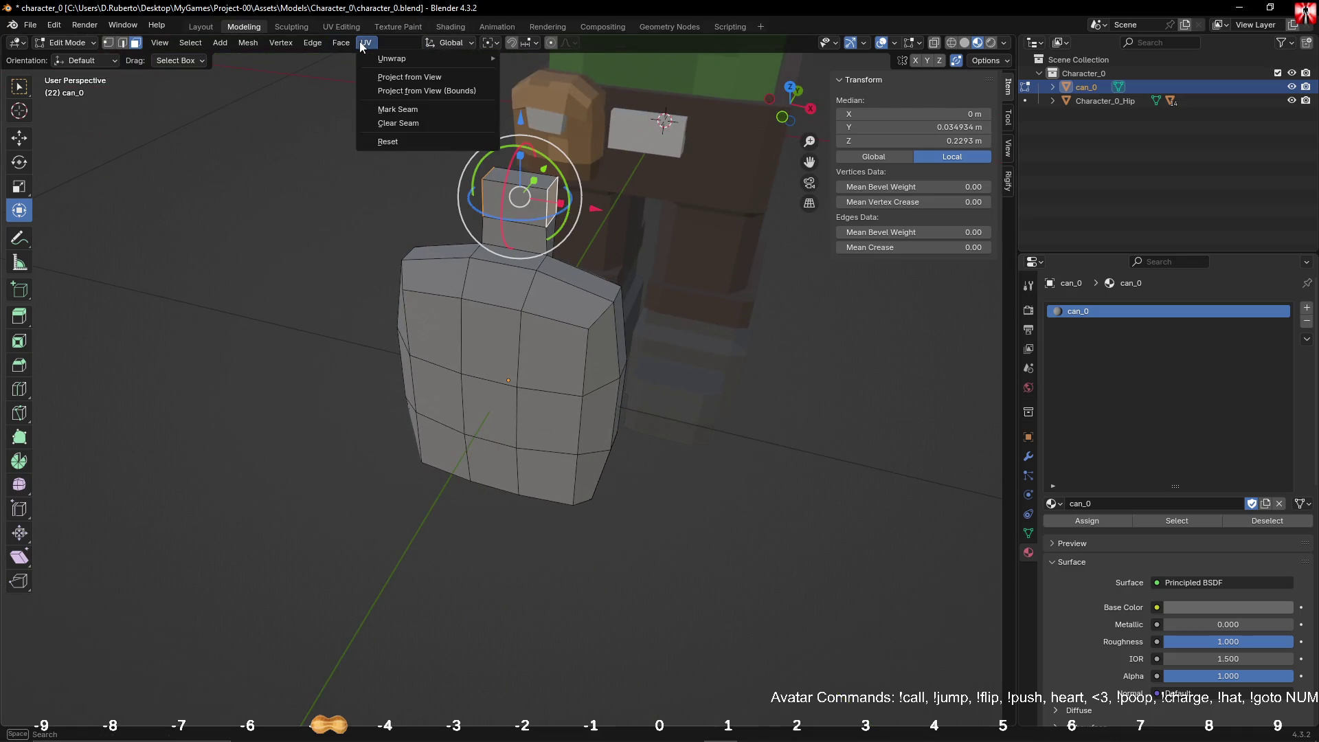
left_click(385, 73)
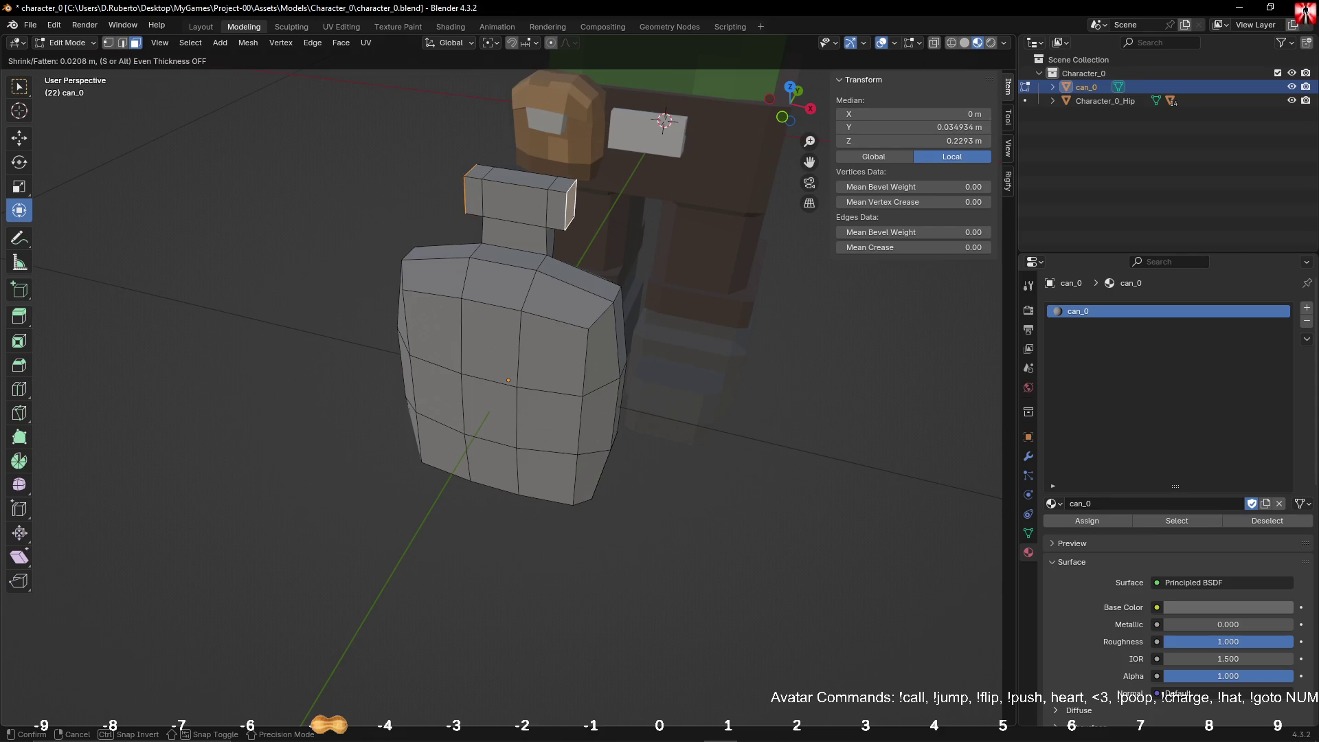
left_click(686, 185)
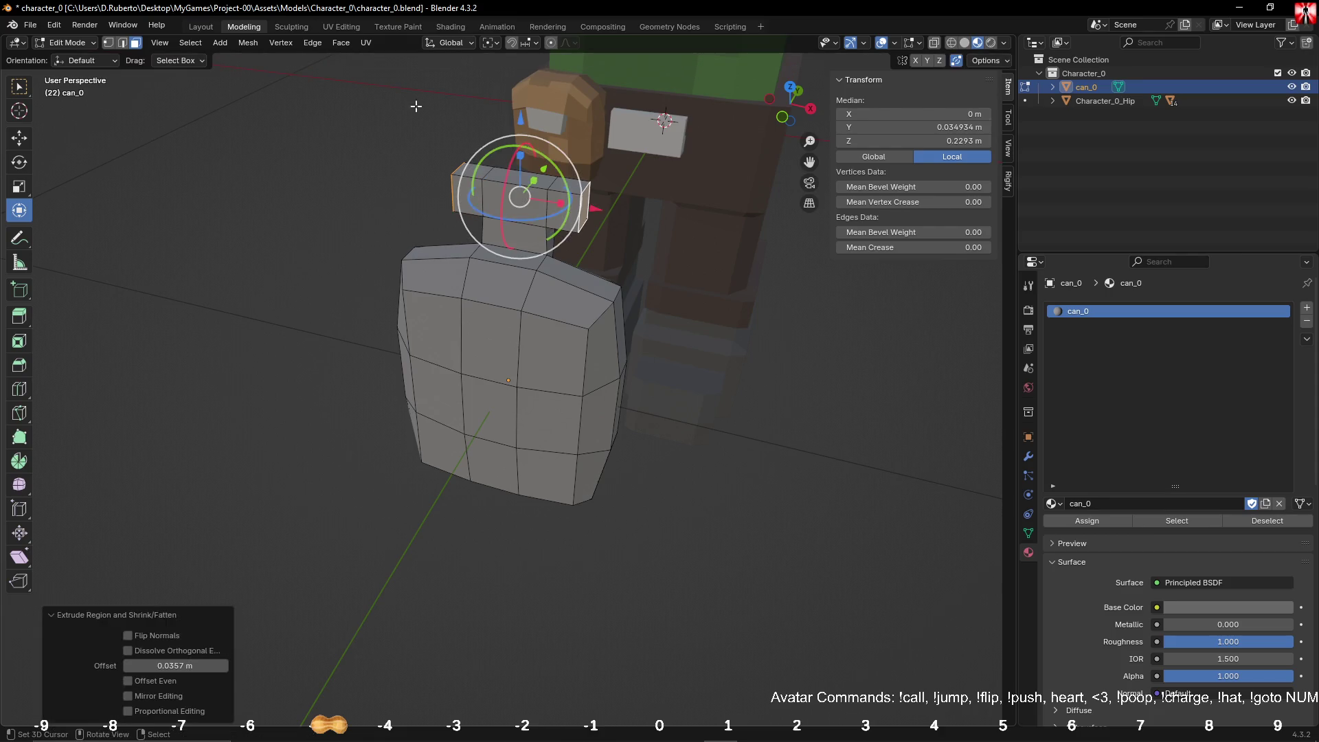
key("alt+a")
mouse_move(686, 186)
left_mouse_down("alt")
mouse_move(569, 199)
mouse_move(414, 345)
mouse_move(441, 306)
left_mouse_up("alt")
scroll(569, 200, "up", 5)
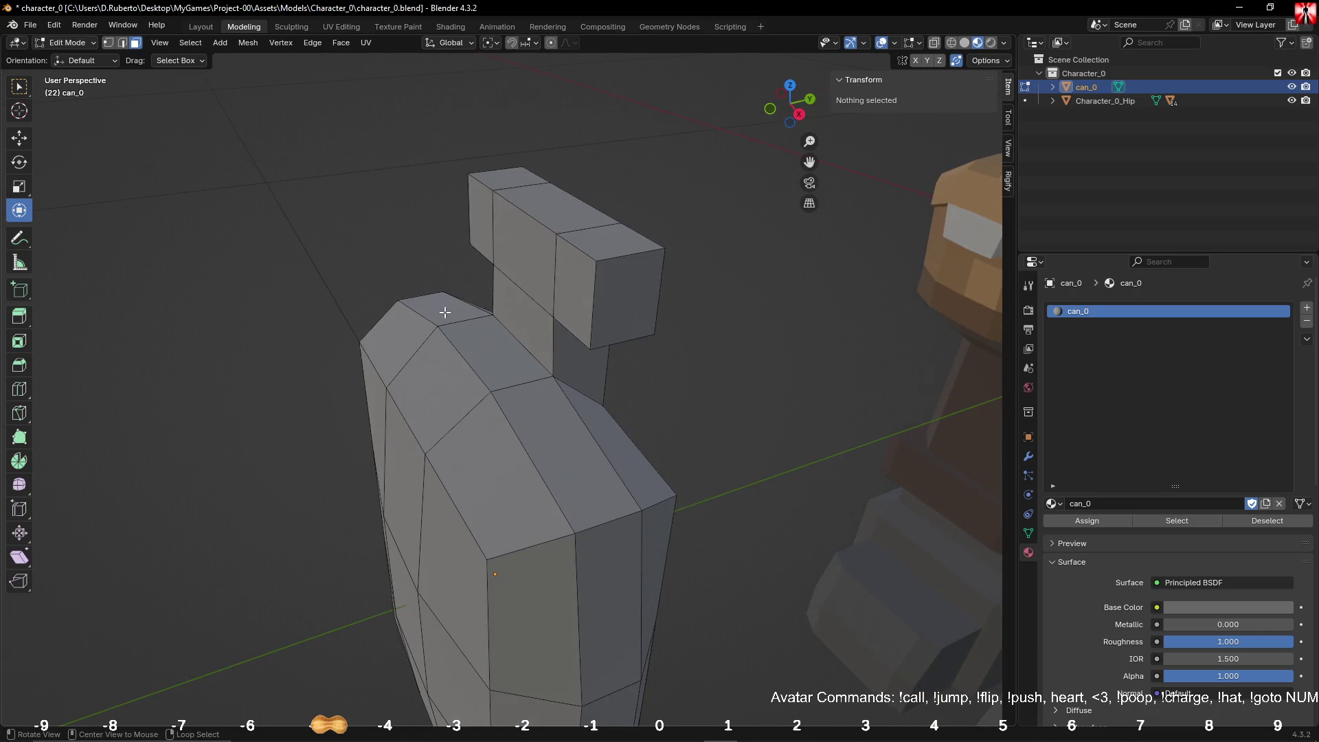
Step: In edge select, raise the cap's top edge slightly
left_click(122, 43)
left_click_drag(435, 186, 691, 291, "alt")
left_click(692, 291)
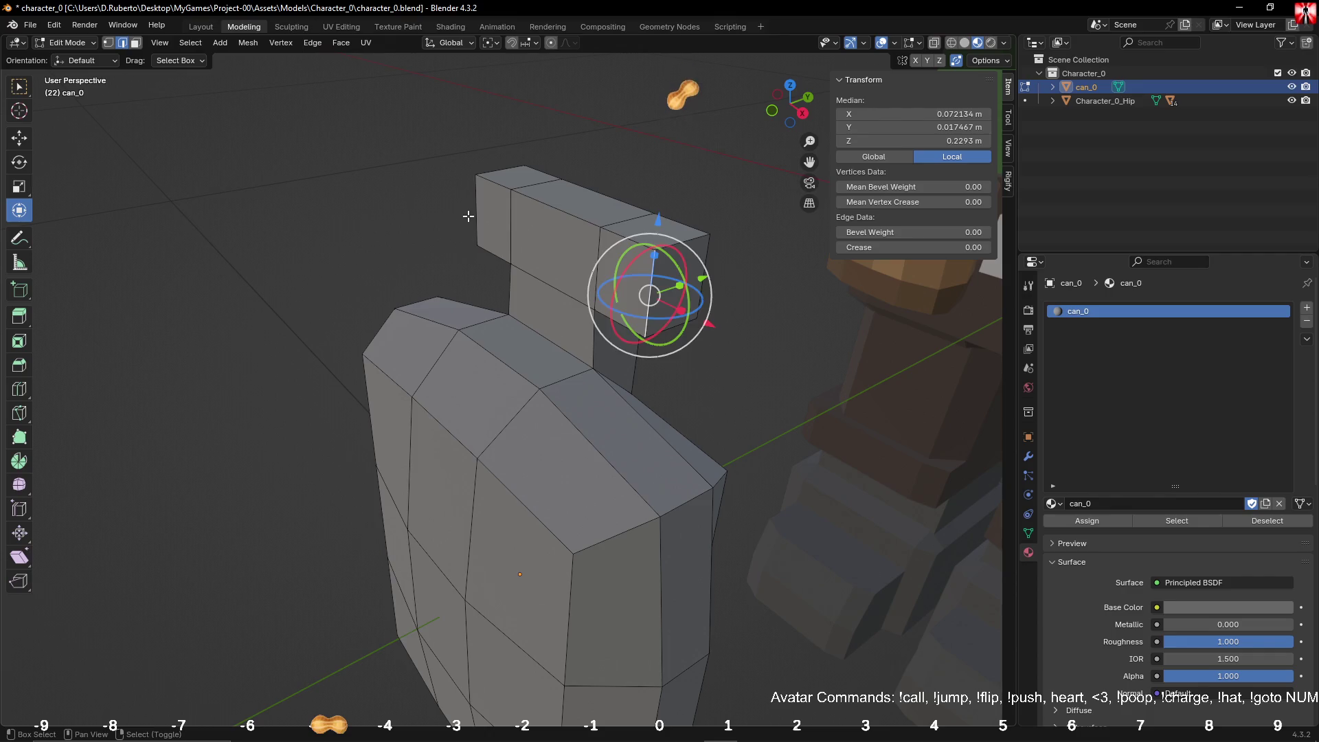
left_click_drag(468, 217, 512, 343, "alt")
left_click(513, 350)
key("g")
key("y")
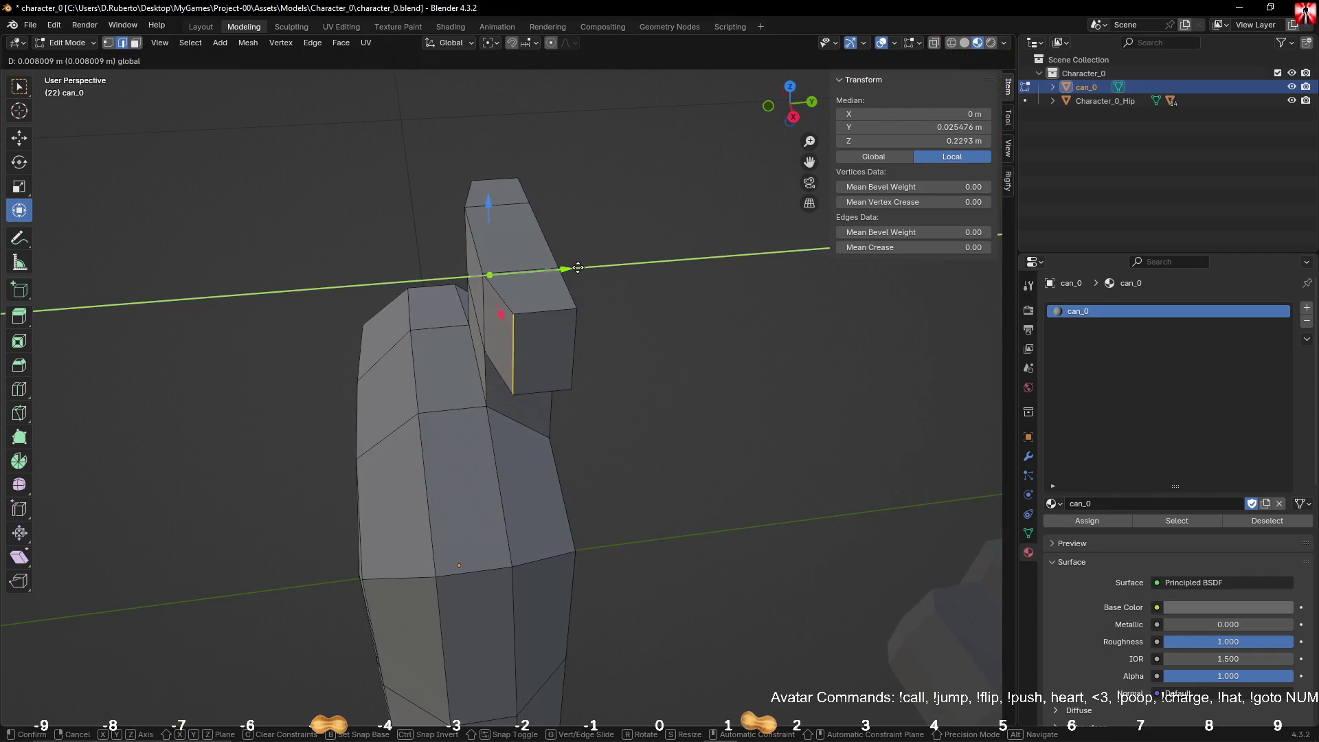
key("Escape")
left_click(662, 294)
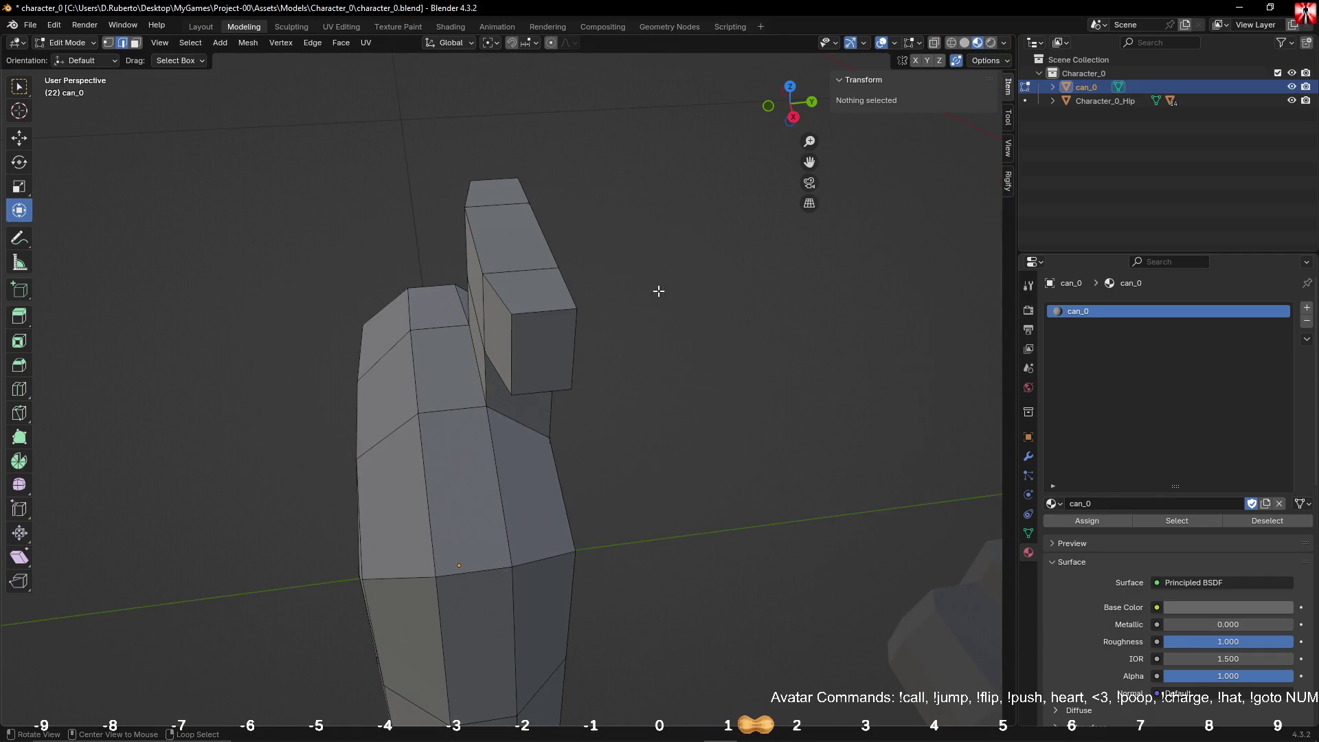
left_click_drag(658, 291, 683, 276, "alt")
left_click(612, 201)
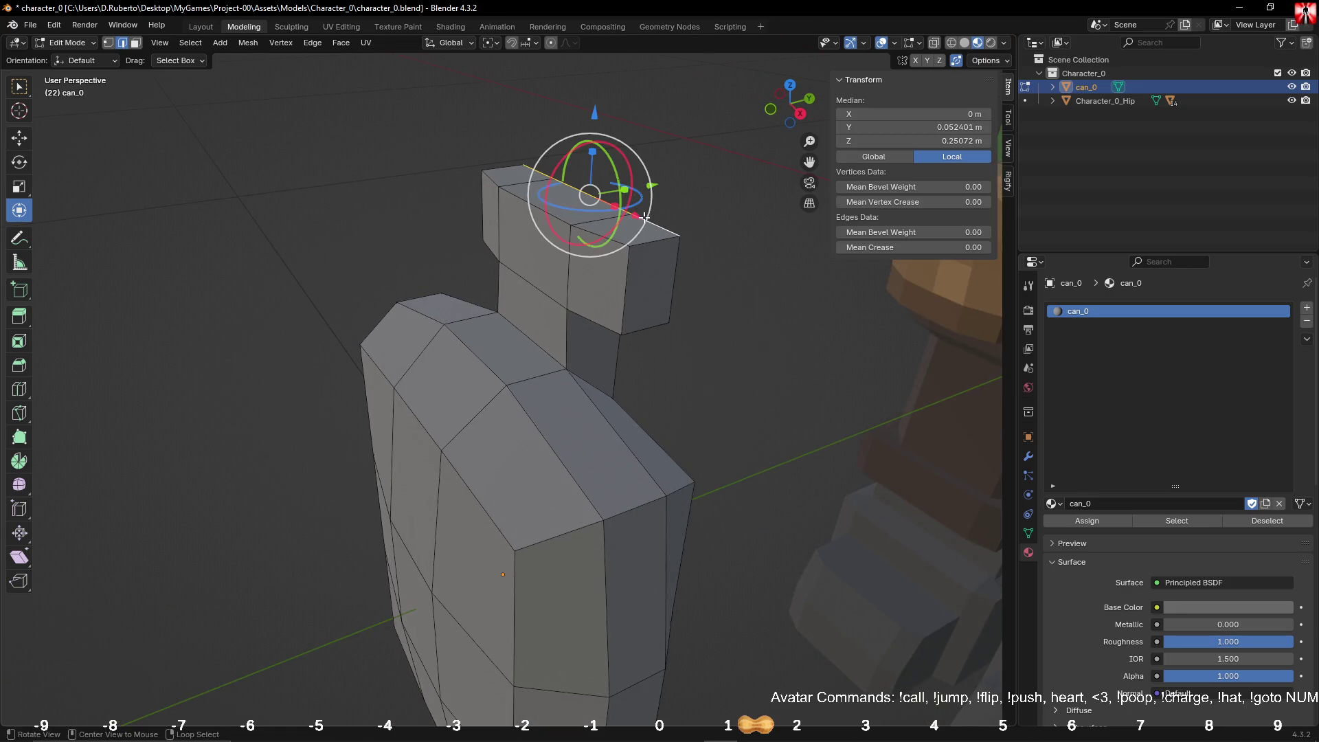
left_click_drag(597, 118, 599, 96)
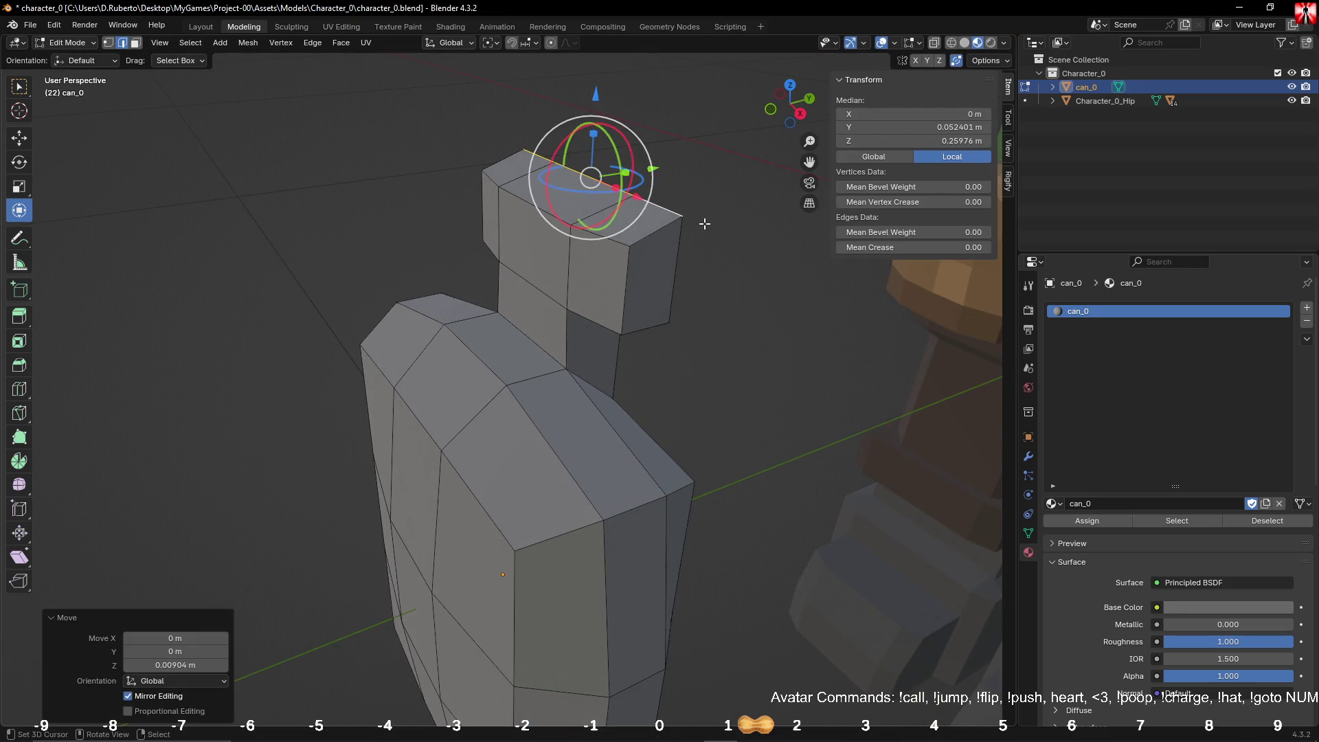
left_click(653, 241)
mouse_move(653, 241)
middle_mouse_down()
mouse_move(671, 247)
mouse_move(516, 158)
mouse_move(613, 206)
middle_mouse_up()
Step: Scale the cap's top edge loop narrower along X to taper the lid
left_click(516, 158, "alt")
key("s")
key("x")
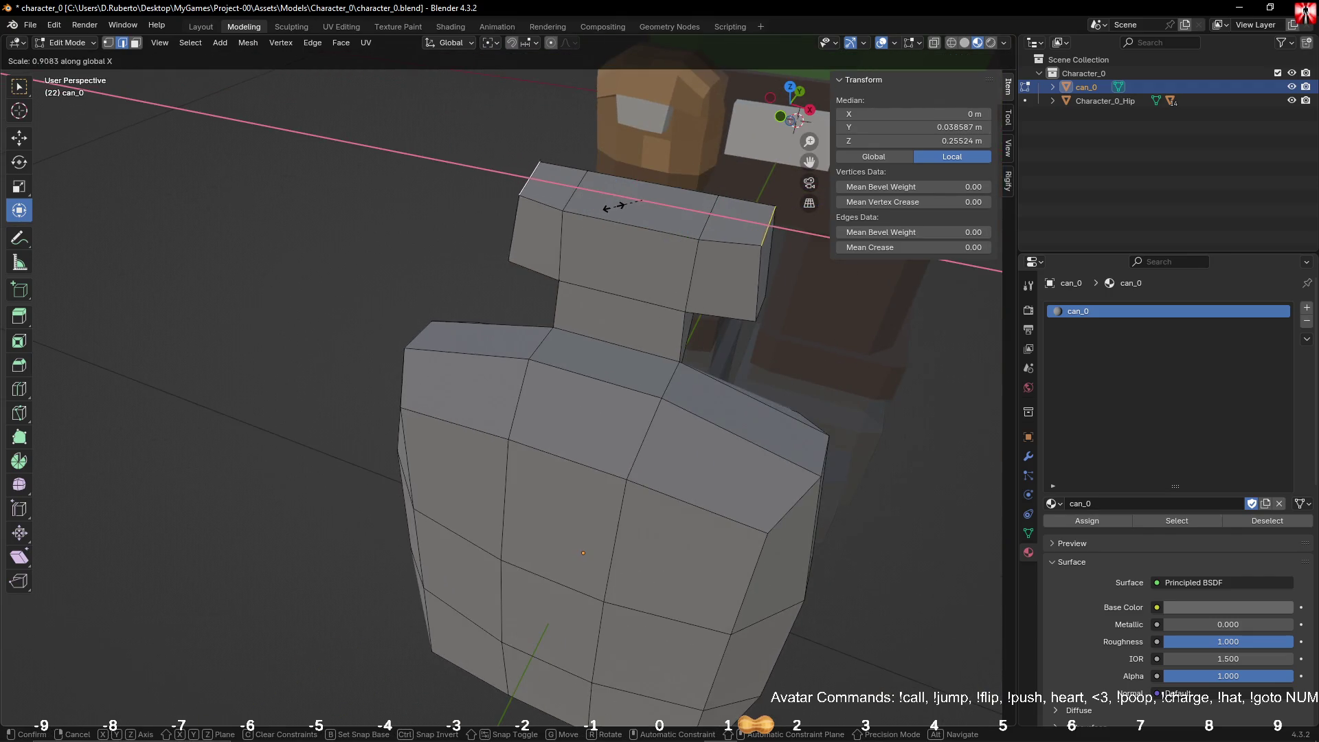
left_click(613, 206)
left_click(852, 391)
middle_click_drag(861, 383, 780, 286)
left_click(797, 288)
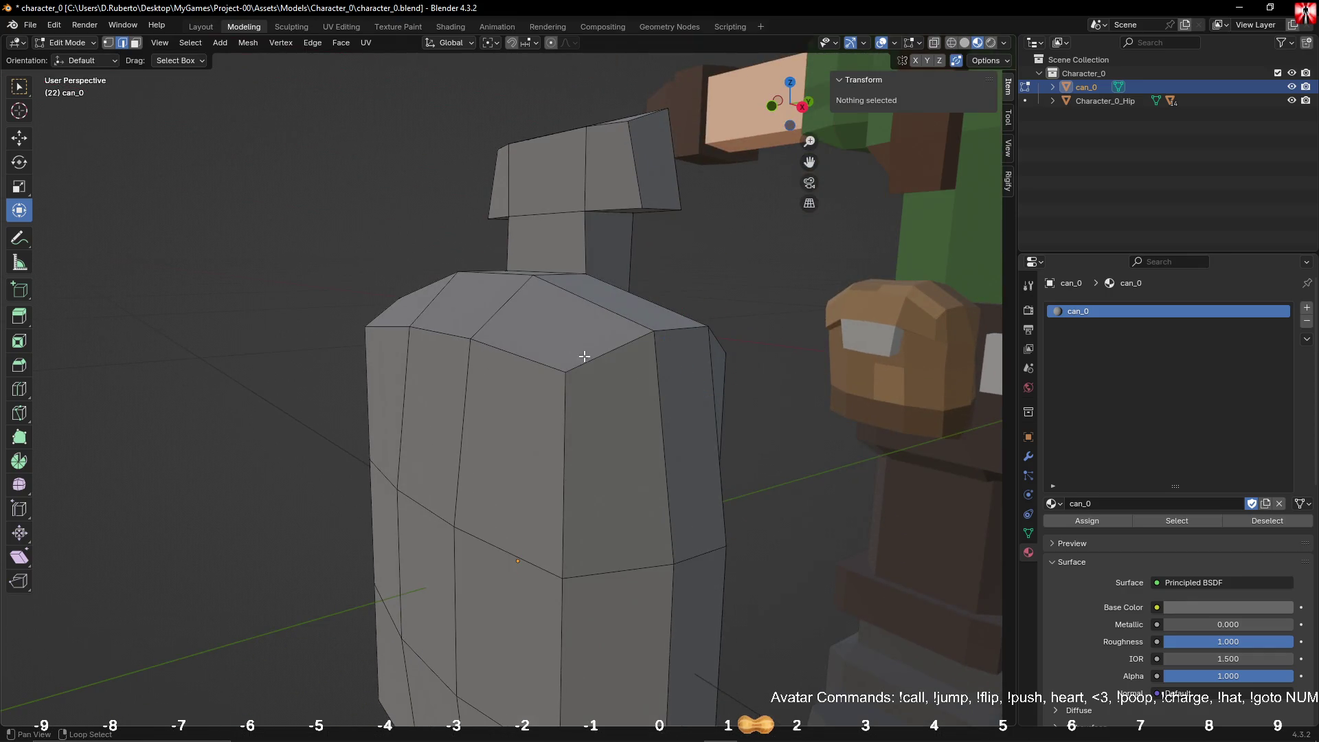
mouse_move(579, 353)
middle_mouse_down()
mouse_move(579, 318)
mouse_move(616, 344)
mouse_move(500, 310)
mouse_move(628, 235)
mouse_move(547, 377)
mouse_move(524, 364)
mouse_move(541, 279)
mouse_move(597, 330)
mouse_move(551, 385)
mouse_move(636, 371)
mouse_move(609, 377)
middle_mouse_up()
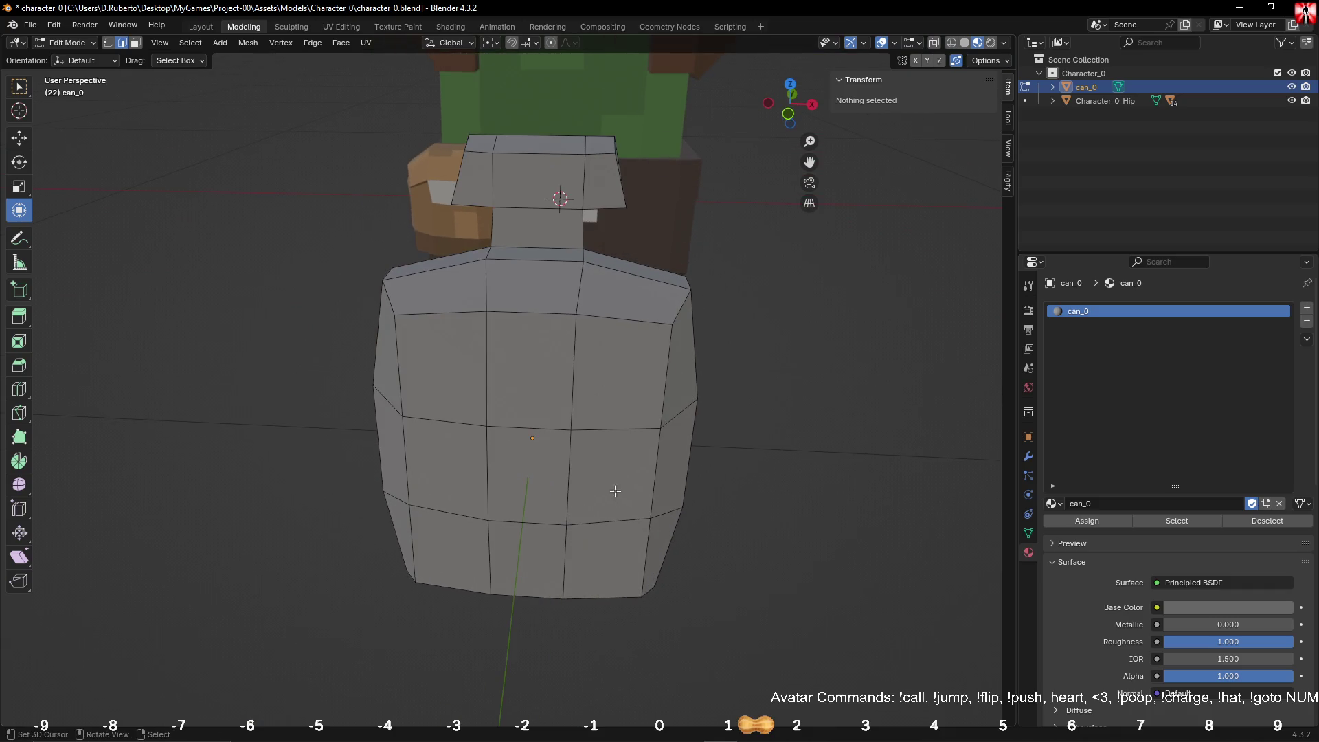
Step: Loop-cut the lower body and extrude that face ring outward along normals into a band
key("ctrl+r")
left_click(636, 479)
right_click(636, 480)
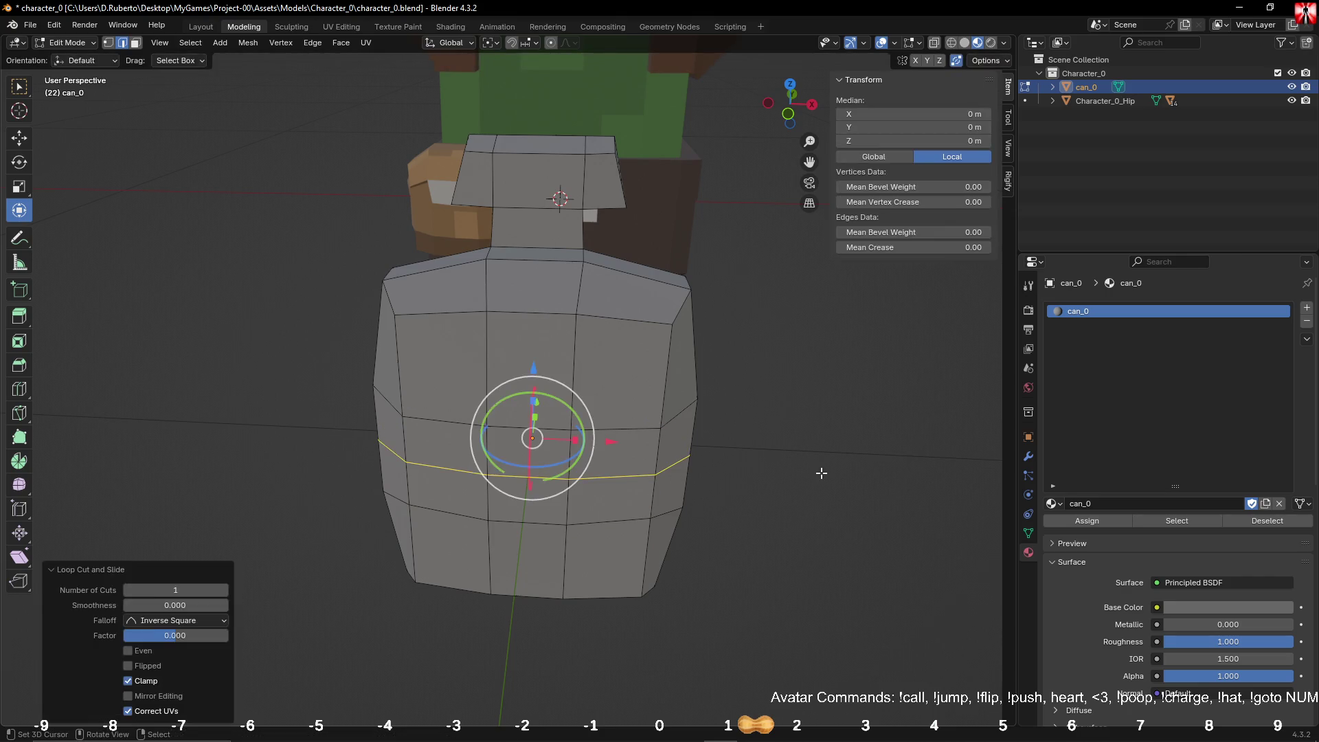
left_click(804, 478)
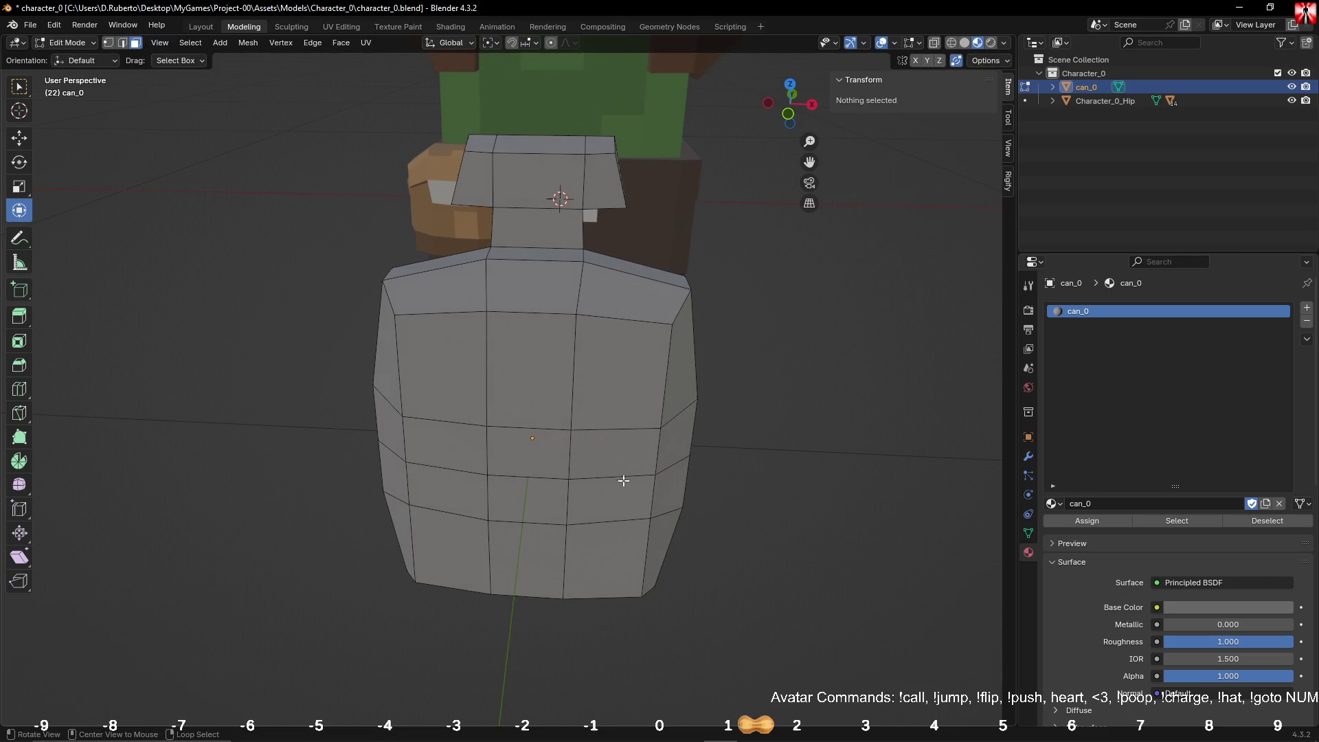
left_click(620, 482, "alt")
left_click(343, 43)
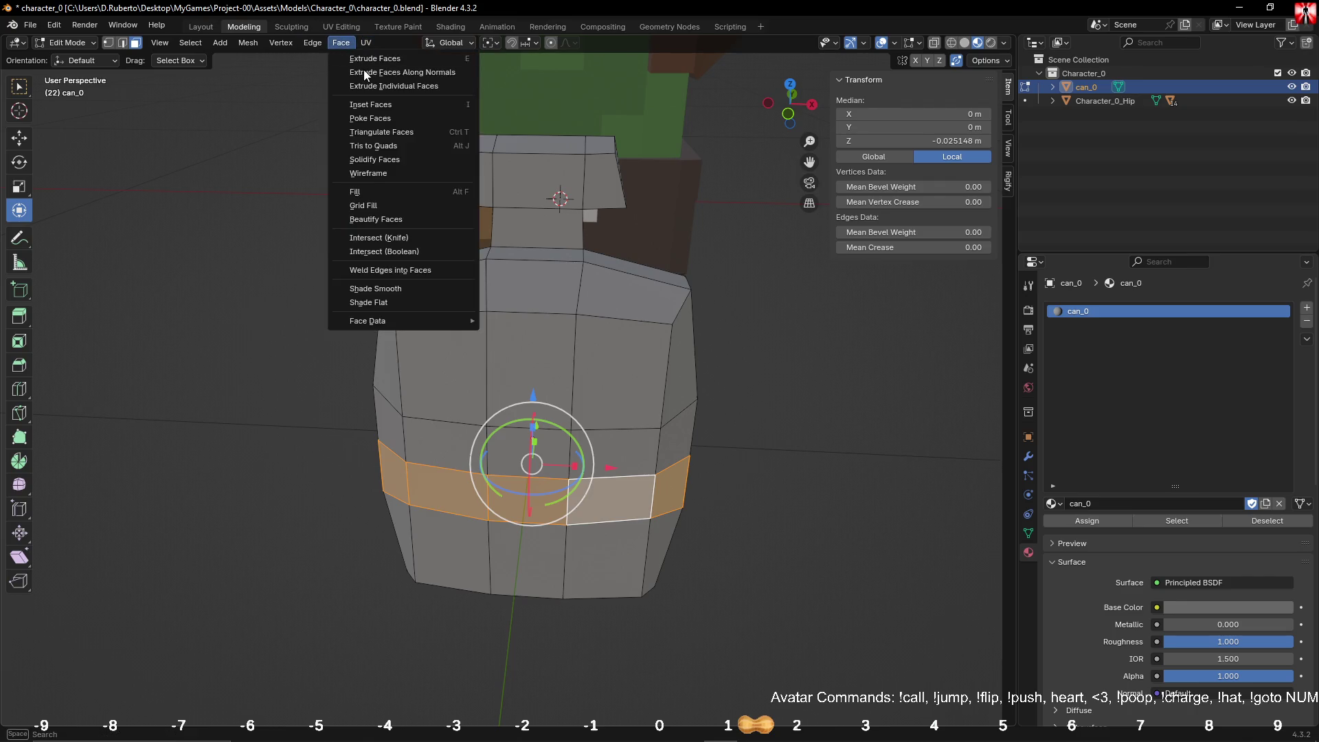
left_click(364, 69)
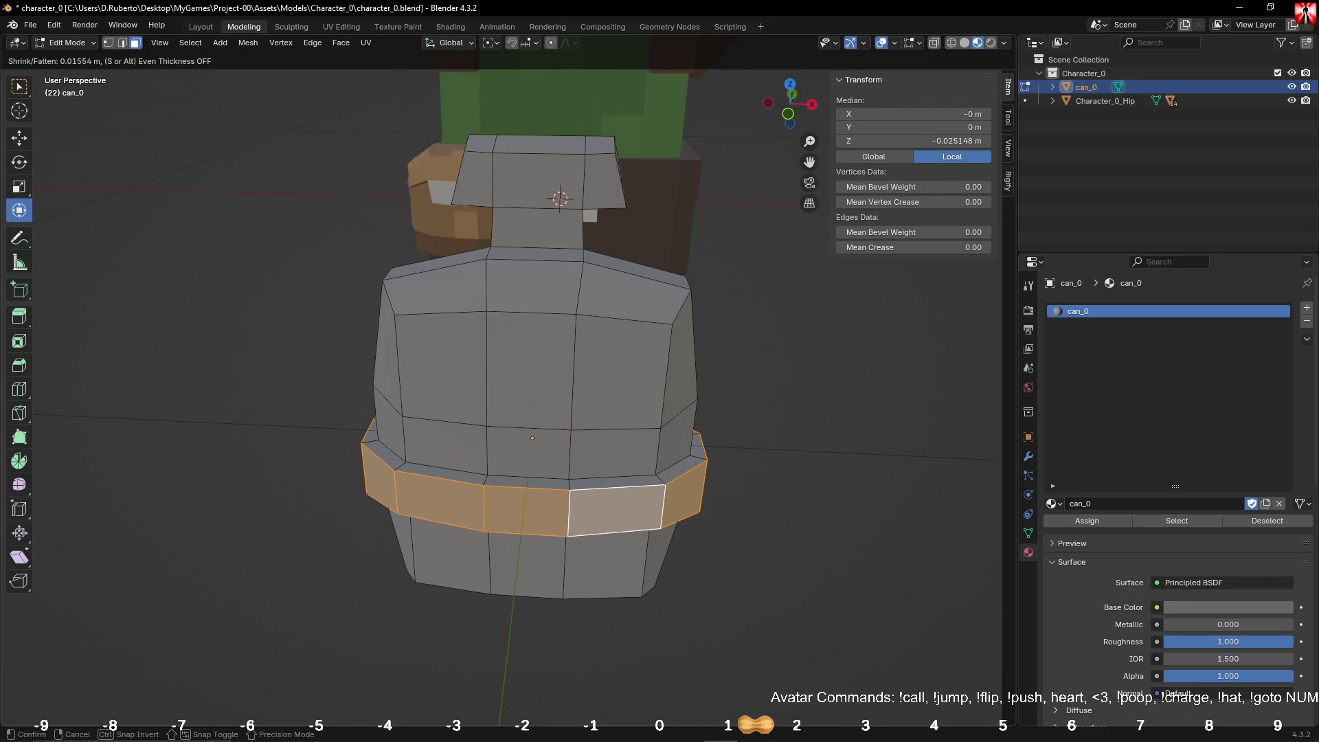
key("Return")
left_click(783, 311)
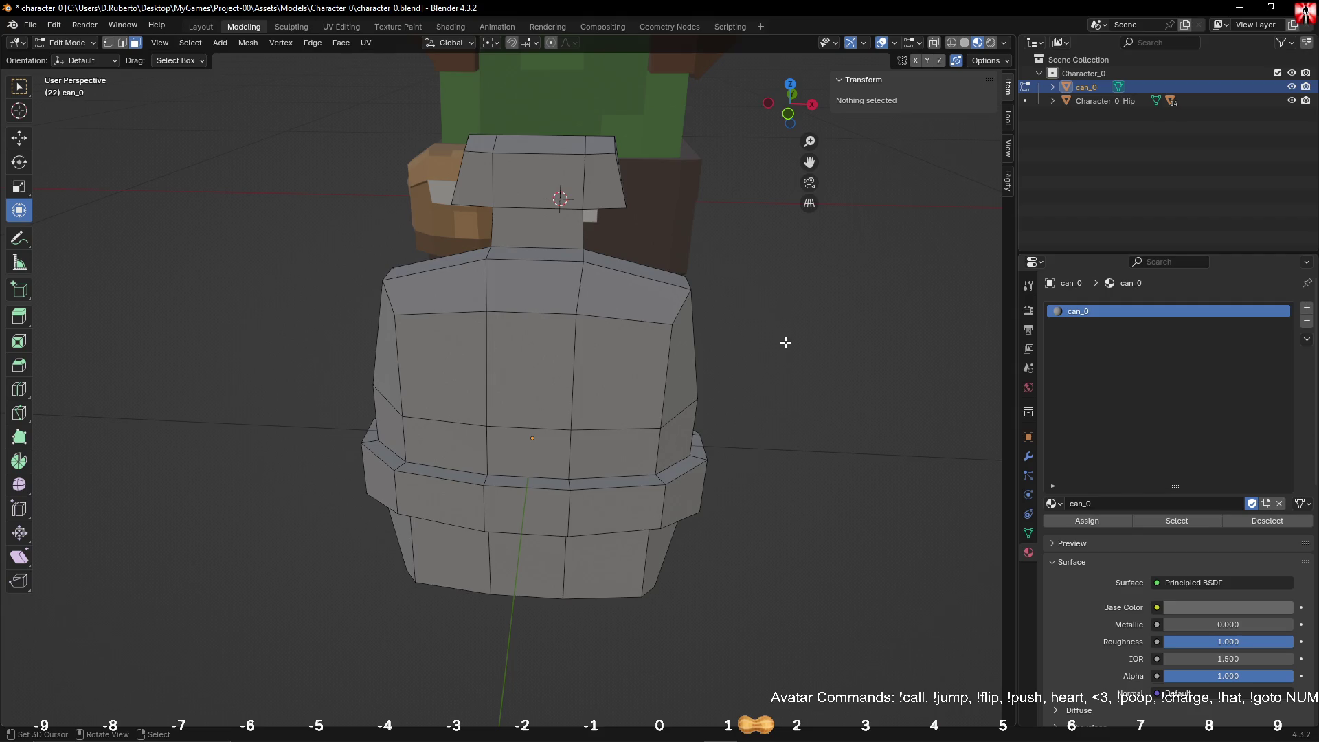
Step: Add a second material slot holding a new material named can_1
double_click(1074, 312)
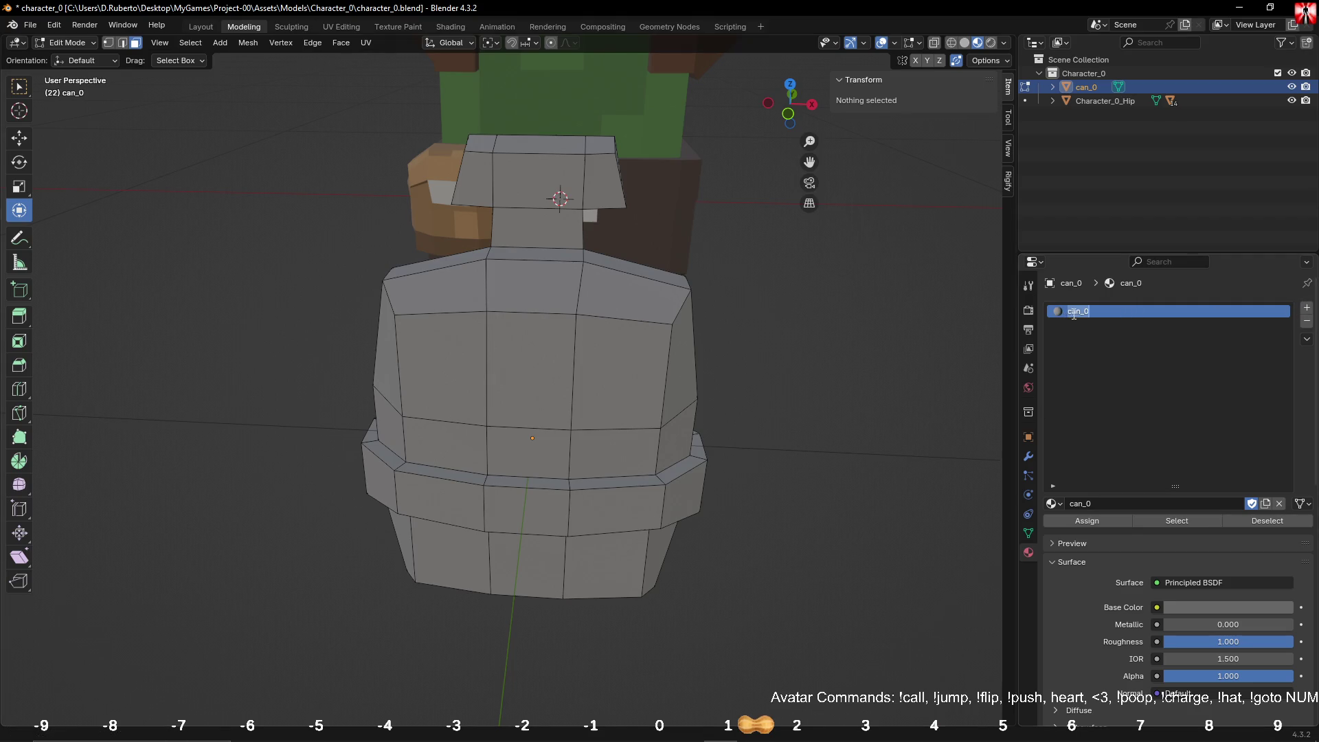
left_click(1223, 369)
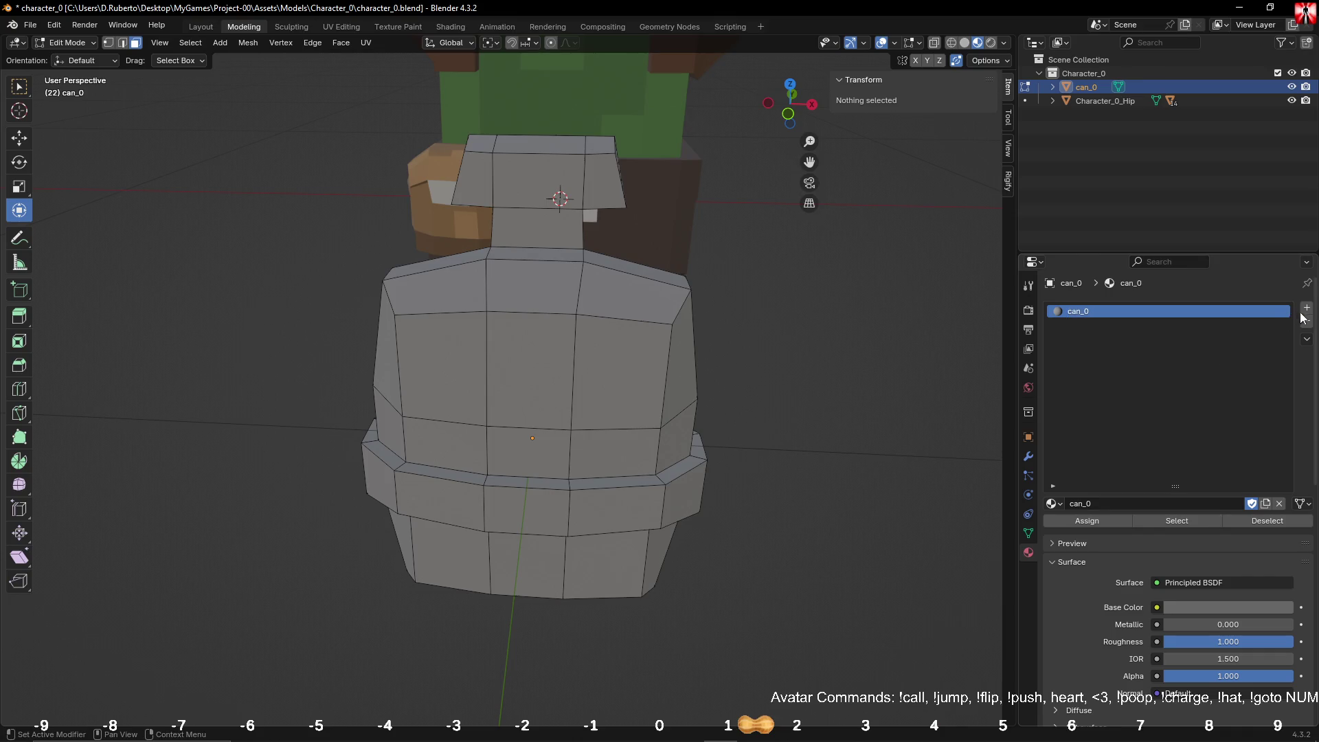
left_click(1306, 308)
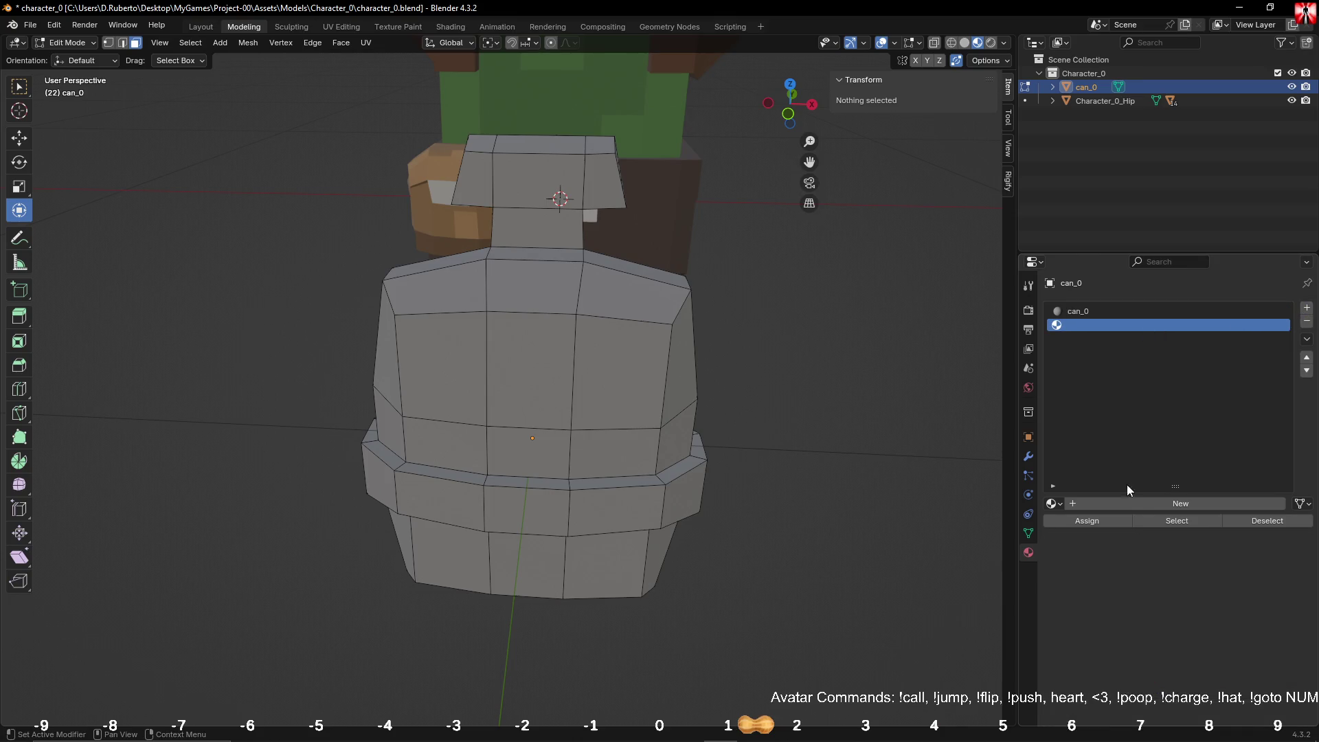
left_click(1148, 505)
left_click(1141, 504)
type("can_2")
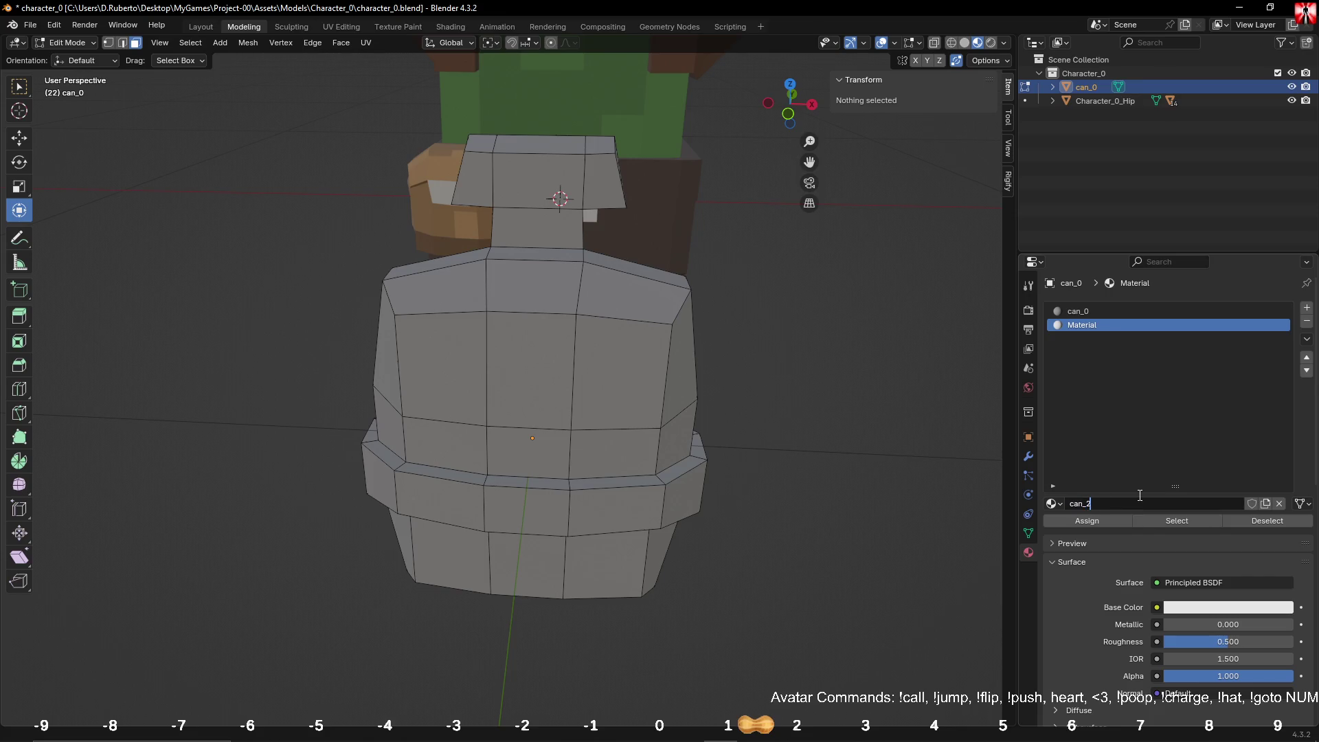
key("BackSpace")
type("1")
key("Return")
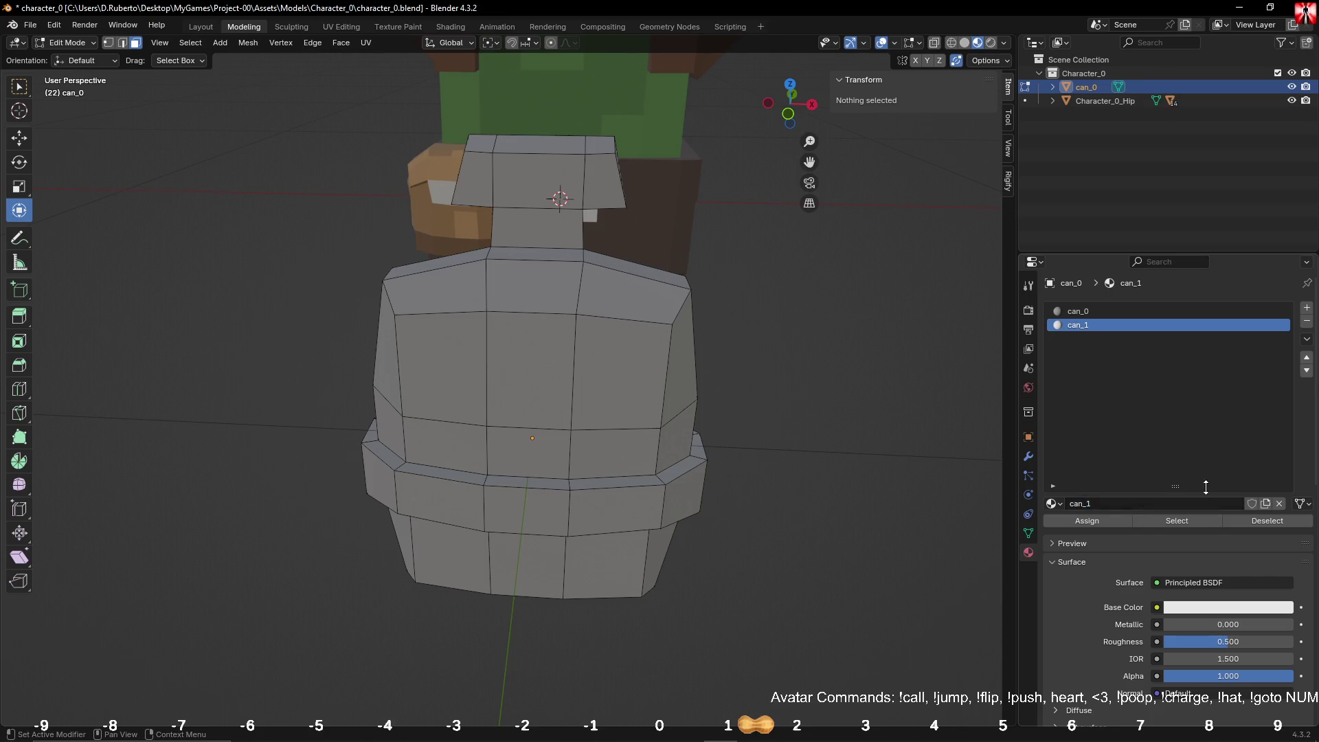
Step: Add a third slot with material can_2, Fake User on and roughness 1.000
left_click(1305, 309)
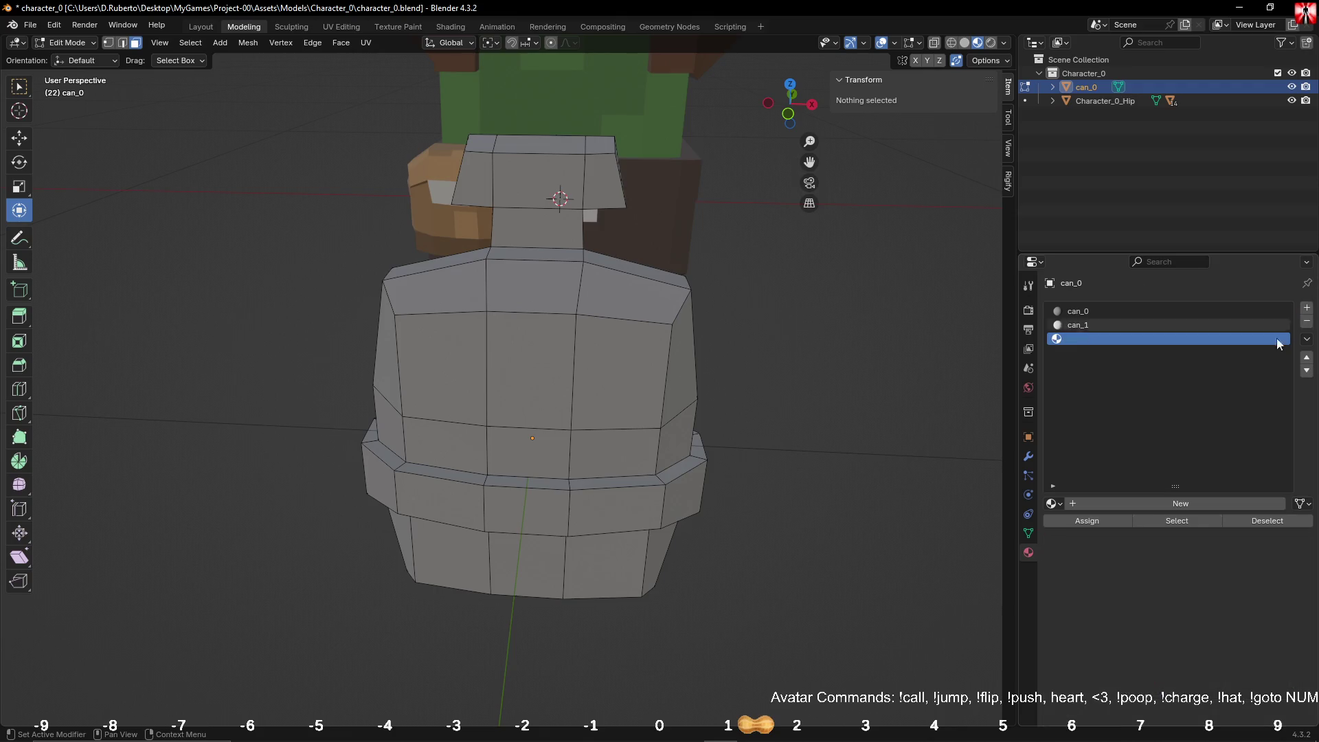
left_click(1144, 505)
left_click(1144, 505)
type("can_2")
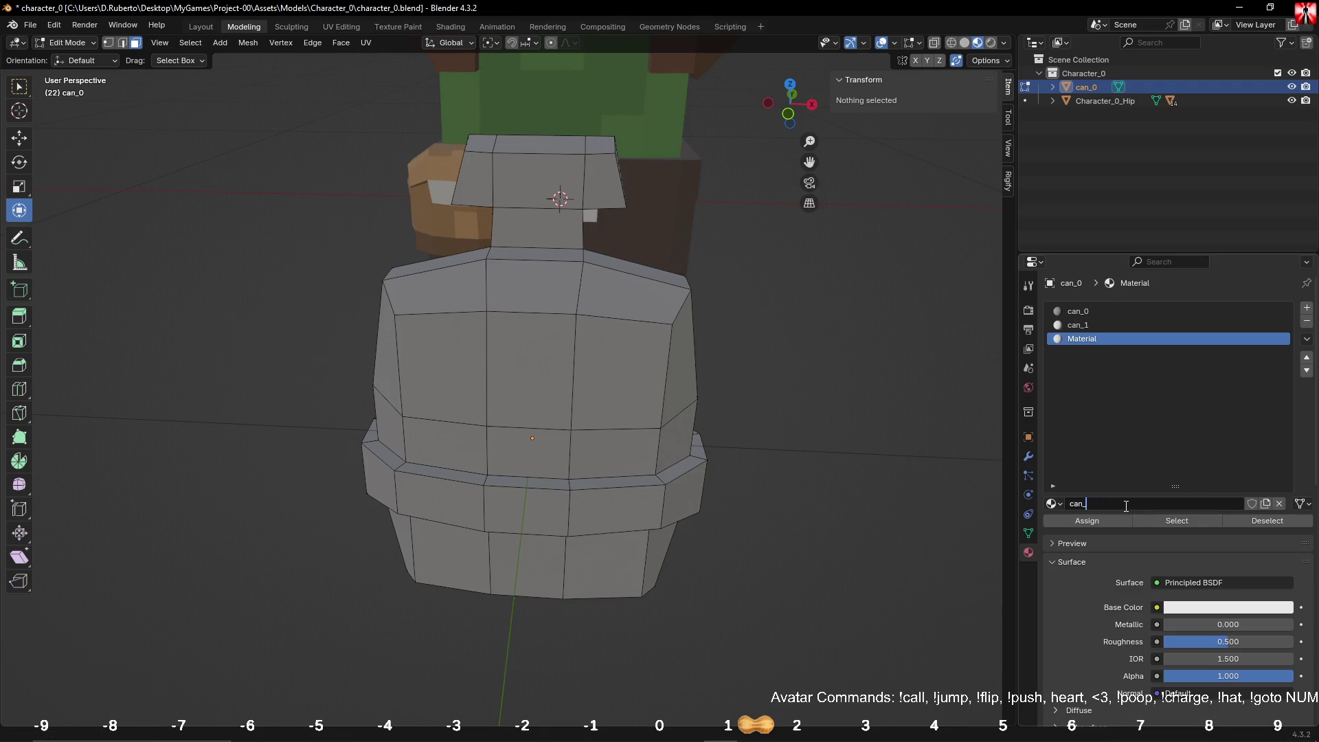
key("Return")
left_click(1252, 504)
left_click_drag(1218, 640, 1294, 641)
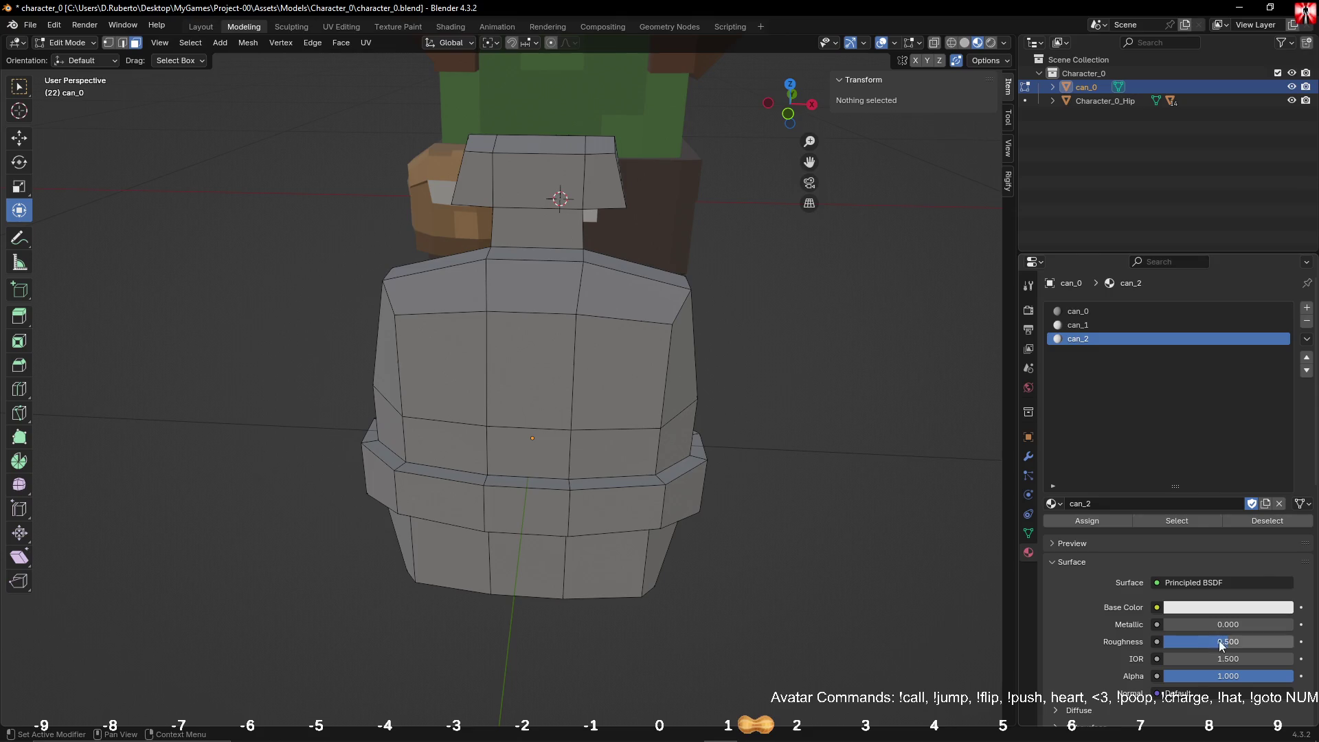
left_click(1088, 323)
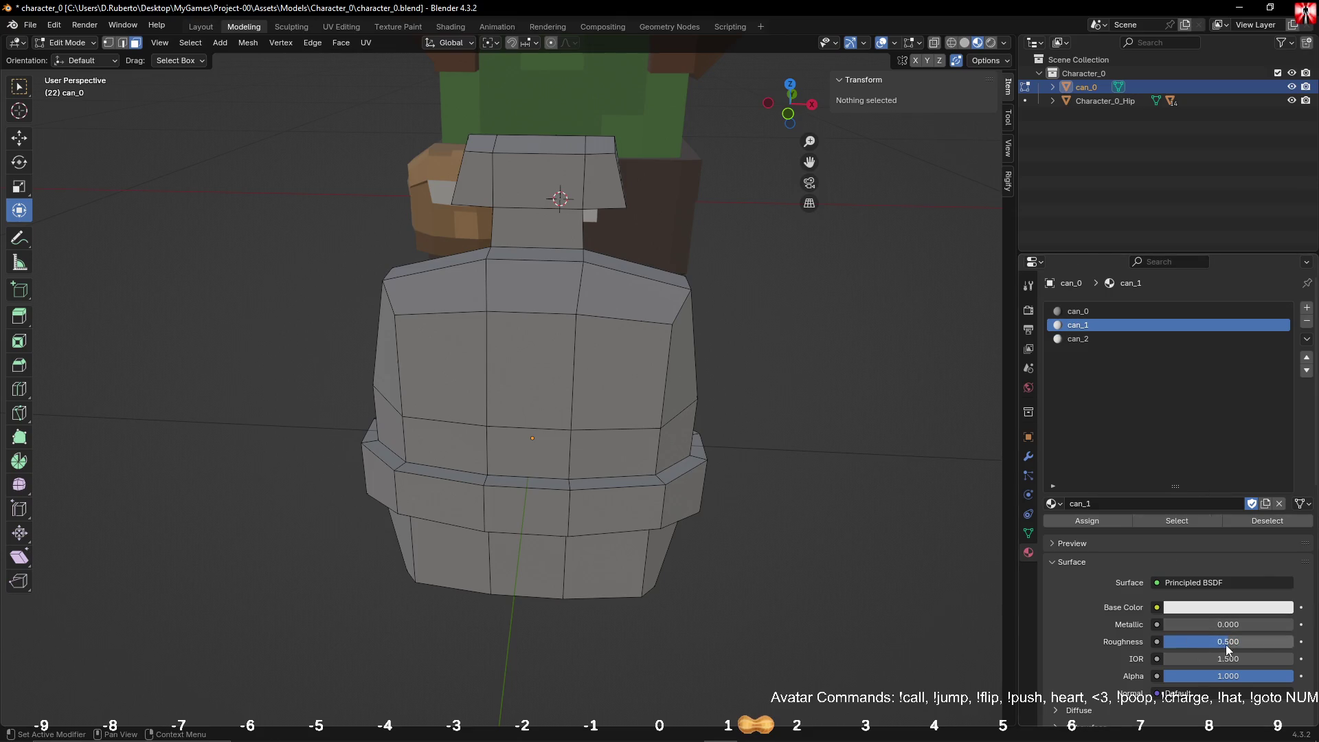
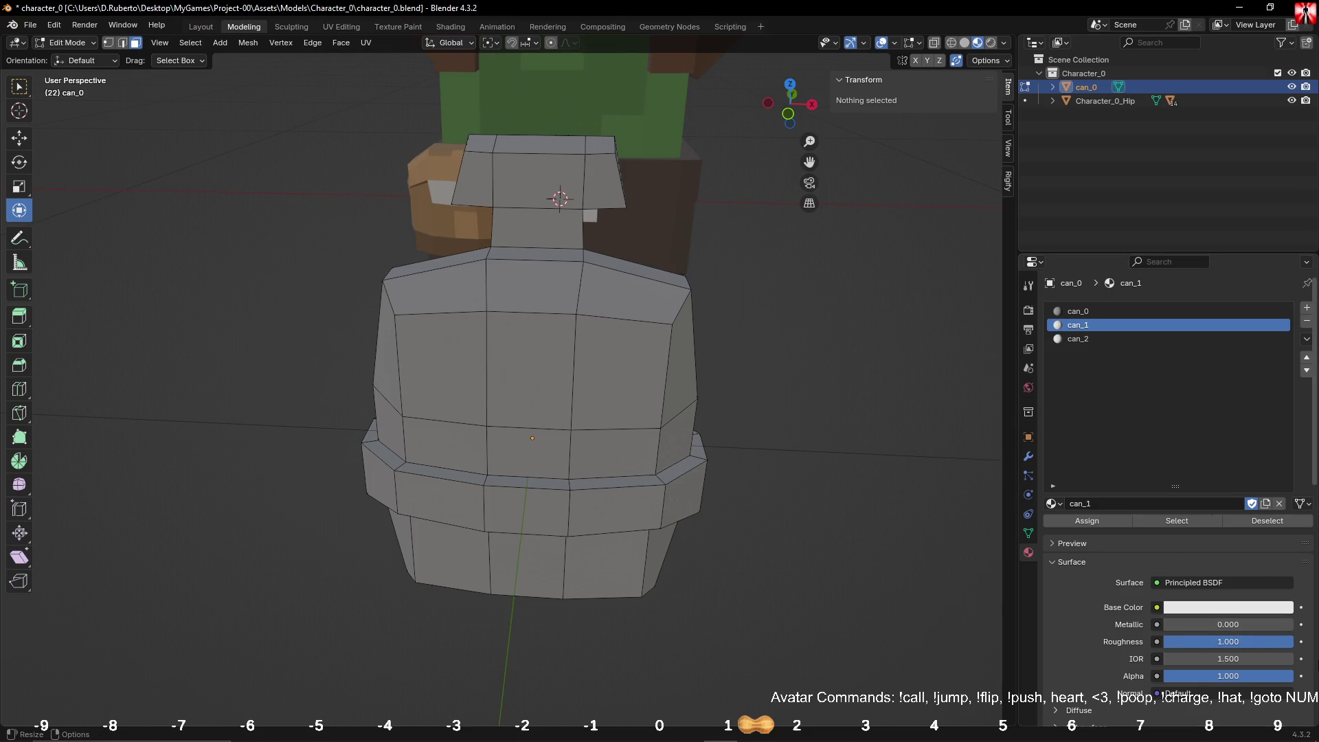
Step: Darken can_1's base colour from near-white to light grey (#E7E7E7)
left_click(1228, 614)
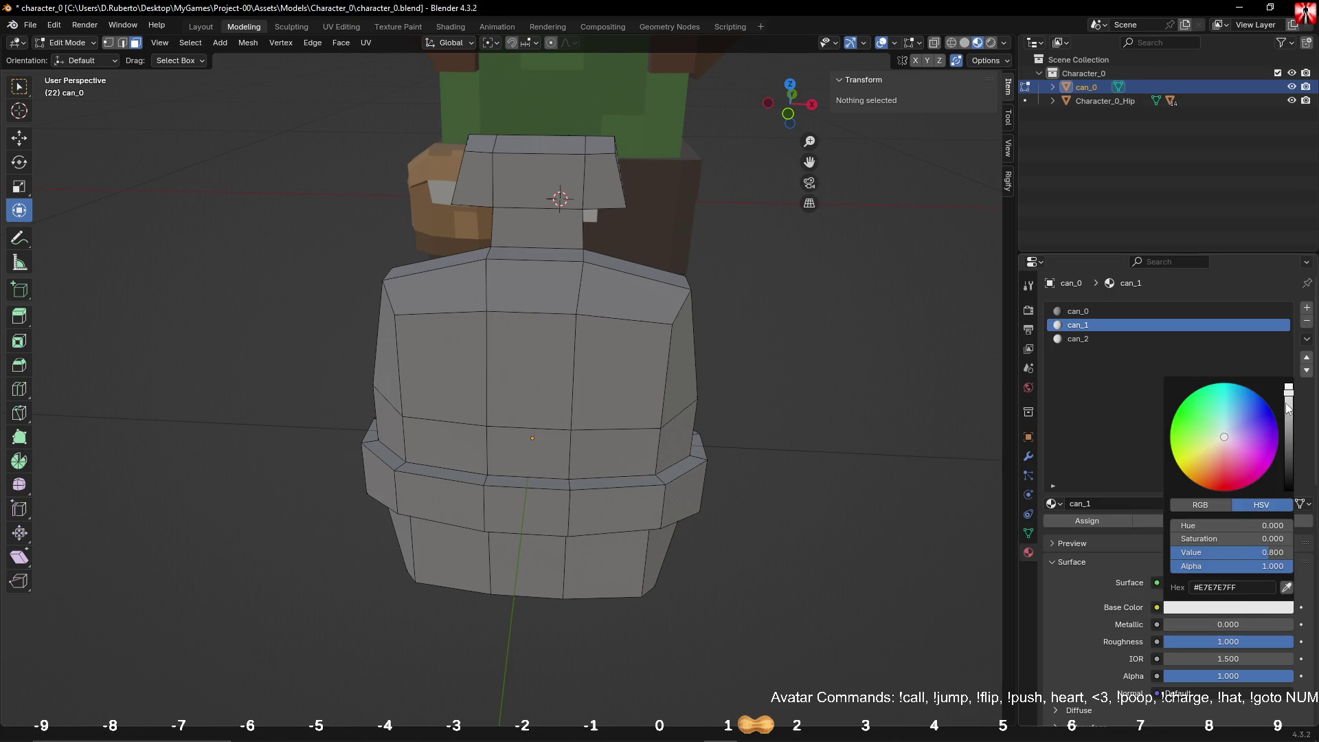
left_click(1288, 409)
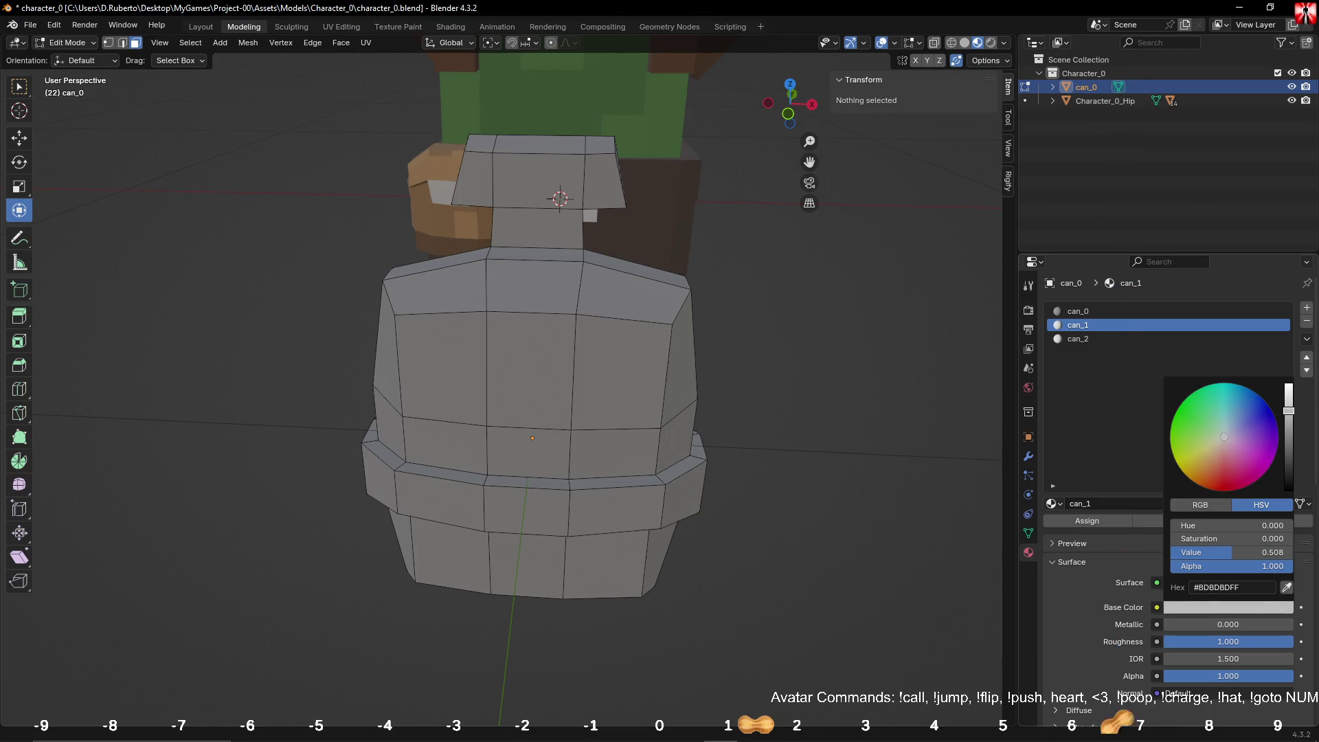
key("BackSpace")
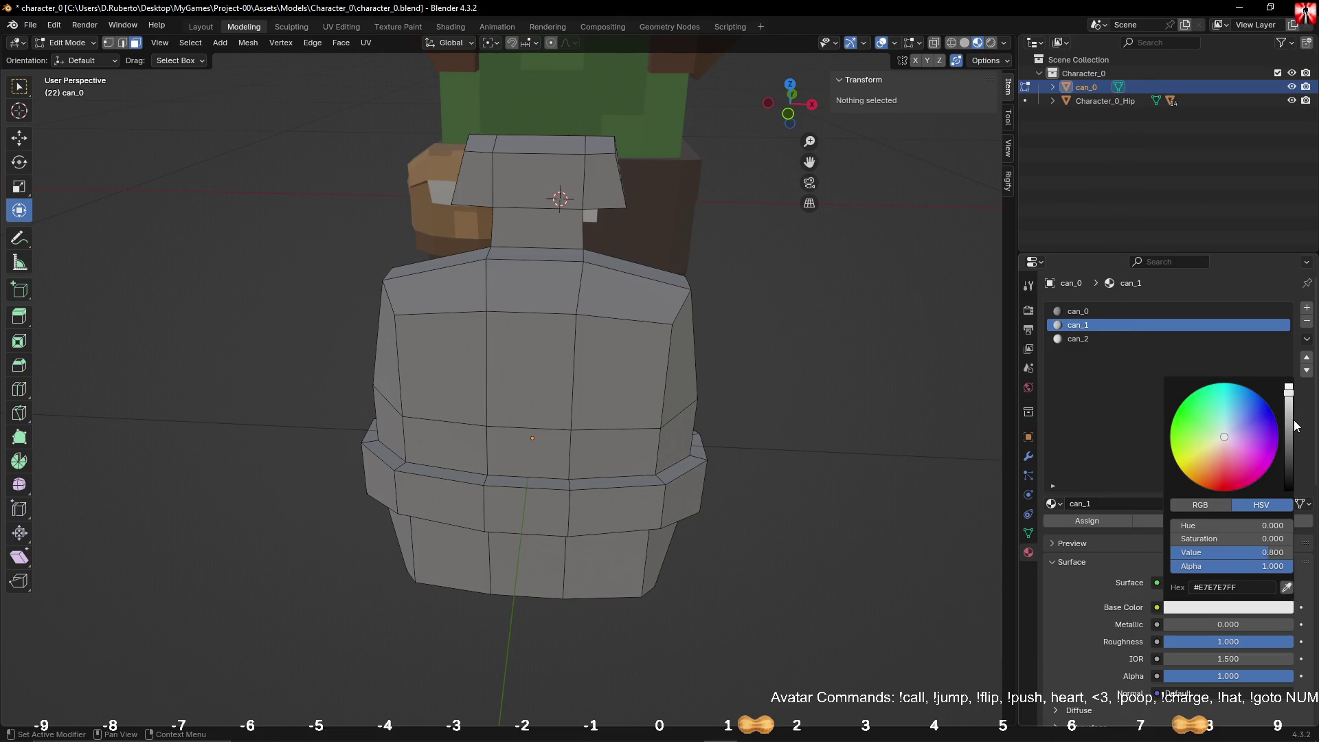
left_click(1291, 426)
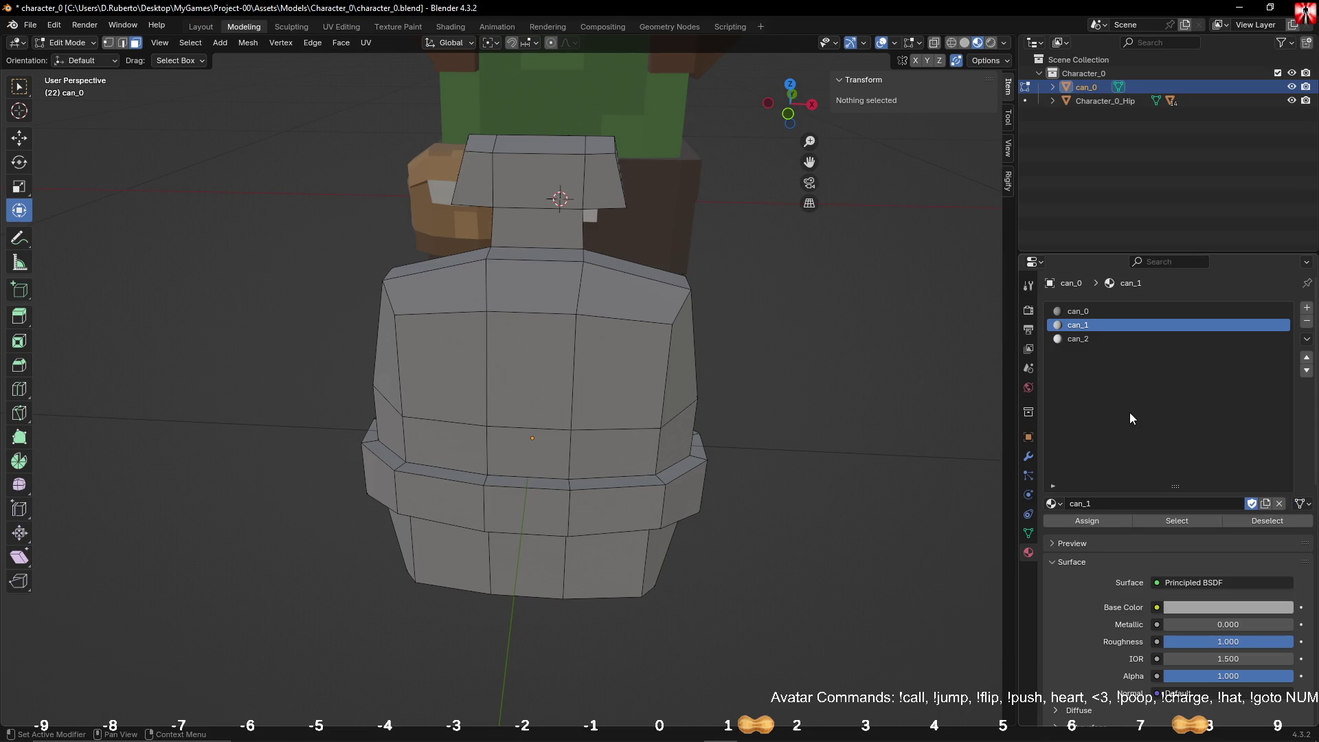
Step: Darken can_2's base colour to a darker grey (#626262)
left_click(1077, 338)
left_click(1229, 607)
left_click(1289, 429)
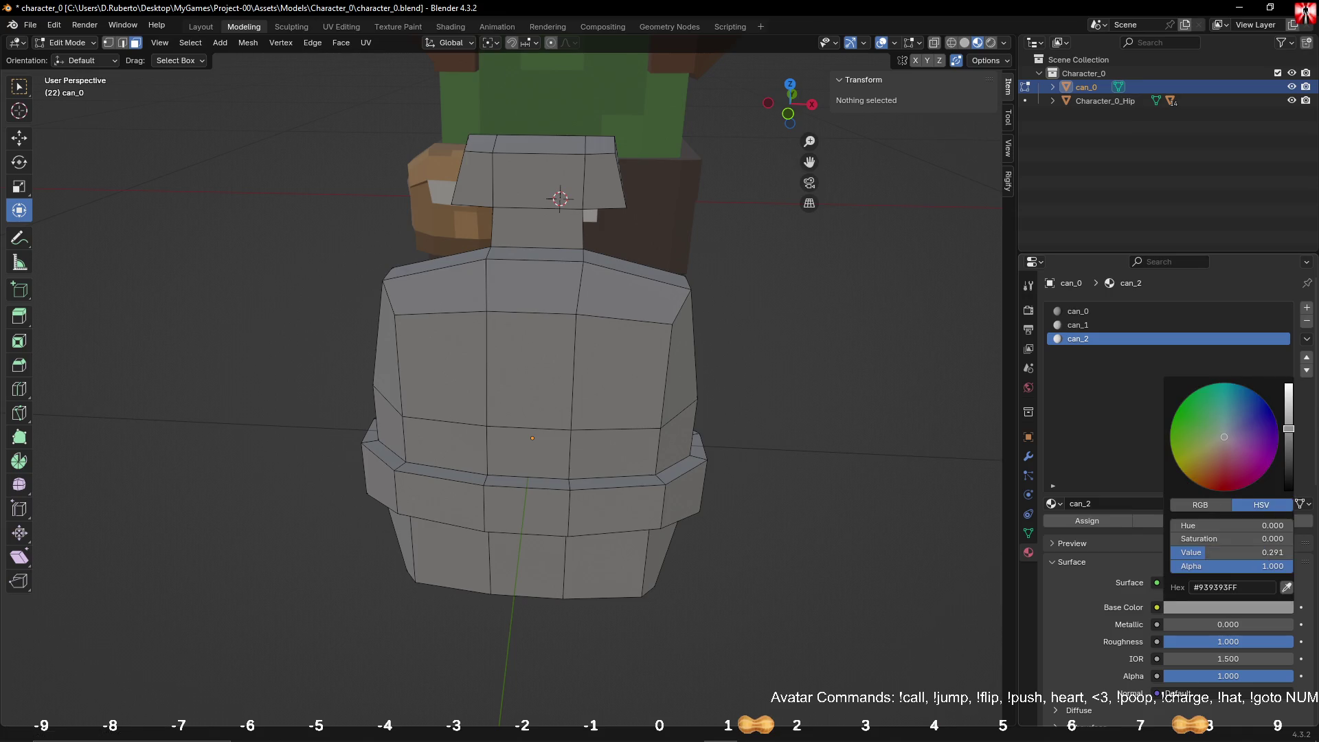
left_click_drag(1289, 429, 1289, 454)
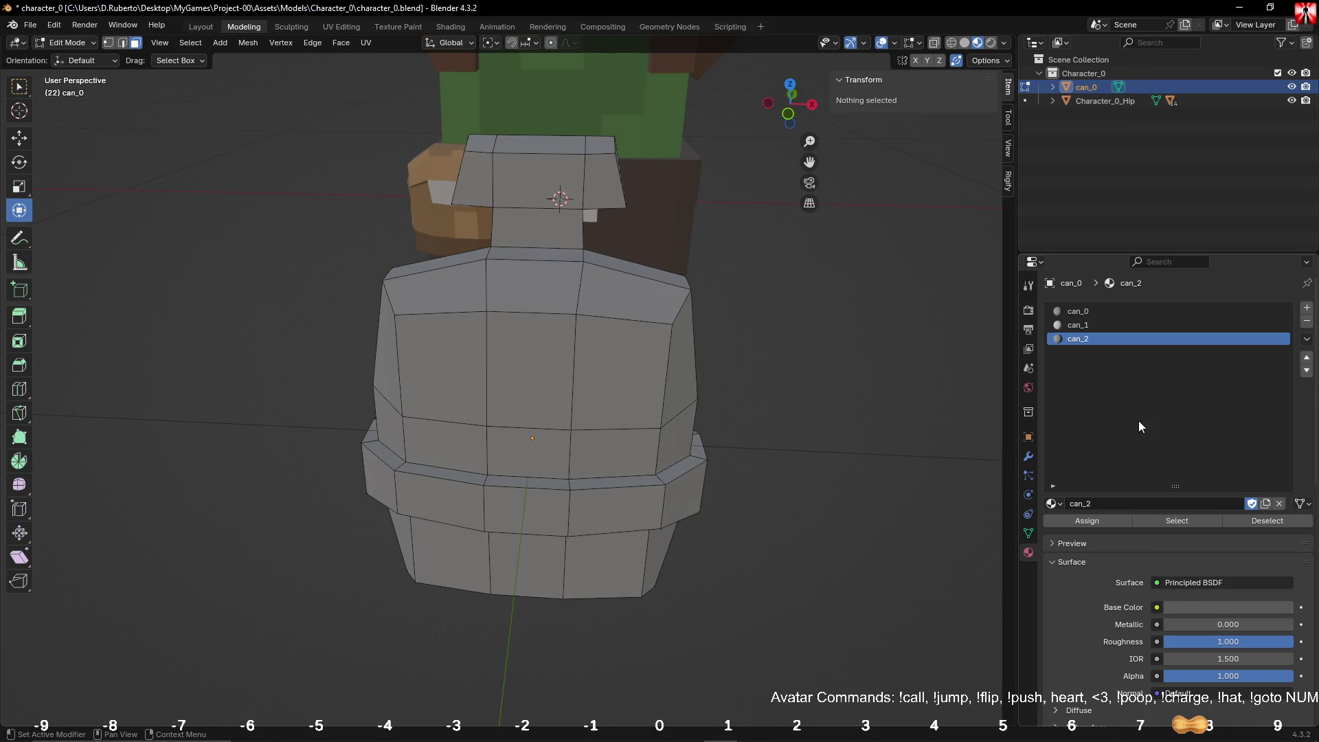
Step: Add a new material slot with a new material named can_3
middle_click_drag(666, 278, 693, 295)
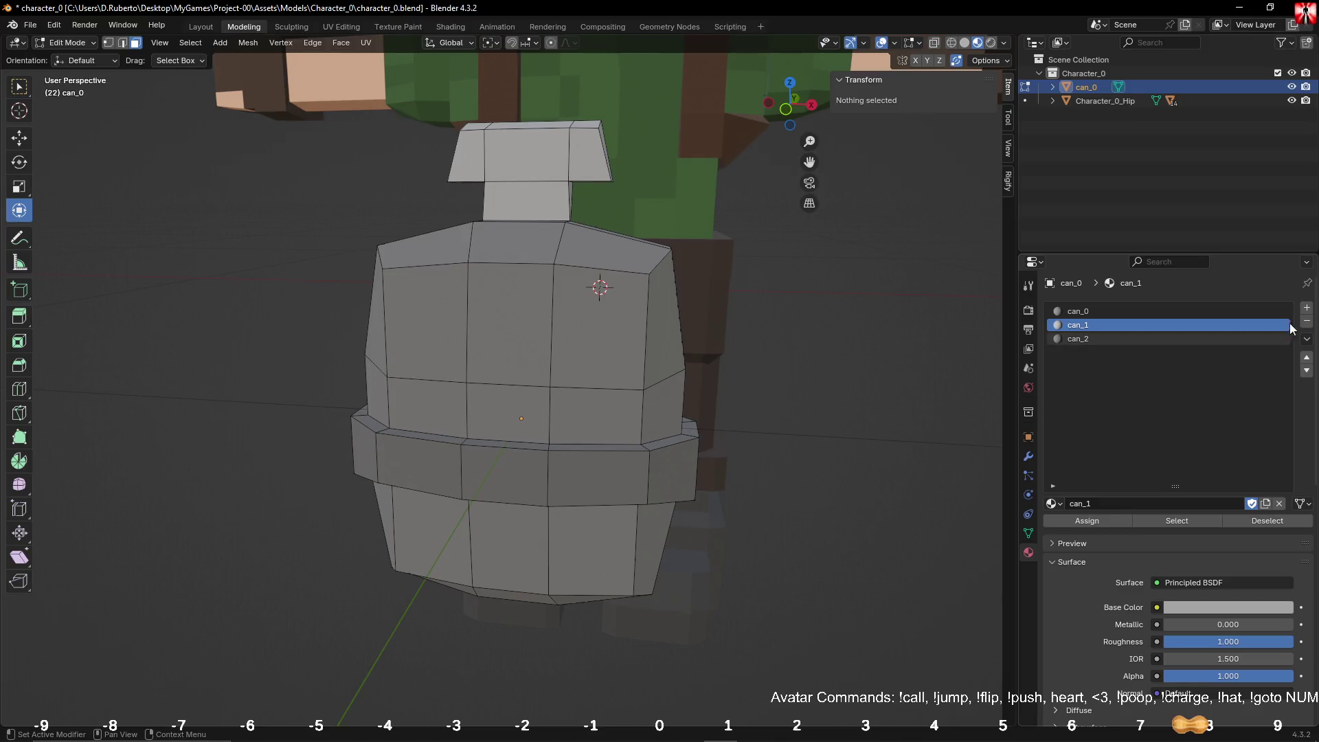
left_click(1307, 308)
left_click(1132, 505)
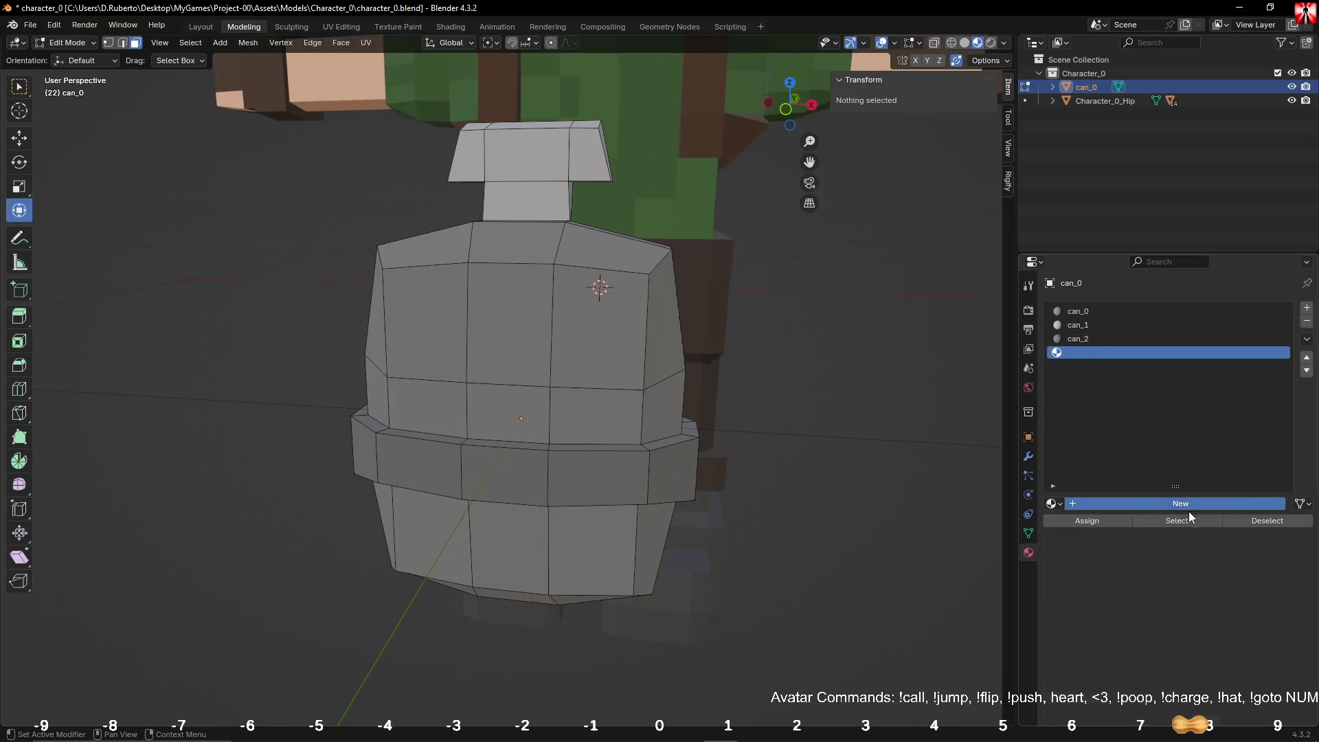
double_click(1160, 505)
type("can_3")
key("Return")
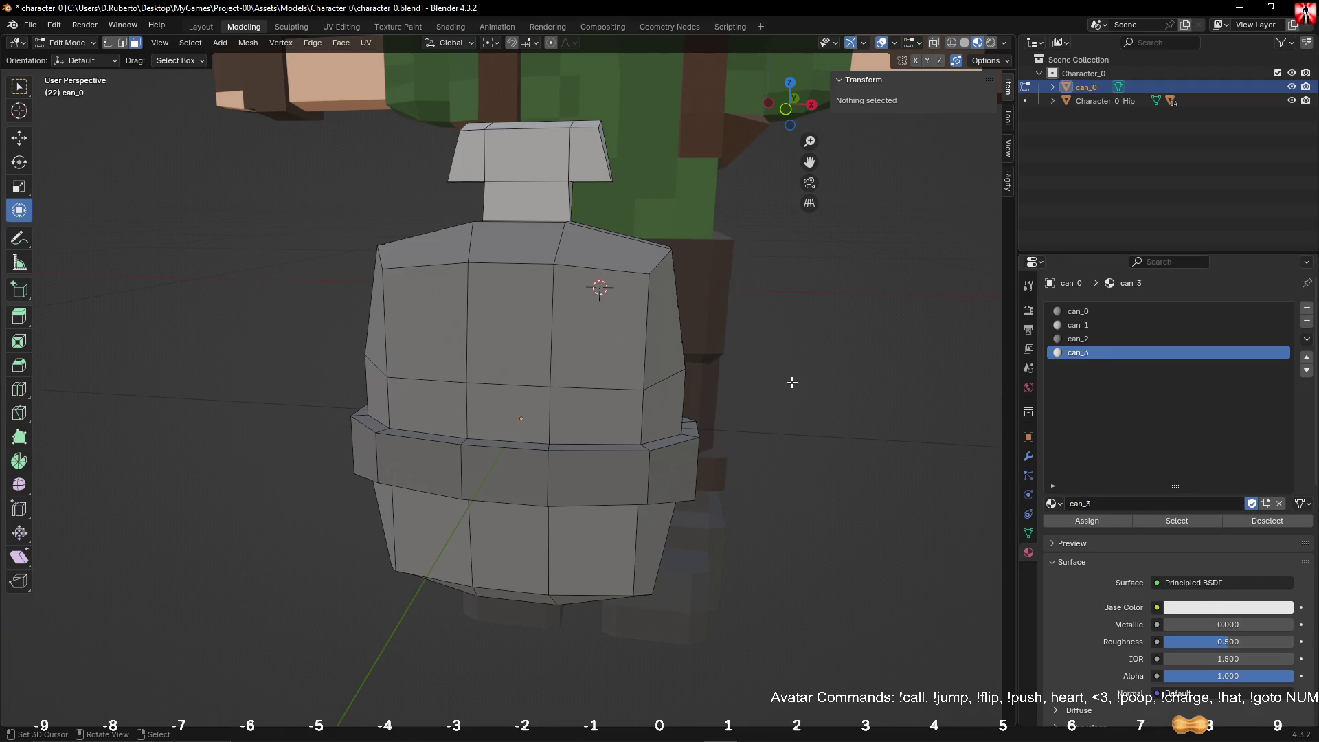
Step: Select the face bands on the can's upper body
left_click(675, 321, "alt")
middle_click_drag(656, 301, 635, 308)
key("c")
mouse_move(636, 309)
left_mouse_down()
mouse_move(621, 295)
mouse_move(412, 282)
left_mouse_up()
key("Escape")
mouse_move(412, 281)
middle_mouse_down()
mouse_move(475, 353)
mouse_move(488, 312)
mouse_move(595, 251)
mouse_move(568, 295)
mouse_move(374, 350)
middle_mouse_up()
left_click(329, 351, "alt+shift")
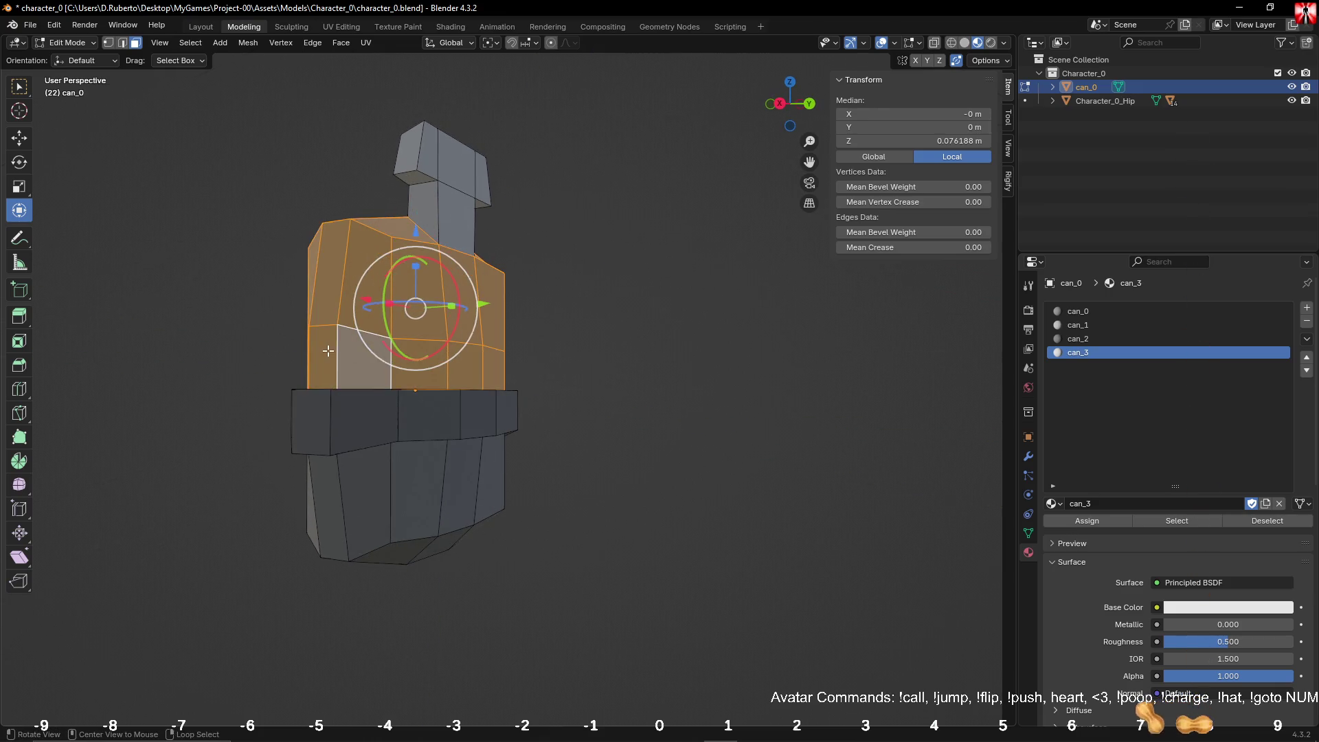
key("slash")
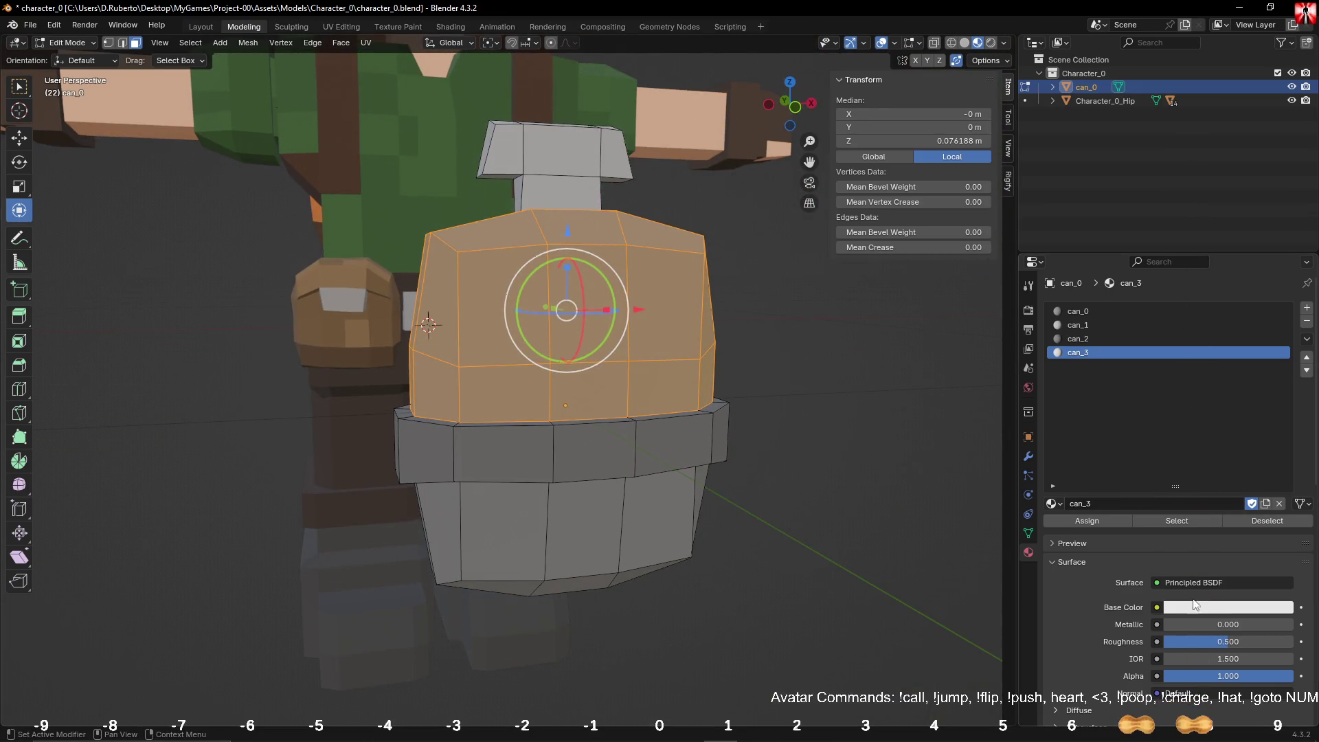
Step: Assign can_3 to the selected faces and set its base colour to dark grey (#5E5E5E)
left_click(1077, 520)
left_click(1205, 608)
left_click_drag(1294, 421, 1288, 445)
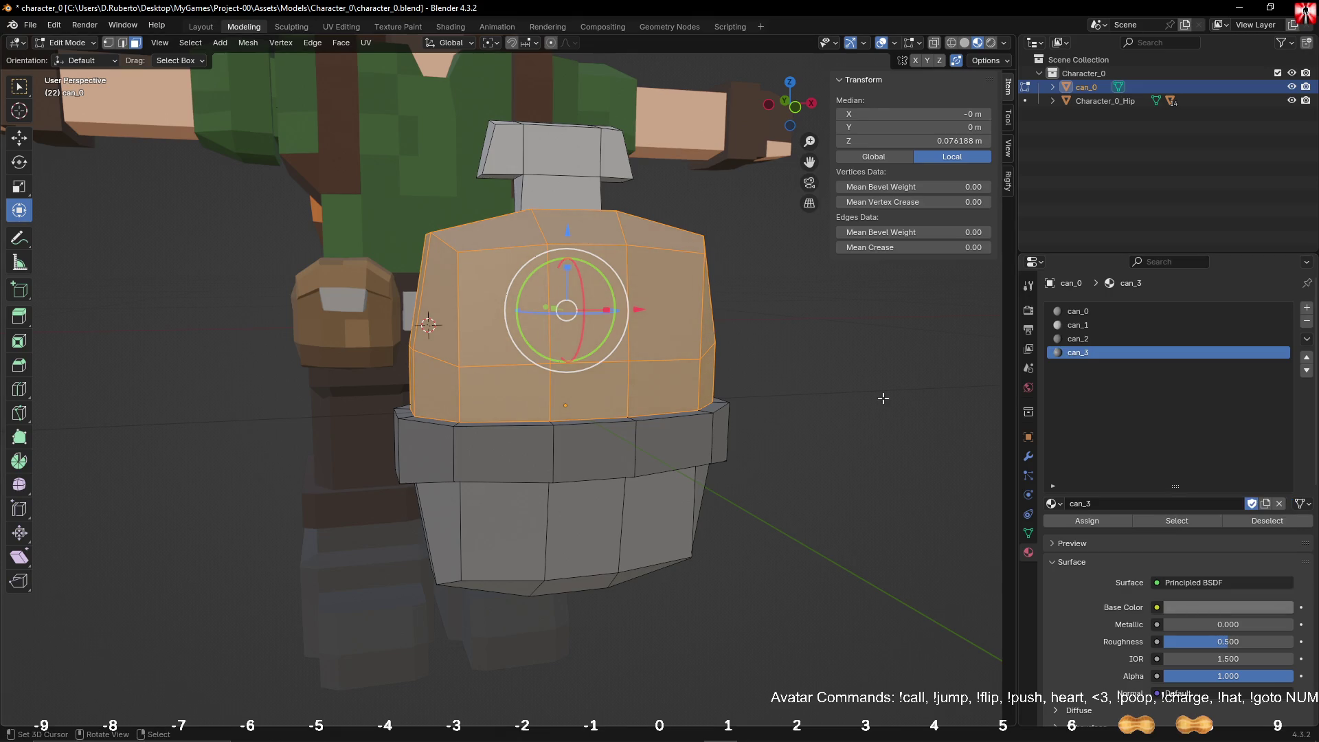
key("alt+a")
middle_click_drag(888, 385, 927, 413)
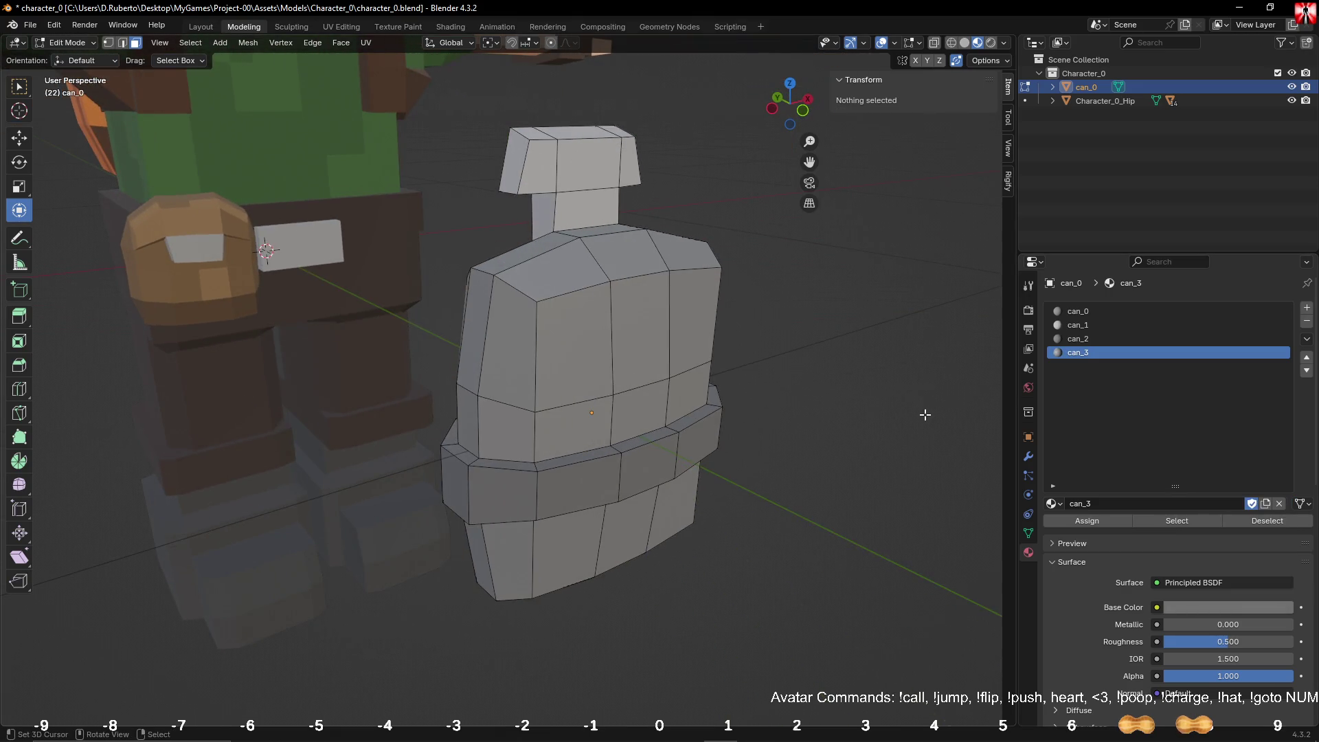
key("Tab")
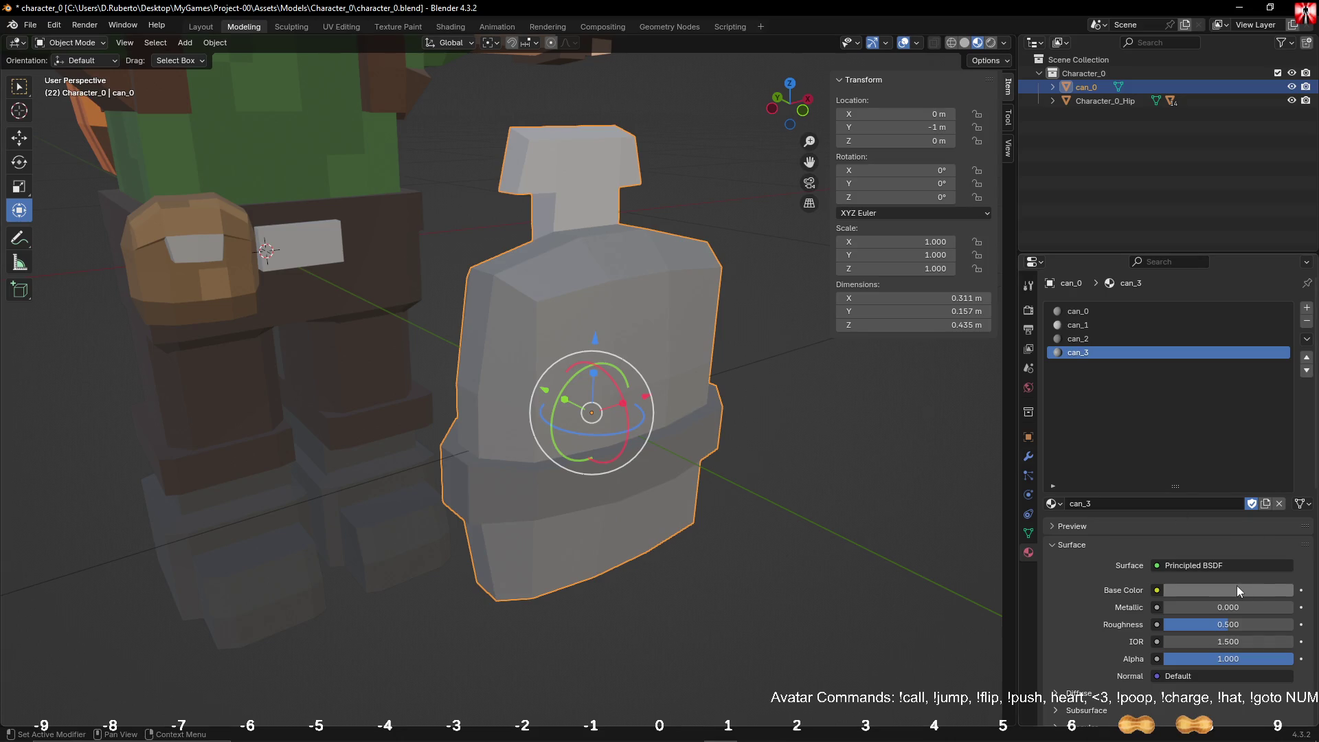
Step: Darken can_2's base colour almost to black (#454545)
left_click(1094, 346)
left_click(1239, 588)
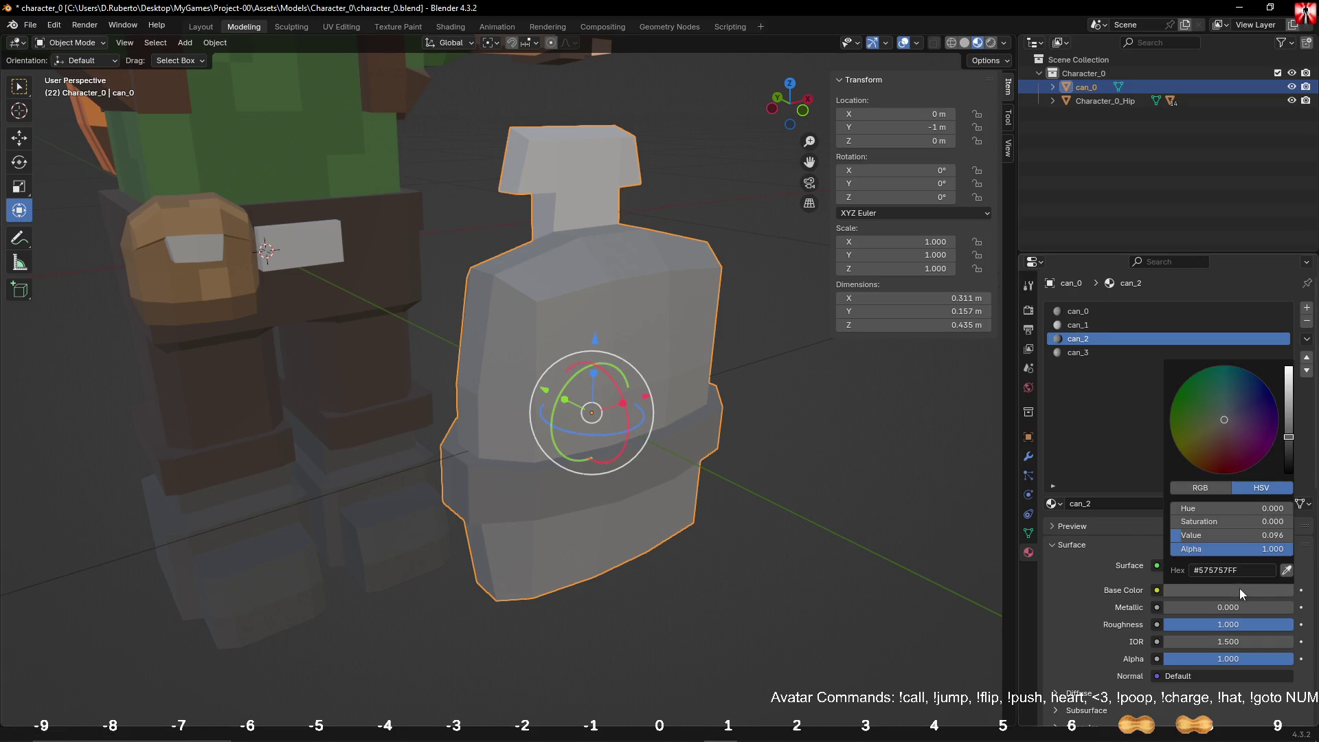
left_click(1081, 353)
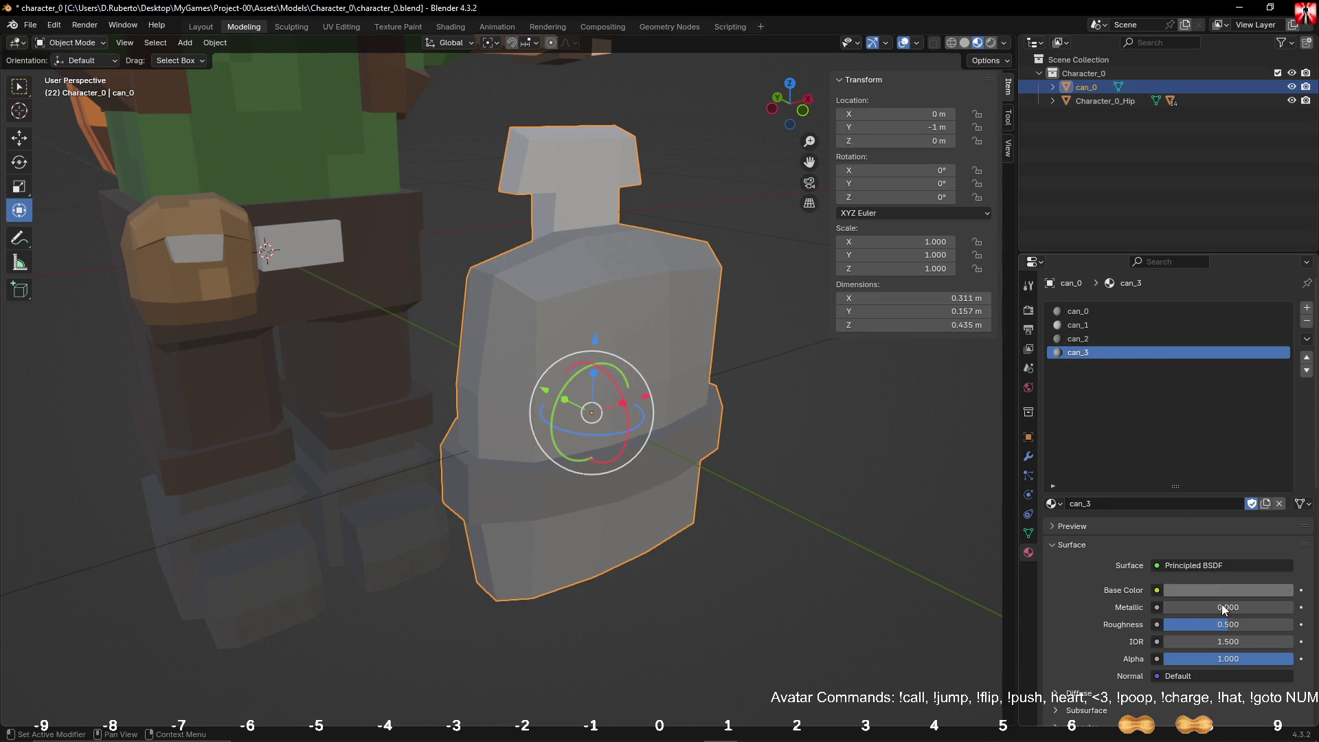
left_click(1082, 340)
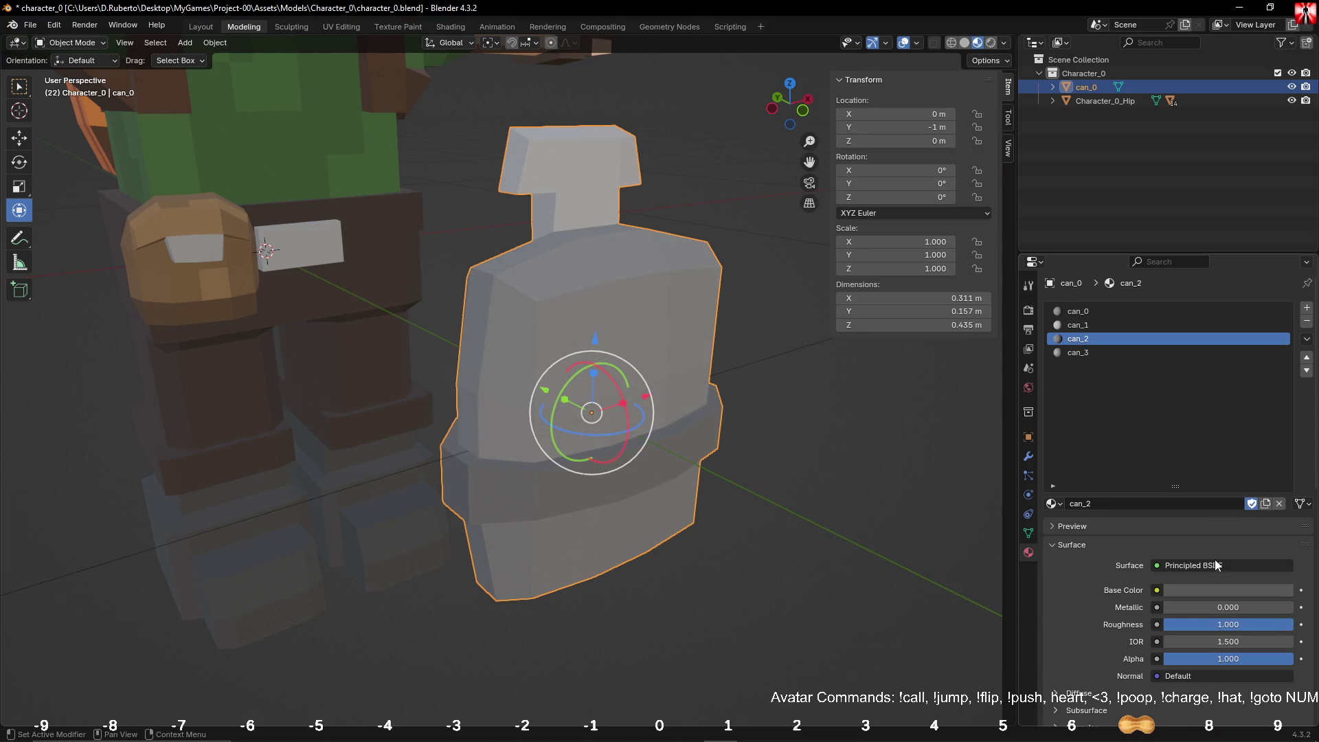
left_click(1212, 592)
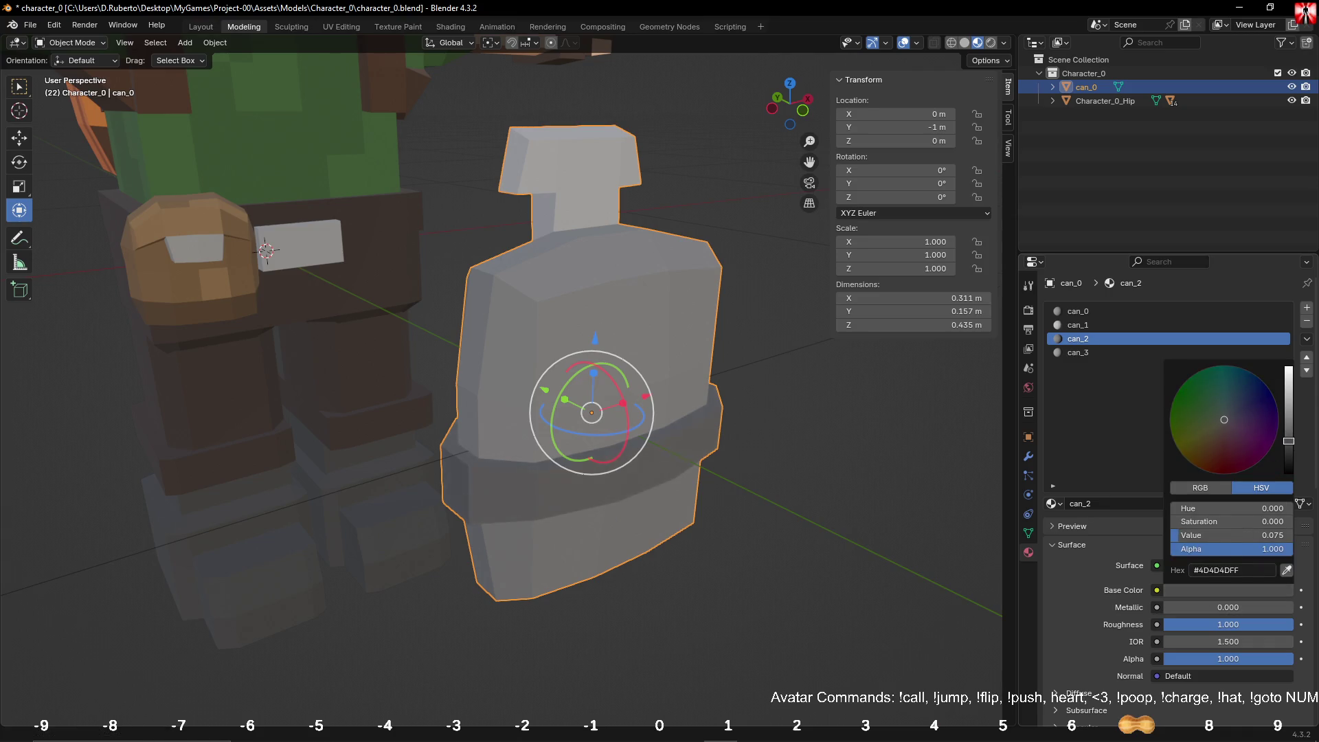
left_click_drag(1229, 535, 1219, 535)
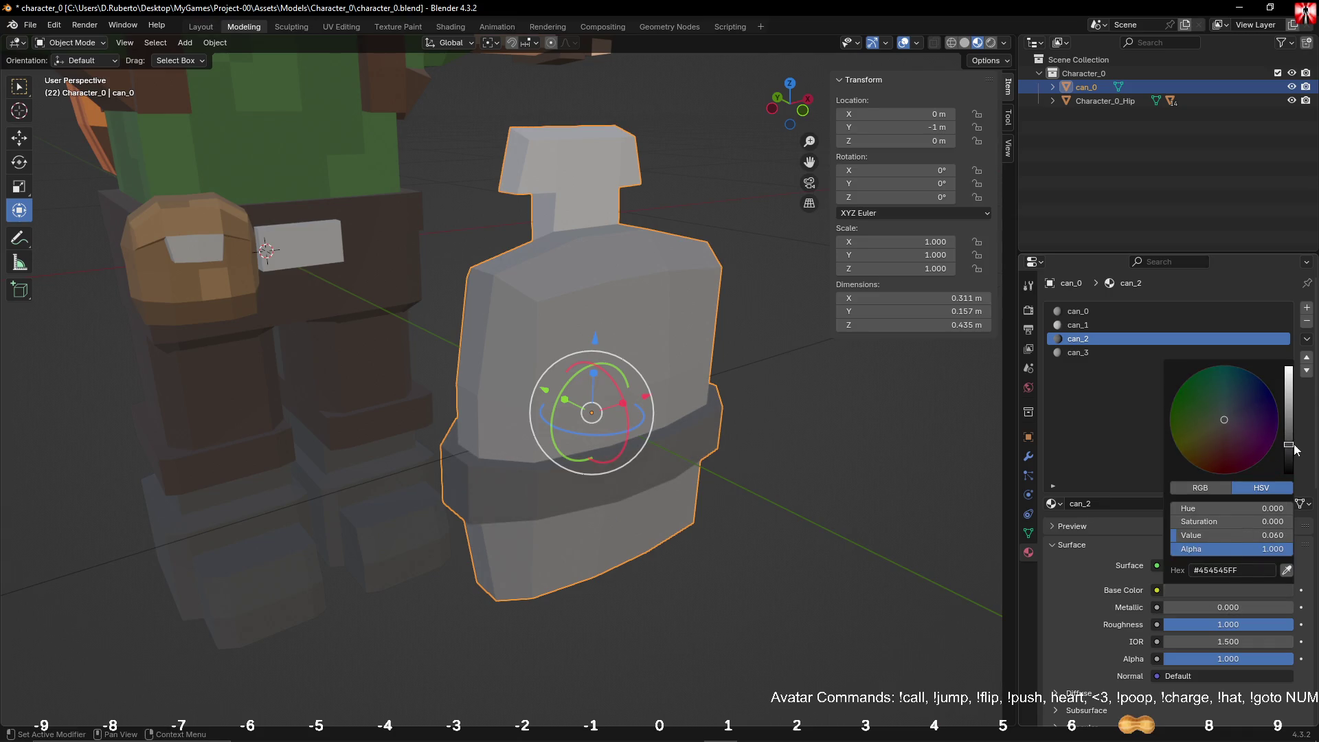
Step: Darken can_0's base colour to grey (#595959) and reselect the can
left_click(1098, 314)
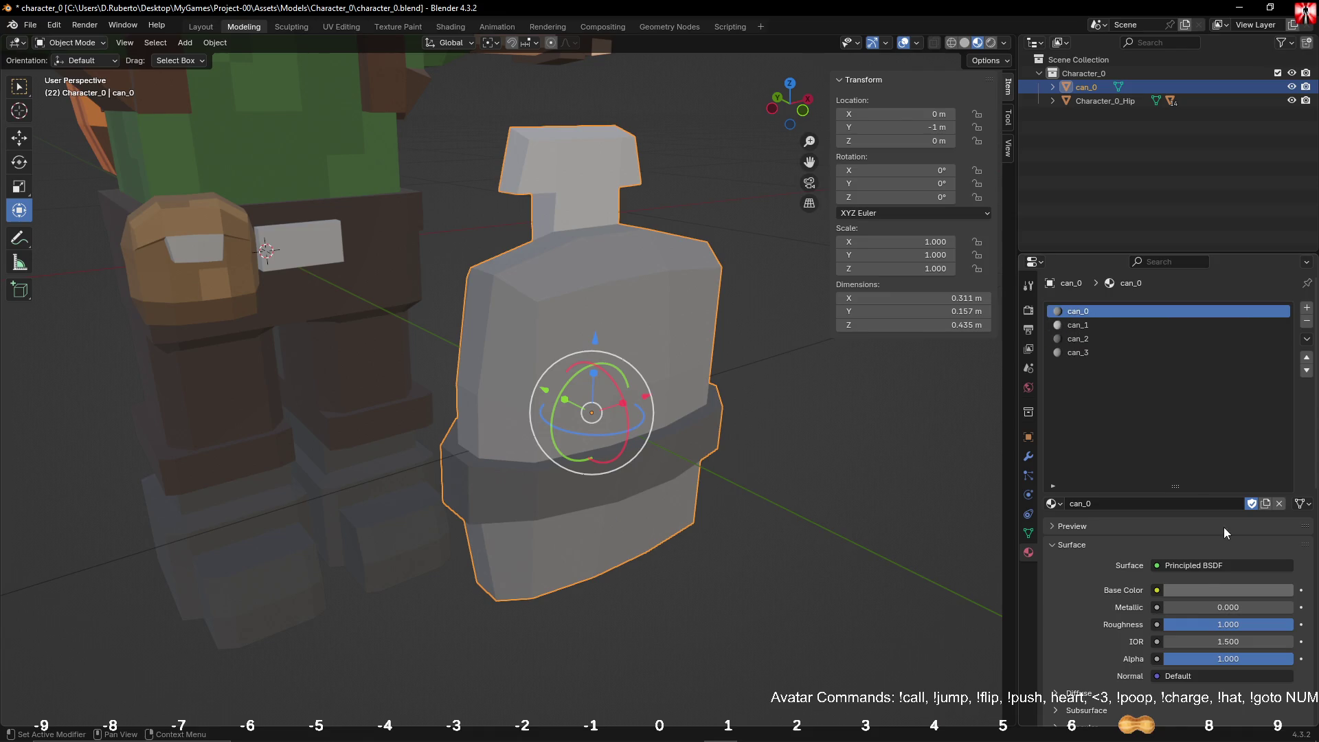
left_click(1230, 592)
left_click_drag(1290, 433, 1288, 434)
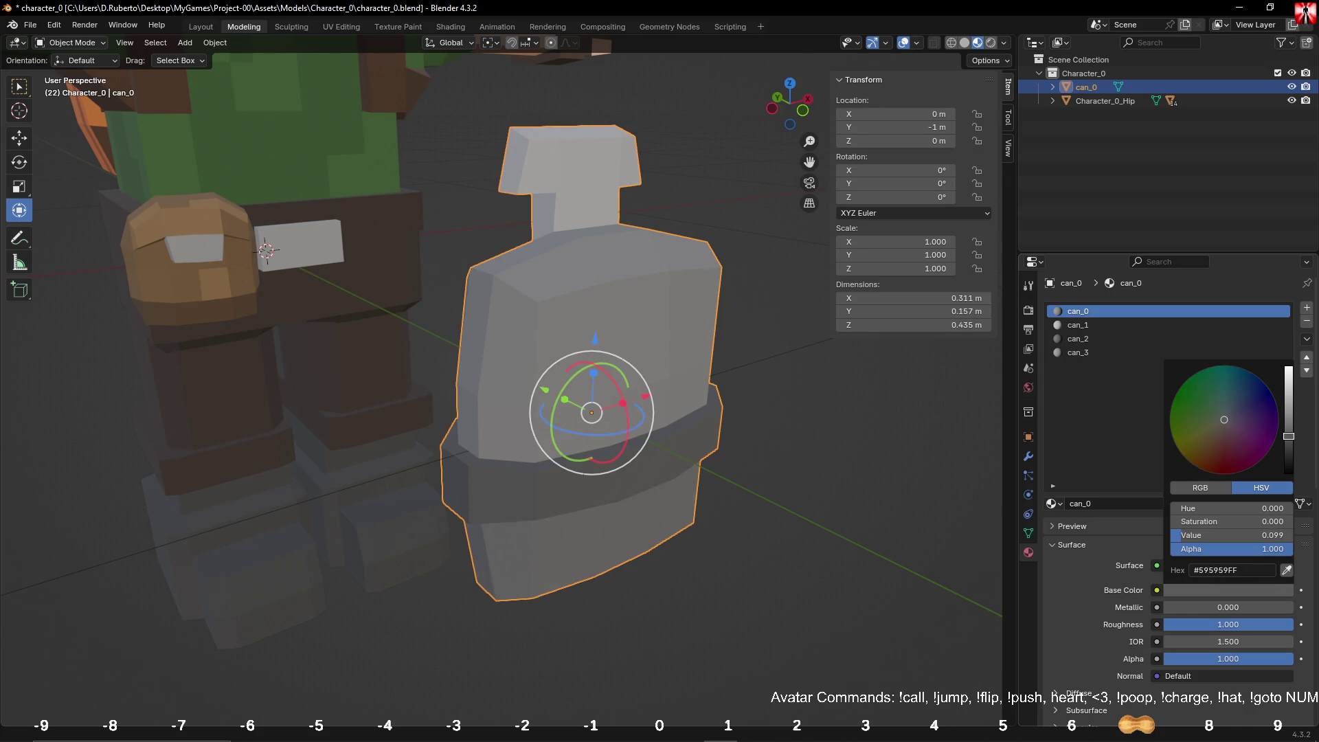
left_click(838, 498)
scroll(834, 500, "up", 5)
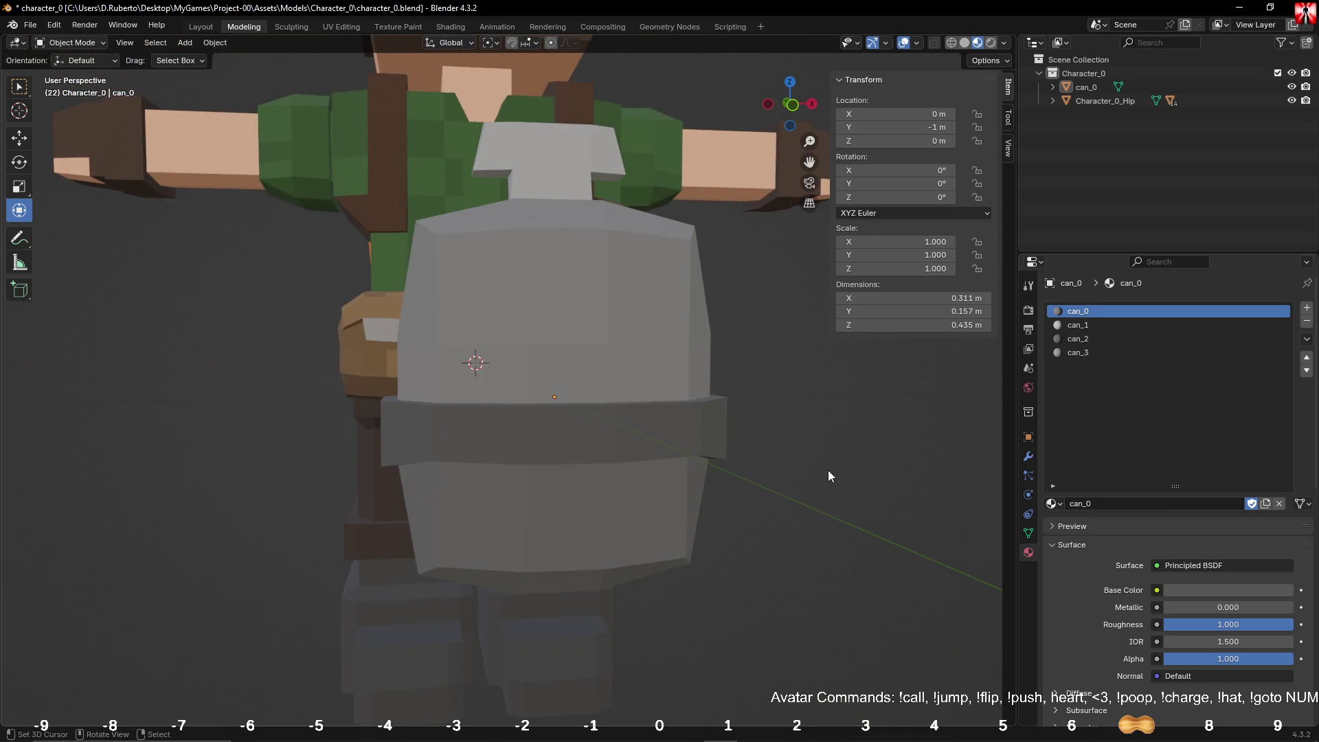
left_click(708, 412)
Step: Enter Edit Mode with all can faces selected and deselect the neck faces using can_1
key("Tab")
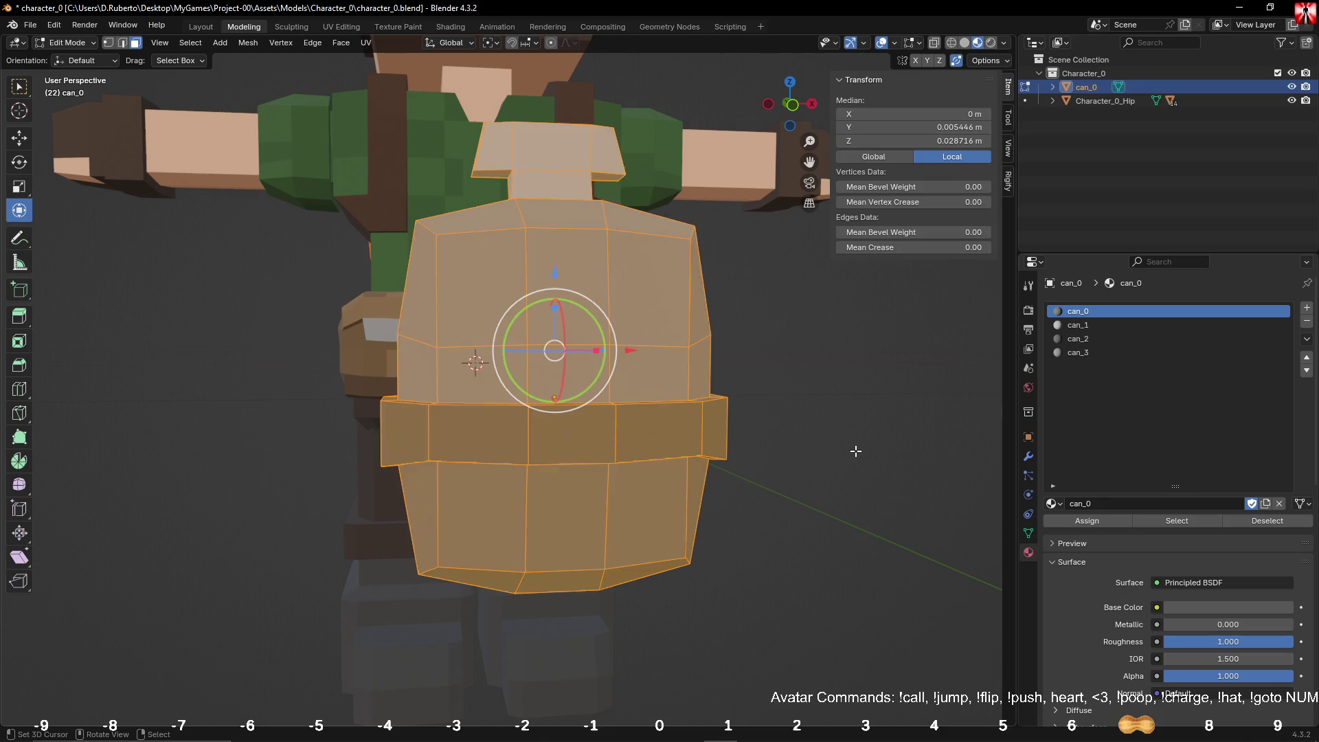
mouse_move(851, 447)
middle_mouse_down()
mouse_move(422, 195)
mouse_move(555, 153)
middle_mouse_up()
key("c")
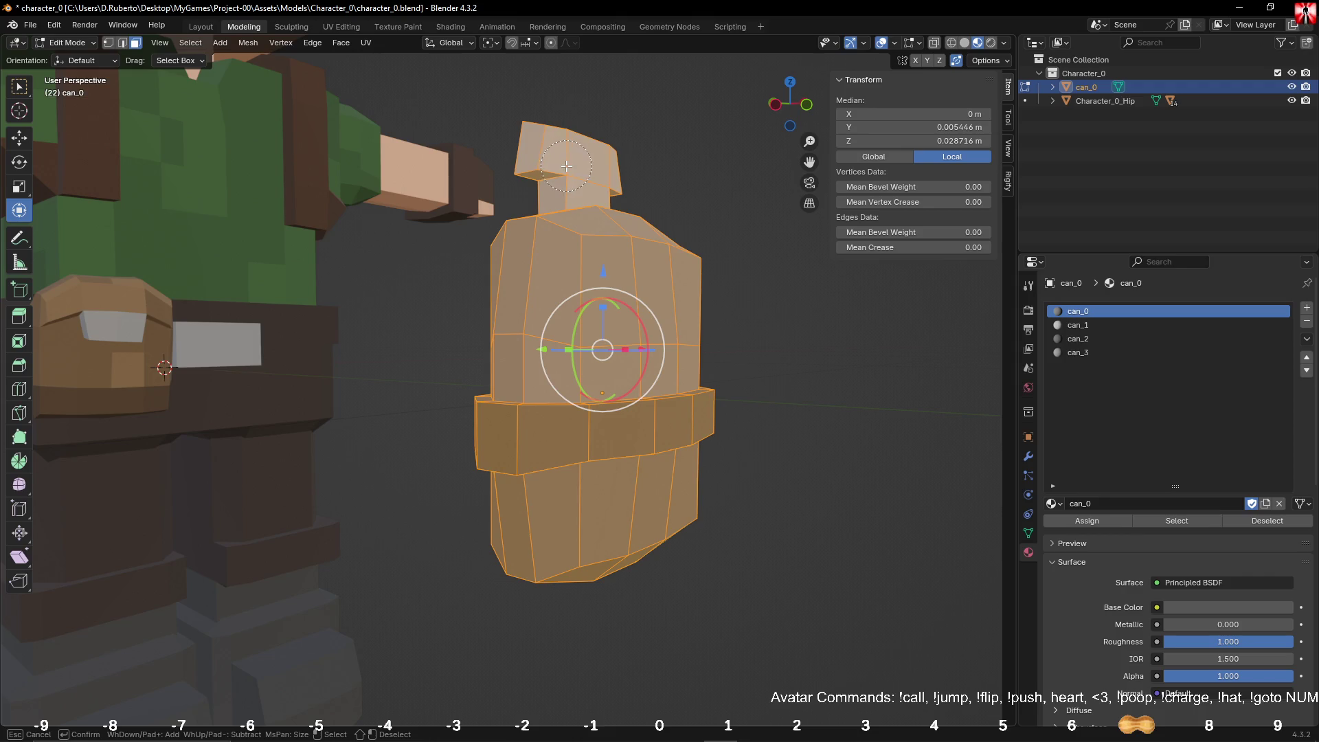
right_click(688, 154)
left_click(1084, 324)
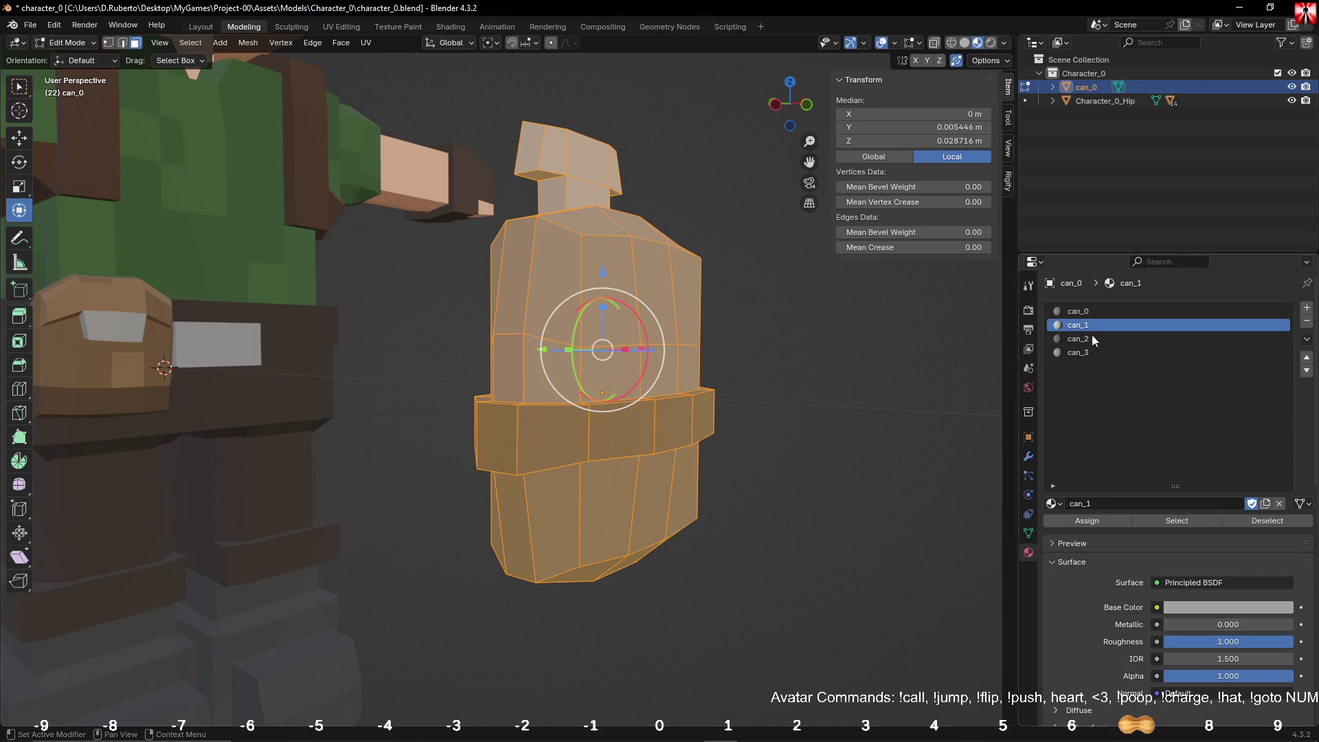
left_click(1090, 354)
left_click(1085, 323)
left_click(1240, 522)
Step: Deselect the band faces that use the can_2 material
middle_click_drag(879, 412, 921, 427)
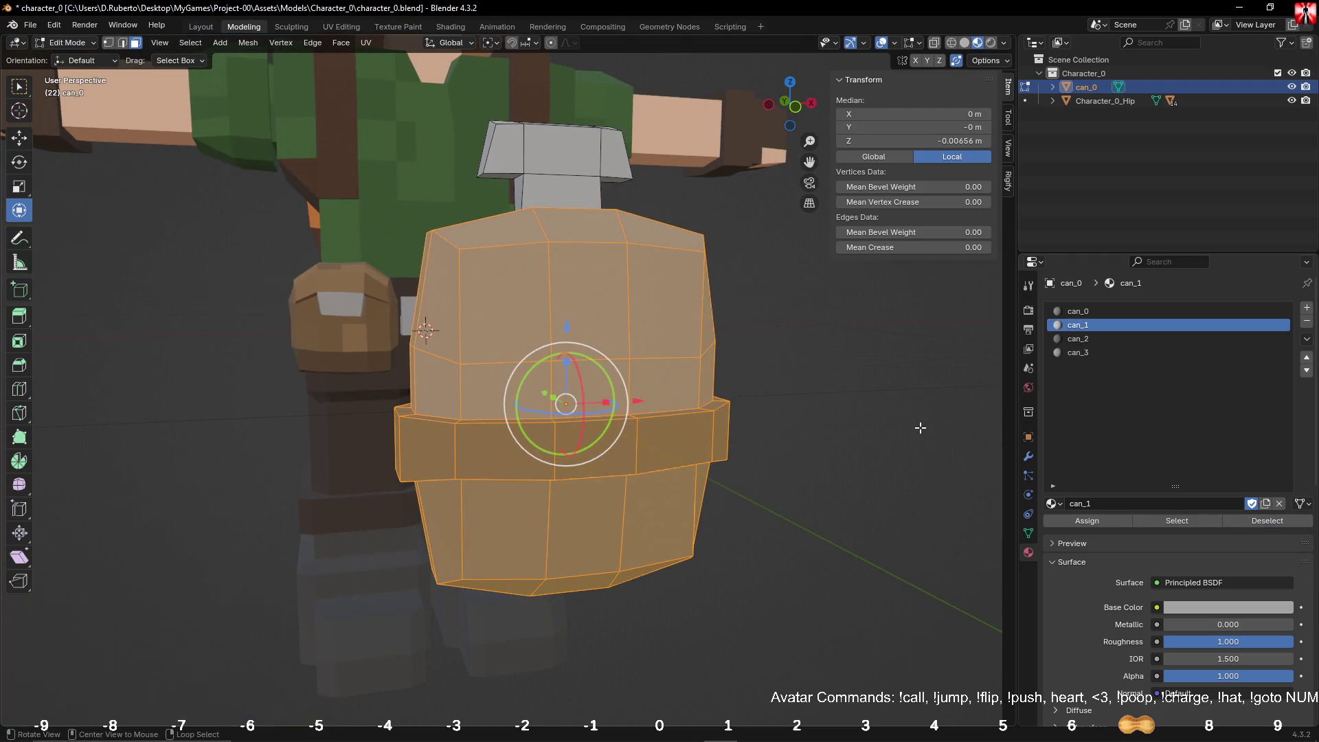
left_click(1066, 349)
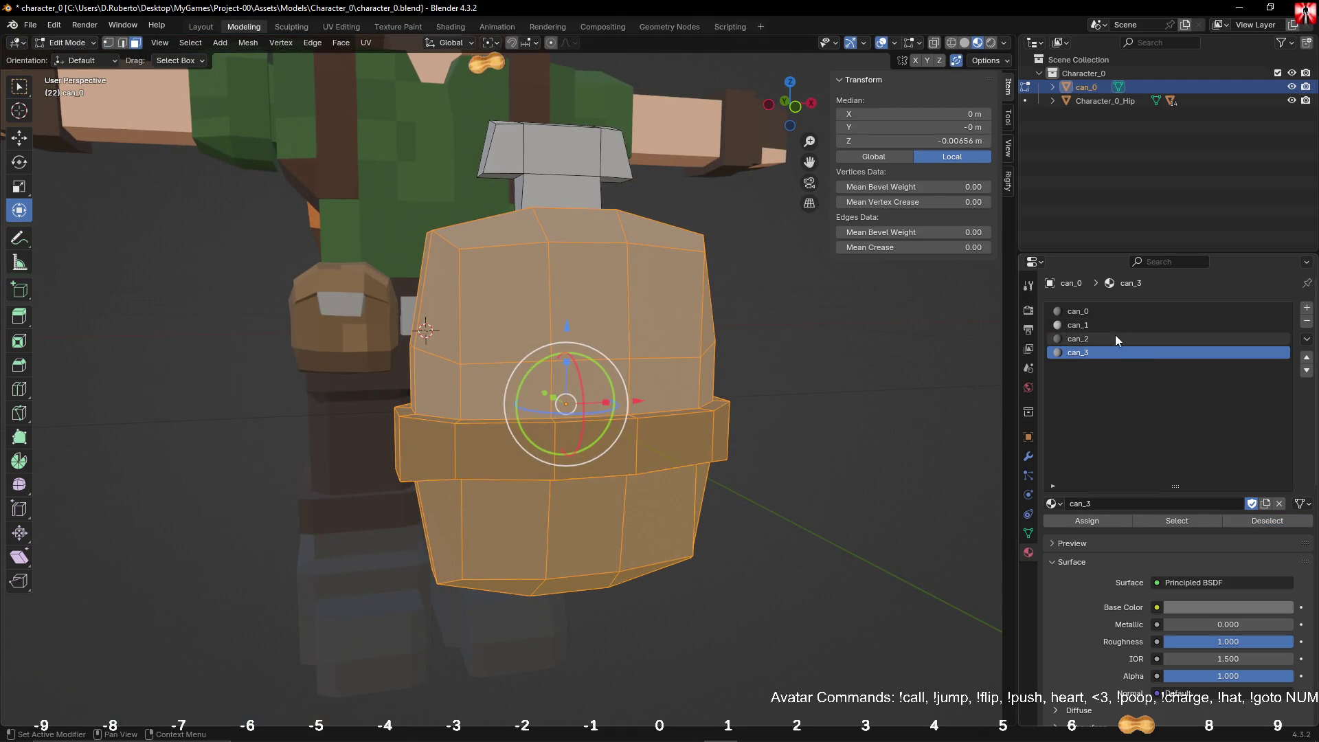
left_click(1115, 337)
left_click(1267, 521)
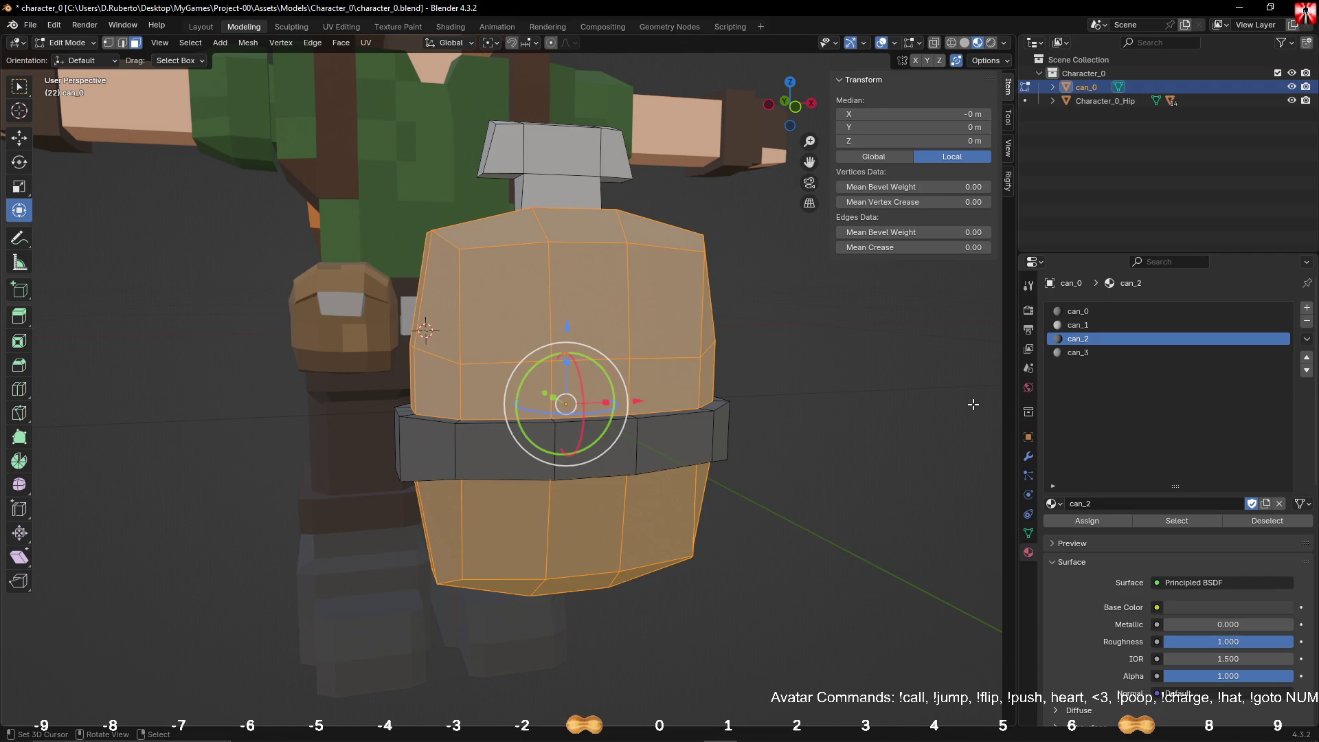
key("F3")
Step: Randomly deselect some of the can's faces and assign can_3 to the remaining ones
type("de")
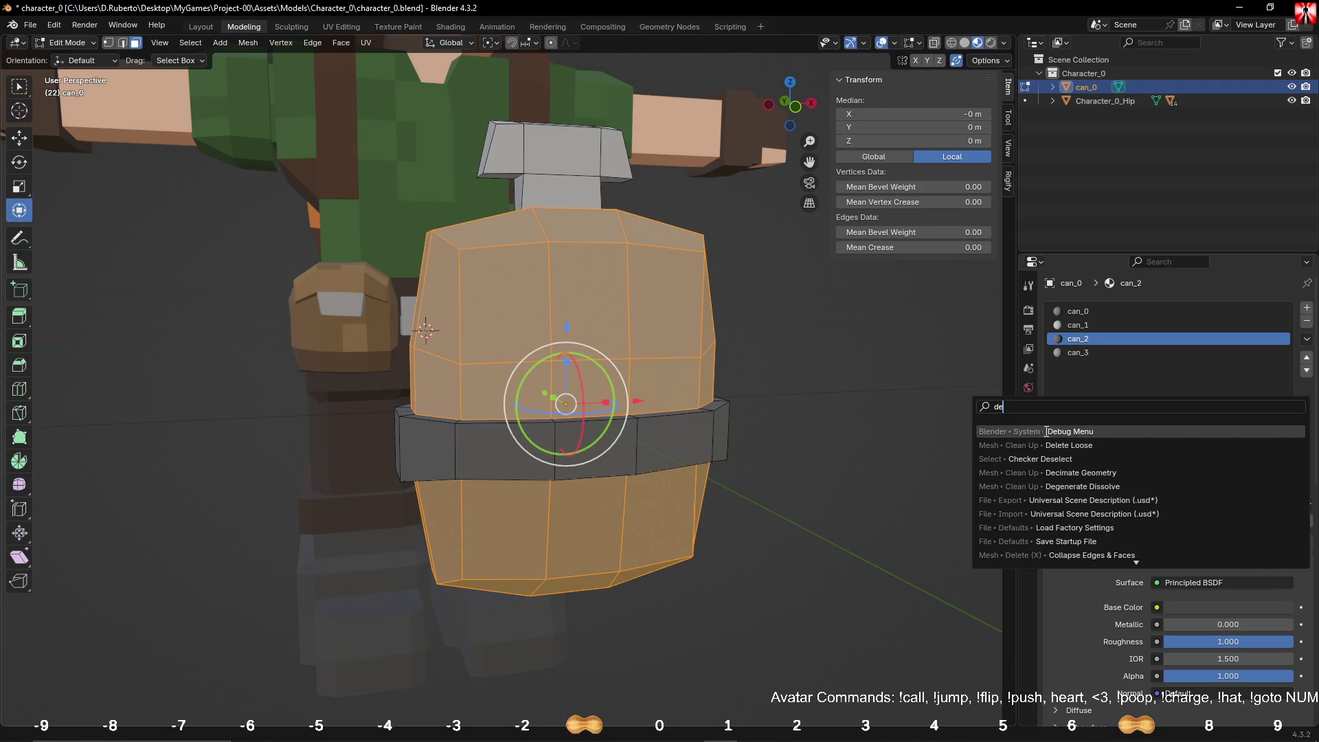
type("s")
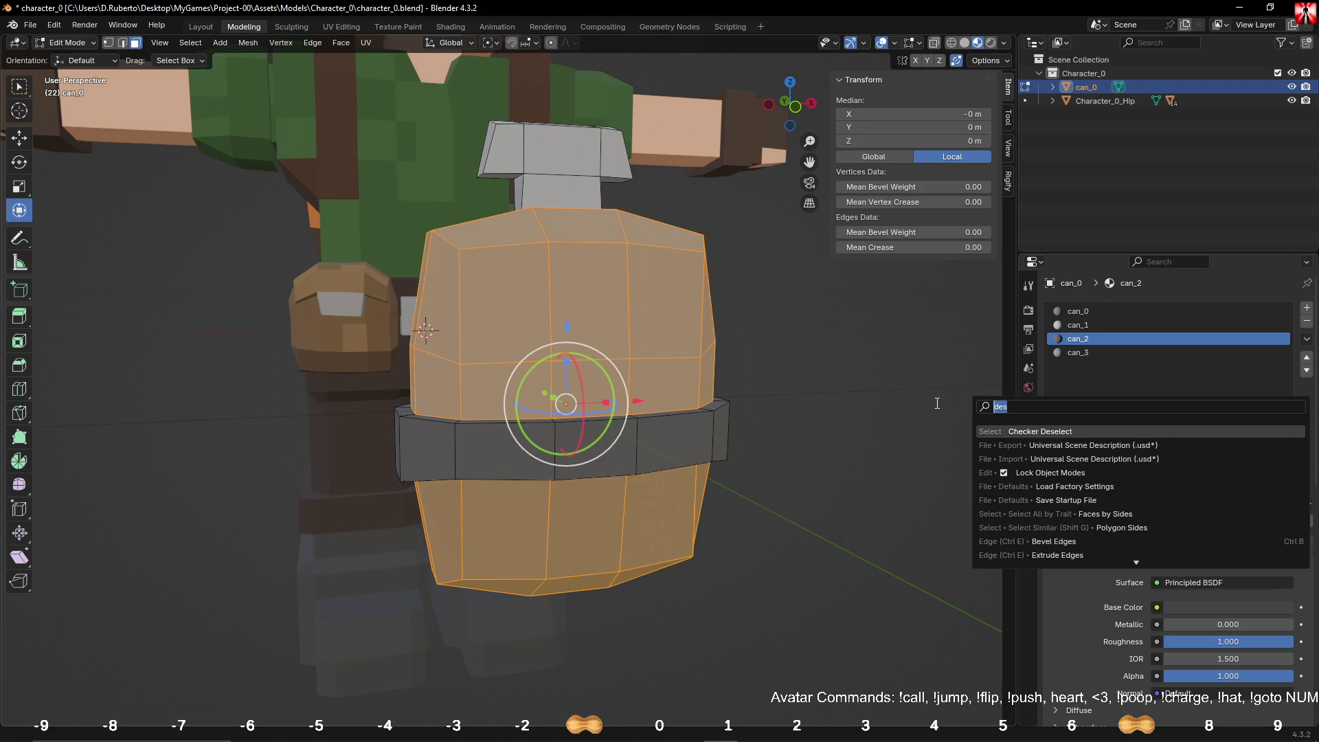
type("ran")
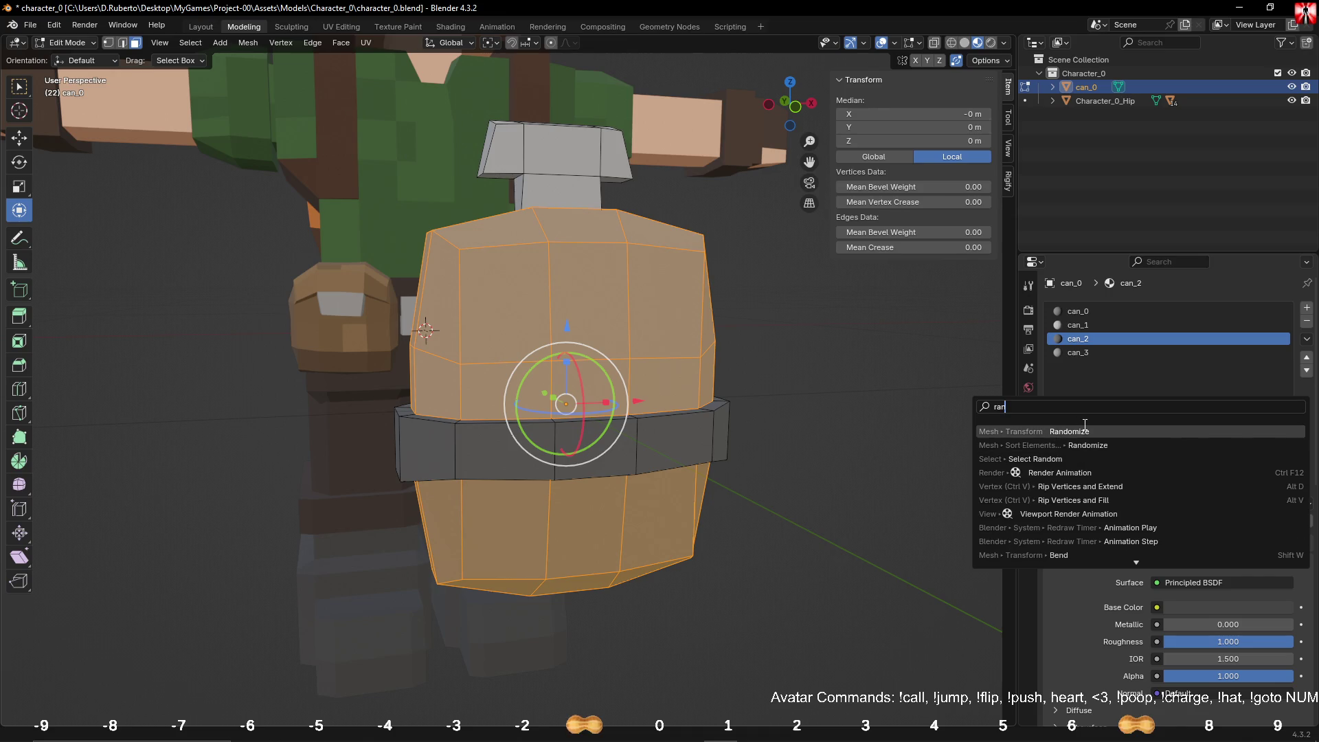
left_click(1061, 460)
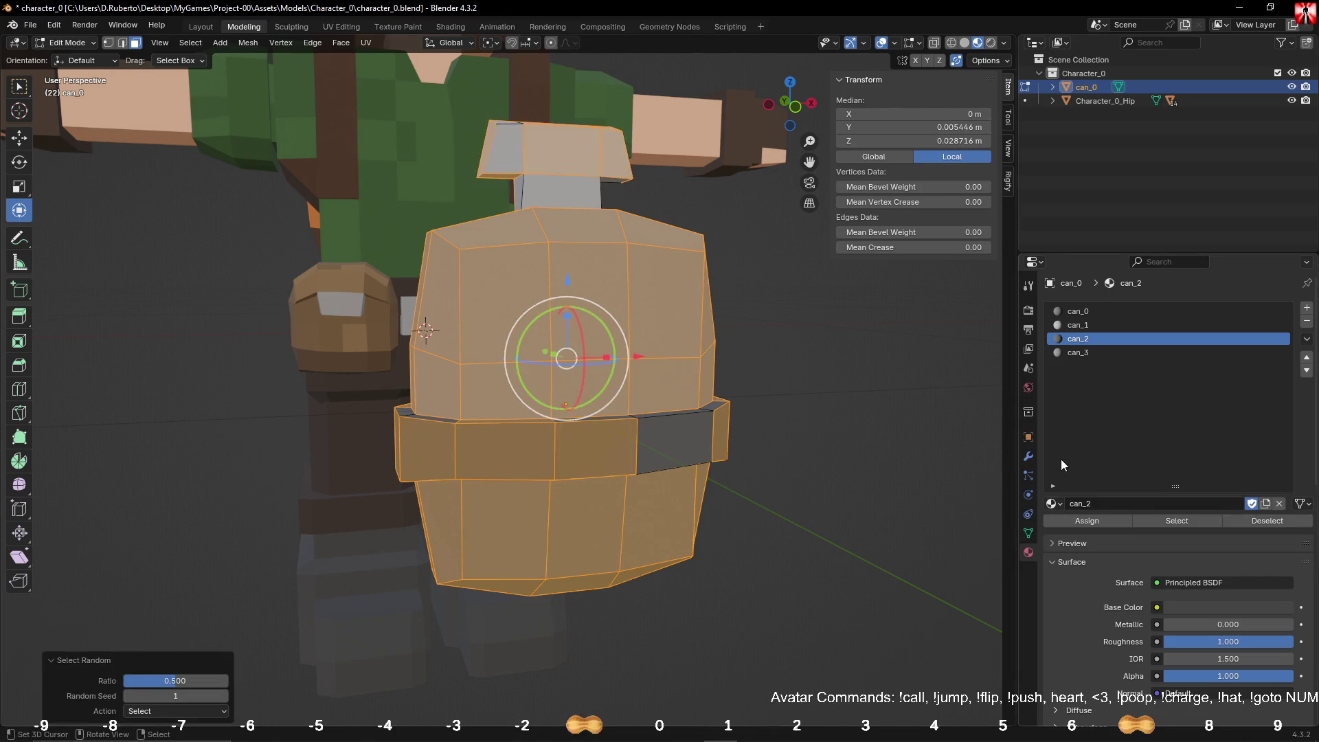
left_click(191, 712)
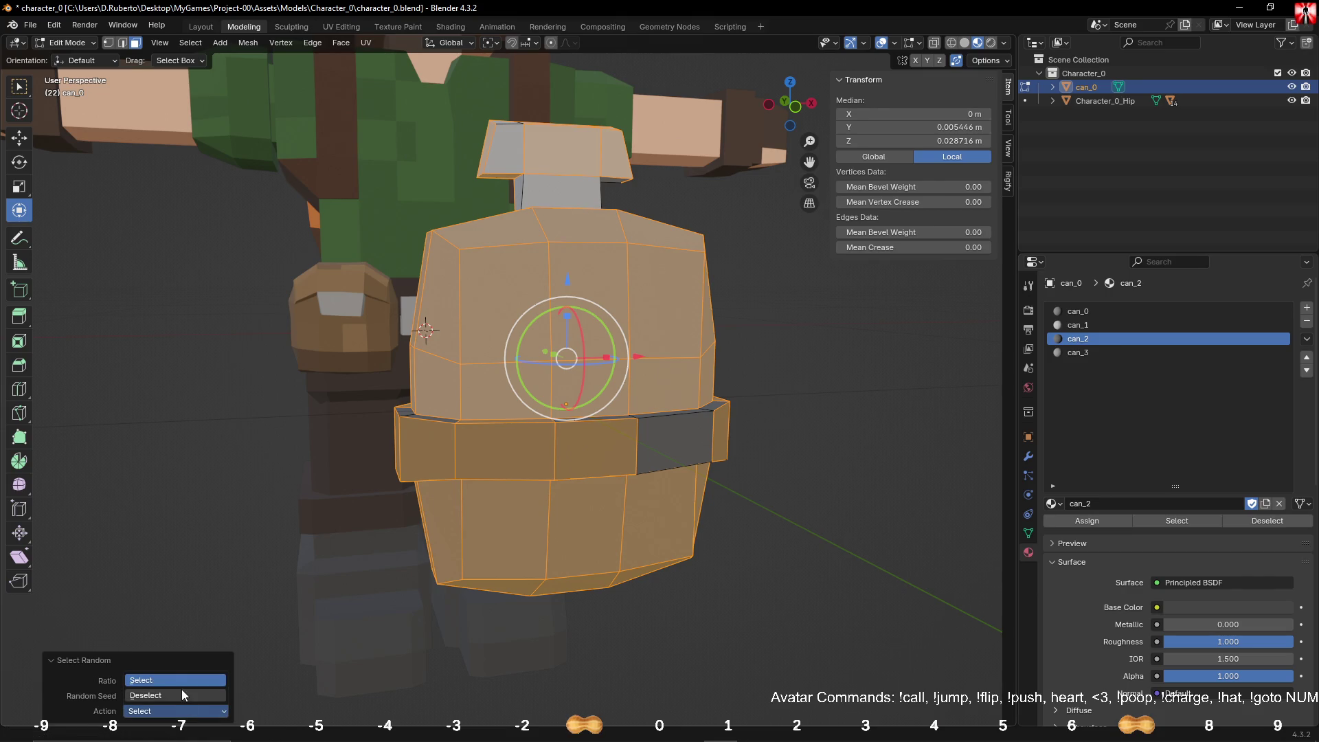
left_click(182, 690)
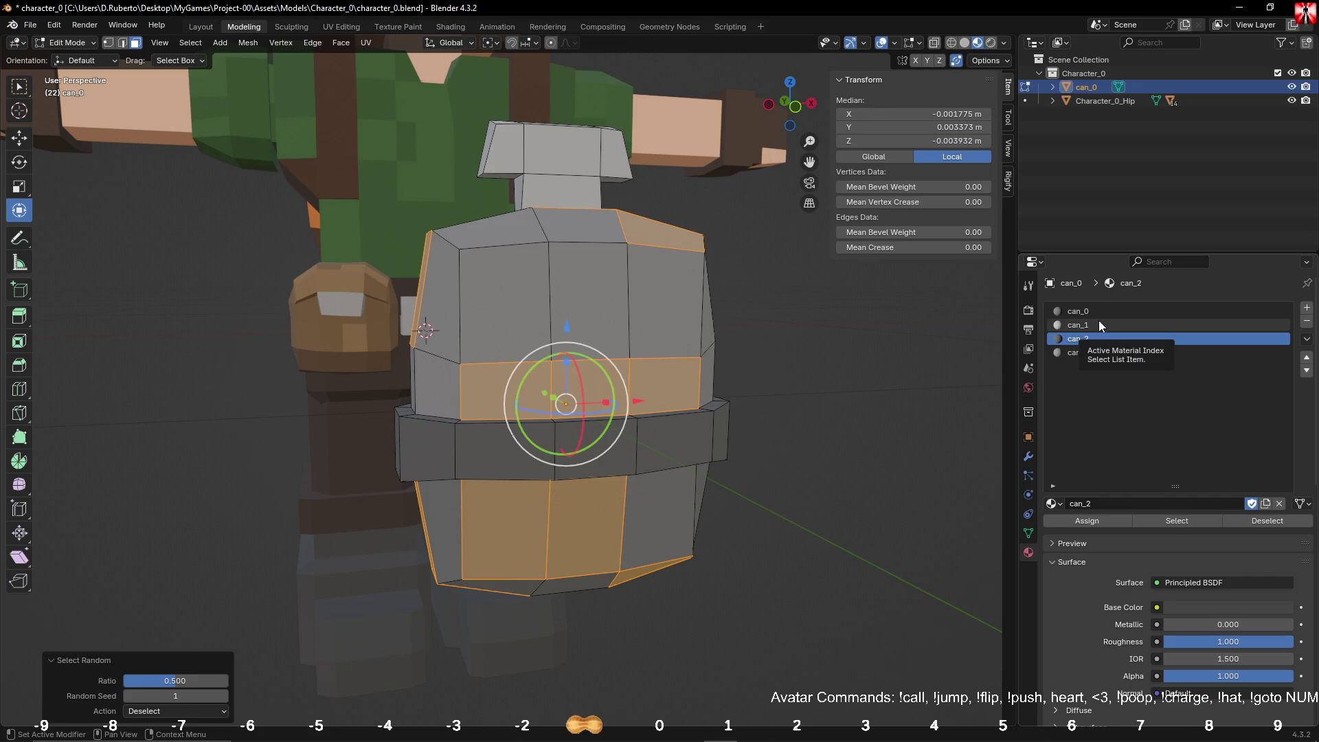
left_click(1091, 353)
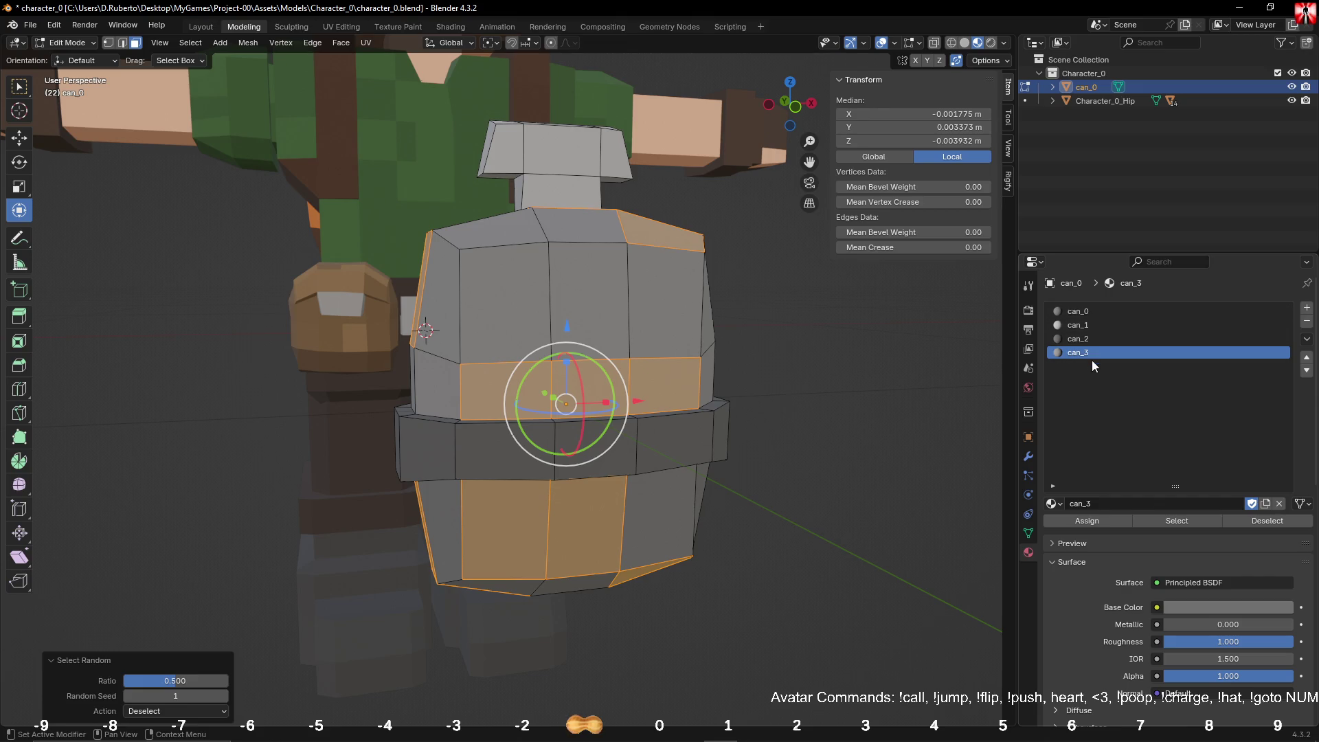
left_click(1071, 522)
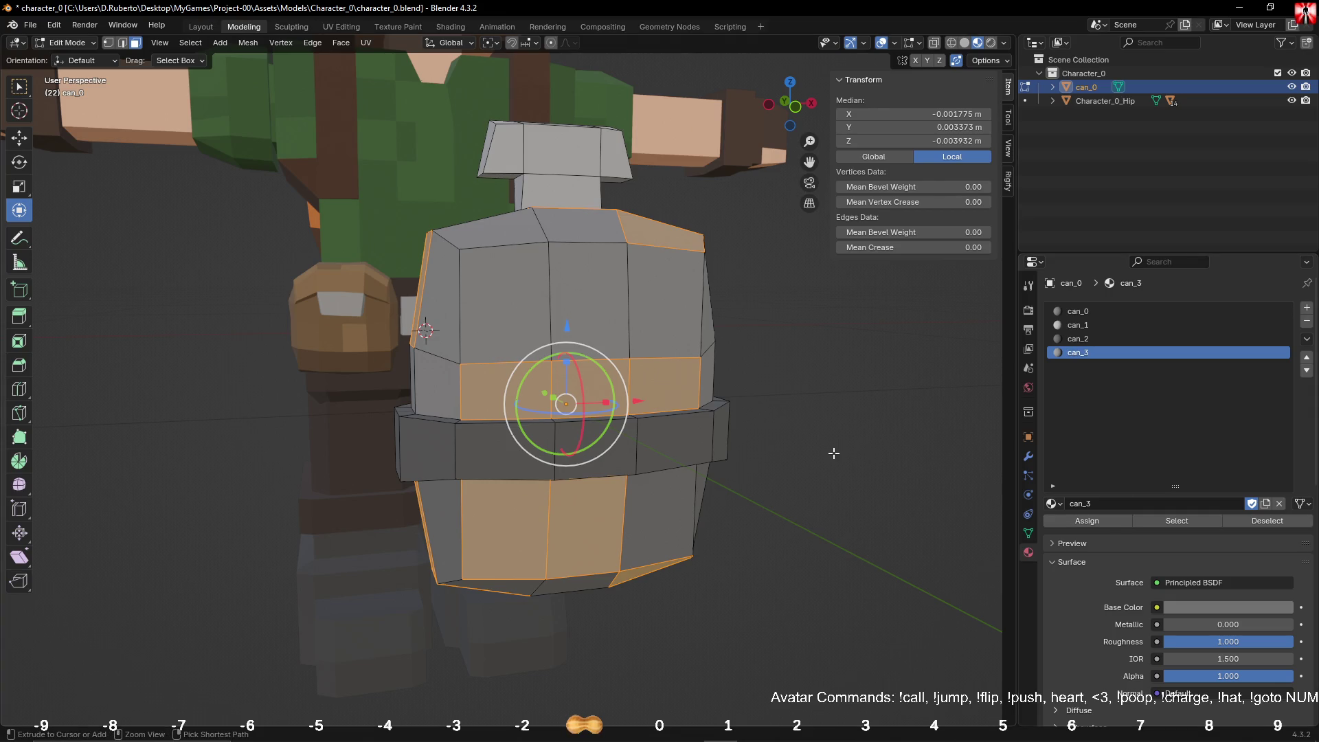
Step: Invert the selection, drop can_1 and can_2 faces, and assign can_3 to the rest
key("ctrl+i")
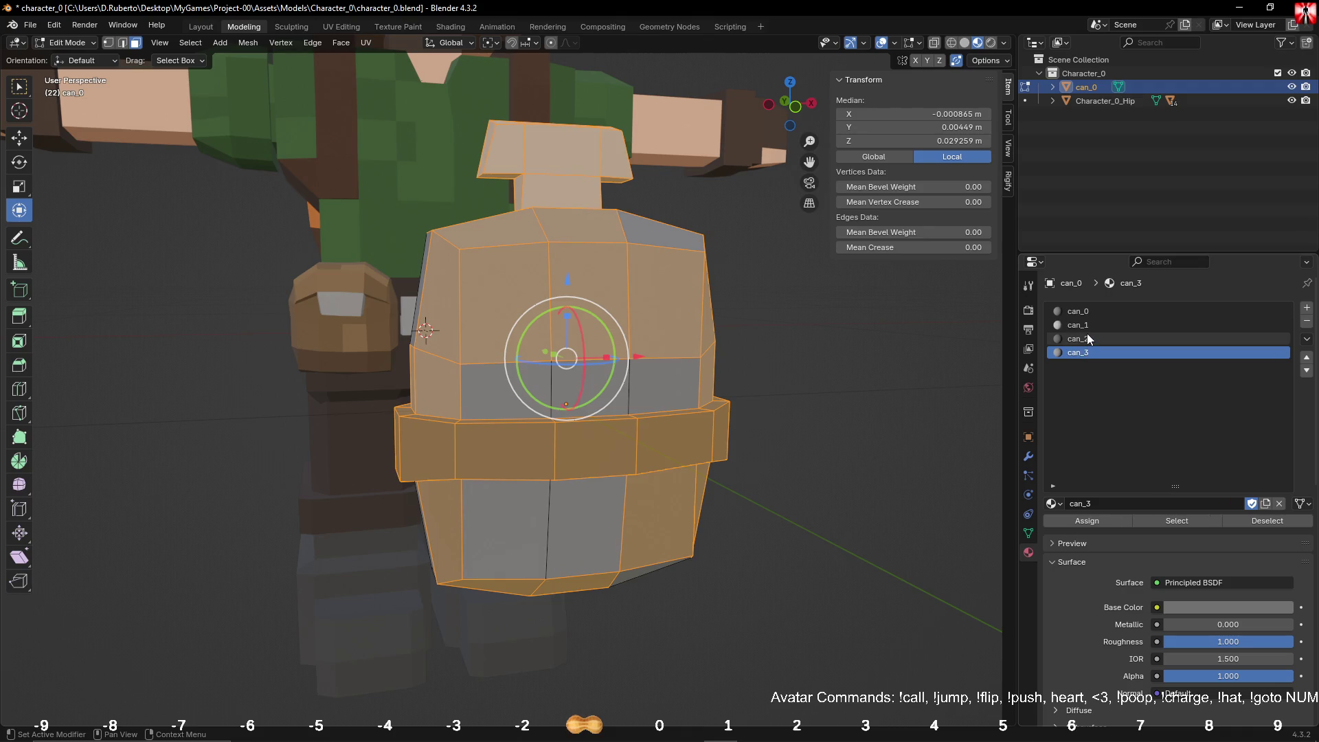
left_click(1086, 326)
left_click(1259, 525)
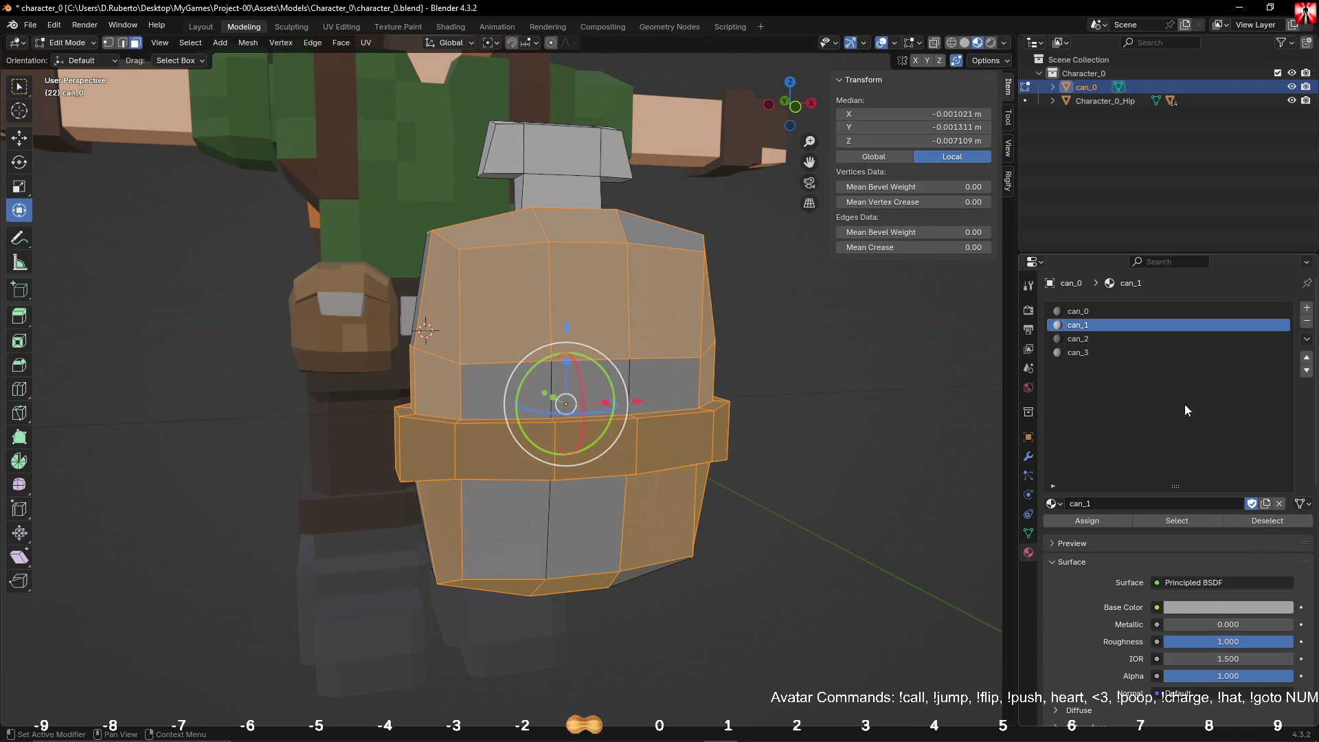
left_click(1161, 339)
left_click(1243, 520)
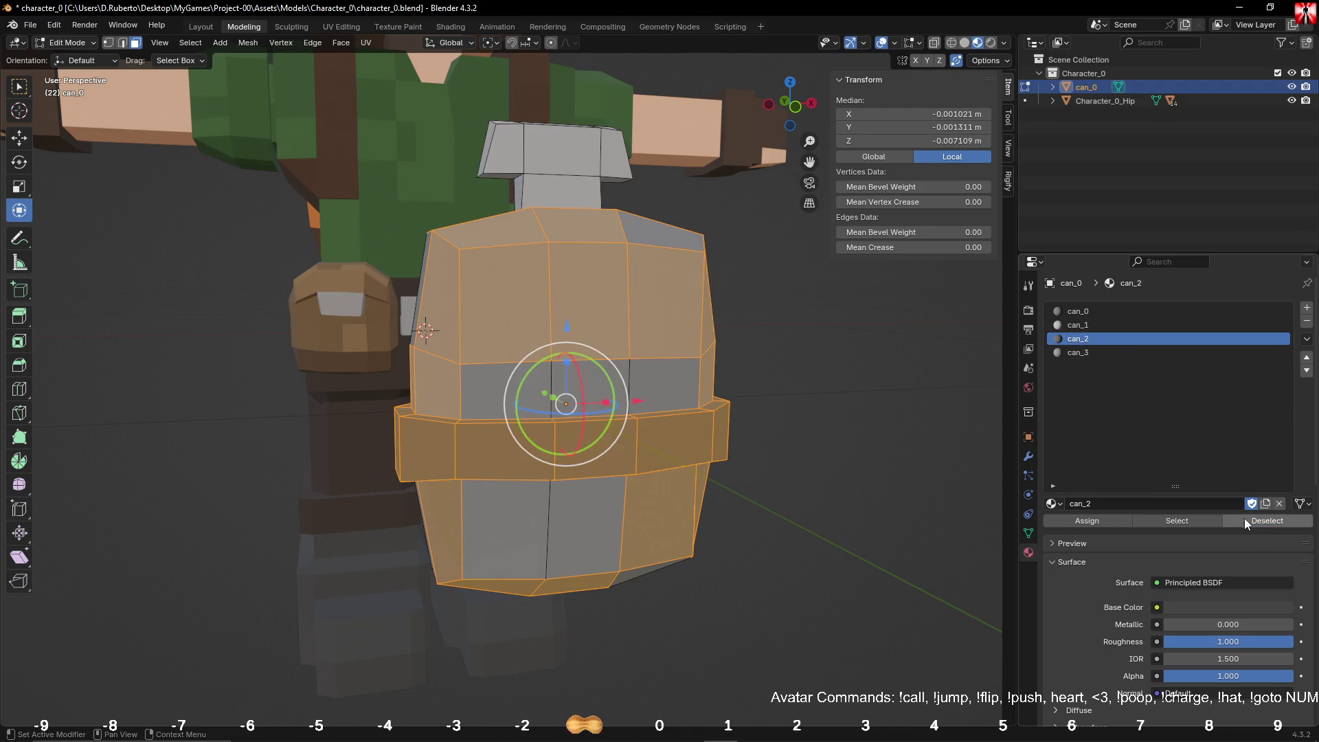
left_click(1090, 350)
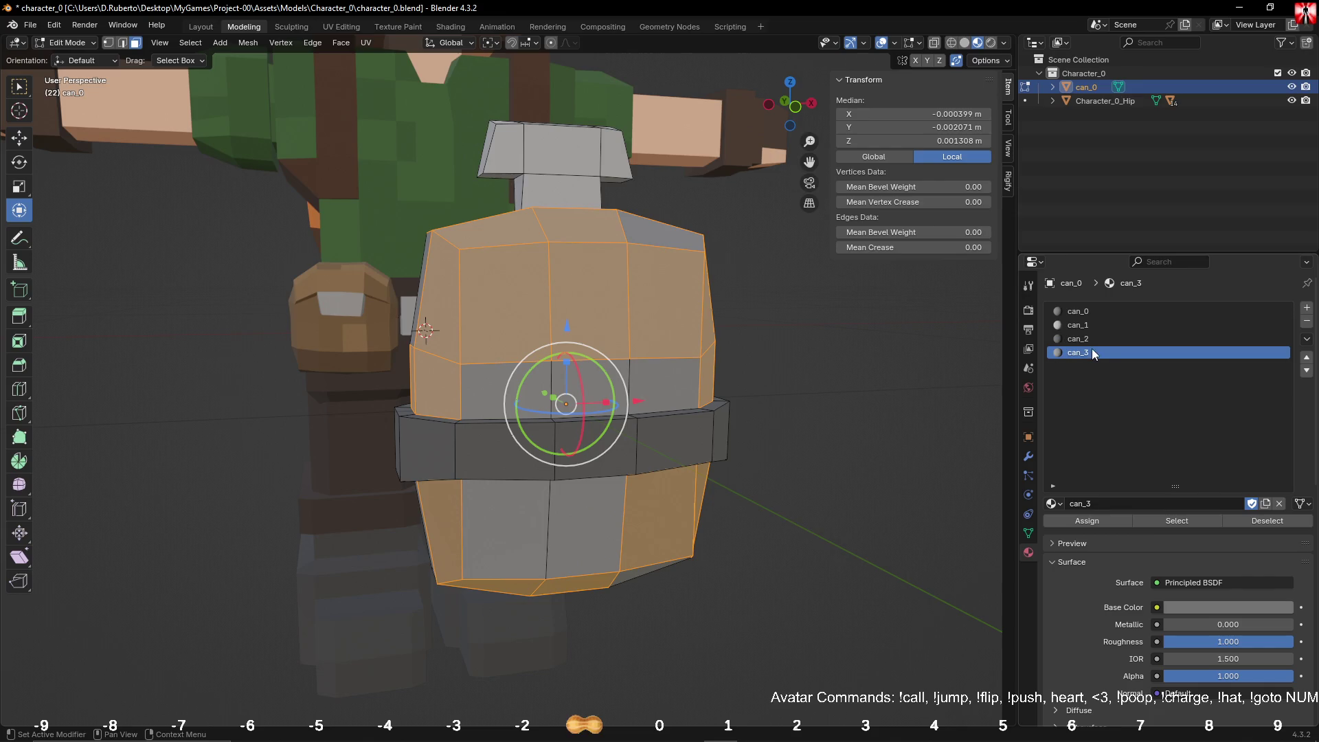
left_click(1078, 525)
Step: Select four upper-front faces of the can and assign them can_3
left_click(889, 482)
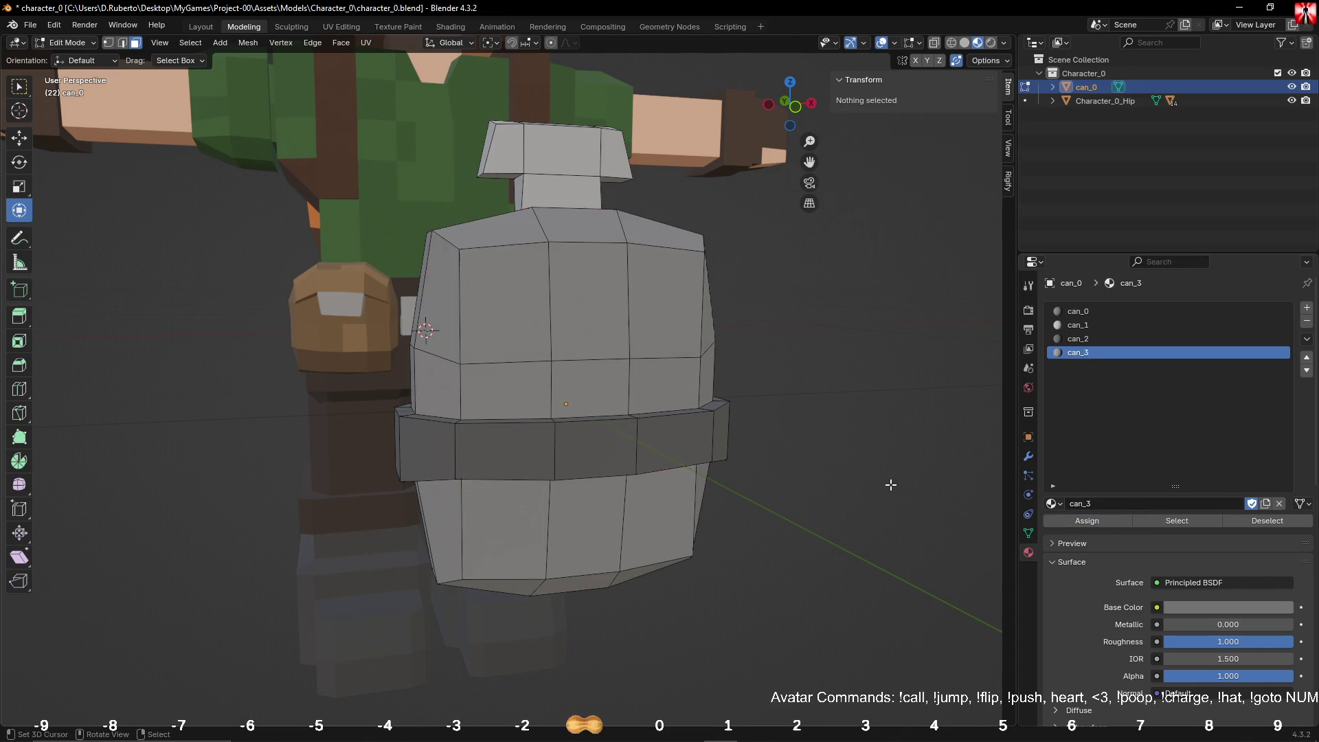
key("ctrl+z")
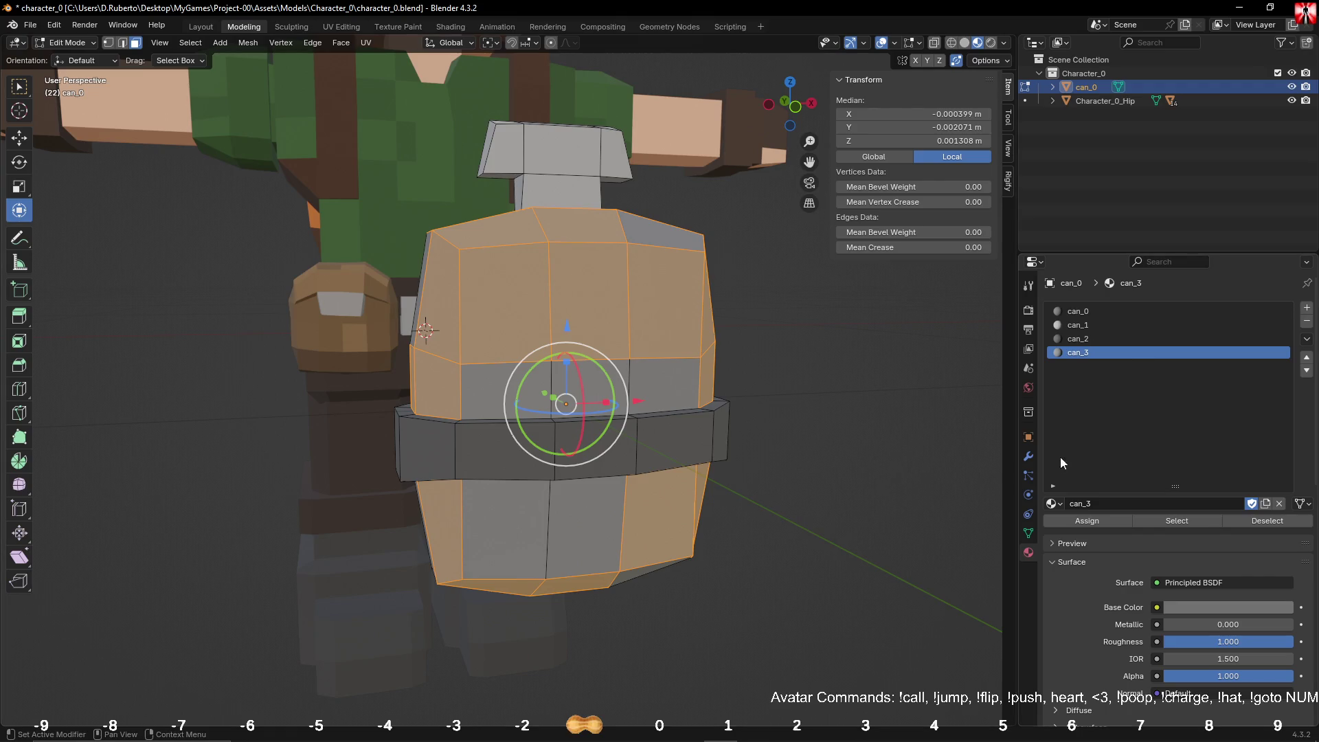
left_click(1080, 312)
left_click(881, 486)
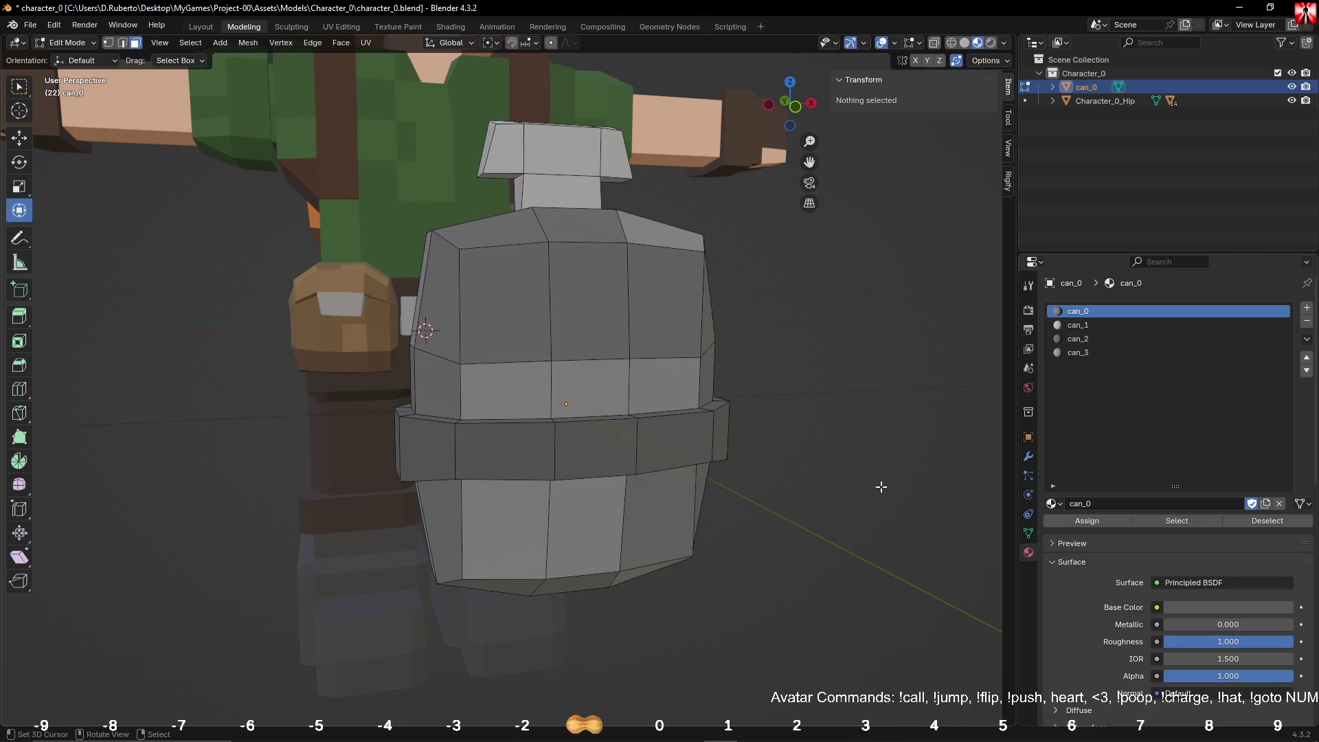
middle_click_drag(881, 486, 816, 448)
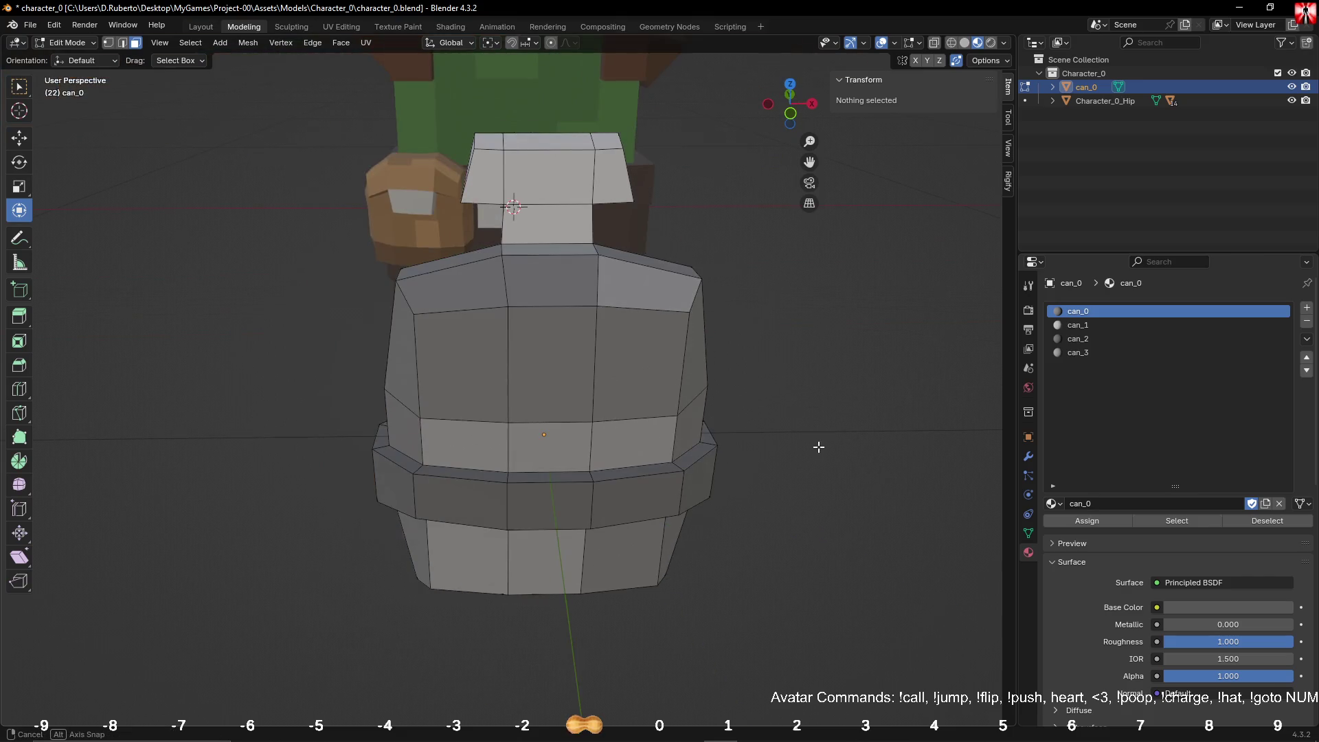
left_click(633, 332)
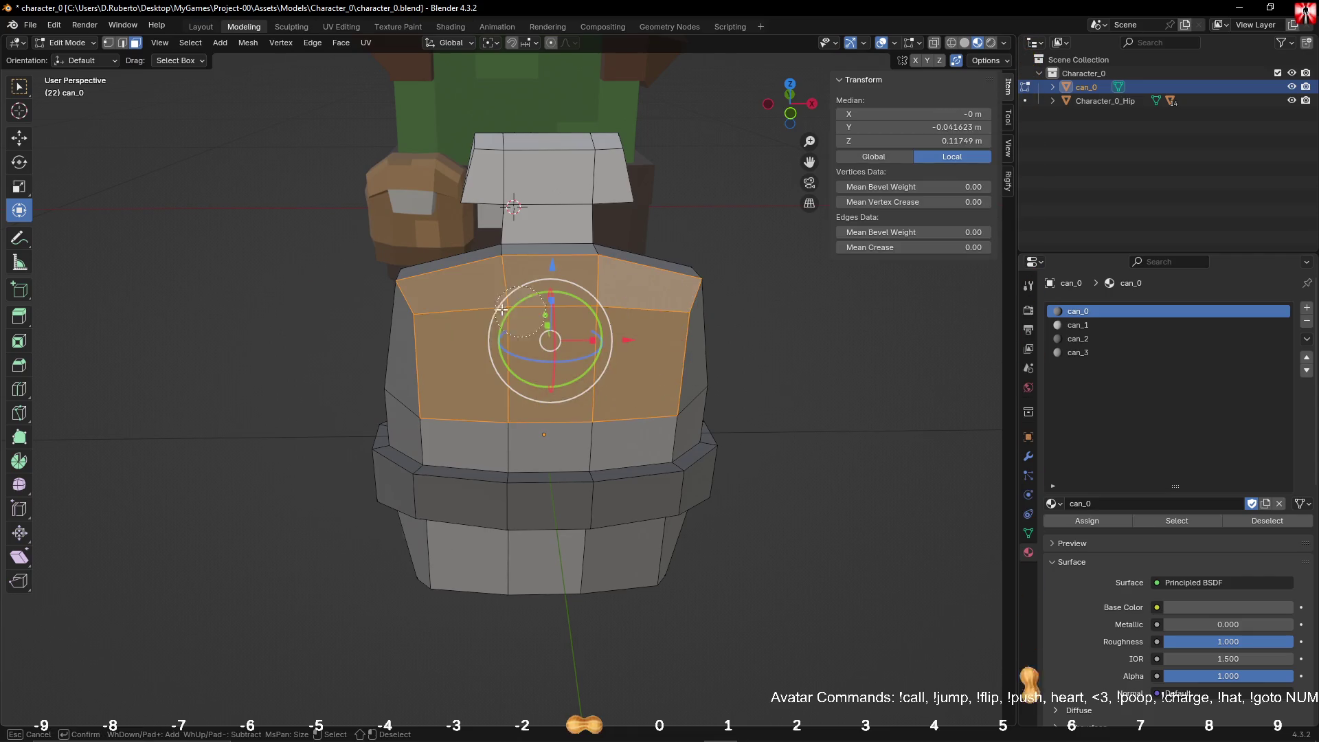
middle_click_drag(633, 333, 484, 333)
left_click(827, 344)
mouse_move(827, 344)
middle_mouse_down()
mouse_move(756, 368)
mouse_move(680, 347)
mouse_move(554, 348)
mouse_move(703, 347)
middle_mouse_up()
left_click(463, 316)
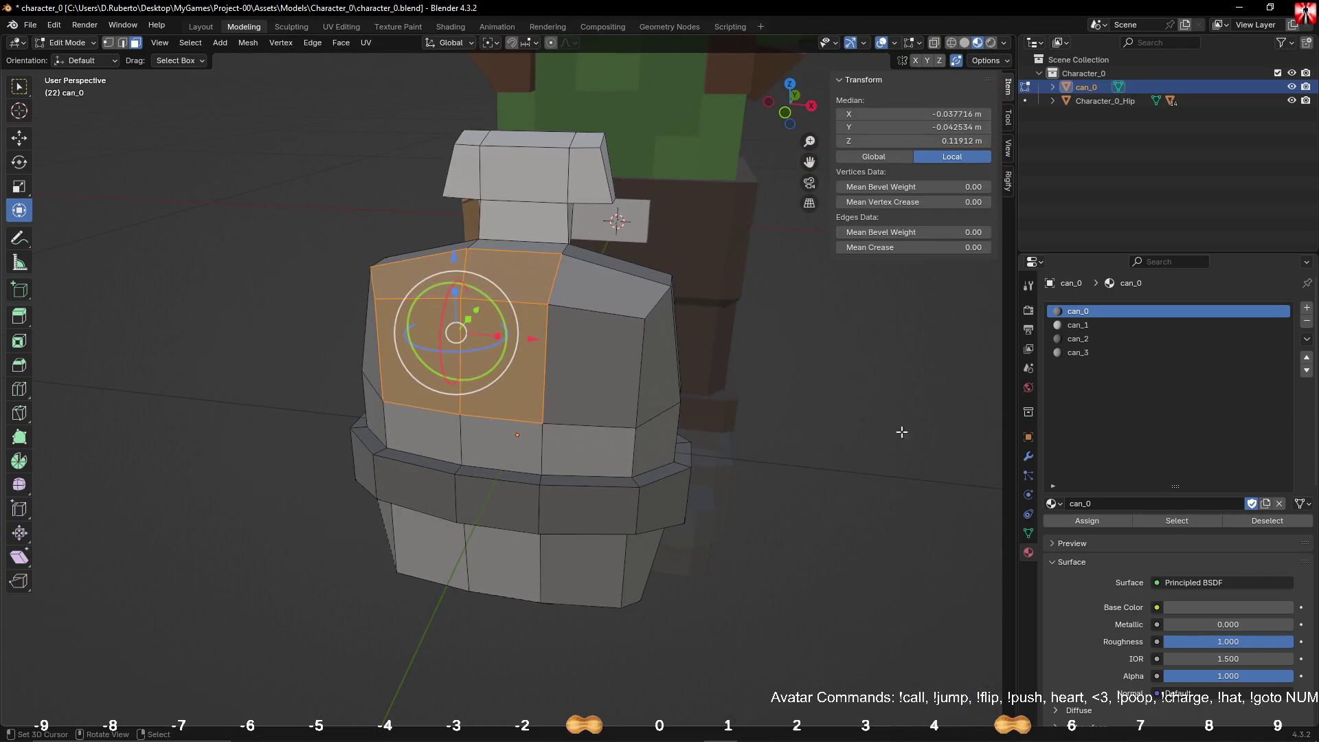
left_click(1078, 352)
left_click(1089, 529)
Step: Paint-select faces on both sides of the can, then clear the selection
key("alt+a")
middle_click_drag(481, 399, 578, 399)
key("c")
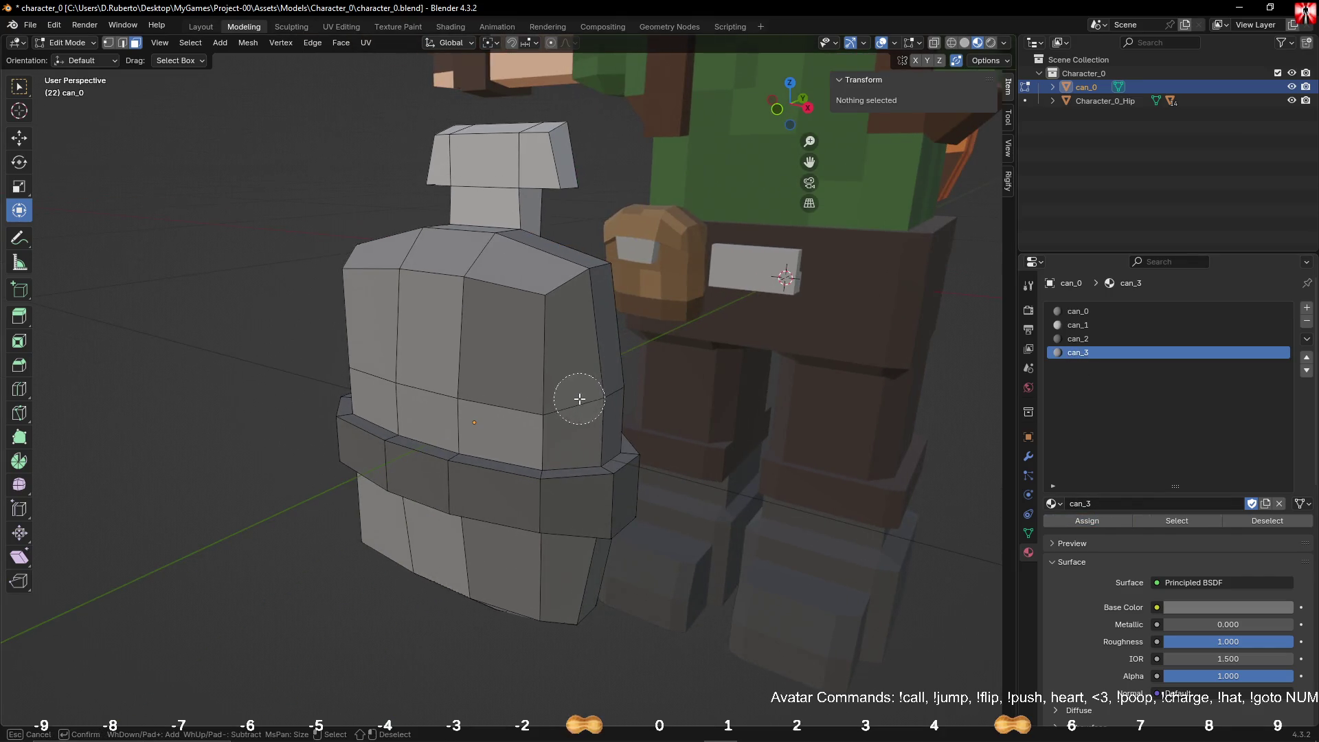
left_click_drag(579, 399, 577, 367)
key("Escape")
mouse_move(577, 367)
middle_mouse_down()
mouse_move(609, 389)
mouse_move(781, 421)
mouse_move(957, 400)
middle_mouse_up()
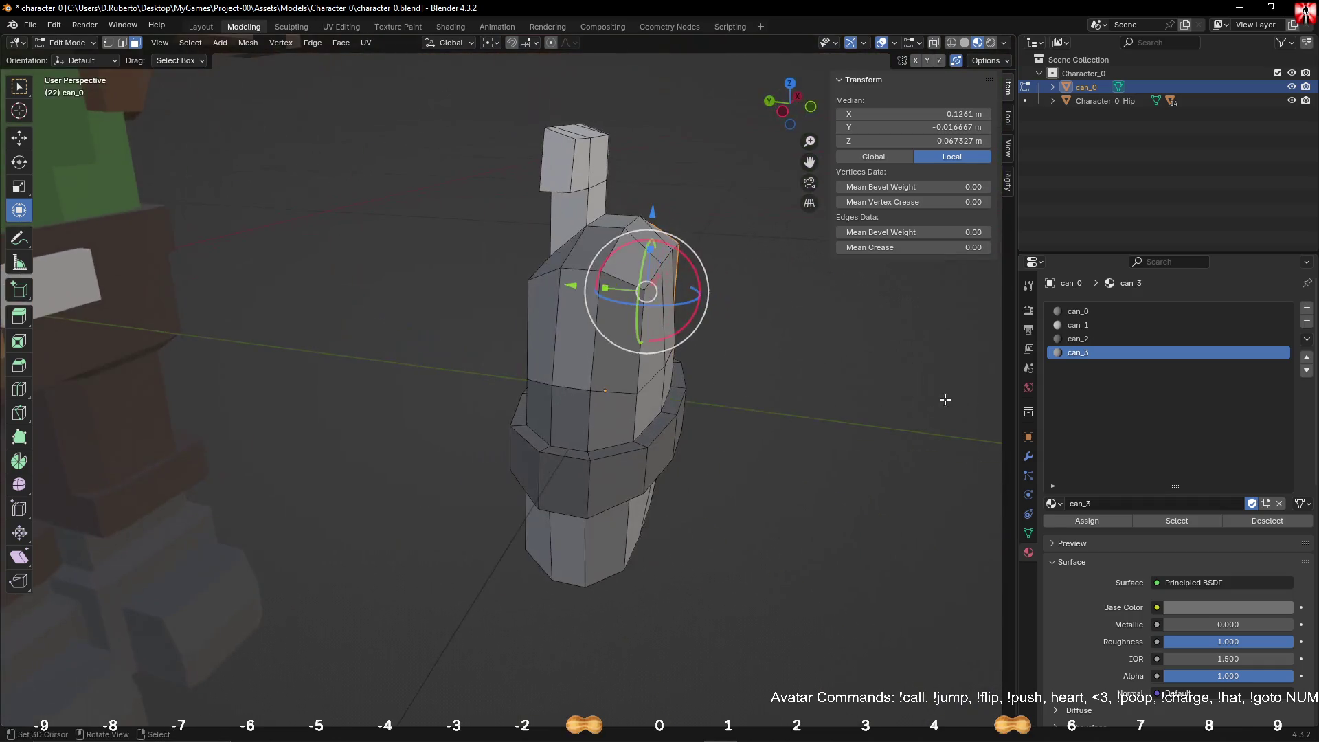
left_click(571, 395, "shift")
scroll(789, 385, "up", 2)
middle_click_drag(788, 385, 709, 419)
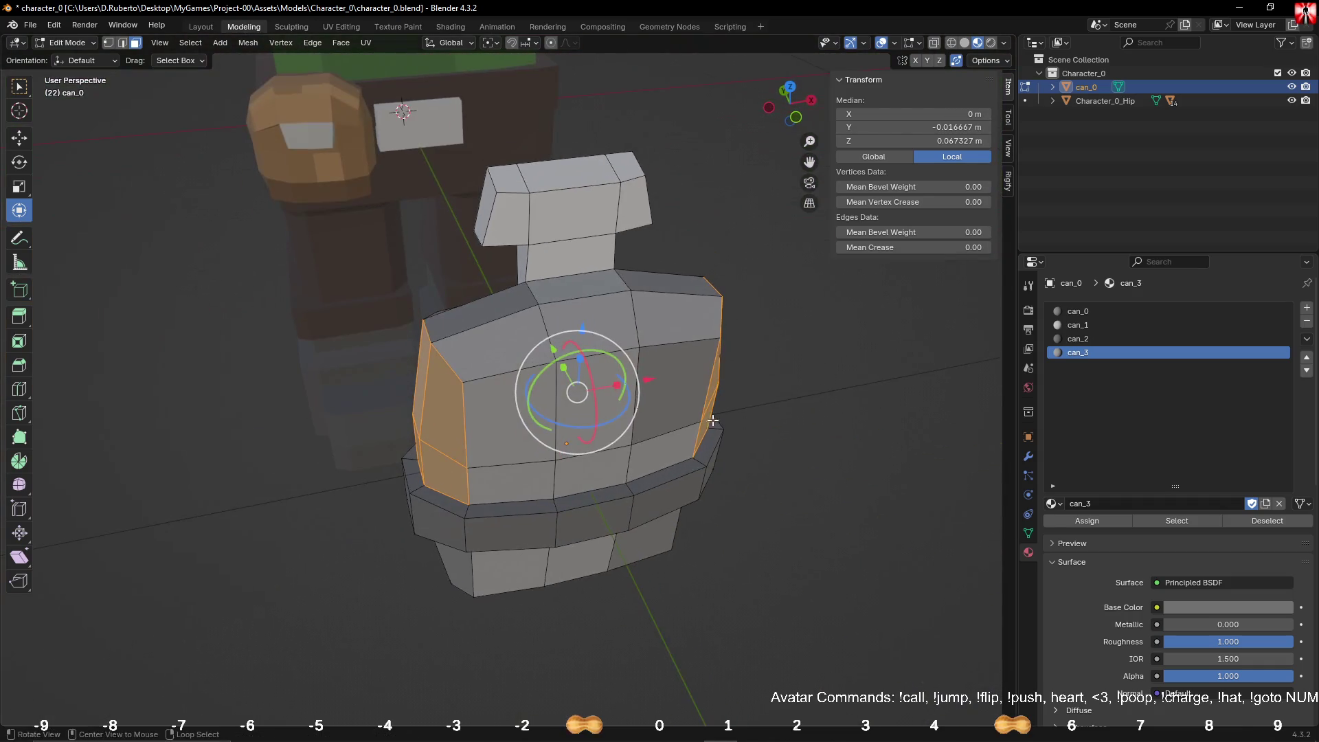
left_click(800, 431)
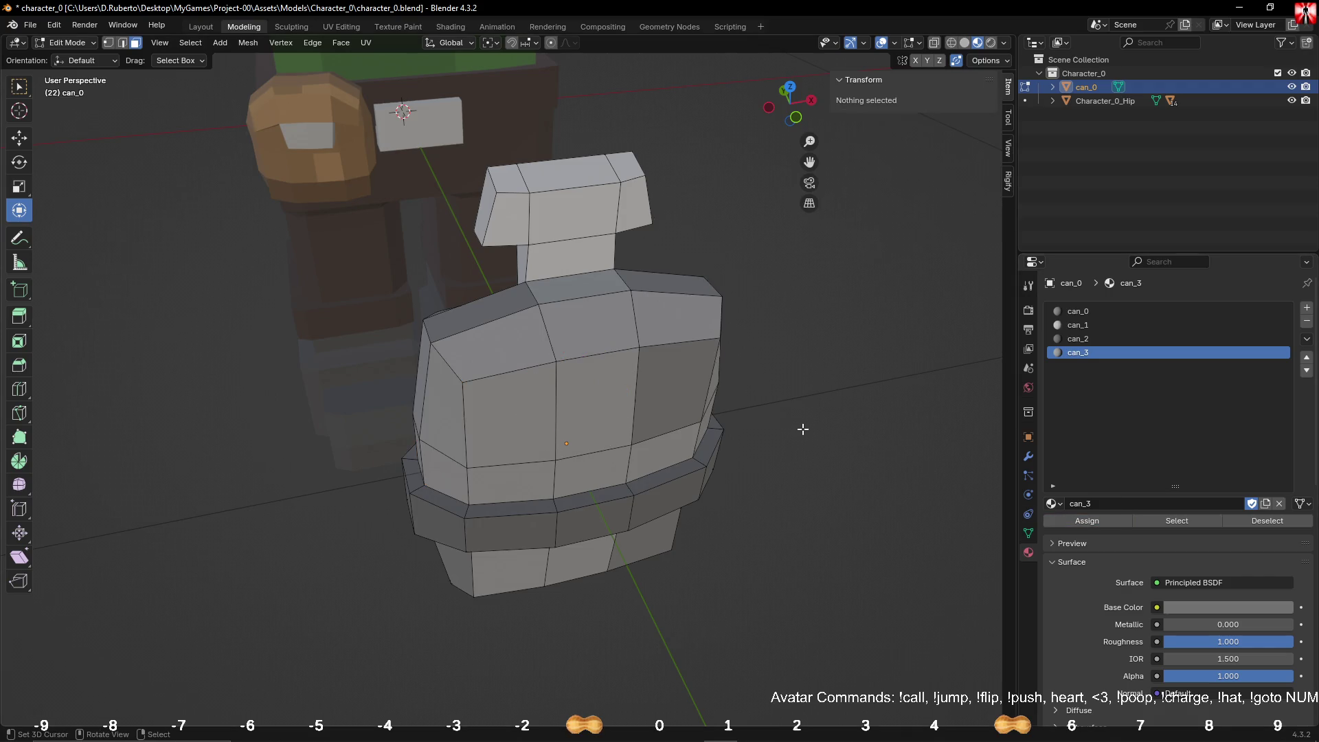
key("Tab")
Step: Paint-select four front faces of the can and assign them can_3
mouse_move(848, 441)
middle_mouse_down()
mouse_move(803, 452)
mouse_move(751, 431)
middle_mouse_up()
key("c")
key("Escape")
key("Tab")
left_click_drag(494, 233, 687, 425)
left_click(1091, 527)
key("Tab")
Step: Select the can's bottom face loops and assign them can_0
mouse_move(912, 437)
middle_mouse_down()
mouse_move(881, 437)
mouse_move(873, 392)
middle_mouse_up()
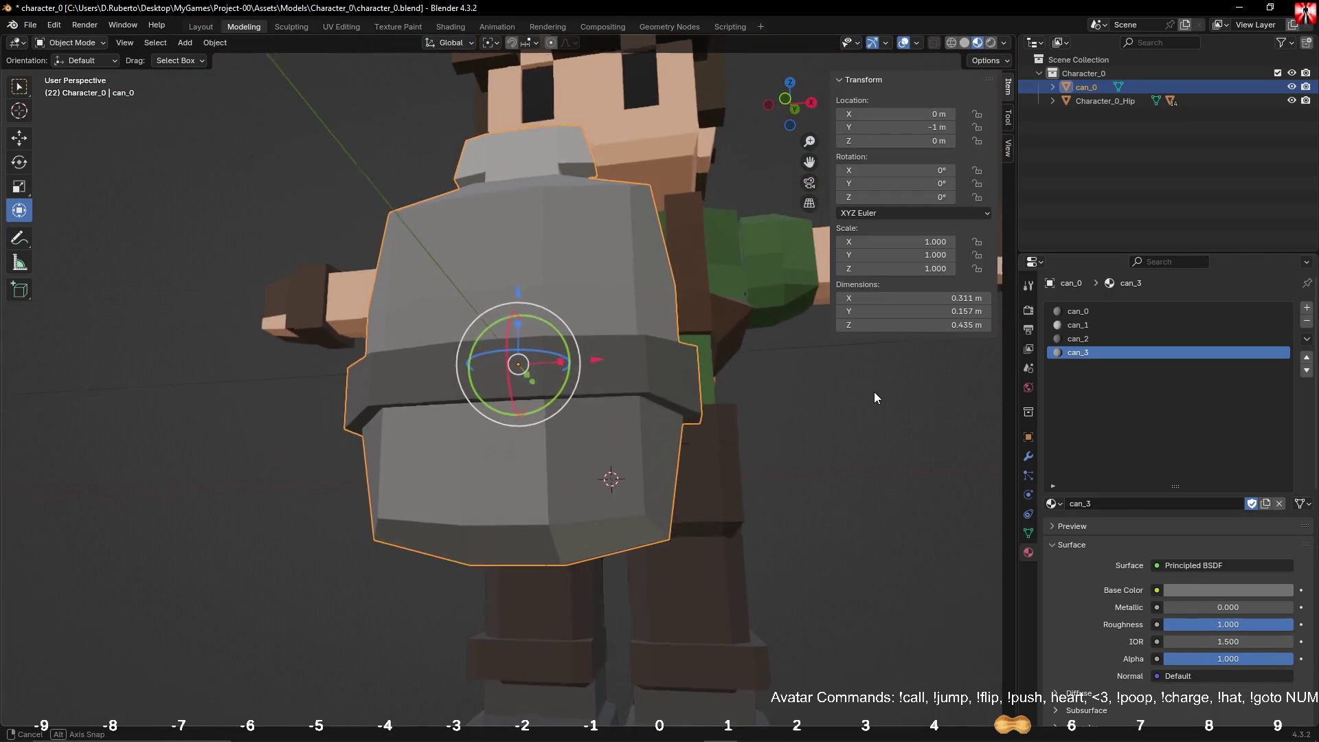
key("Tab")
key("alt+a")
mouse_move(568, 451)
middle_mouse_down()
mouse_move(500, 486)
mouse_move(653, 453)
middle_mouse_up()
left_click(653, 454, "alt")
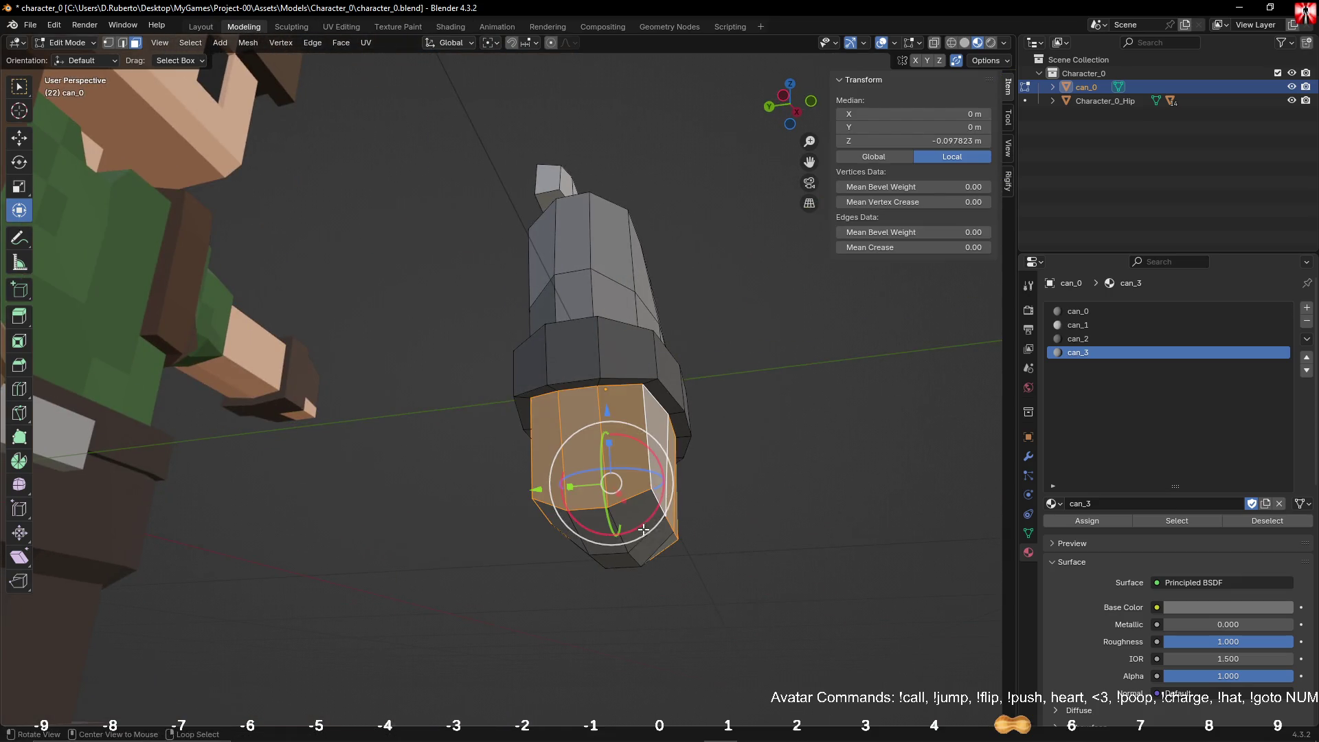
middle_click_drag(642, 533, 680, 440)
left_click(680, 412, "alt+shift")
left_click(691, 473, "alt+shift")
left_click(714, 495, "alt+shift")
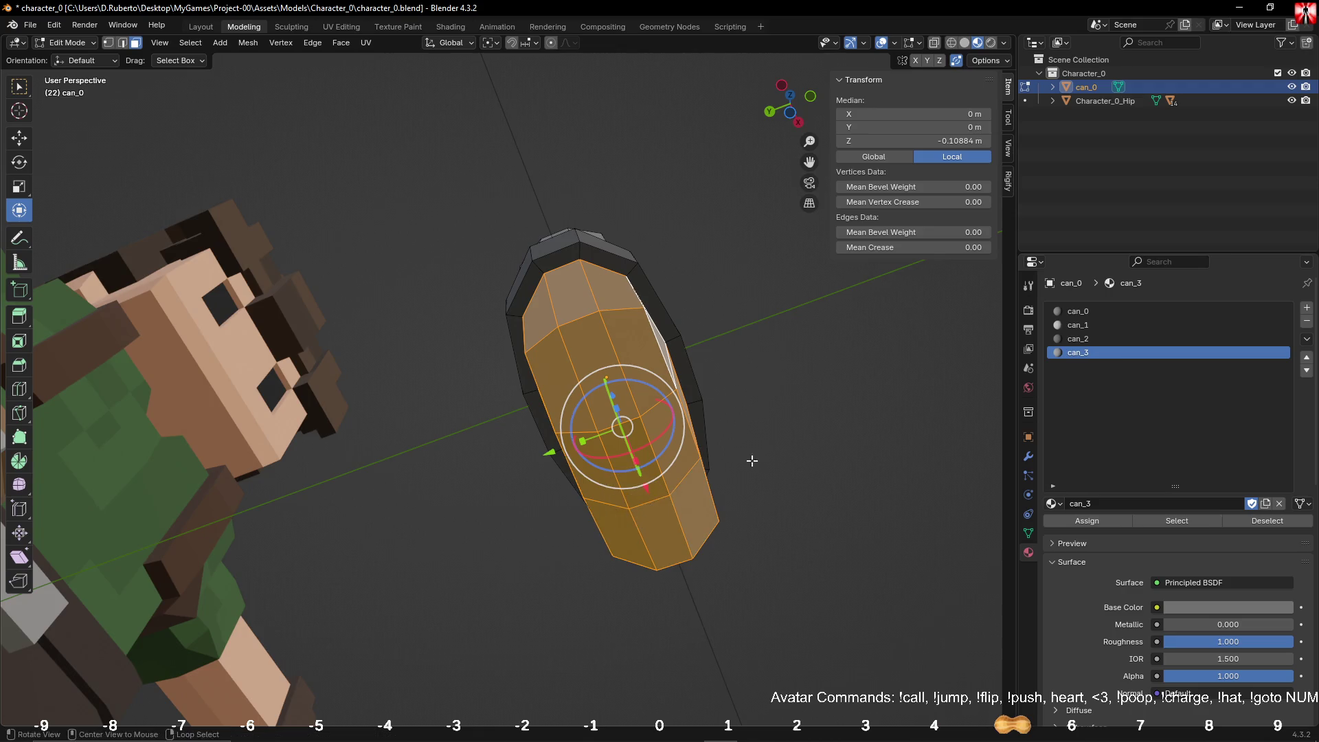
middle_click_drag(751, 460, 962, 385)
left_click(1077, 339)
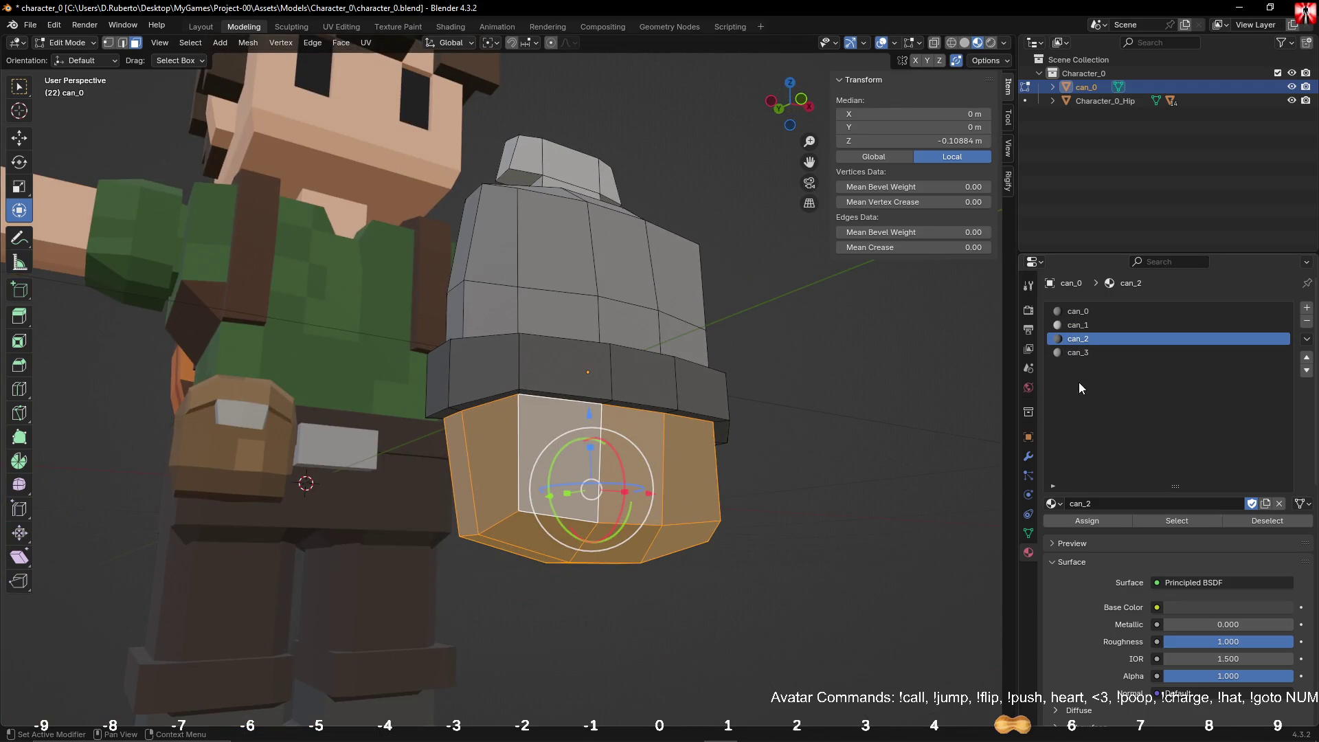
left_click(1076, 311)
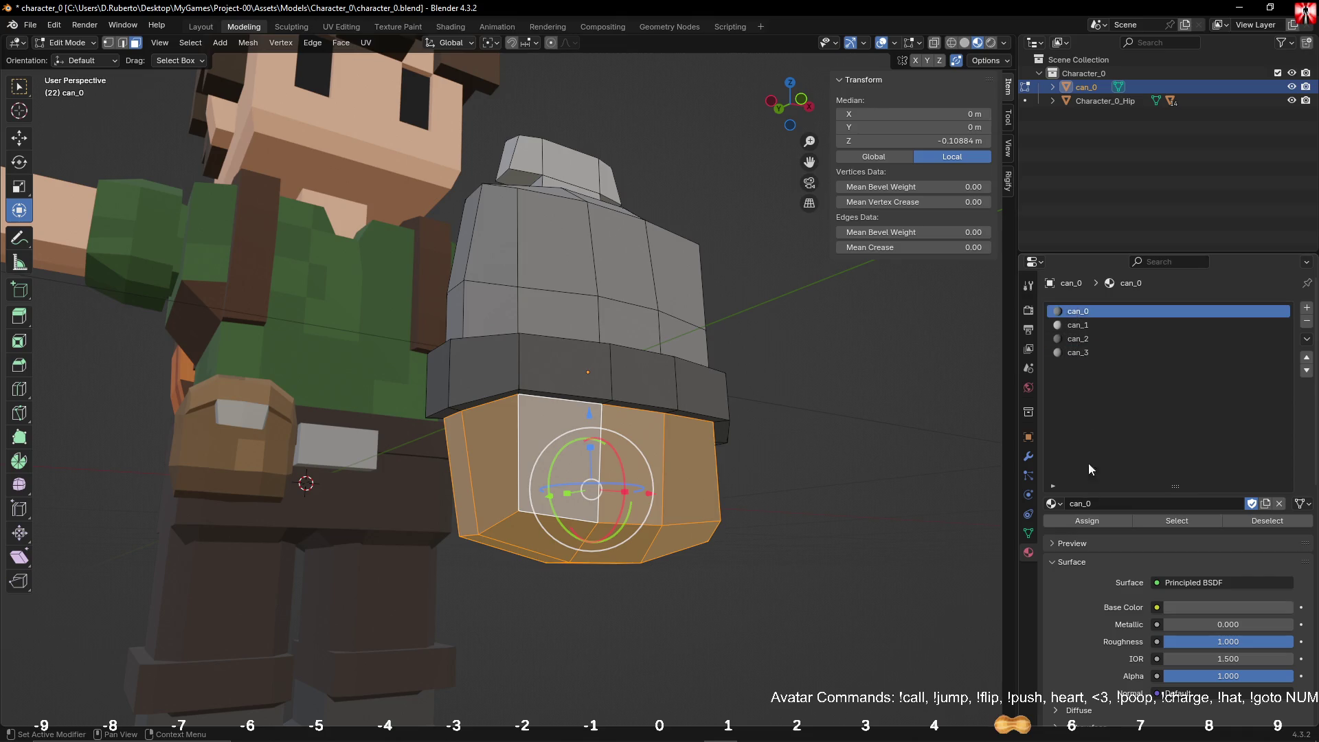
left_click(1101, 518)
Step: Clear the face selection and return the finished can to Object Mode
mouse_move(653, 447)
middle_mouse_down()
mouse_move(623, 465)
mouse_move(597, 433)
middle_mouse_up()
key("alt+a")
key("c")
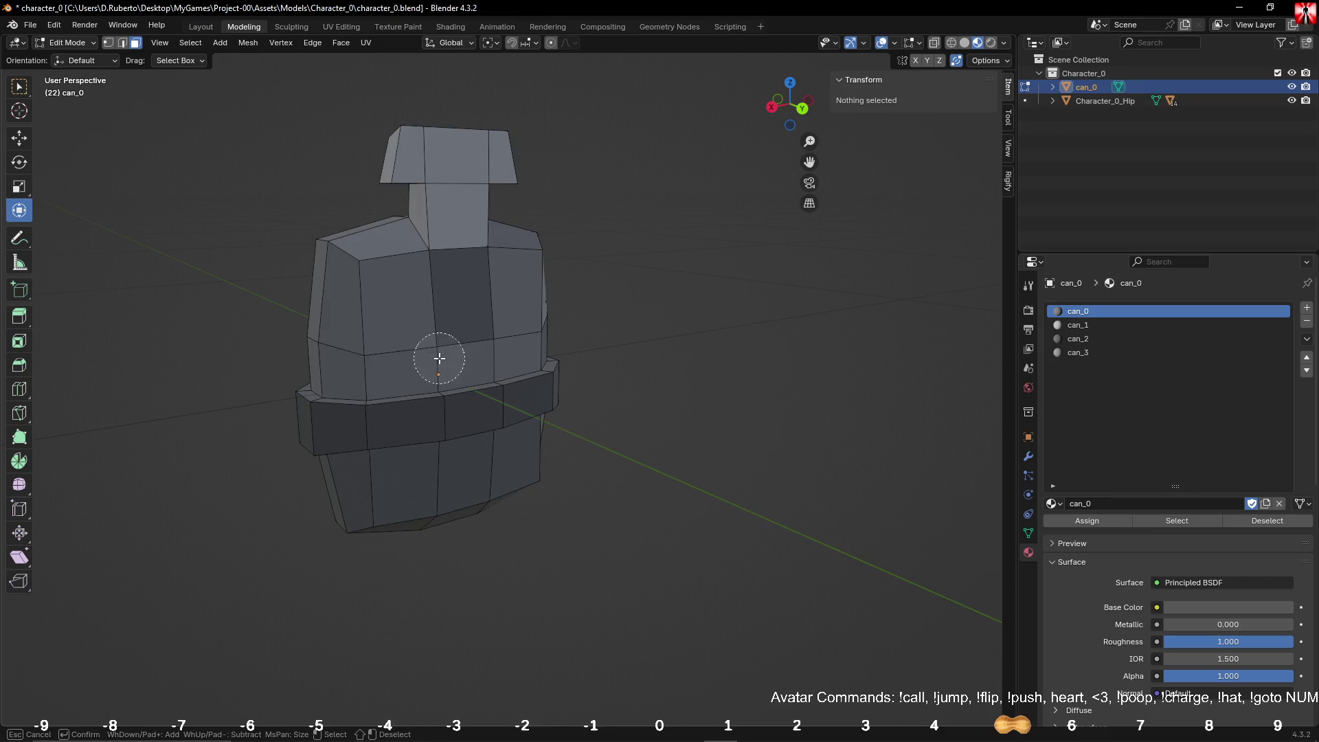
left_click_drag(439, 353, 509, 336)
right_click(509, 336)
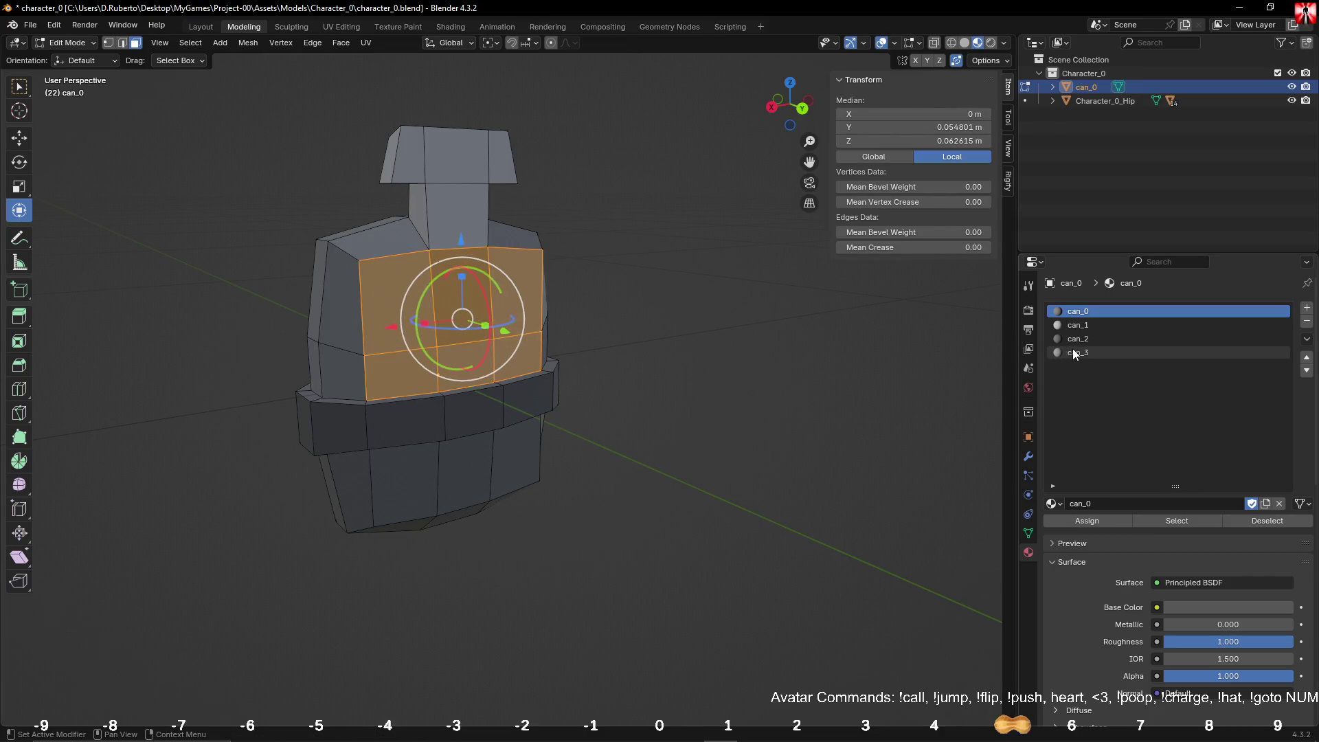
key("alt+a")
mouse_move(591, 440)
middle_mouse_down()
mouse_move(601, 424)
mouse_move(834, 411)
mouse_move(787, 410)
middle_mouse_up()
key("Tab")
scroll(787, 410, "down", 2)
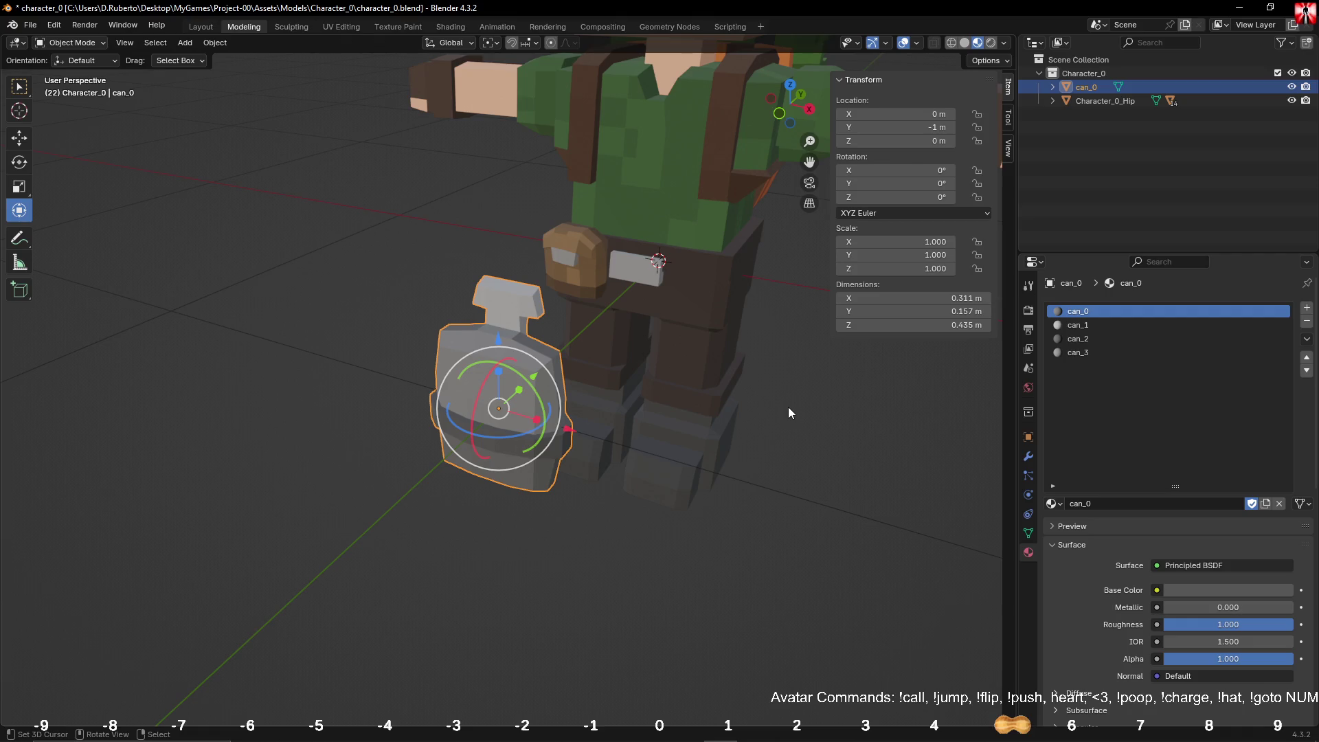
Step: Shrink the can to 0.646 scale and slide it along Y onto the character's hip
key("KP_3")
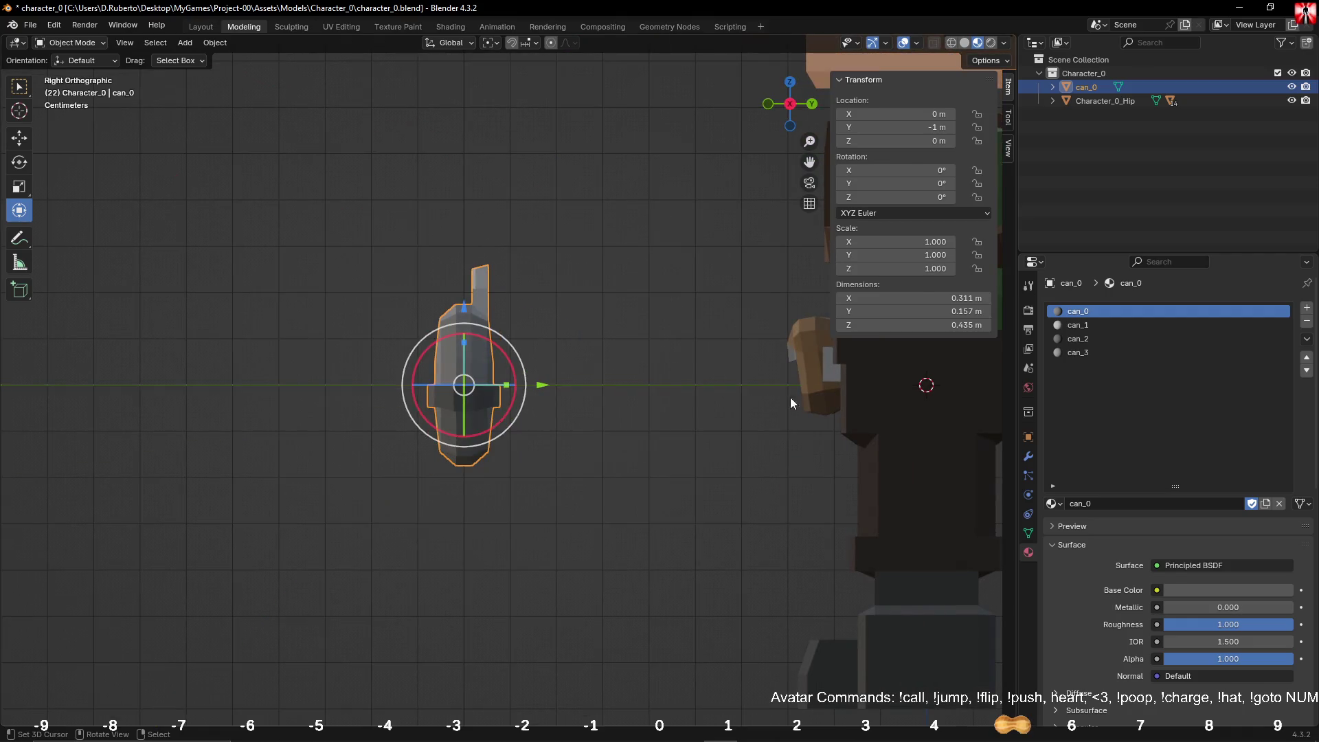
left_click_drag(543, 391, 800, 398)
mouse_move(754, 371)
middle_mouse_down("shift")
mouse_move(561, 303)
mouse_move(709, 324)
middle_mouse_up("shift")
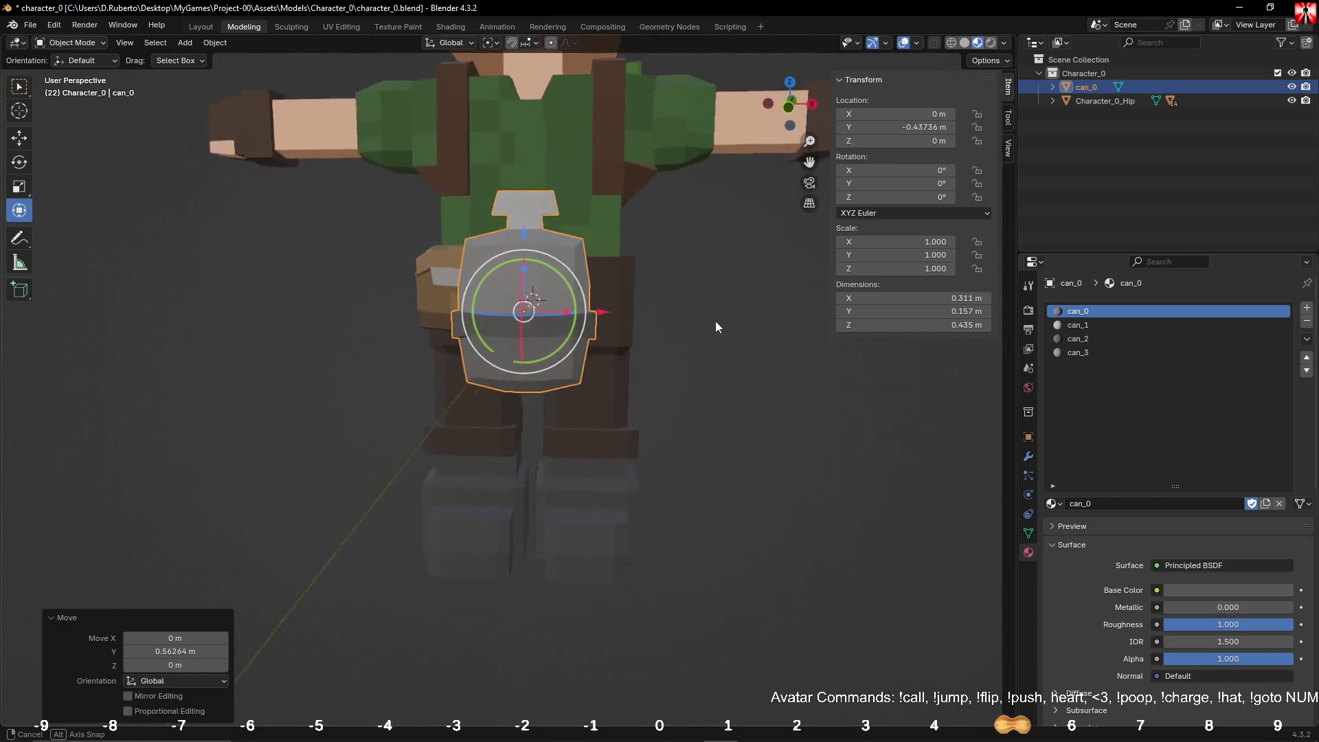
key("s")
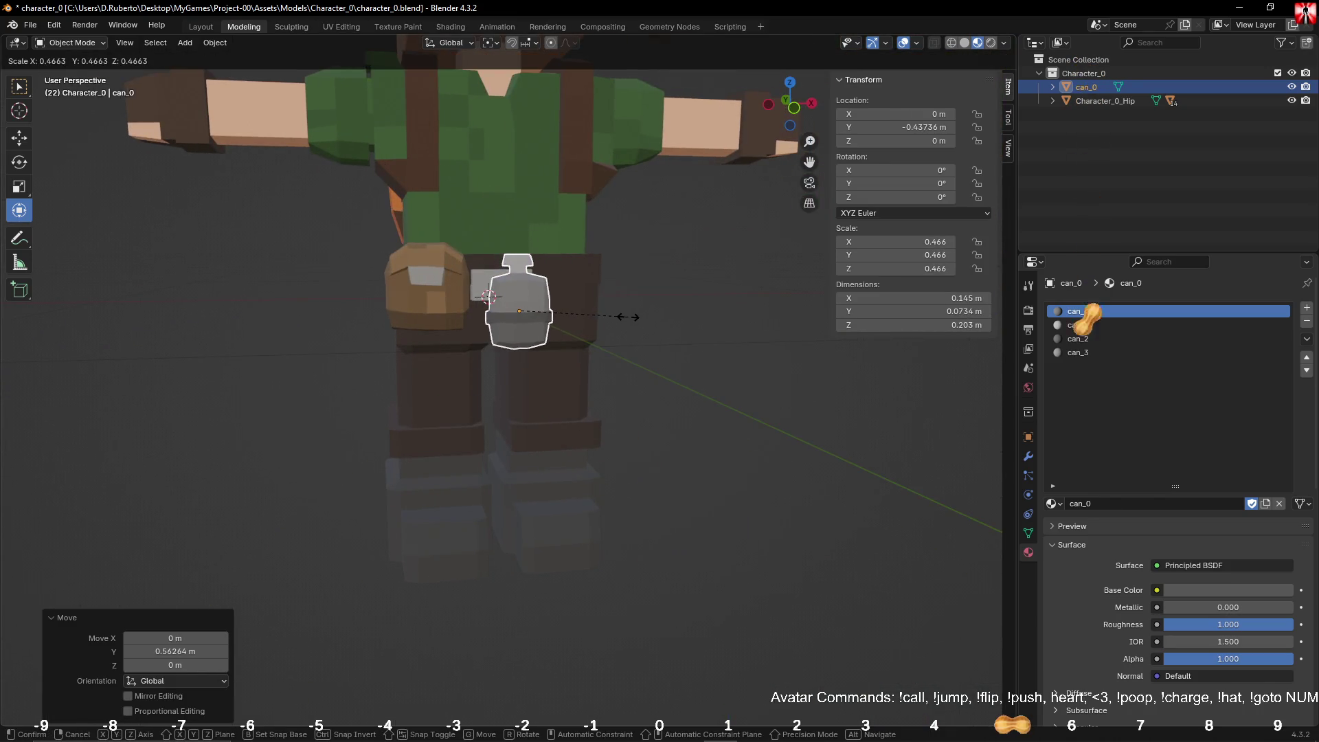
left_click(628, 315)
mouse_move(629, 314)
middle_mouse_down()
mouse_move(464, 374)
mouse_move(548, 306)
mouse_move(506, 317)
middle_mouse_up()
key("s")
left_click(506, 333)
left_click_drag(453, 323, 570, 304)
right_click(571, 304)
middle_click_drag(570, 304, 618, 330)
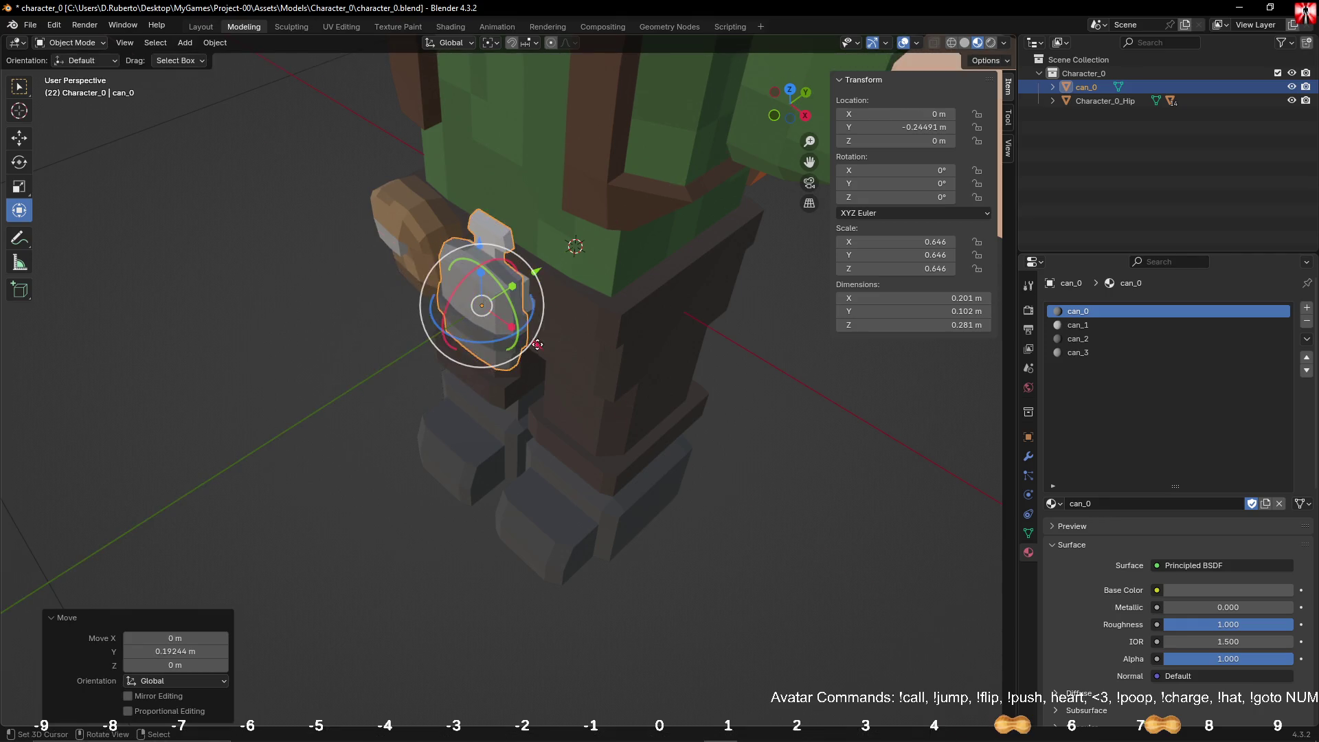
Step: Slide the can along X beside the belt buckle and frame it in the view
key("g")
key("x")
left_click(699, 378)
middle_click_drag(699, 378, 764, 365)
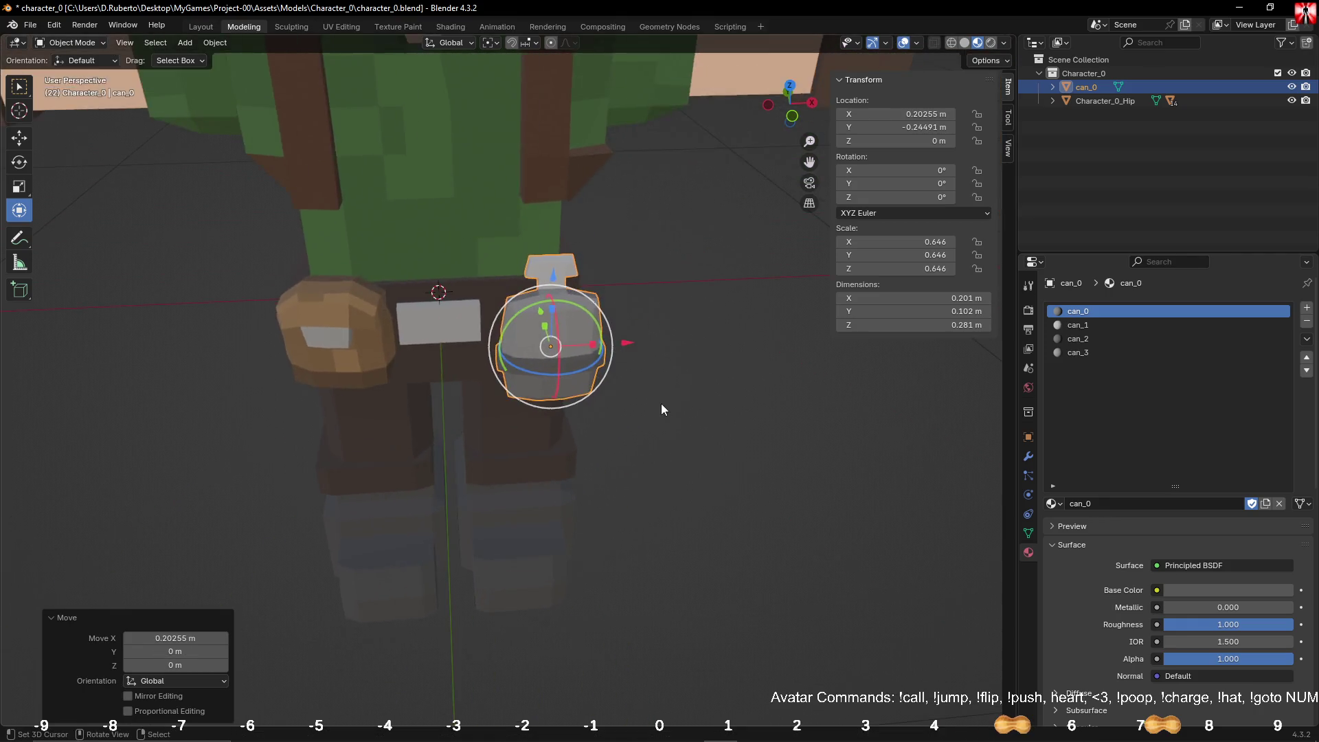
key("KP_Decimal")
scroll(683, 361, "up", 2)
key("Tab")
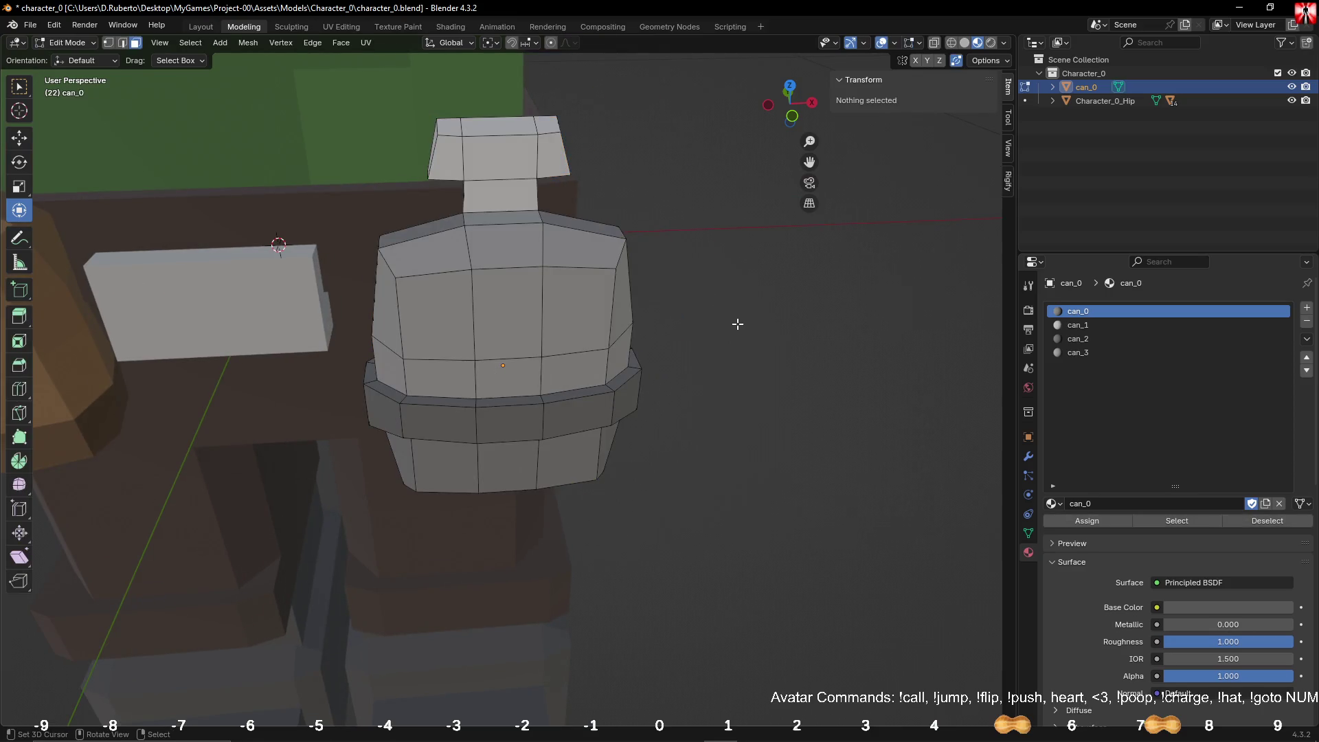
Step: Randomize all the can's vertices with a tiny -0.002 m amount
key("a")
key("F3")
type("ra")
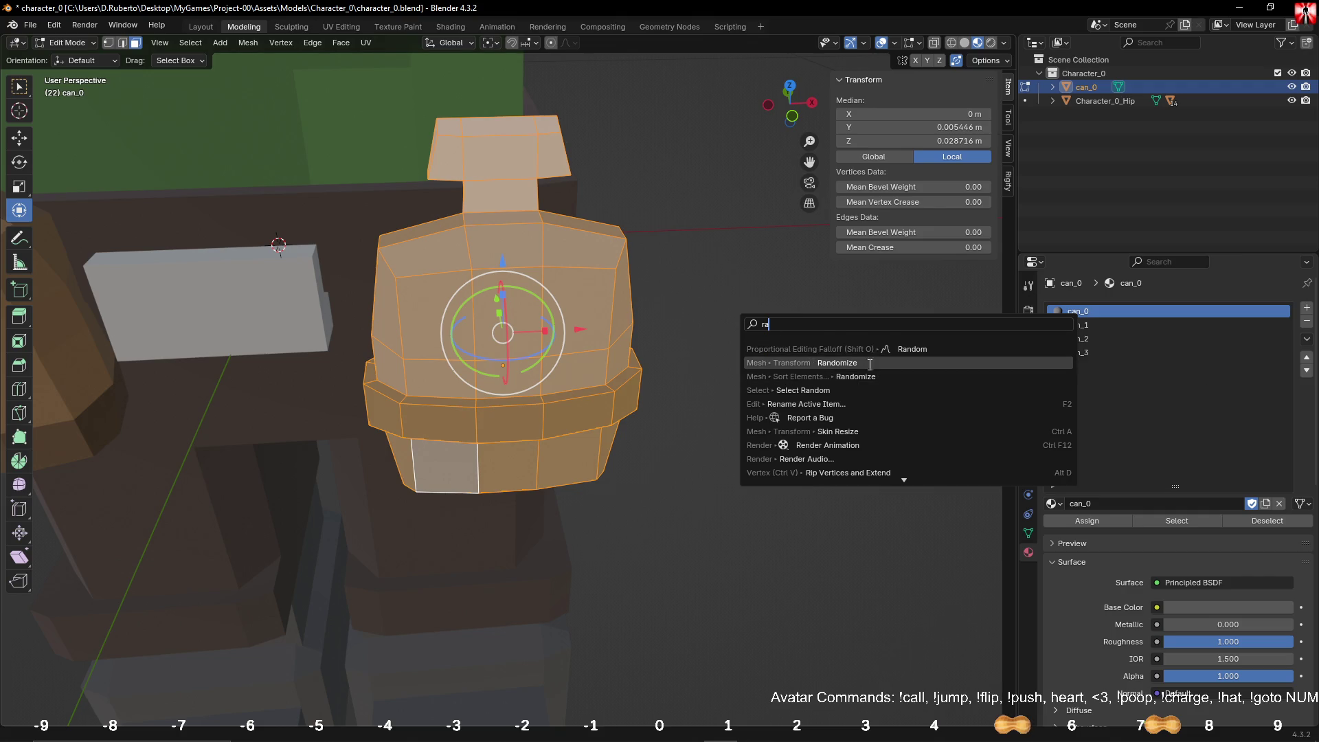
left_click(862, 358)
left_click_drag(175, 664, 131, 665)
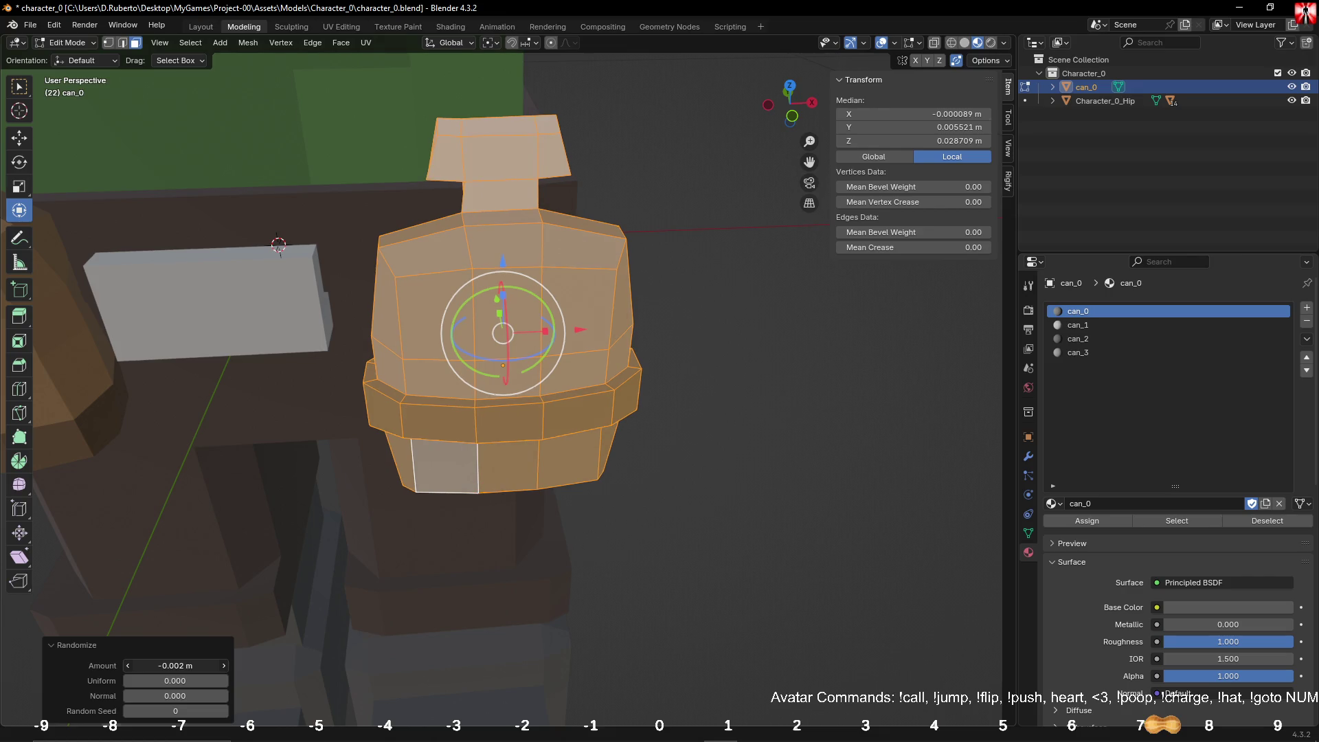
Step: Return to Object Mode and nudge the can along Y to -0.251 m
key("Tab")
mouse_move(653, 398)
middle_mouse_down()
mouse_move(693, 395)
mouse_move(667, 376)
middle_mouse_up()
left_click_drag(603, 343, 666, 366)
Step: Deepen the can along Y, apply rotation and scale, and lower it along Z
key("s")
key("y")
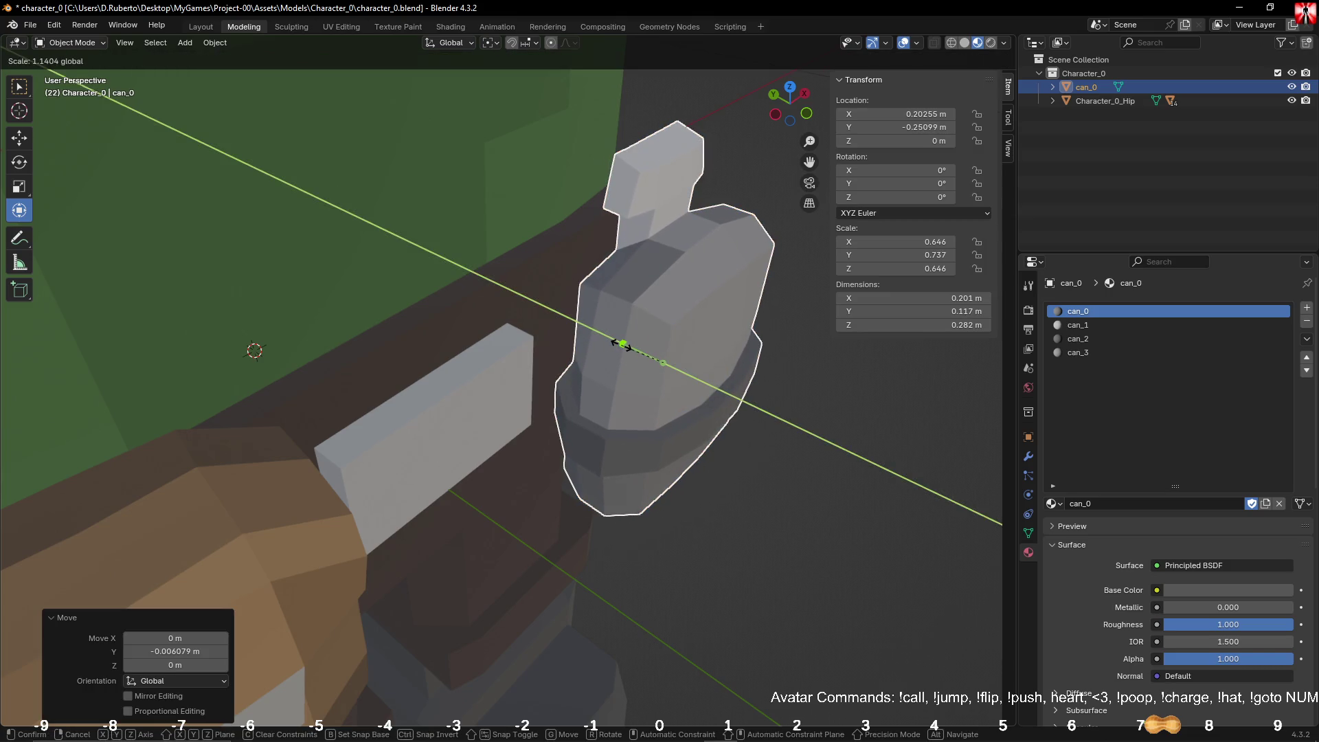
left_click(621, 344)
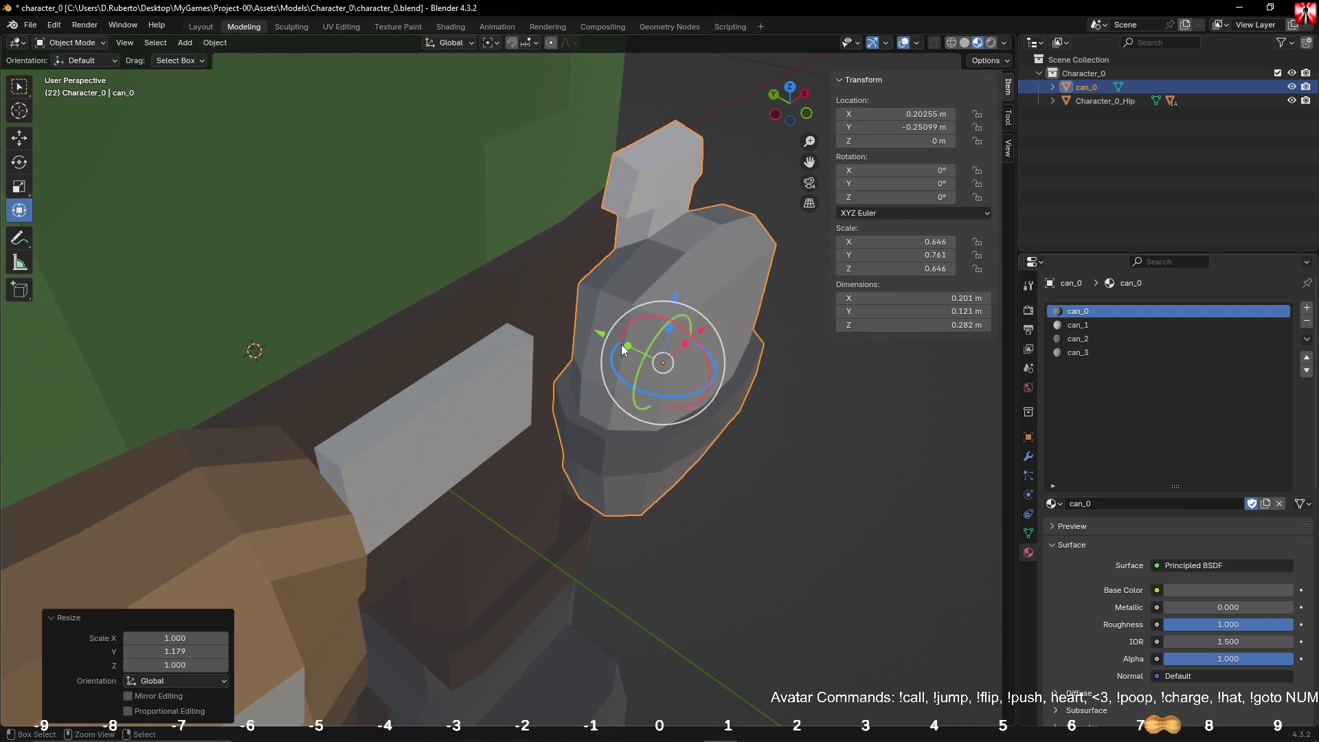
key("ctrl+a")
left_click(621, 344)
mouse_move(749, 342)
middle_mouse_down()
mouse_move(673, 290)
mouse_move(522, 296)
mouse_move(604, 301)
mouse_move(530, 332)
middle_mouse_up()
key("g")
key("z")
left_click(524, 302)
scroll(393, 321, "up", 2)
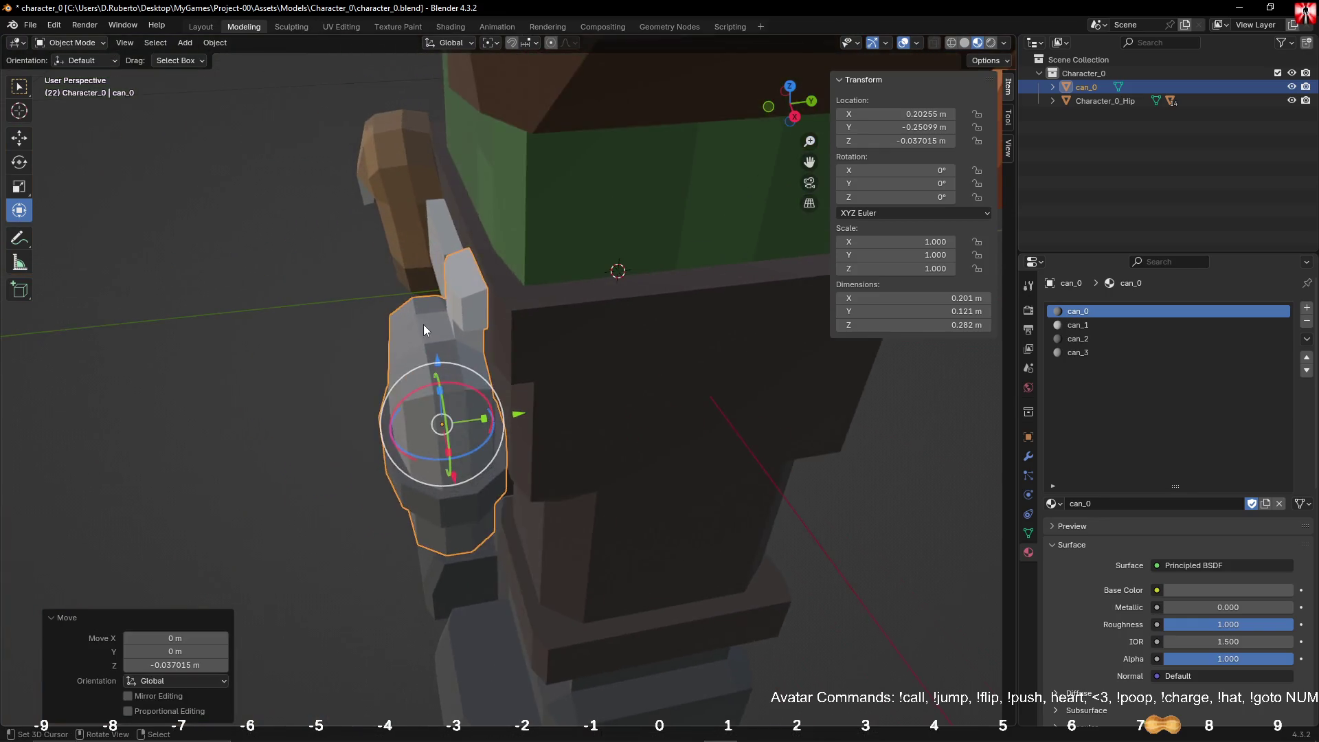
Step: In Edit Mode, select the small top cap and slide it along Y
key("Tab")
key("alt+a")
left_click(433, 233, "alt")
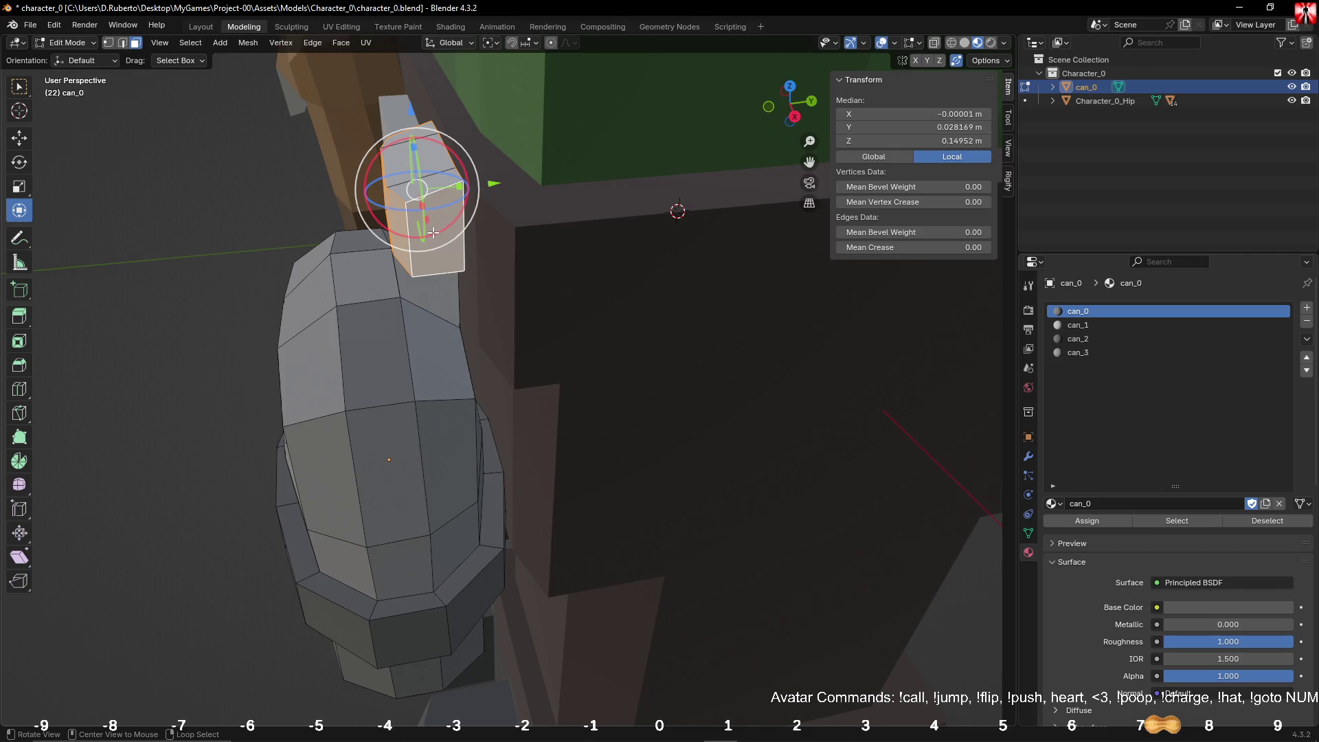
mouse_move(499, 189)
left_mouse_down()
mouse_move(514, 189)
mouse_move(432, 180)
mouse_move(467, 176)
mouse_move(530, 447)
mouse_move(485, 447)
left_mouse_up()
right_click(467, 175)
right_click(460, 183)
key("Tab")
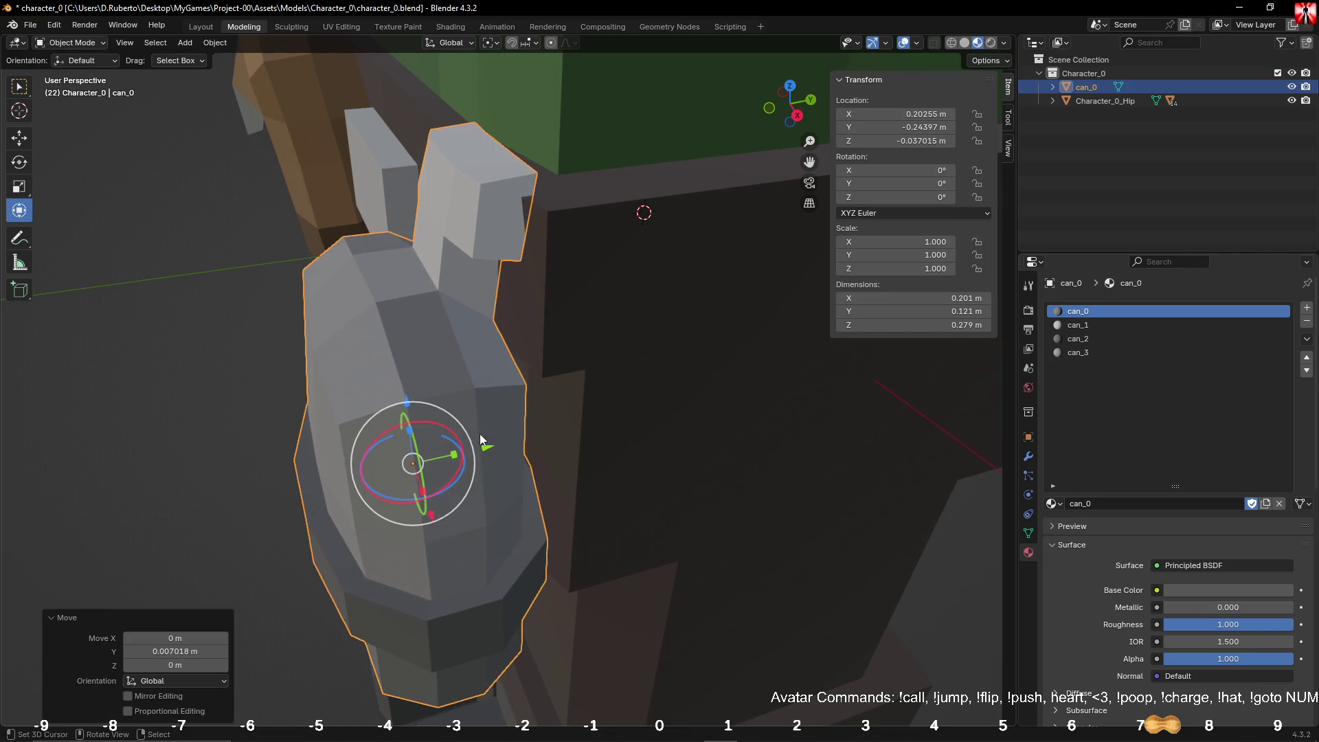
Step: Lower the can further and shift it along X toward the belt
mouse_move(482, 389)
left_mouse_down("alt")
mouse_move(644, 331)
mouse_move(628, 331)
left_mouse_up("alt")
mouse_move(603, 385)
left_mouse_down()
mouse_move(577, 430)
mouse_move(504, 434)
left_mouse_up()
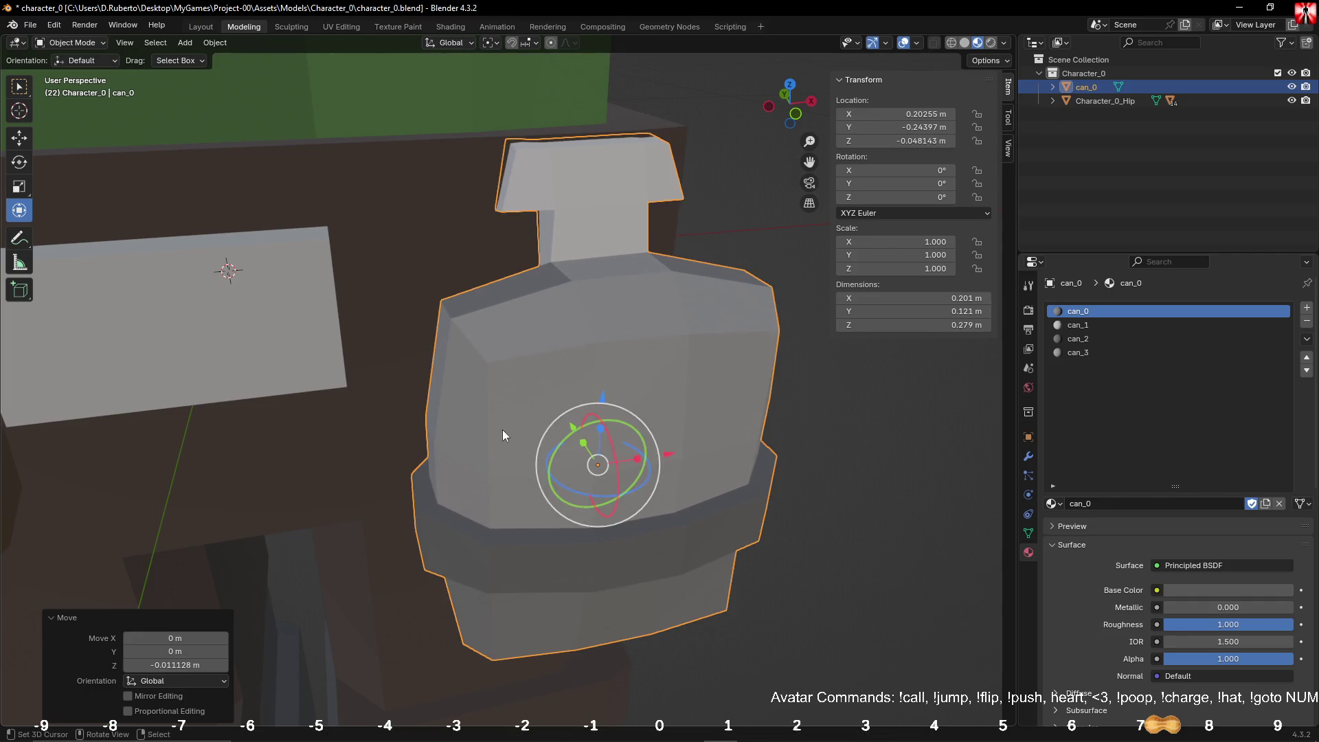
mouse_move(671, 456)
left_mouse_down()
mouse_move(632, 465)
mouse_move(668, 456)
left_mouse_up()
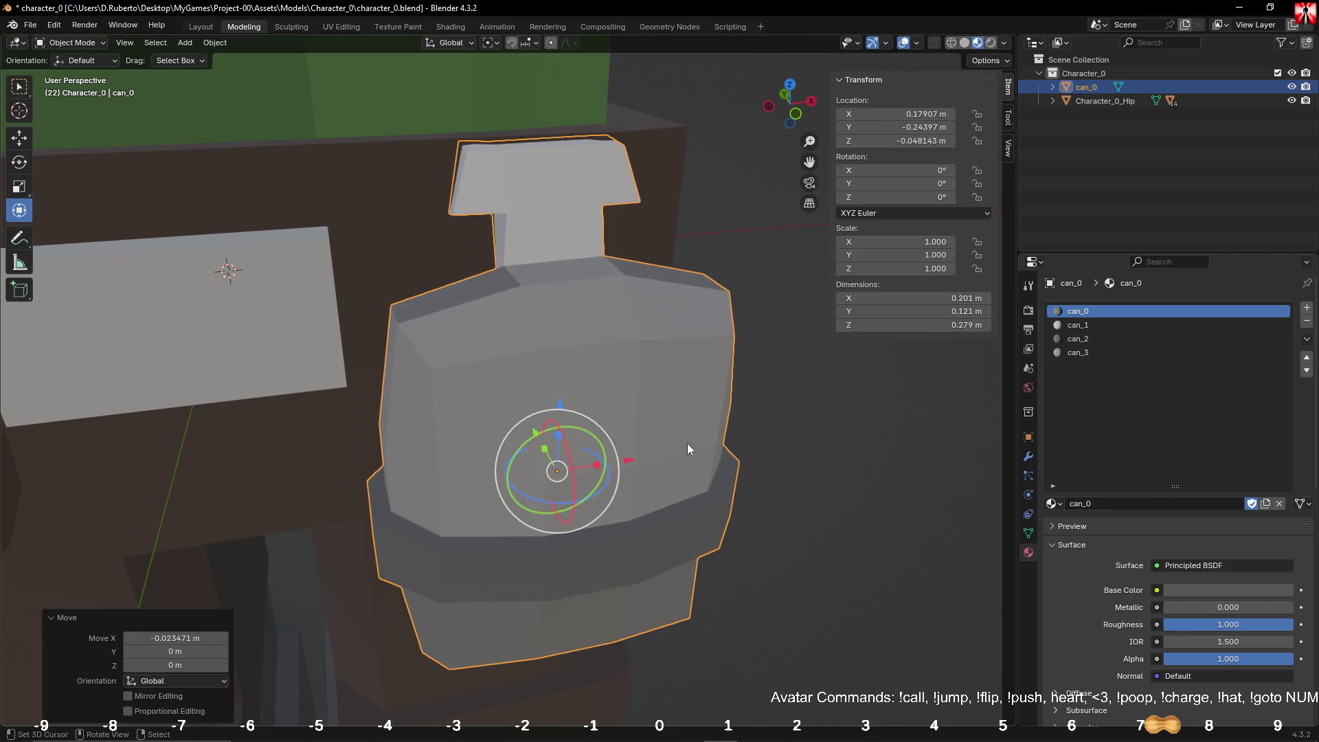
middle_click_drag(668, 457, 706, 428)
scroll(706, 427, "down", 5)
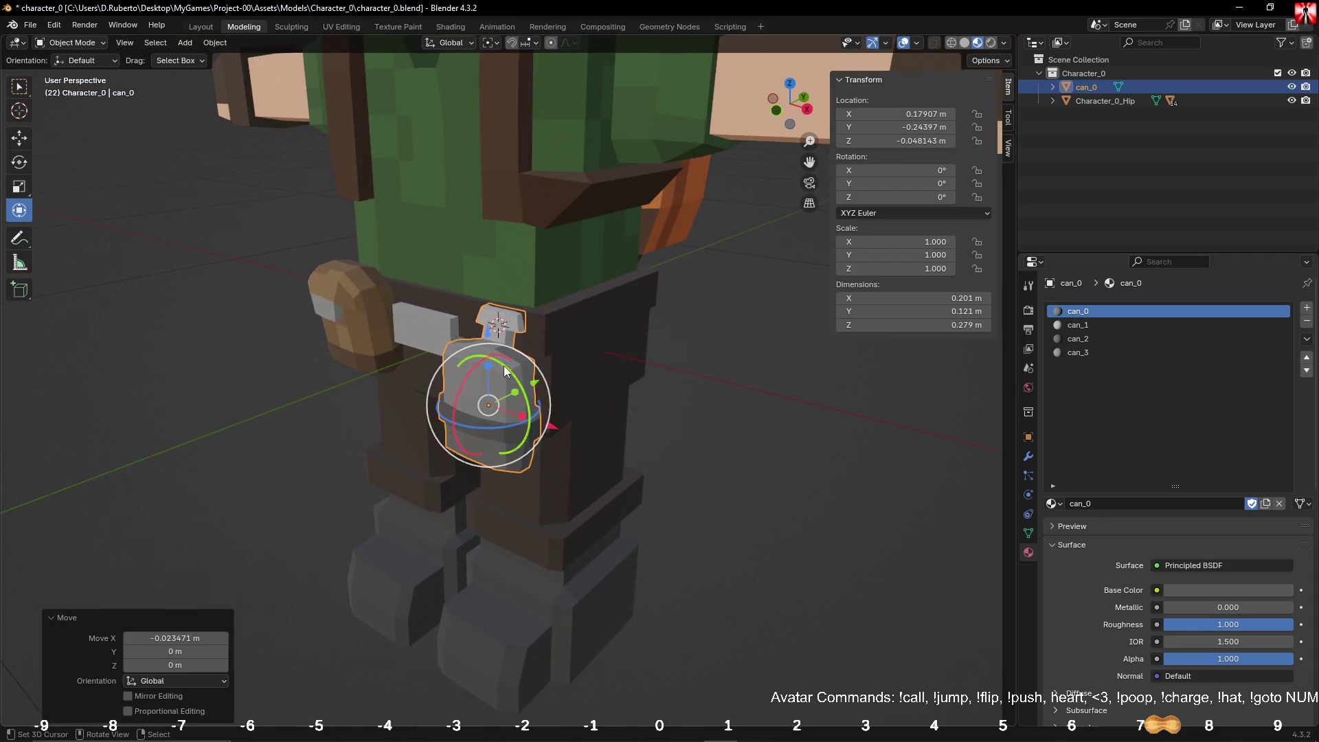
scroll(550, 396, "up", 5)
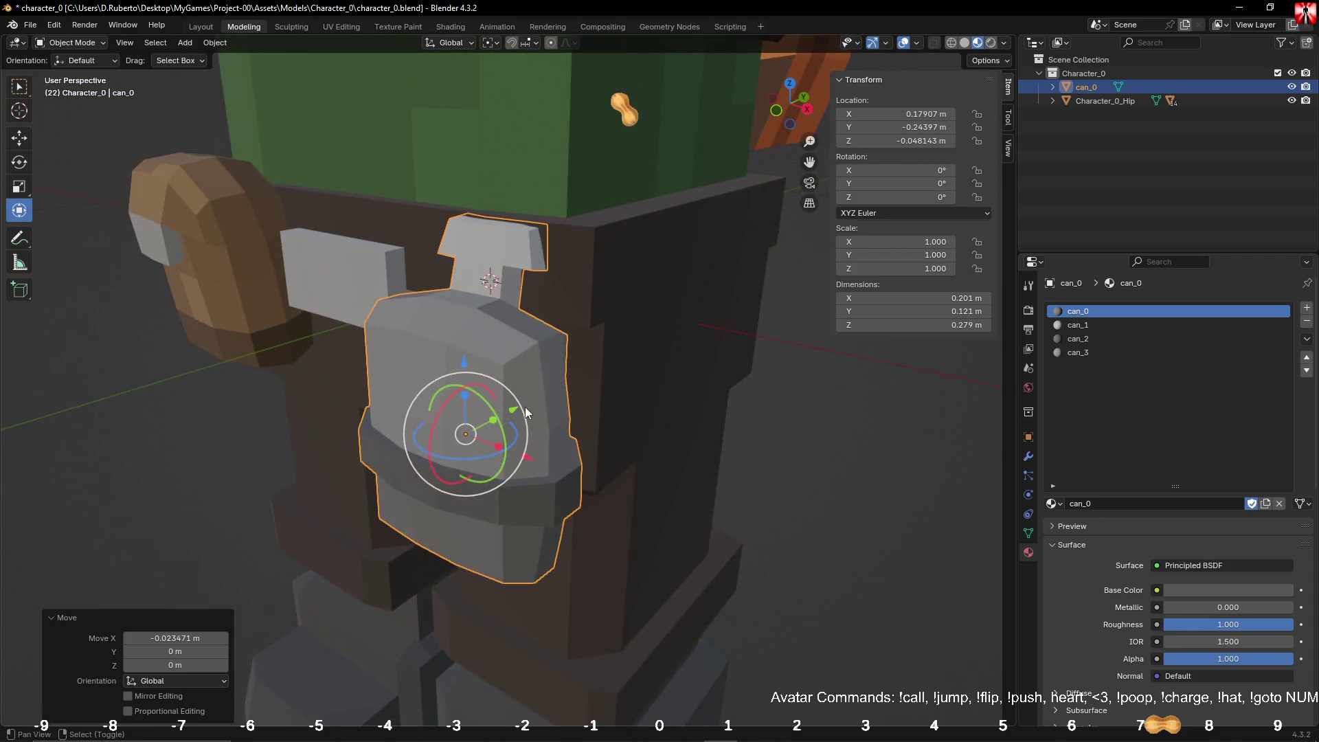
Step: Shorten the can along Z, apply rotation and scale, and raise it slightly
key("s")
key("z")
left_click(472, 410)
key("ctrl+a")
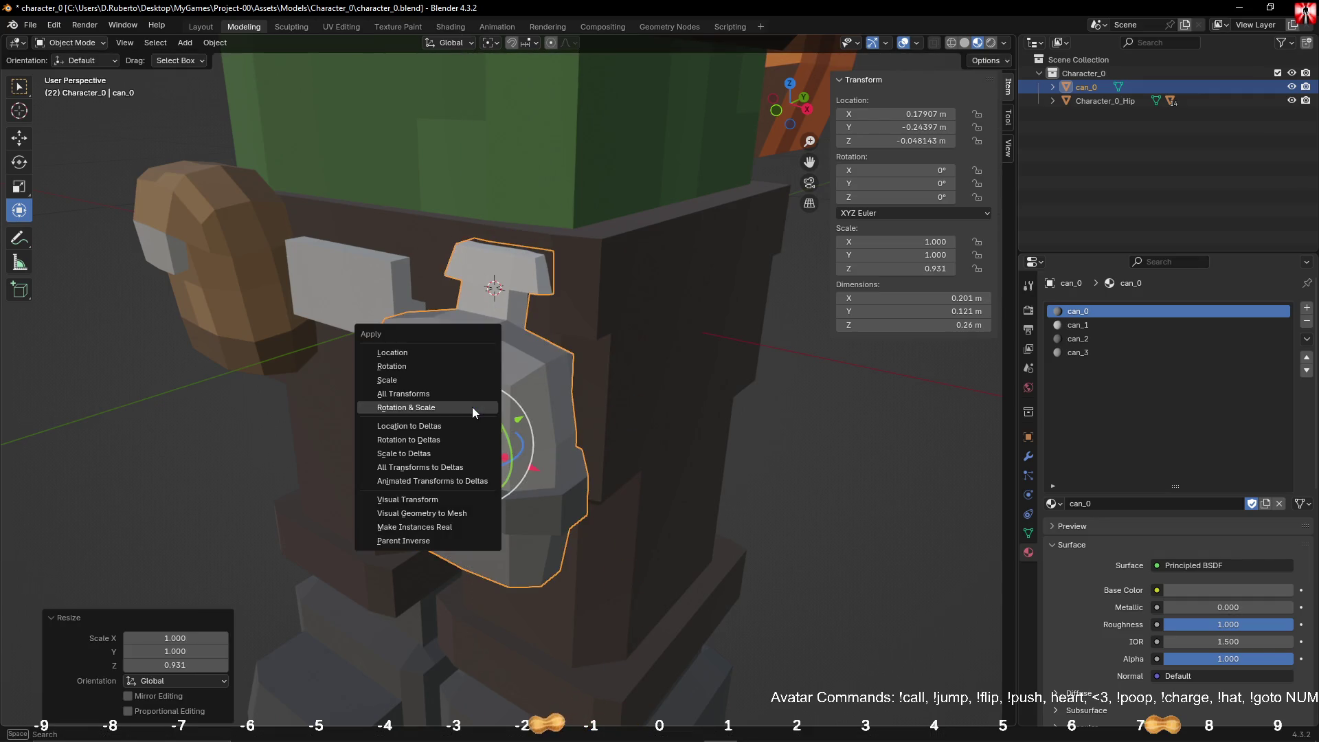
left_click(472, 405)
left_click_drag(465, 374, 470, 344)
left_click(796, 435)
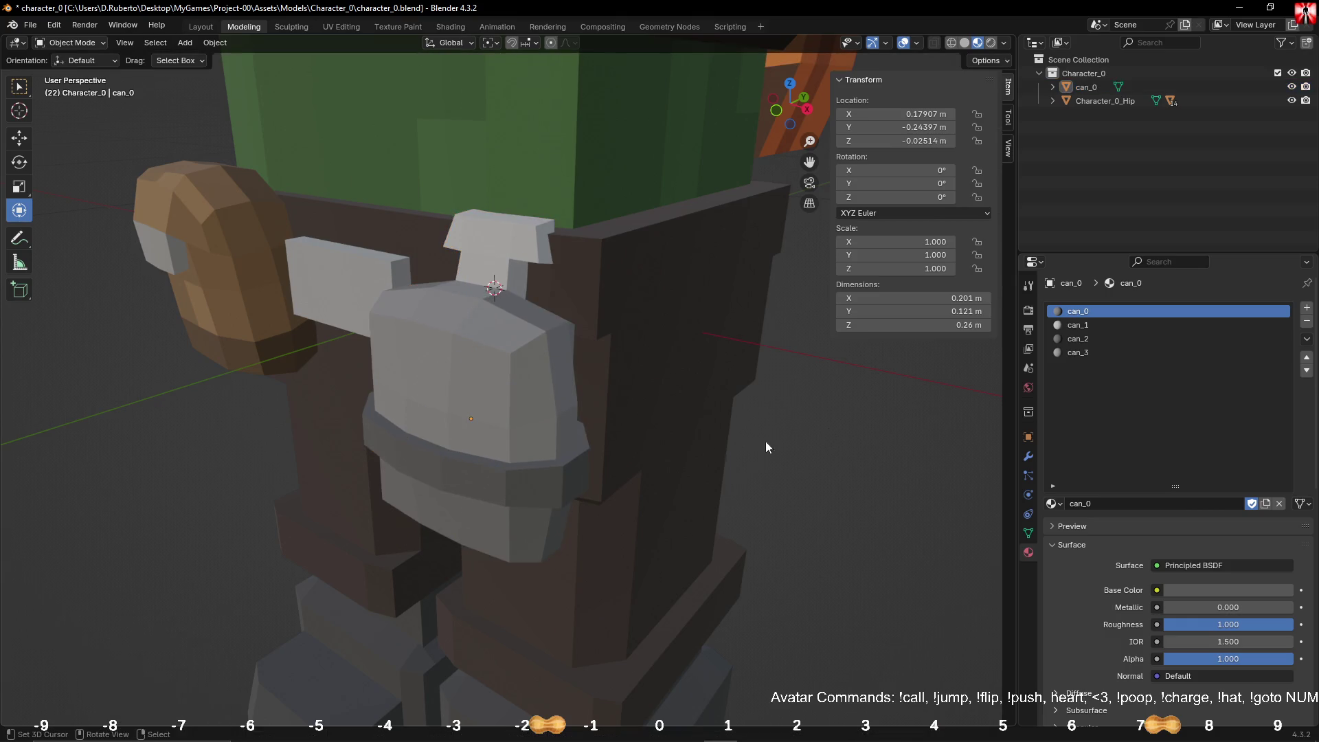
Step: Fine-tune the can to X 0.188, Z -0.022 m, tilted -2.85° on Y and 3.62° on Z
scroll(786, 430, "down", 5)
mouse_move(774, 447)
middle_mouse_down()
mouse_move(704, 392)
mouse_move(606, 402)
mouse_move(524, 388)
middle_mouse_up()
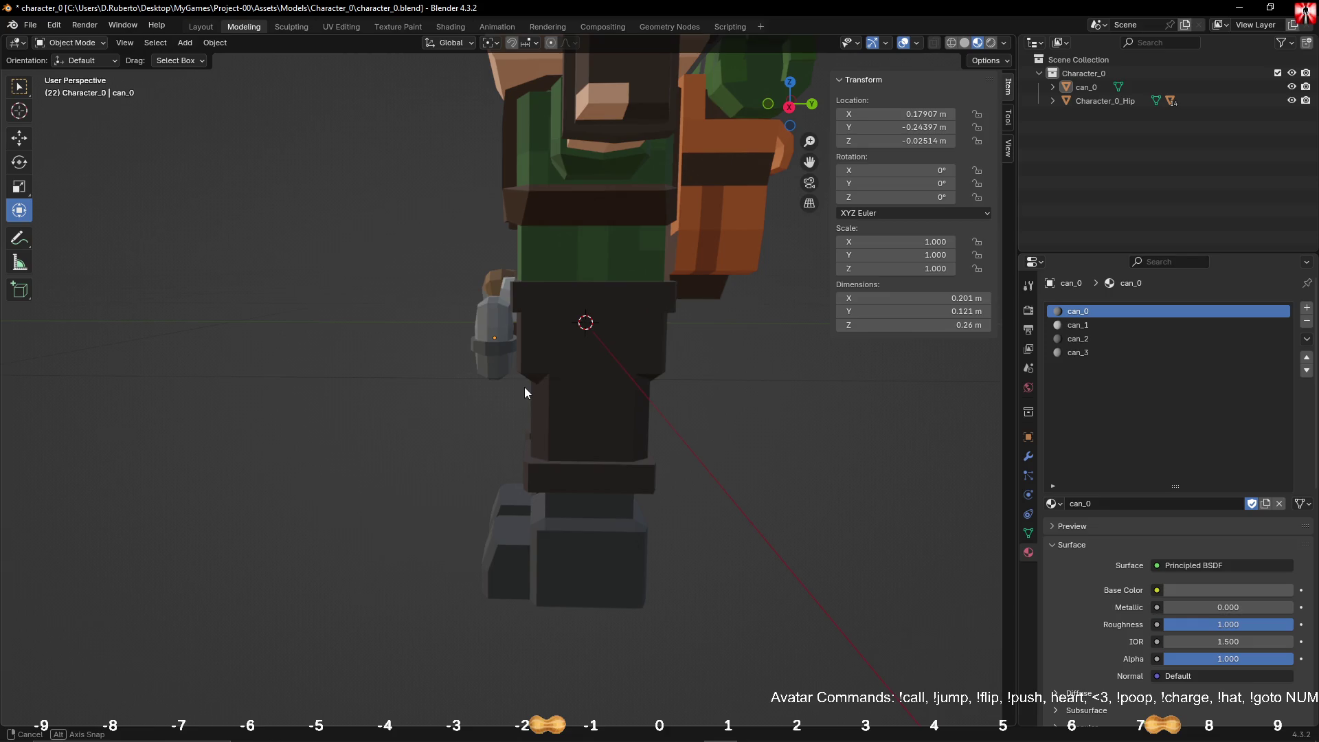
left_click(513, 335)
left_click_drag(571, 336, 574, 341)
mouse_move(574, 341)
middle_mouse_down()
mouse_move(687, 347)
mouse_move(734, 366)
mouse_move(522, 399)
middle_mouse_up()
scroll(522, 398, "up", 5)
left_click_drag(505, 371, 525, 339)
middle_click_drag(505, 385, 491, 454)
left_click_drag(491, 453, 551, 450)
mouse_move(707, 441)
middle_mouse_down()
mouse_move(750, 440)
mouse_move(677, 403)
mouse_move(749, 417)
mouse_move(699, 410)
middle_mouse_up()
Step: Deselect the can and save character_0.blend
left_click(707, 444)
scroll(706, 444, "down", 5)
key("ctrl+s")
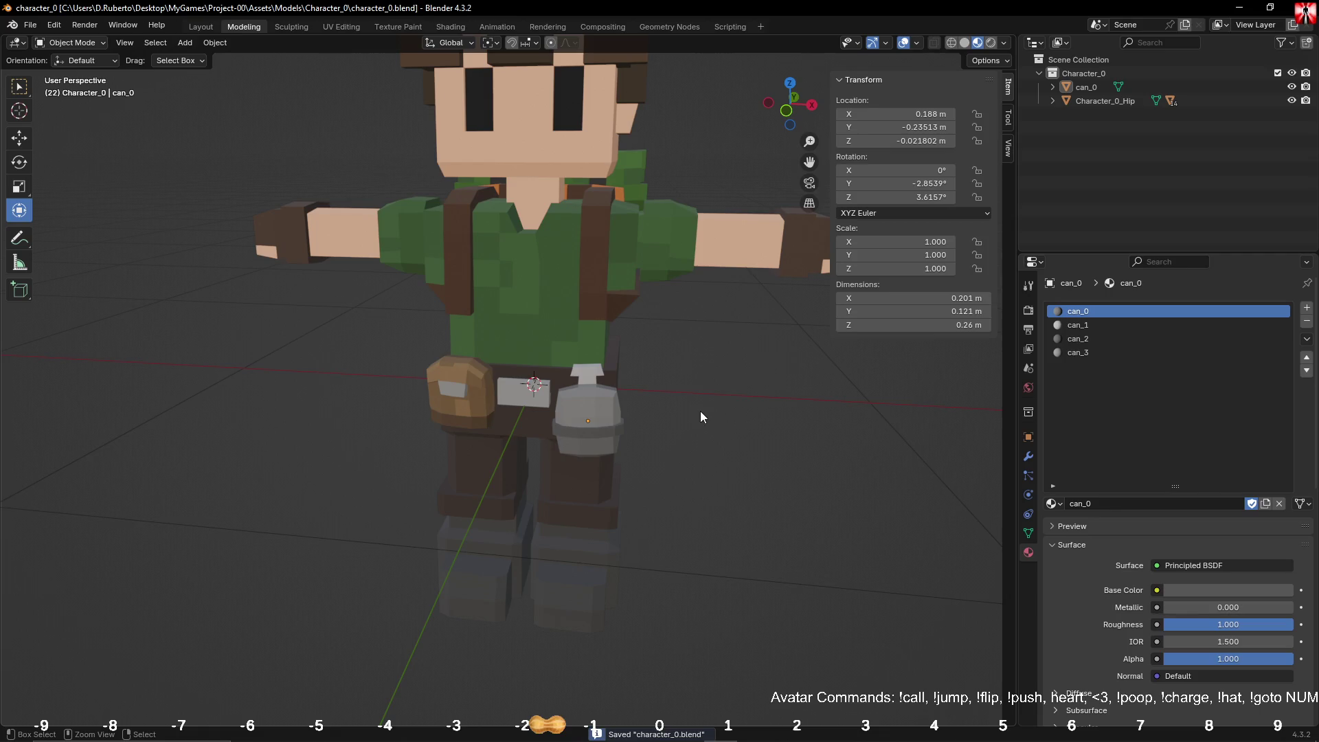
Step: Parent can_0 to Character_0_Hip with Keep Transform, save again, and minimize Blender
left_click(622, 402)
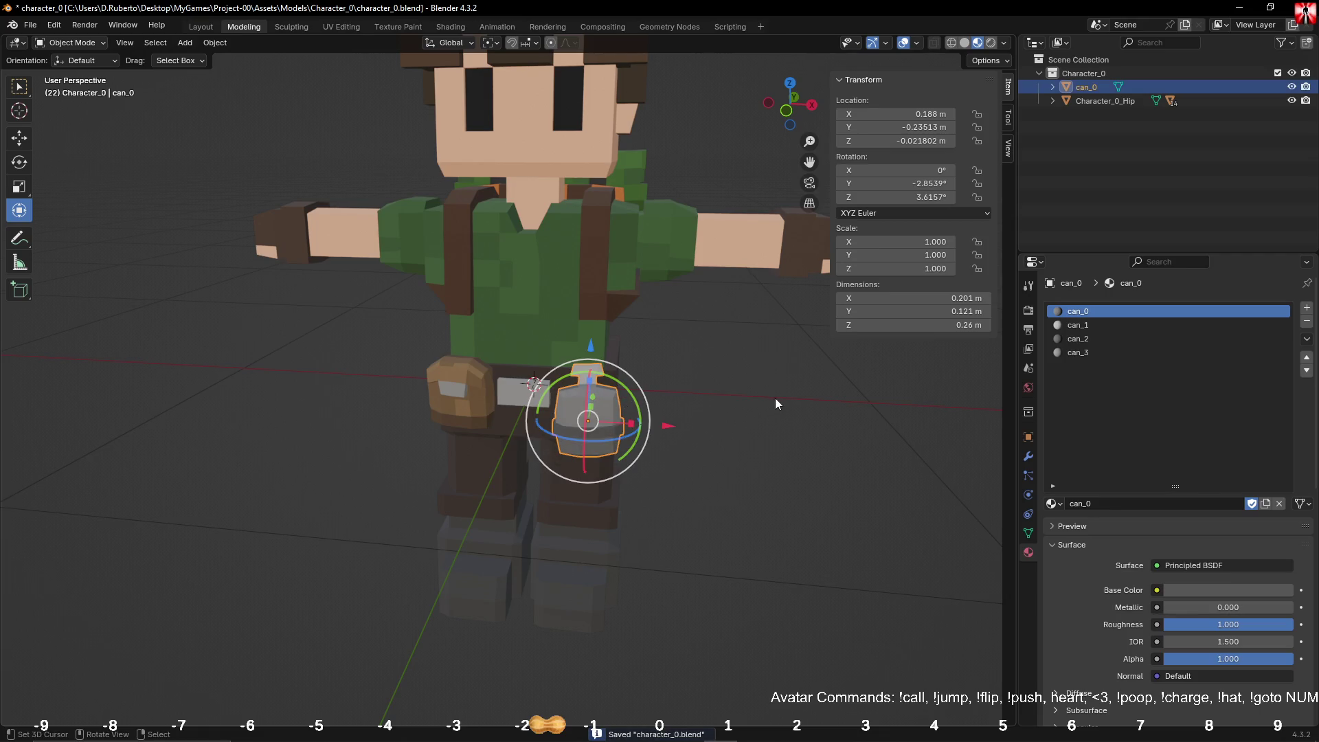
left_click(525, 405, "shift")
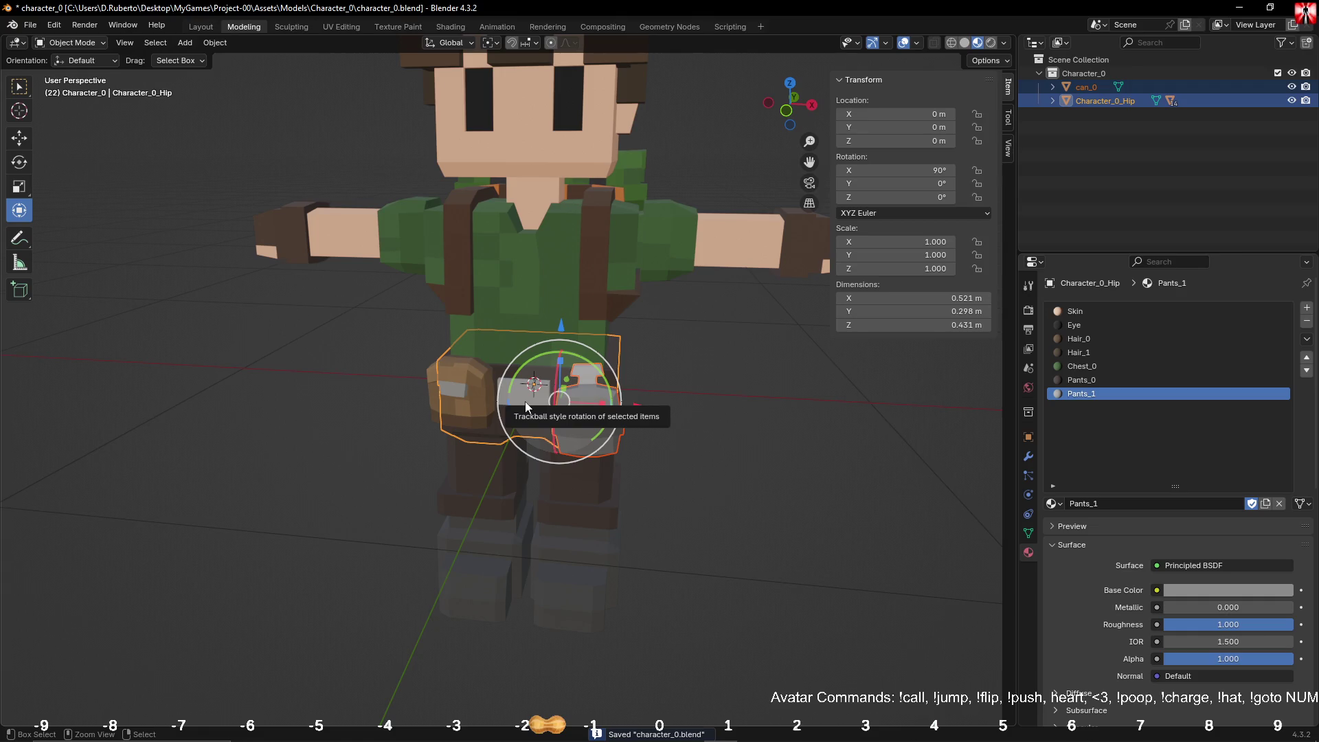
key("ctrl+p")
left_click(524, 401)
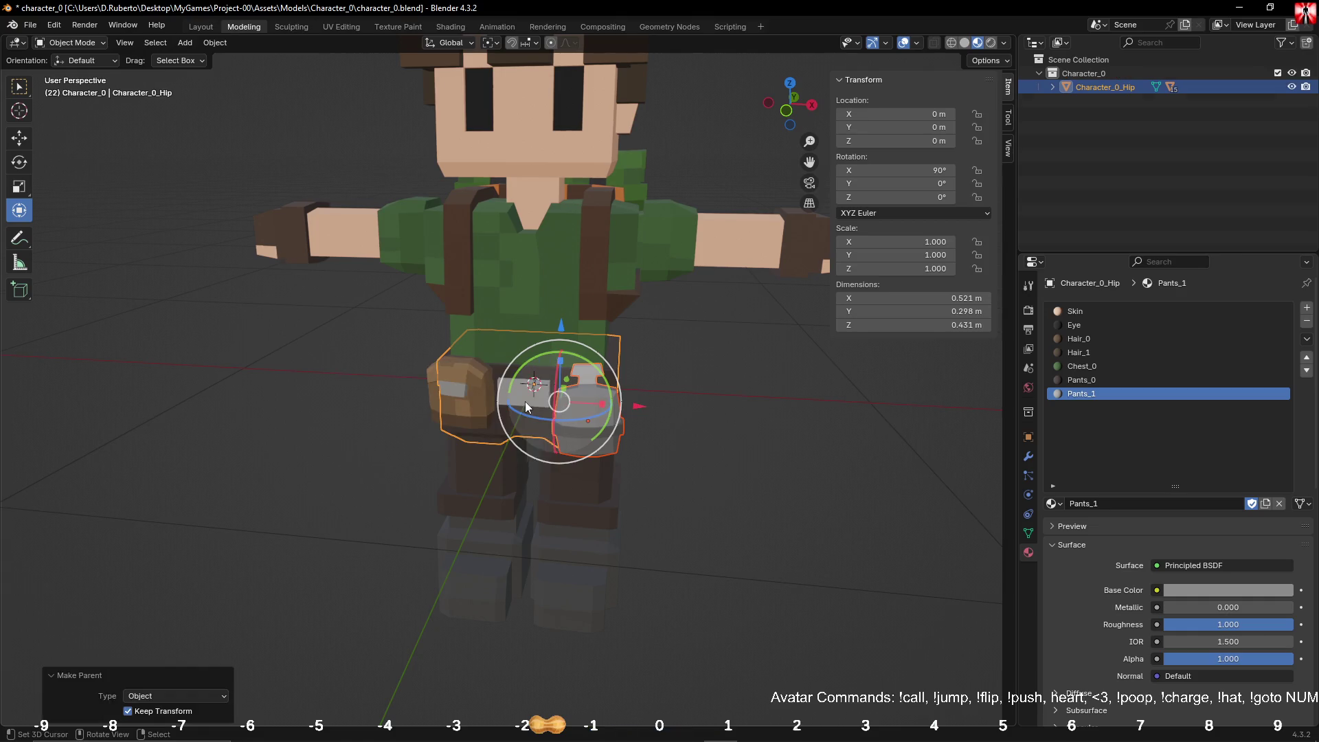
left_click(757, 424)
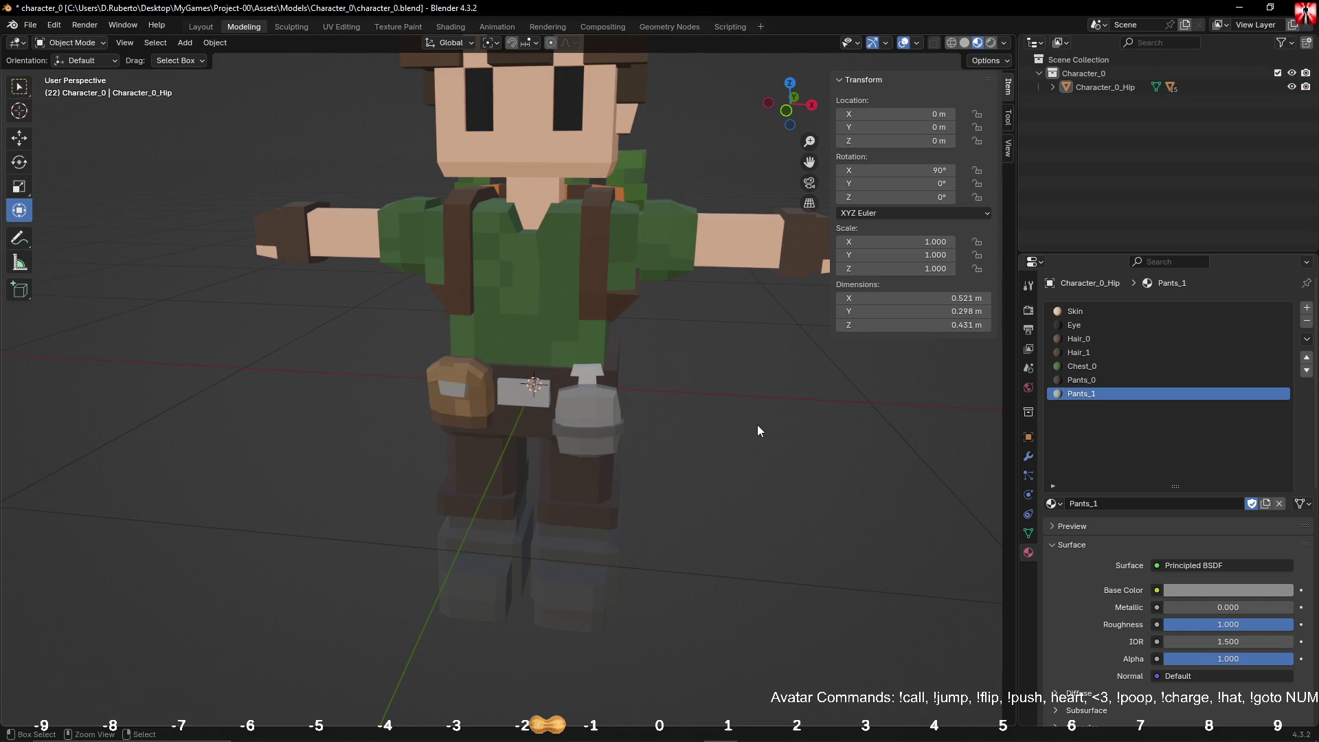
key("ctrl+s")
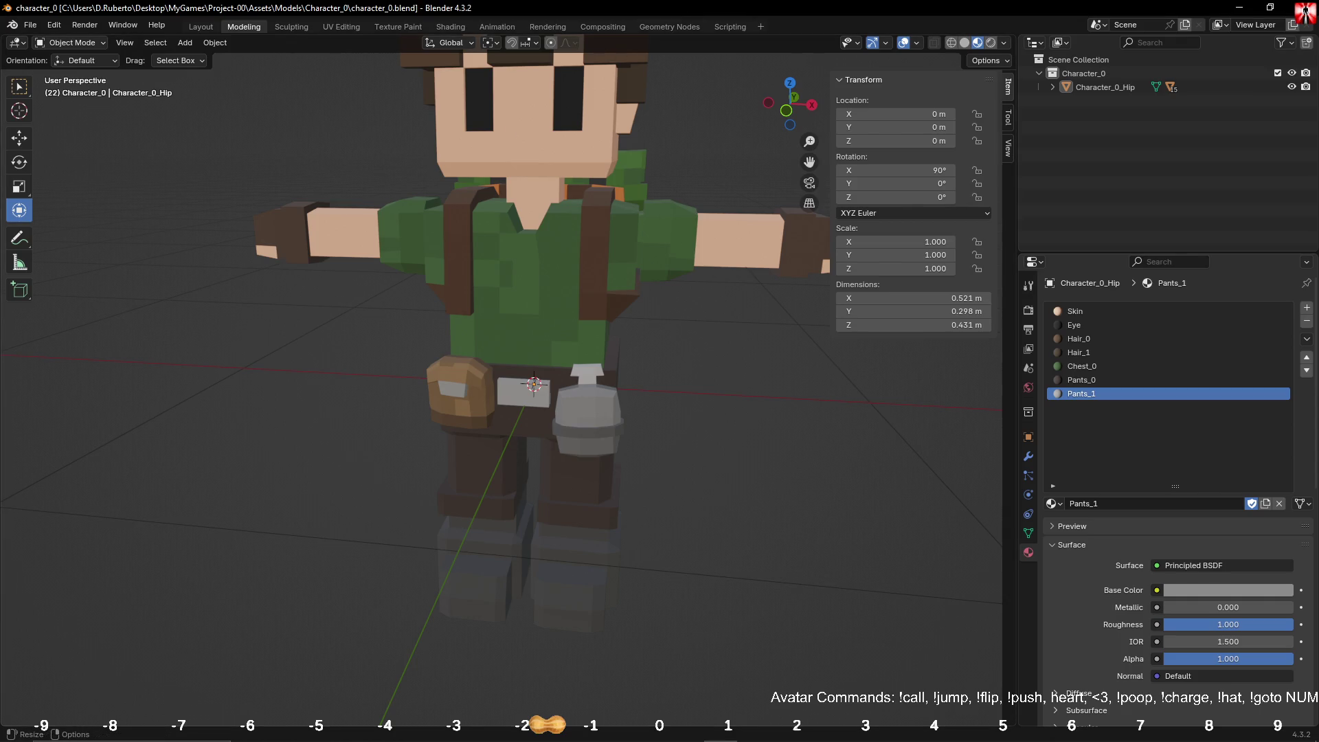
left_click(1236, 10)
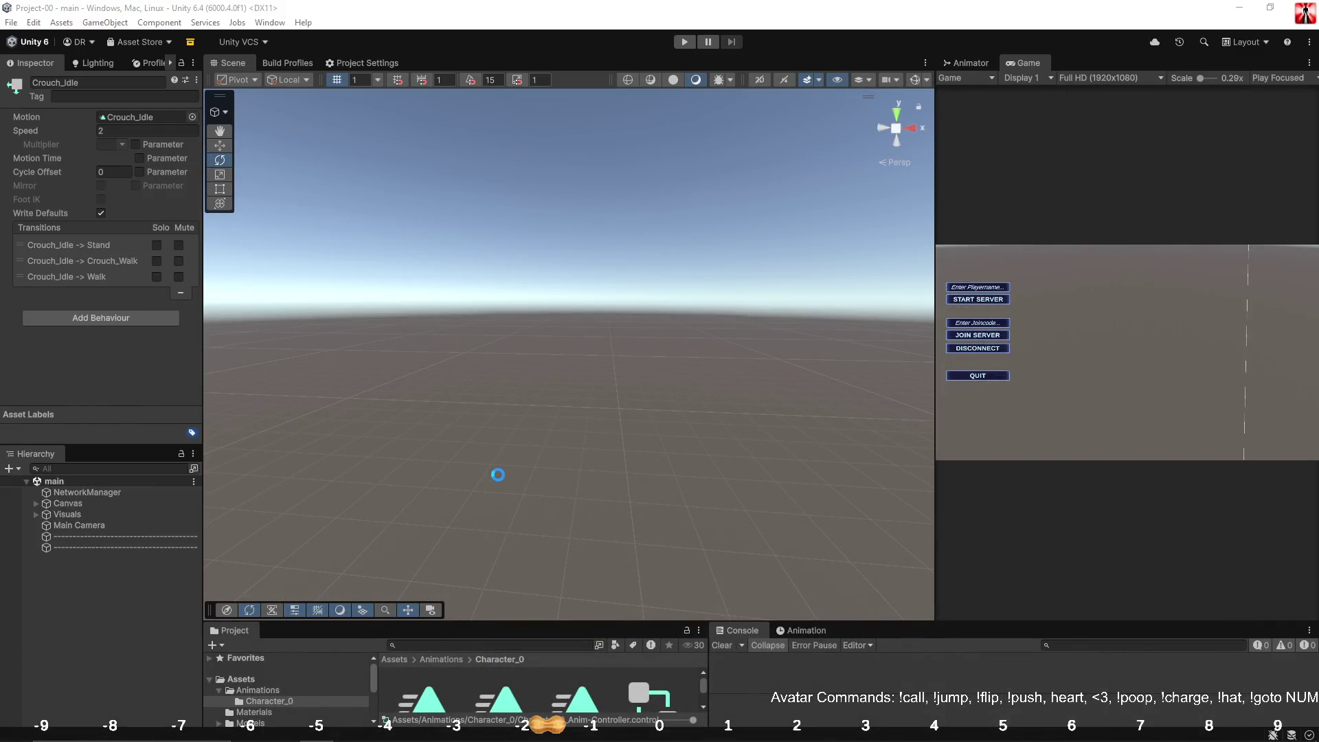
Step: Open the Player prefab from Assets/Prefabs to view can_0 on the character, then exit to the main scene
left_click_drag(445, 621, 483, 443)
left_click(287, 572)
double_click(419, 541)
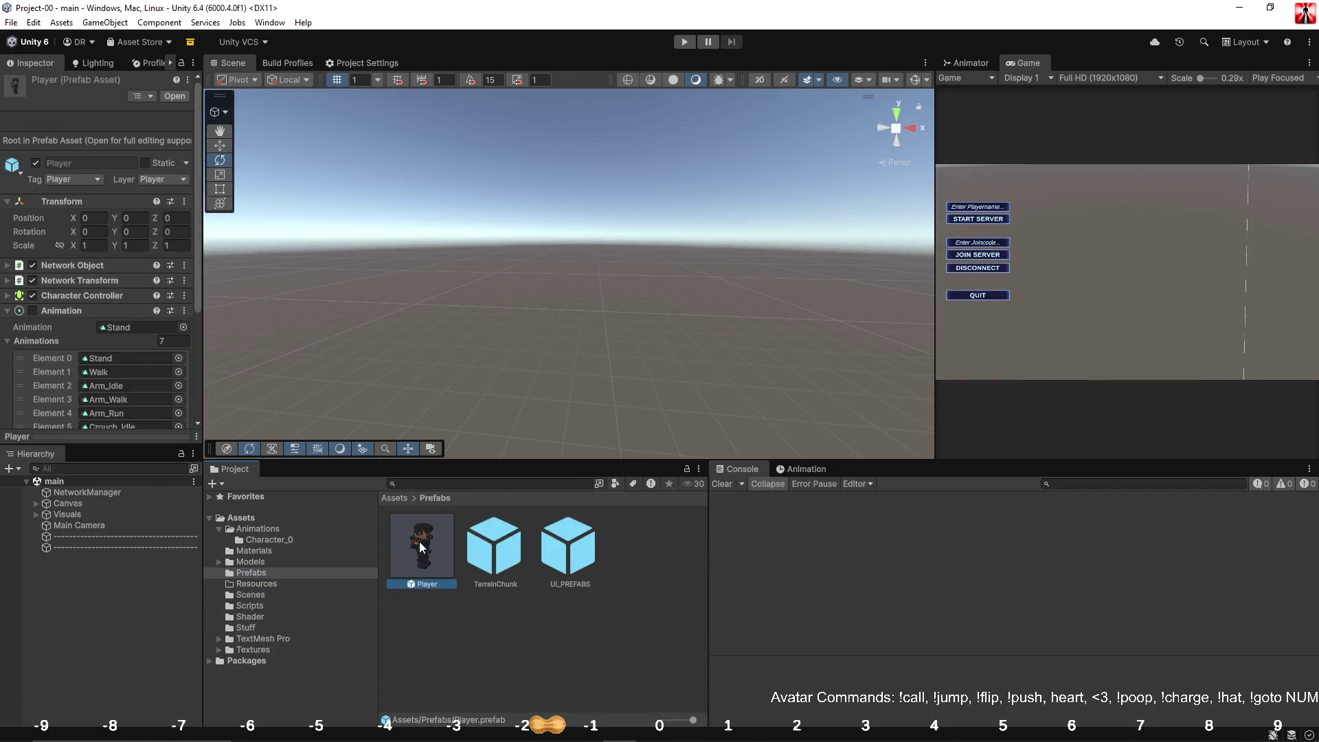
mouse_move(718, 320)
left_mouse_down("alt")
mouse_move(849, 267)
mouse_move(618, 288)
mouse_move(351, 276)
mouse_move(1063, 270)
mouse_move(777, 311)
left_mouse_up("alt")
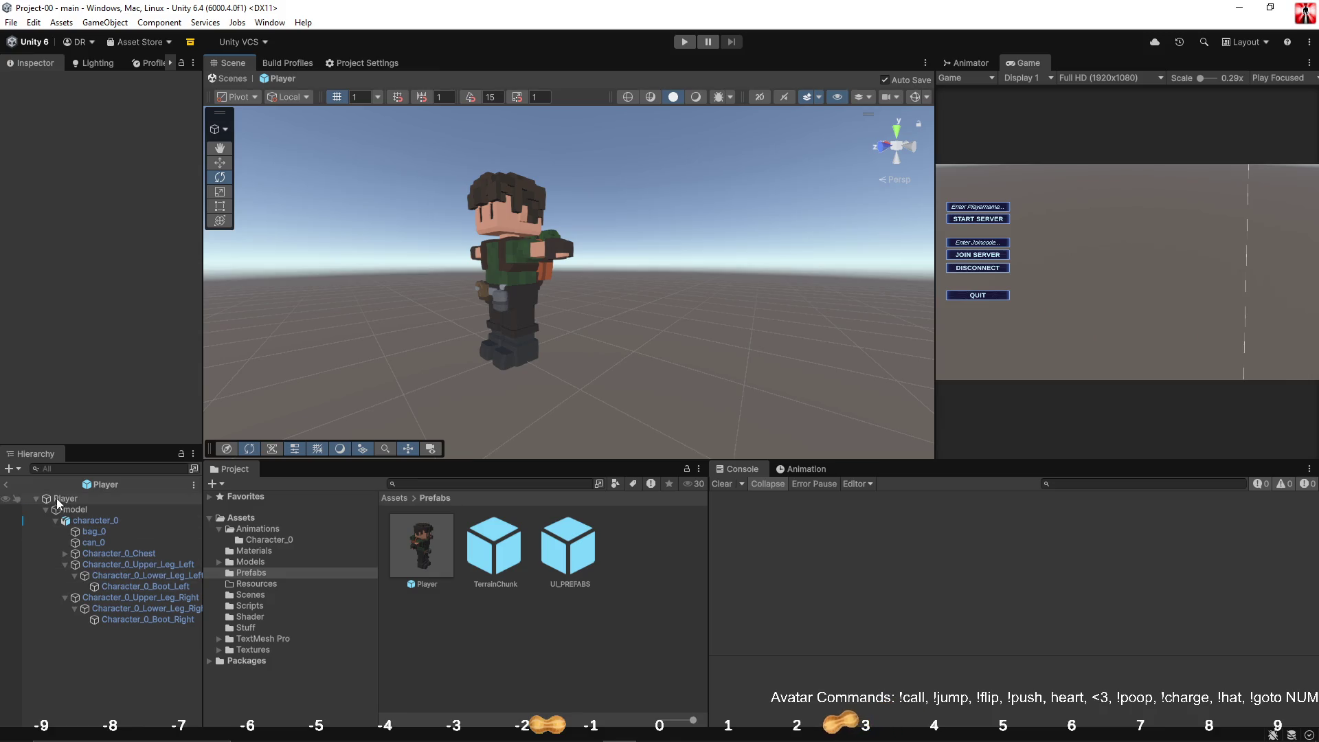
left_click(6, 485)
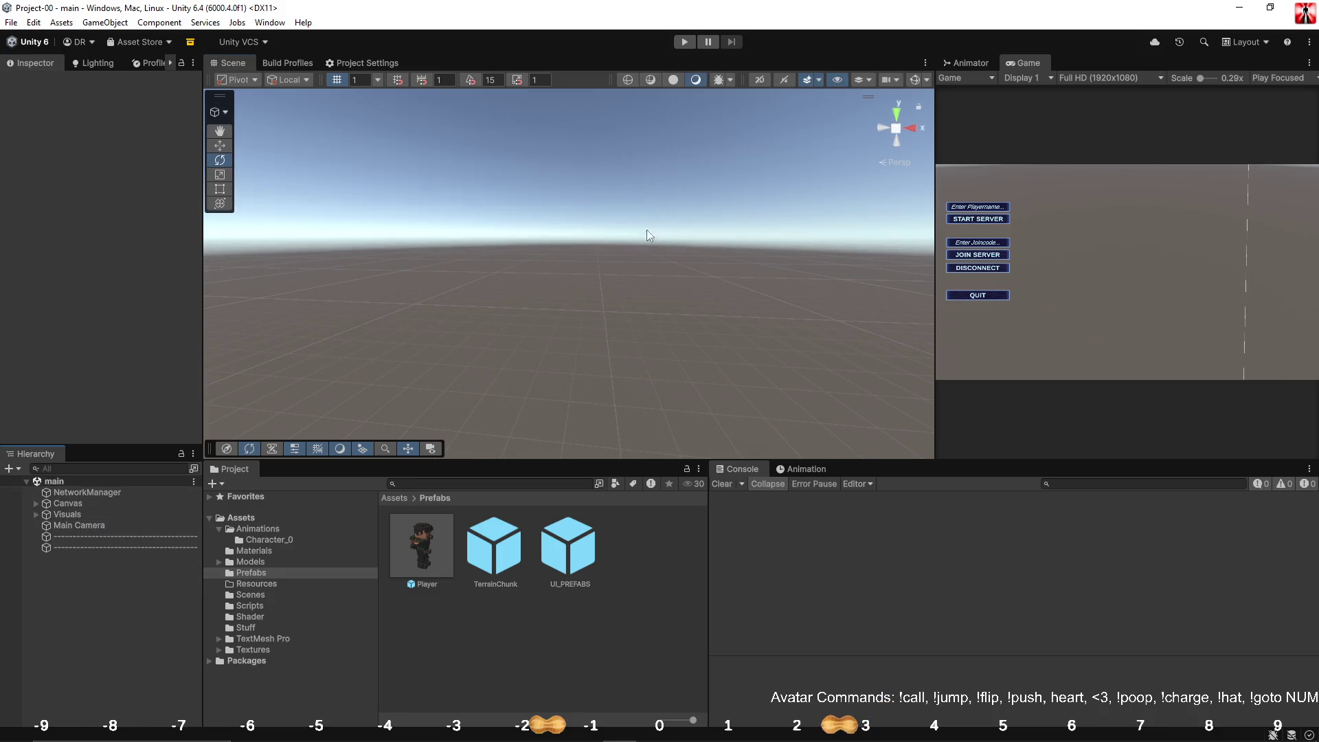
mouse_move(662, 461)
left_mouse_down()
mouse_move(662, 439)
mouse_move(677, 596)
left_mouse_up()
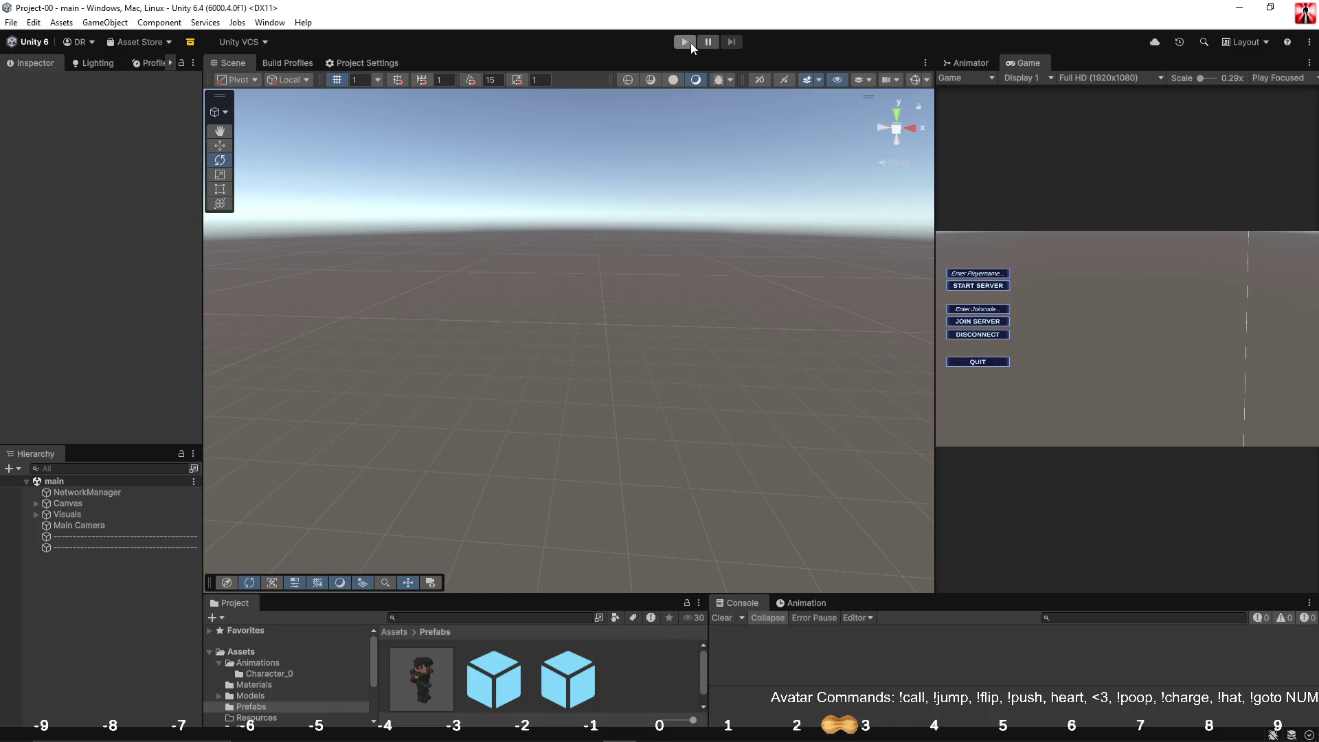
Step: Widen the Scene view, enter Play mode and start the server
left_click_drag(936, 144, 1040, 145)
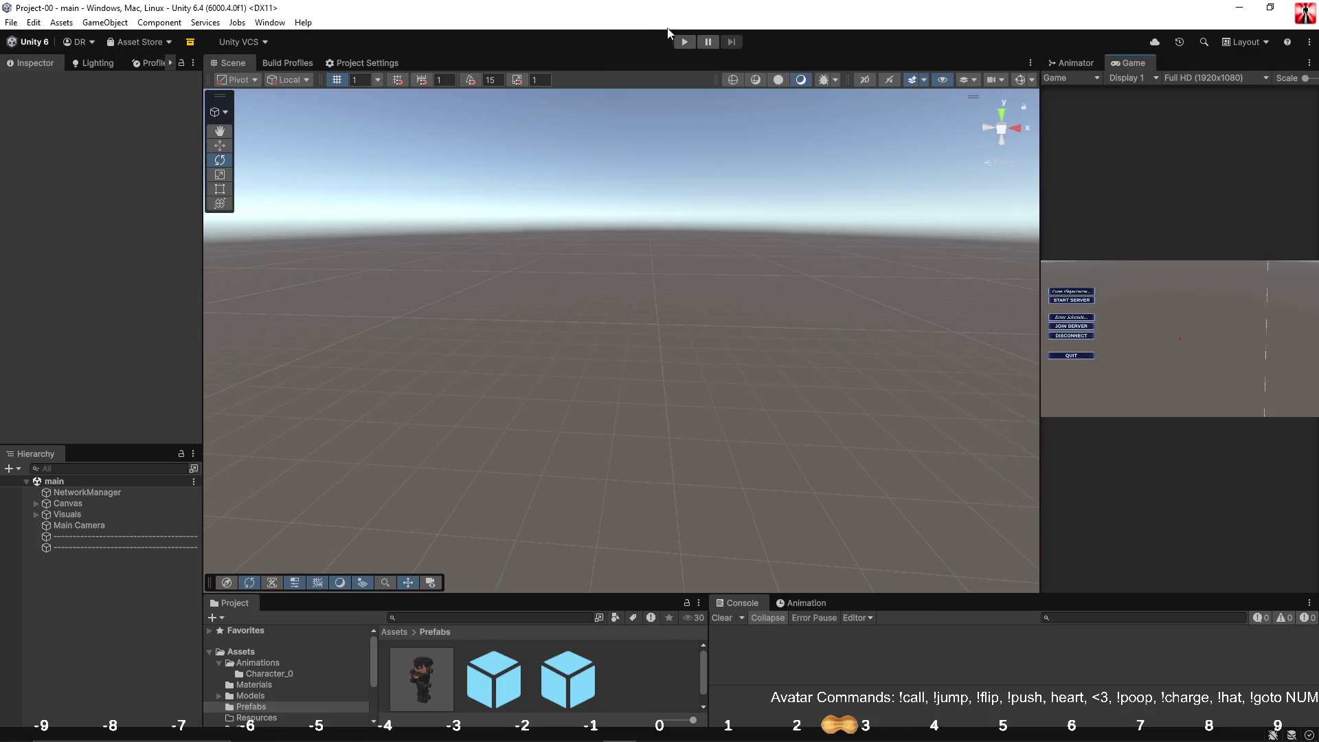
left_click(682, 41)
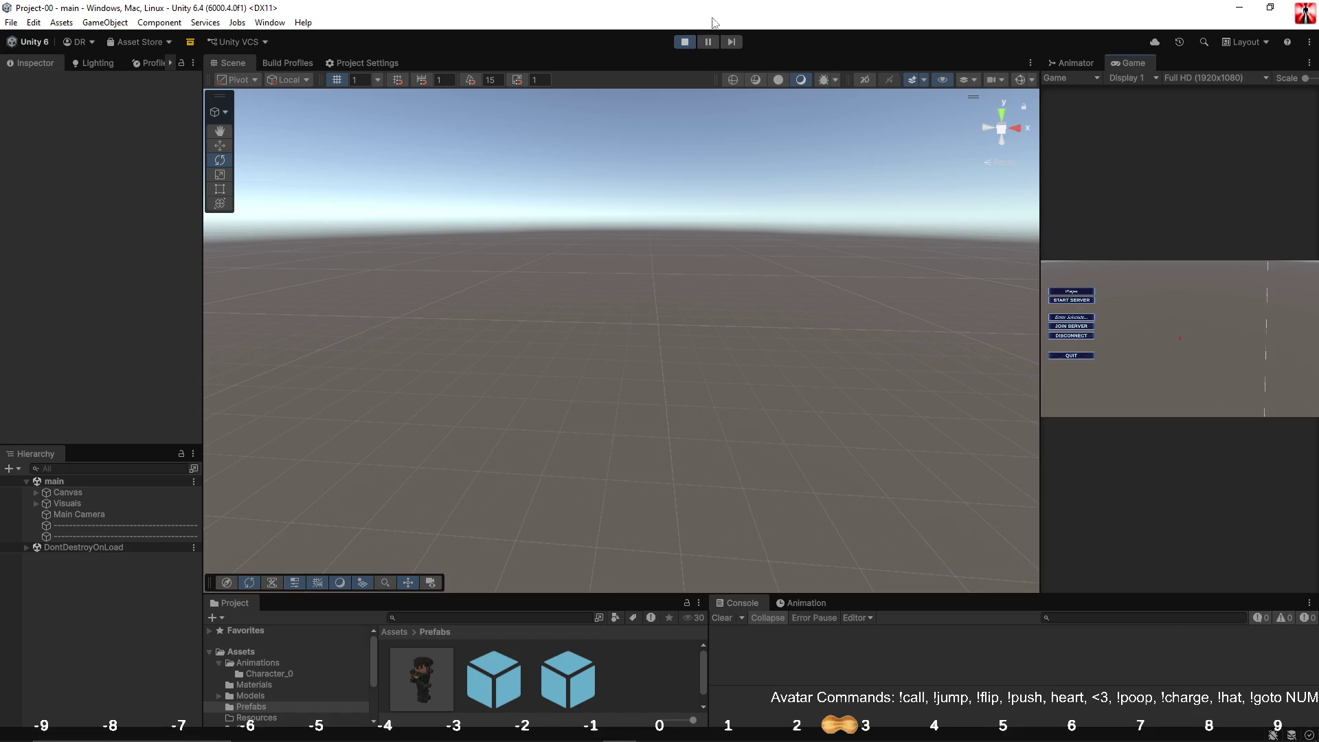
left_click(1070, 299)
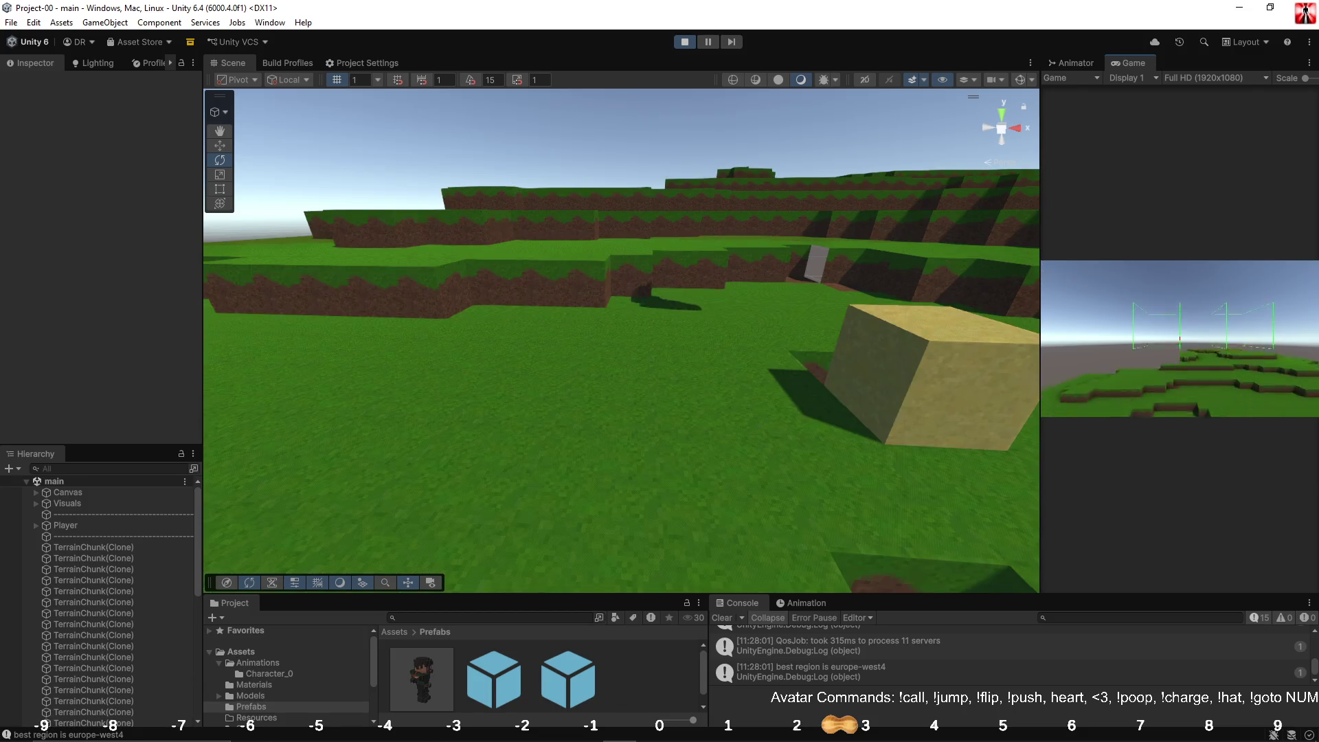
Step: Disconnect, start the server again, walk the character around, and bring up the Animator graph
key("Escape")
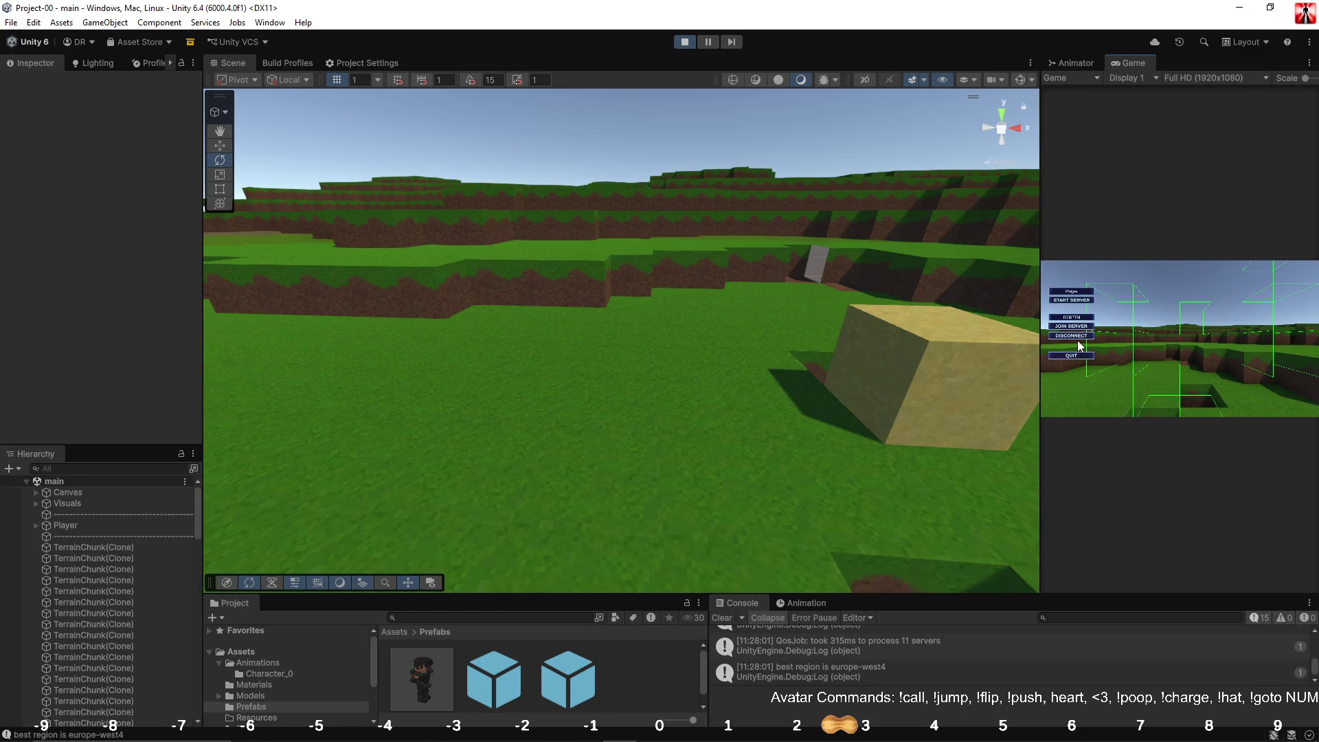
left_click(1073, 334)
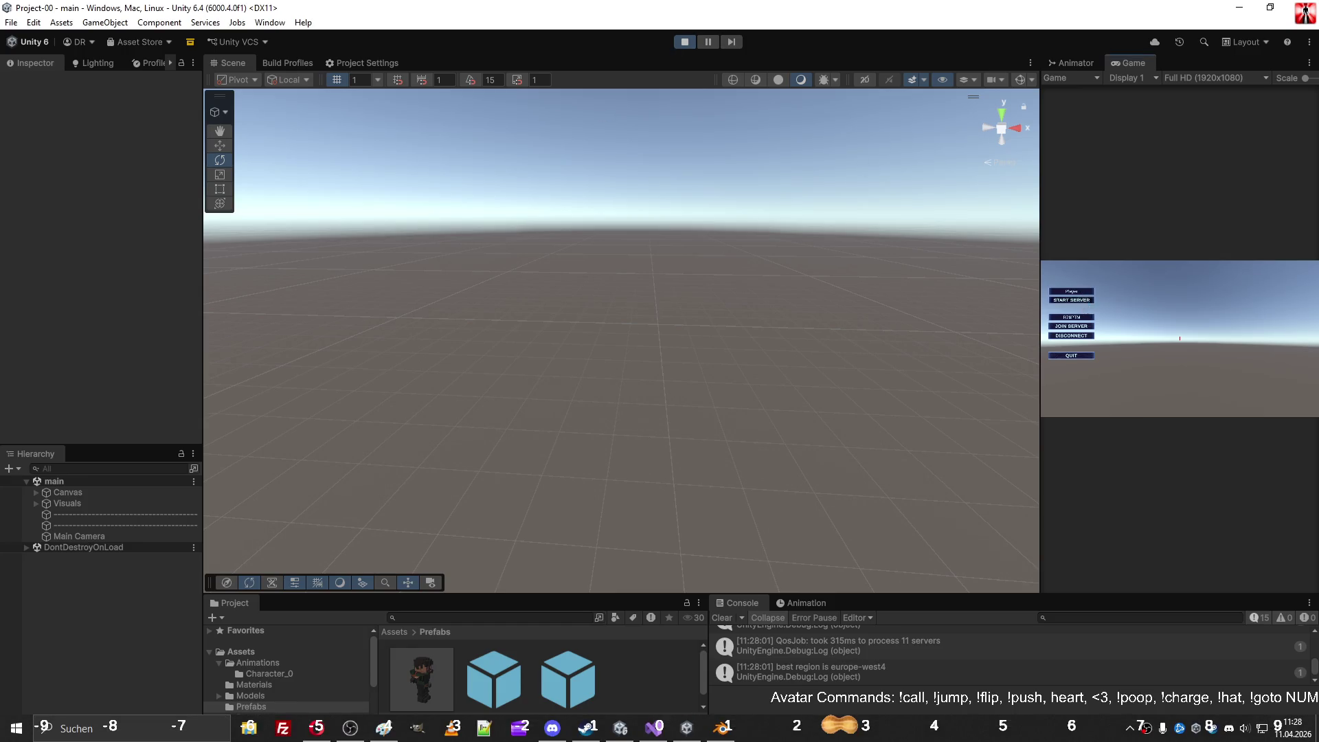
left_click(1084, 302)
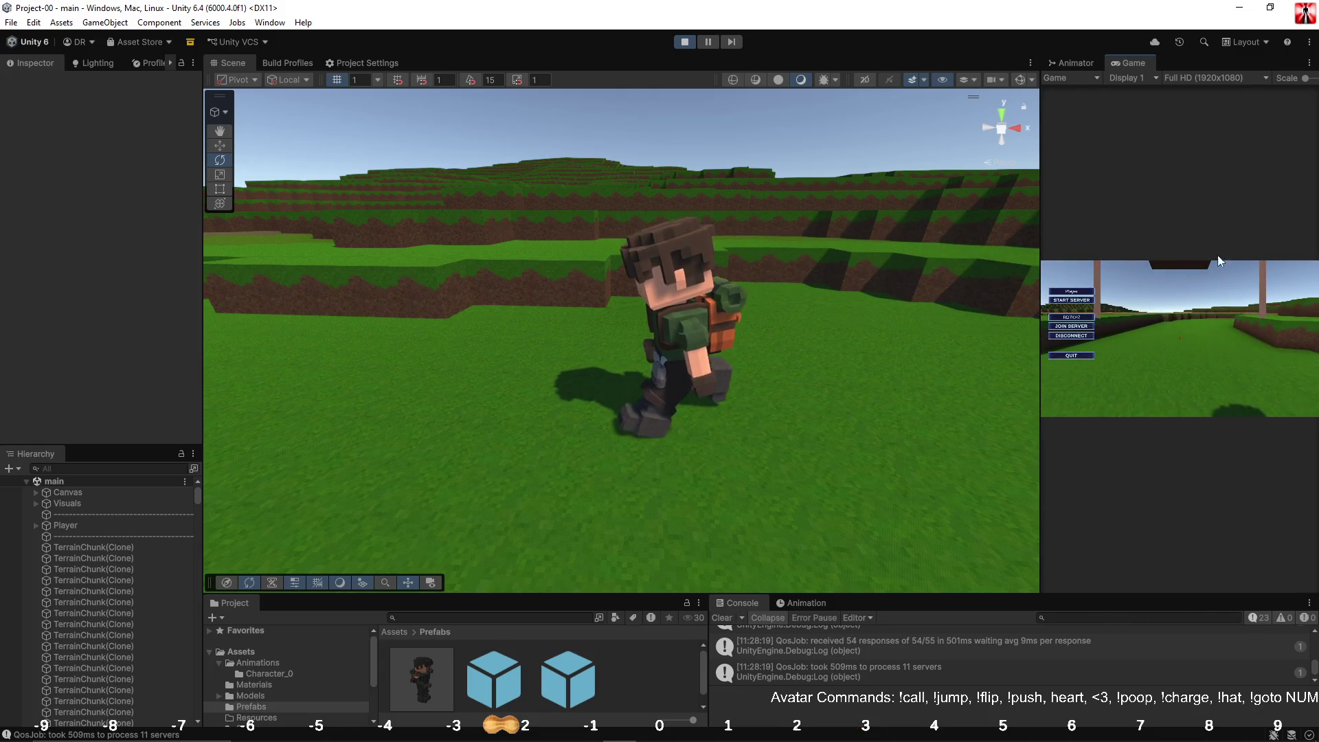
left_click(1082, 62)
Step: Set Arm_Walk speed to 1.5 on the UpperCharacter Animator layer, then resume the running game
left_click_drag(1040, 252, 791, 252)
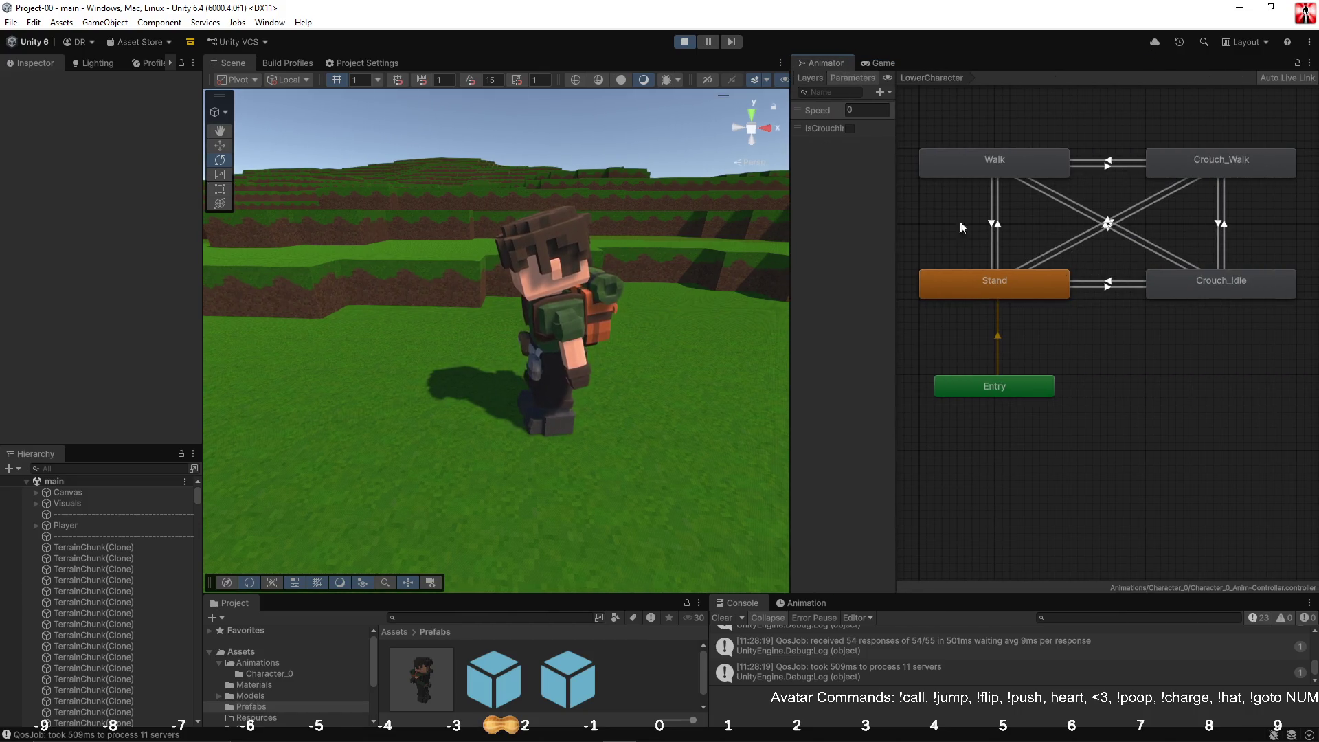
left_click(816, 76)
left_click(838, 140)
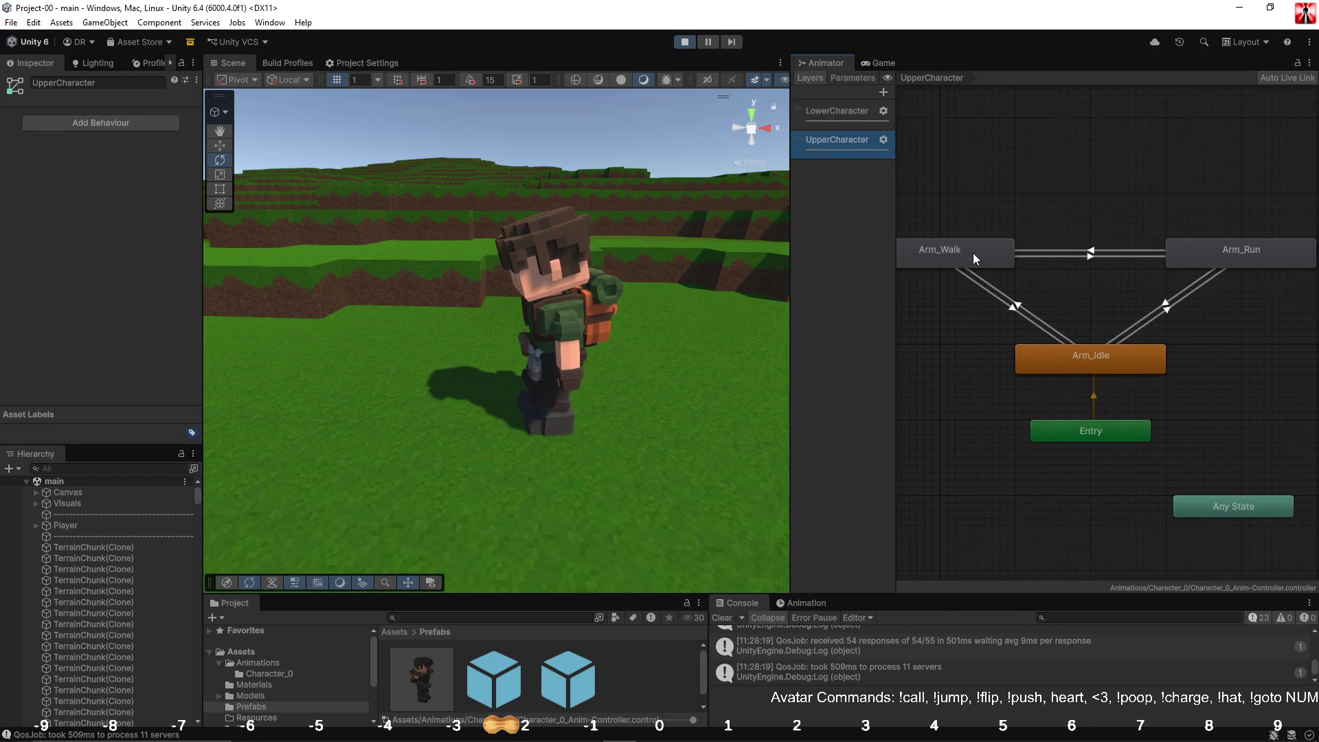
left_click(974, 257)
left_click(1199, 251)
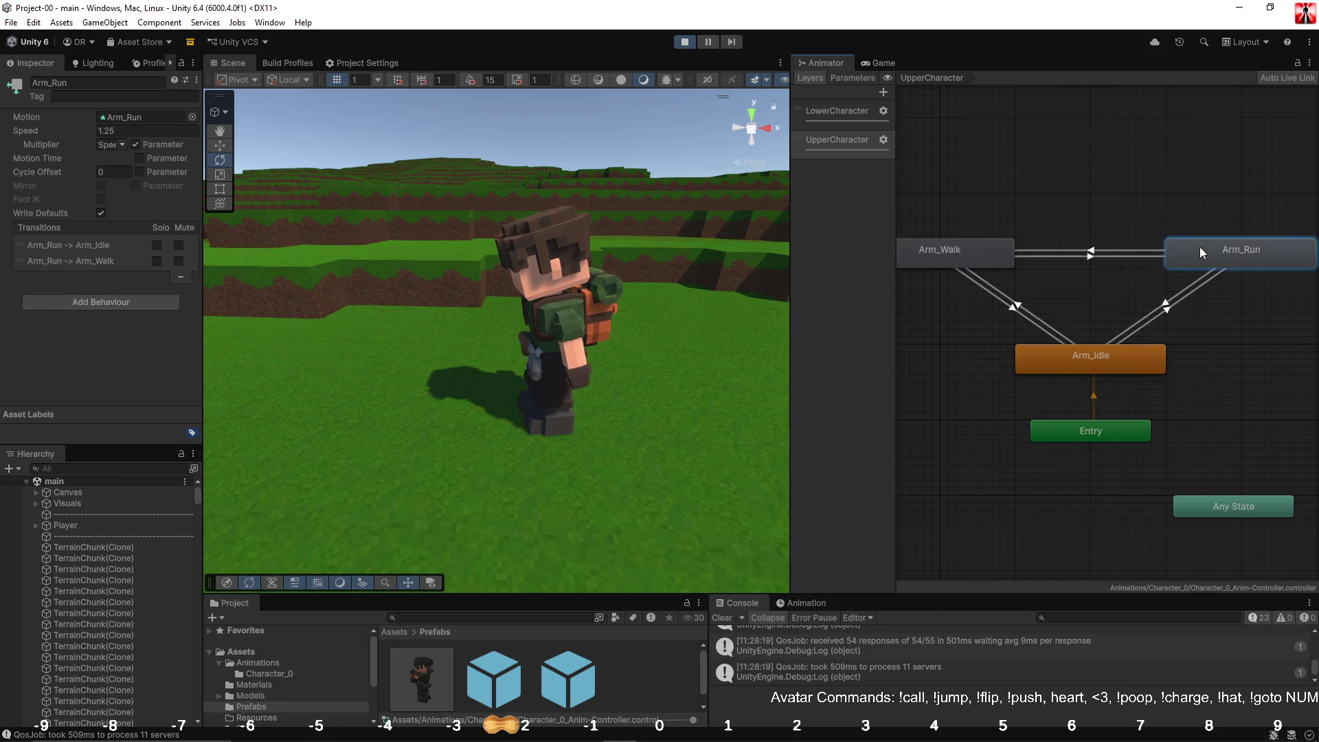
left_click(948, 257)
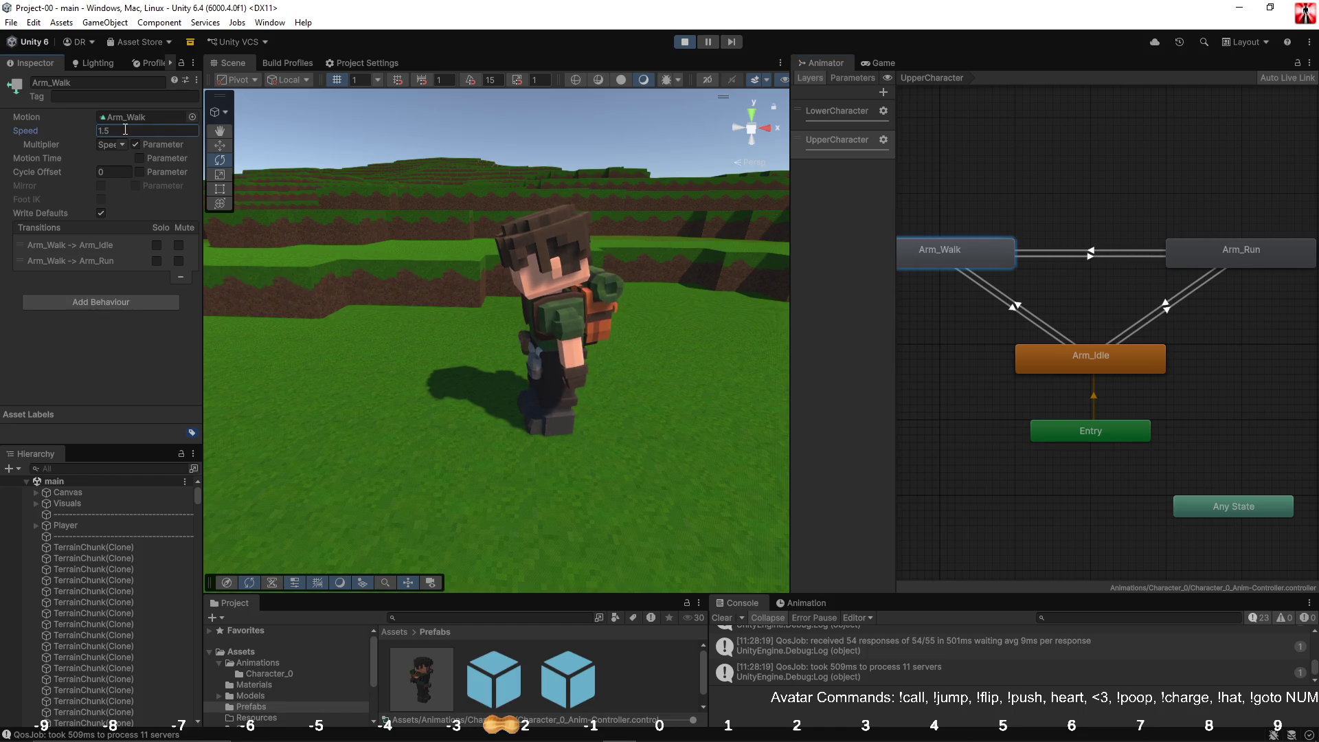
left_click(895, 65)
left_click(848, 295)
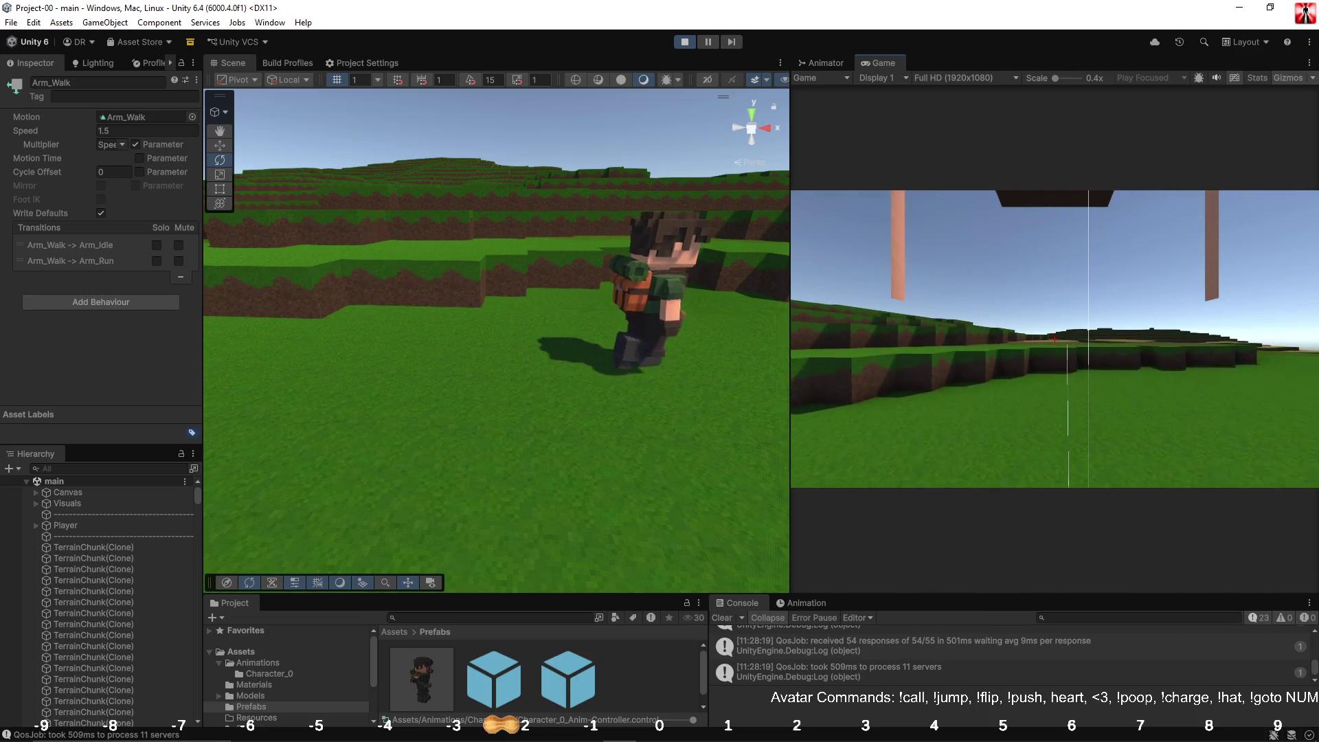
Step: Refocus the running game, close the pause menu and recapture the cursor
key("alt+Tab")
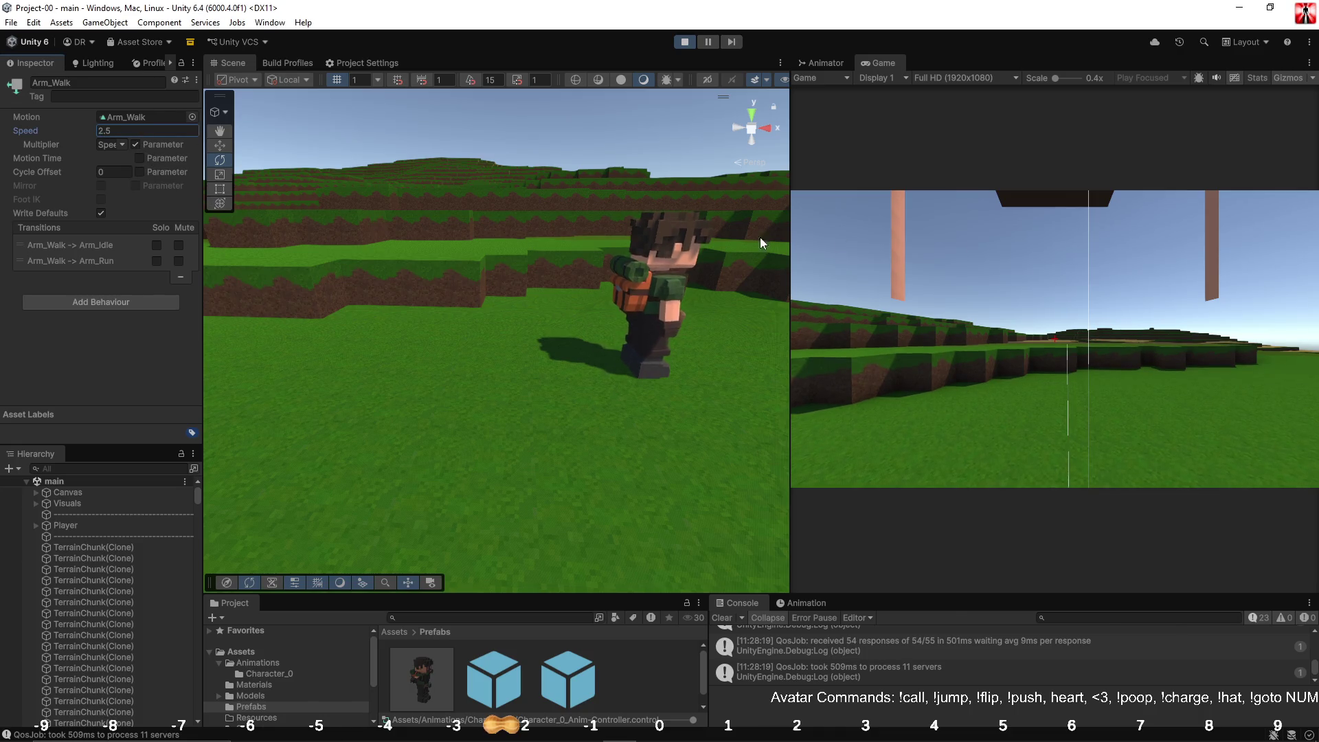
left_click(1053, 337)
key("Escape")
key("Escape")
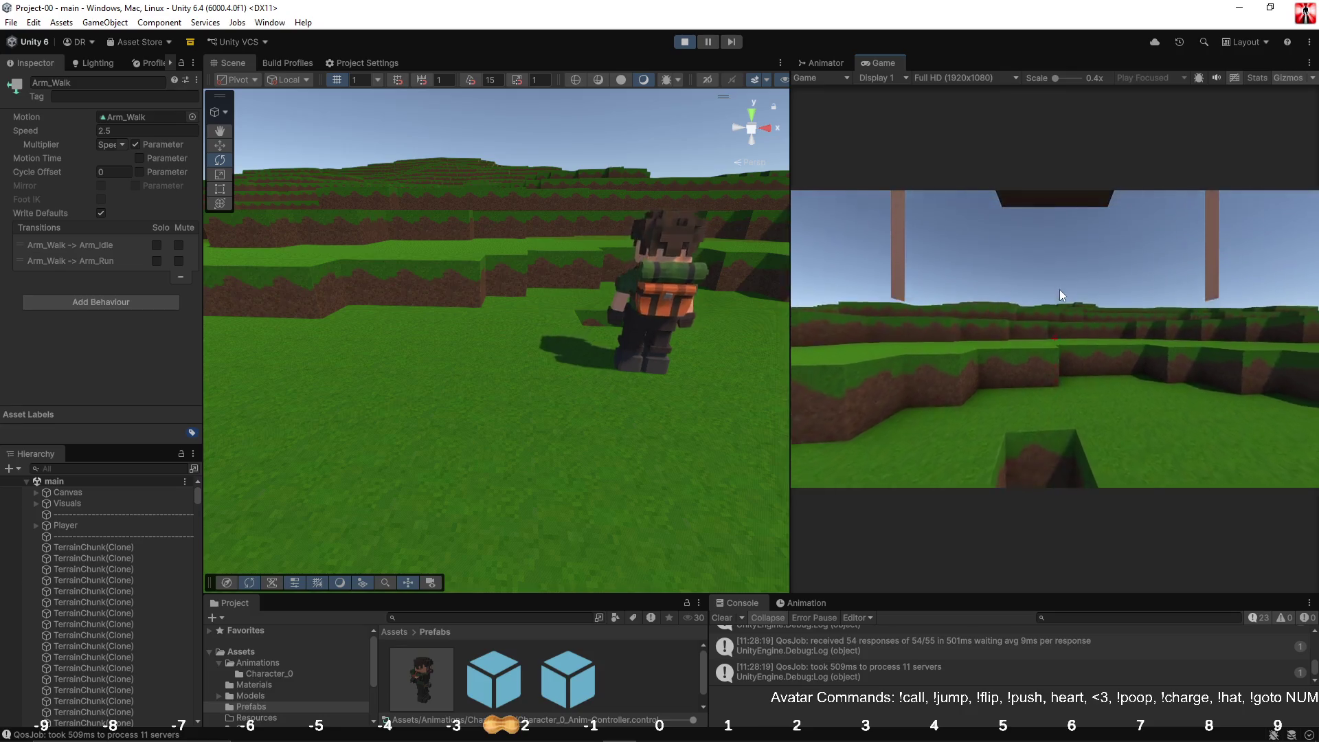
left_click(1059, 295)
Step: Walk the character around the terrain to check the arm swing at Arm_Walk speed 2
key("w")
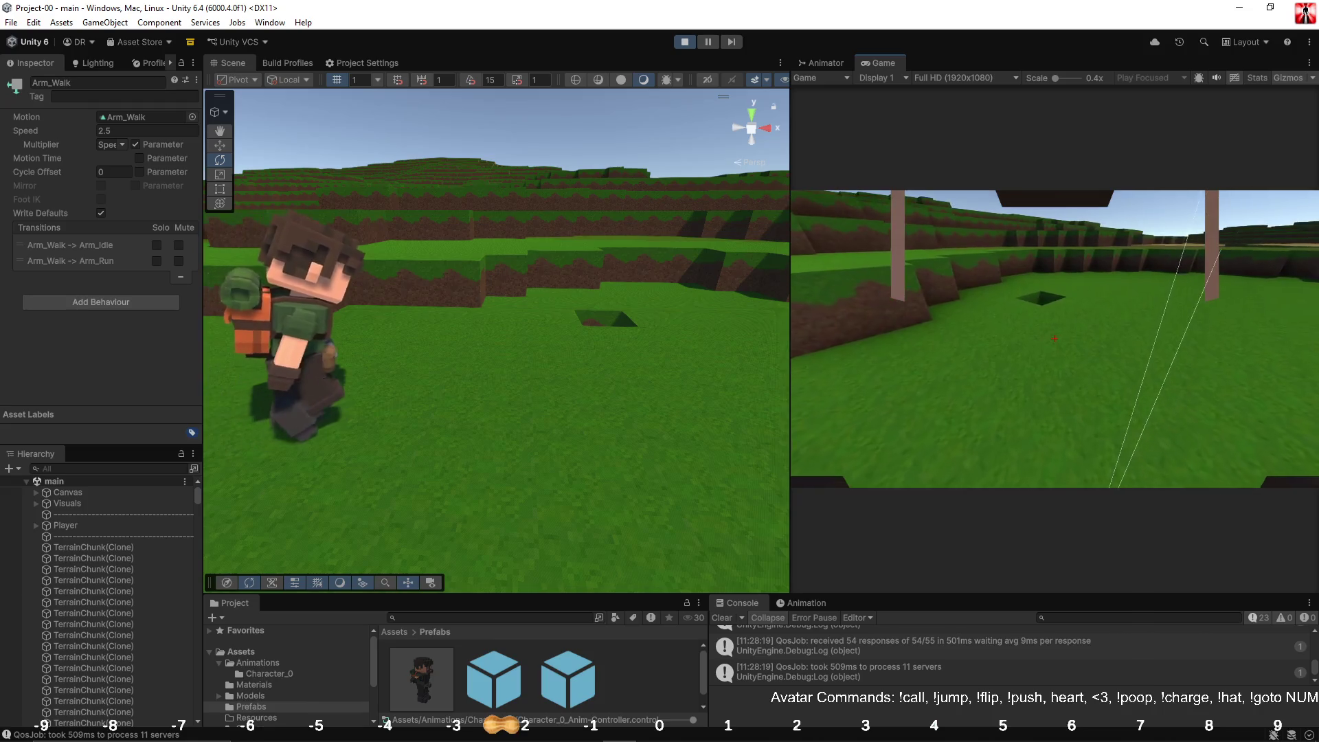
key("Escape")
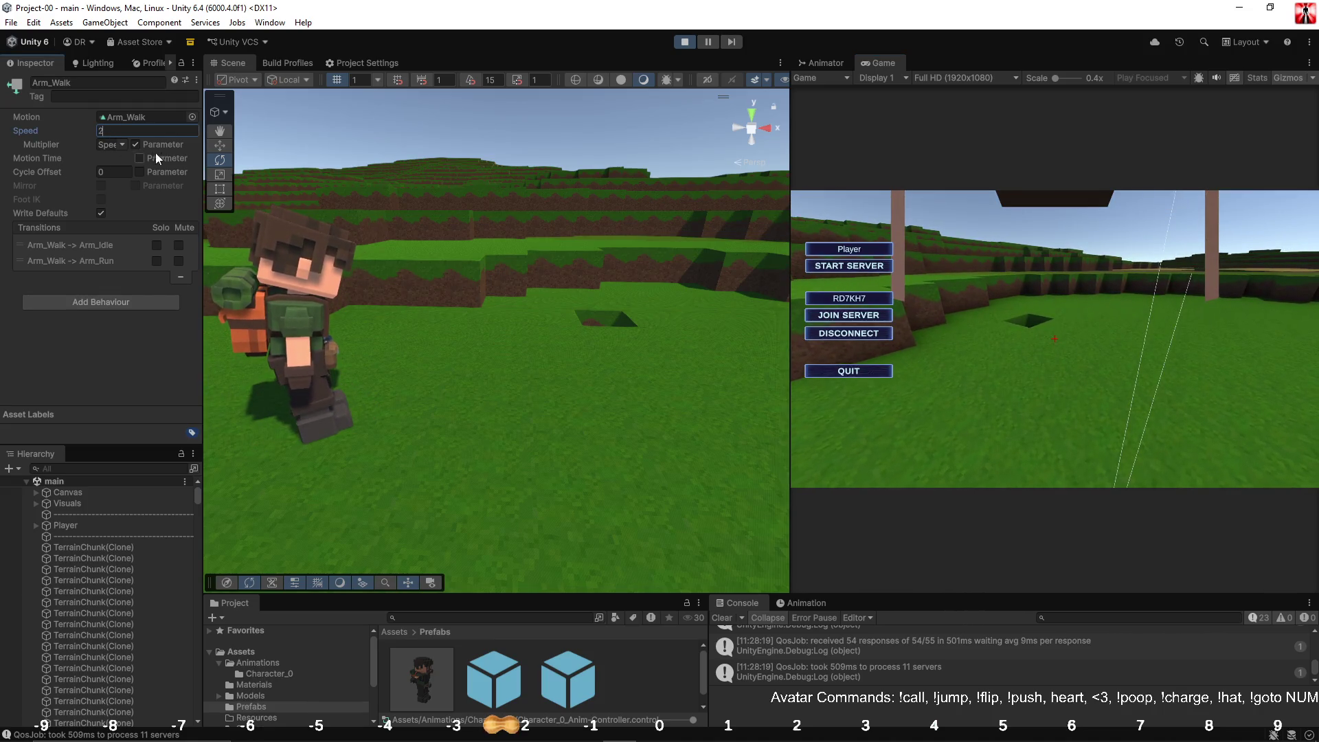
left_click(991, 216)
key("w")
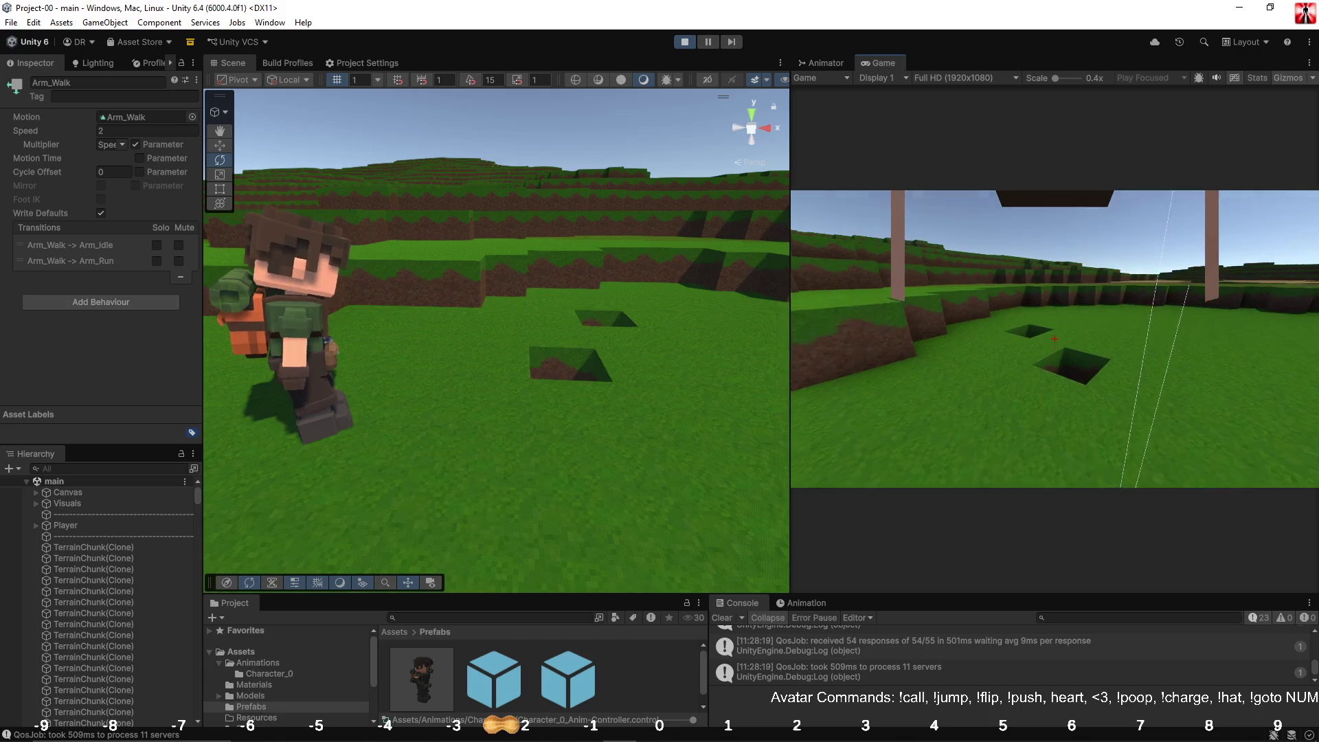
key("w")
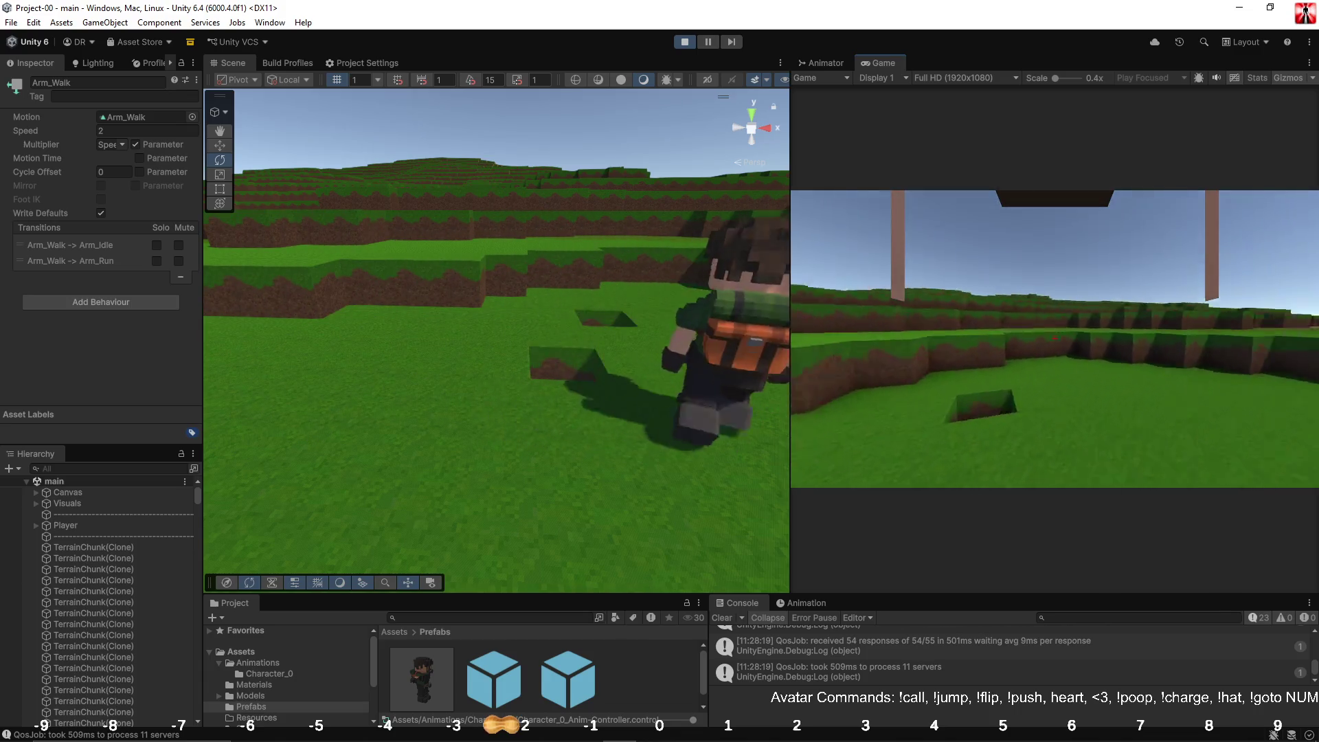
key("w")
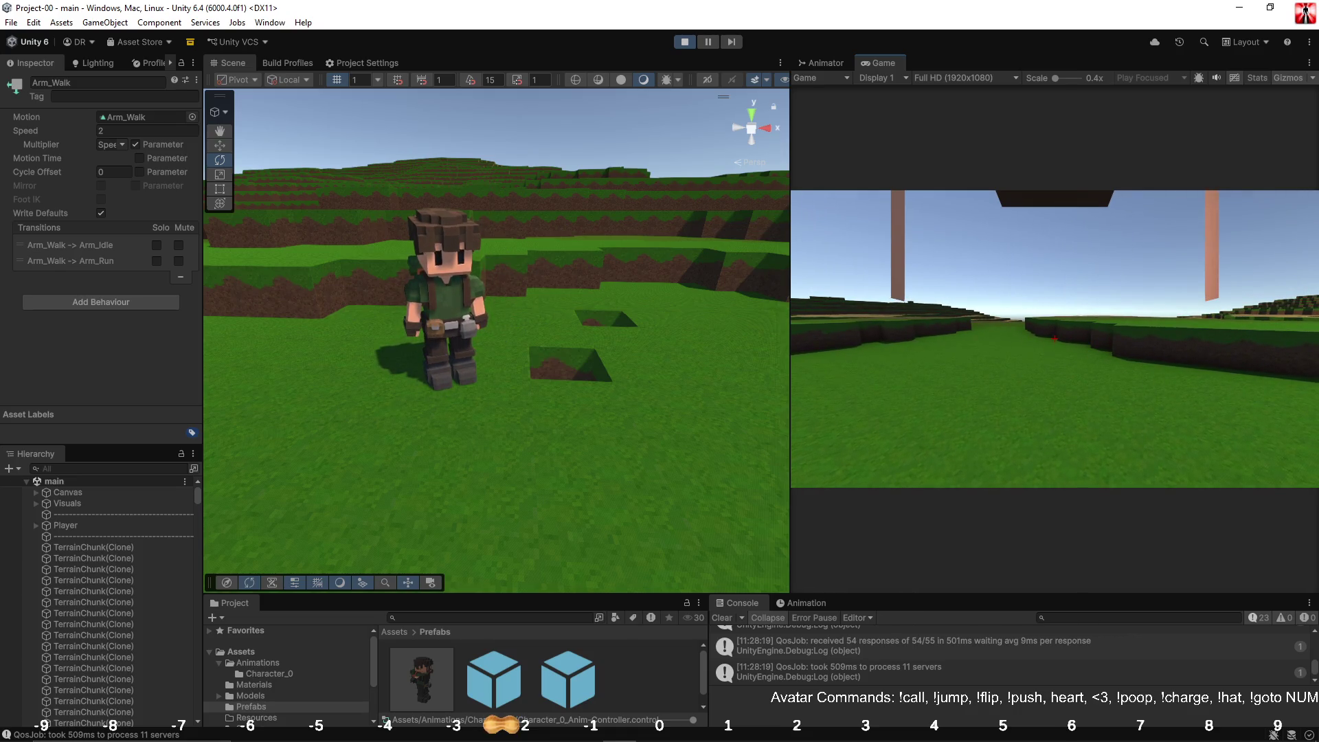
key("w")
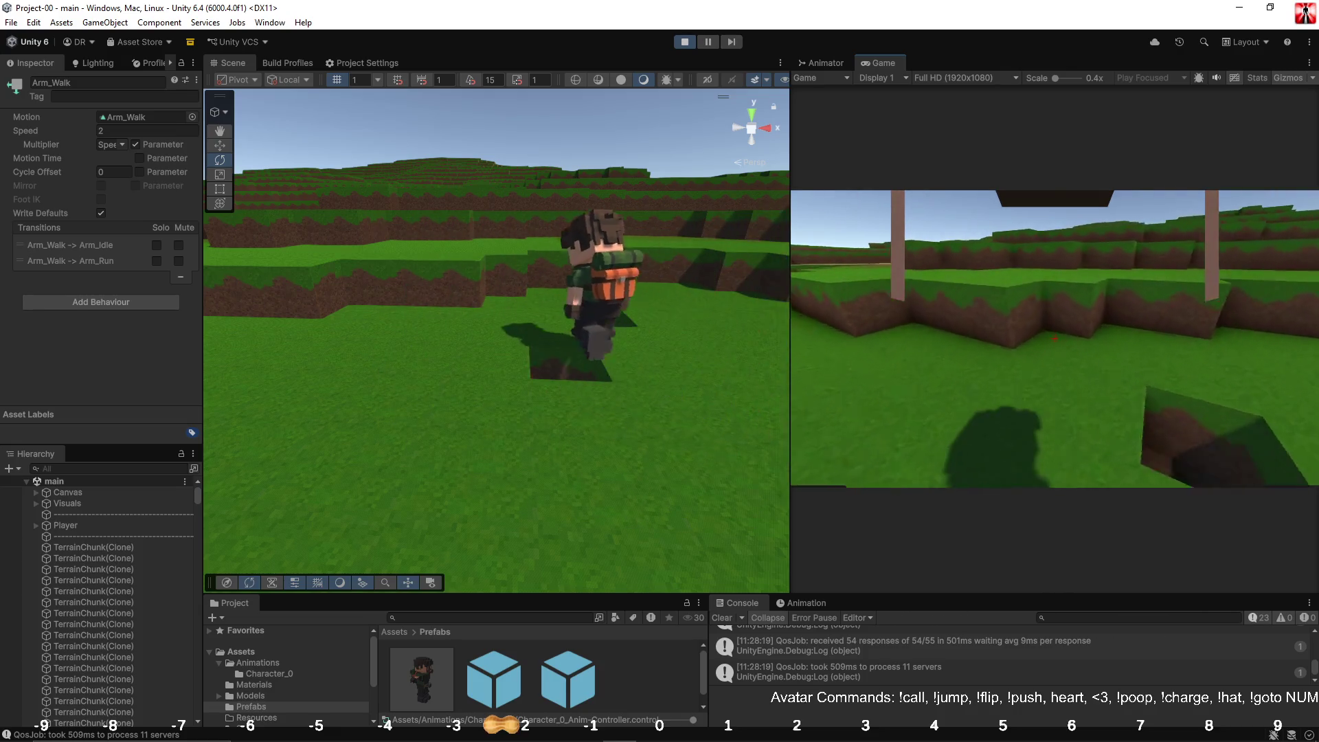
key("w")
key("w")
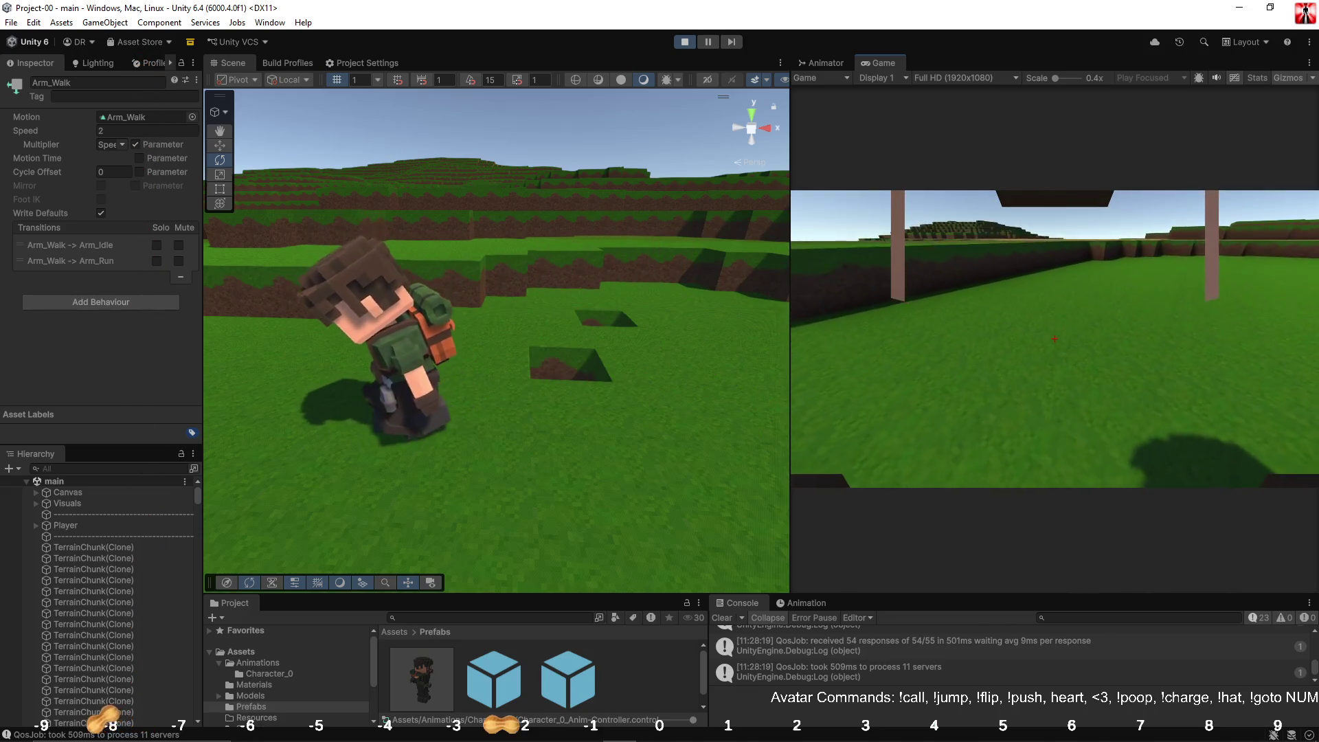
key("w")
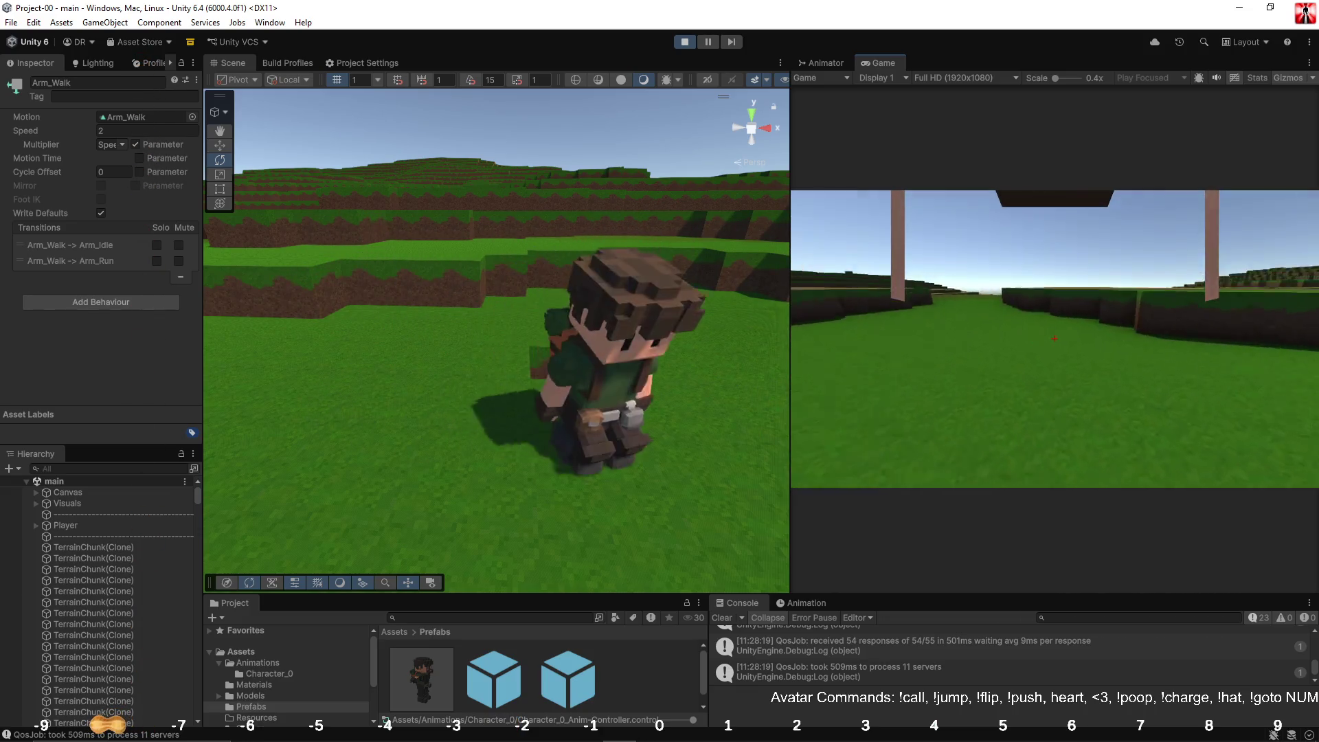
key("w")
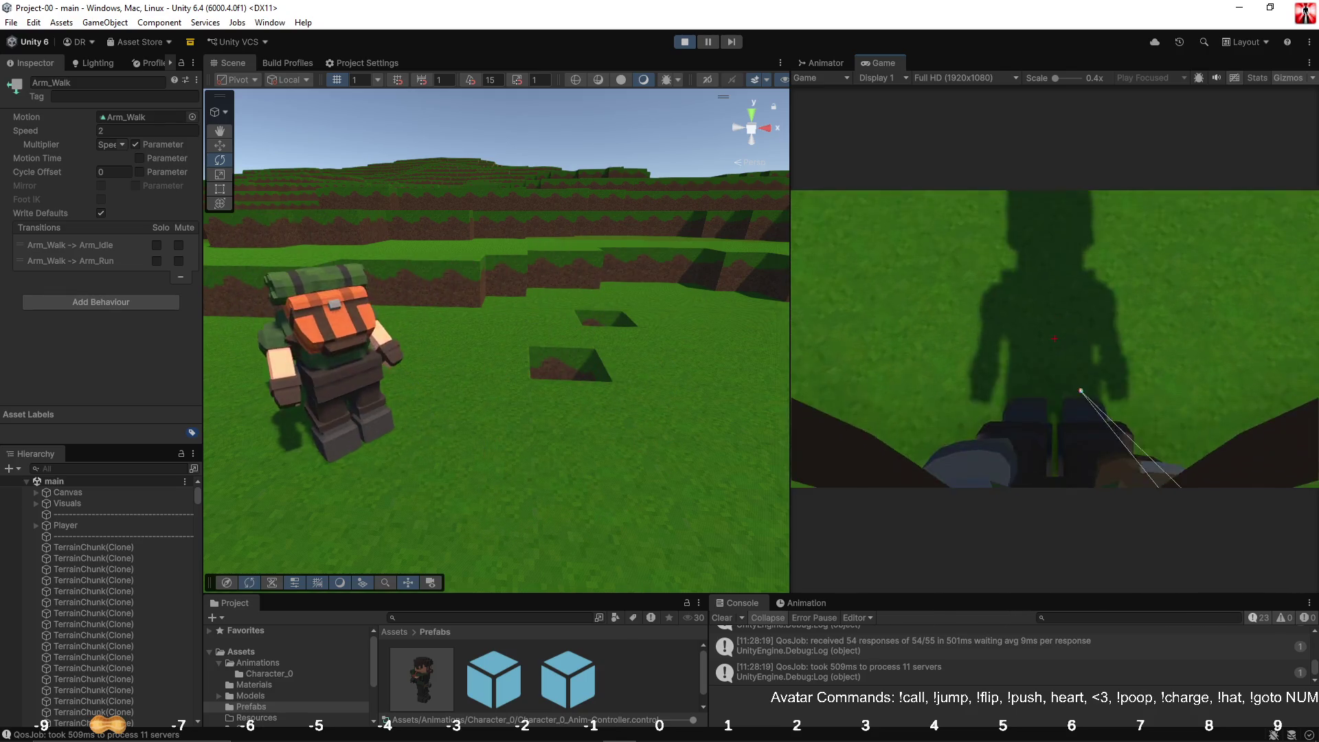
key("w")
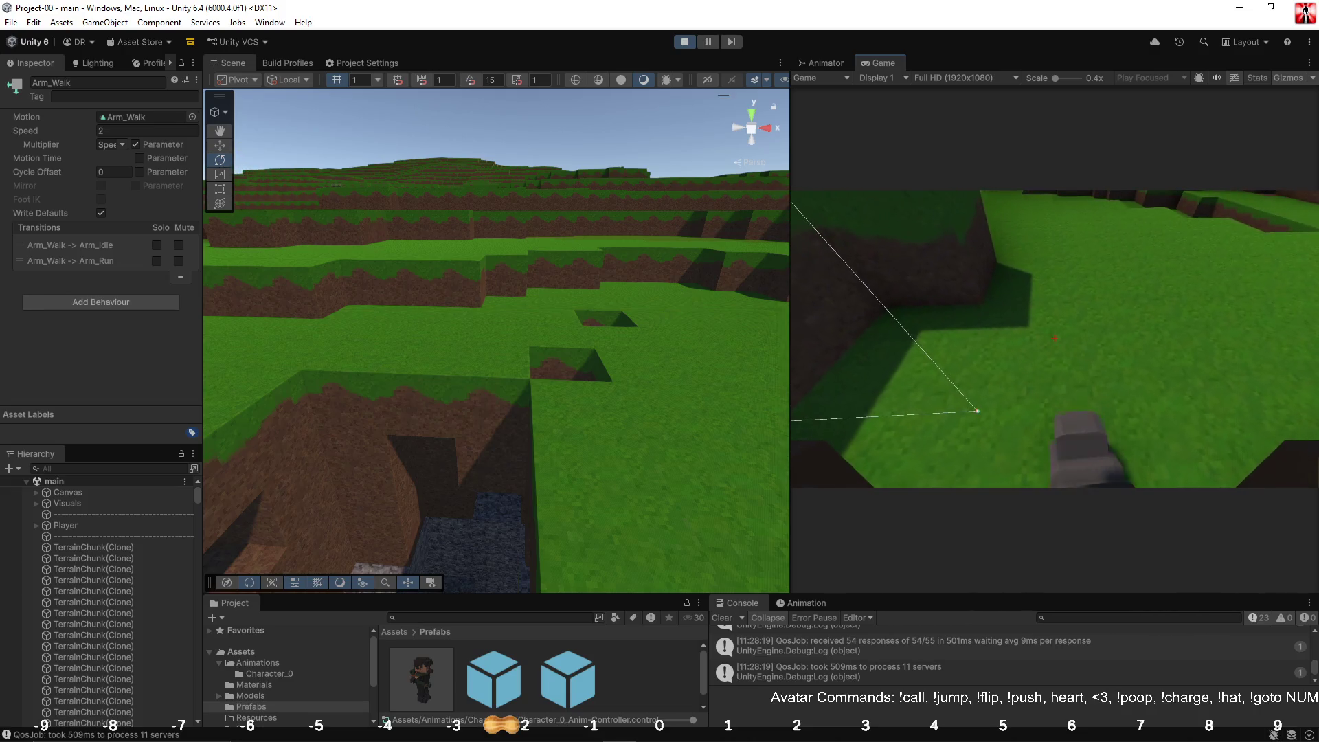
Step: Release the cursor, stop Play mode, and switch back to Blender's side view of the backpack
key("Escape")
left_click(686, 41)
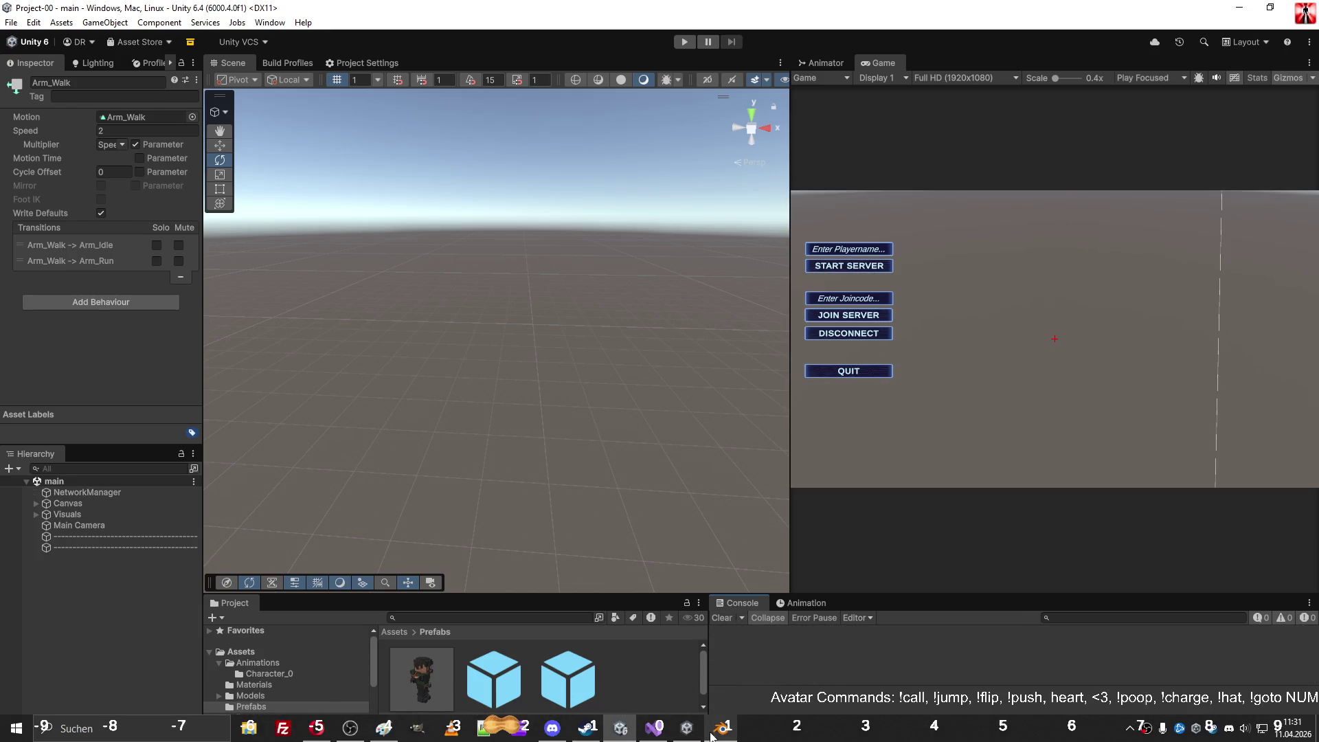
left_click(719, 729)
middle_click_drag(765, 433, 476, 427)
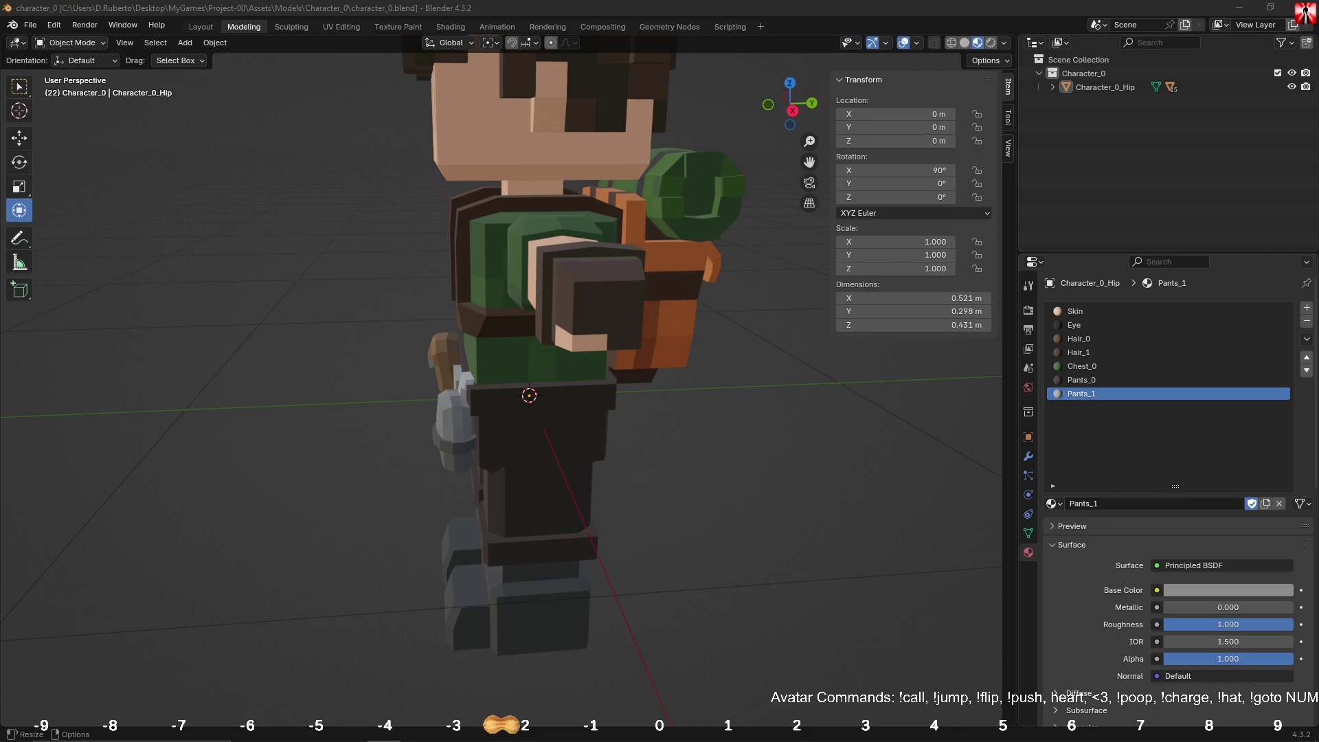
Step: Duplicate the bag_0 belt pouch and move the copy across to the other side
mouse_move(295, 406)
middle_mouse_down()
mouse_move(442, 388)
mouse_move(546, 402)
mouse_move(496, 392)
middle_mouse_up()
left_click(441, 388)
key("shift+d")
right_click(512, 349)
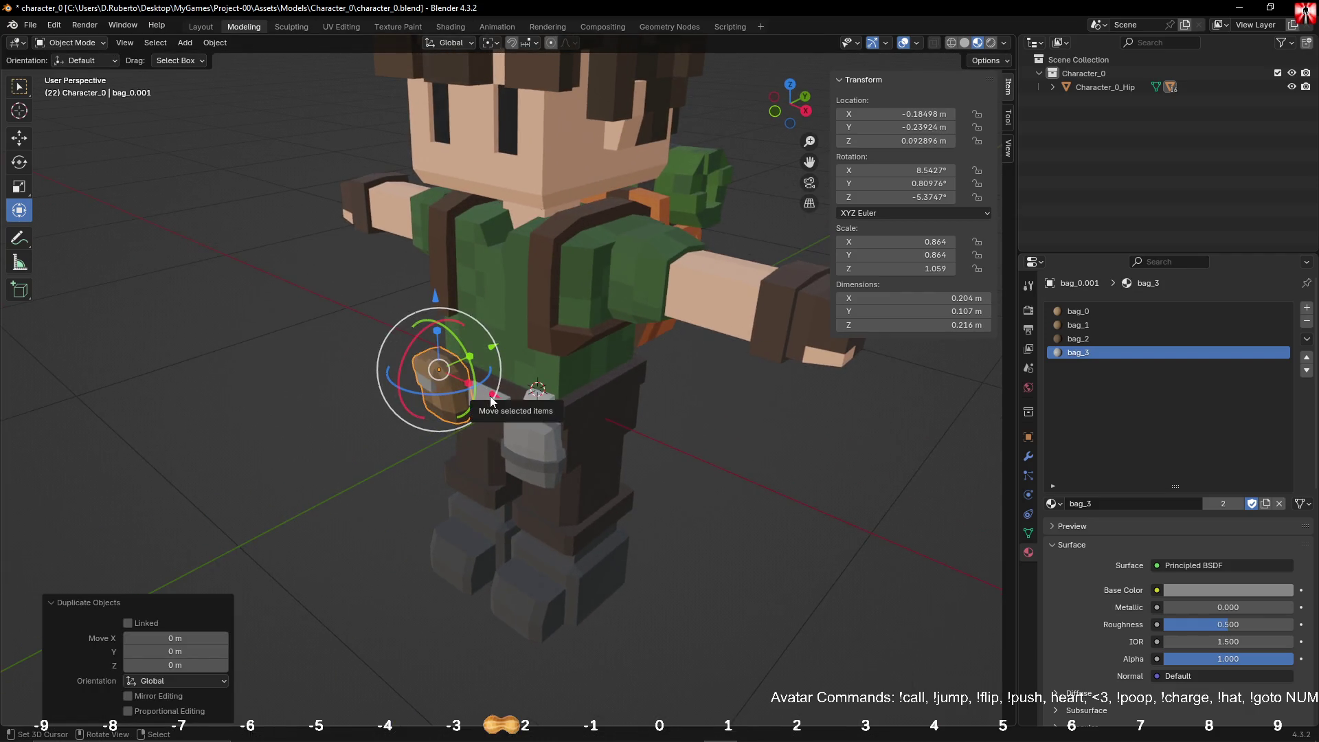
left_click_drag(491, 402, 642, 489)
middle_click_drag(642, 489, 412, 412)
Step: Rotate the copy on Z and X, then move it back and down against the backpack
key("r")
key("z")
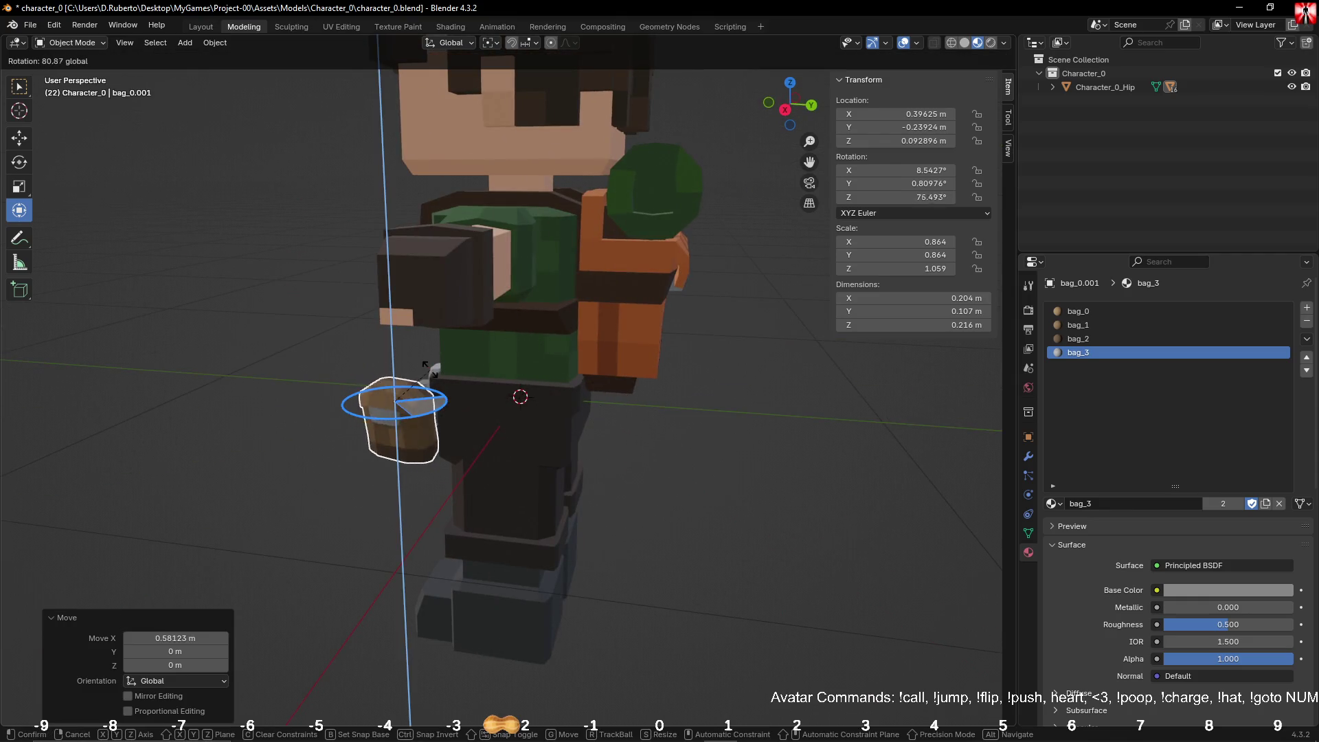
left_click(416, 388)
left_click_drag(426, 378, 420, 366)
left_click_drag(462, 411, 687, 407)
left_click_drag(623, 351, 623, 307)
middle_click_drag(623, 307, 425, 411)
left_click_drag(258, 390, 302, 392)
middle_click_drag(302, 392, 474, 378)
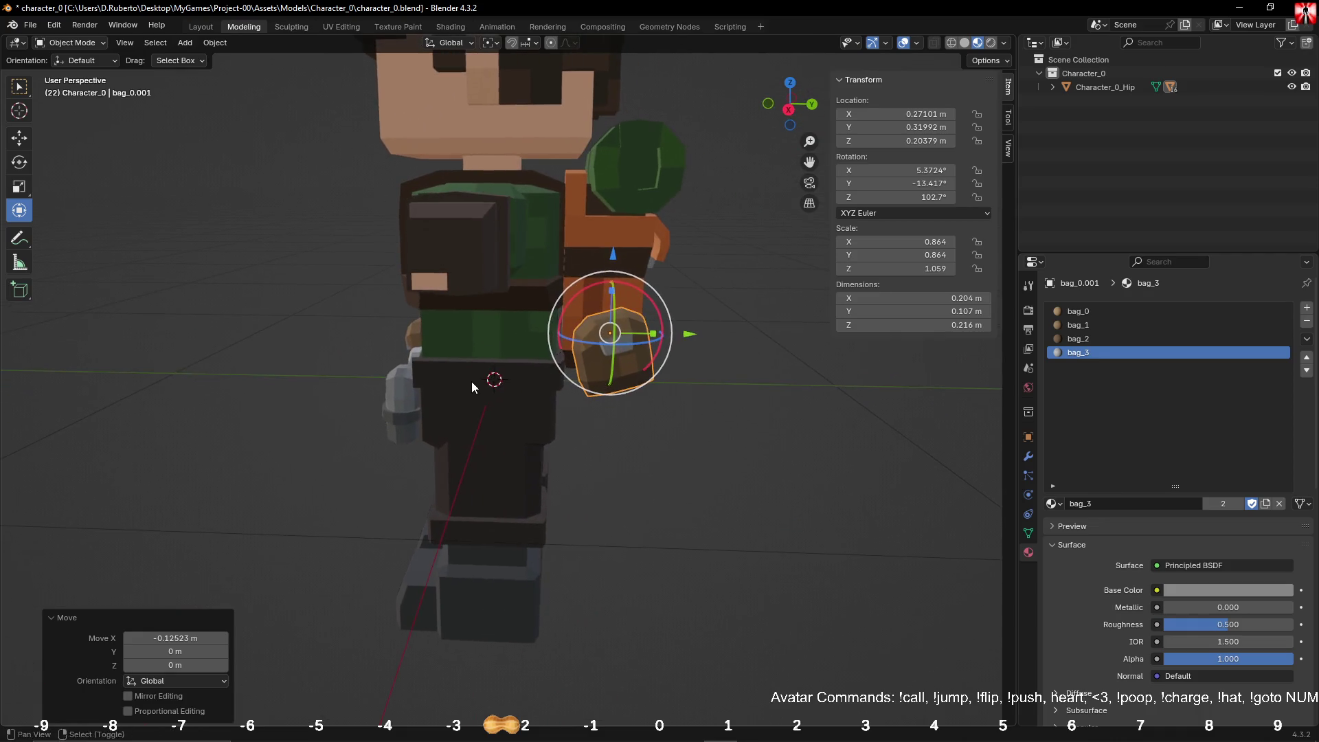
left_click_drag(614, 253, 617, 253)
middle_click_drag(748, 306, 583, 301)
Step: Angle bag_0.001 to 15.72°, -5.09°, 100.28° at Z 0.179 m, then add Backpack_0 to the selection
key("r")
key("r")
key("r")
key("y")
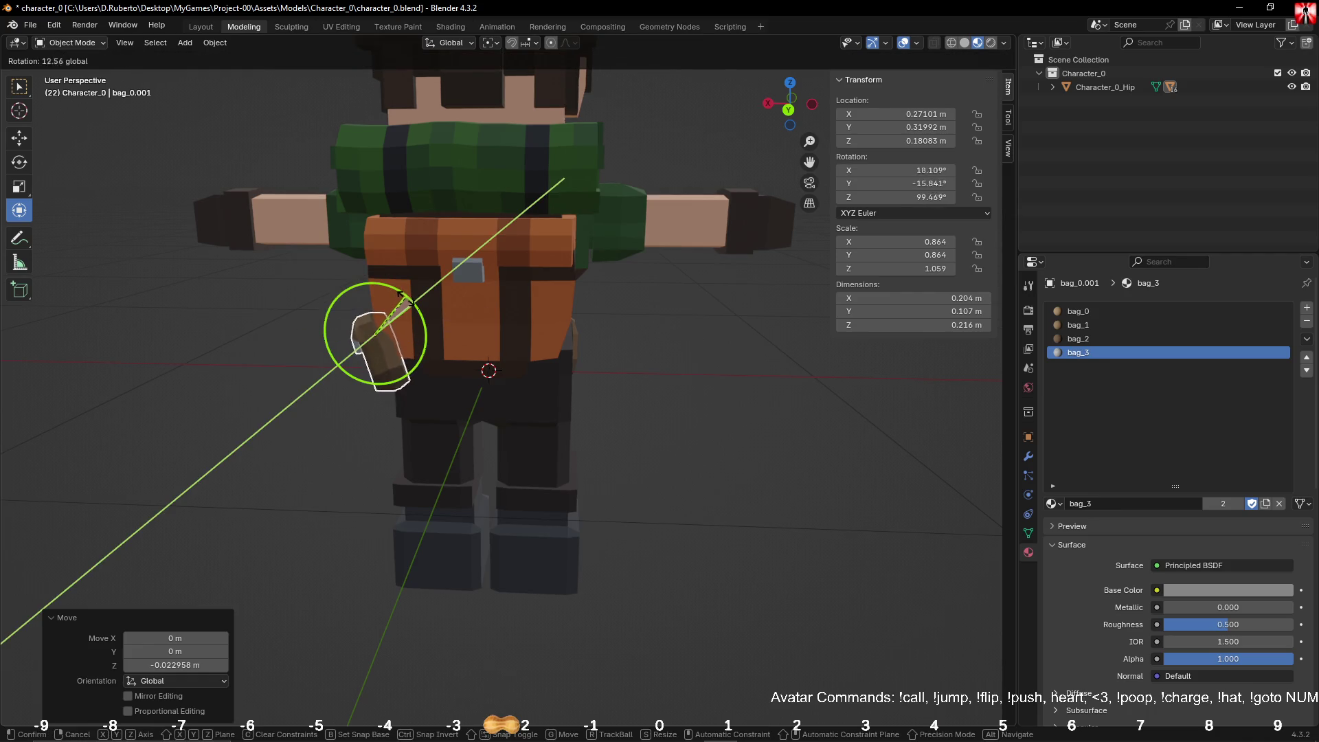
left_click(407, 304)
mouse_move(406, 304)
middle_mouse_down()
mouse_move(615, 302)
mouse_move(587, 272)
mouse_move(604, 261)
middle_mouse_up()
left_click_drag(604, 261, 610, 251)
middle_click_drag(610, 251, 620, 277)
left_click_drag(582, 242, 581, 247)
mouse_move(581, 247)
middle_mouse_down()
mouse_move(719, 365)
mouse_move(621, 382)
mouse_move(665, 392)
mouse_move(641, 377)
middle_mouse_up()
left_click(554, 314, "shift")
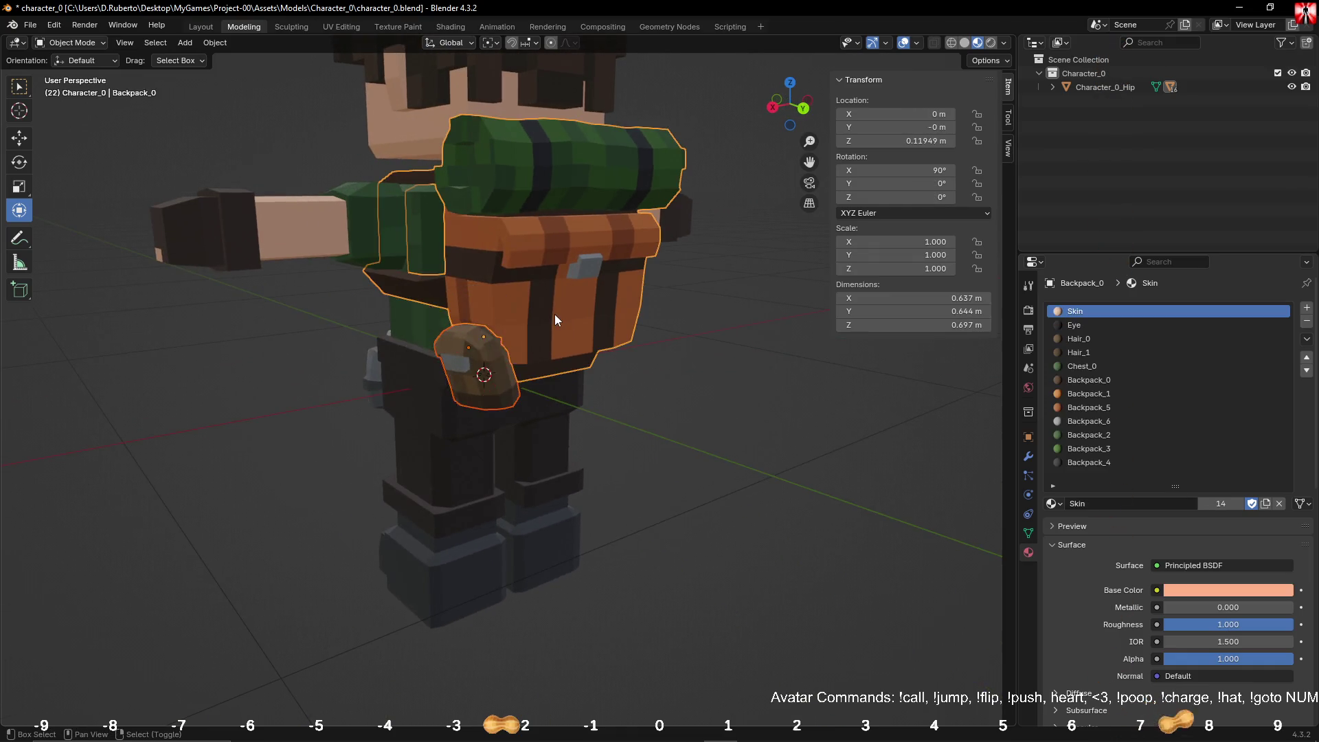
Step: Parent the bag_0.001 pouch to Backpack_0 with Keep Transform, then save character_0.blend
key("ctrl+p")
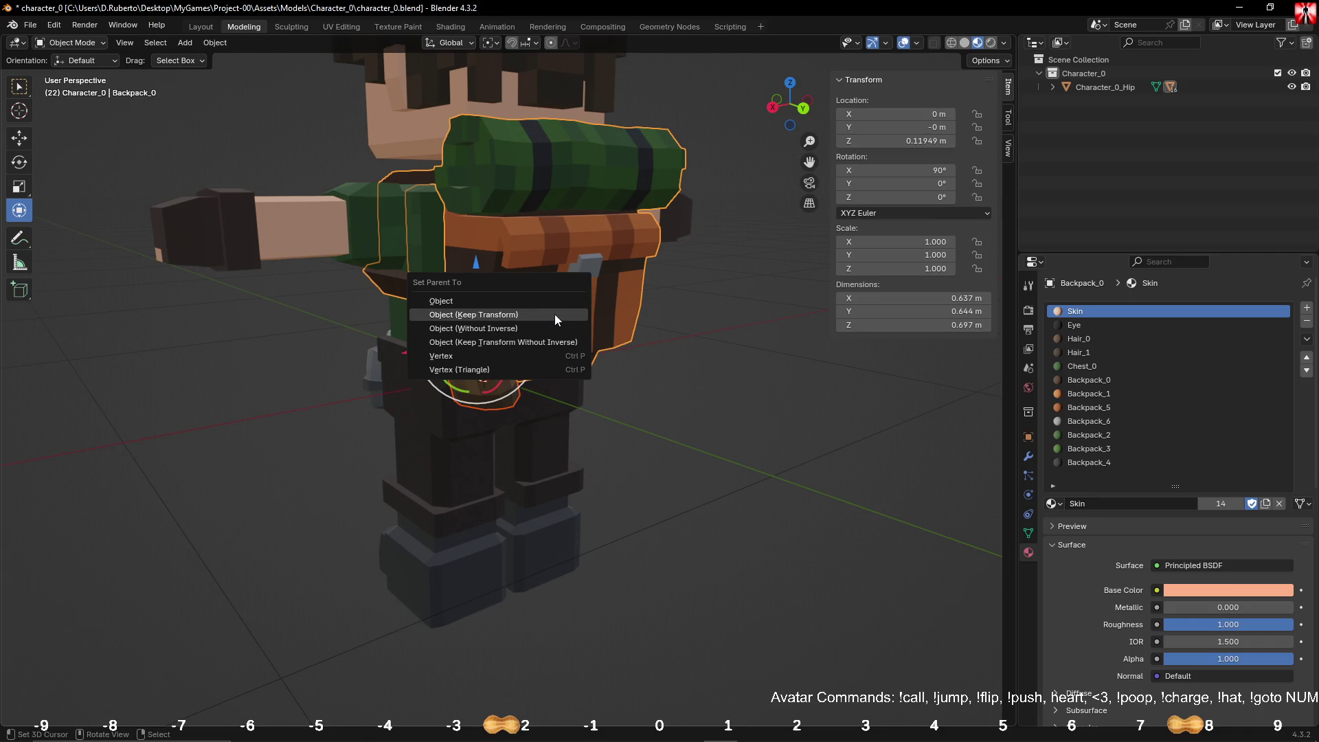
left_click(555, 314)
left_click(781, 426)
mouse_move(781, 426)
middle_mouse_down()
mouse_move(827, 409)
mouse_move(492, 415)
mouse_move(601, 407)
mouse_move(410, 435)
mouse_move(572, 416)
mouse_move(673, 429)
mouse_move(632, 433)
mouse_move(848, 419)
mouse_move(676, 434)
mouse_move(709, 476)
mouse_move(393, 159)
middle_mouse_up()
key("ctrl+s")
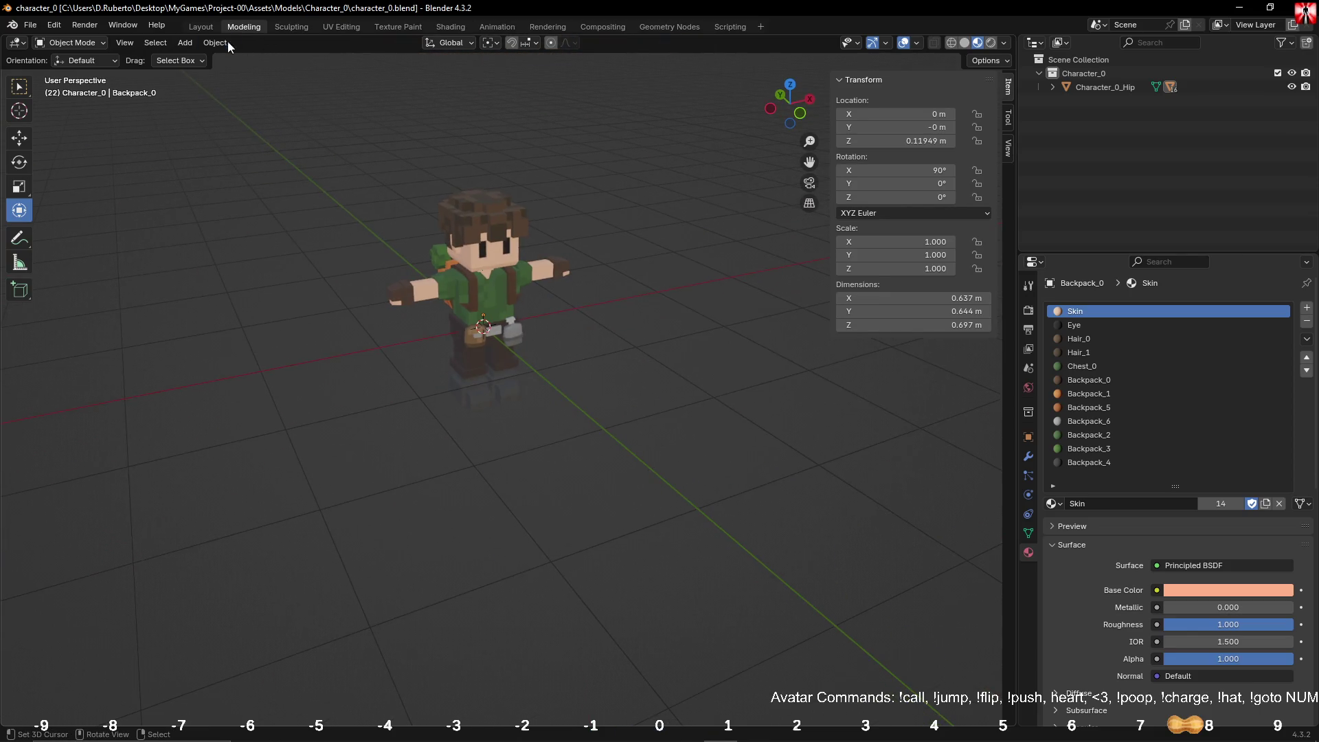
Step: Add a new cube mesh and view it from the front orthographic view
left_click(185, 43)
mouse_move(200, 59)
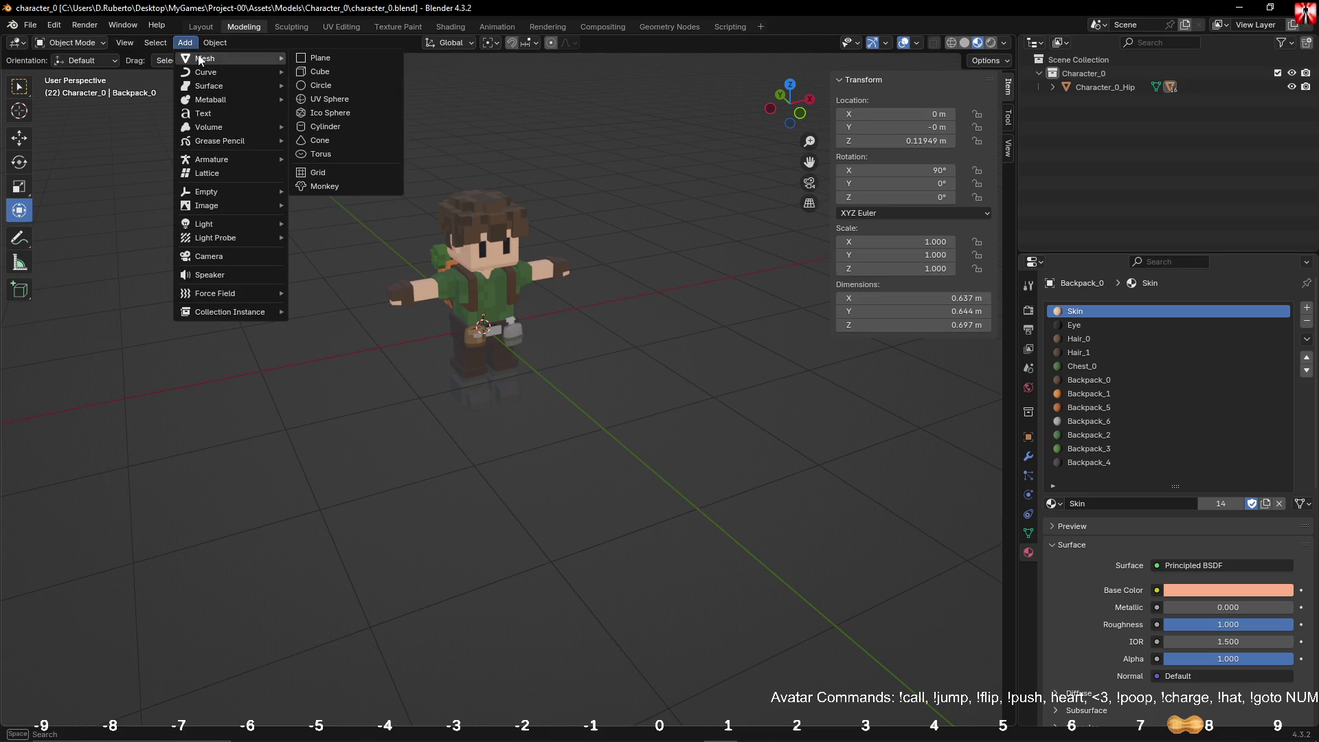
left_click(342, 67)
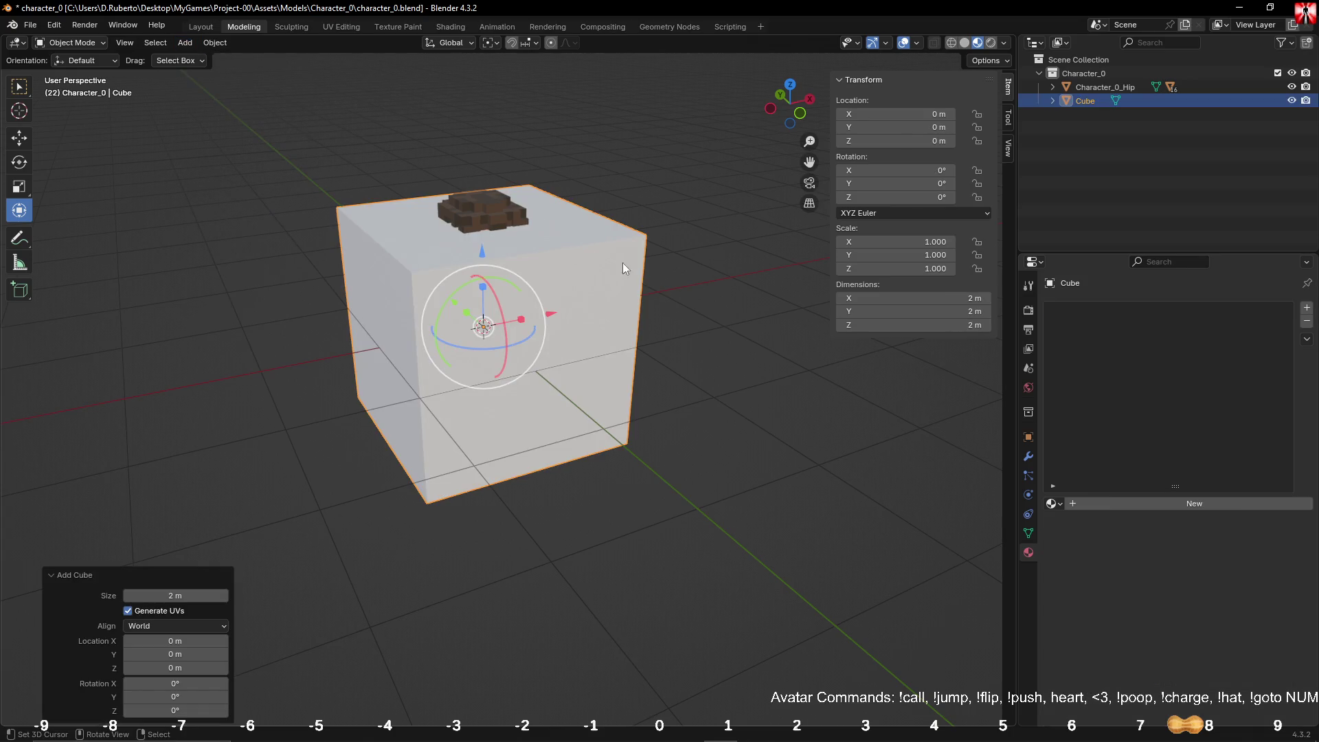
key("KP_3")
key("KP_1")
scroll(620, 368, "up", 3)
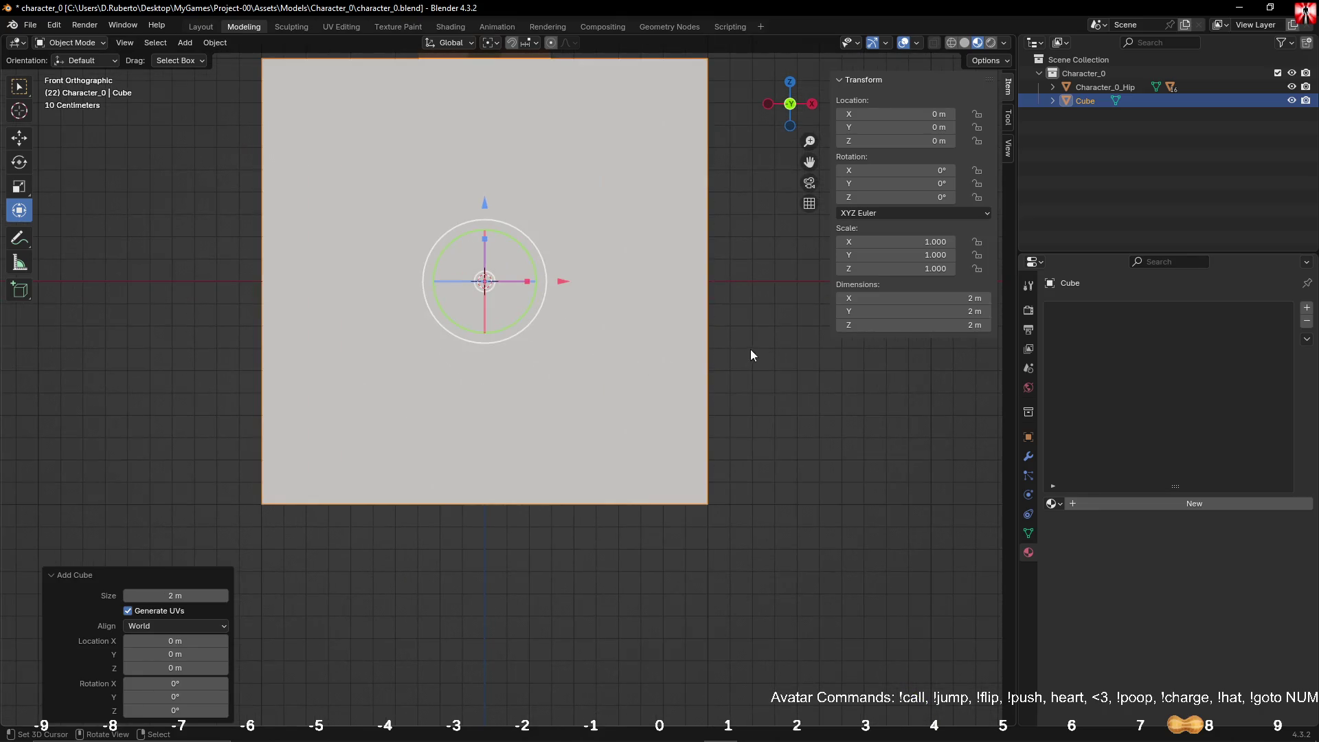
Step: Shrink the cube to 0.1 scale and apply its rotation and scale
key("s")
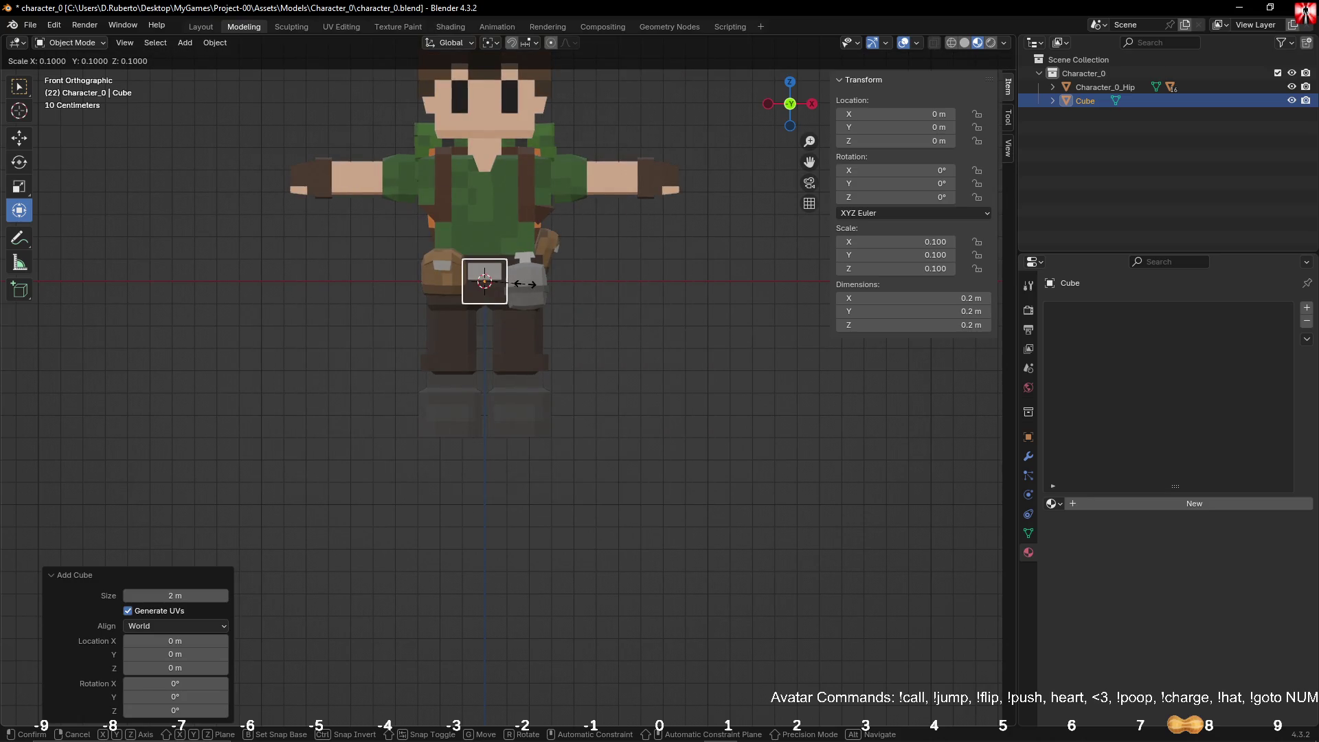
key("Escape")
left_click_drag(861, 331, 861, 299)
type("1")
key("Return")
key("ctrl+a")
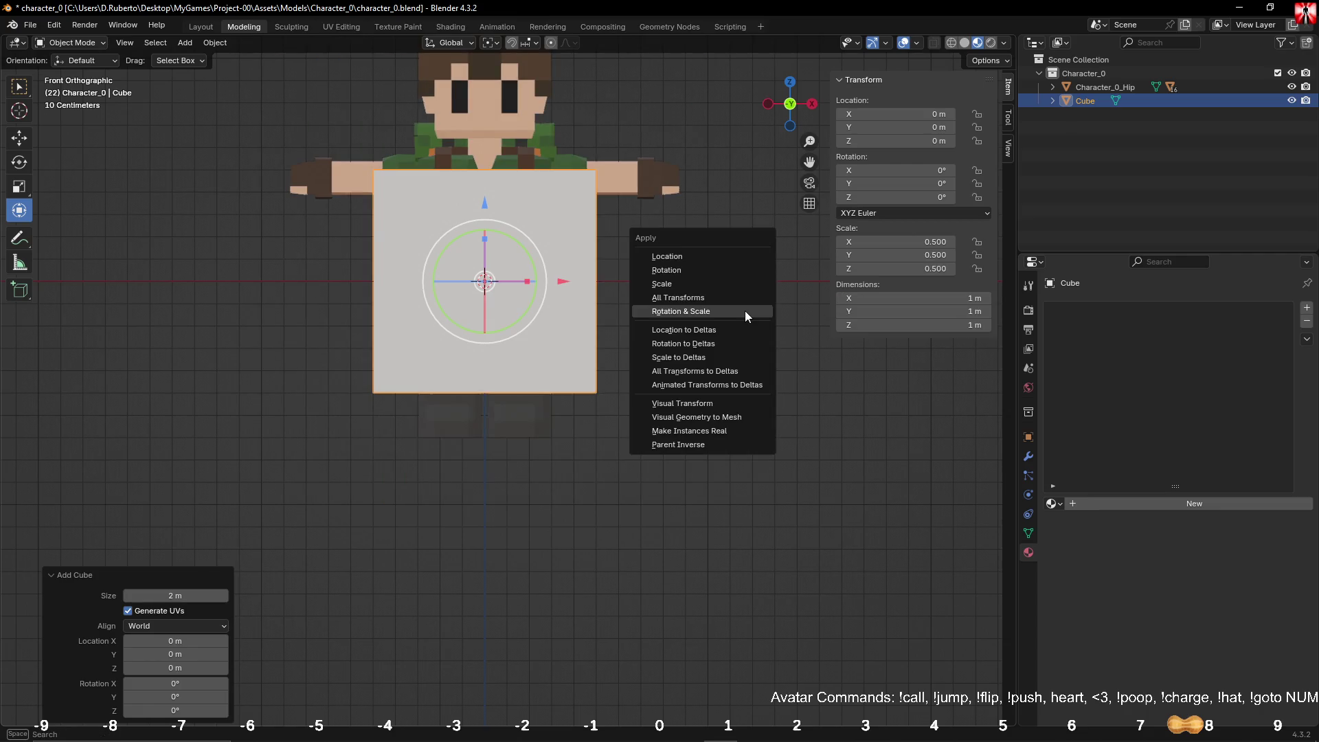
left_click(745, 310)
key("s")
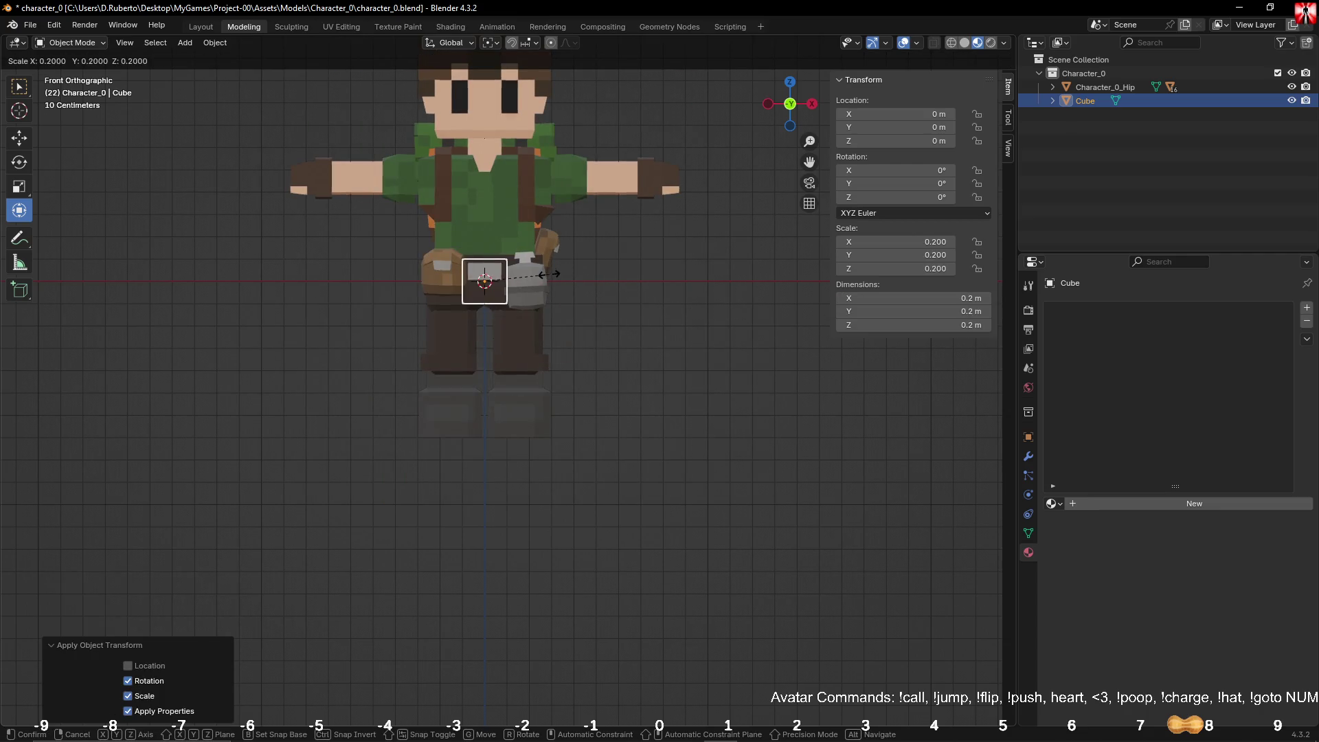
left_click(518, 280)
key("ctrl+a")
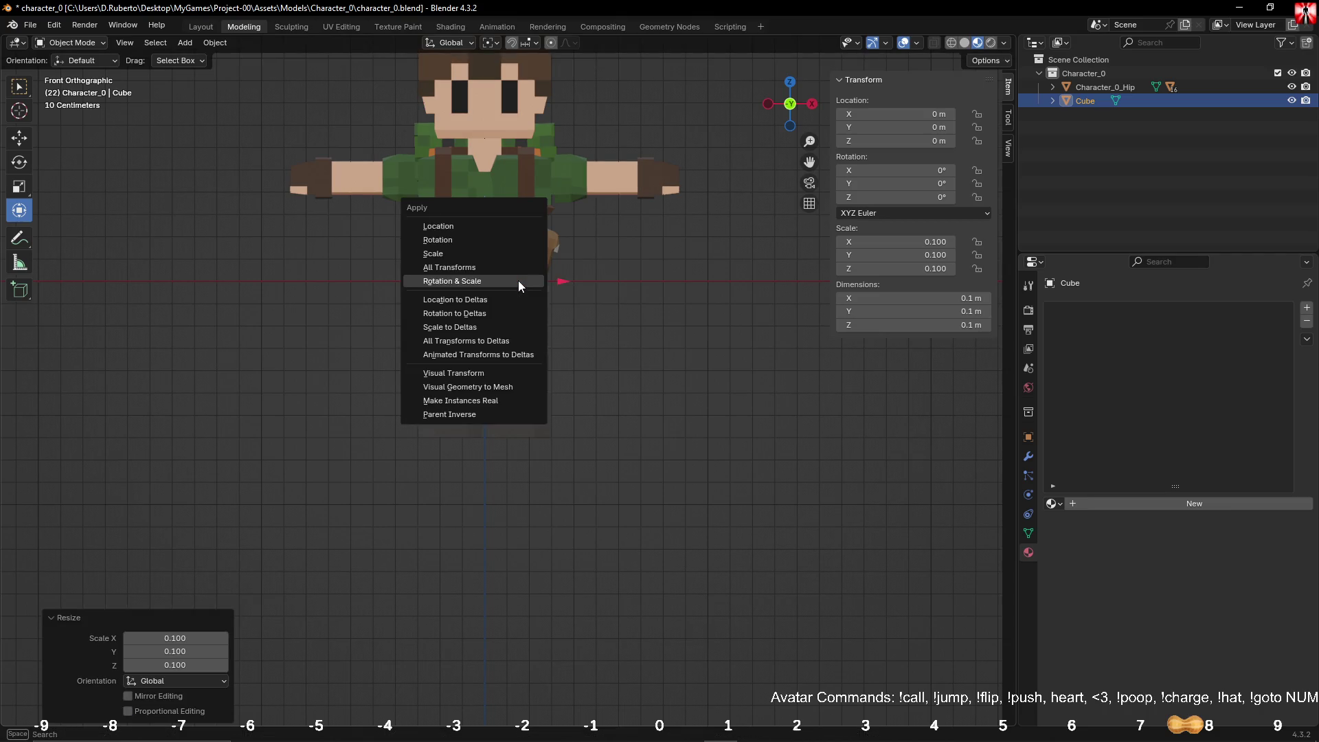
left_click(518, 281)
Step: Move the cube to Y -1 m and X -2 m beside the character
middle_click_drag(639, 272, 500, 289)
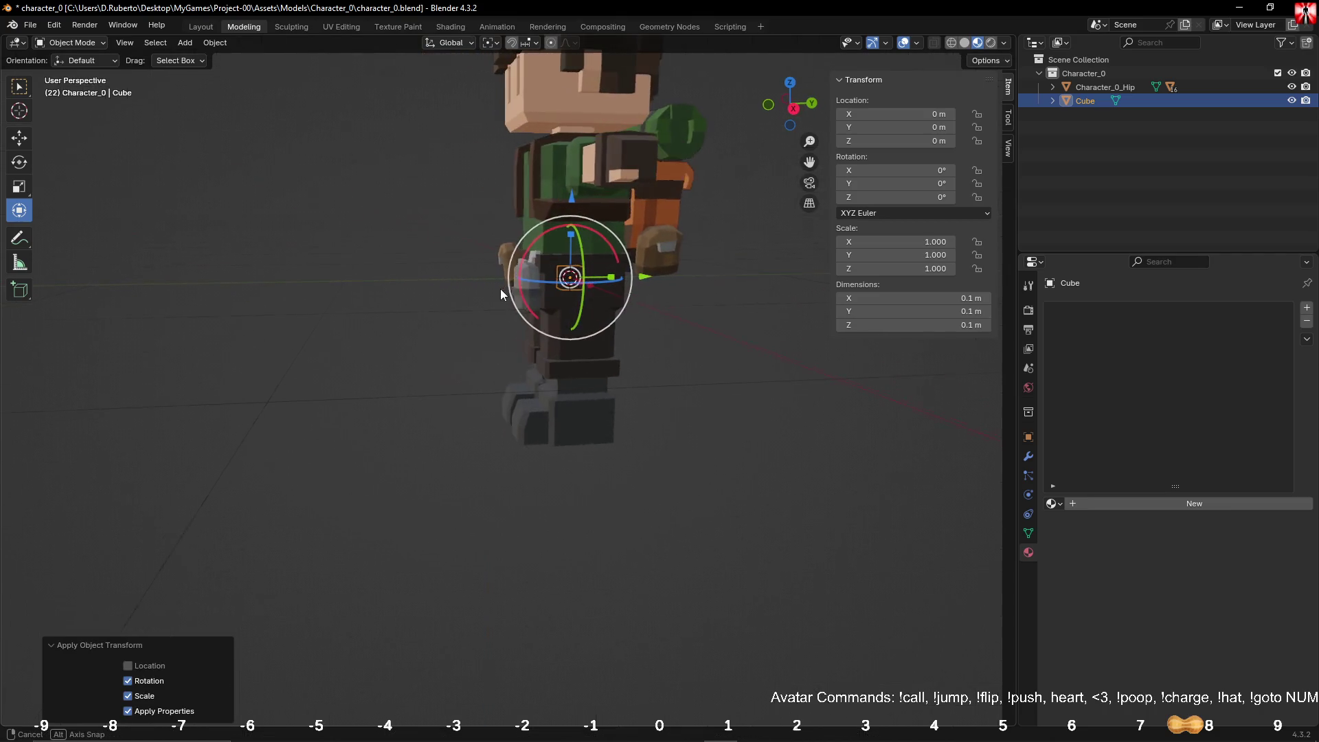
type("gy-1")
key("Return")
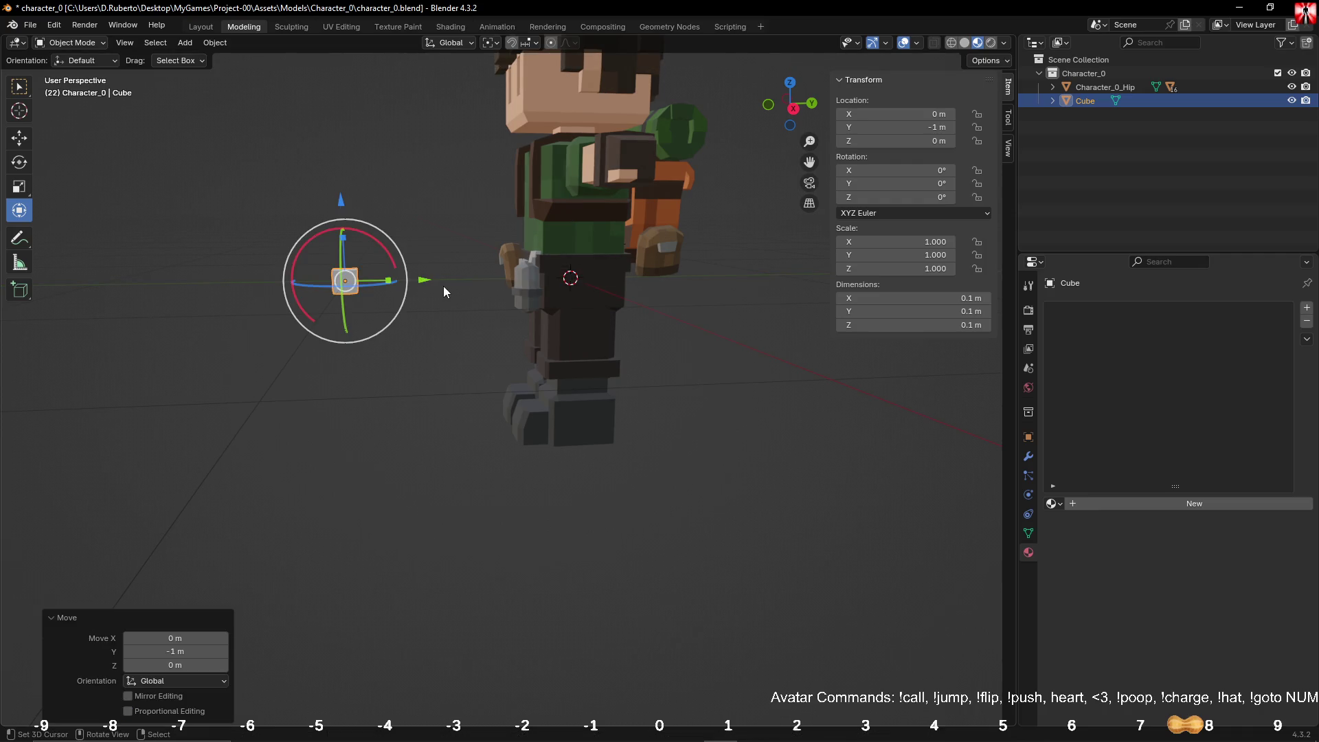
key("KP_1")
mouse_move(566, 283)
left_mouse_down()
mouse_move(89, 277)
mouse_move(126, 273)
left_mouse_up()
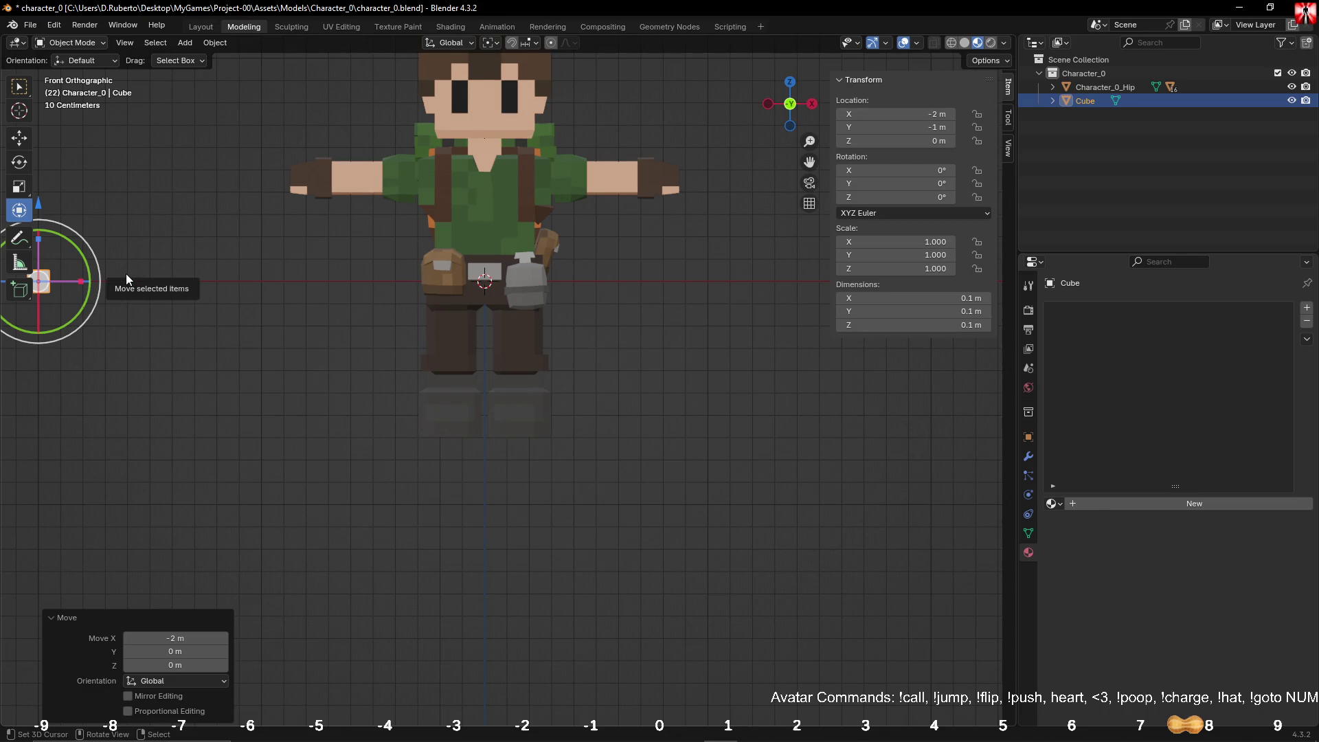
key("KP_Decimal")
mouse_move(125, 273)
middle_mouse_down()
mouse_move(452, 336)
mouse_move(493, 303)
mouse_move(648, 331)
mouse_move(631, 335)
middle_mouse_up()
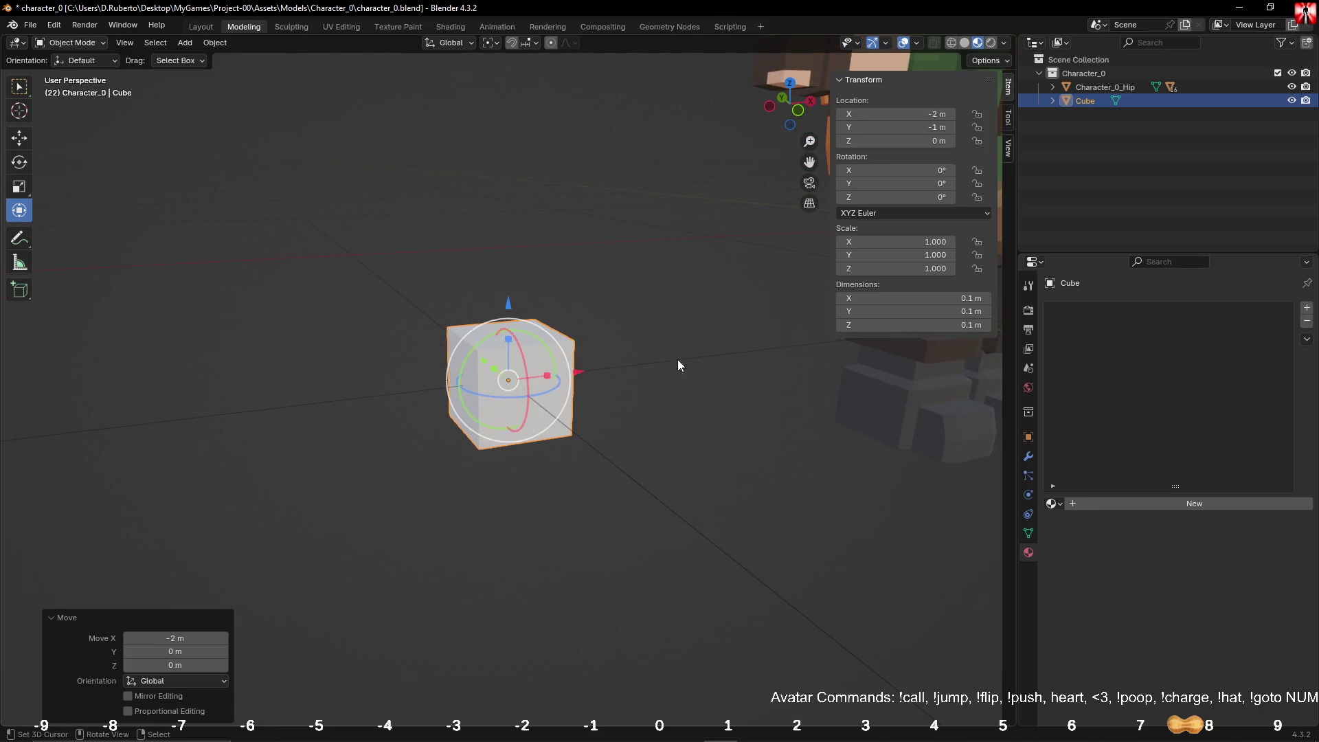
left_click(1221, 500)
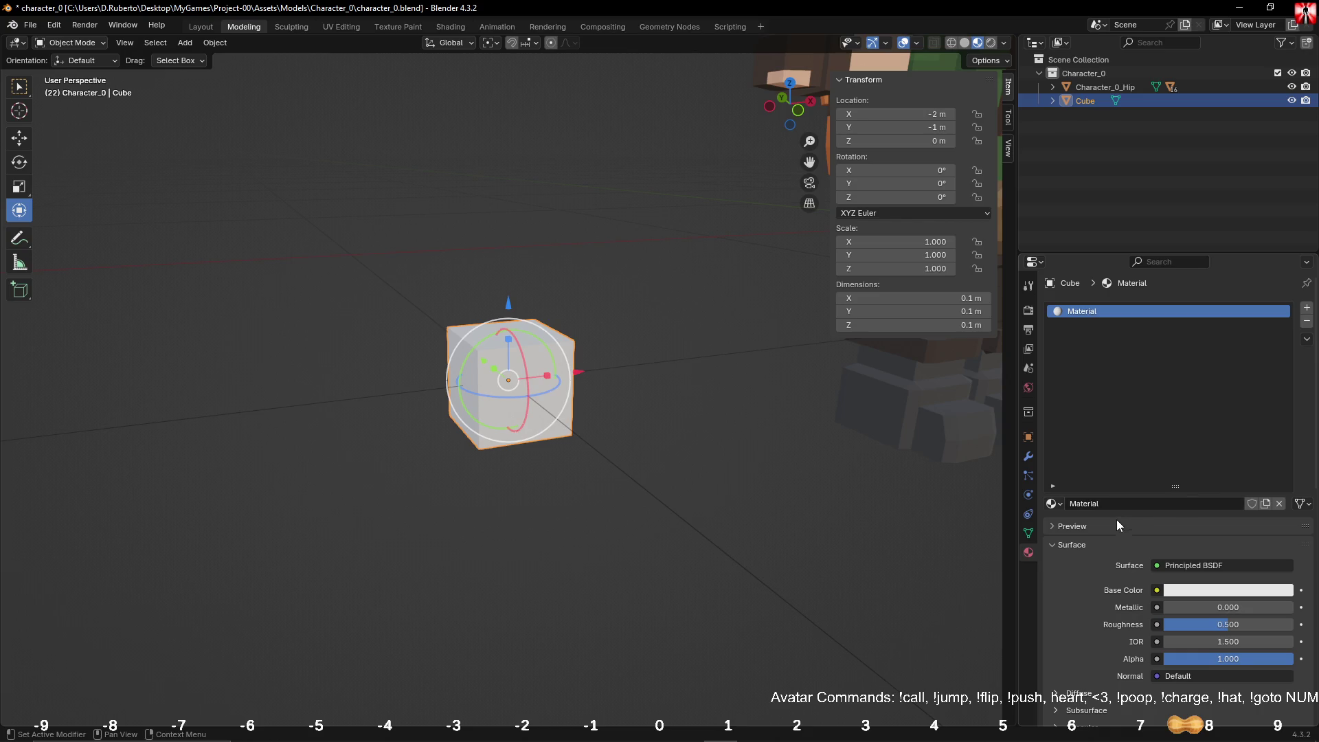
Step: Name the cube's new material tool_0 and set its Roughness to 1.000
left_click(1123, 503)
type("tool")
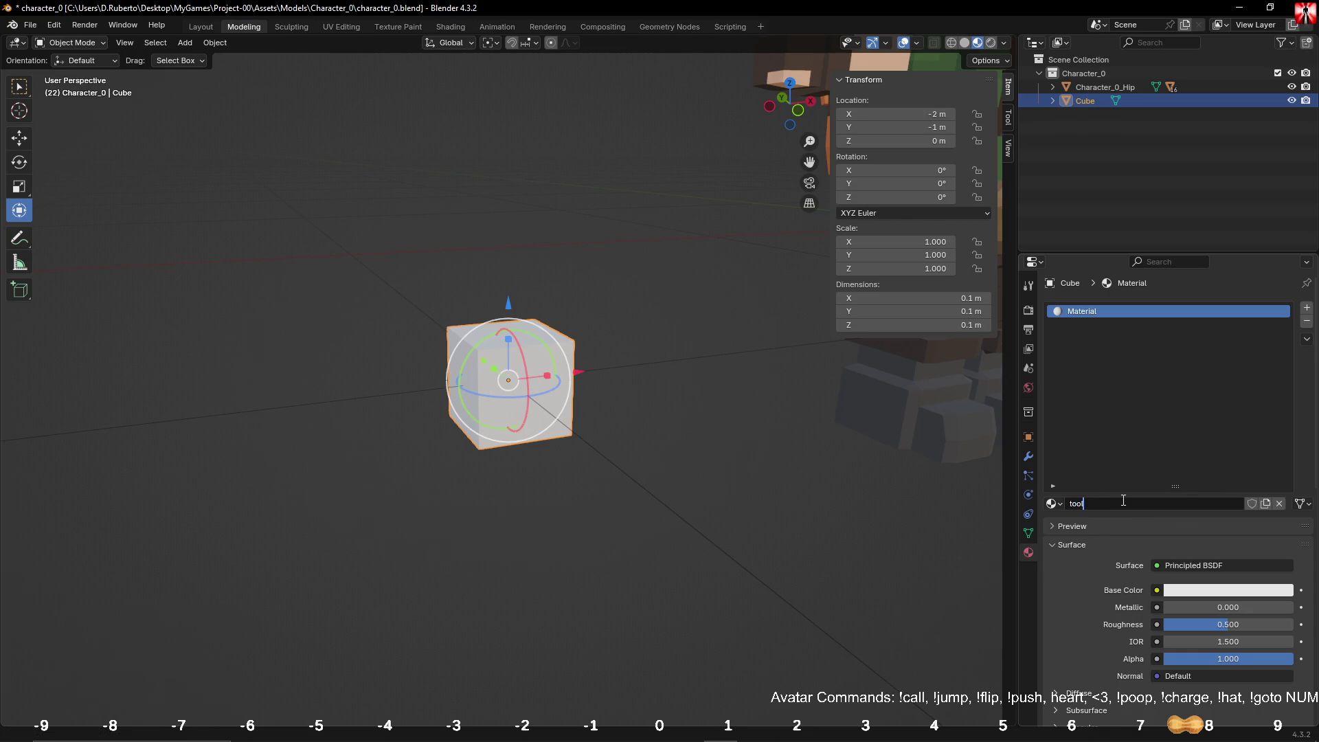
key("Return")
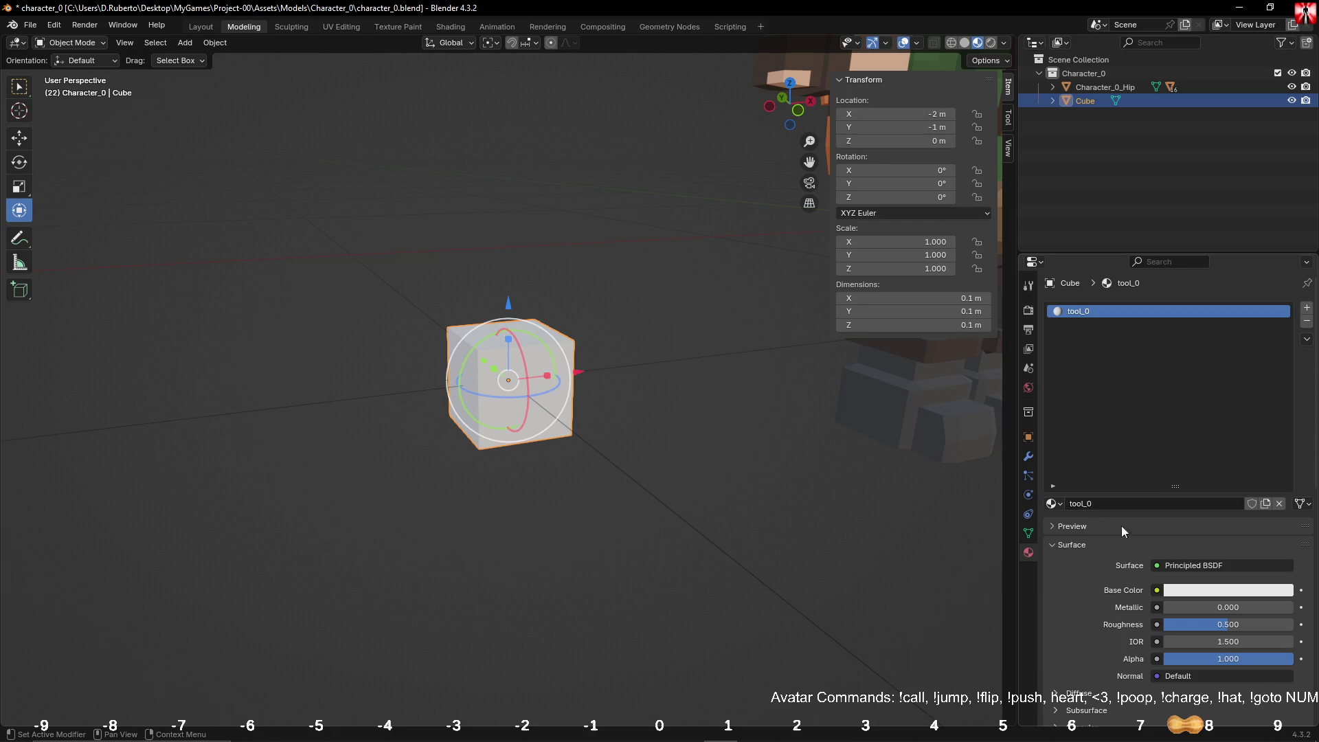
left_click_drag(1197, 622, 1295, 623)
Step: Give tool_0 a dark brown base colour, shifted slightly toward red
left_click(1213, 594)
left_click_drag(1271, 437, 1210, 436)
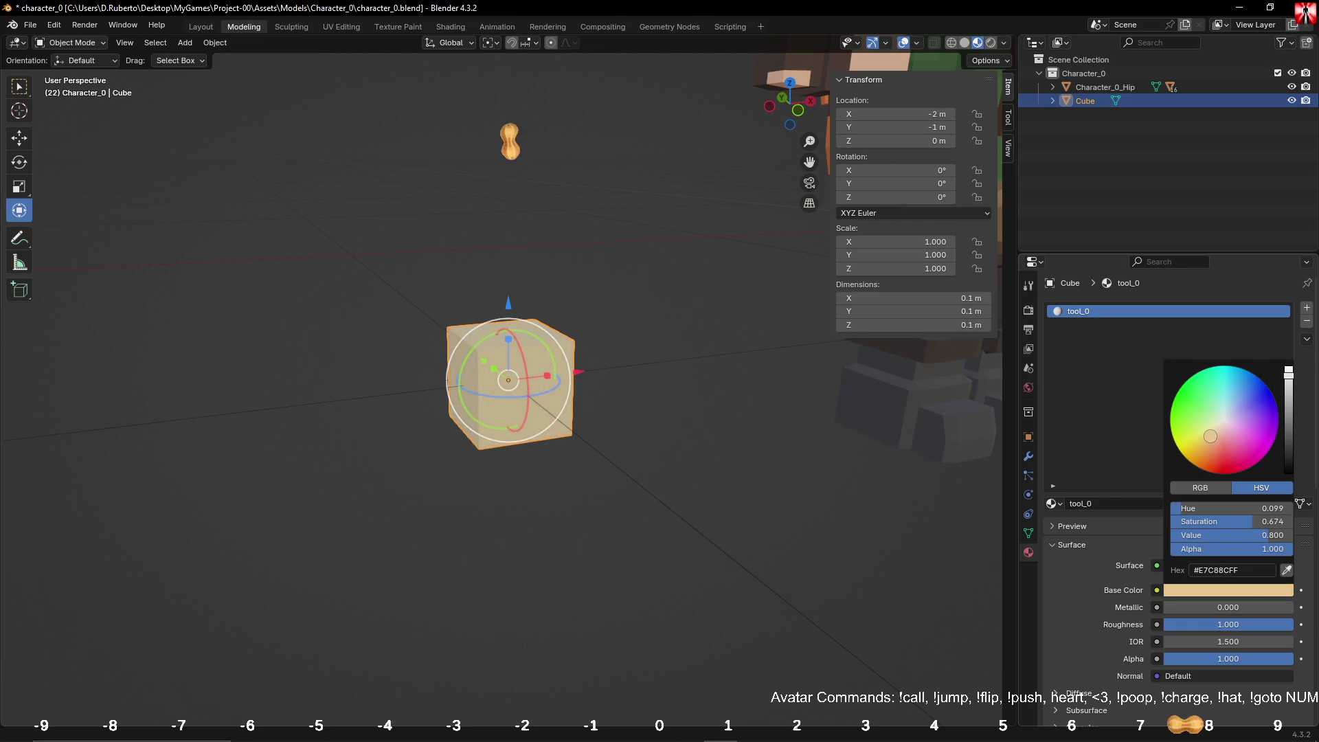
left_click_drag(1283, 409, 1288, 440)
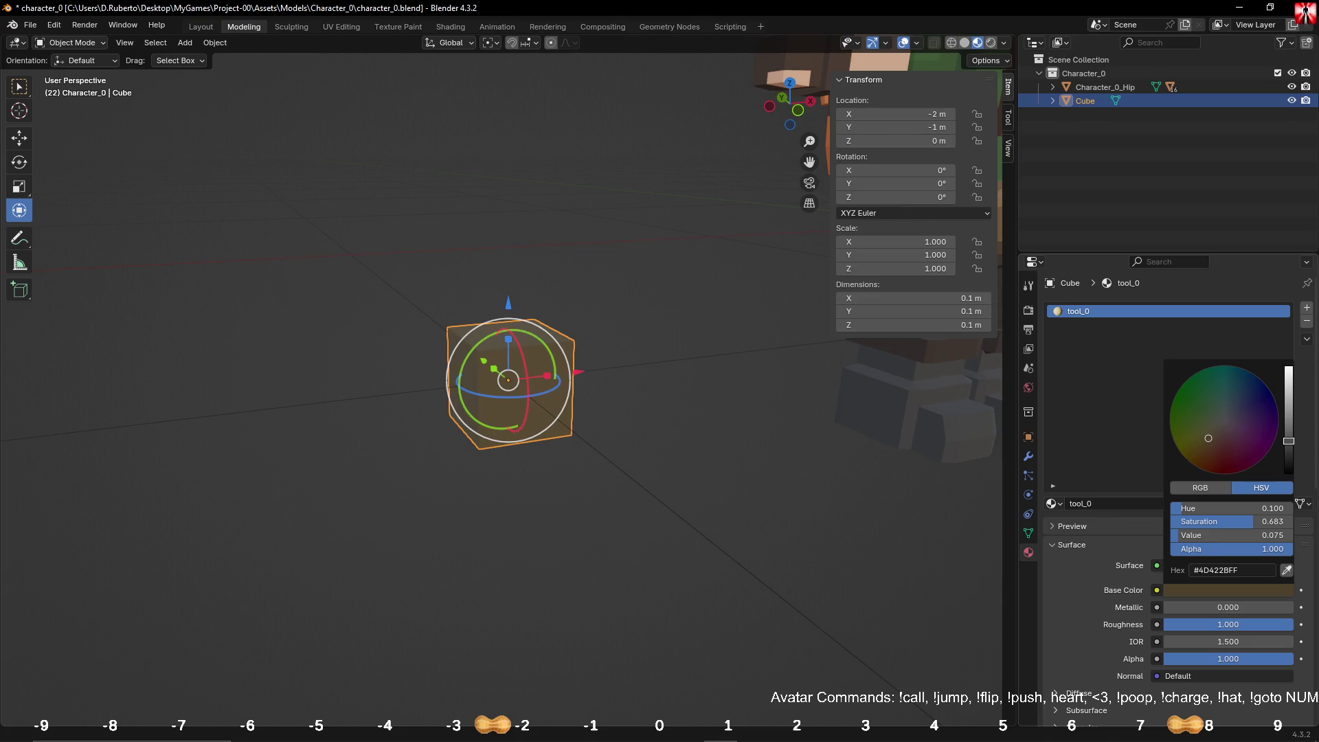
left_click_drag(1208, 437, 1215, 444)
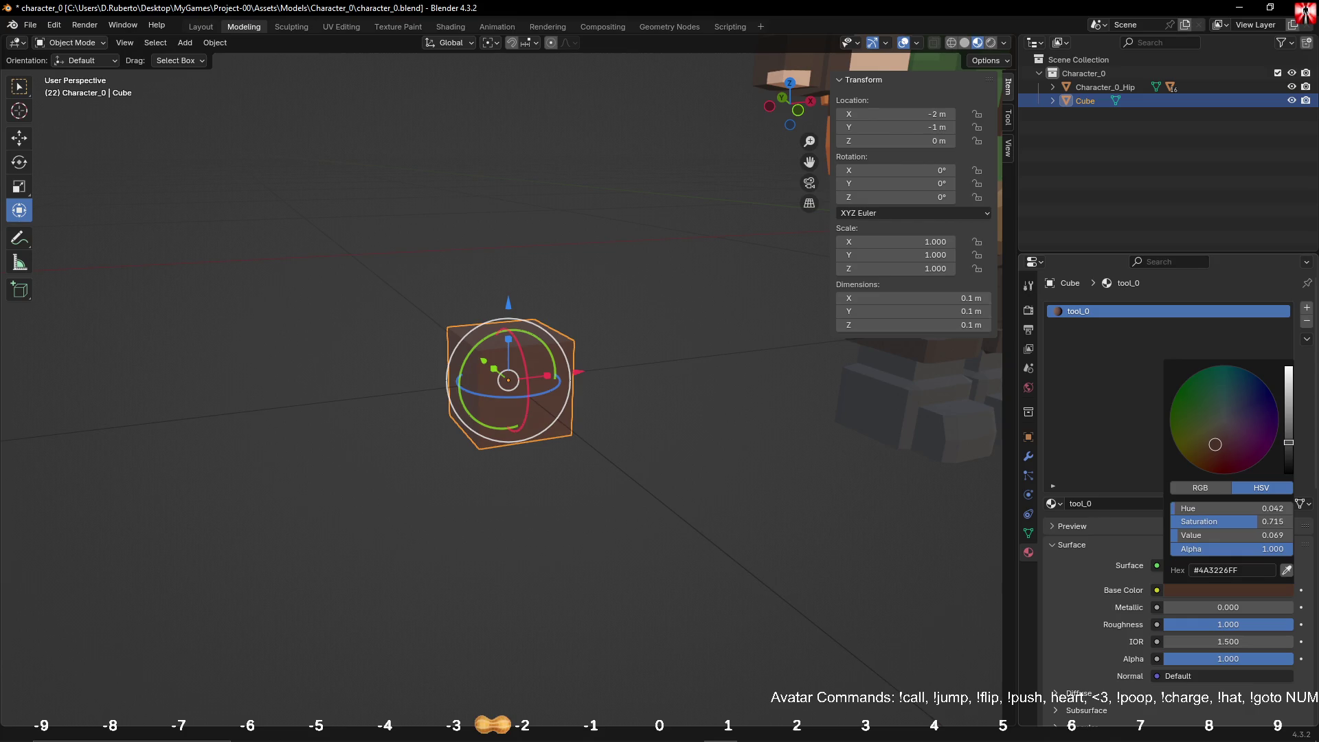
left_click_drag(1215, 444, 1215, 444)
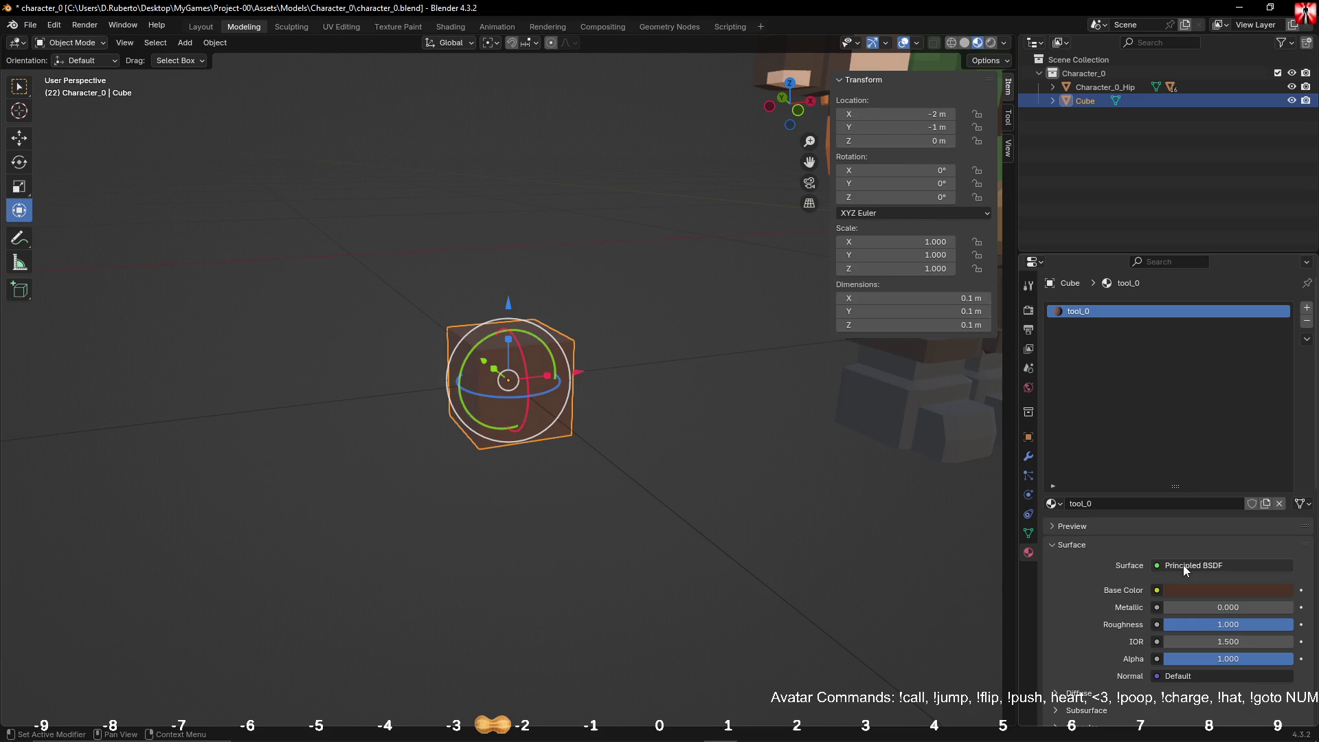
mouse_move(570, 371)
middle_mouse_down()
mouse_move(691, 409)
mouse_move(621, 410)
mouse_move(677, 420)
middle_mouse_up()
left_click(690, 410)
Step: Brighten the brown slightly, warm its hue, and sample a colour from the screen
left_click(1230, 589)
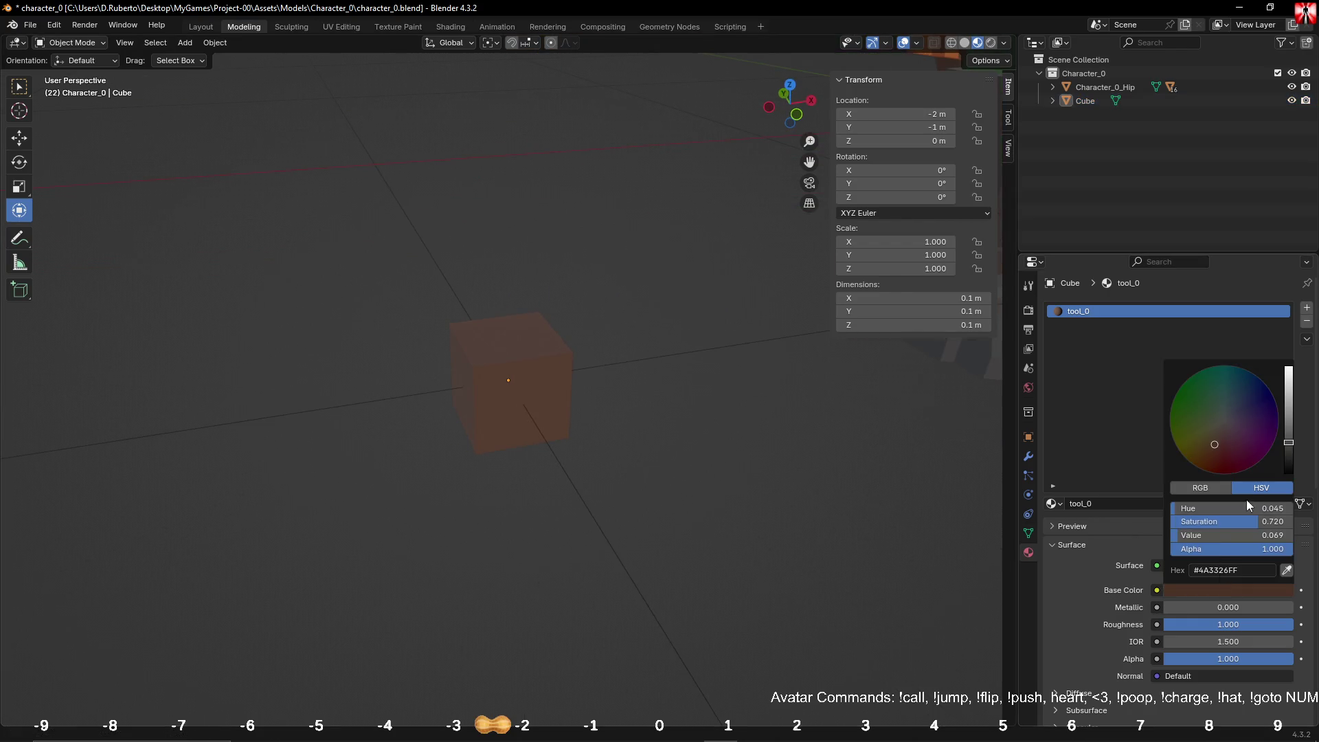
left_click_drag(1289, 443, 1289, 434)
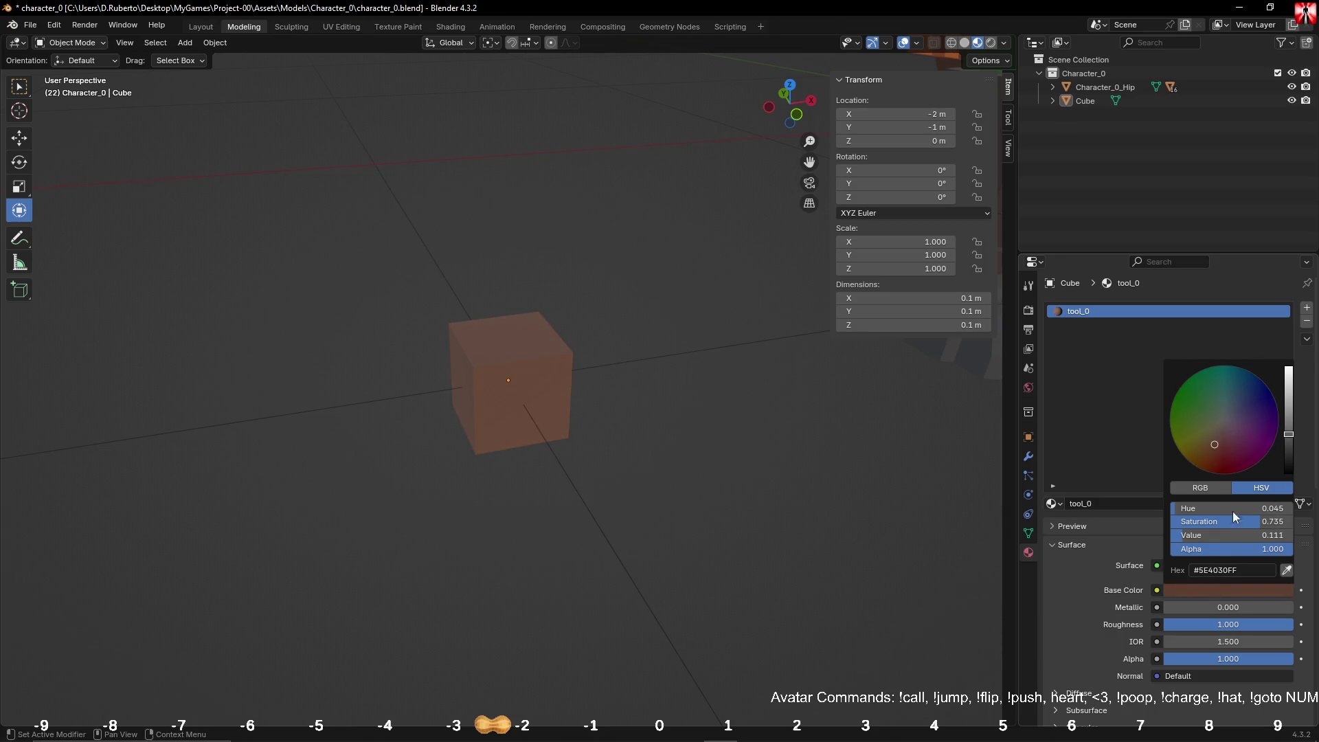
left_click_drag(1223, 445, 1216, 441)
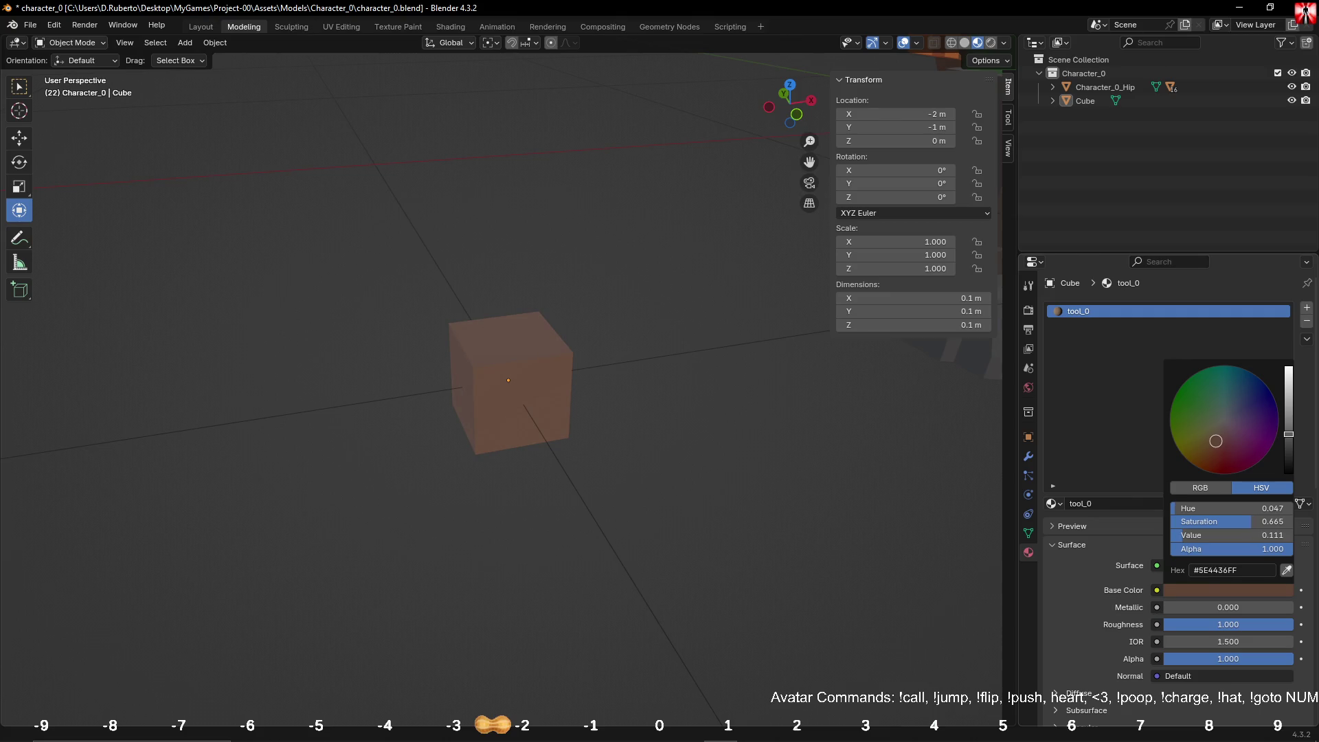
left_click(1287, 570)
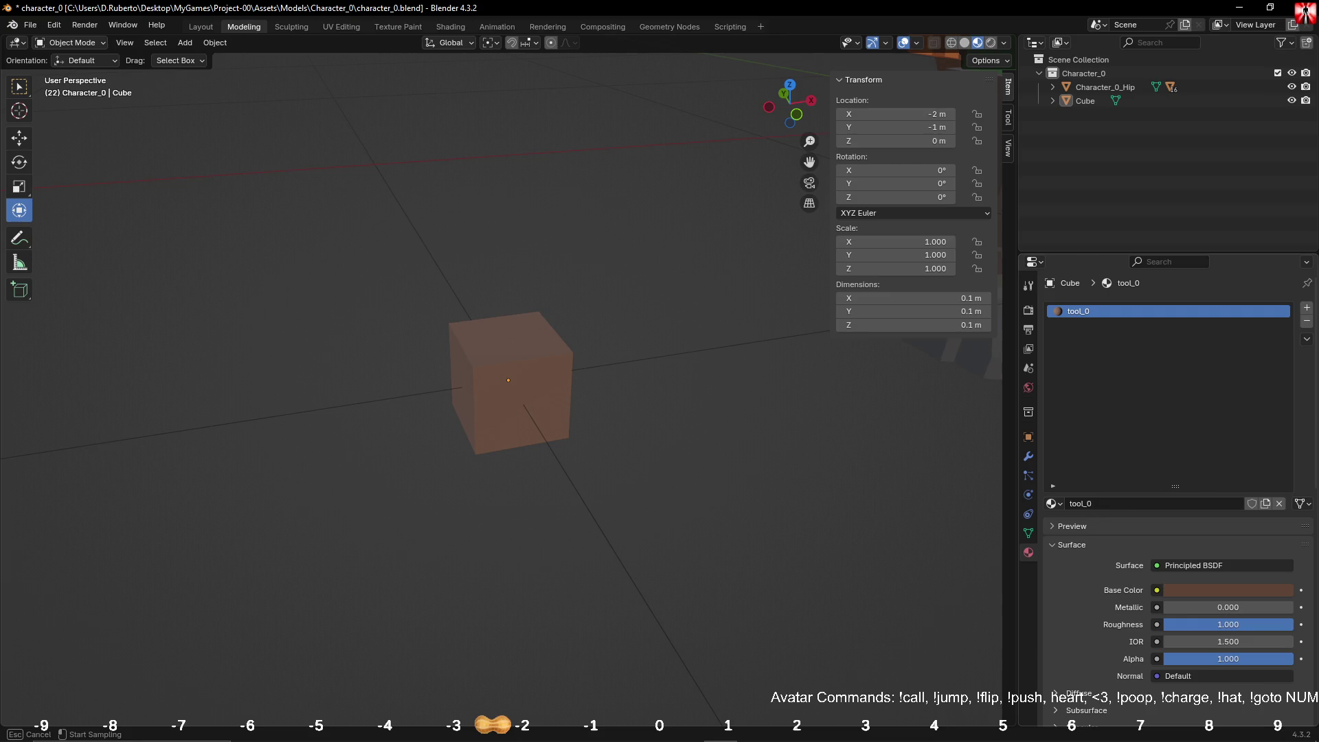
left_click(1304, 11)
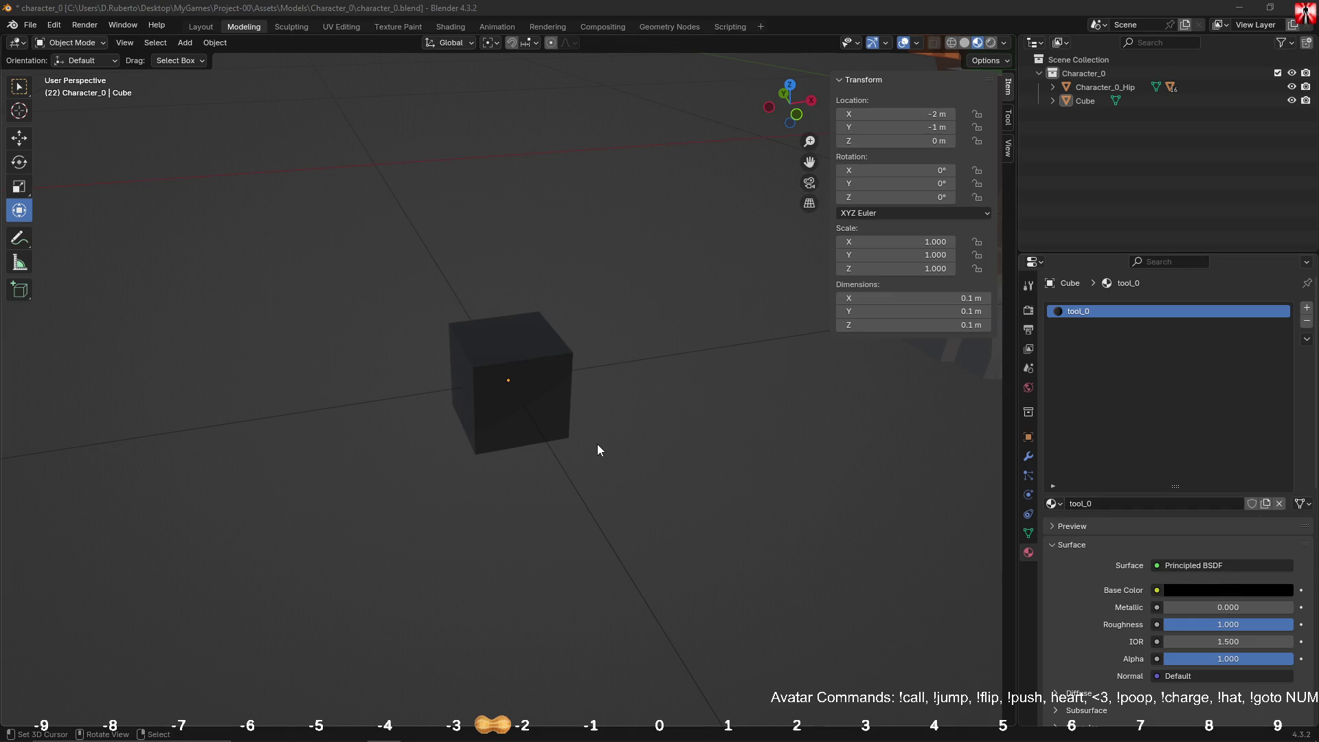
Step: Rework the base colour in the HSV picker into a dark brown (#593C2A)
left_click(1228, 591)
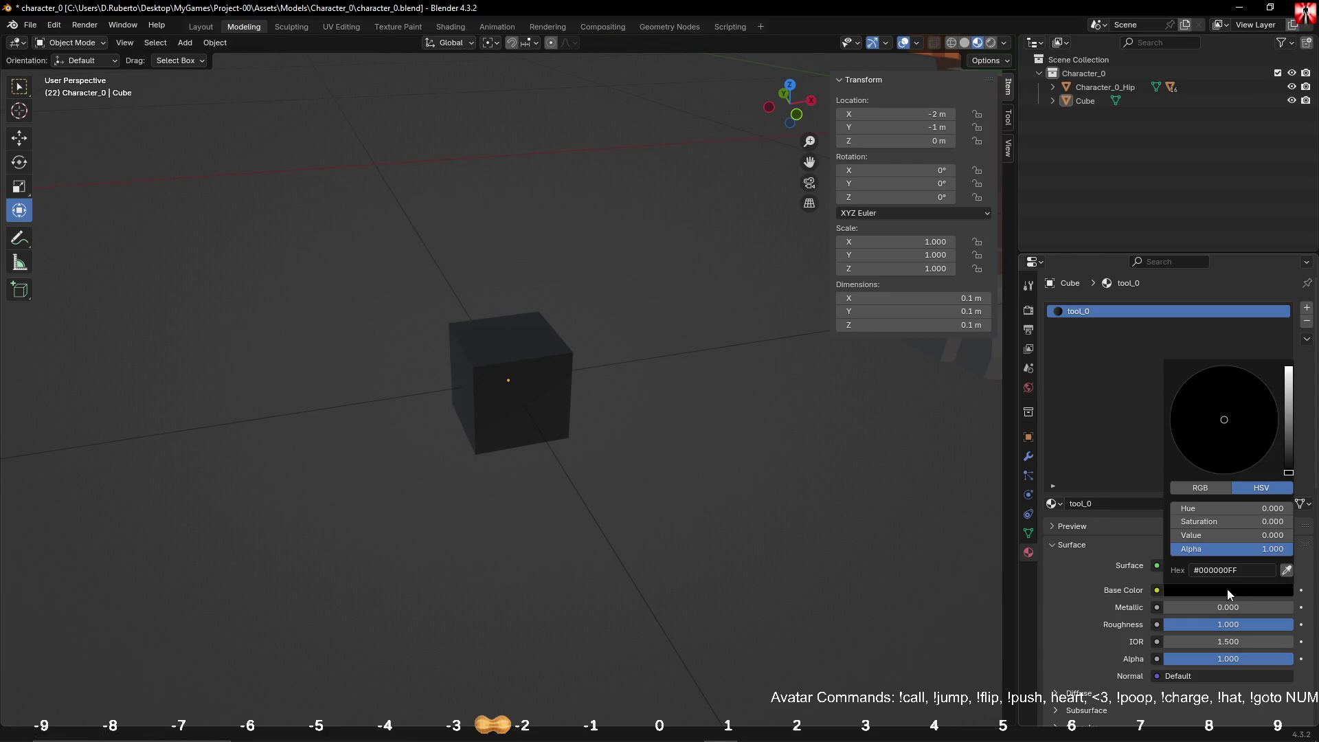
left_click_drag(1197, 508, 1291, 508)
left_click_drag(1185, 522, 1291, 522)
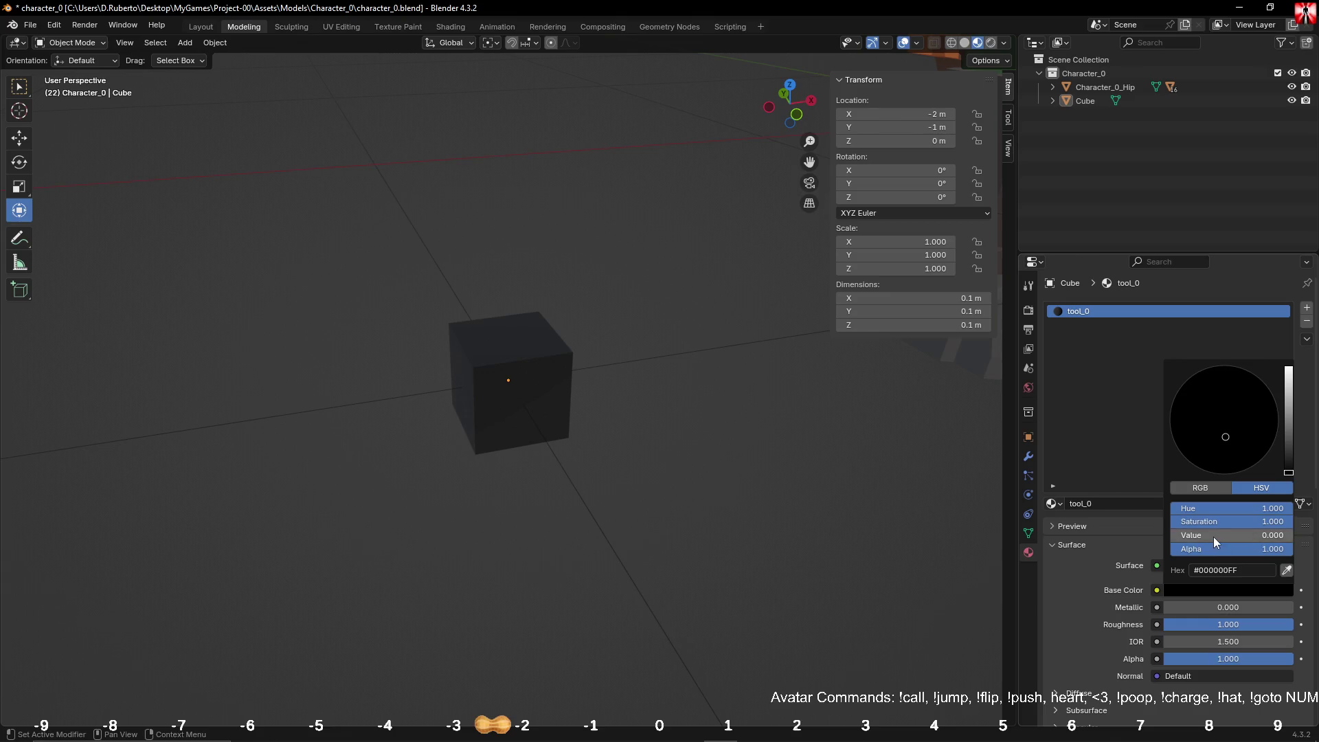
left_click_drag(1213, 535, 1291, 535)
left_click(1227, 465)
left_click_drag(1226, 465, 1217, 443)
mouse_move(1290, 396)
left_mouse_down()
mouse_move(1289, 437)
mouse_move(1212, 443)
left_mouse_up()
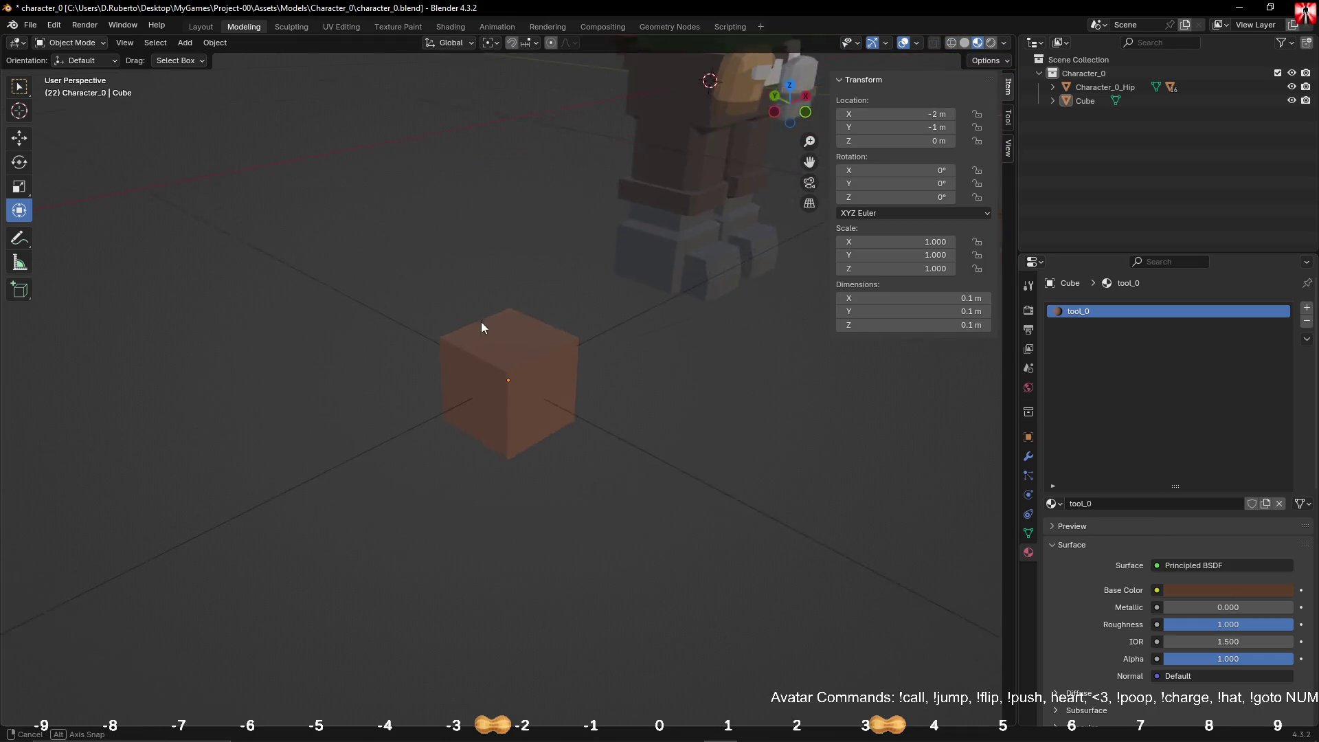
Step: Fine-tune the cube's brown base colour to a value of 0.257
left_click(524, 350)
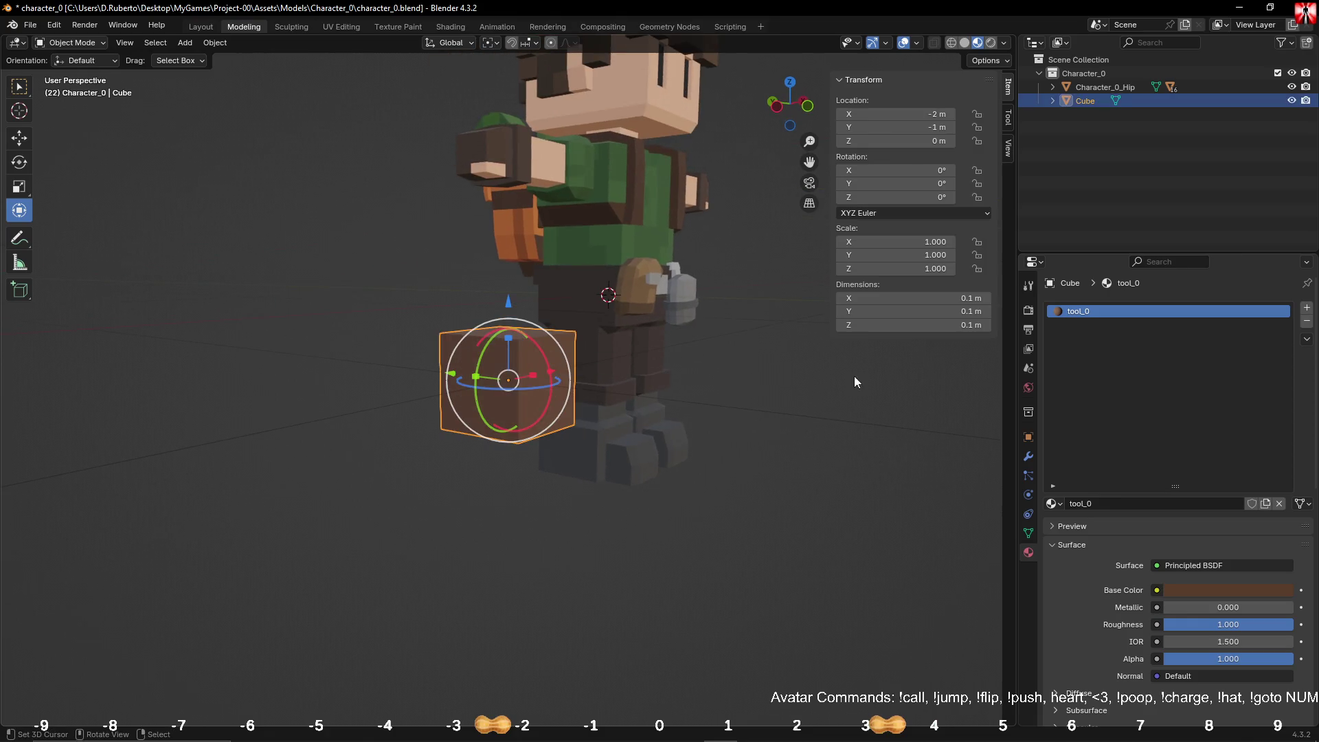
left_click(1229, 590)
left_click_drag(1288, 441, 1288, 460)
mouse_move(676, 372)
middle_mouse_down()
mouse_move(605, 385)
mouse_move(646, 411)
middle_mouse_up()
key("ctrl+z")
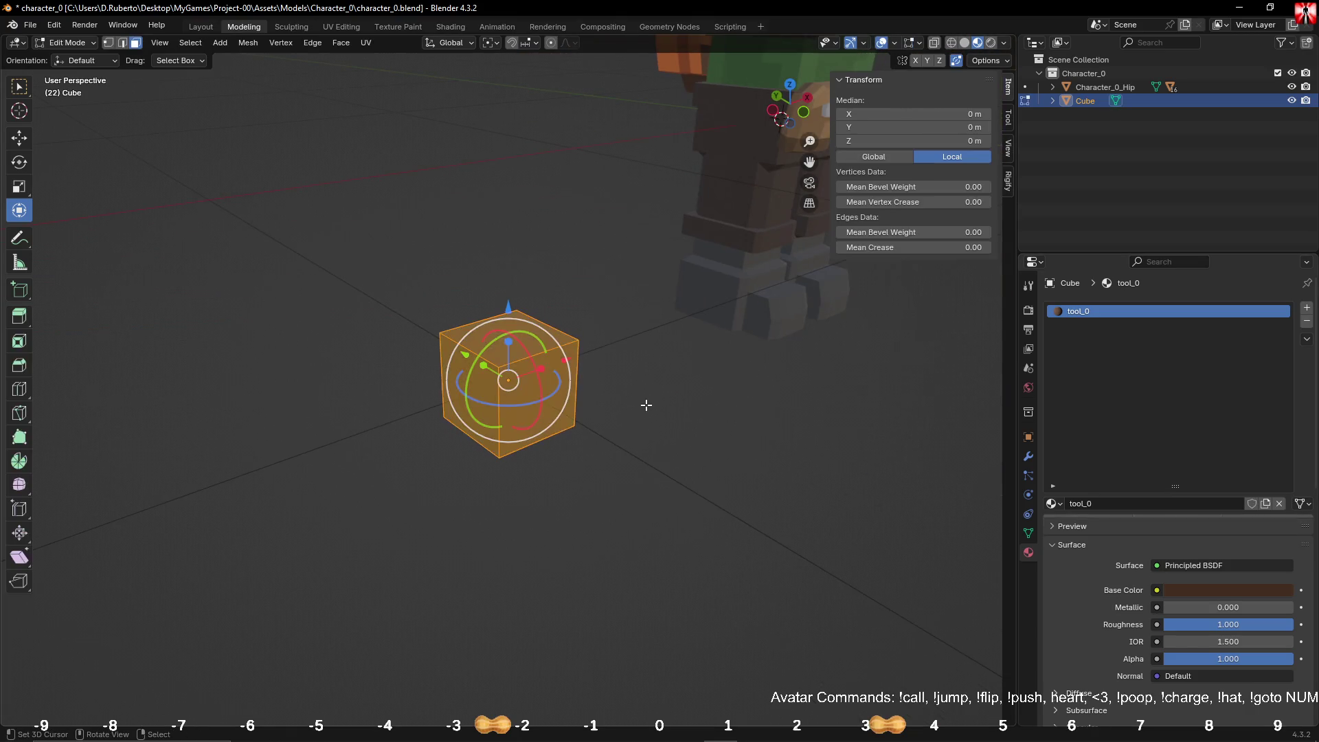
key("ctrl+shift+z")
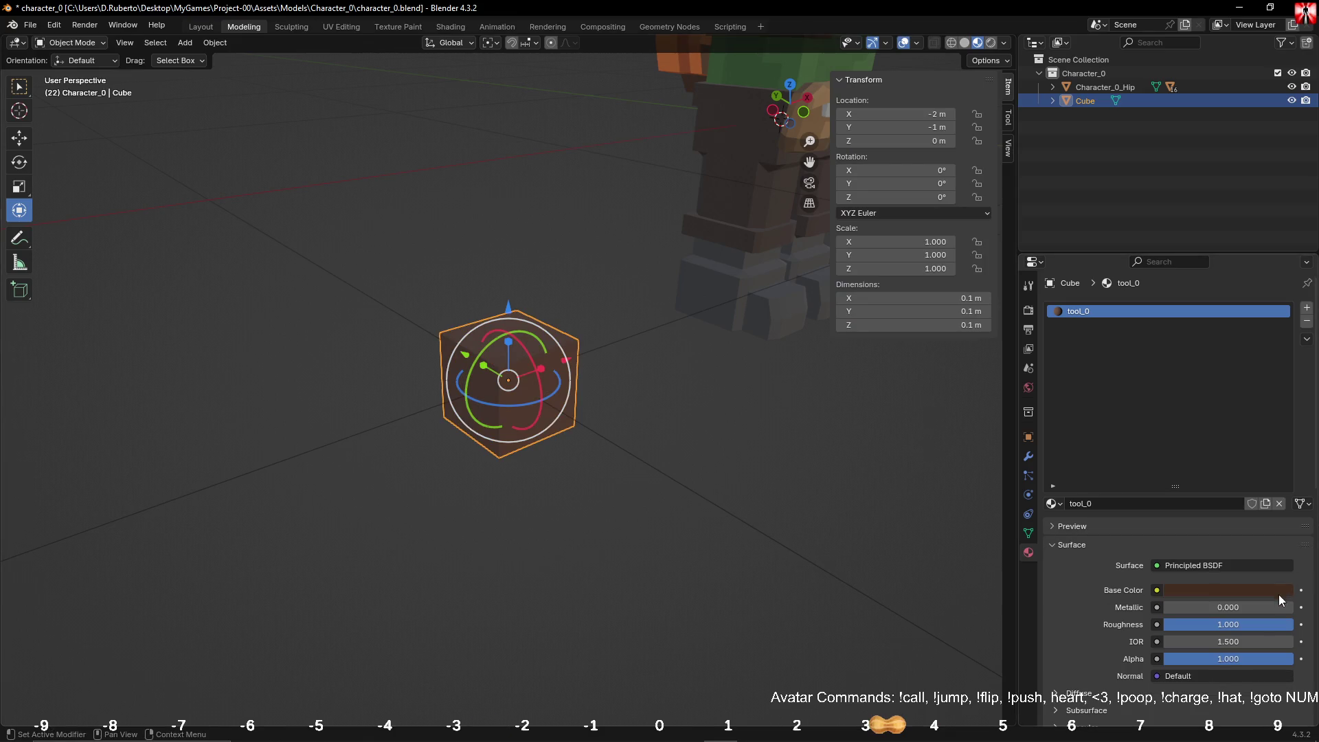
left_click(1279, 590)
left_click_drag(1289, 461, 1289, 421)
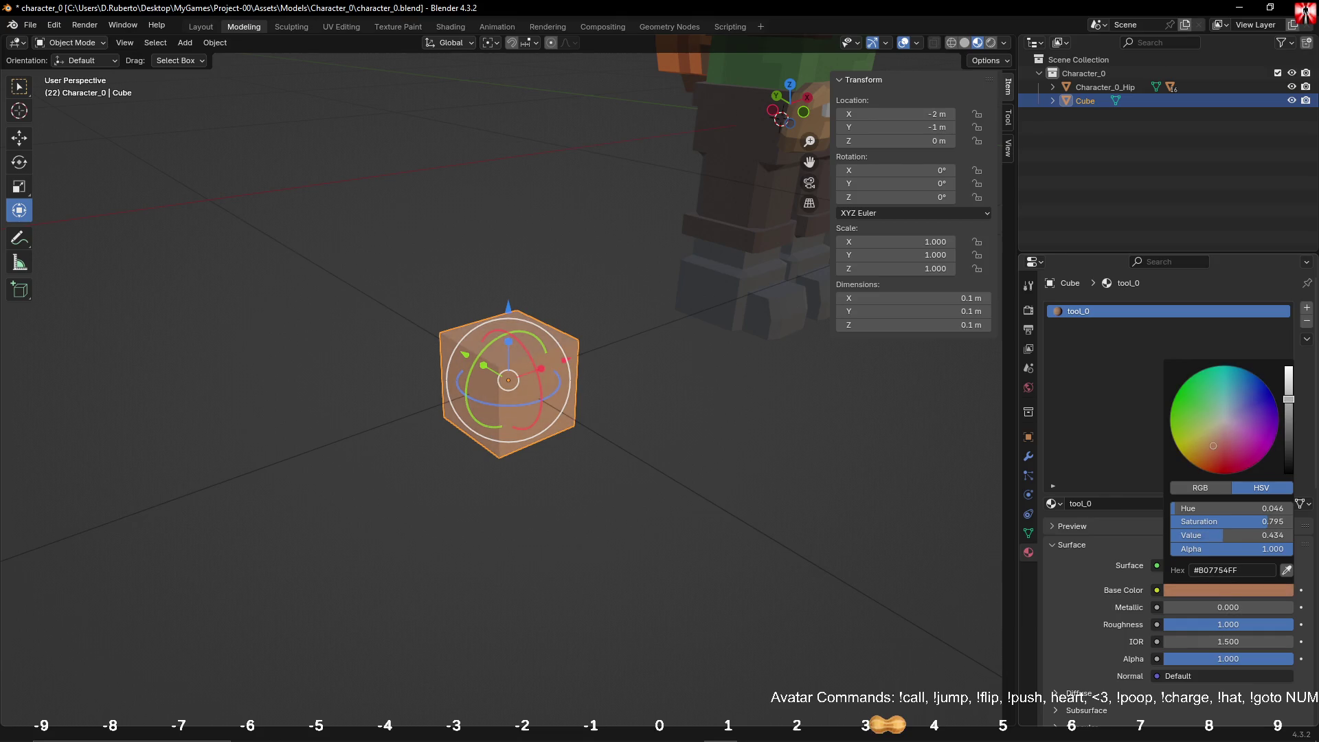
middle_click_drag(680, 353, 681, 342)
Step: Select the cube and frame it in the front orthographic view
left_click(695, 381)
left_click(518, 332)
key("Tab")
left_click(527, 320)
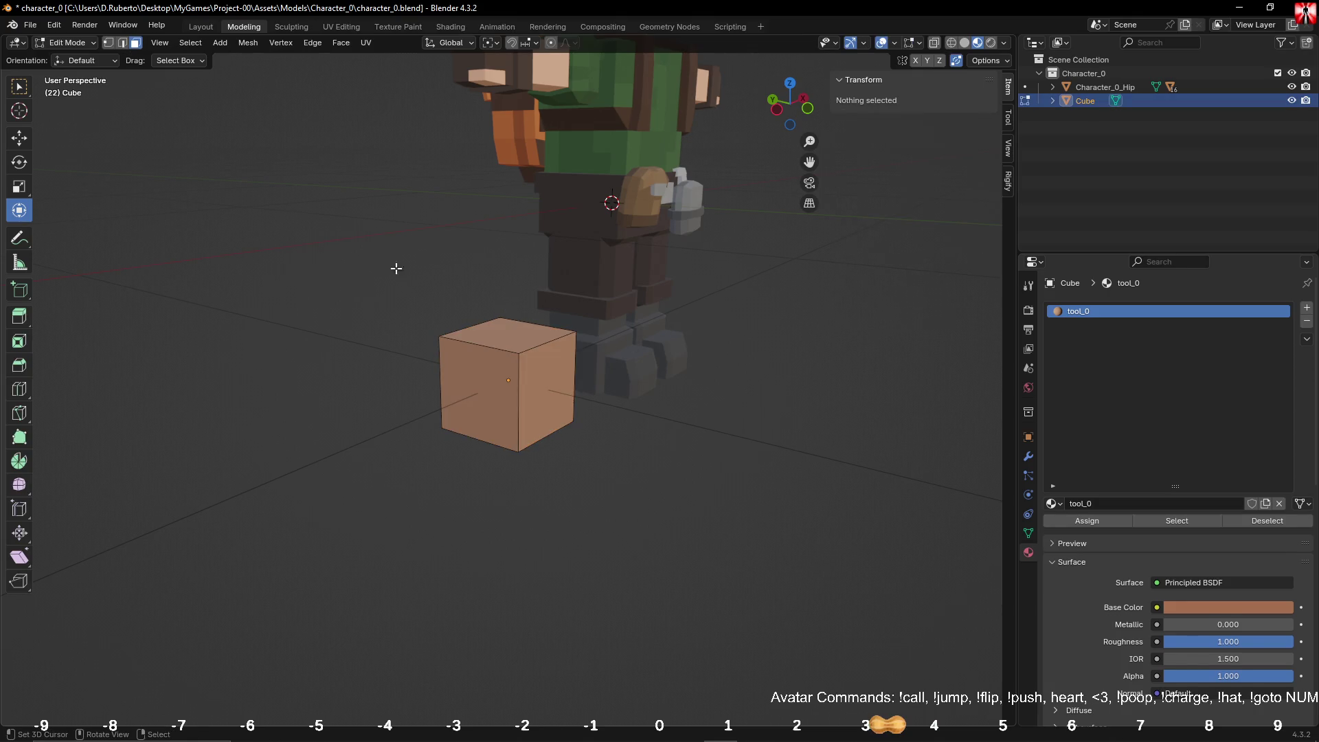
left_click(525, 326)
key("KP_1")
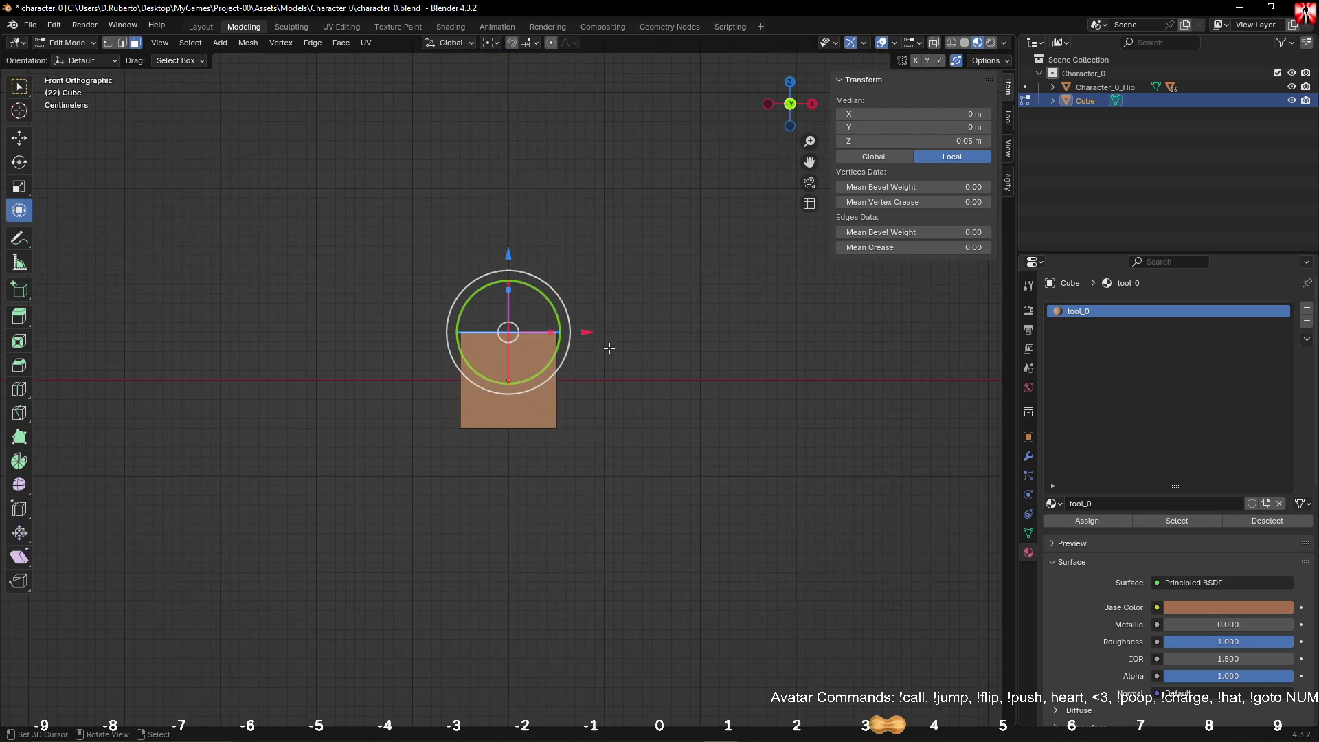
middle_click_drag(621, 298, 611, 418, "shift")
middle_click_drag(624, 352, 627, 392, "shift")
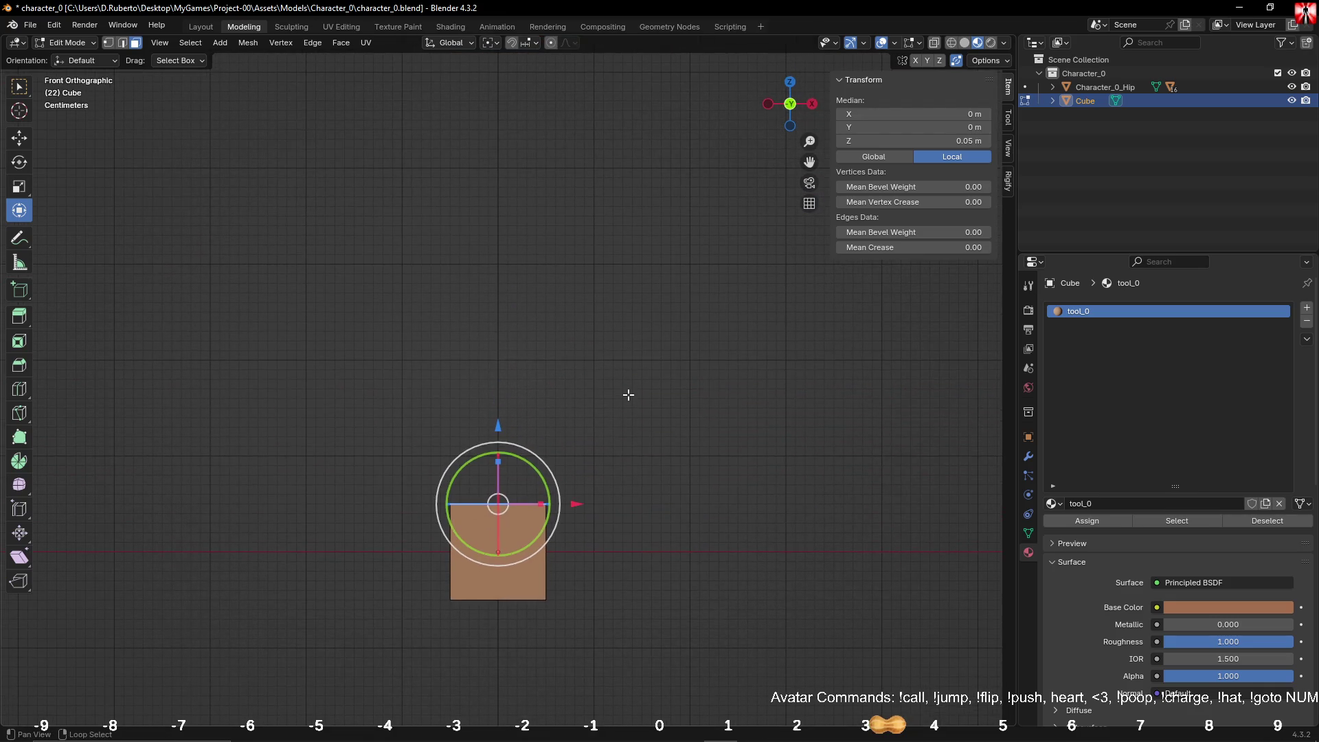
key("Tab")
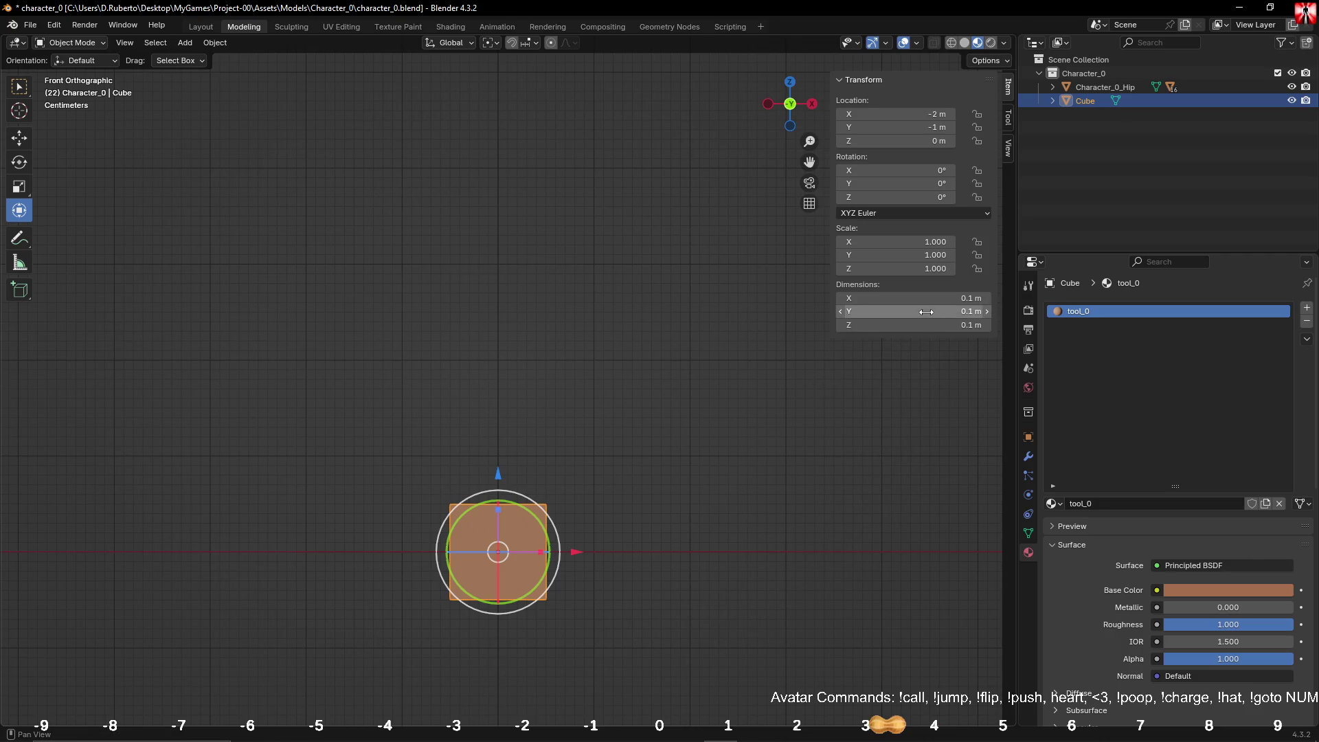
Step: Set the cube's Z scale to 7 and apply the scale to the mesh
left_click(905, 268)
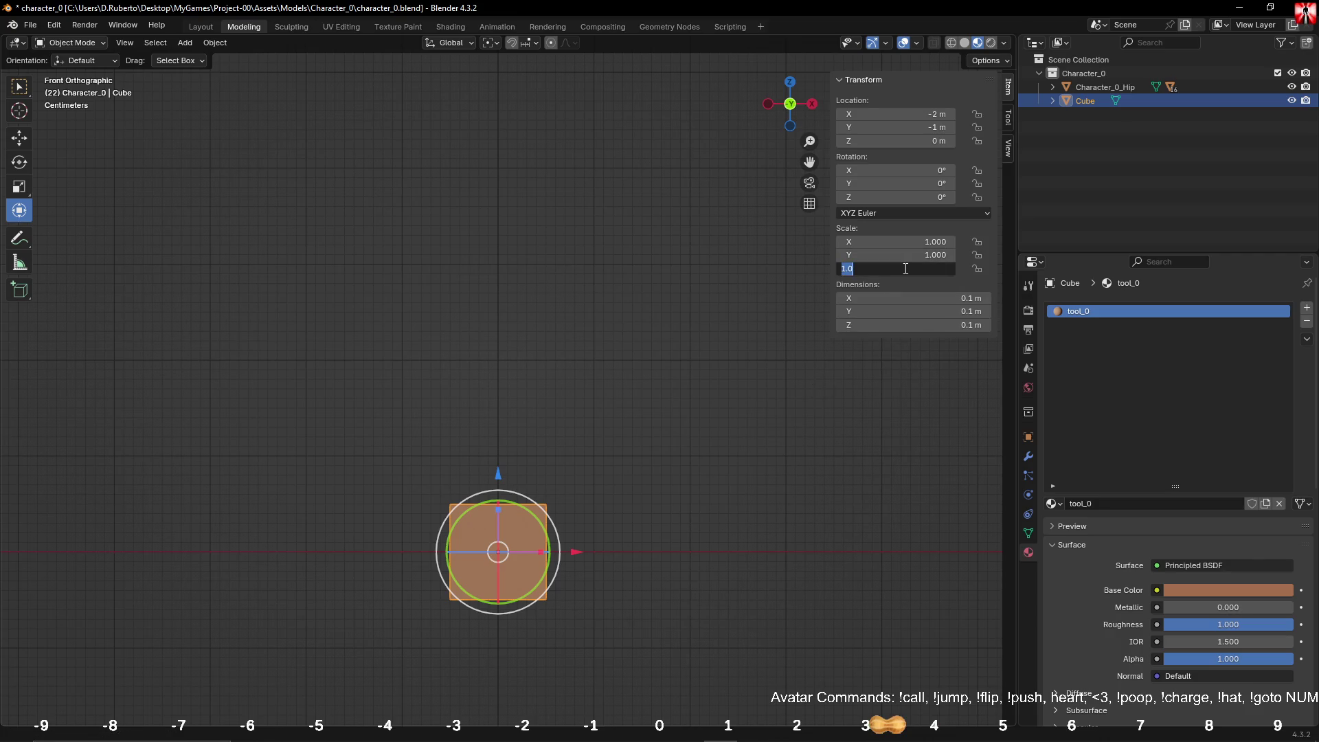
type("7")
key("Return")
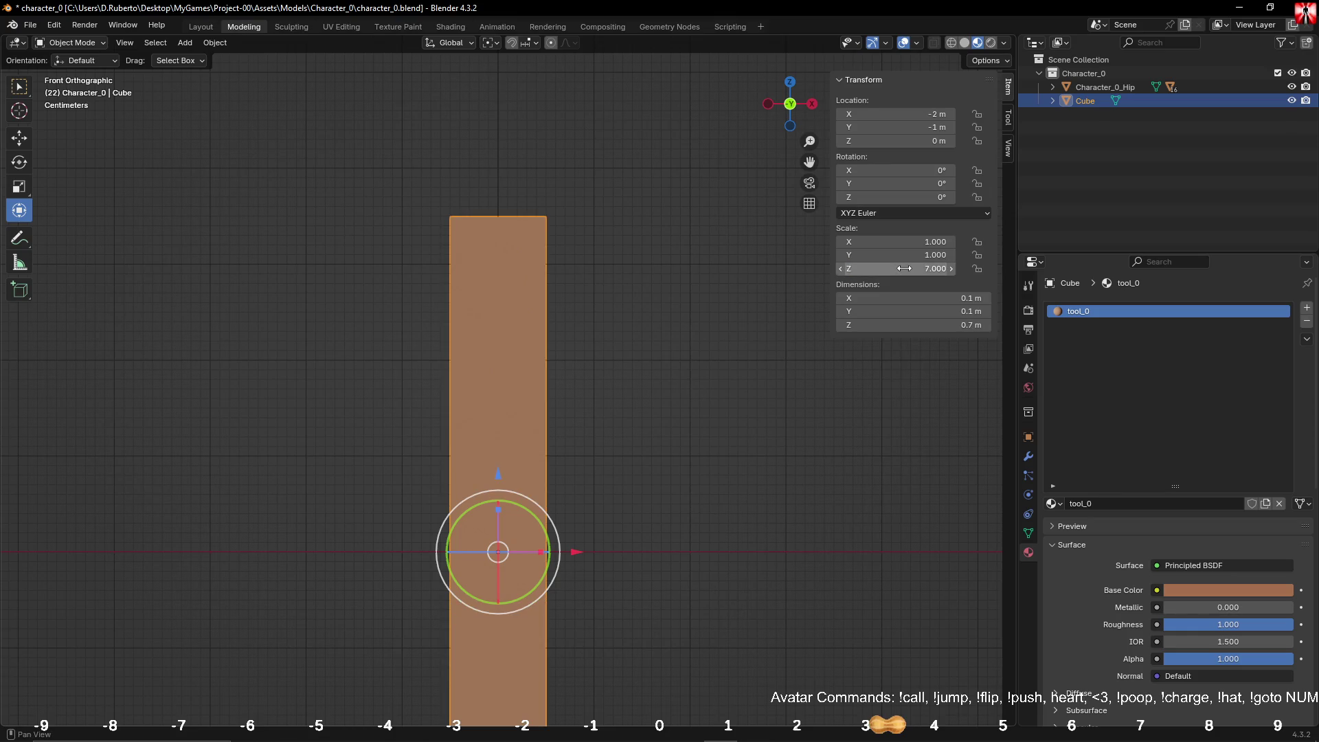
mouse_move(612, 406)
middle_mouse_down("shift")
mouse_move(640, 200)
mouse_move(625, 230)
mouse_move(627, 298)
middle_mouse_up("shift")
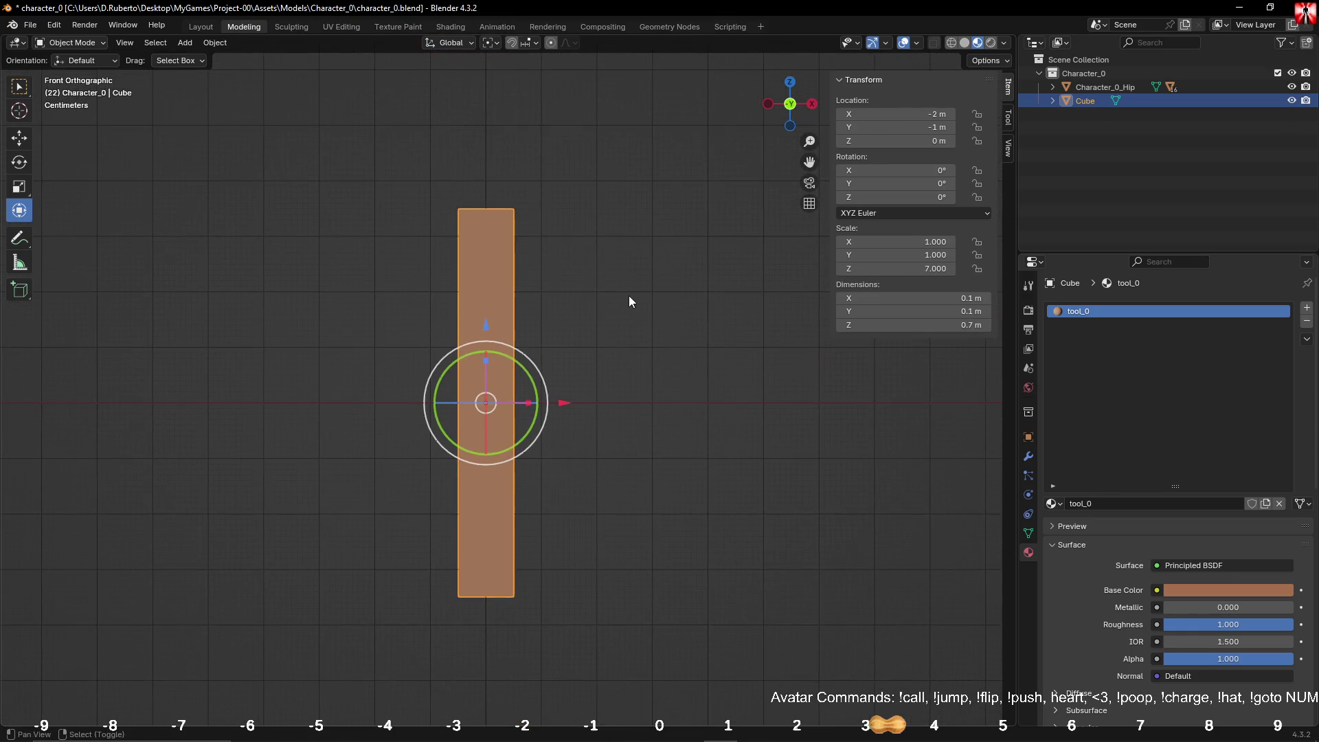
key("ctrl+a")
left_click(616, 302)
Step: Add six evenly spaced loop cuts around the 0.7 m column in Edit Mode
key("Tab")
key("ctrl+r")
scroll(509, 326, "up", 5)
left_click(509, 327)
right_click(509, 326)
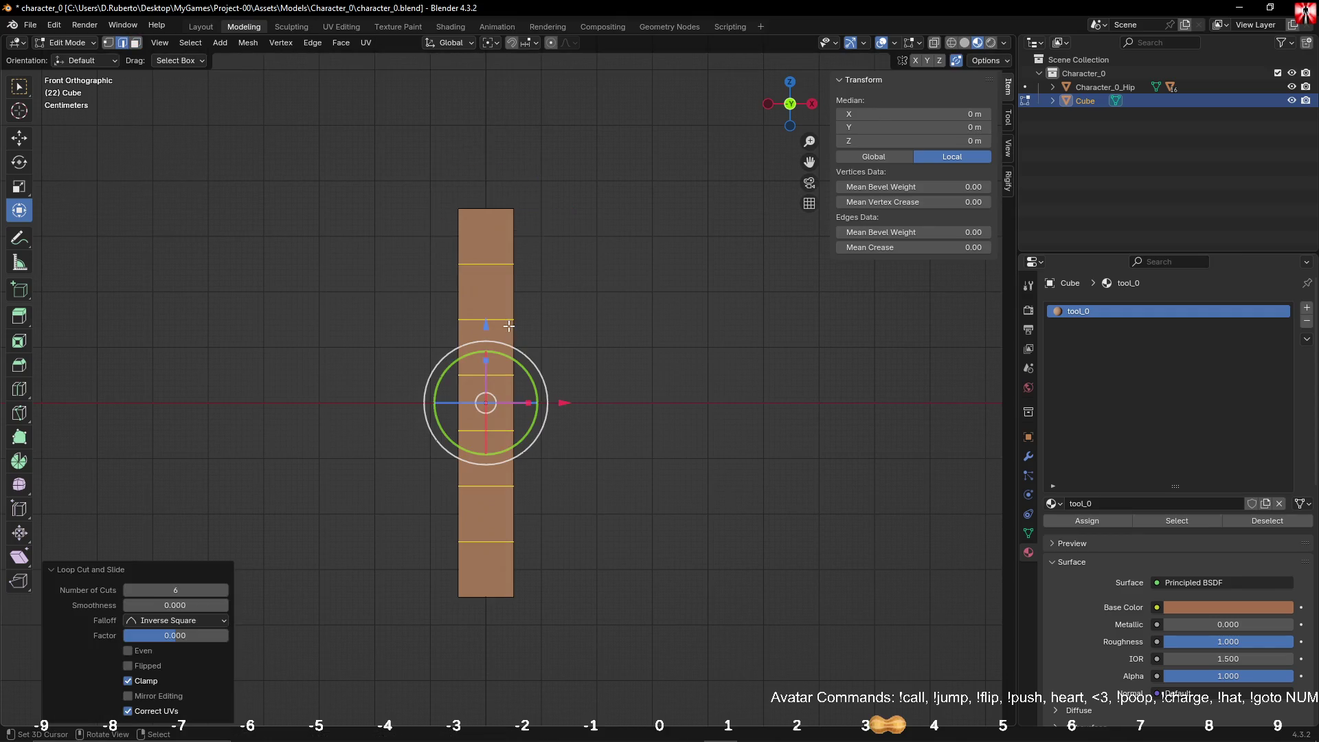
left_click(799, 357)
mouse_move(609, 324)
middle_mouse_down()
mouse_move(600, 312)
mouse_move(652, 371)
mouse_move(665, 362)
mouse_move(630, 377)
middle_mouse_up()
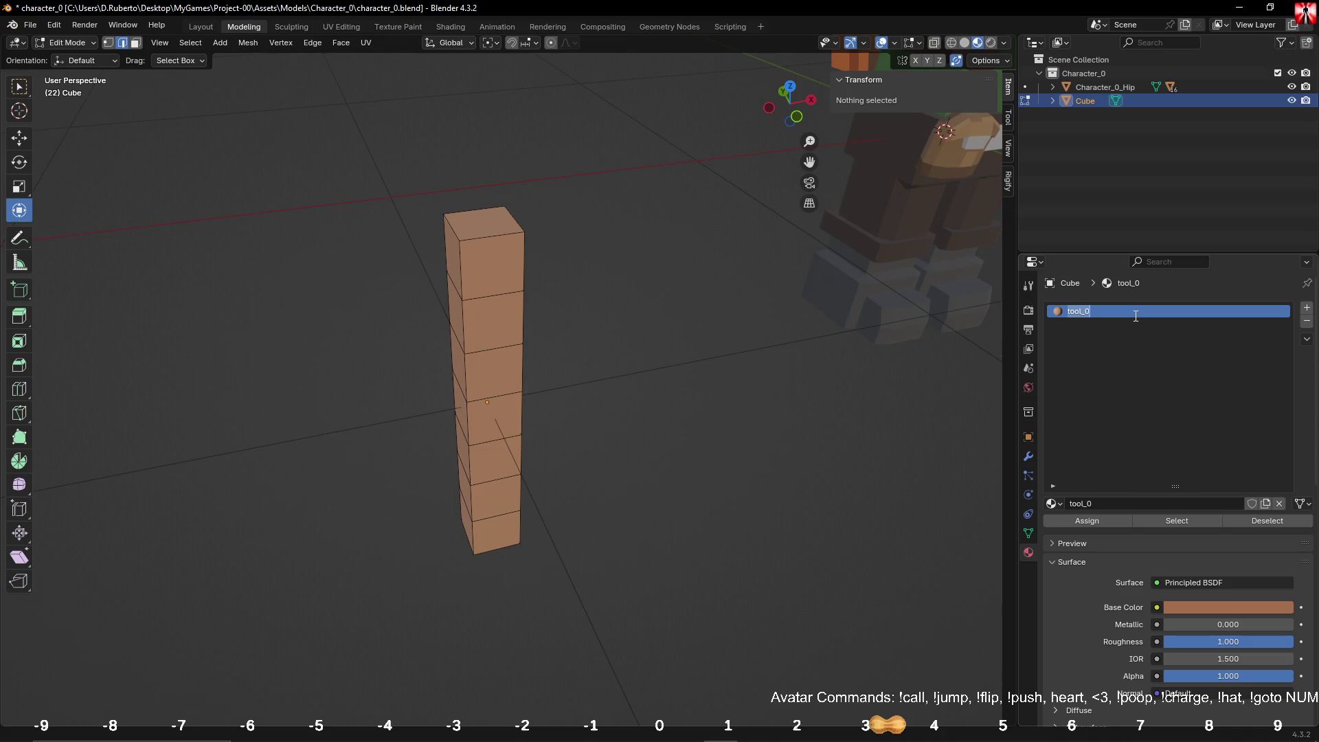
Step: Add a second material slot with a new material tool_1 in dark grey (value 0.298)
left_click(1307, 308)
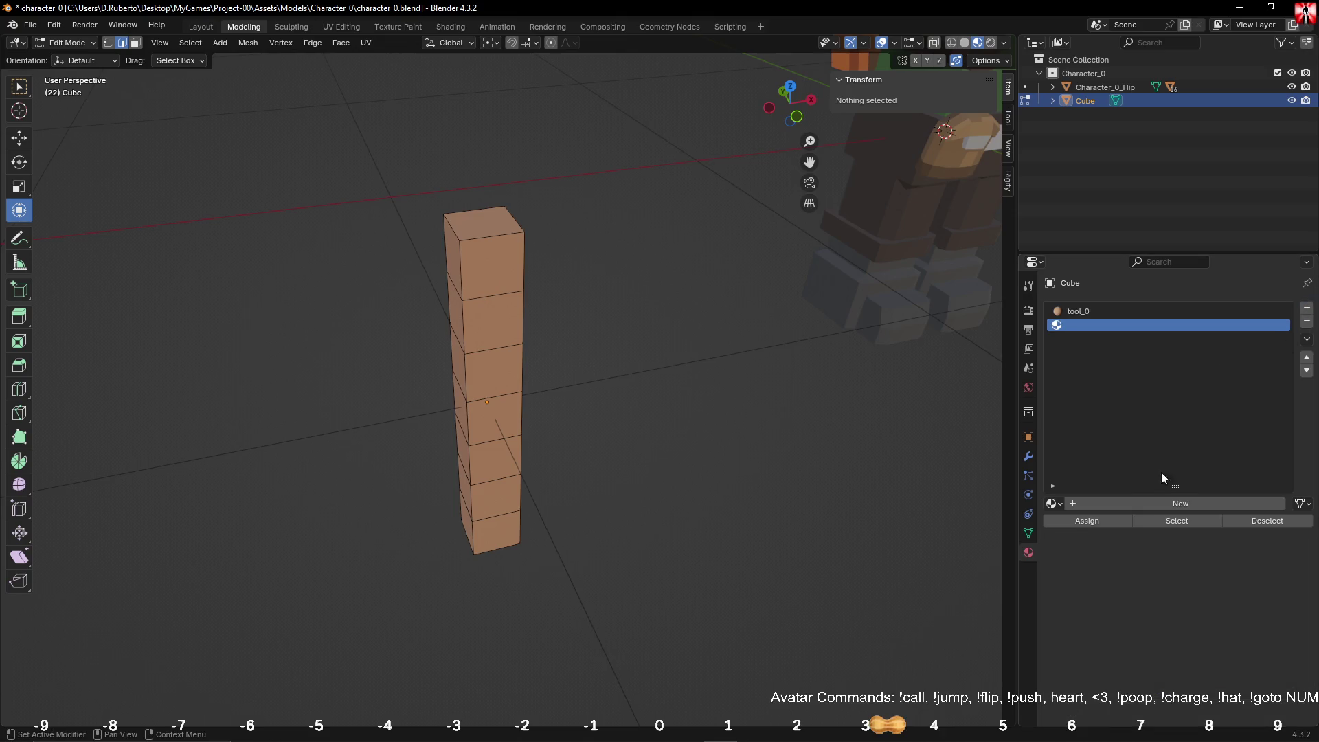
left_click(1140, 504)
left_click(1142, 506)
type("tool_0")
key("BackSpace")
type("1")
key("Return")
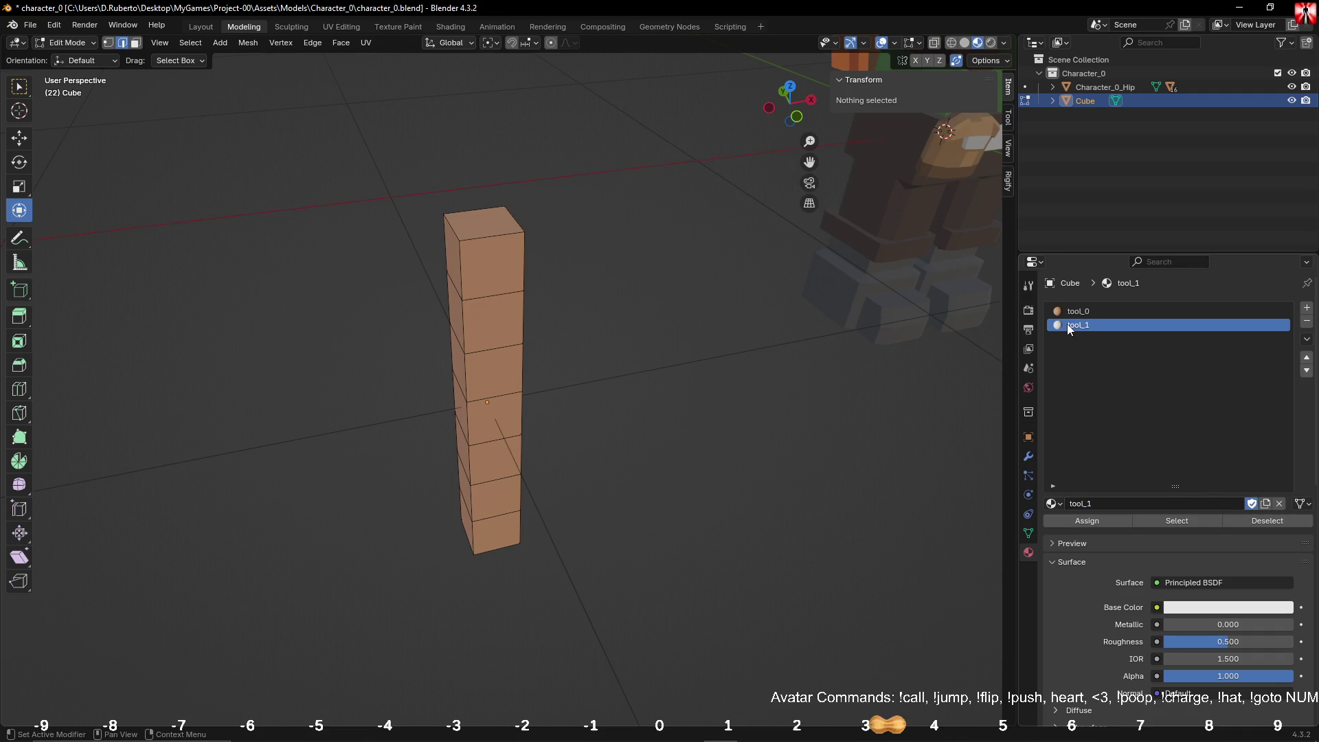
left_click(1089, 313)
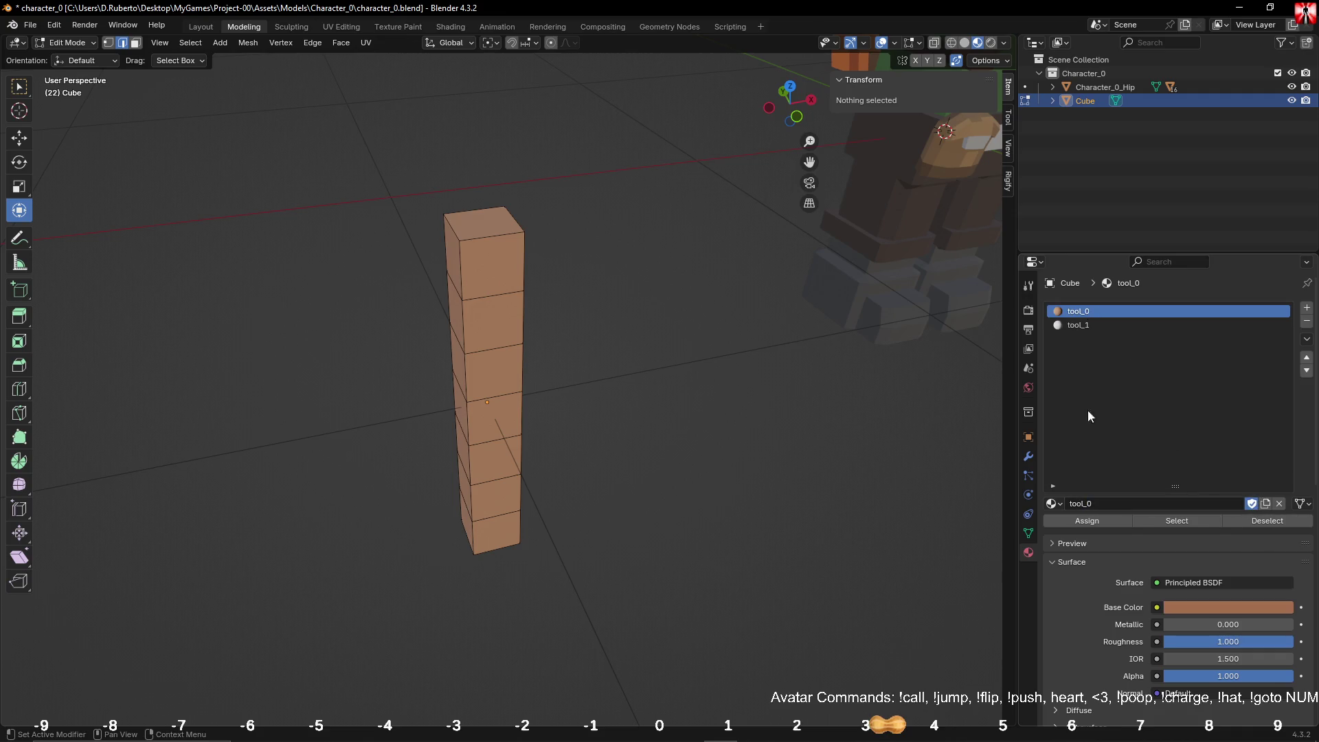
left_click(1070, 327)
left_click(1196, 611)
left_click_drag(1290, 419, 1288, 428)
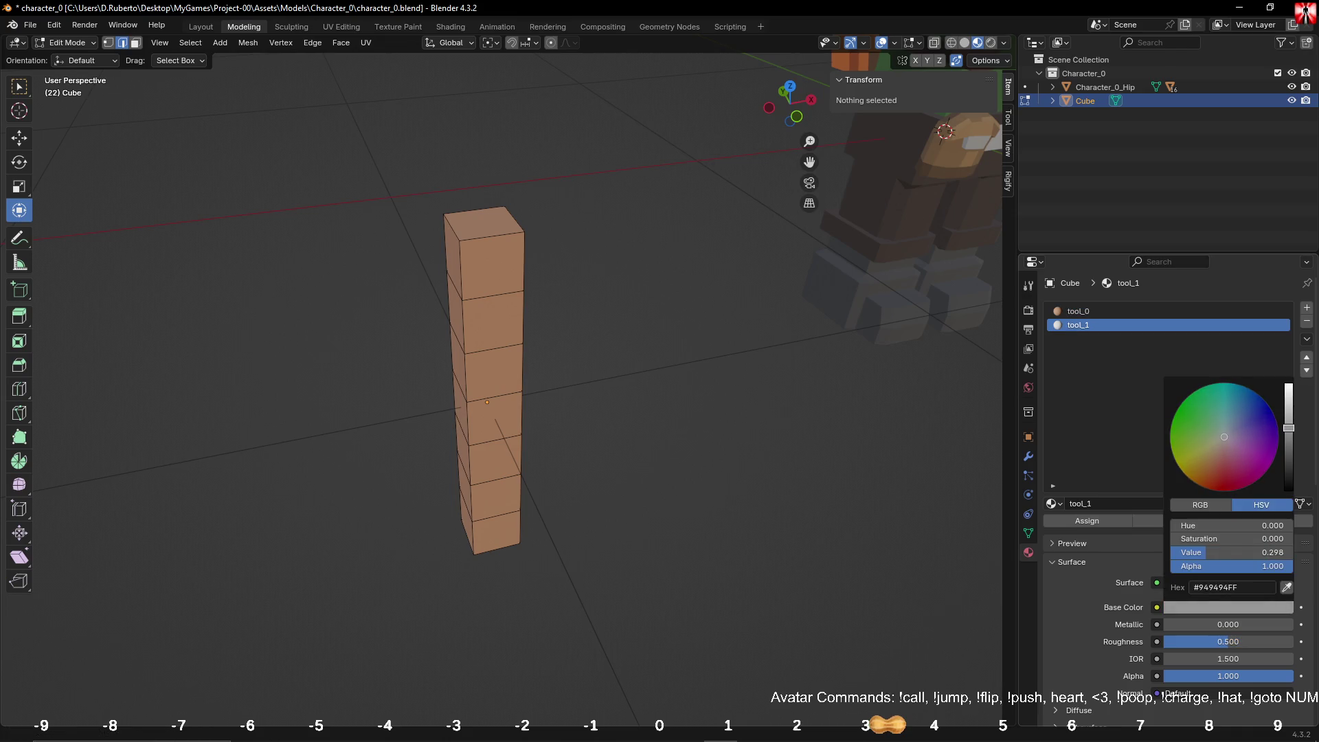
Step: Cut two vertical edge loops down the length of the column
mouse_move(823, 348)
middle_mouse_down()
mouse_move(818, 329)
mouse_move(609, 268)
mouse_move(606, 324)
middle_mouse_up()
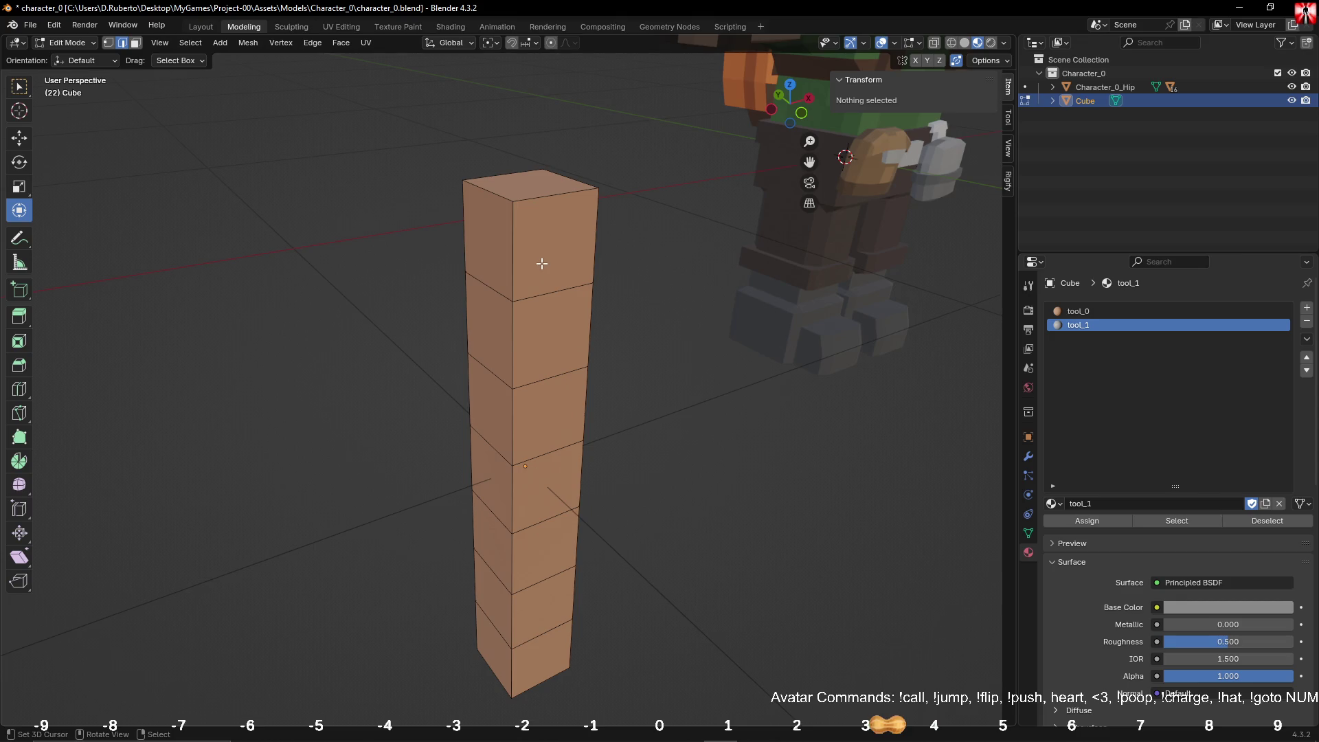
left_click(549, 293)
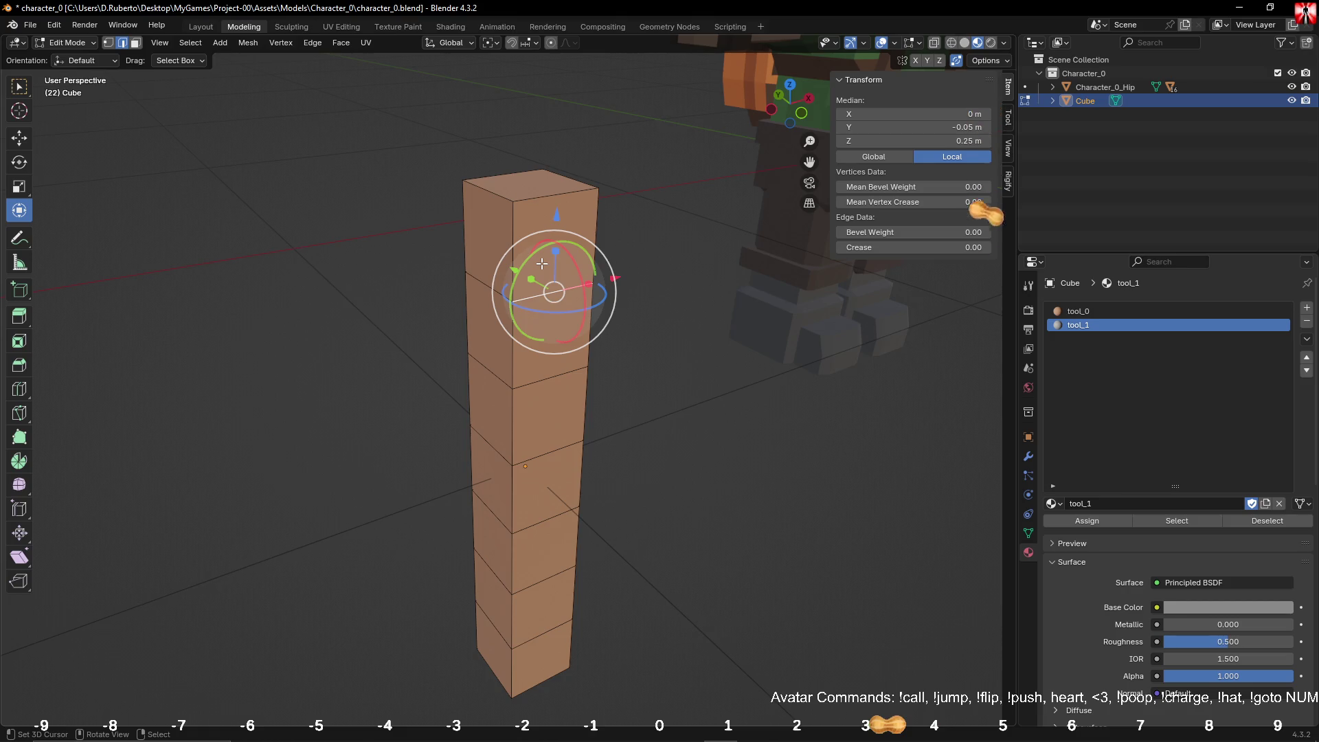
left_click(137, 43)
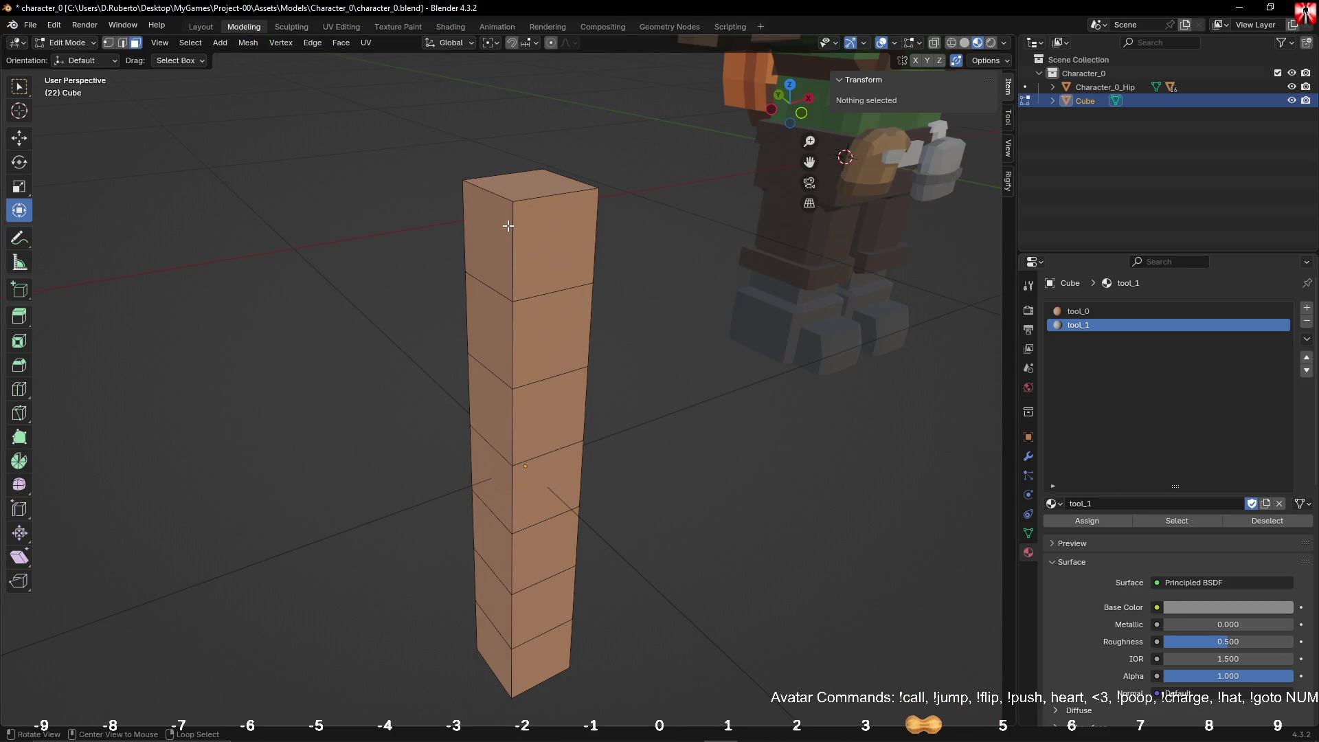
key("ctrl+r")
scroll(529, 195, "up", 1)
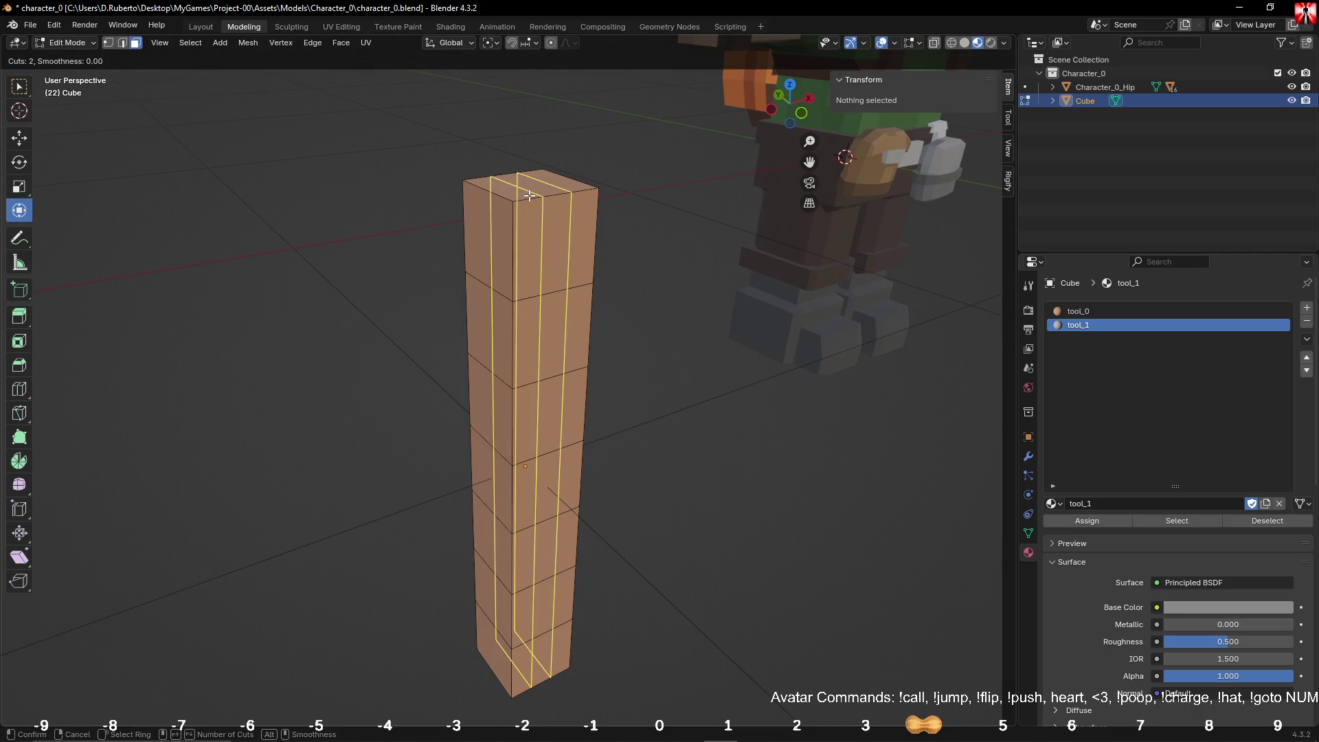
left_click(726, 235)
middle_click_drag(635, 269, 594, 264)
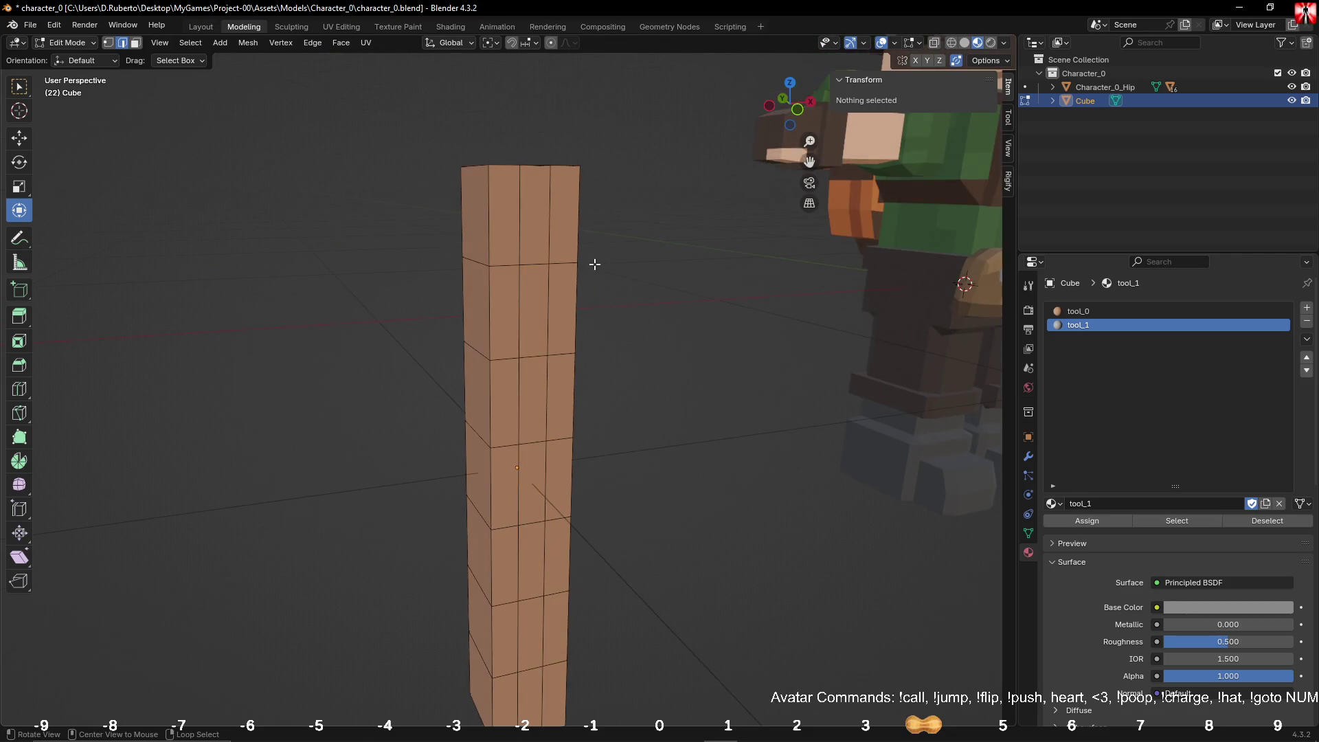
Step: Select an edge loop near the column top and dissolve it with X > Dissolve Edges
left_click(553, 295, "alt")
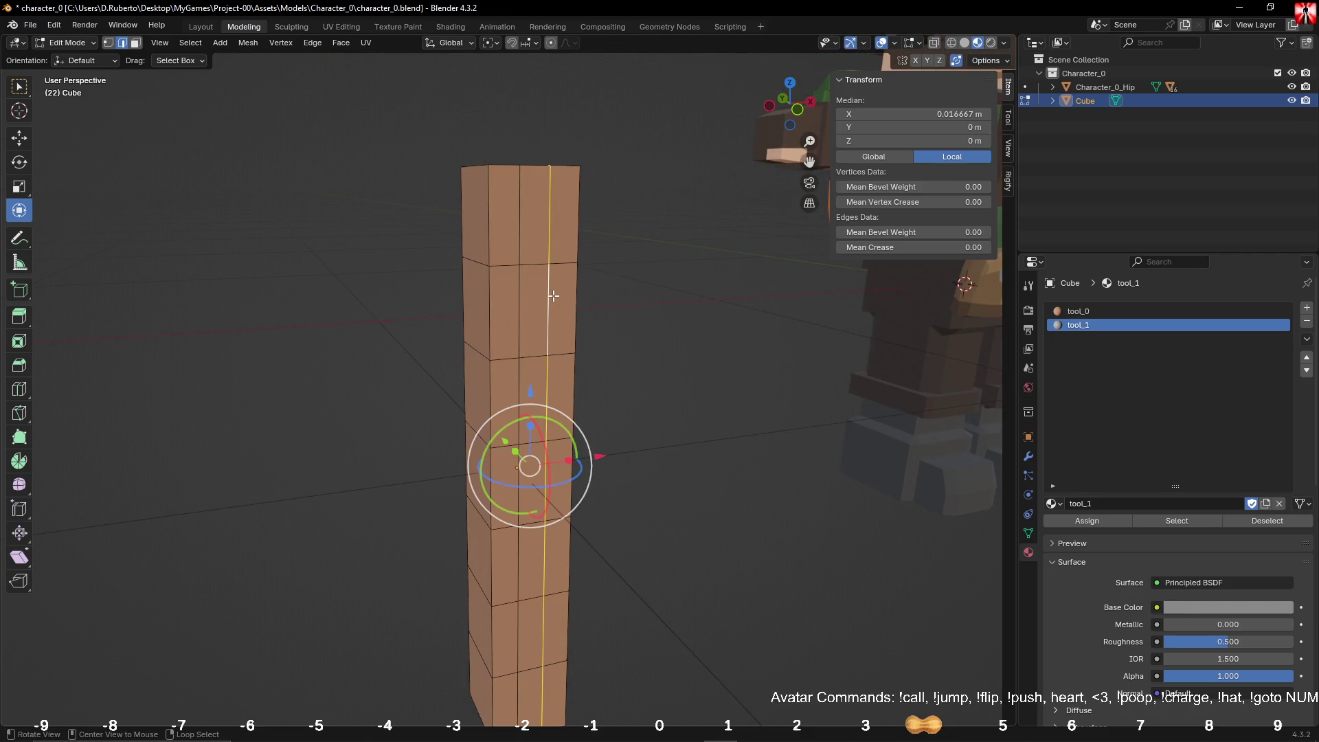
left_click(135, 42)
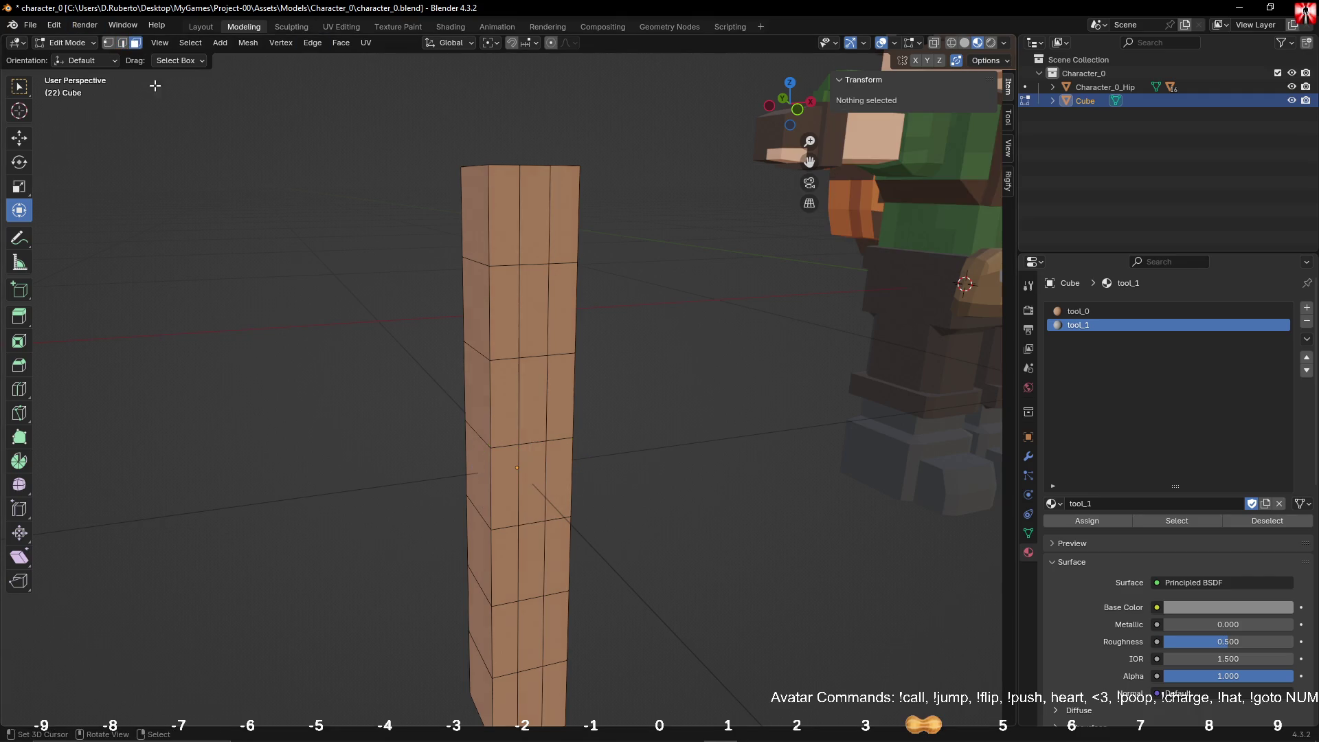
key("ctrl+r")
left_click(560, 302)
right_click(560, 302)
key("ctrl+r")
left_click(572, 238)
right_click(571, 239)
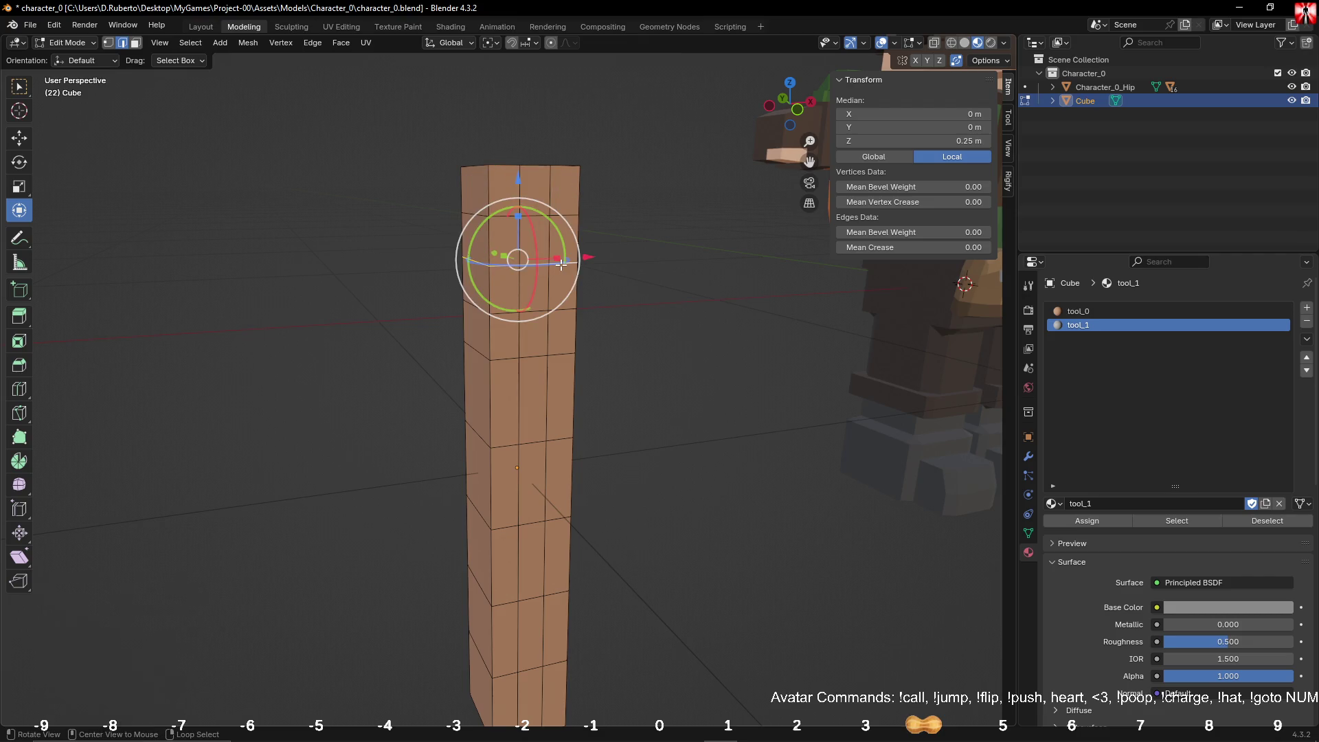
key("x")
left_click(560, 265)
middle_click_drag(615, 268, 738, 278)
Step: Dissolve the remaining vertical edge loops via Quick Favorites, then select the top face ring
left_click(135, 43)
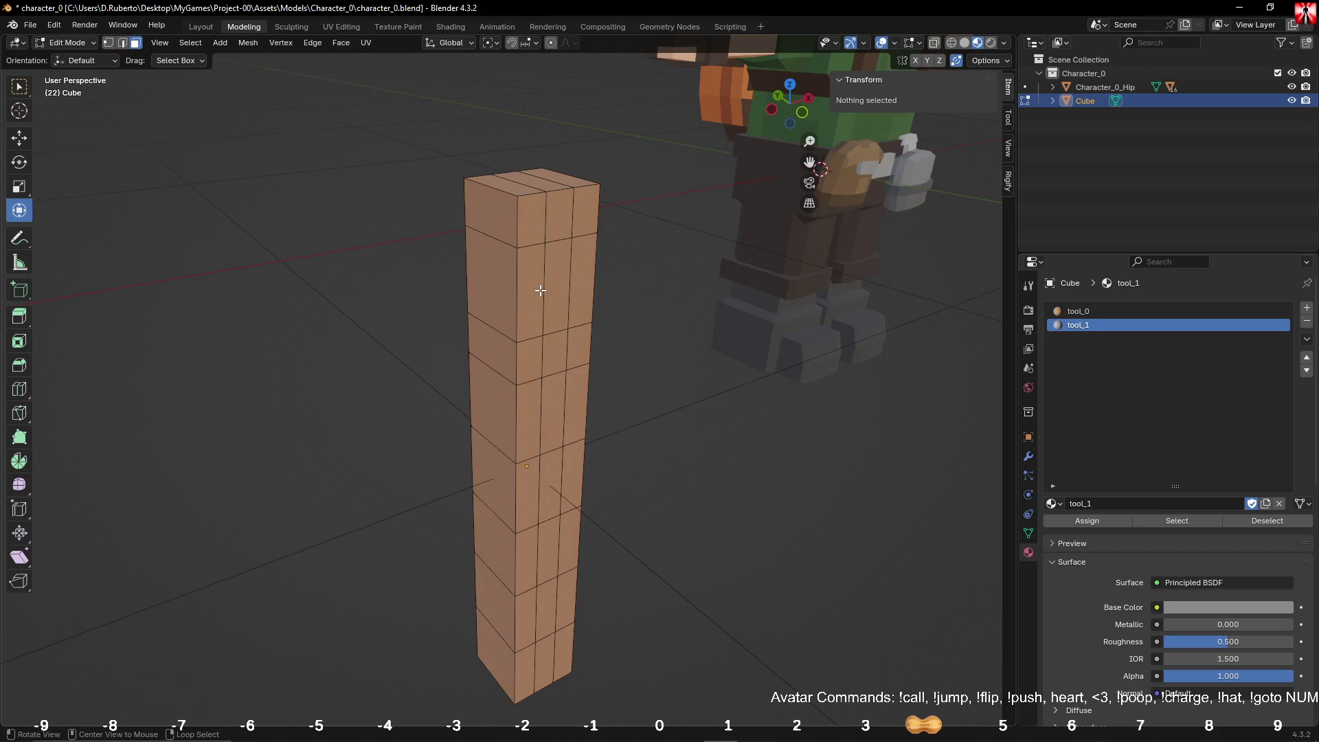
left_click(541, 291, "alt")
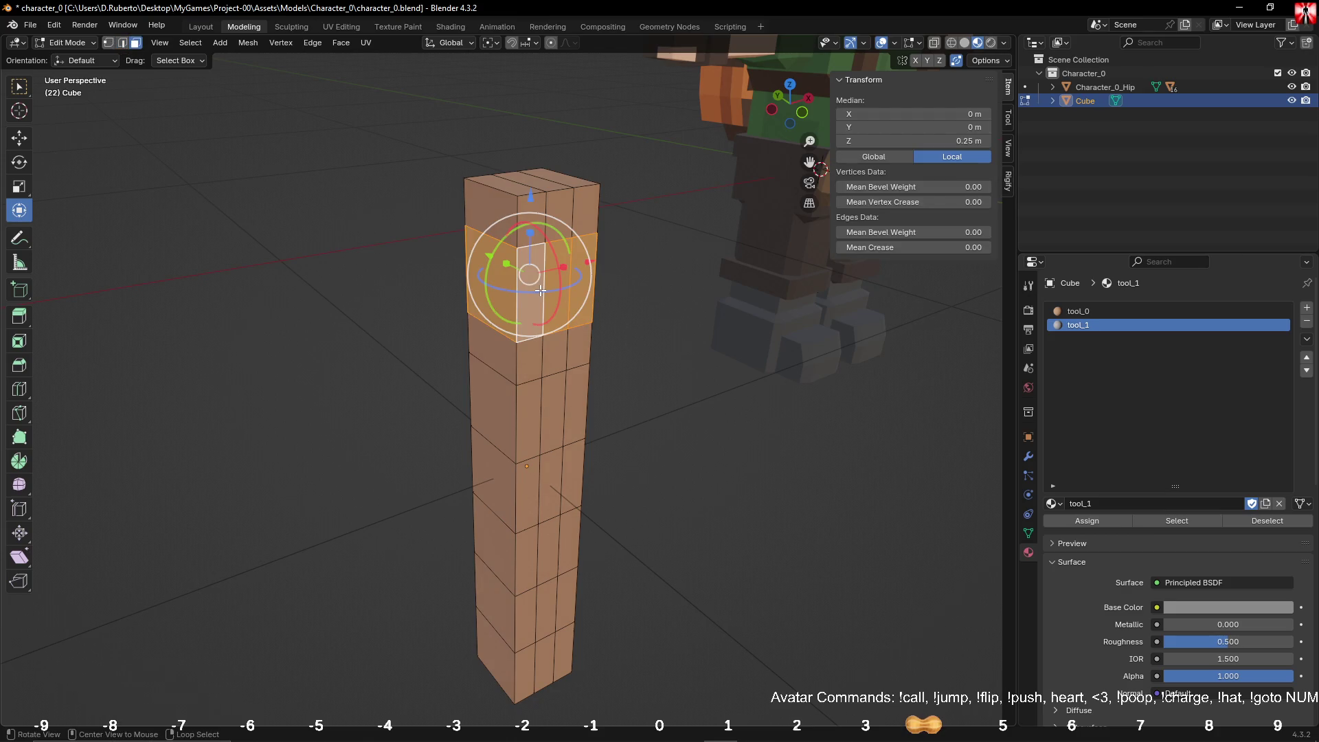
left_click(711, 298)
left_click(122, 42)
left_click(546, 220, "alt")
key("q")
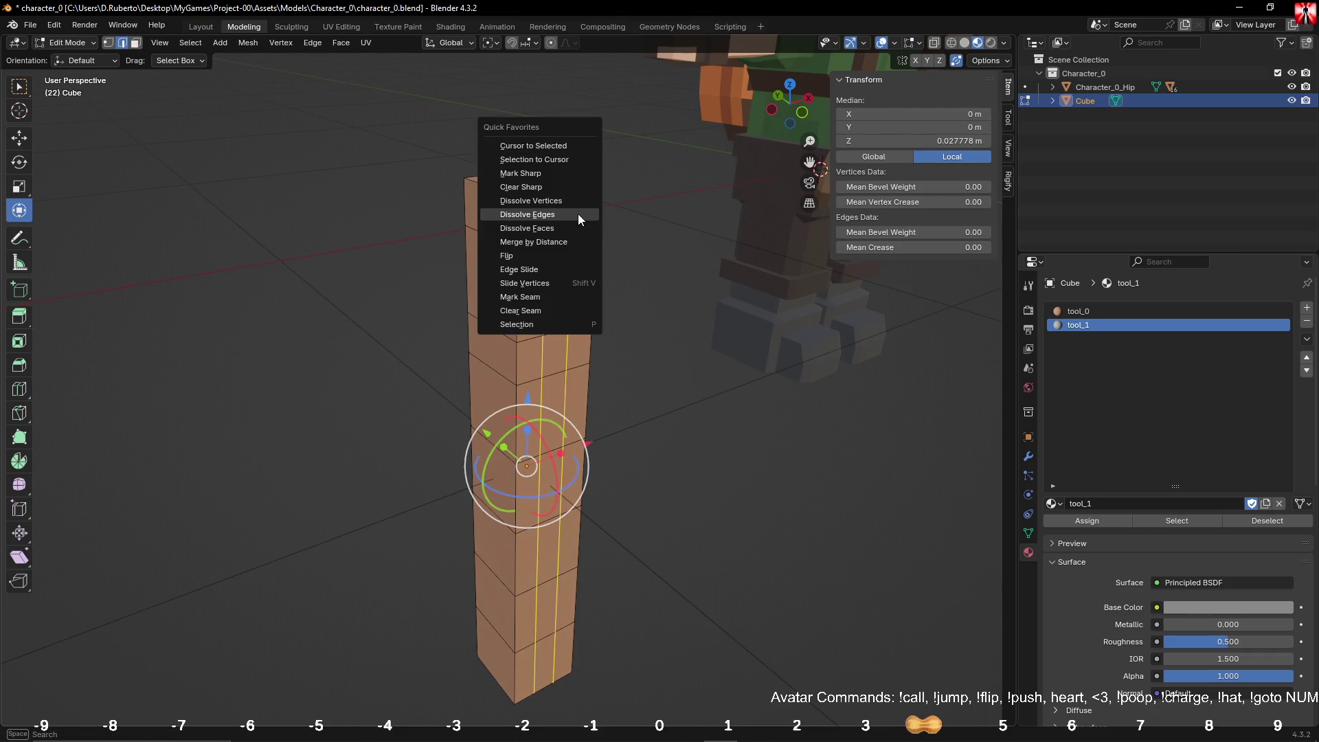
left_click(578, 215)
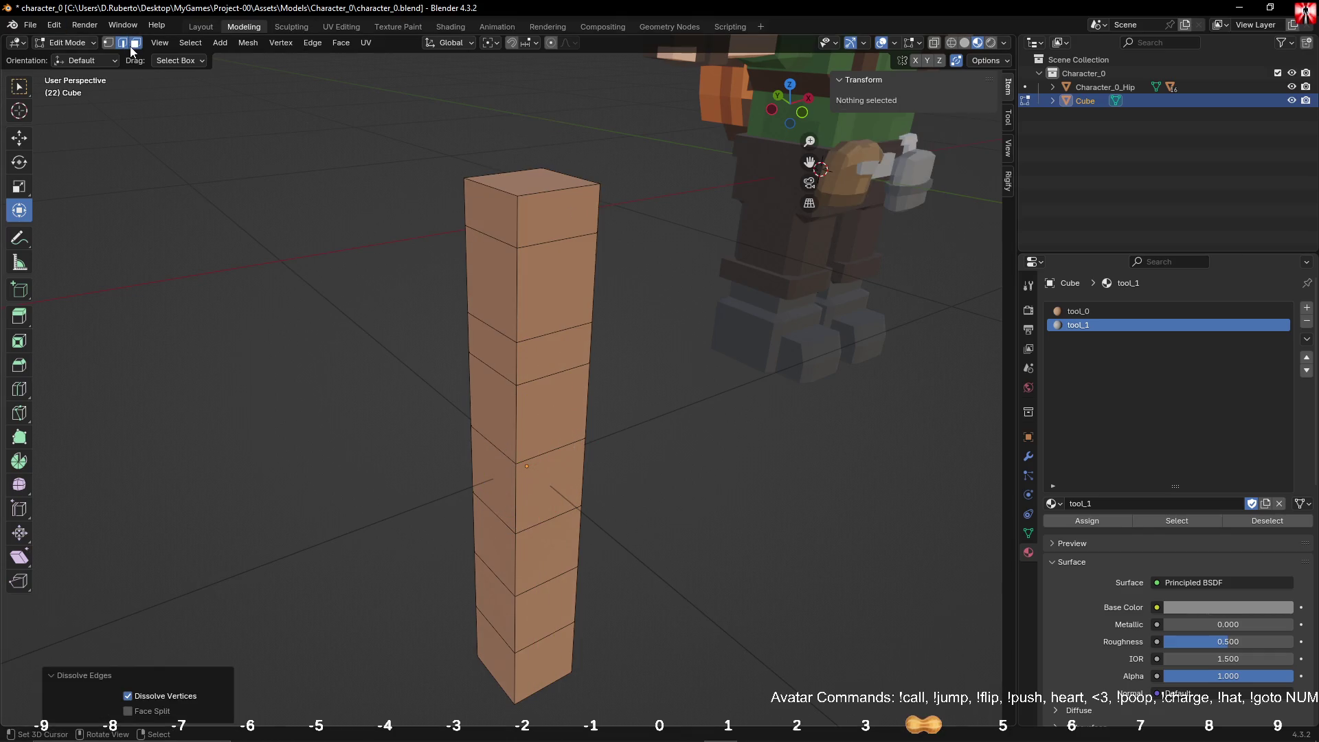
left_click(134, 44)
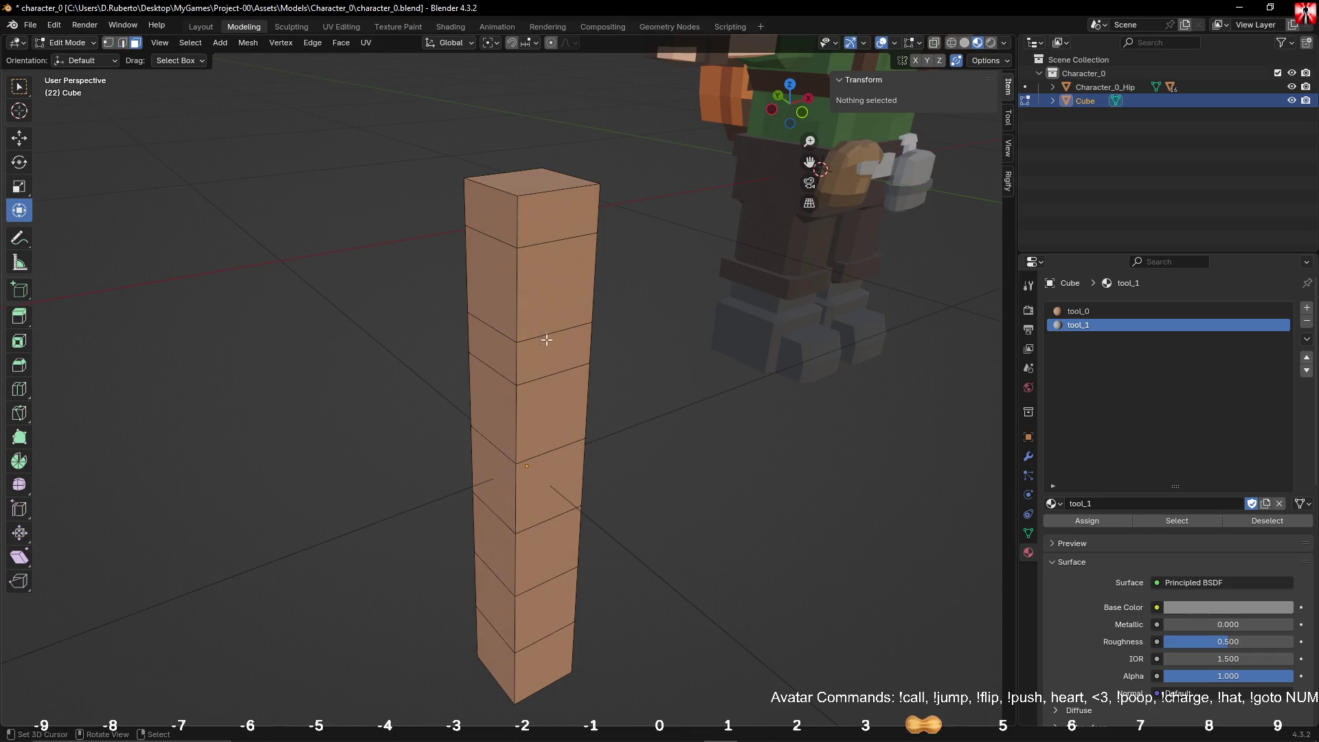
left_click(521, 294, "alt")
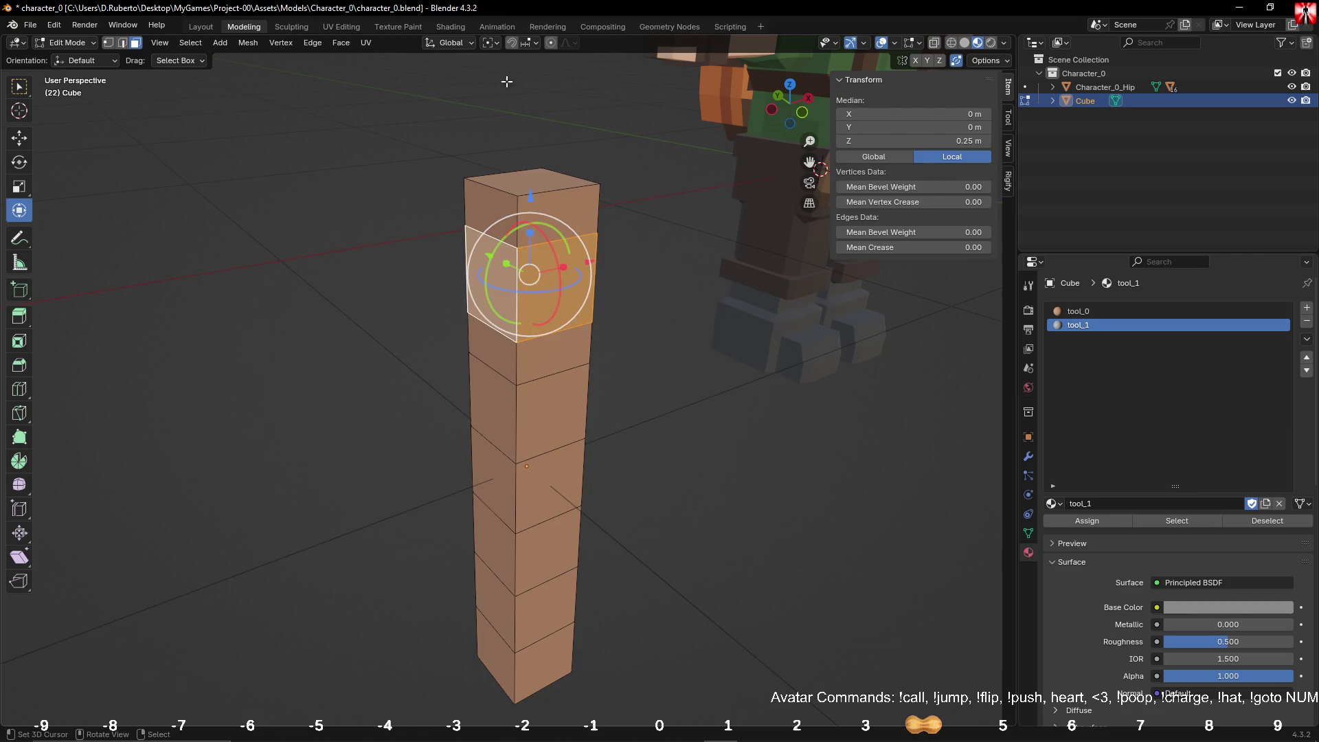
Step: Extrude the top face ring individually, pushing it out about 0.03 m into a collar
left_click(344, 41)
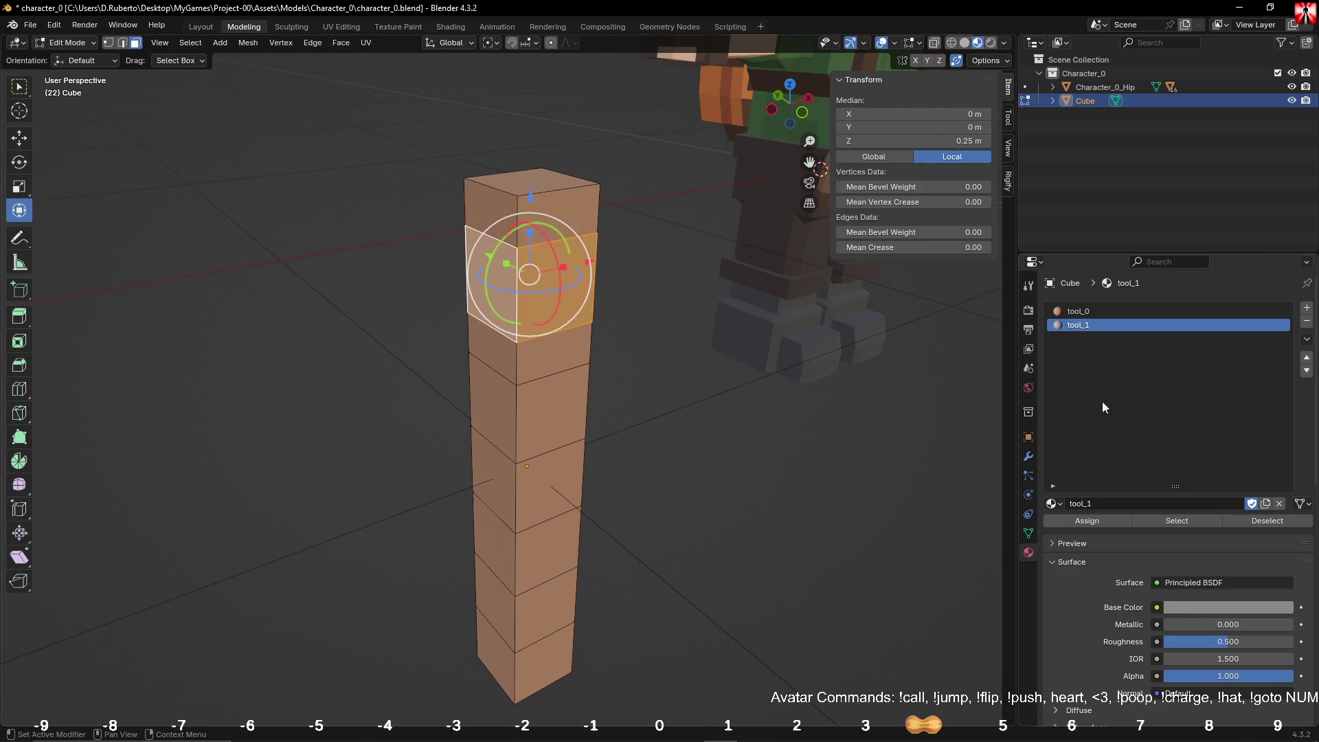
left_click(340, 42)
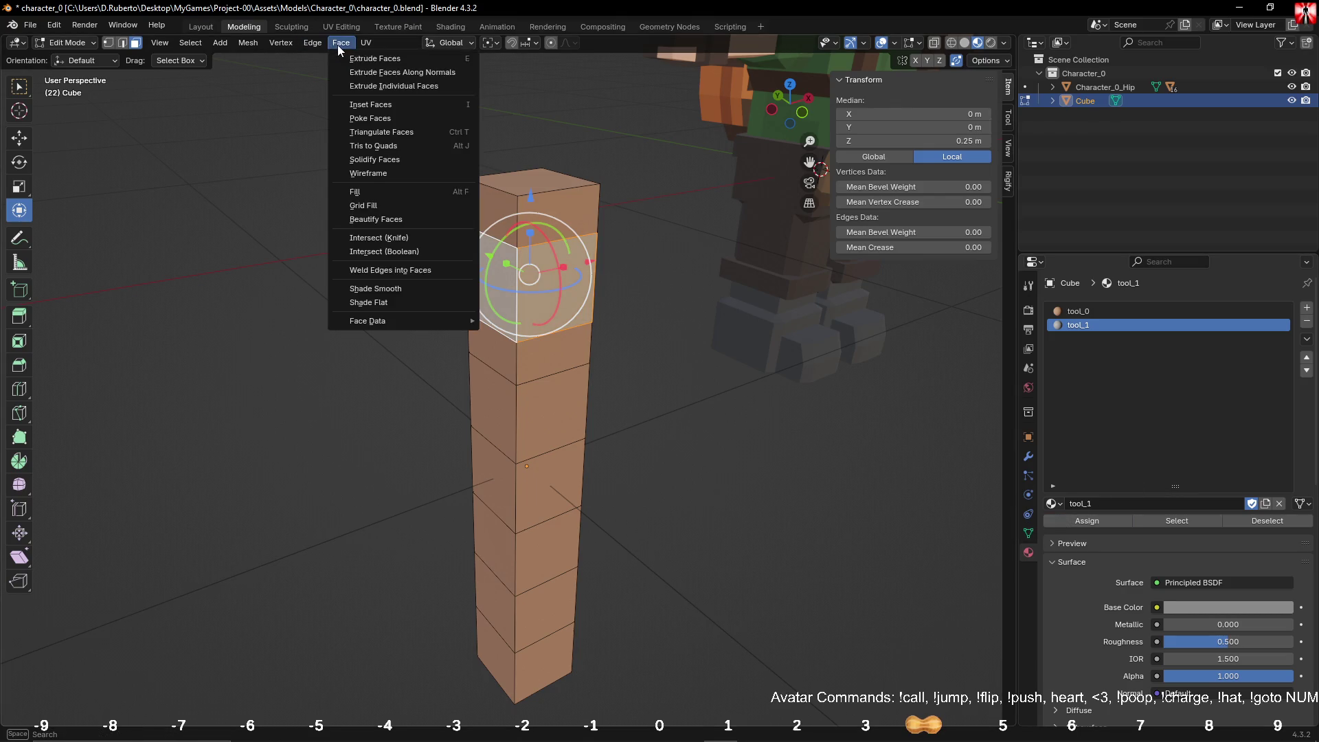
left_click(375, 84)
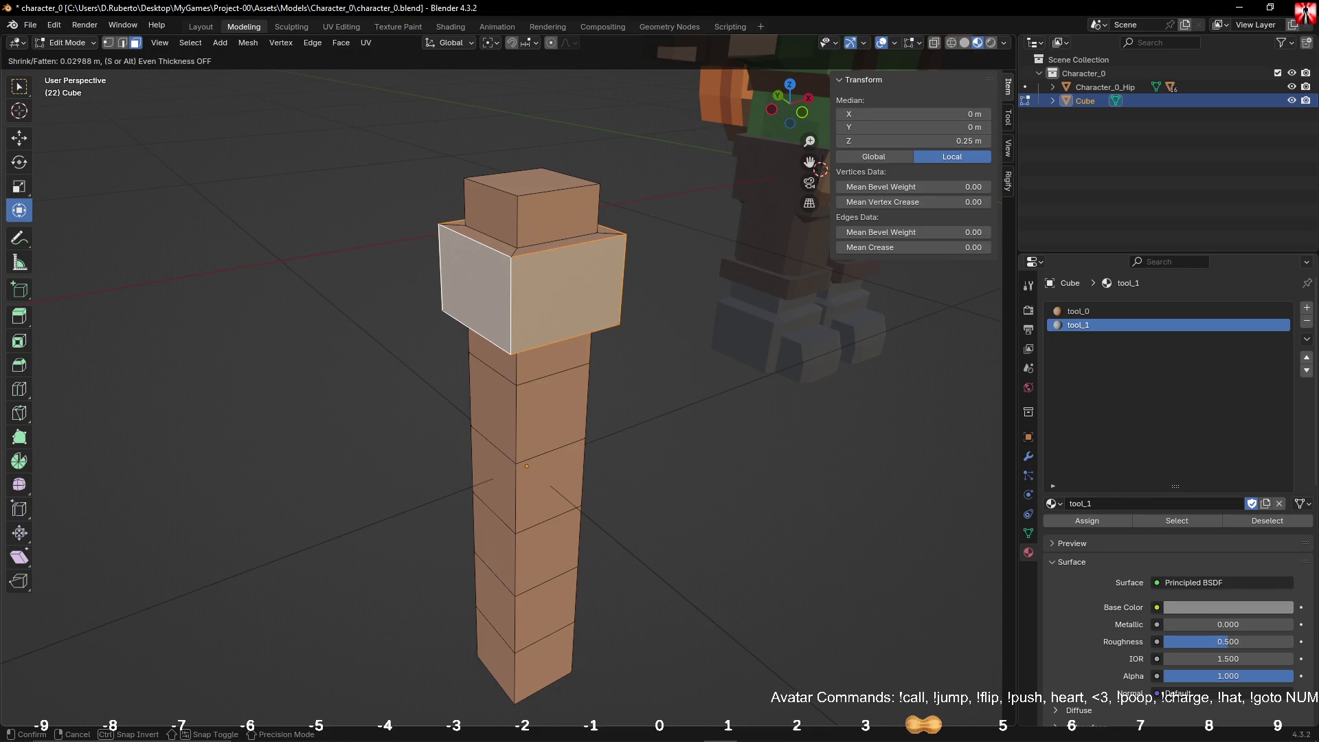
left_click(358, 62)
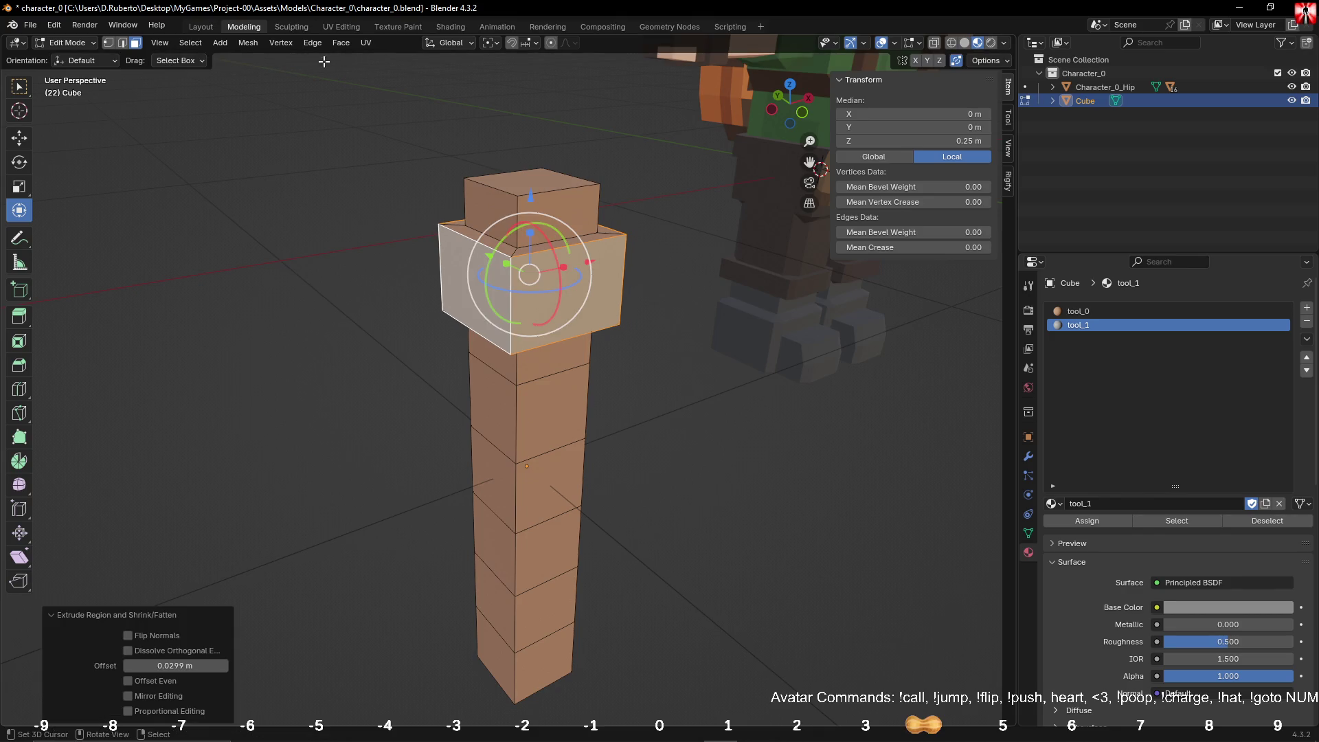
Step: Select the collar's outward side face and extrude it about 0.18 m
left_click(520, 252, "alt")
mouse_move(520, 252)
middle_mouse_down()
mouse_move(533, 153)
mouse_move(498, 243)
mouse_move(639, 365)
mouse_move(633, 318)
mouse_move(673, 437)
middle_mouse_up()
left_click(641, 364)
mouse_move(422, 223)
middle_mouse_down()
mouse_move(569, 285)
mouse_move(565, 267)
middle_mouse_up()
left_click(572, 296)
key("e")
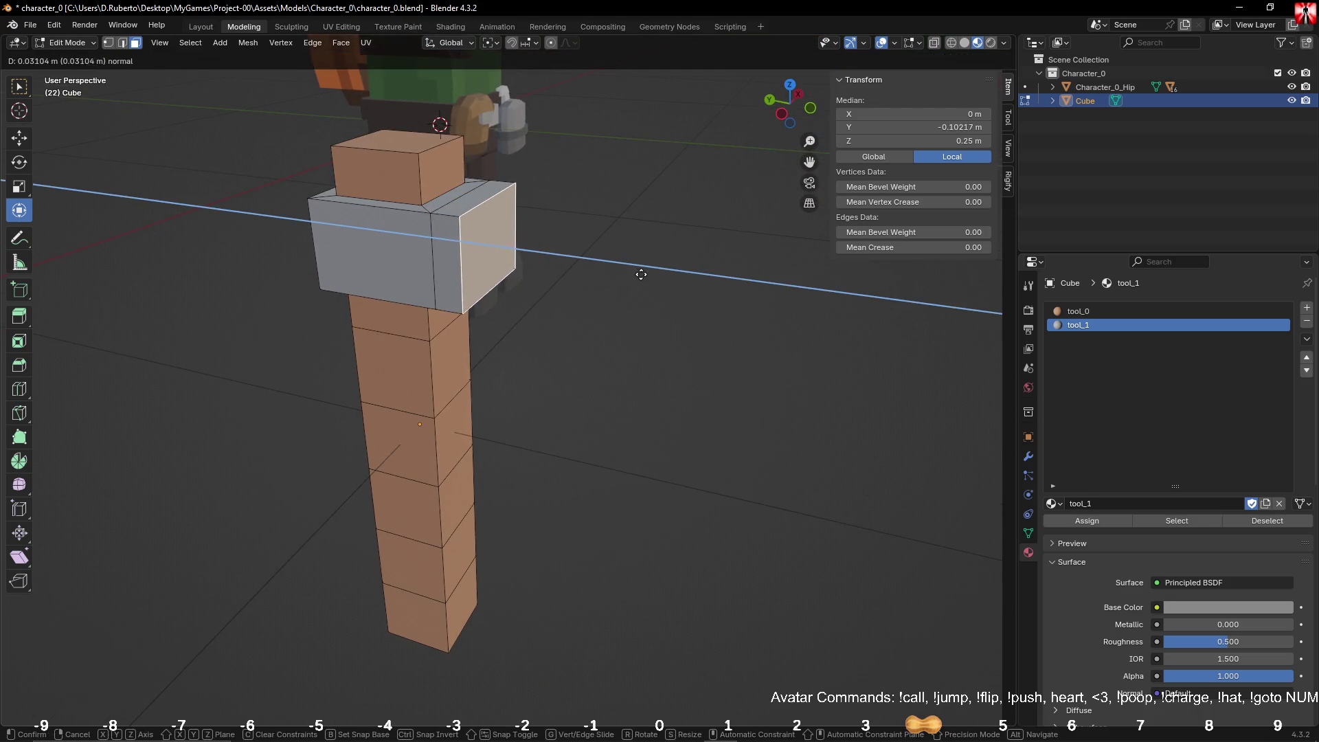
Step: Extrude the collar's side face, narrow it along X and pull it in along Y
left_click(772, 297)
middle_click_drag(758, 289, 683, 318)
key("s")
key("x")
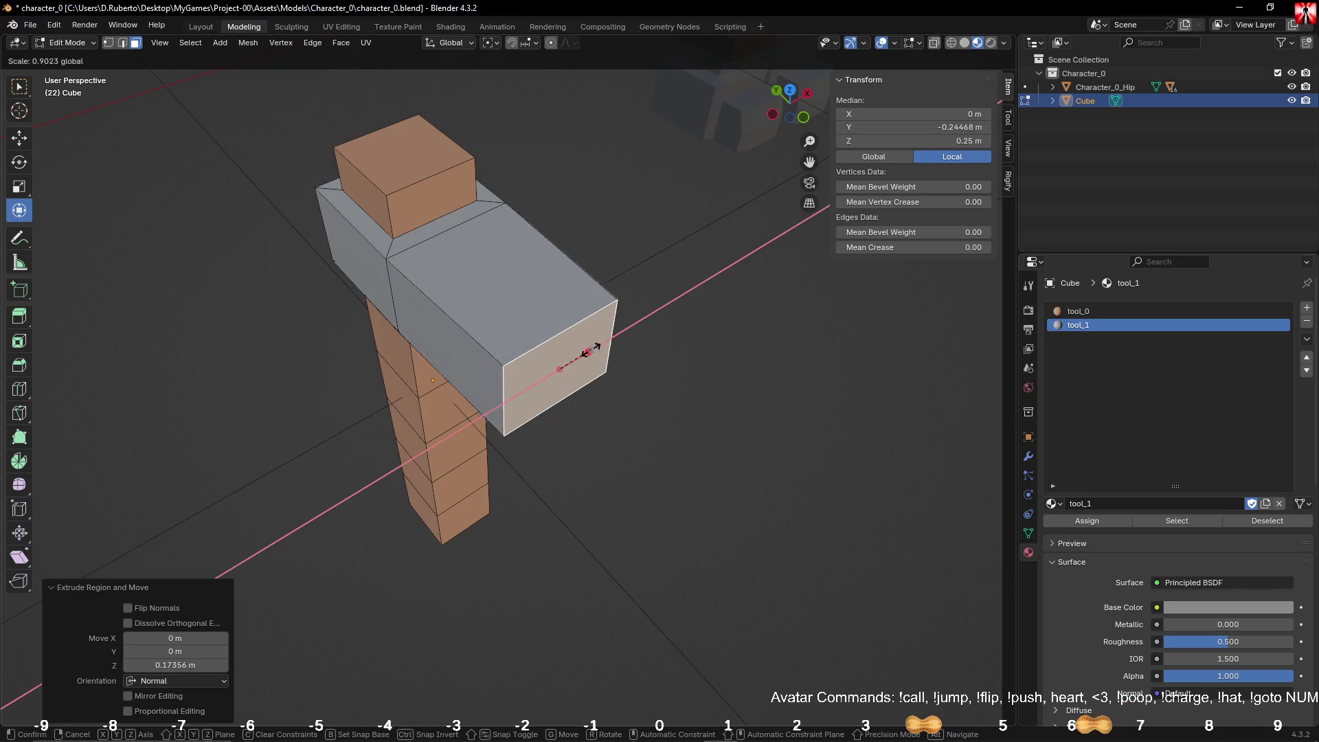
left_click(572, 360)
middle_click_drag(572, 360, 648, 300)
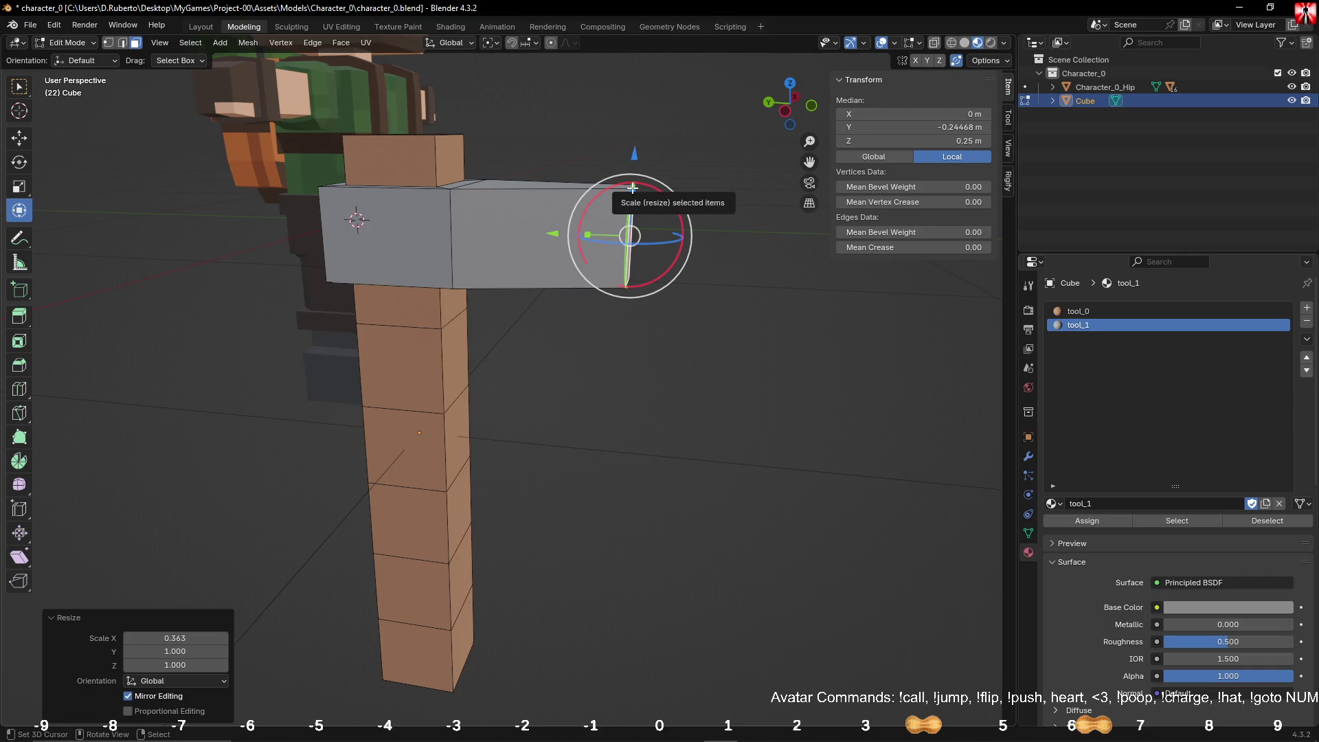
key("g")
key("y")
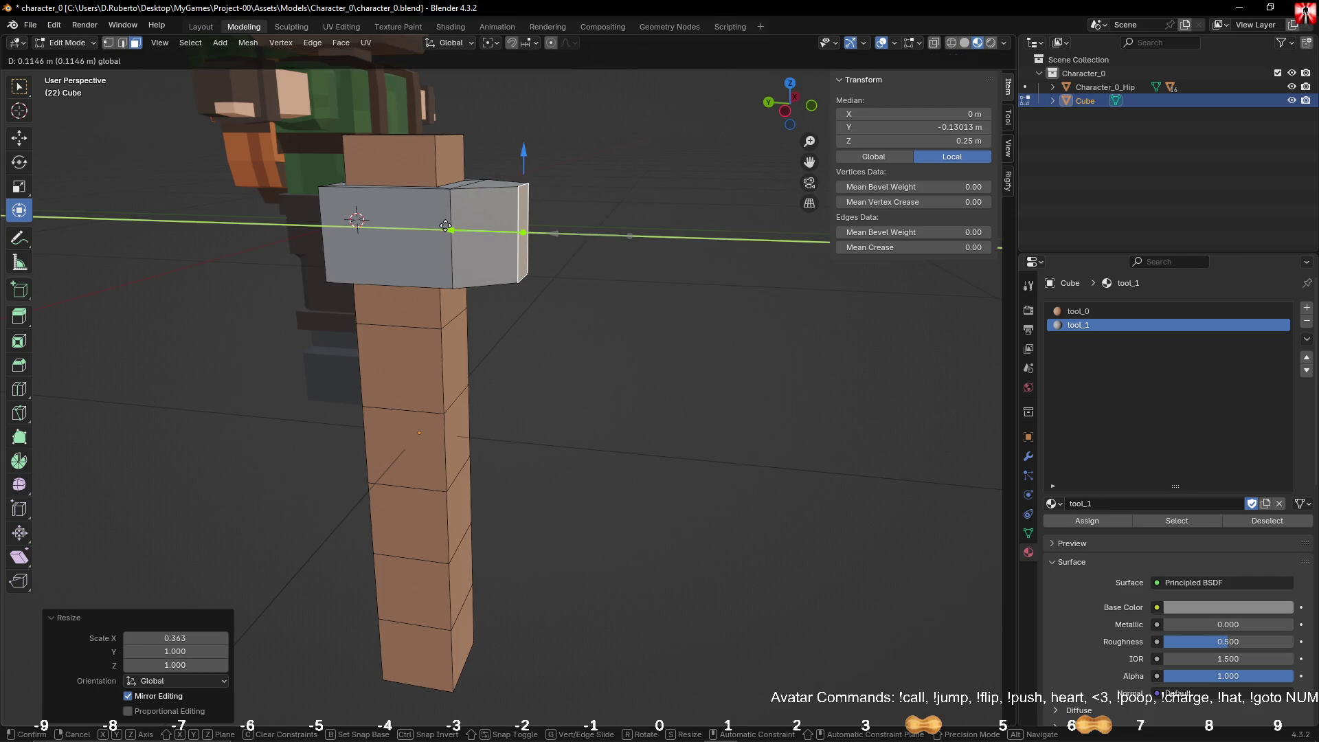
left_click(443, 228)
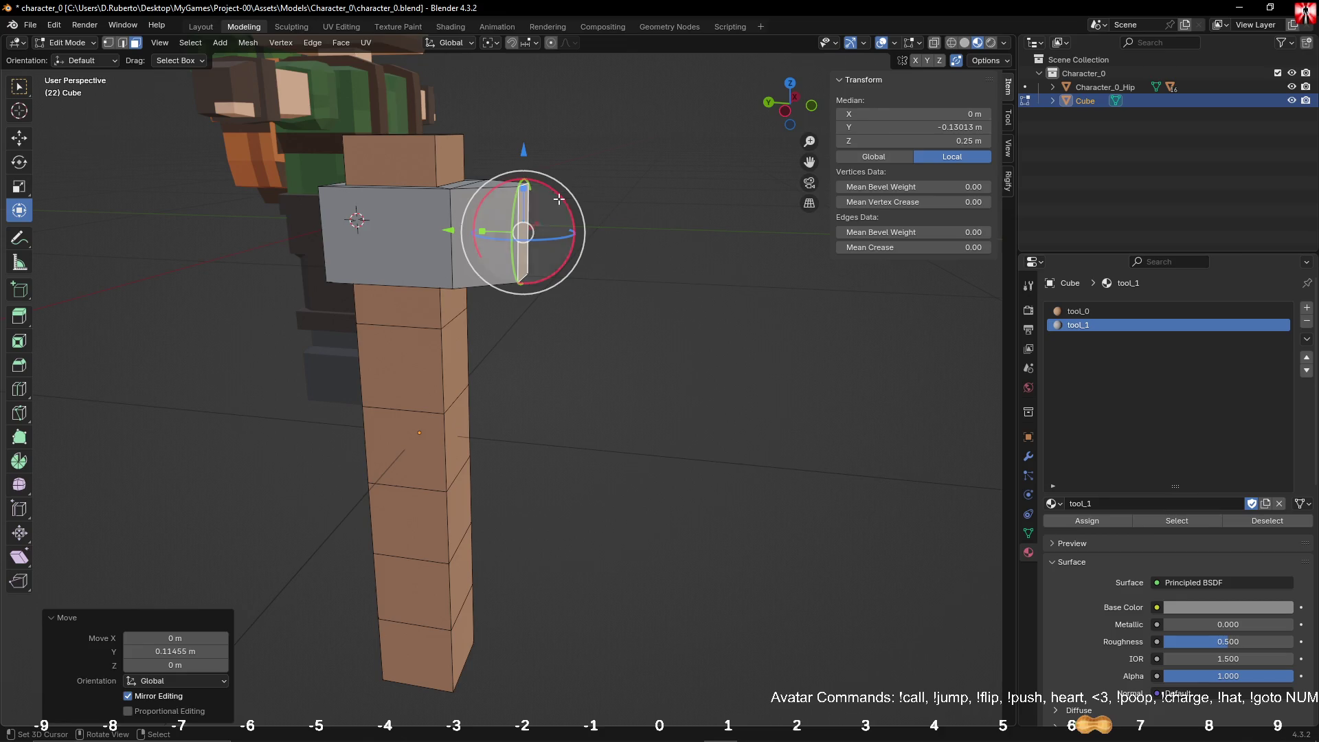
Step: Extend the head further outward and add a loop cut, sliding it along Y
right_click(602, 202, "ctrl")
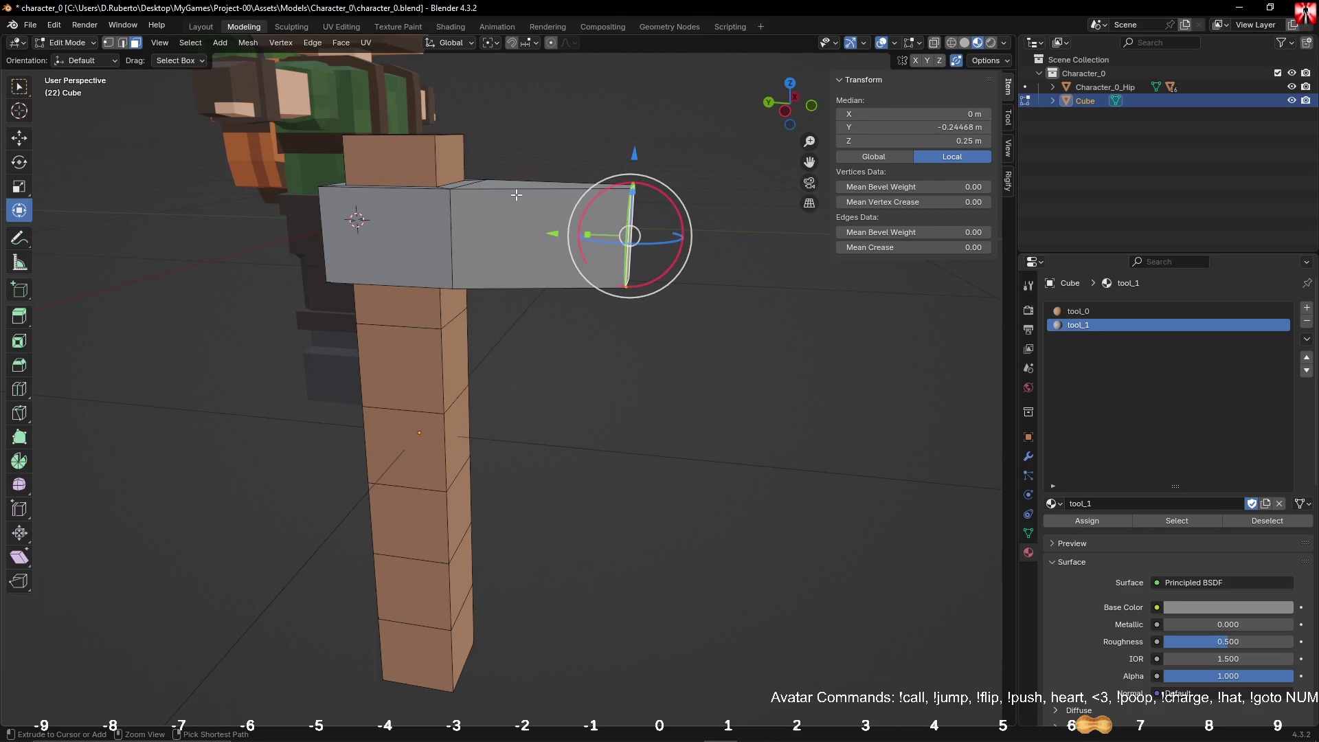
key("ctrl+r")
left_click(516, 195)
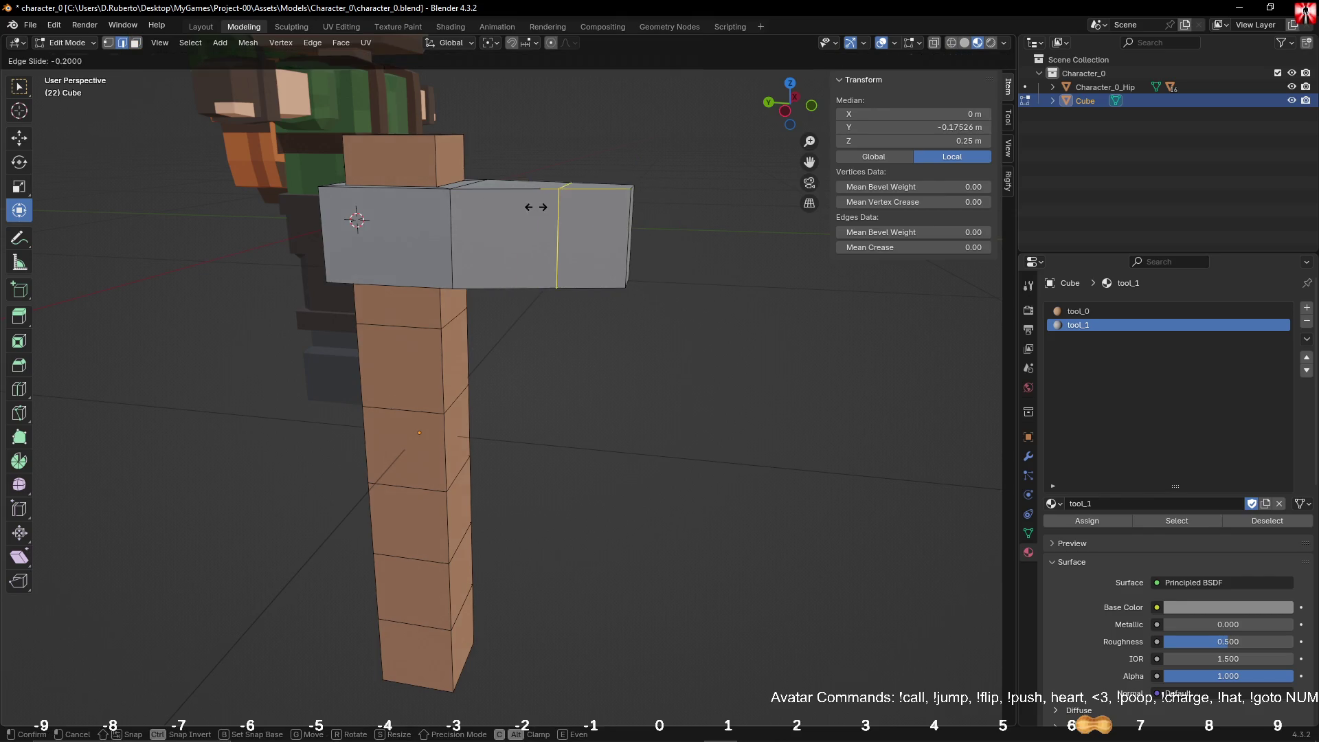
right_click(526, 206)
middle_click_drag(498, 200, 546, 271)
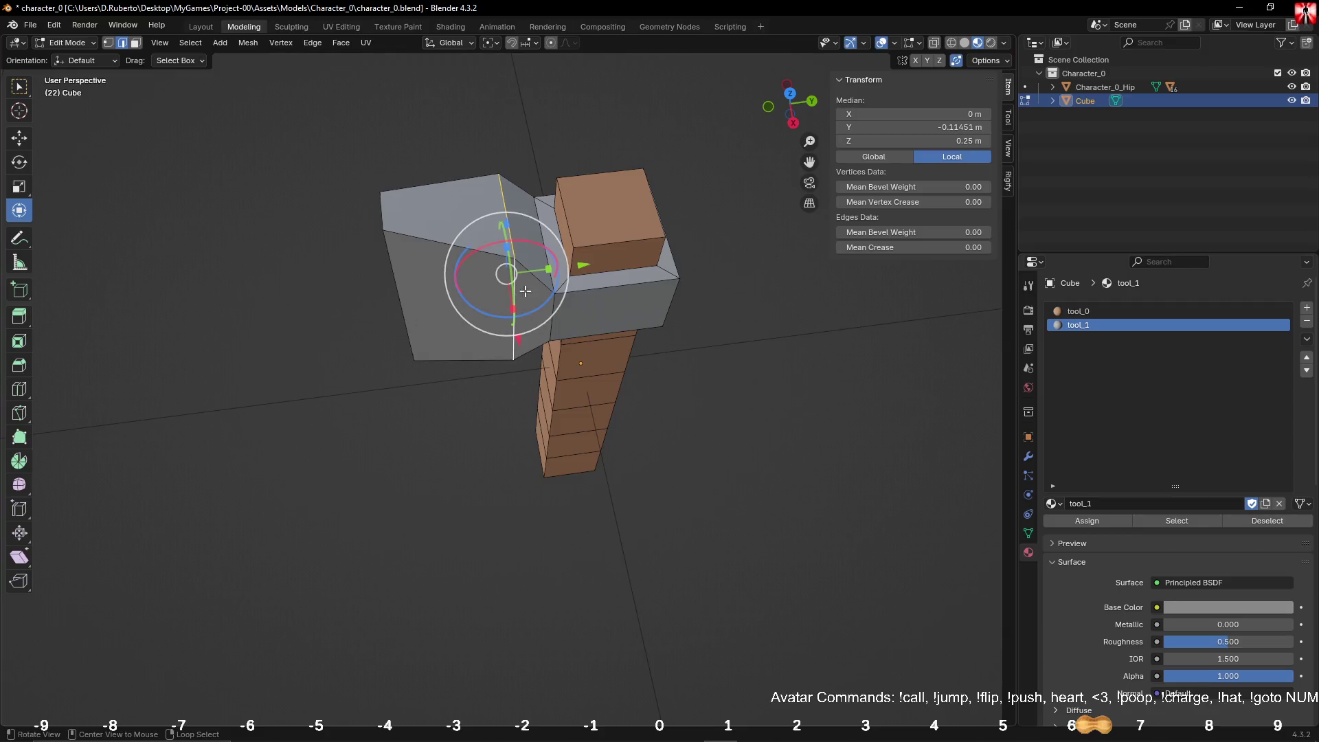
left_click_drag(546, 270, 567, 271)
mouse_move(566, 271)
middle_mouse_down()
mouse_move(695, 289)
mouse_move(577, 245)
middle_mouse_up()
Step: Extrude the head's end face into the blade, shrink it slightly, then select its outer edge
scroll(577, 245, "up", 3)
left_click(237, 119)
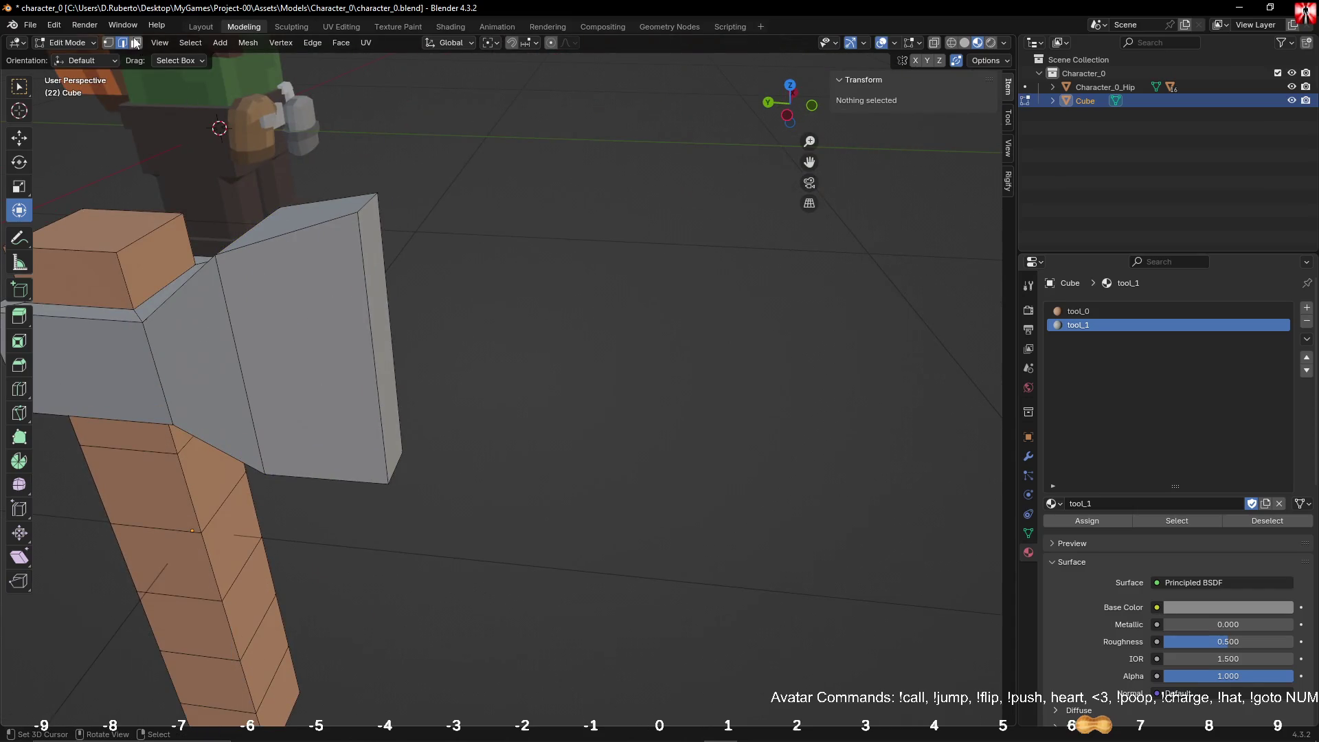
left_click(378, 265)
key("e")
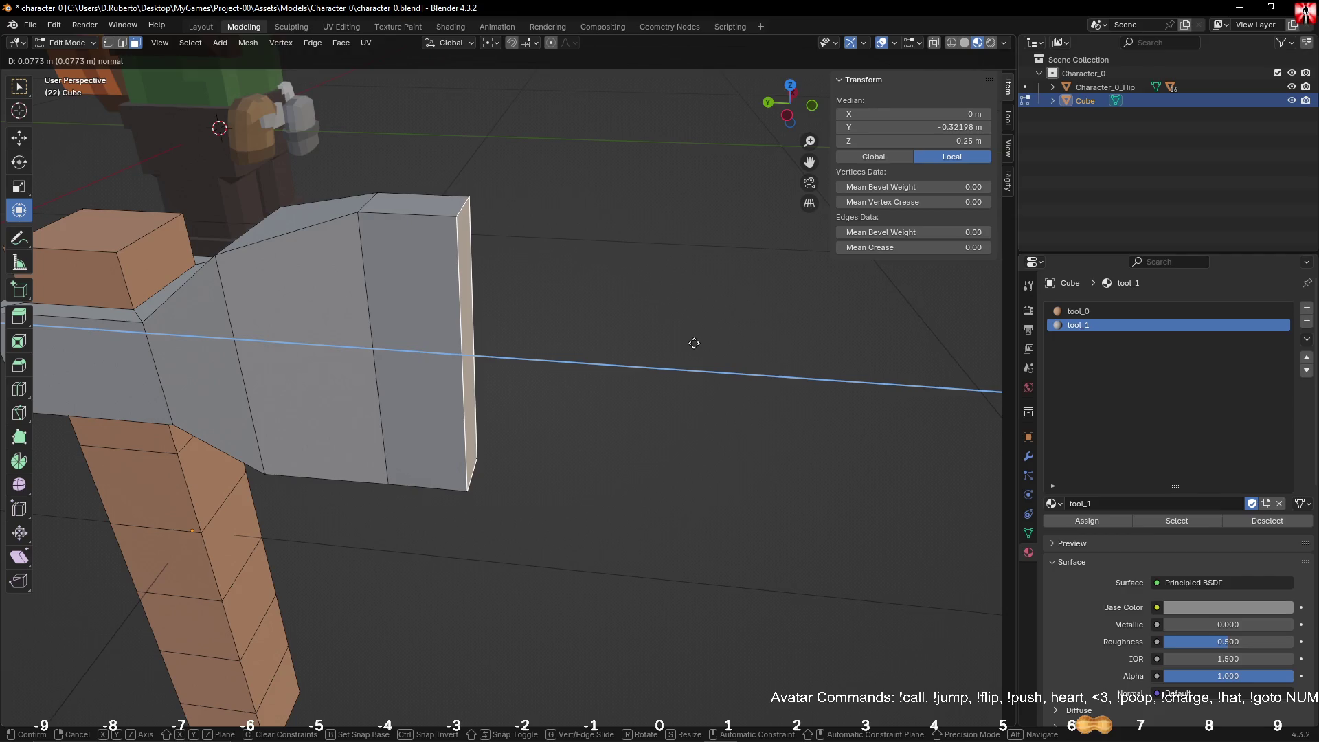
left_click(706, 348)
mouse_move(706, 348)
middle_mouse_down()
mouse_move(558, 368)
mouse_move(600, 359)
mouse_move(568, 359)
middle_mouse_up()
key("s")
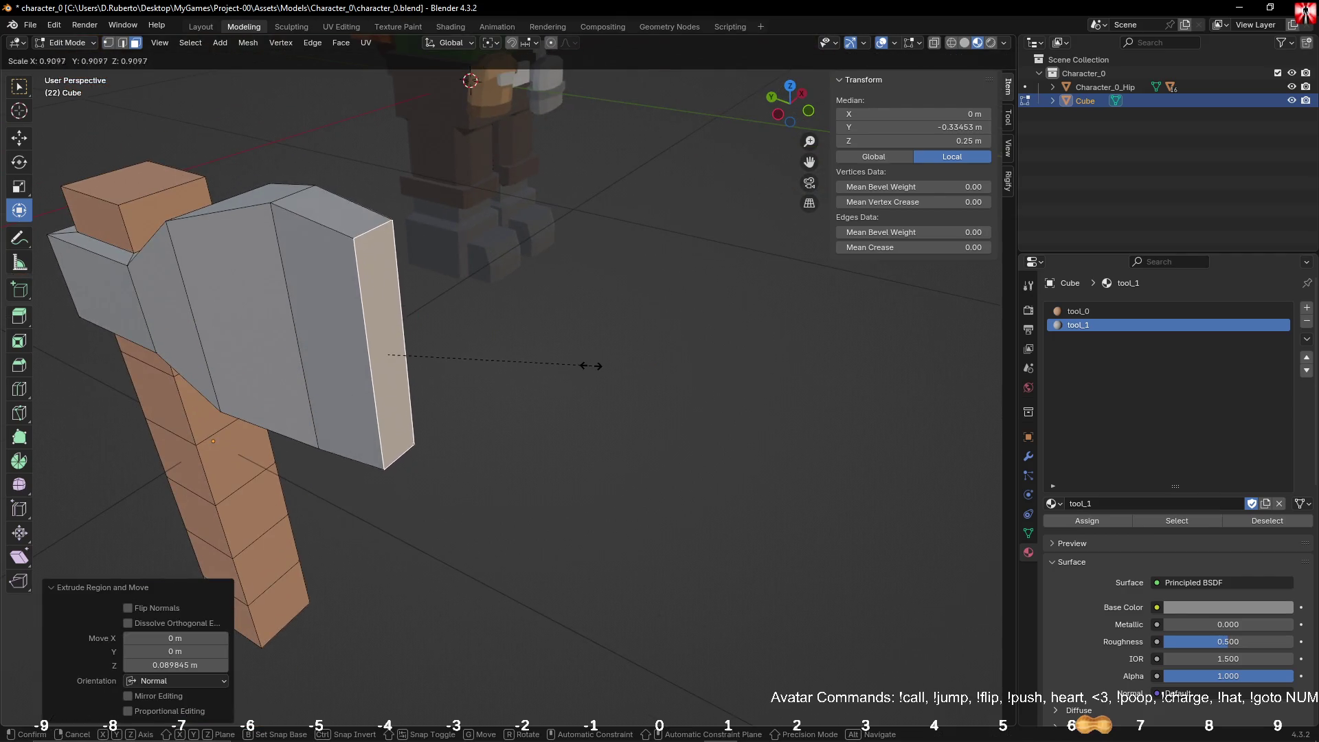
left_click(587, 365)
middle_click_drag(425, 335, 493, 311, "shift")
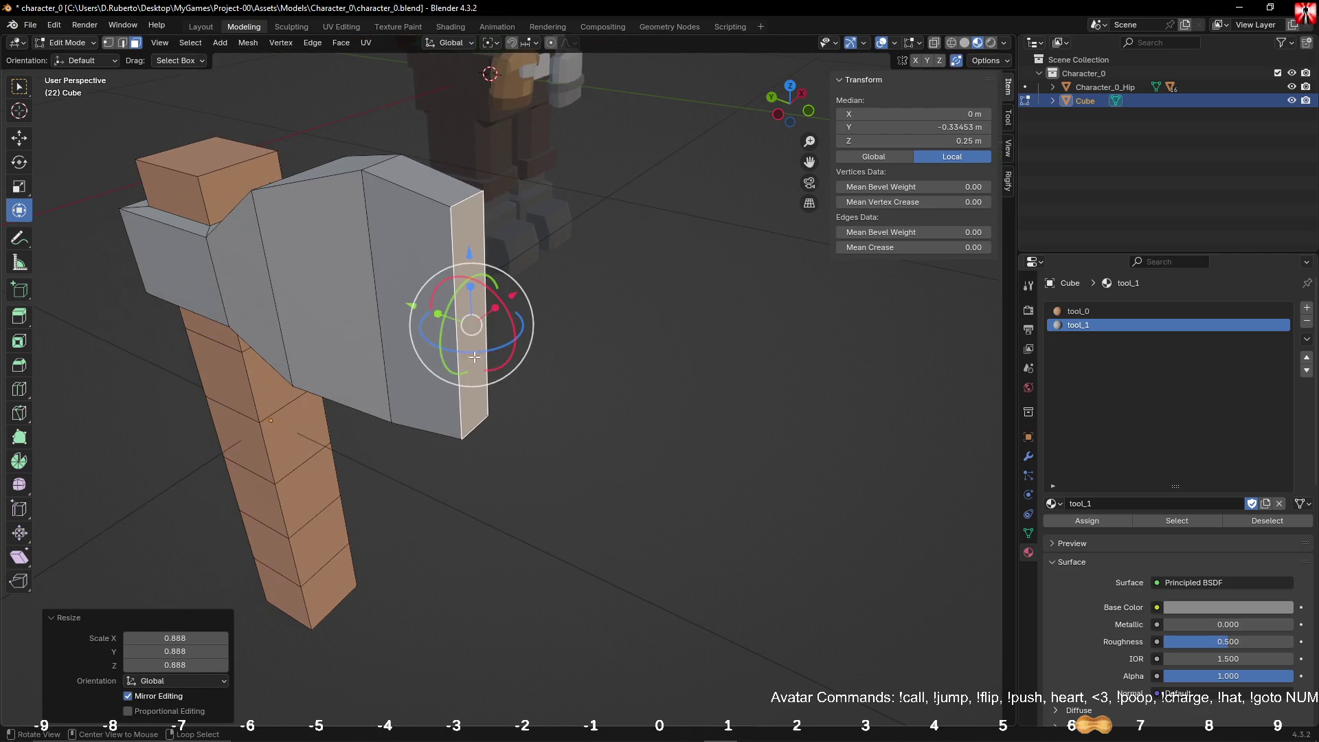
left_click(635, 286)
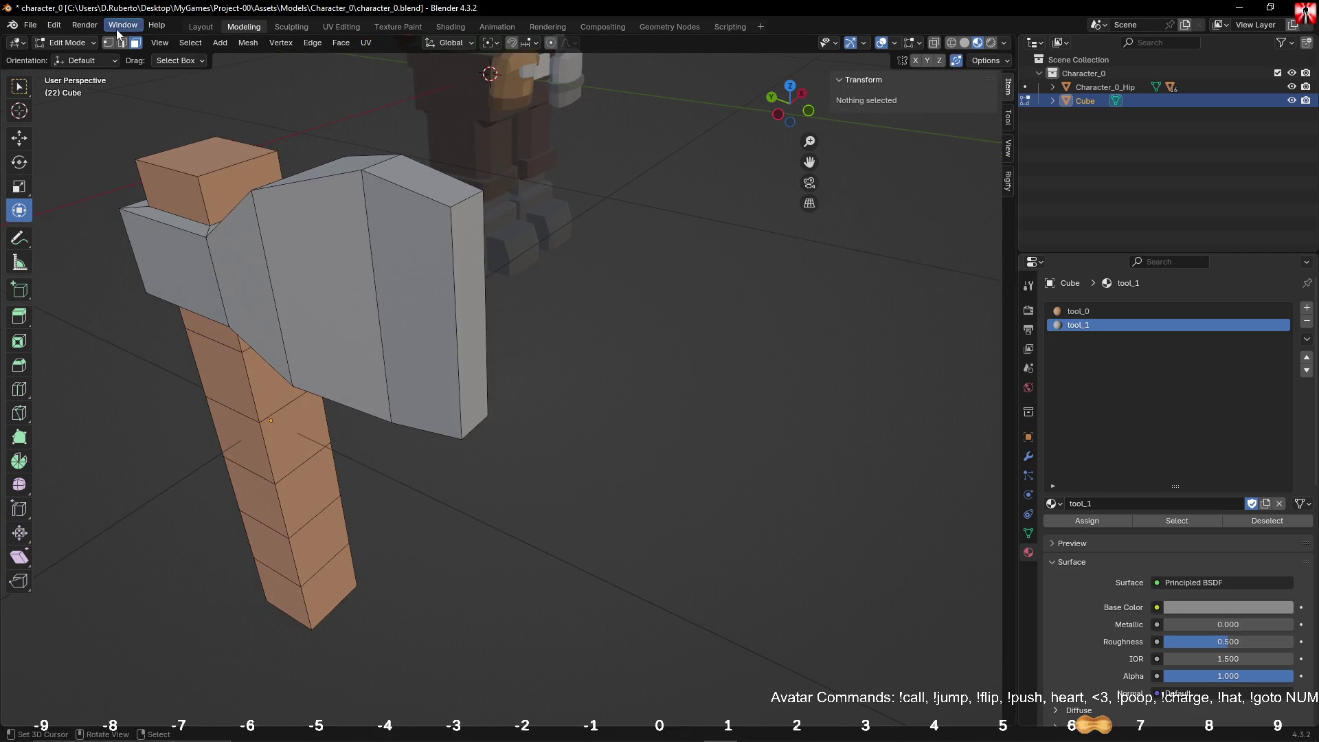
left_click(480, 270)
Step: Flatten the blade's outer edge to zero X width, then scale it smaller
key("s")
key("x")
key("0")
key("Return")
left_click(643, 281)
mouse_move(569, 297)
middle_mouse_down()
mouse_move(589, 333)
mouse_move(653, 339)
mouse_move(610, 344)
mouse_move(668, 350)
mouse_move(459, 406)
mouse_move(687, 391)
mouse_move(627, 342)
mouse_move(598, 359)
middle_mouse_up()
left_click(609, 345, "ctrl")
key("s")
left_click(412, 415)
Step: Dissolve the middle edge loop of the axe head
left_click(523, 281, "alt")
key("x")
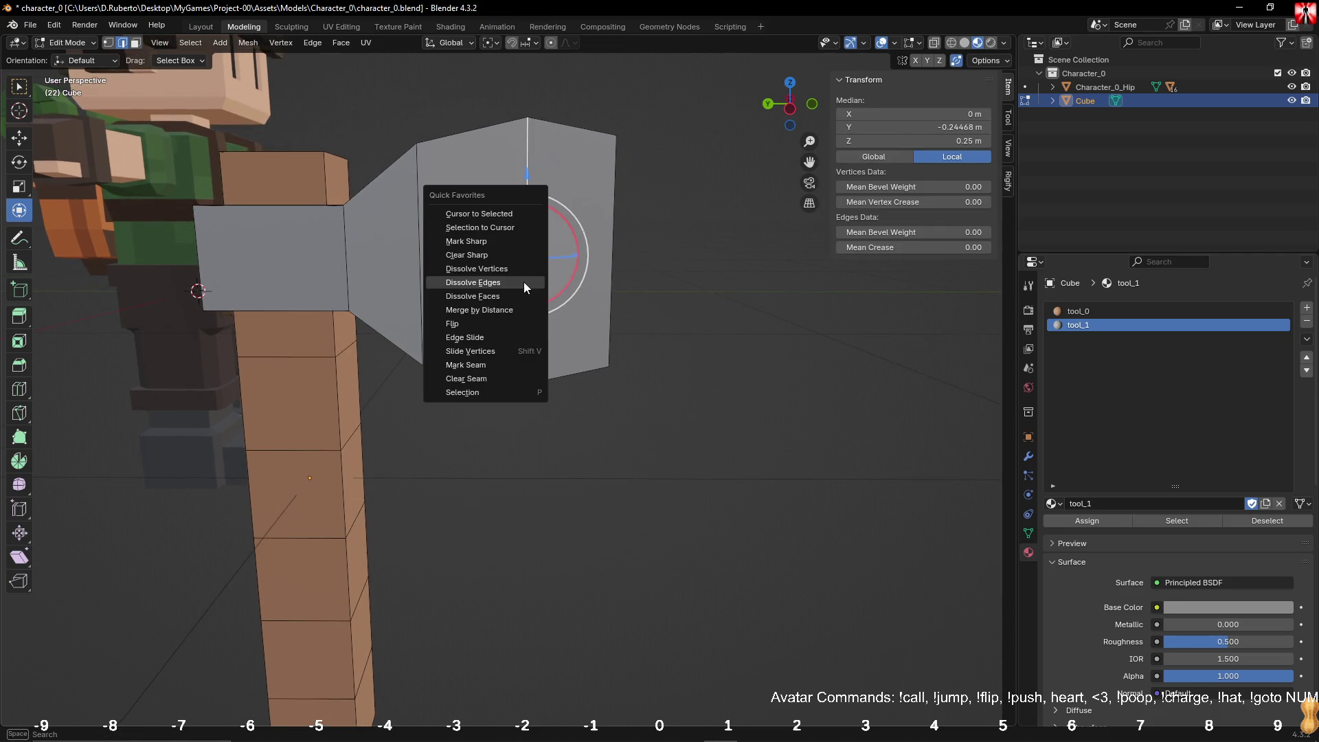
left_click(523, 281)
middle_click_drag(672, 284, 609, 323)
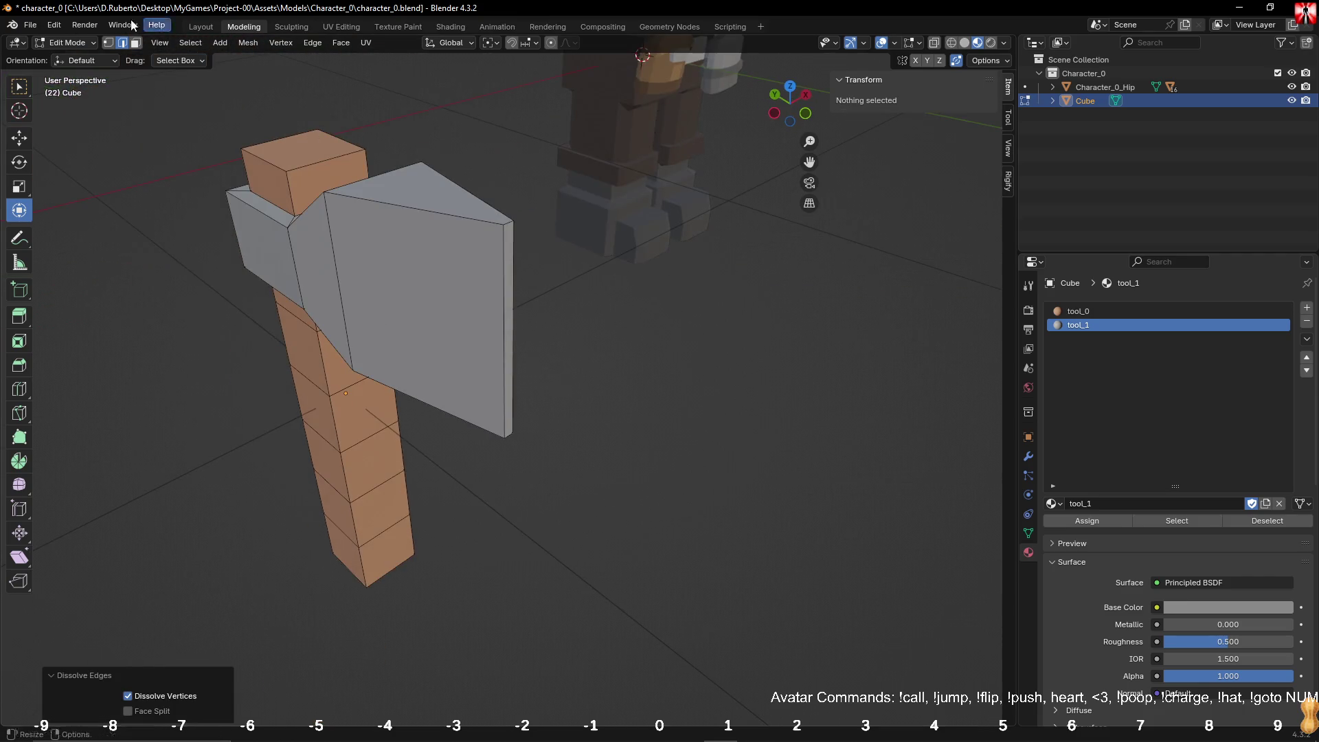
scroll(323, 187, "up", 3)
Step: Push the blade's outer edge about 0.072 m further out along Y
mouse_move(295, 165)
middle_mouse_down()
mouse_move(603, 303)
mouse_move(549, 294)
middle_mouse_up()
left_click(550, 294, "alt")
left_click(550, 295)
left_click_drag(481, 294, 412, 292)
mouse_move(412, 292)
middle_mouse_down()
mouse_move(435, 212)
mouse_move(370, 212)
mouse_move(550, 288)
middle_mouse_up()
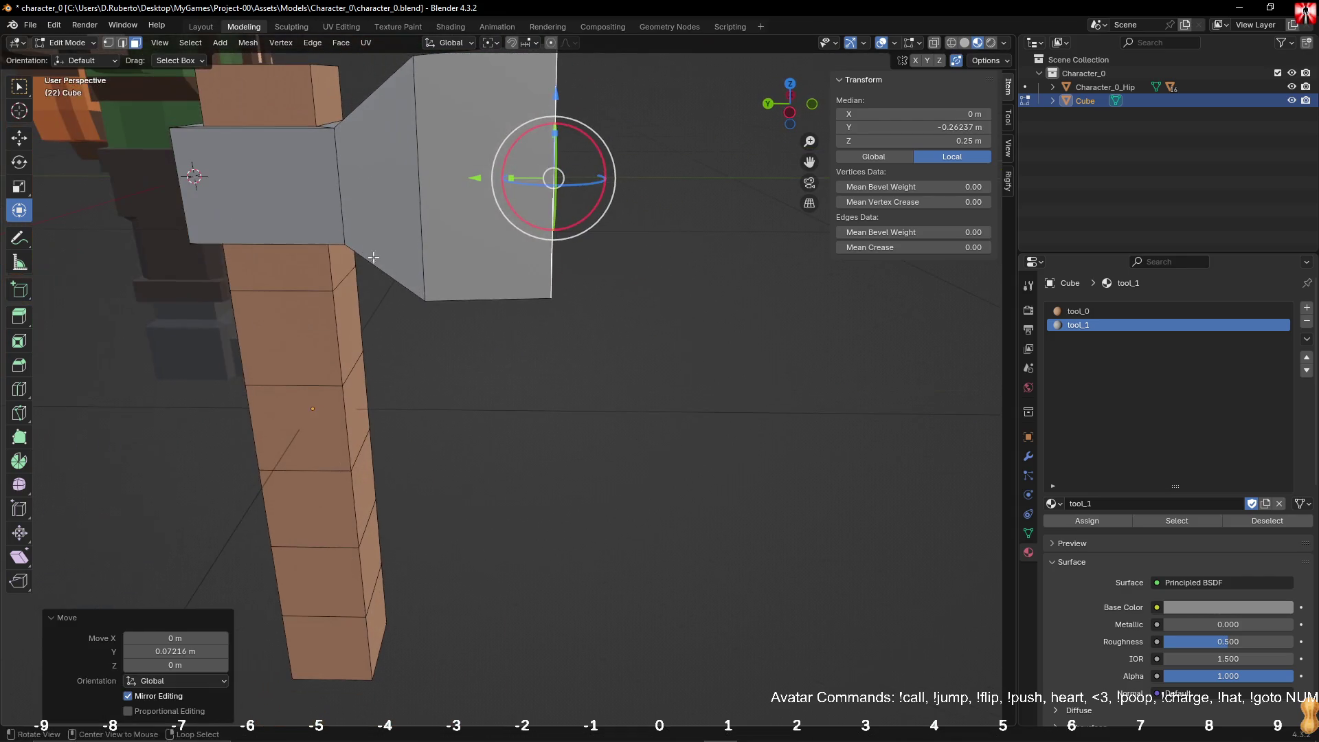
left_click(689, 350)
mouse_move(689, 350)
middle_mouse_down()
mouse_move(512, 361)
mouse_move(455, 347)
middle_mouse_up()
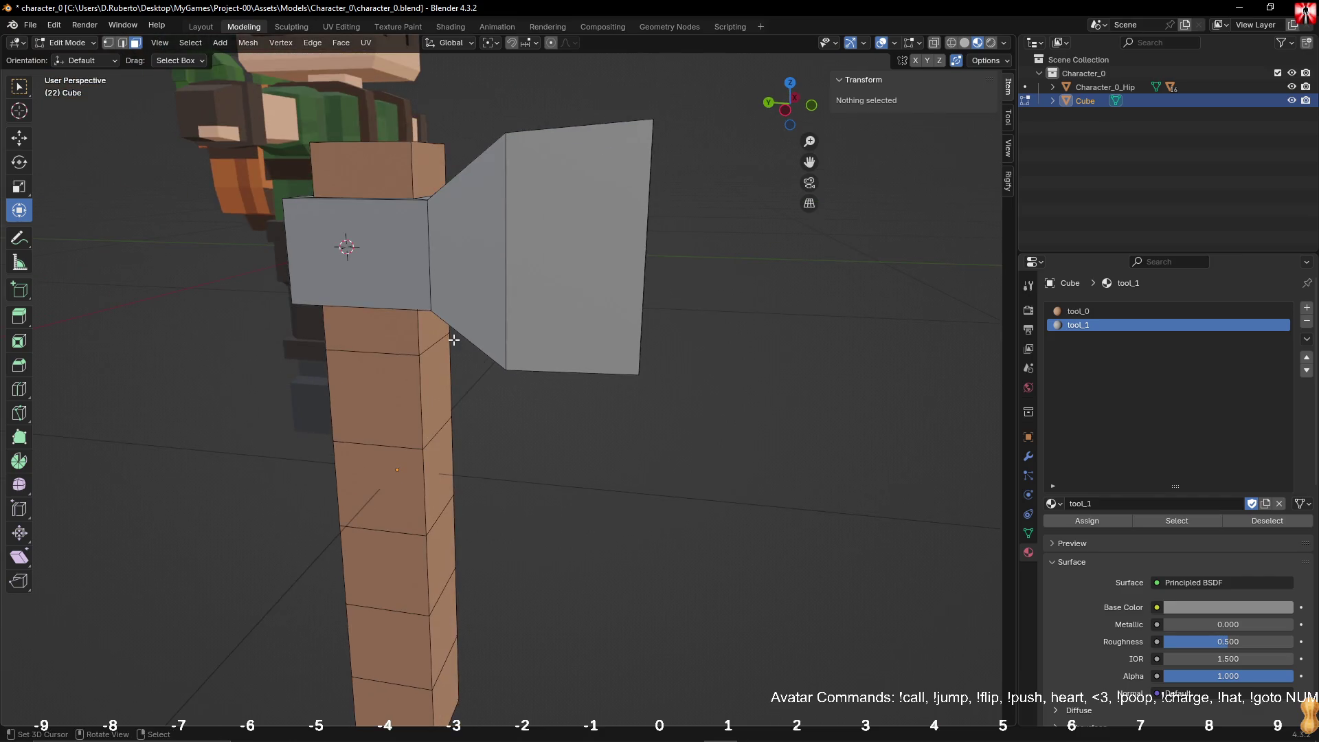
scroll(453, 339, "down", 5)
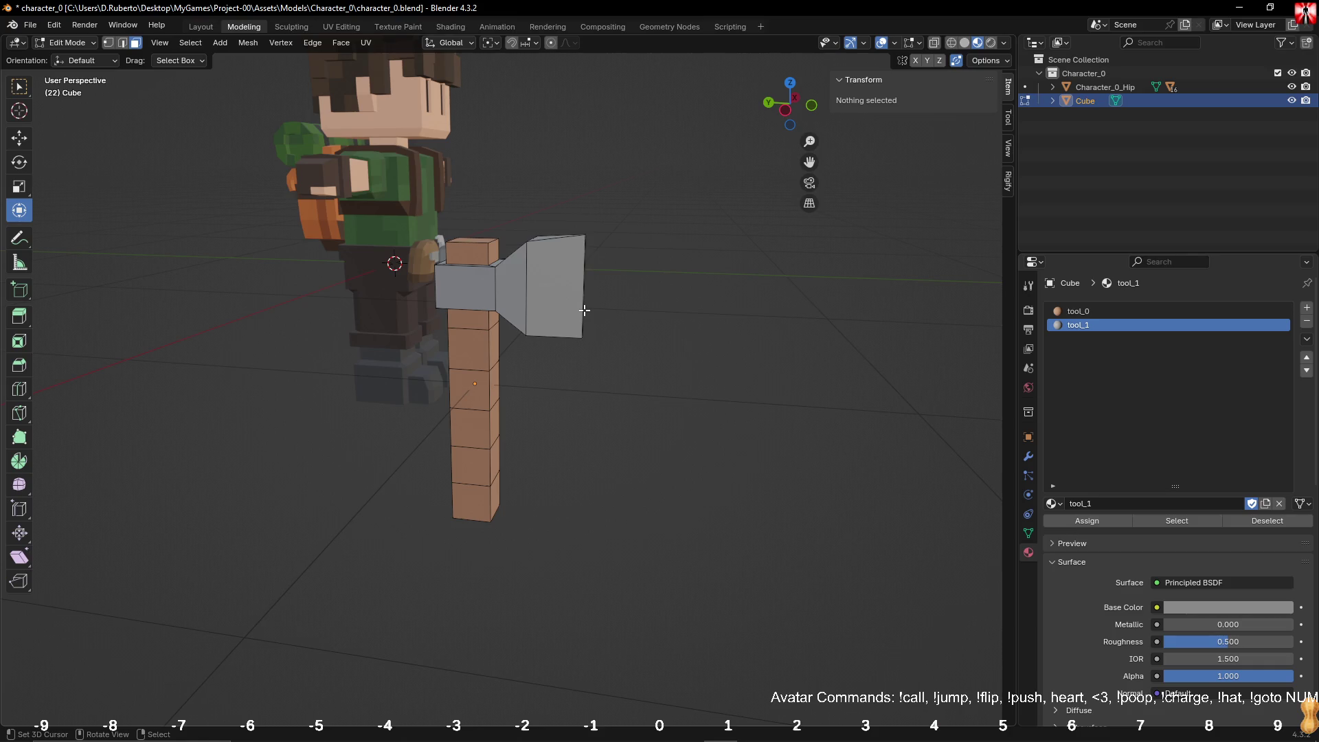
Step: Loop-cut across the blade and widen the new loop along X to thicken its middle
middle_click_drag(584, 309, 579, 346)
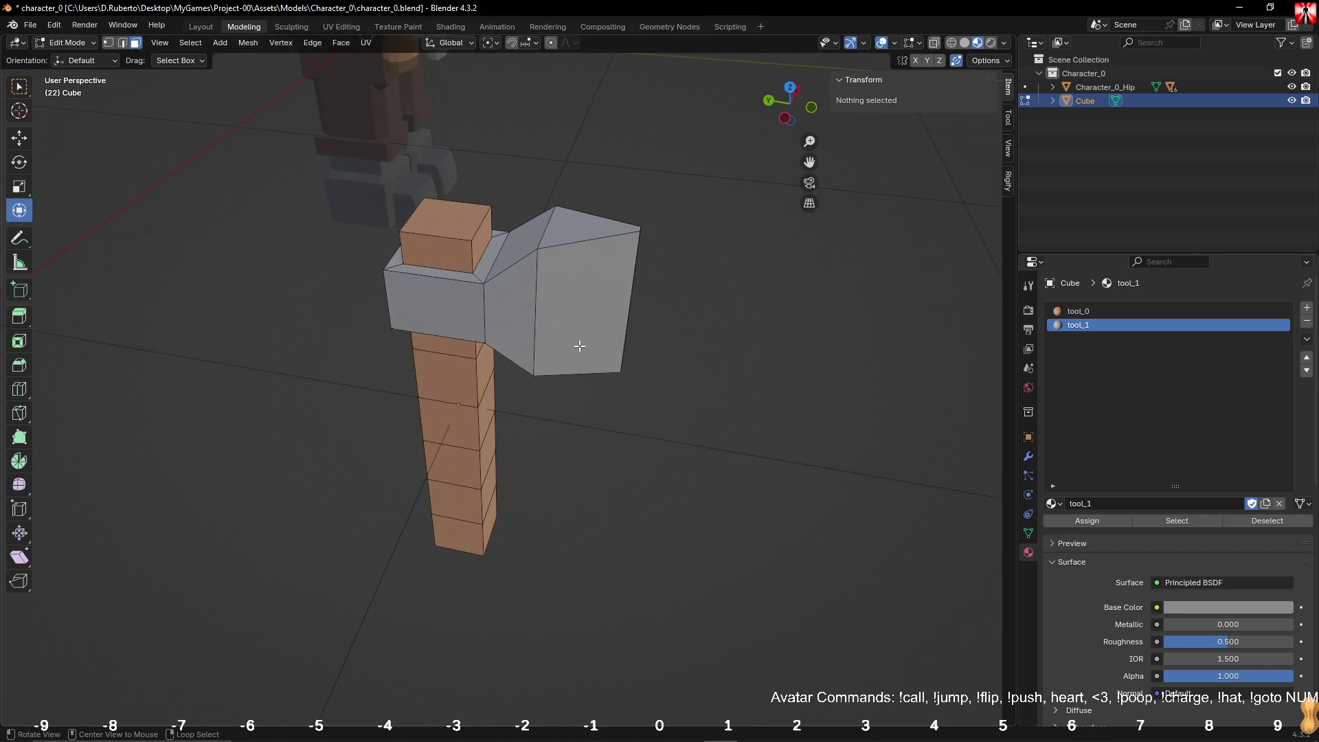
key("ctrl+r")
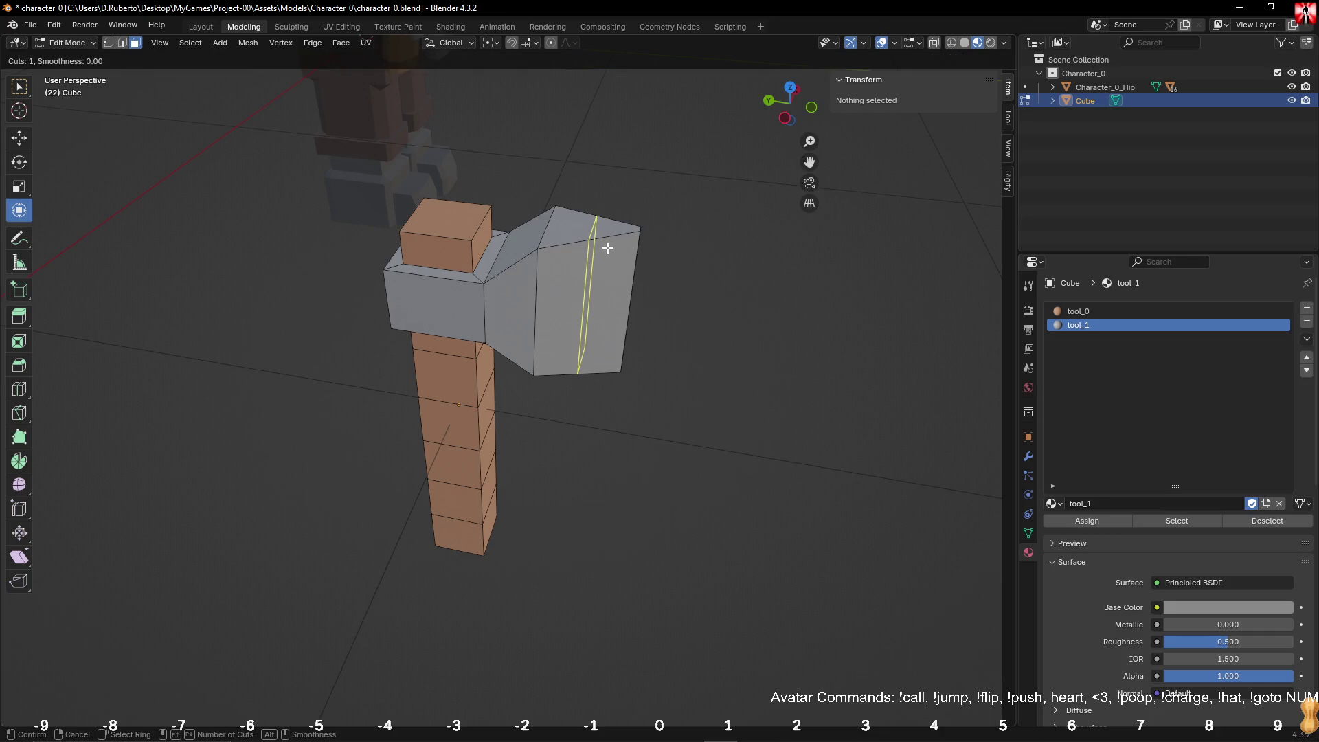
left_click(607, 248)
left_click(630, 255)
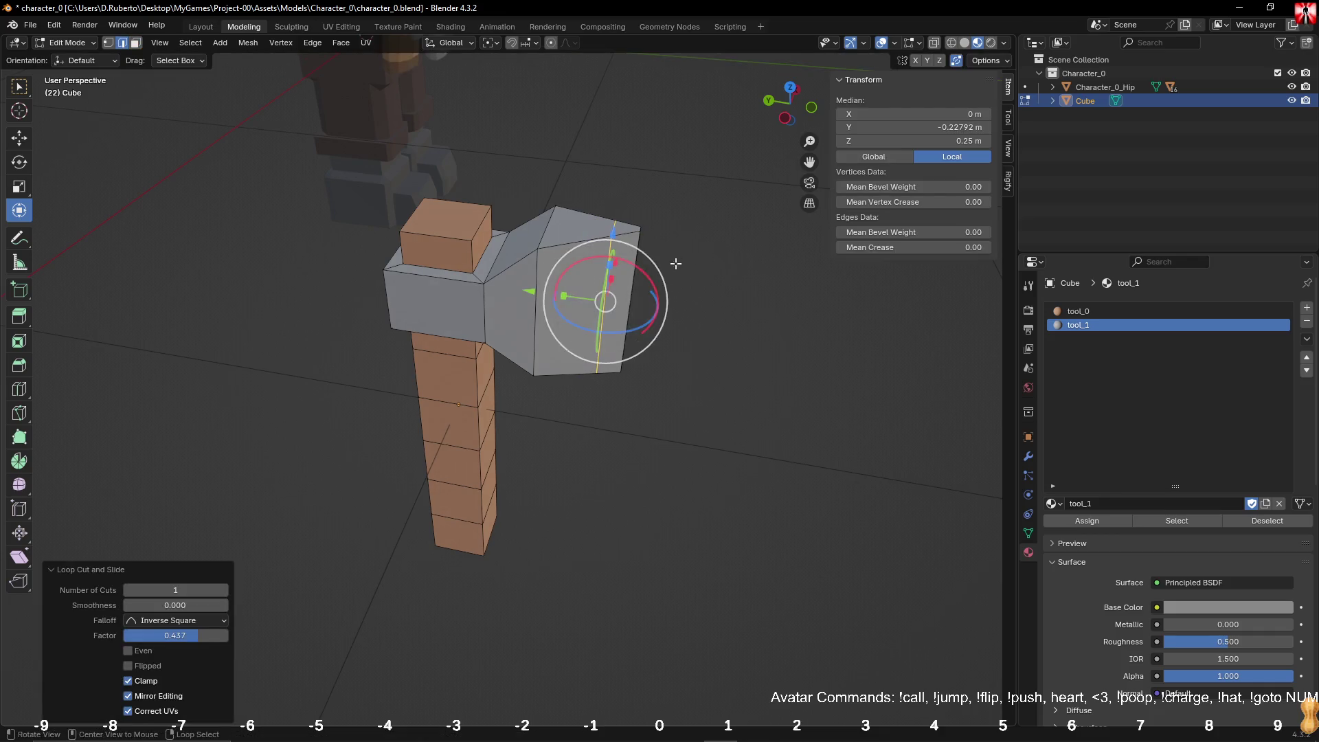
middle_click_drag(674, 265, 588, 294)
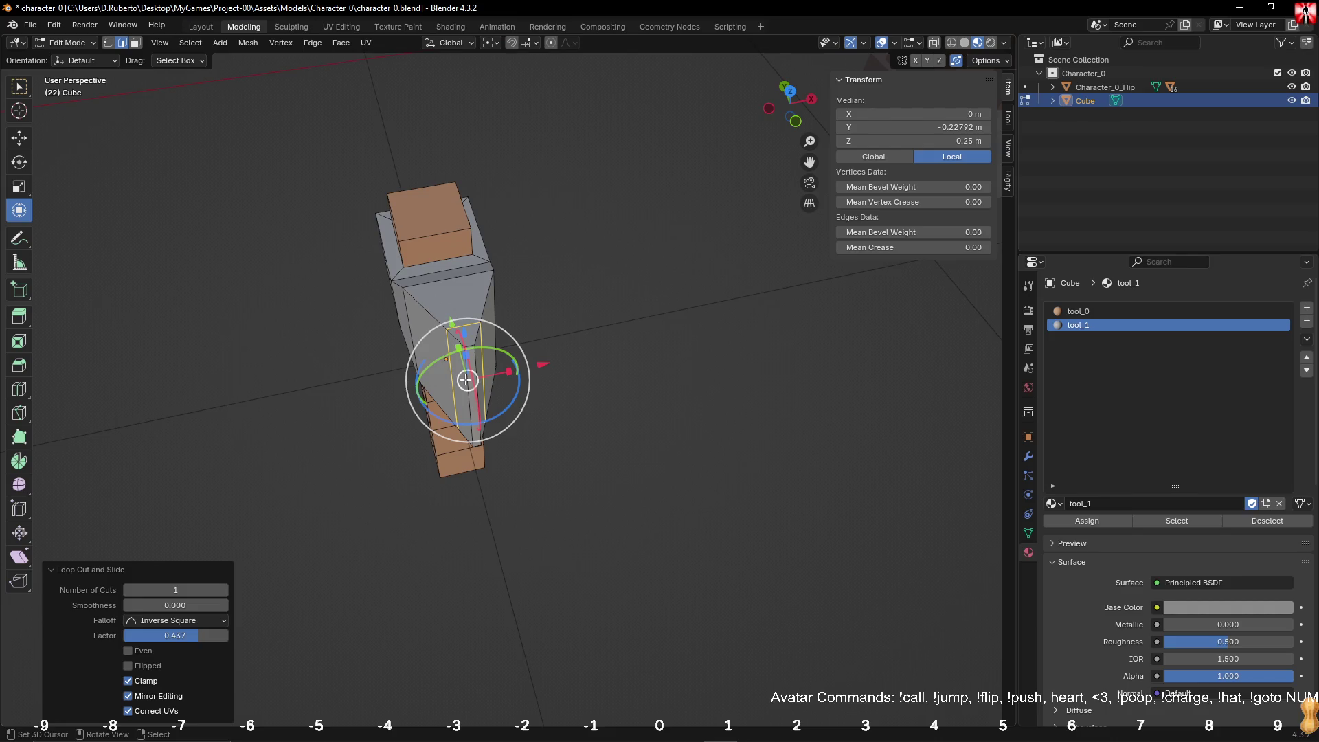
left_click_drag(502, 374, 522, 372)
left_click(671, 368)
mouse_move(671, 368)
middle_mouse_down()
mouse_move(724, 359)
mouse_move(566, 346)
mouse_move(553, 323)
mouse_move(568, 310)
middle_mouse_up()
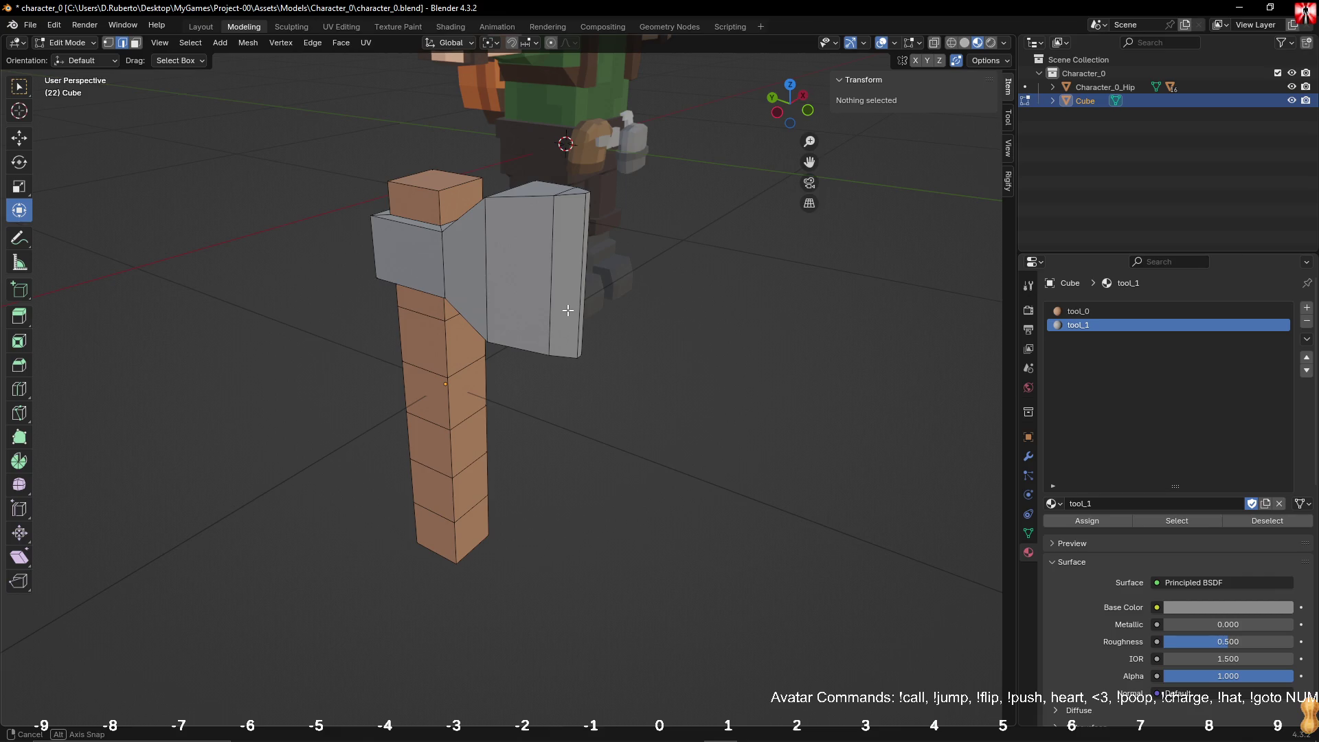
mouse_move(567, 310)
middle_mouse_down()
mouse_move(774, 317)
mouse_move(735, 318)
middle_mouse_up()
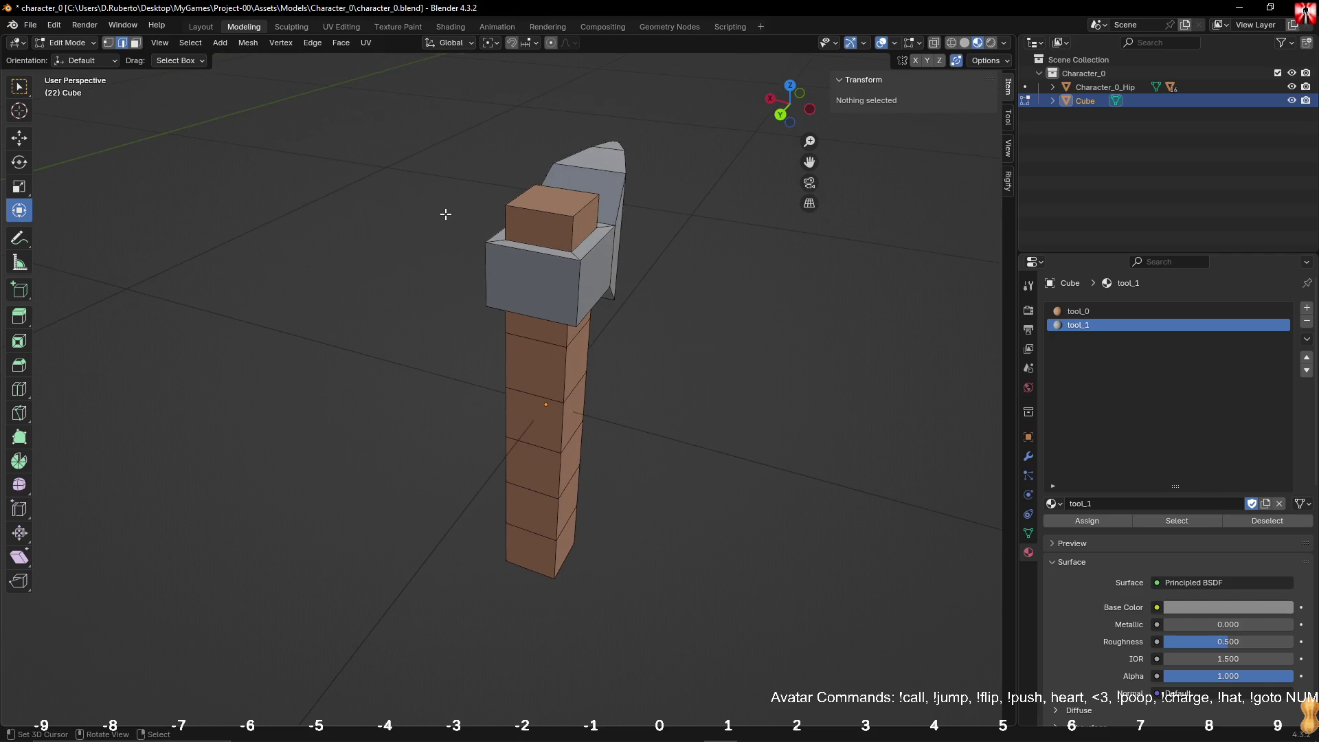
Step: Extrude the collar's opposite end face into a short, narrower butt
left_click(136, 45)
left_click(536, 282)
middle_click_drag(536, 282, 563, 295)
key("e")
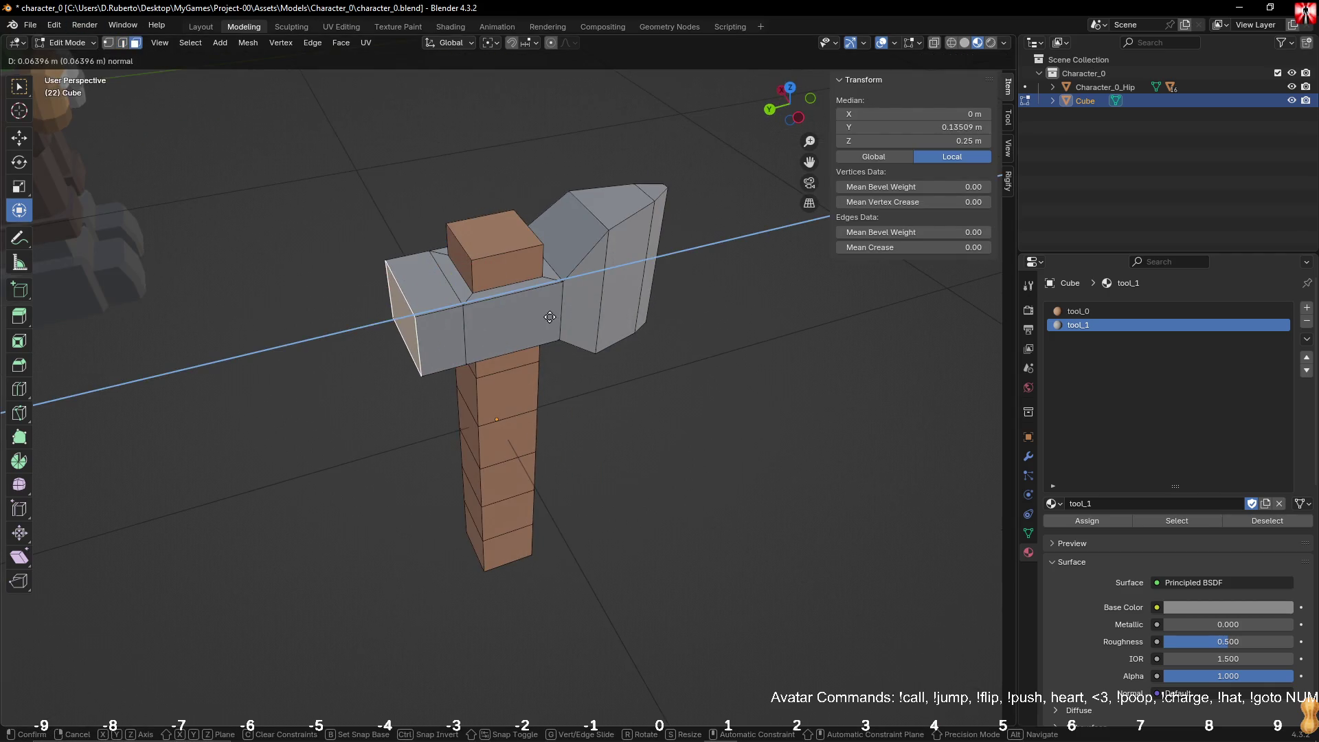
left_click(510, 328)
key("s")
left_click(467, 342)
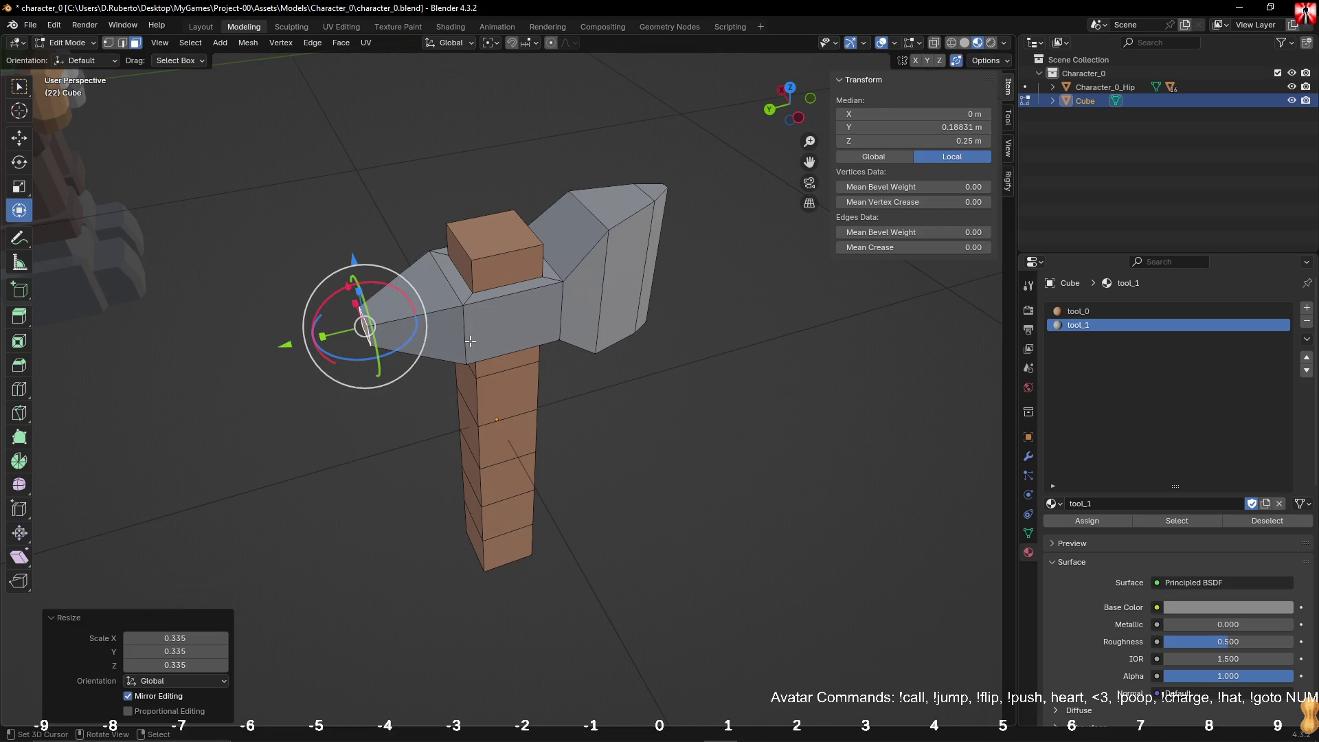
left_click(290, 344)
Step: Using a bounding box centre pivot, extrude the top face in place and shrink it into a cap
mouse_move(603, 365)
middle_mouse_down()
mouse_move(594, 345)
mouse_move(687, 252)
mouse_move(684, 277)
middle_mouse_up()
left_click(594, 346)
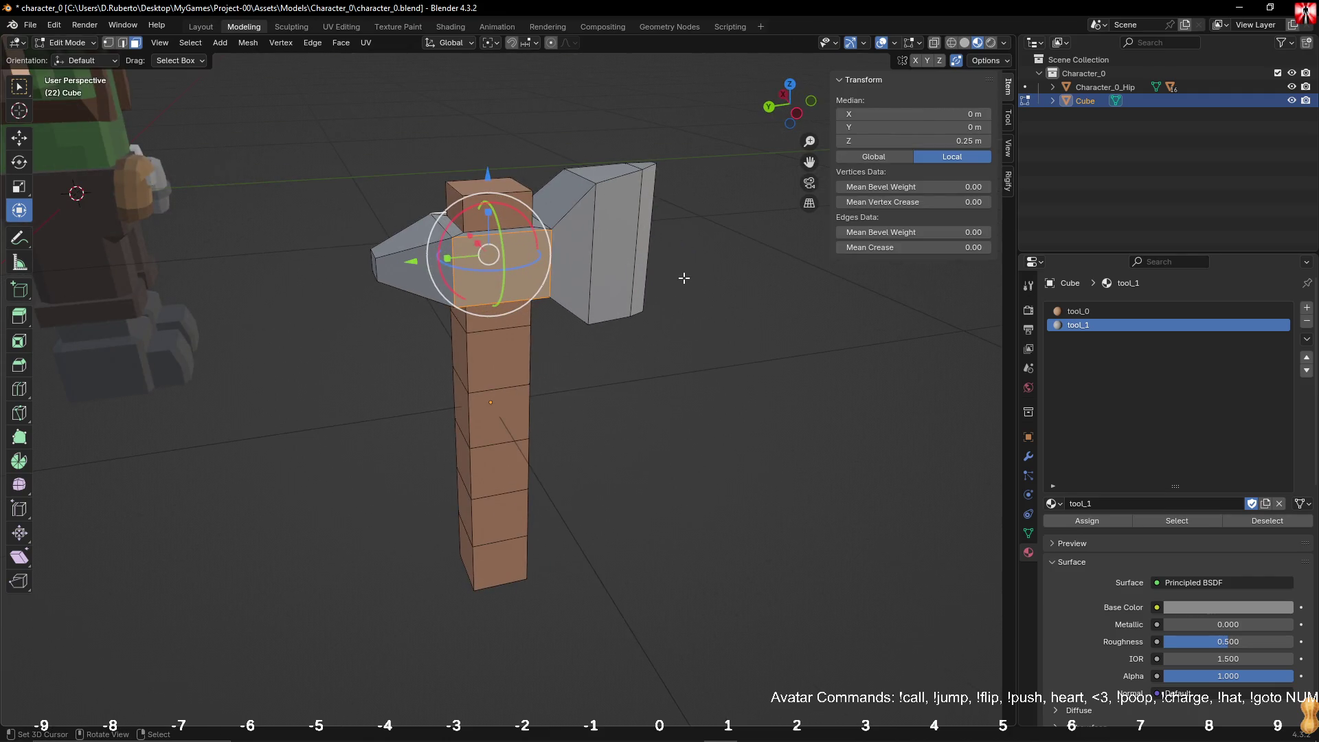
key("period")
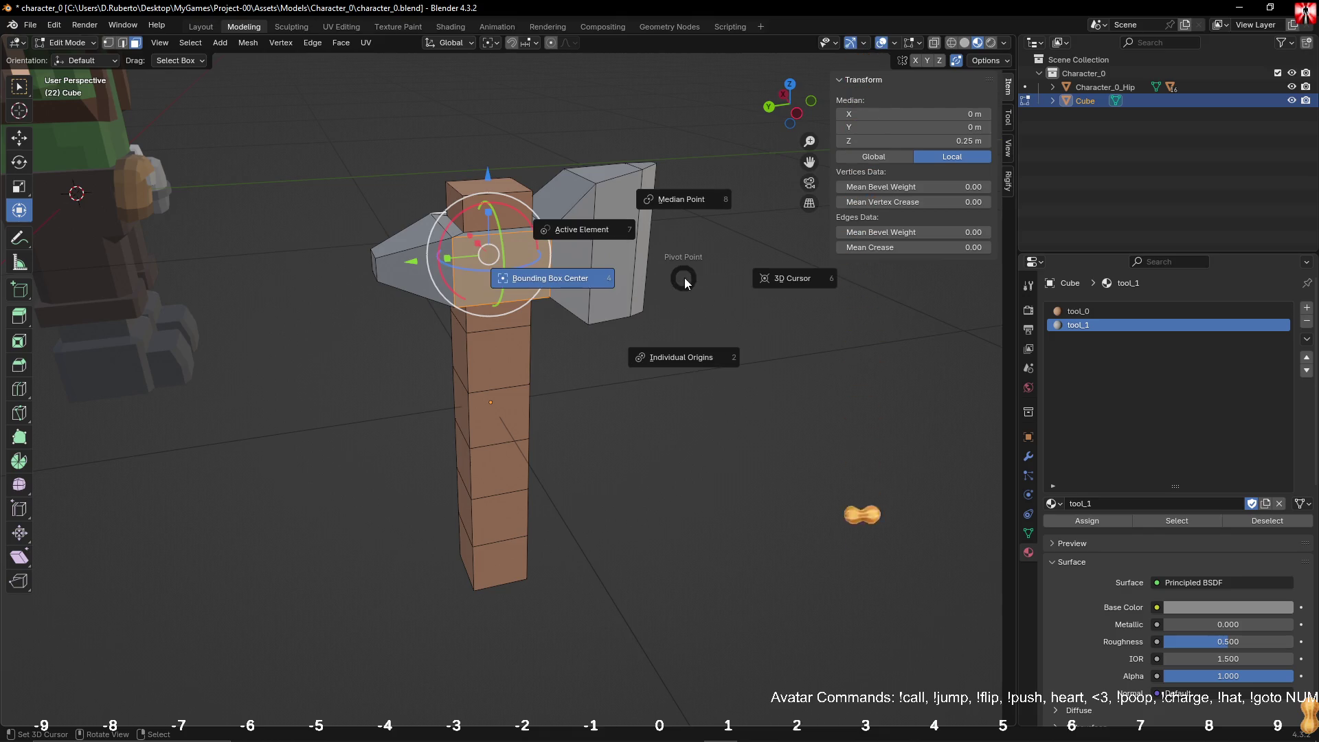
left_click(684, 352)
key("g")
key("z")
left_click(775, 330)
key("s")
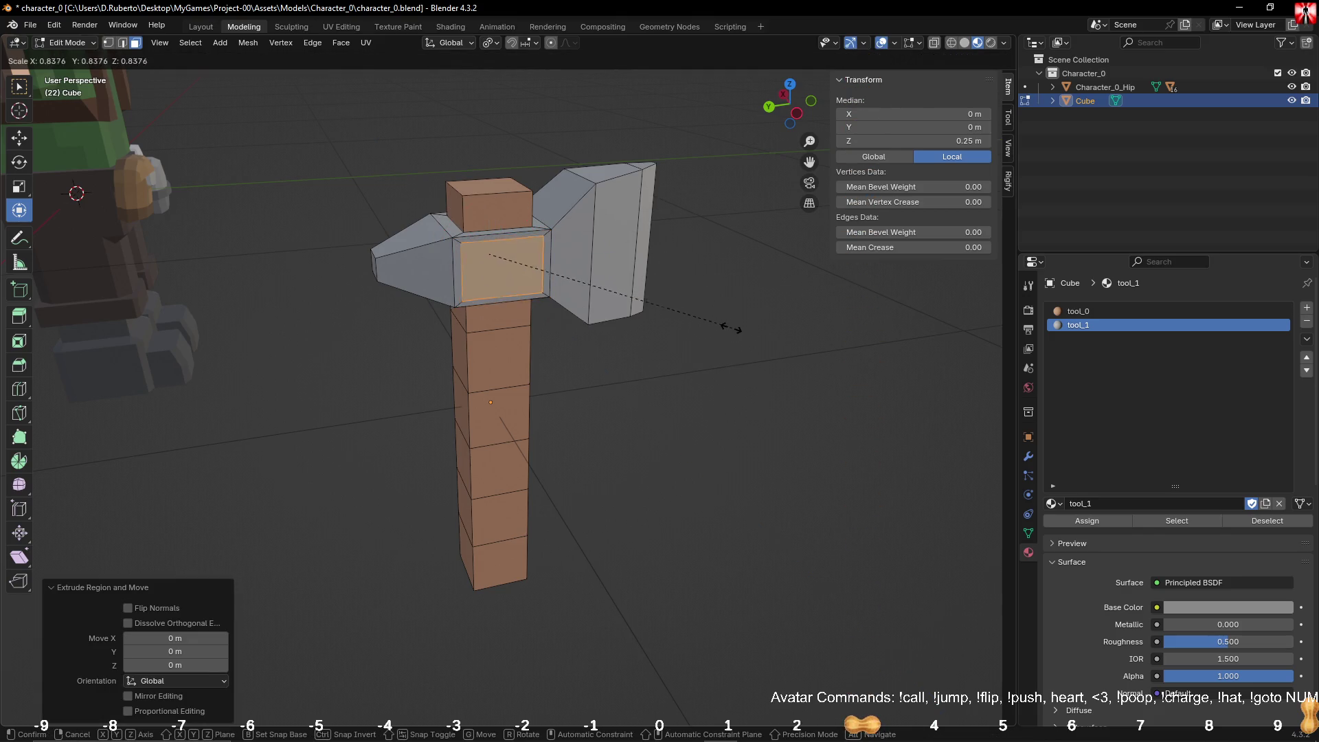
left_click(658, 329)
mouse_move(658, 329)
middle_mouse_down()
mouse_move(674, 357)
mouse_move(464, 266)
middle_mouse_up()
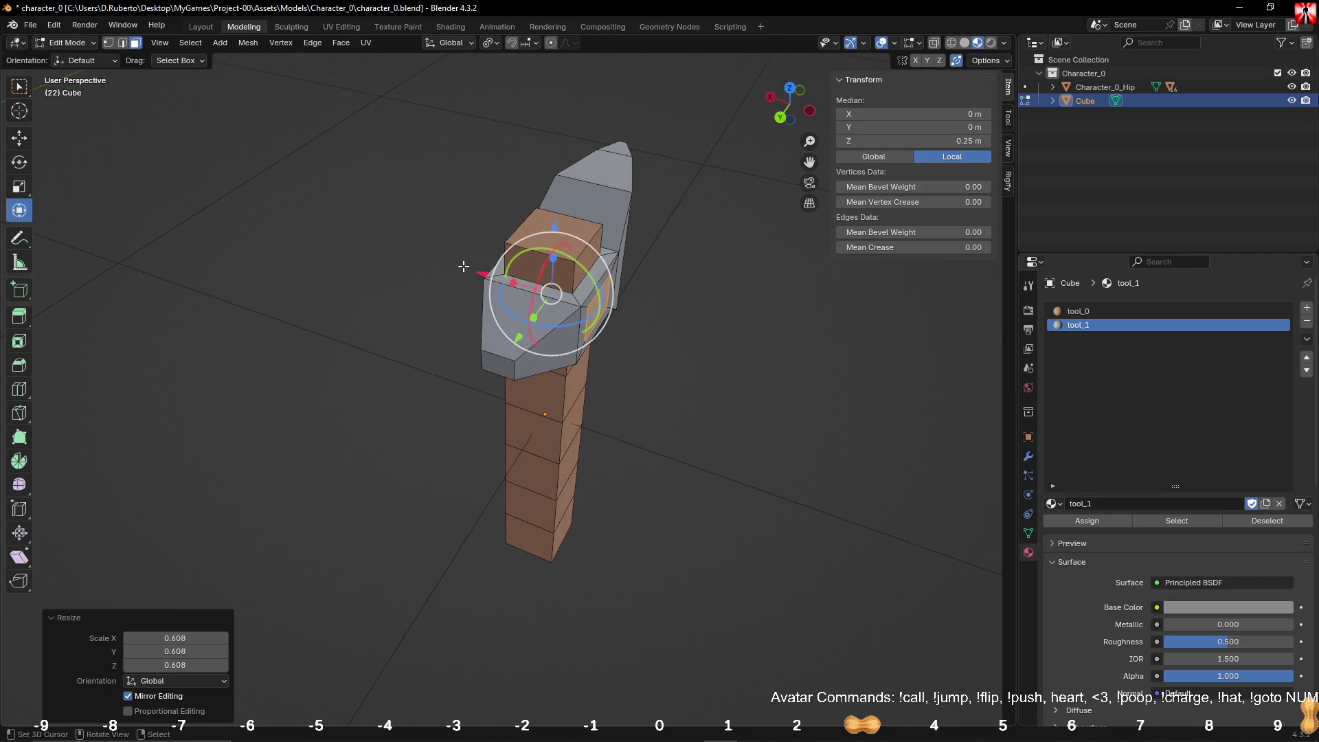
Step: Widen the axe head along X about its bounding box centre, then select the whole mesh
key("s")
key("x")
key("Escape")
key("period")
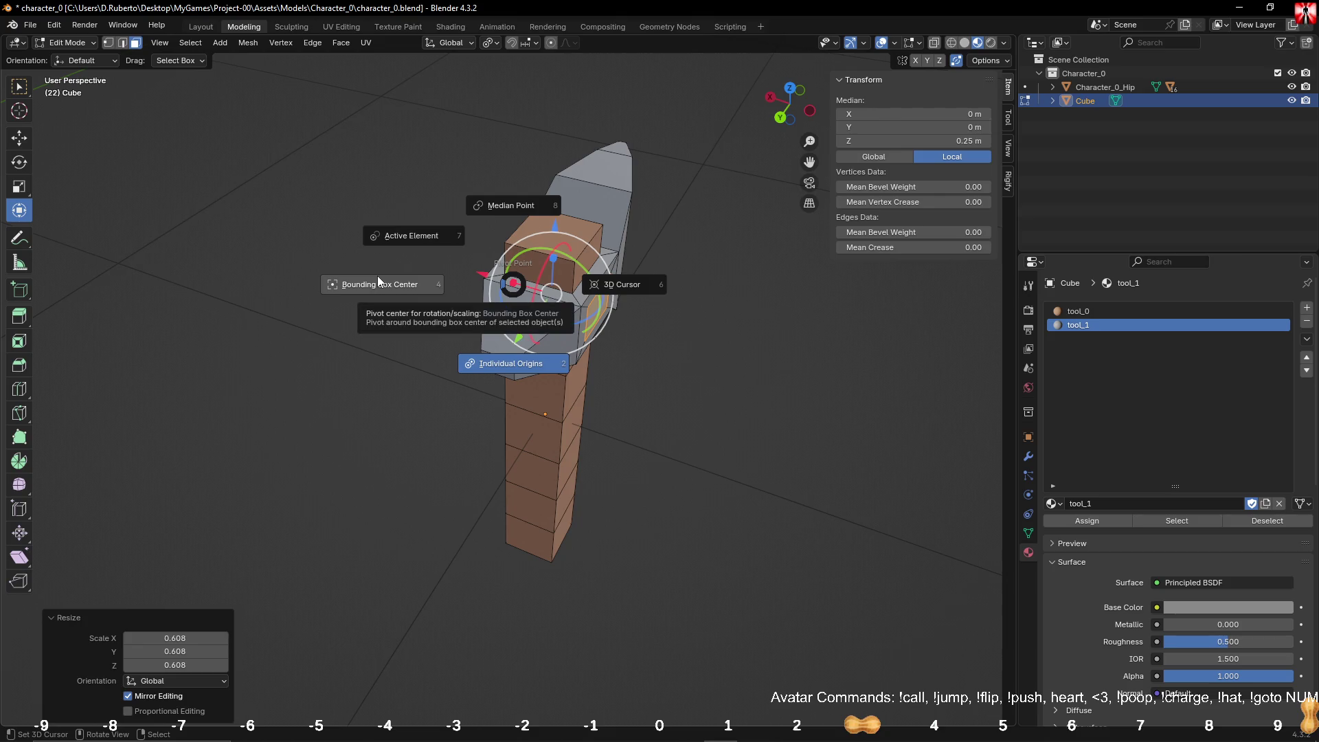
left_click(377, 277)
key("s")
key("x")
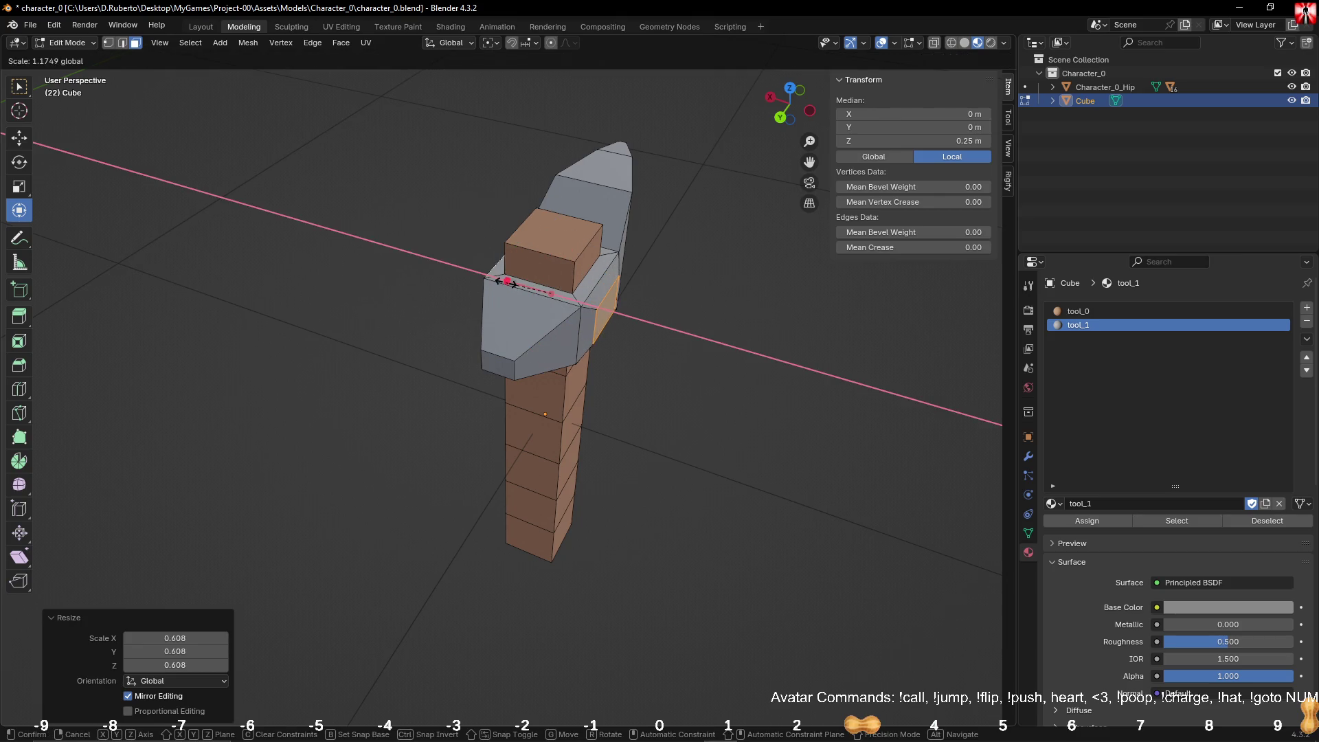
left_click(509, 281)
left_click(760, 359)
mouse_move(760, 359)
middle_mouse_down()
mouse_move(736, 362)
mouse_move(739, 376)
middle_mouse_up()
key("a")
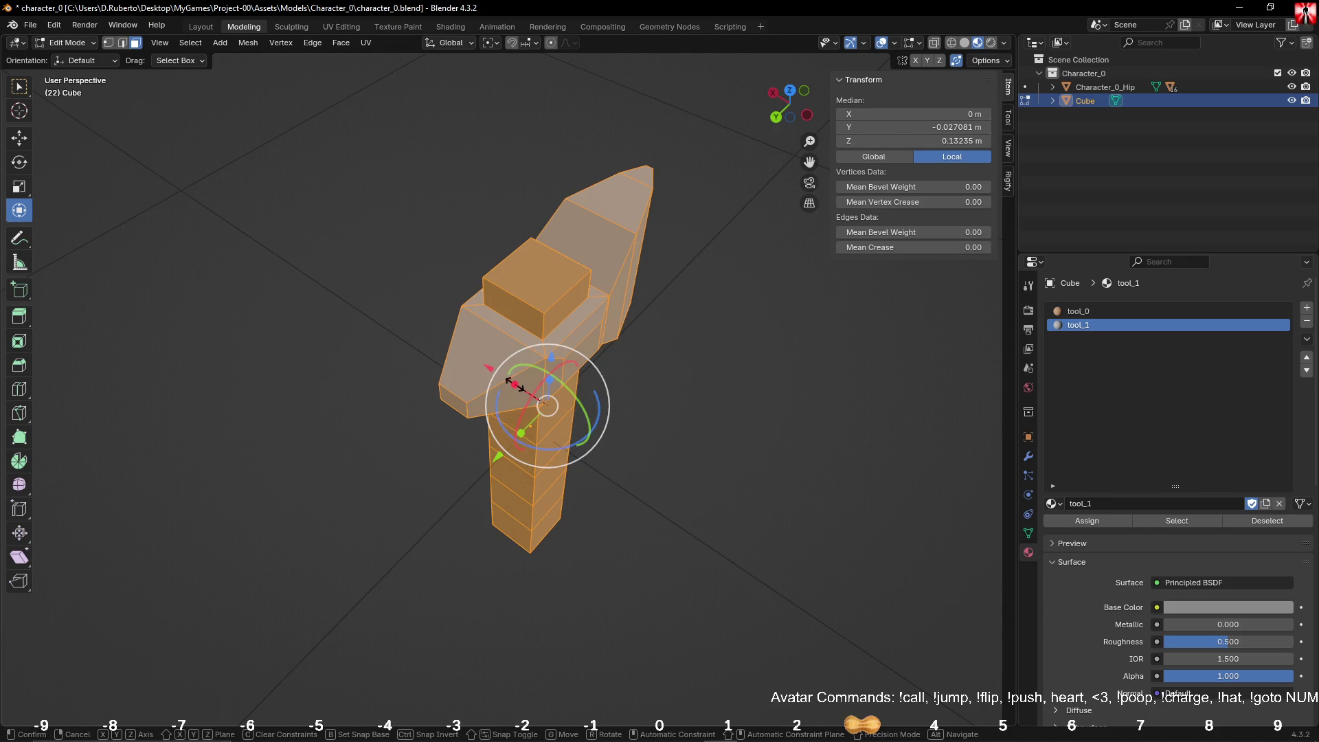
Step: Scale the entire axe to 0.815 on X and Y with Z locked, then deselect
key("s")
key("x")
key("Escape")
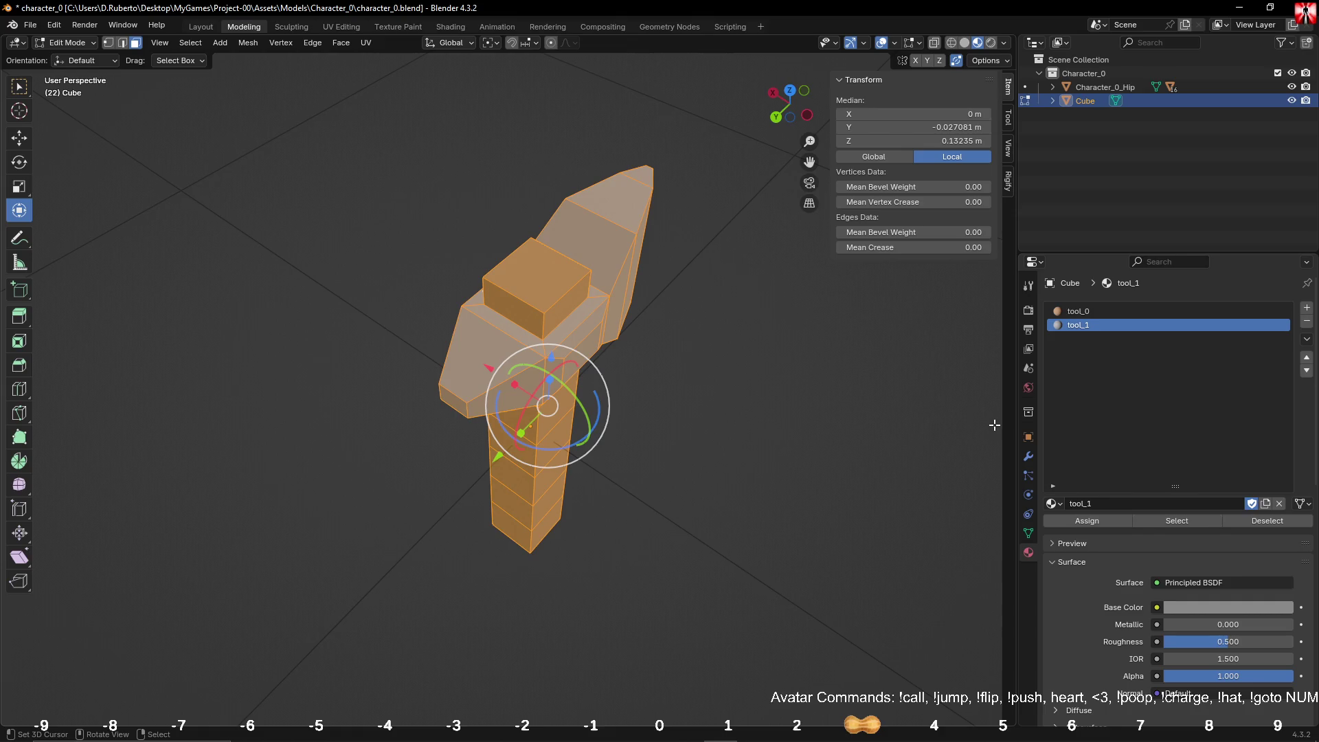
middle_click_drag(526, 391, 866, 386)
key("s")
key("shift+z")
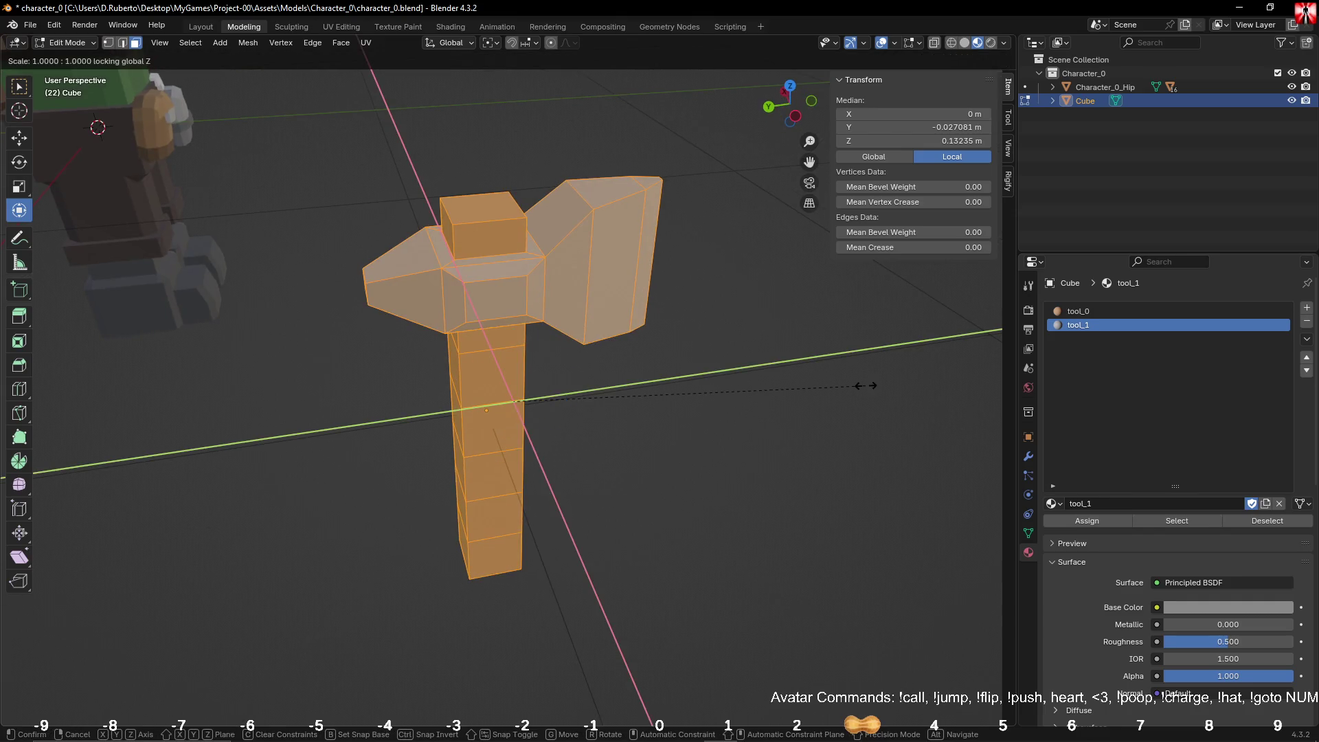
left_click(801, 385)
mouse_move(738, 374)
middle_mouse_down()
mouse_move(798, 312)
mouse_move(839, 364)
mouse_move(795, 403)
mouse_move(690, 391)
mouse_move(671, 403)
mouse_move(665, 370)
middle_mouse_up()
left_click(674, 403)
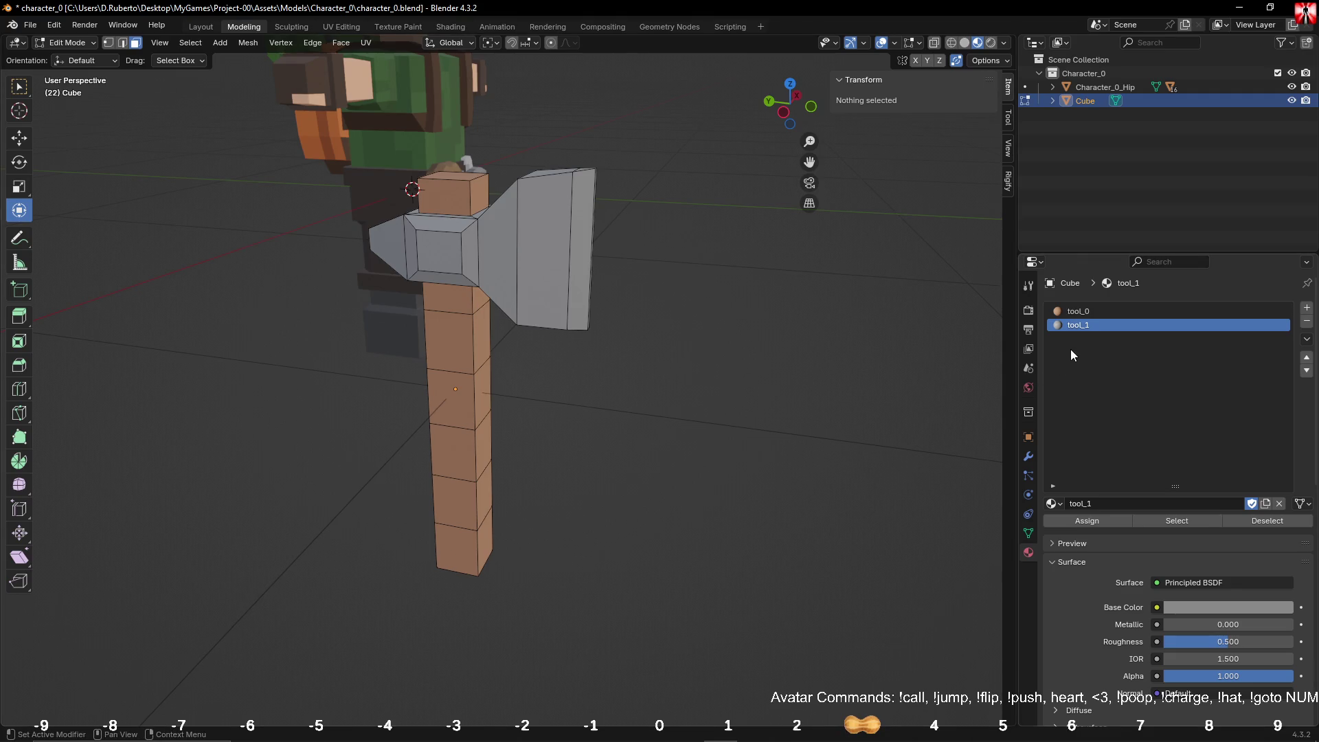
Step: Rename the grey material to tool_2 and raise its roughness to 1.000
left_click(1090, 313)
left_click(1094, 327)
double_click(1094, 327)
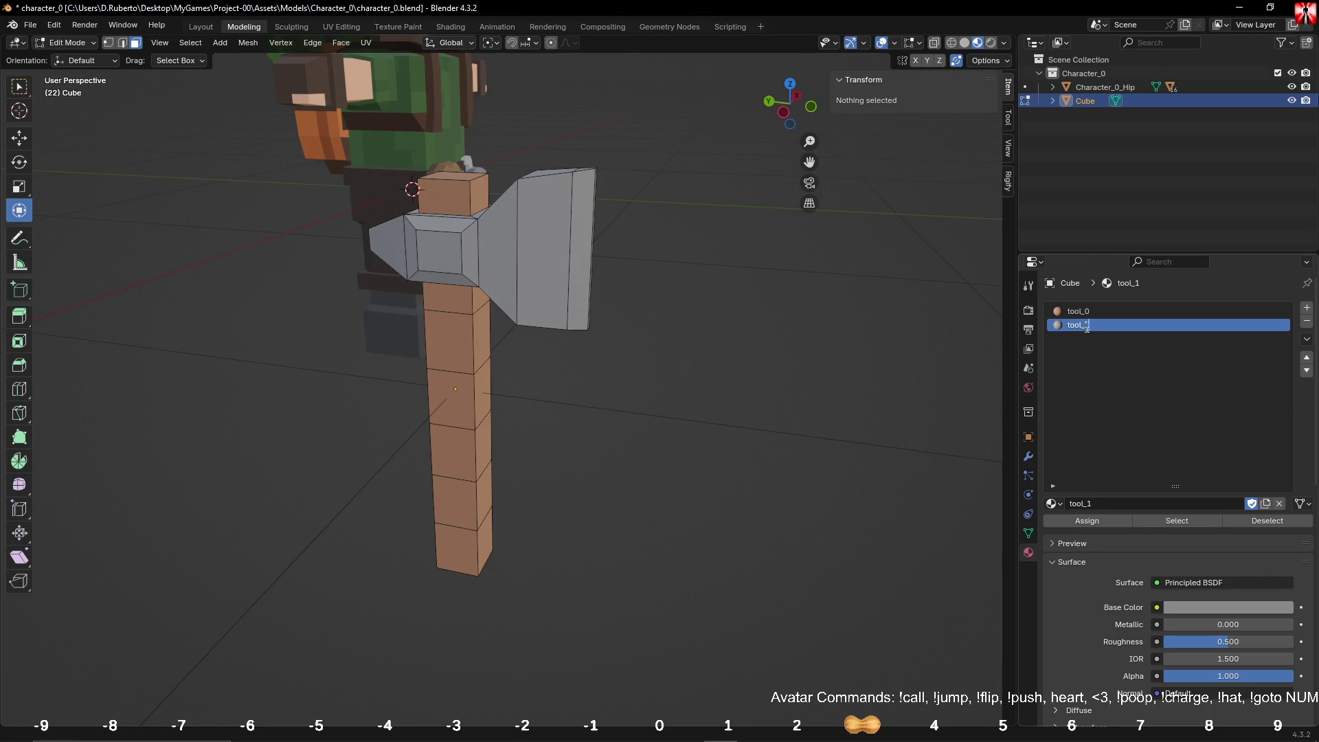
type("2")
key("Return")
left_click(1082, 316)
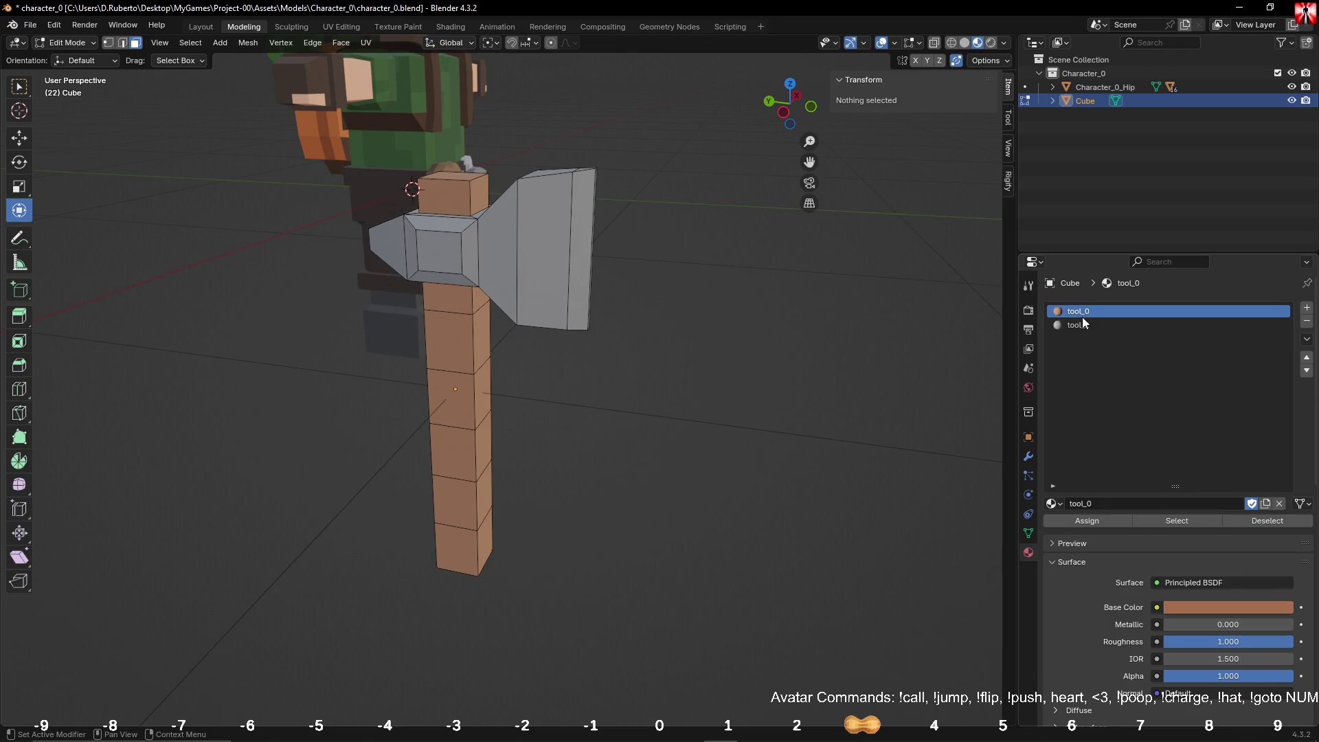
left_click(1224, 608)
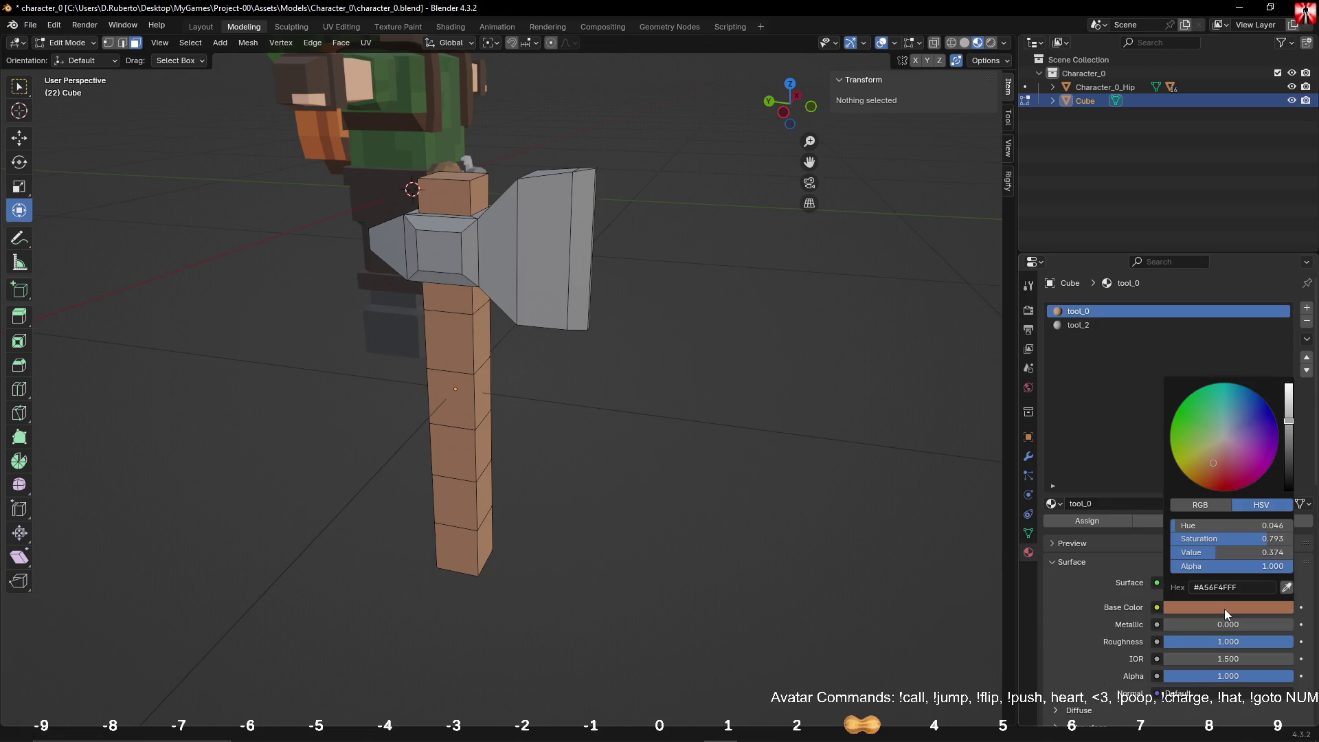
left_click(1081, 323)
left_click(1081, 311)
left_click(1094, 327)
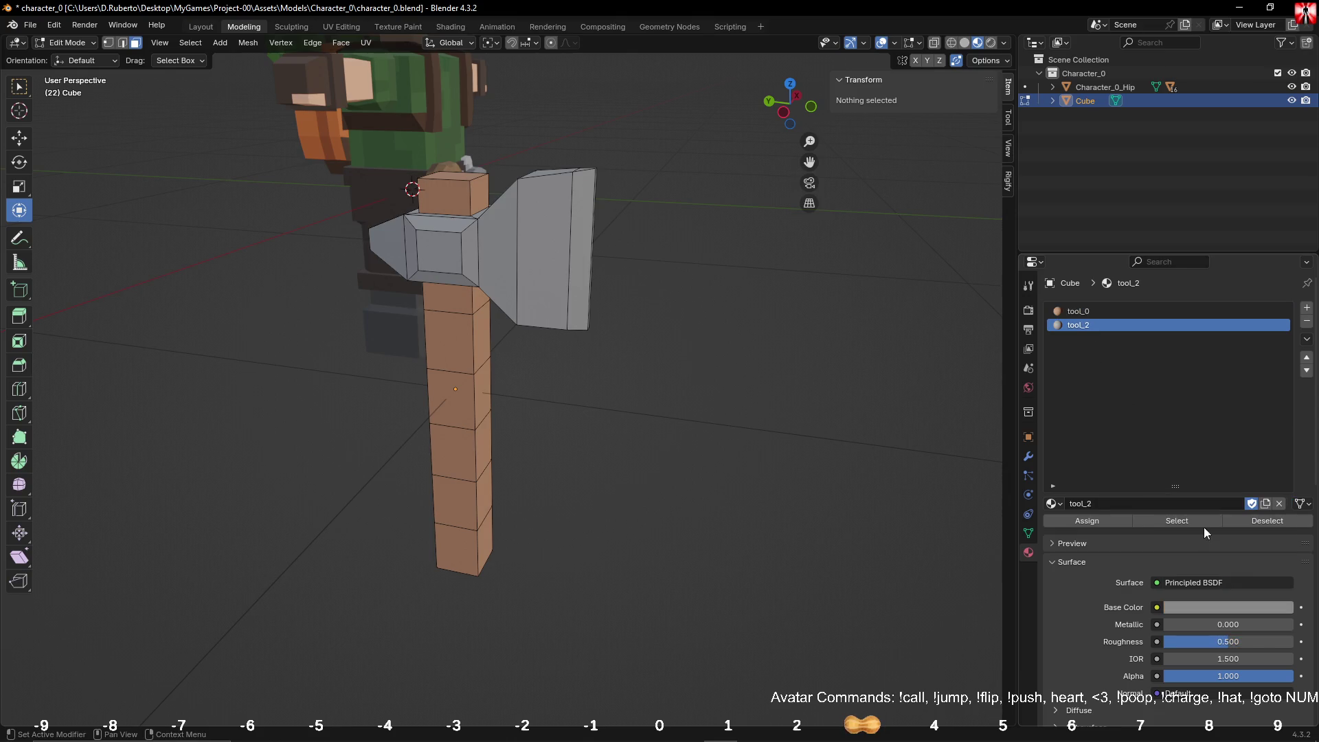
left_click_drag(1235, 643, 1291, 643)
Step: Add a new material tool_1 coloured #A56F4FFF with roughness 1.000, placed above tool_2
left_click(1079, 311)
left_click(1308, 307)
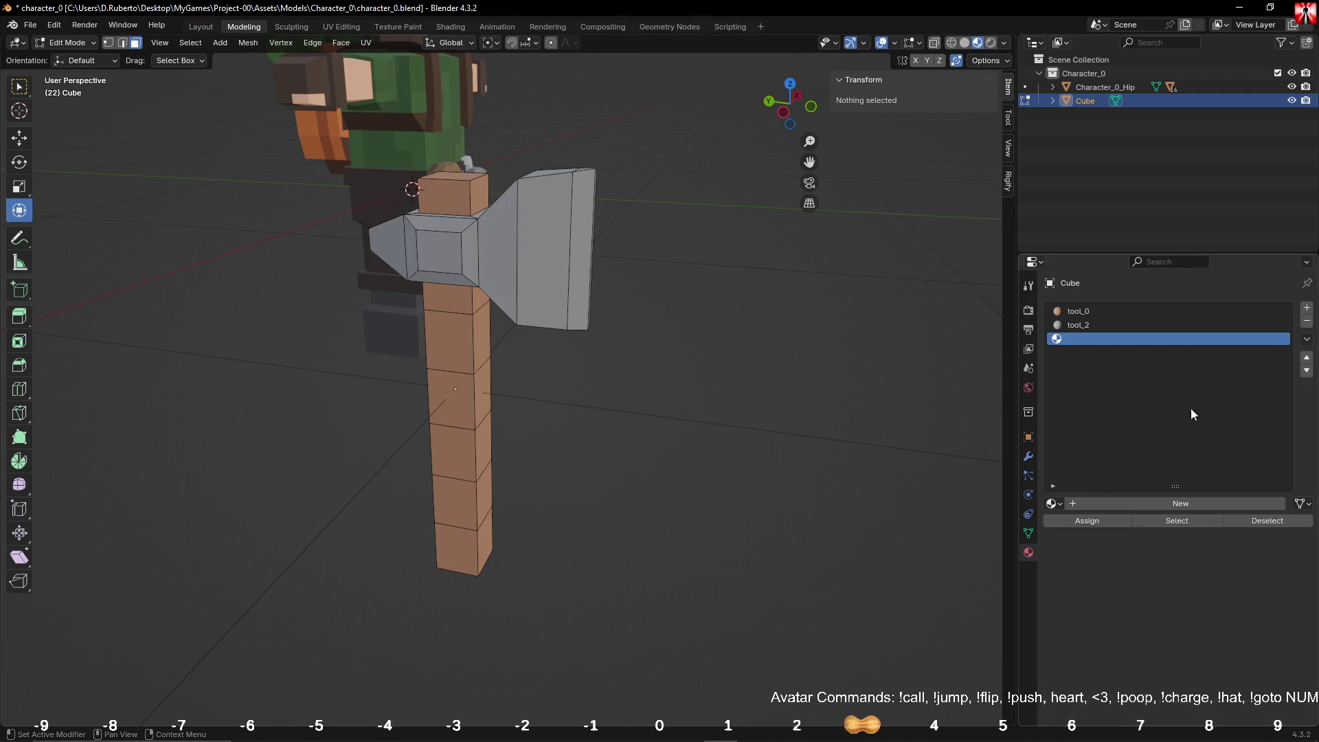
left_click(1144, 505)
double_click(1122, 504)
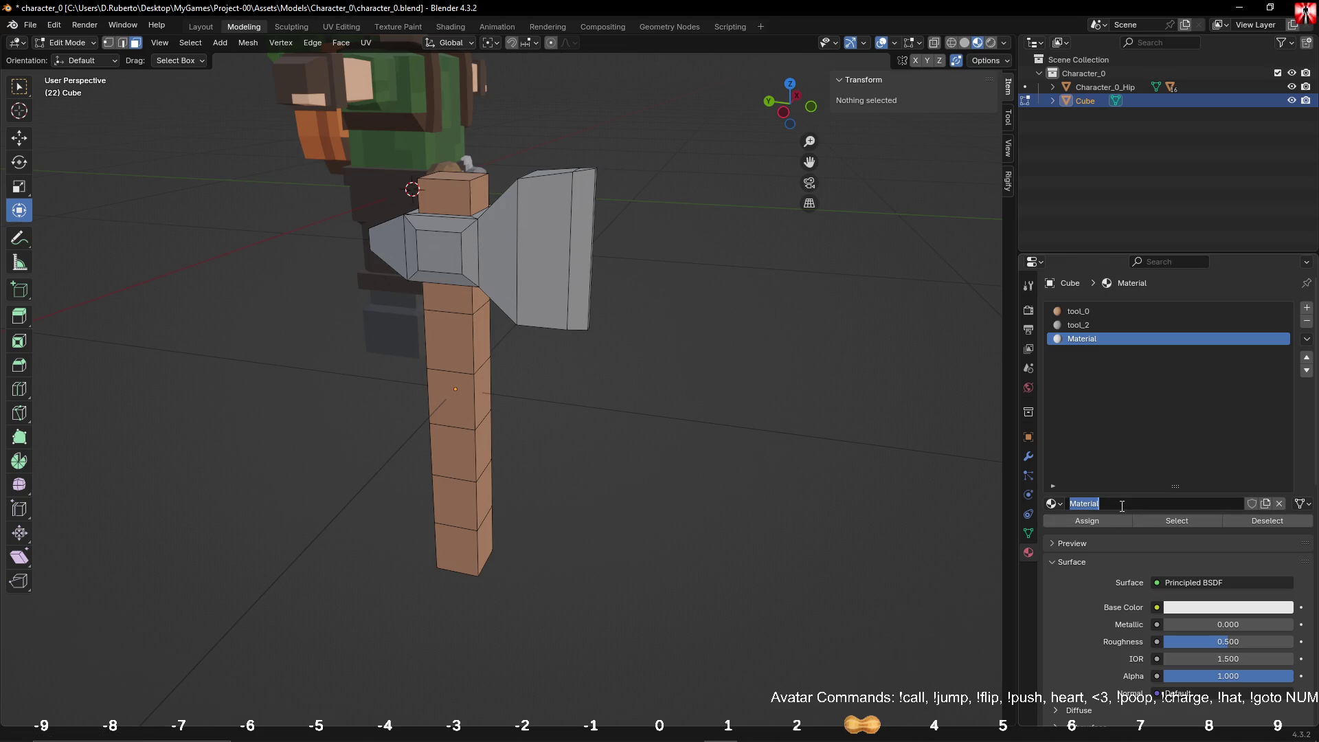
key("ctrl+a")
type("tool_")
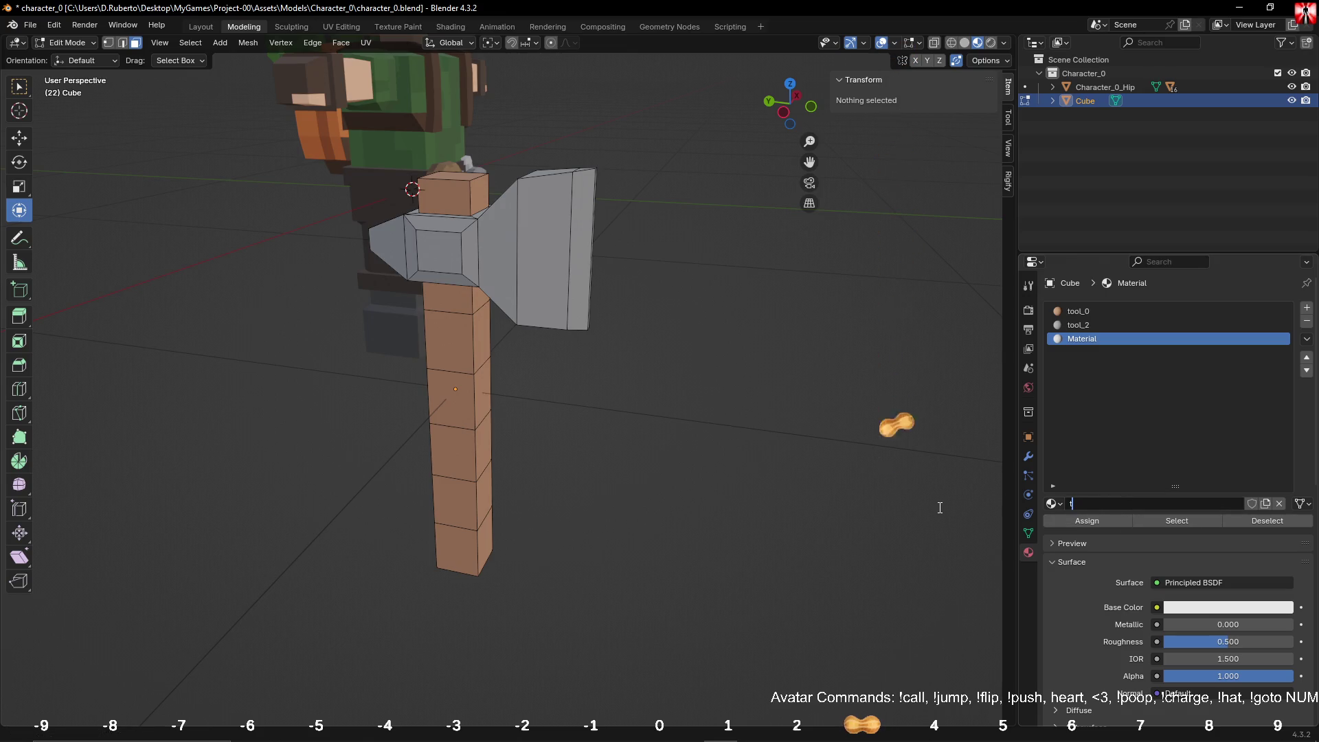
key("Return")
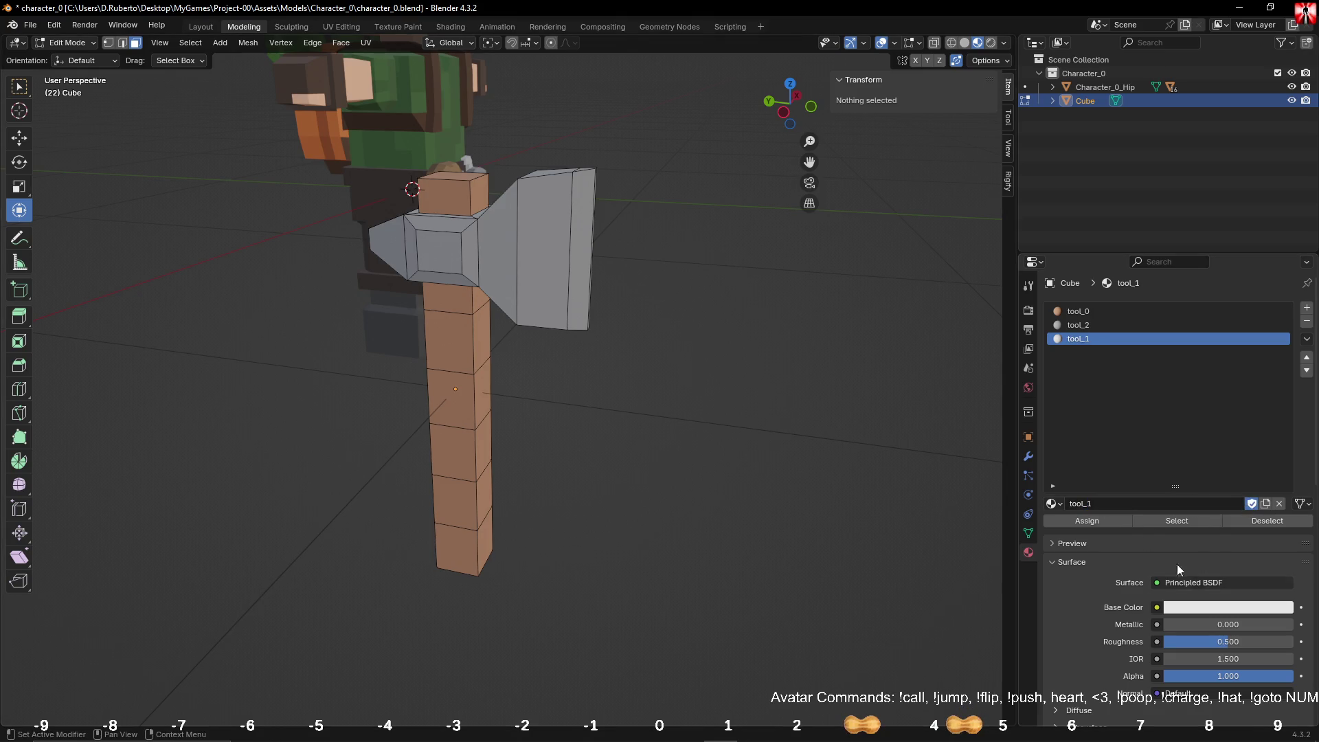
left_click(1195, 607)
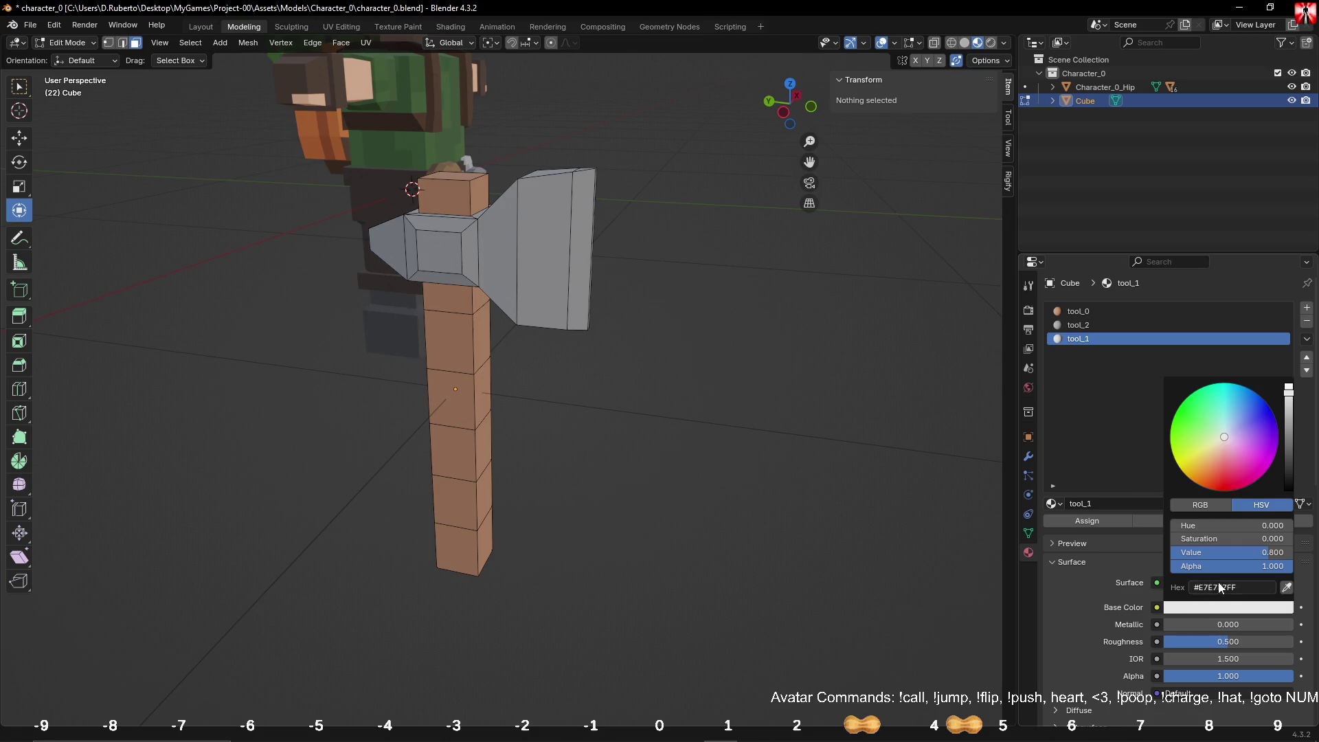
key("Return")
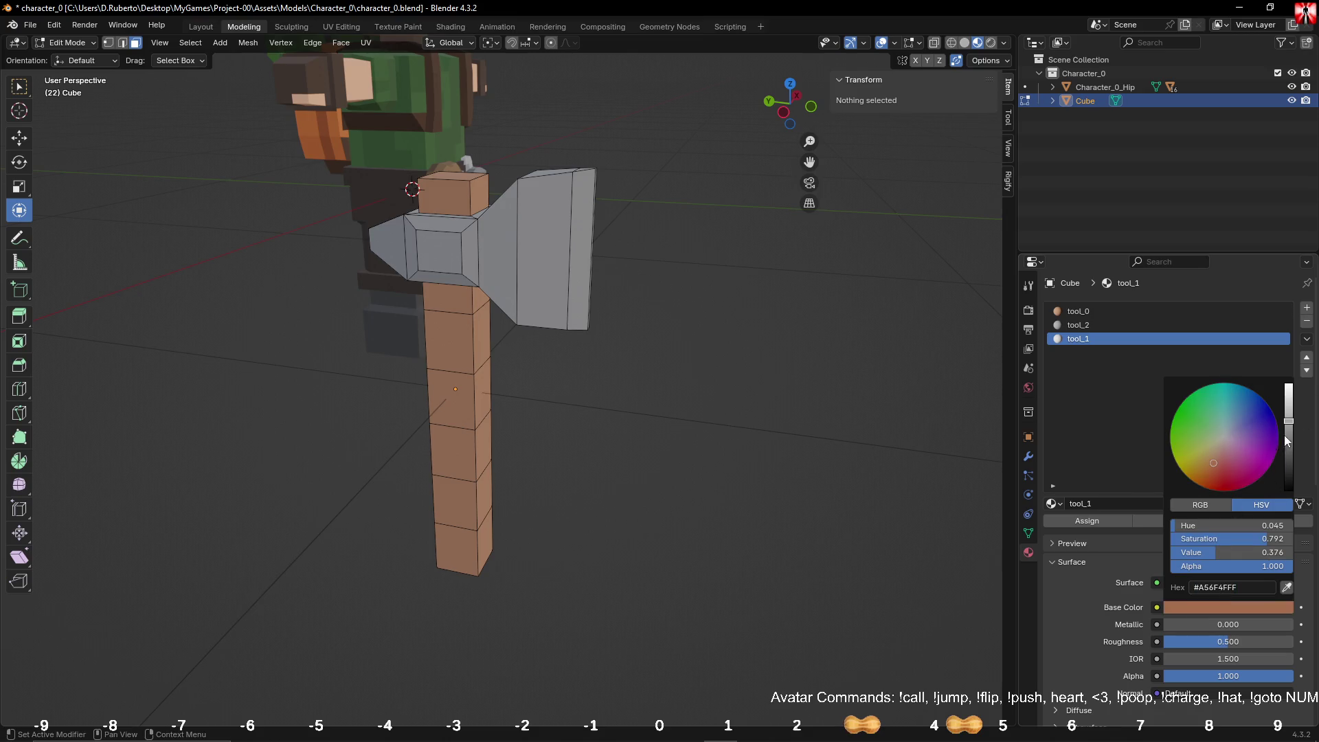
left_click(1307, 358)
left_click_drag(1223, 641, 1295, 641)
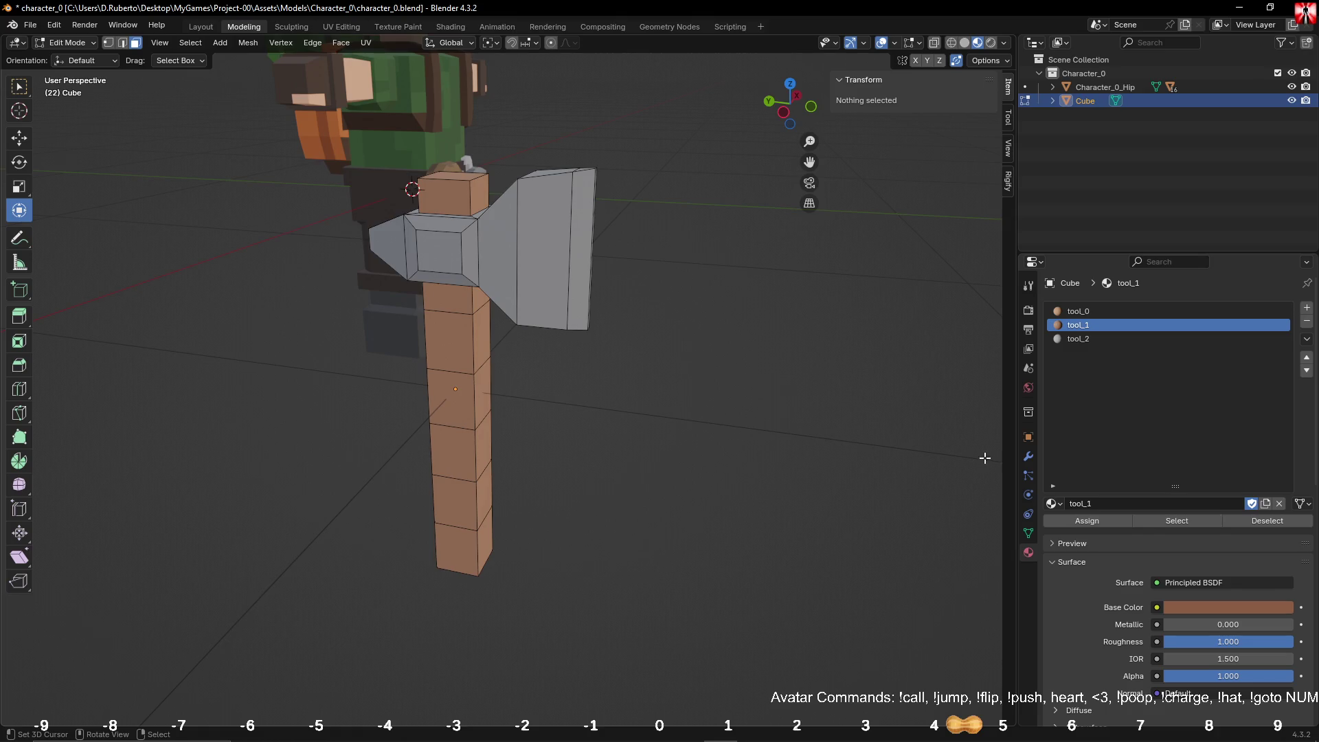
Step: Select the handle faces using tool_0, then keep a random half of them with Select Random
left_click(1073, 314)
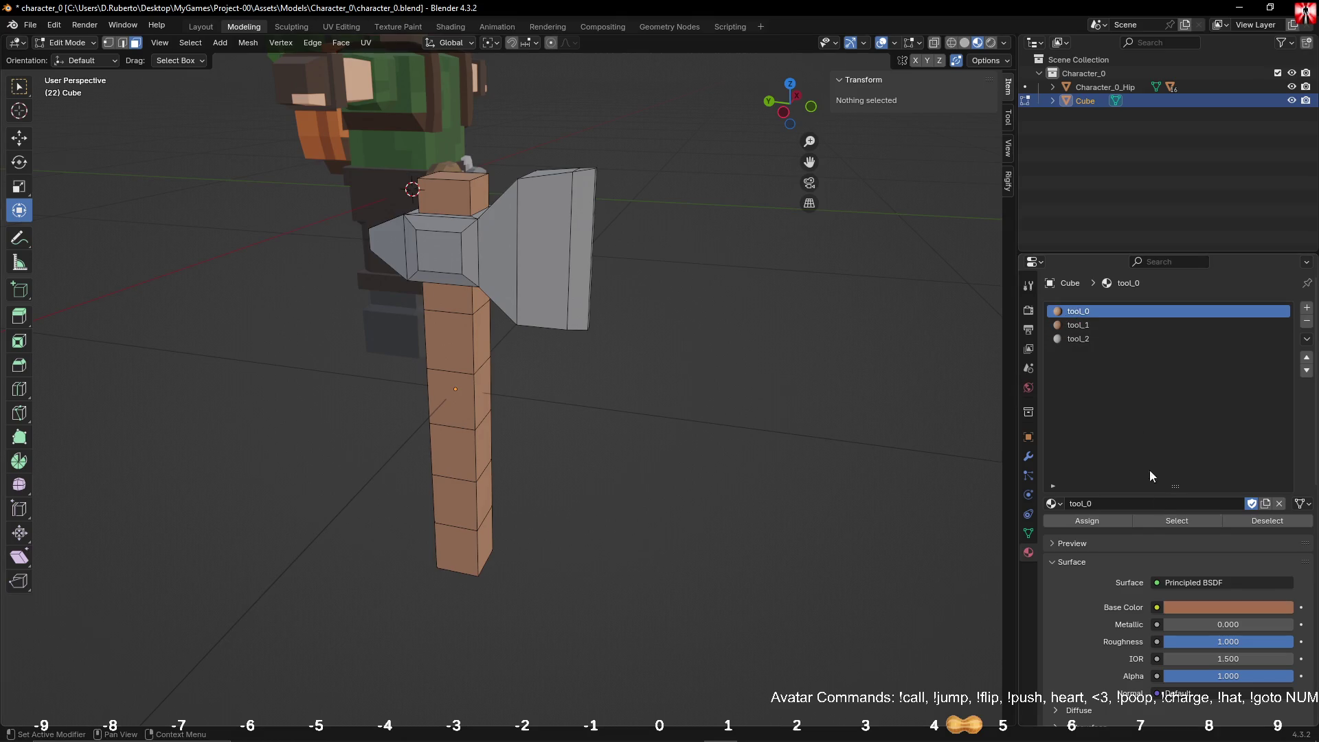
left_click(1153, 522)
key("F3")
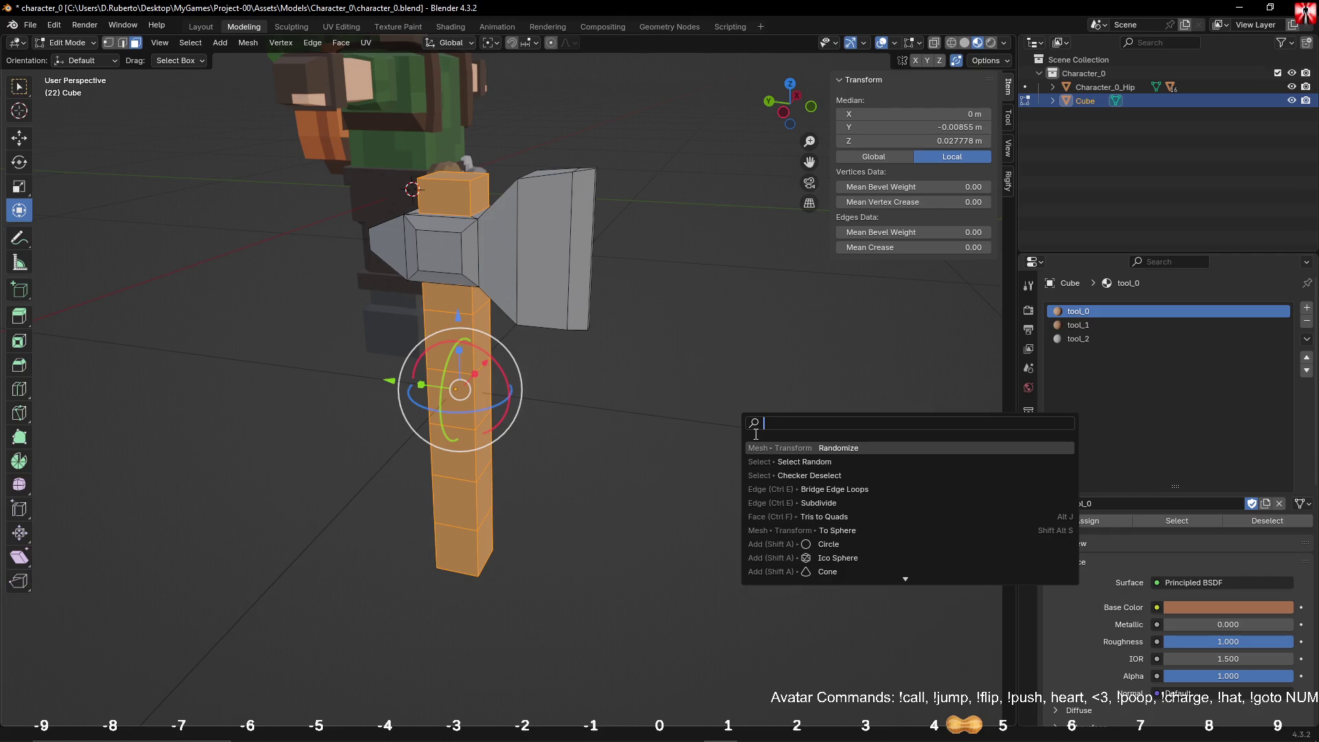
left_click(804, 474)
key("F3")
type("c")
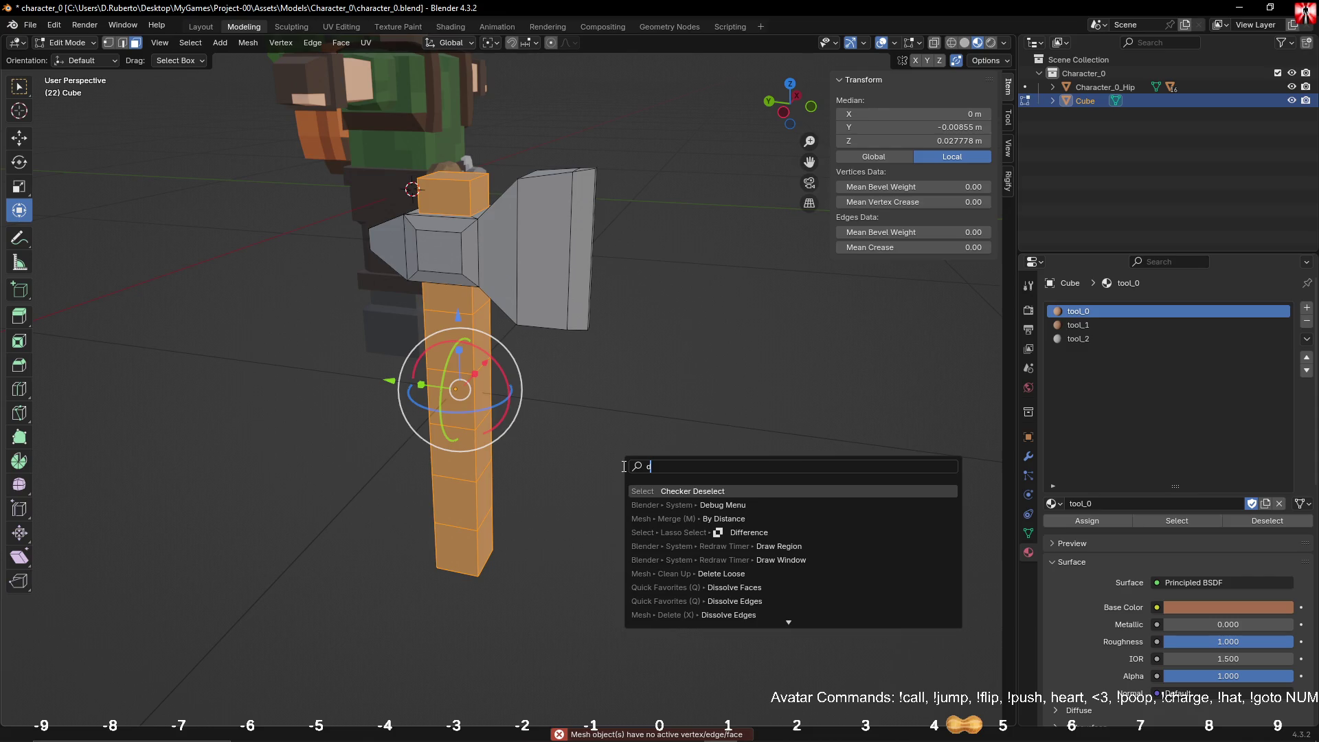
key("BackSpace")
type("rand")
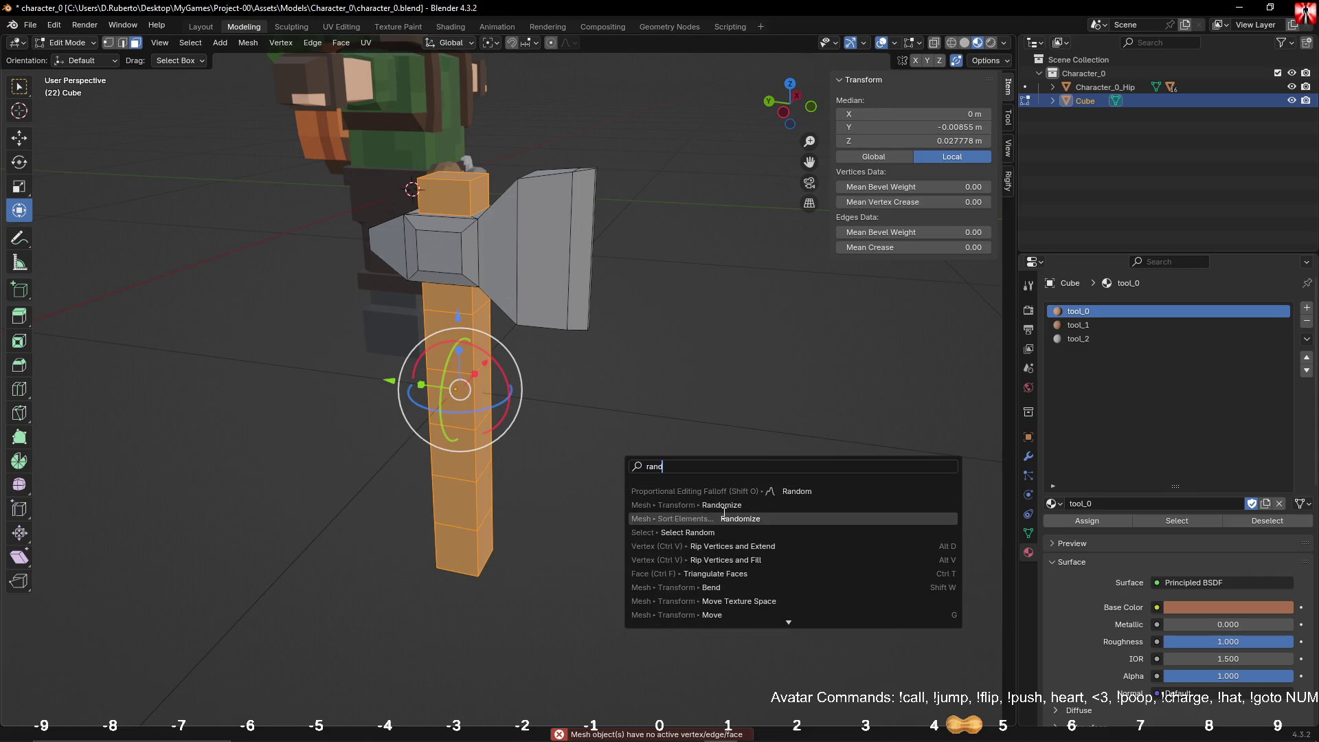
left_click(766, 528)
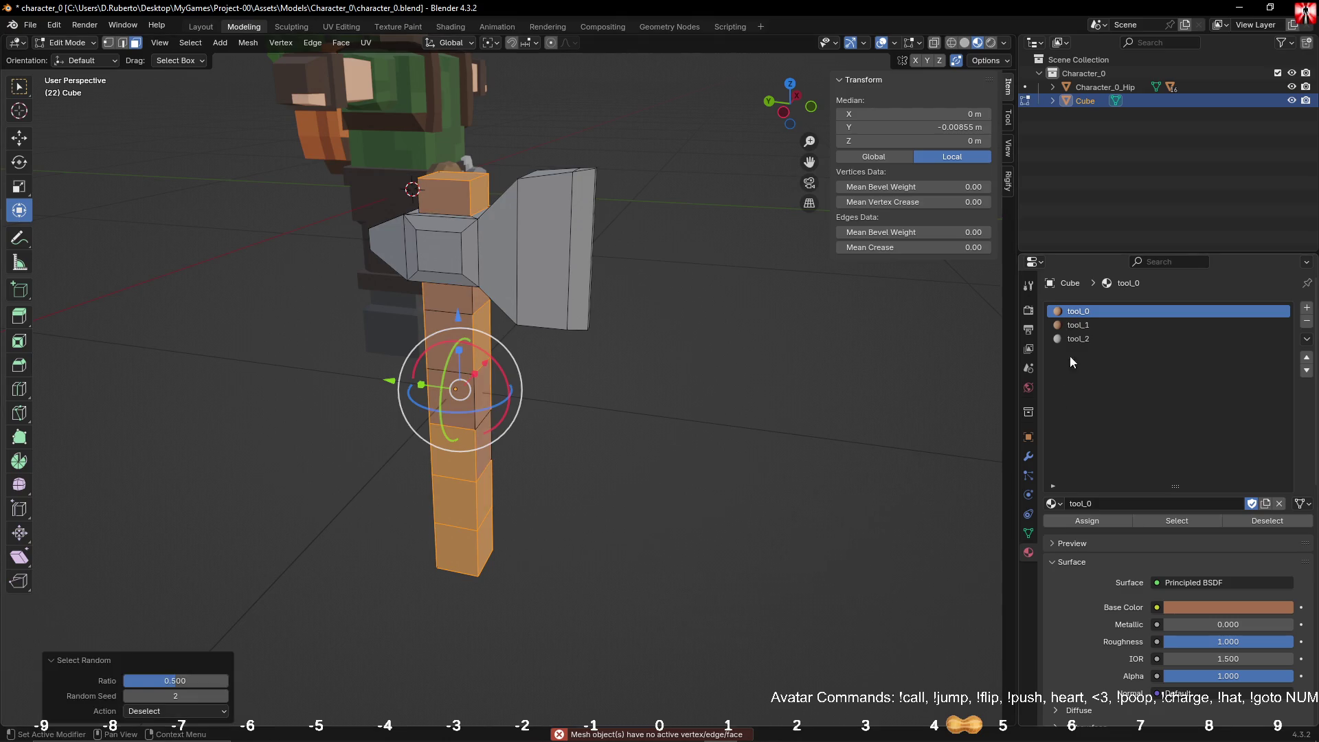
Step: Assign tool_1 to the selected faces and check the two-tone handle in object mode
left_click(1089, 325)
left_click(1096, 525)
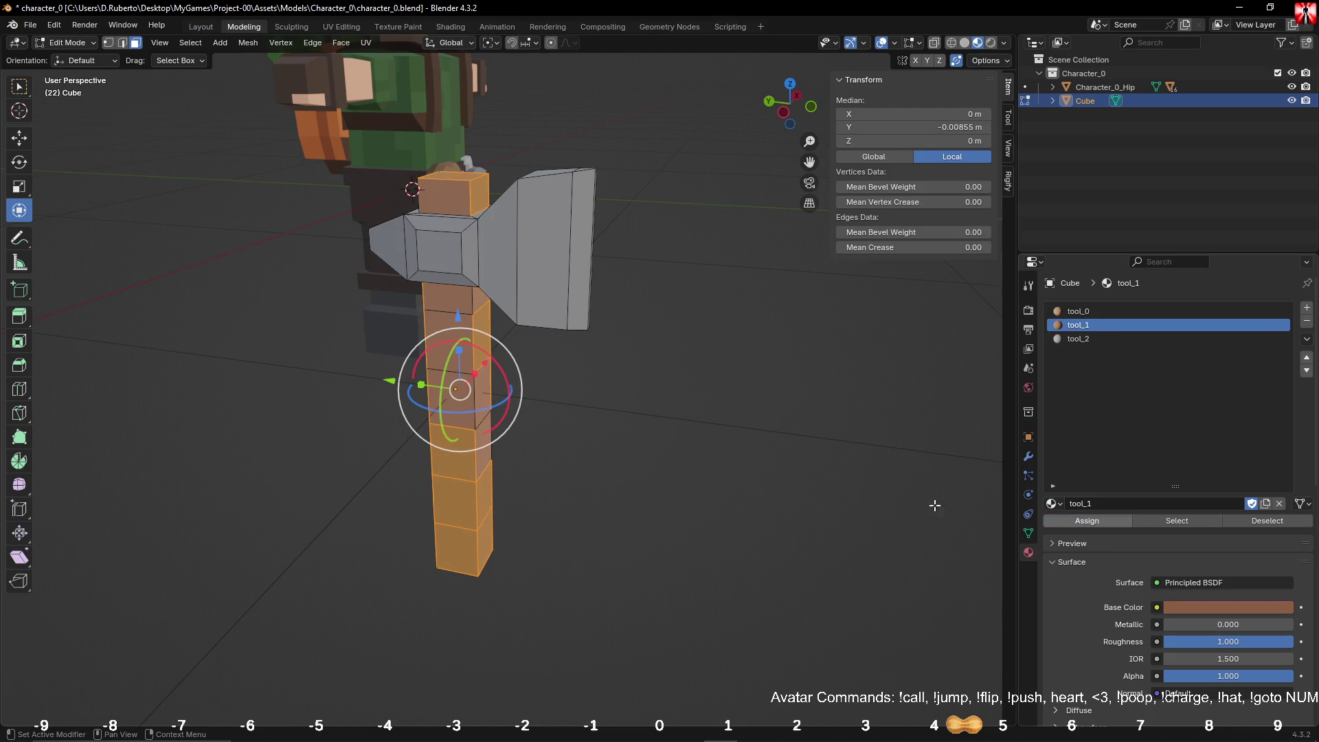
key("Tab")
mouse_move(731, 489)
middle_mouse_down()
mouse_move(641, 467)
mouse_move(674, 414)
mouse_move(735, 378)
mouse_move(638, 420)
middle_mouse_up()
key("Tab")
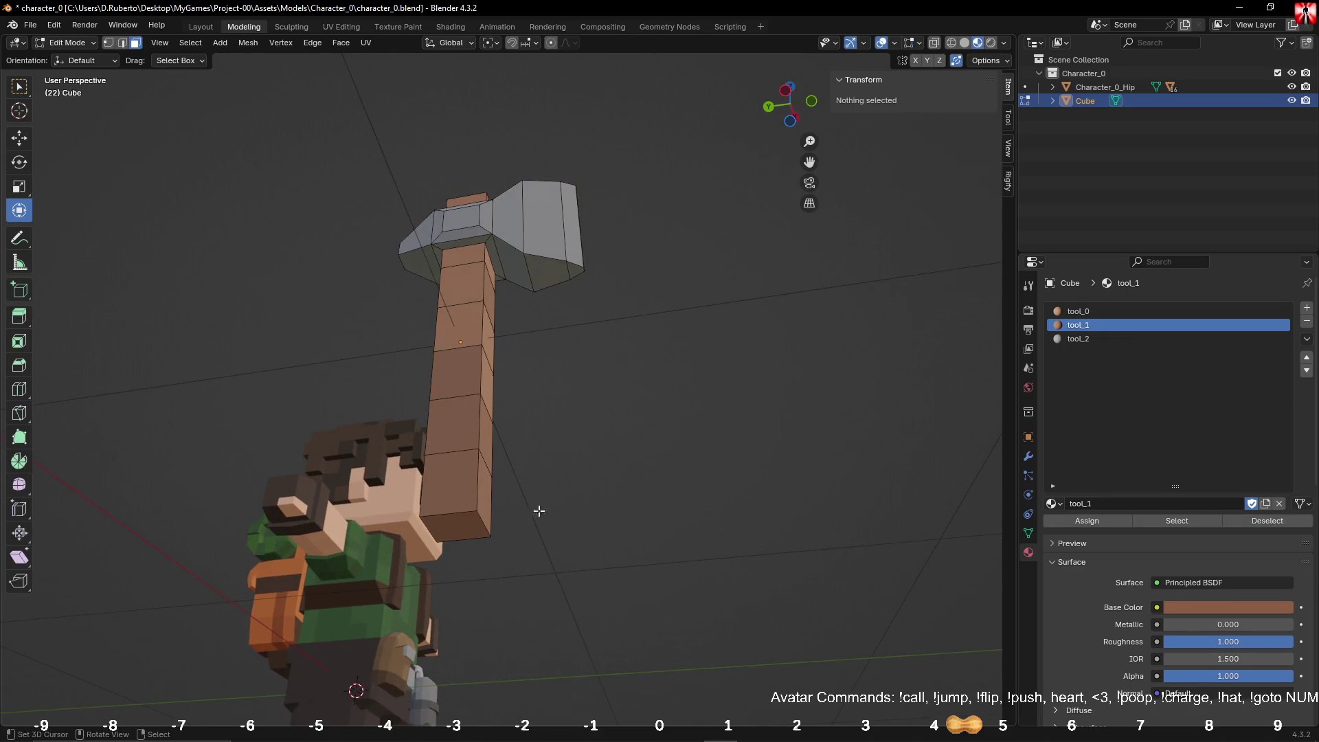
Step: Scale the axe handle's bottom face down to 0.820 to taper it
left_click(451, 507)
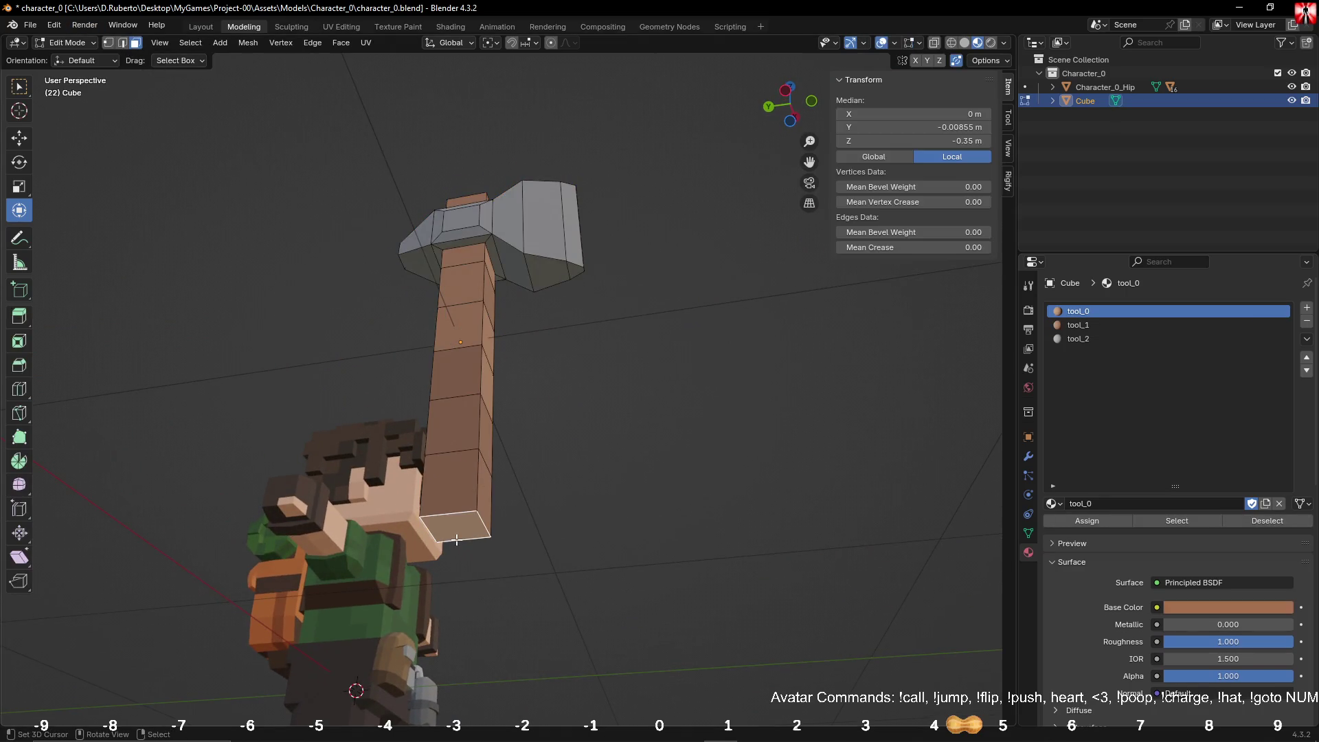
key("s")
left_click(721, 537)
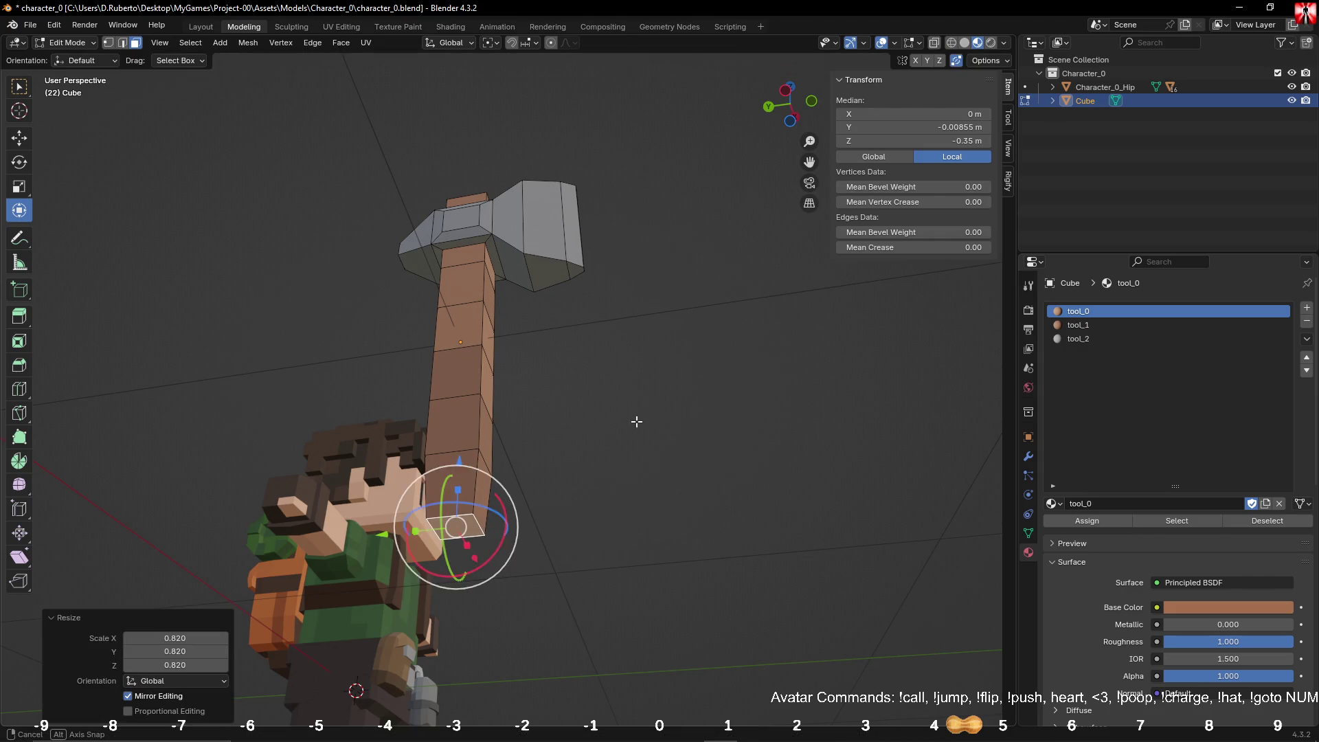
middle_click_drag(722, 538, 505, 293)
Step: Clear the face selection and select the faces using the tool_1 material
left_click(473, 208)
key("Tab")
key("ctrl+z")
key("Tab")
middle_click_drag(759, 454, 737, 394)
key("Tab")
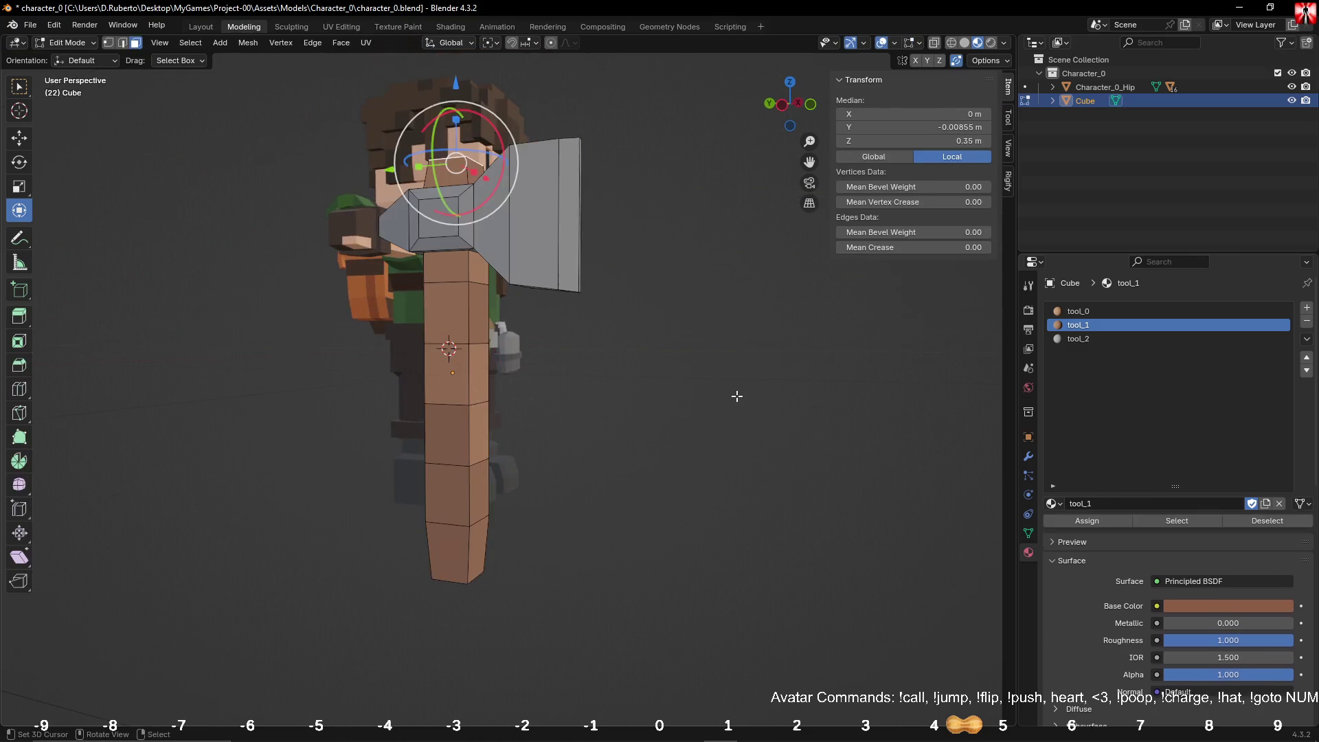
left_click(681, 424)
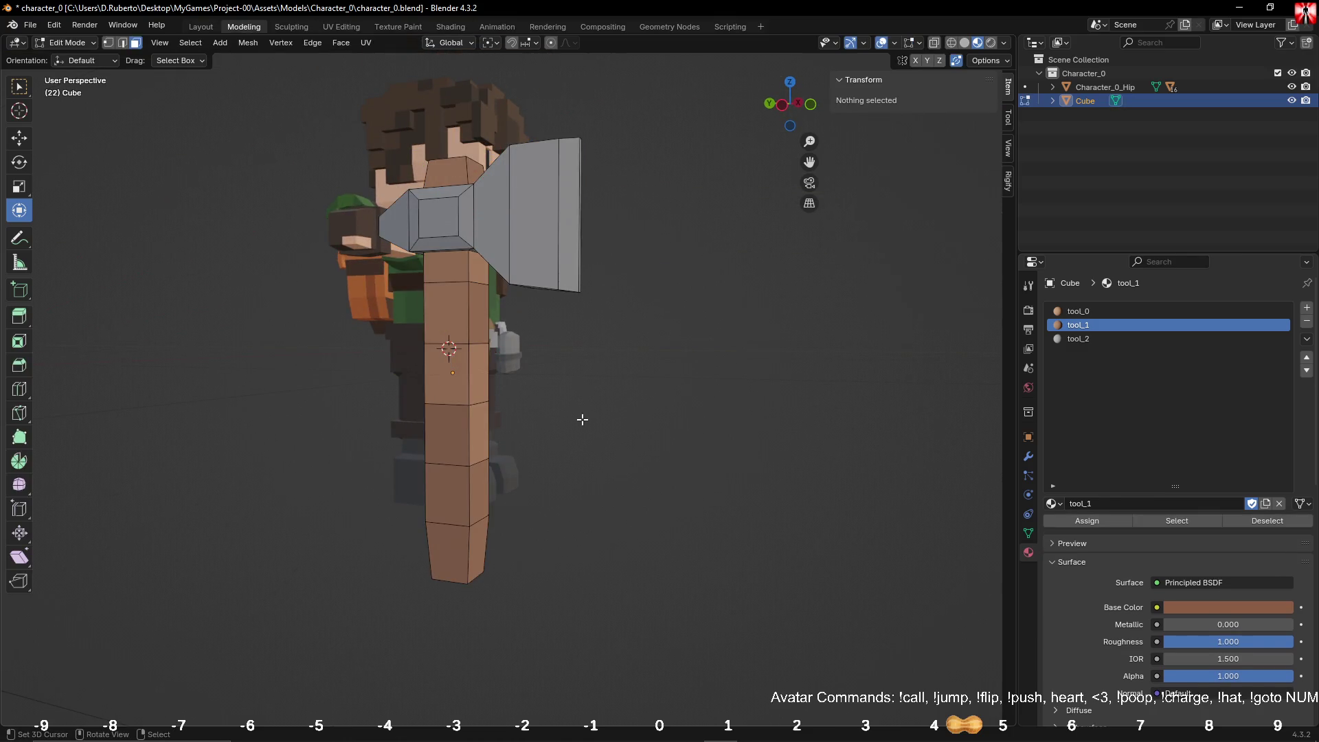
left_click(1170, 522)
Step: Add the tool_0 faces and Randomize the handle vertices by 0.003 m with Normal 1.0
left_click(1077, 311)
left_click(1176, 521)
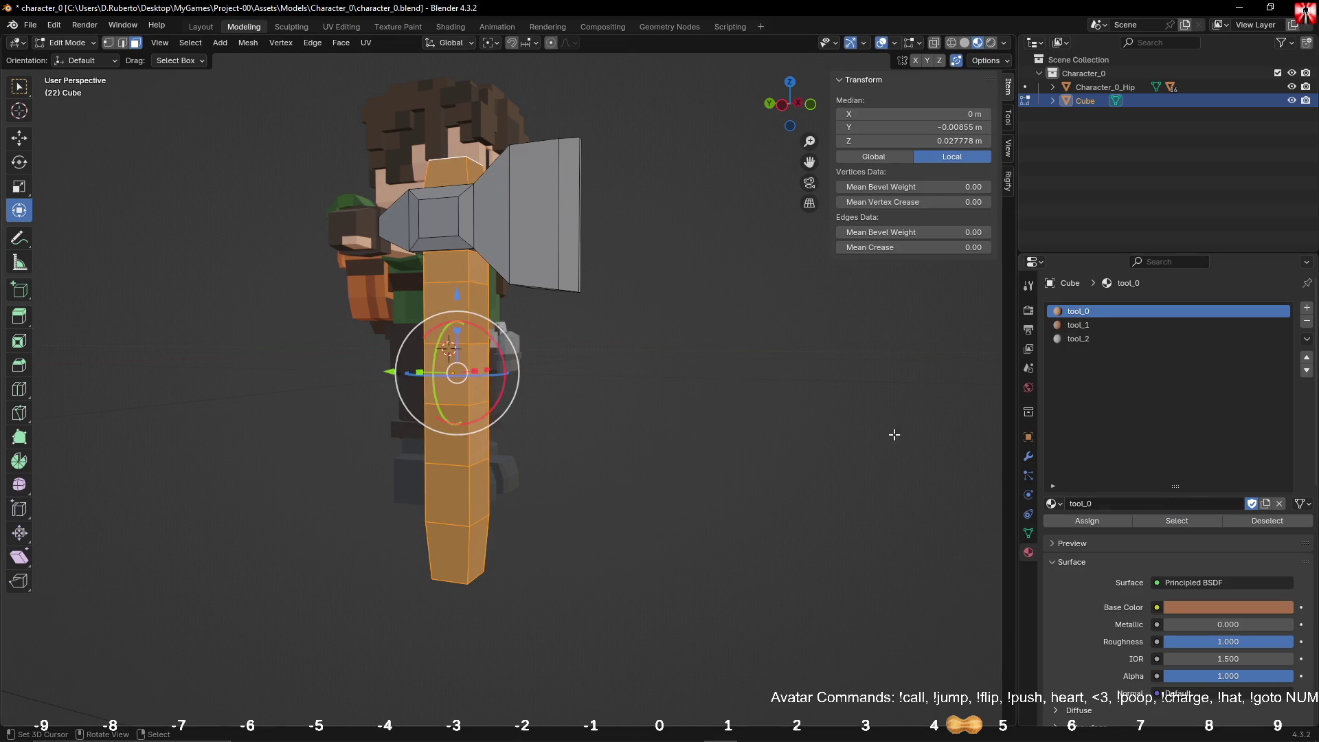
key("F3")
type("ra")
left_click(783, 452)
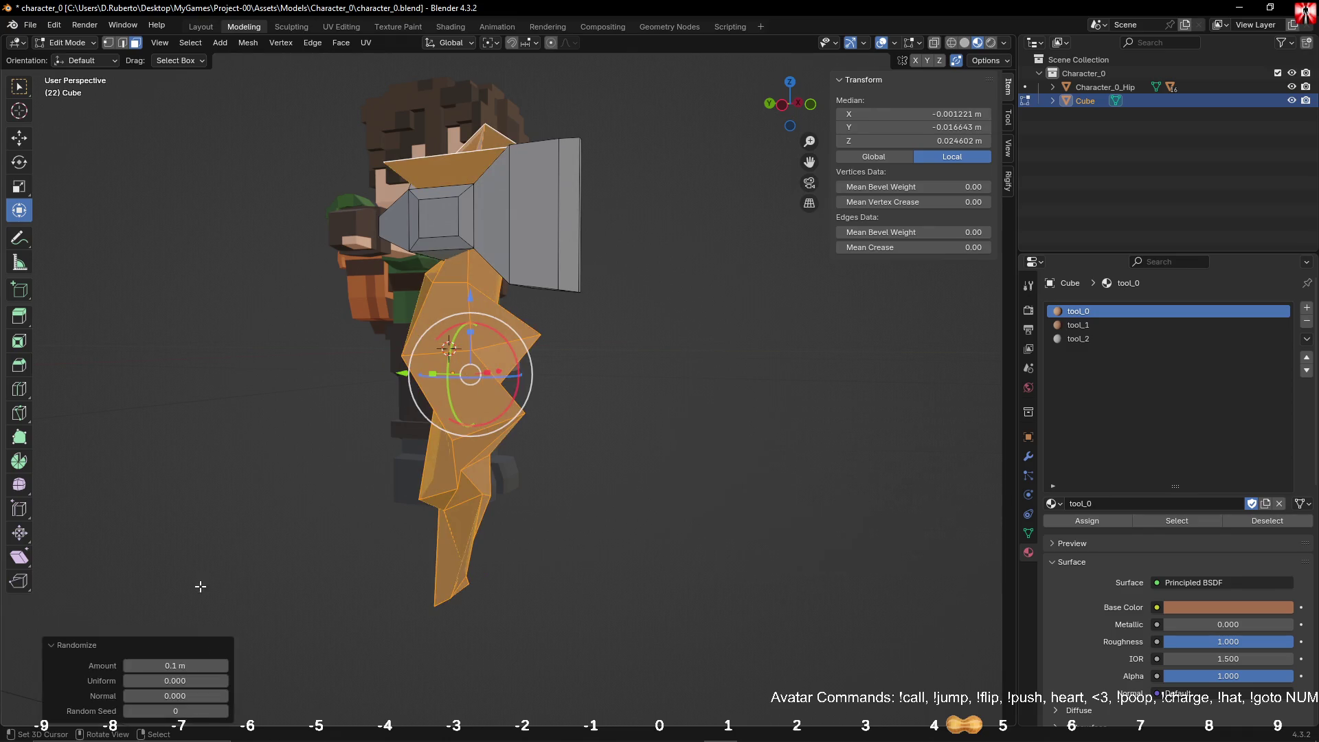
mouse_move(175, 665)
left_mouse_down()
mouse_move(137, 664)
mouse_move(172, 665)
left_mouse_up()
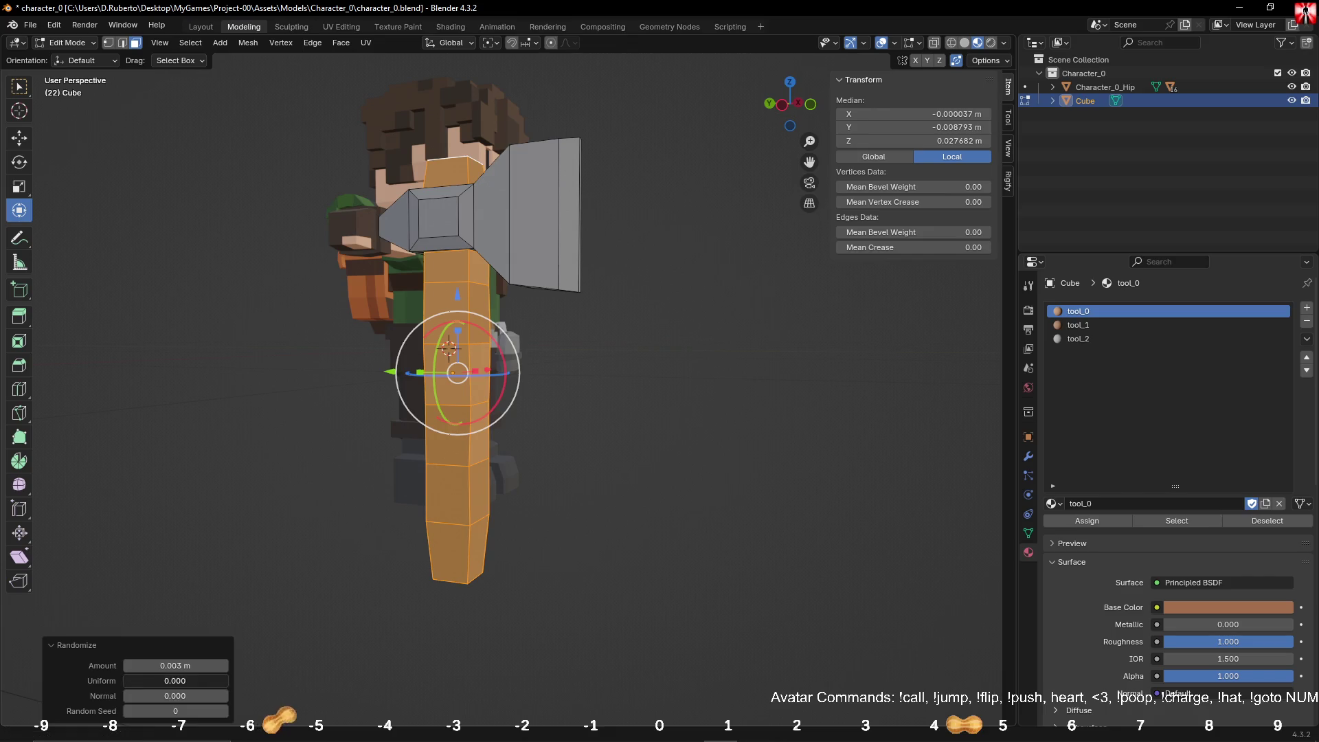
left_click_drag(158, 695, 220, 695)
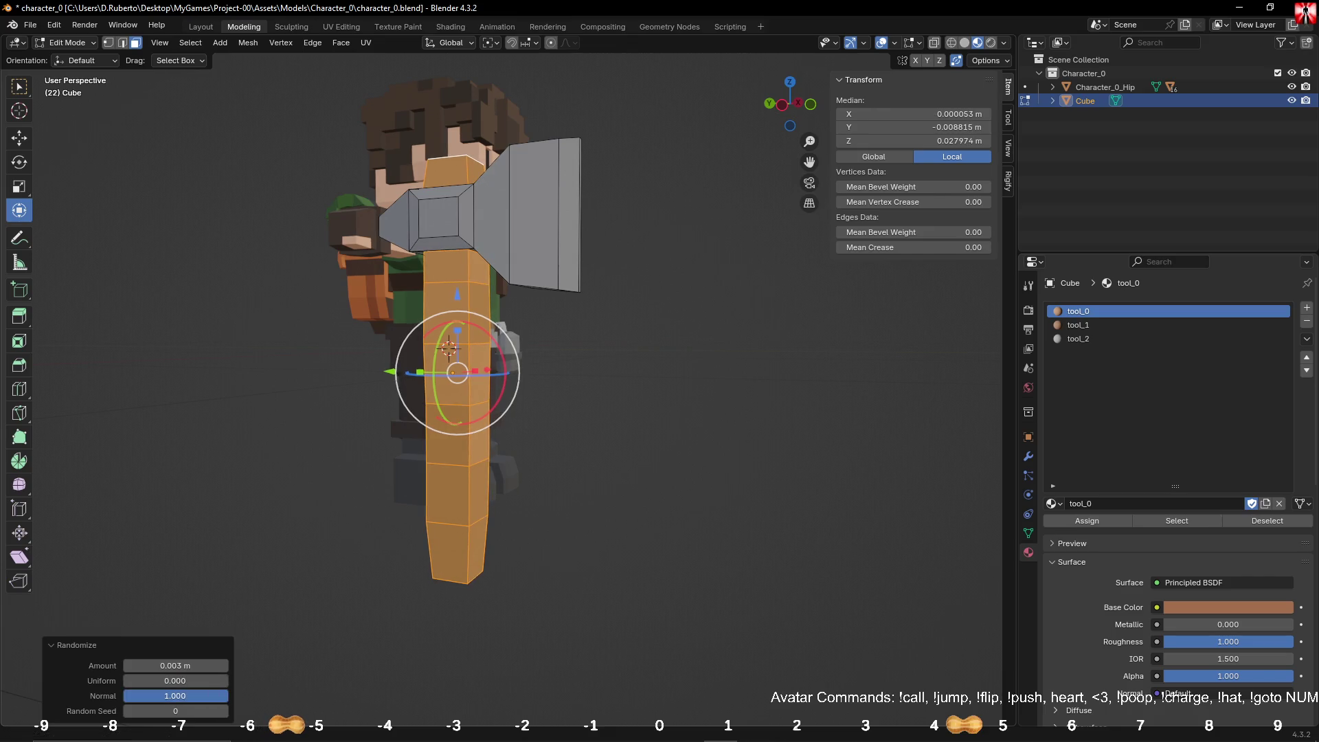
left_click(632, 566)
mouse_move(722, 426)
middle_mouse_down()
mouse_move(700, 421)
mouse_move(616, 473)
mouse_move(776, 506)
mouse_move(702, 465)
mouse_move(654, 486)
middle_mouse_up()
key("Tab")
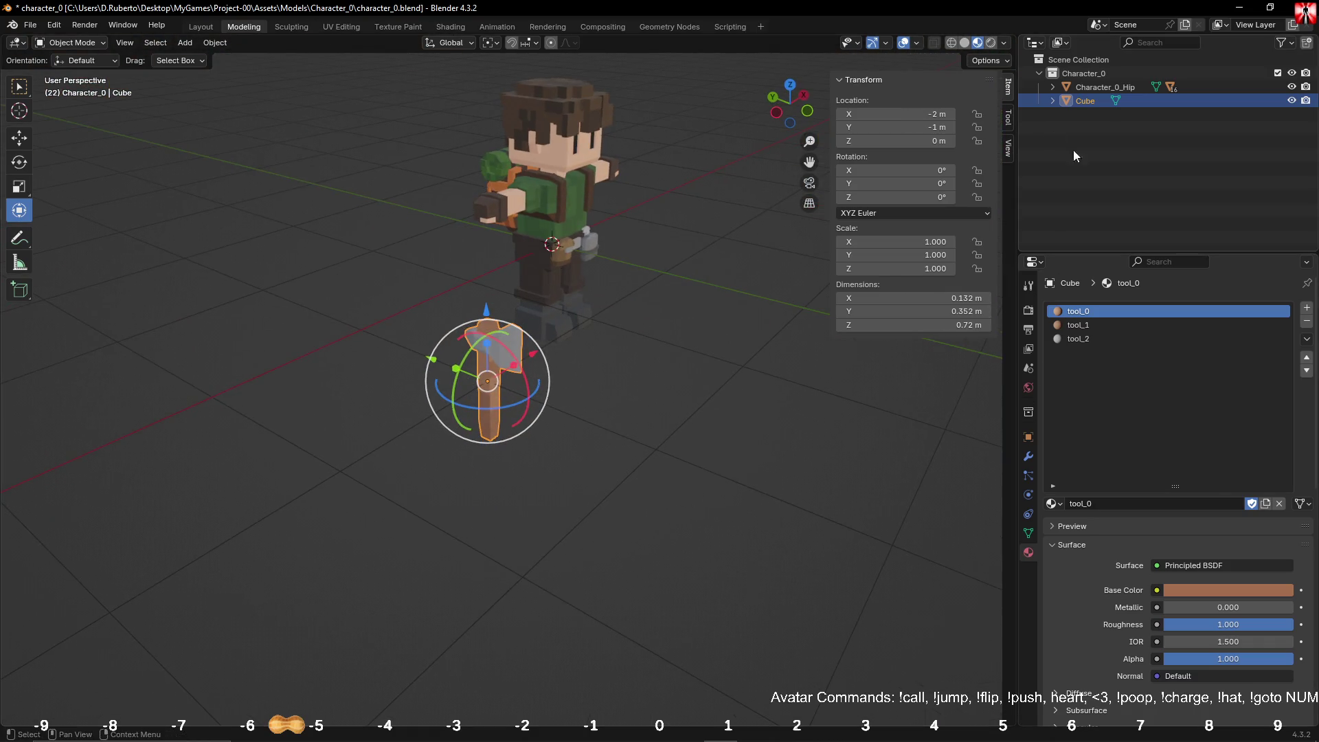
Step: Rename the Cube object and its mesh data to tool_0
double_click(1090, 96)
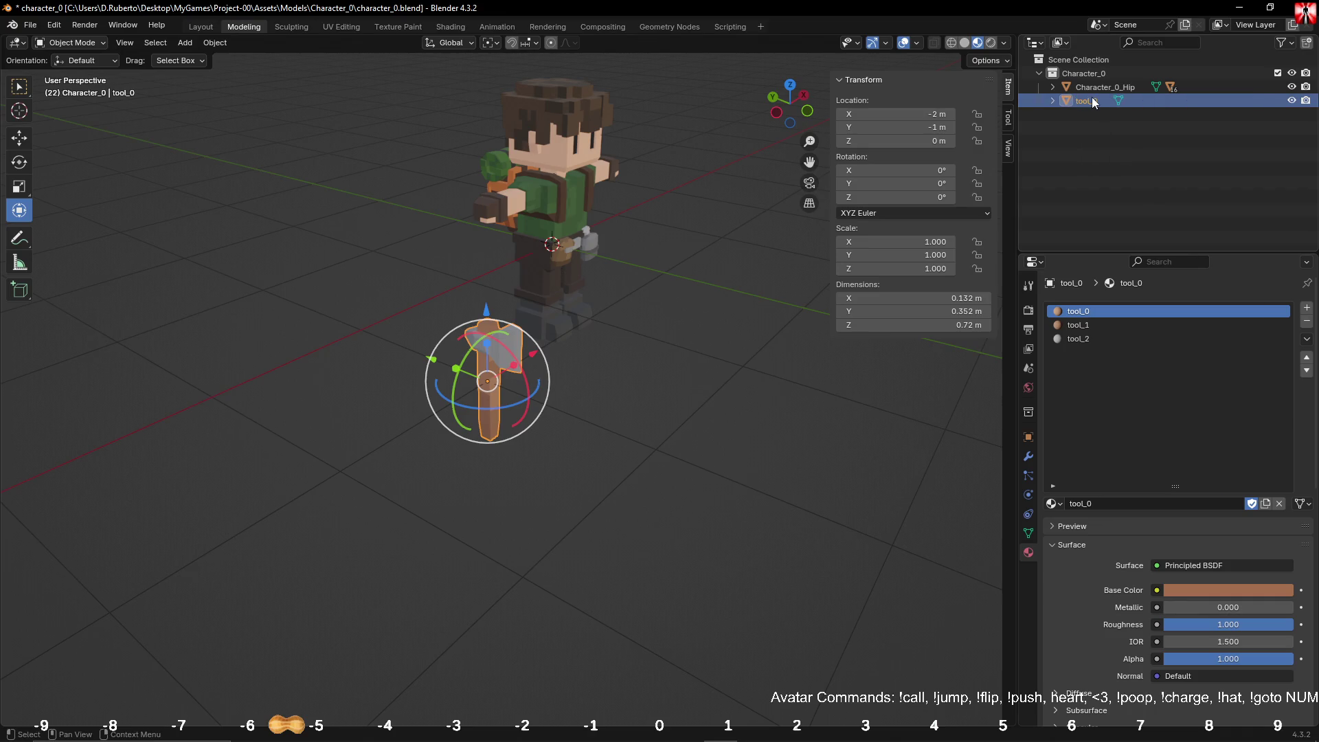
key("Return")
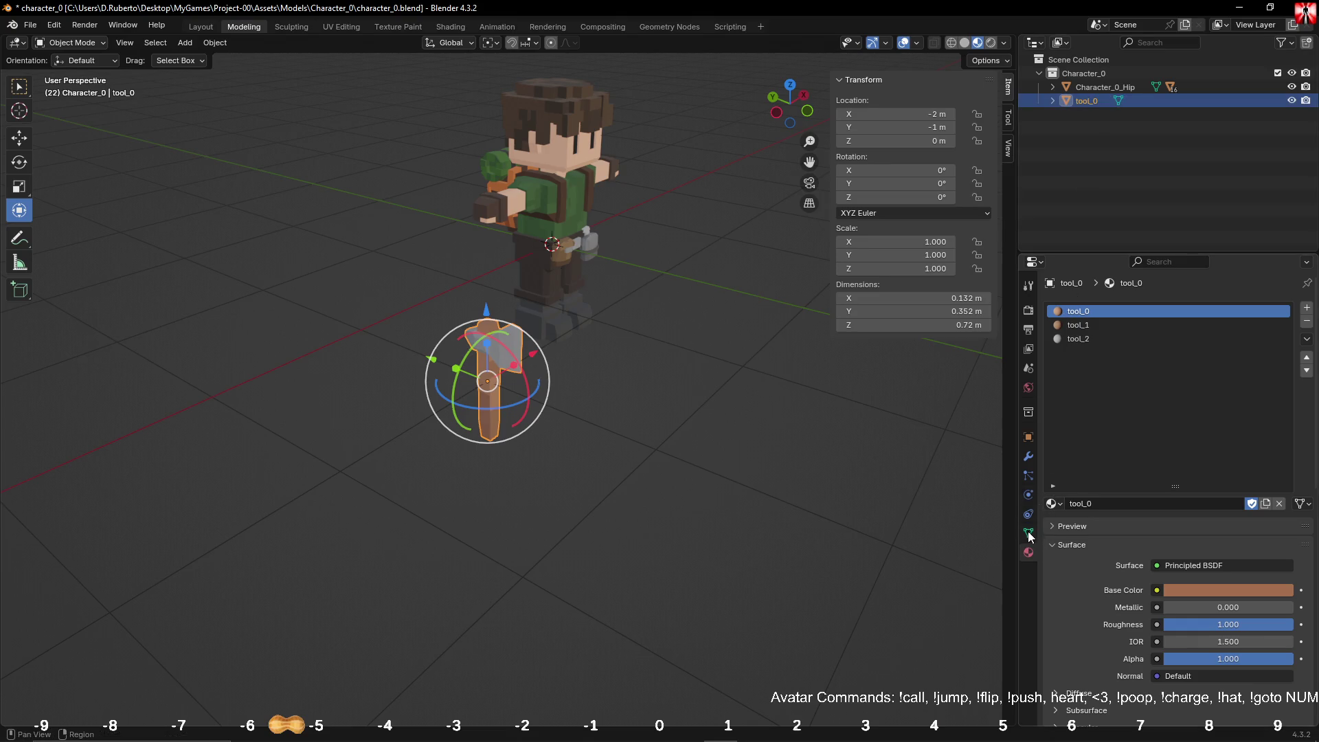
left_click(1028, 533)
left_click_drag(1093, 313, 1093, 311)
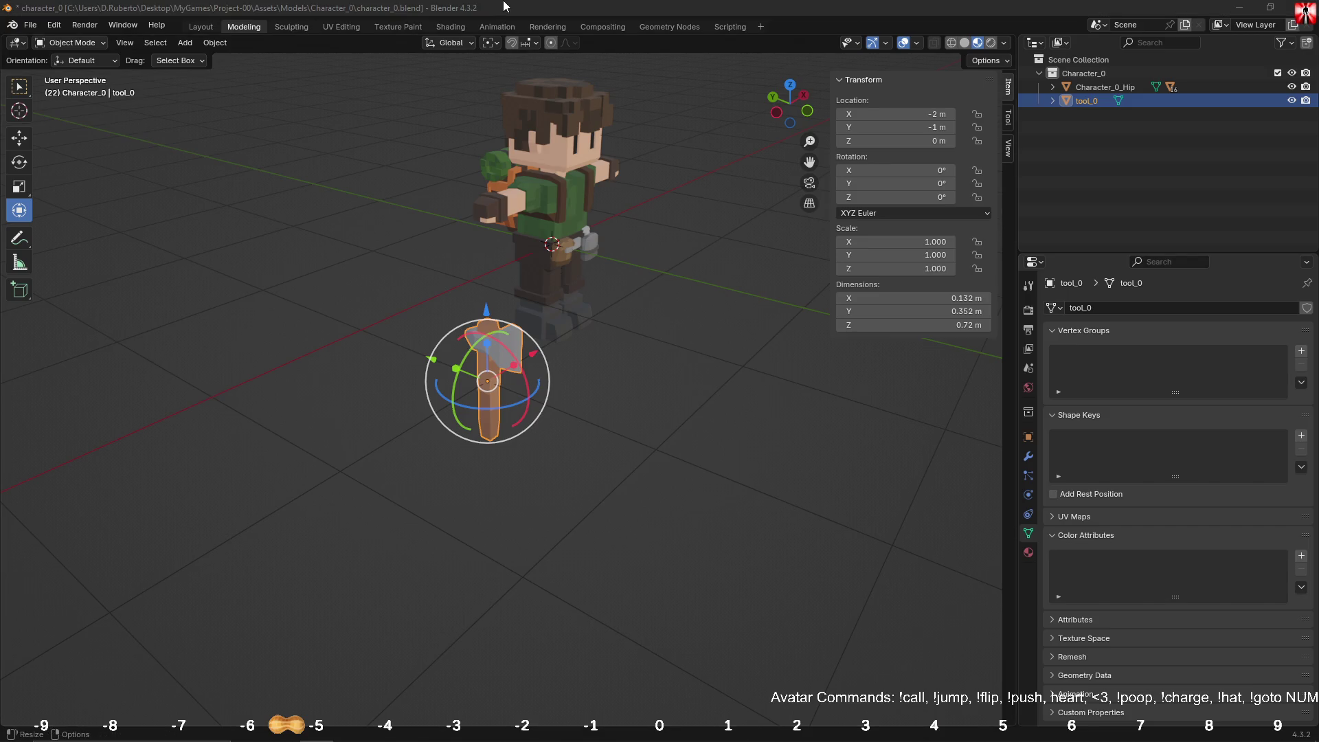
Step: Move the axe behind the character toward the backpack
mouse_move(607, 286)
middle_mouse_down()
mouse_move(553, 265)
mouse_move(604, 227)
mouse_move(649, 219)
mouse_move(724, 234)
mouse_move(682, 298)
middle_mouse_up()
key("g")
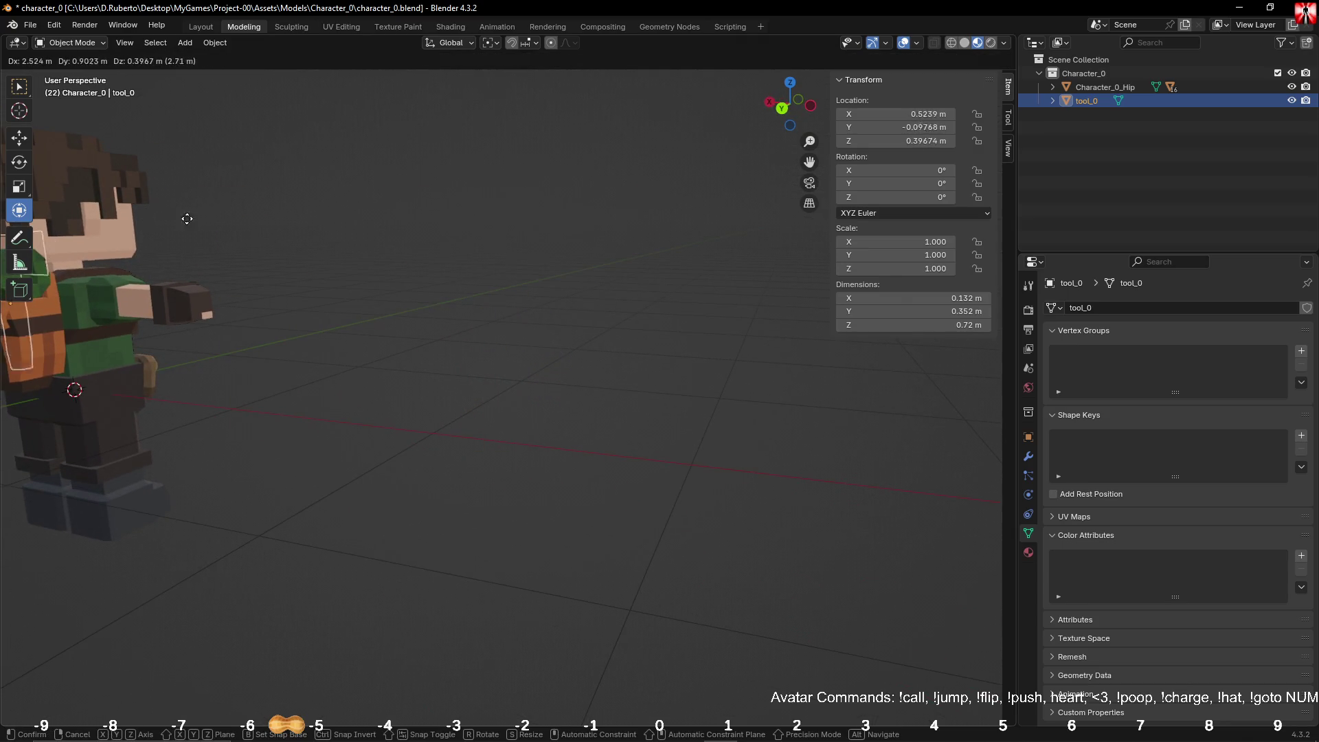
left_click(237, 233)
key("KP_Decimal")
middle_click_drag(75, 240, 240, 257)
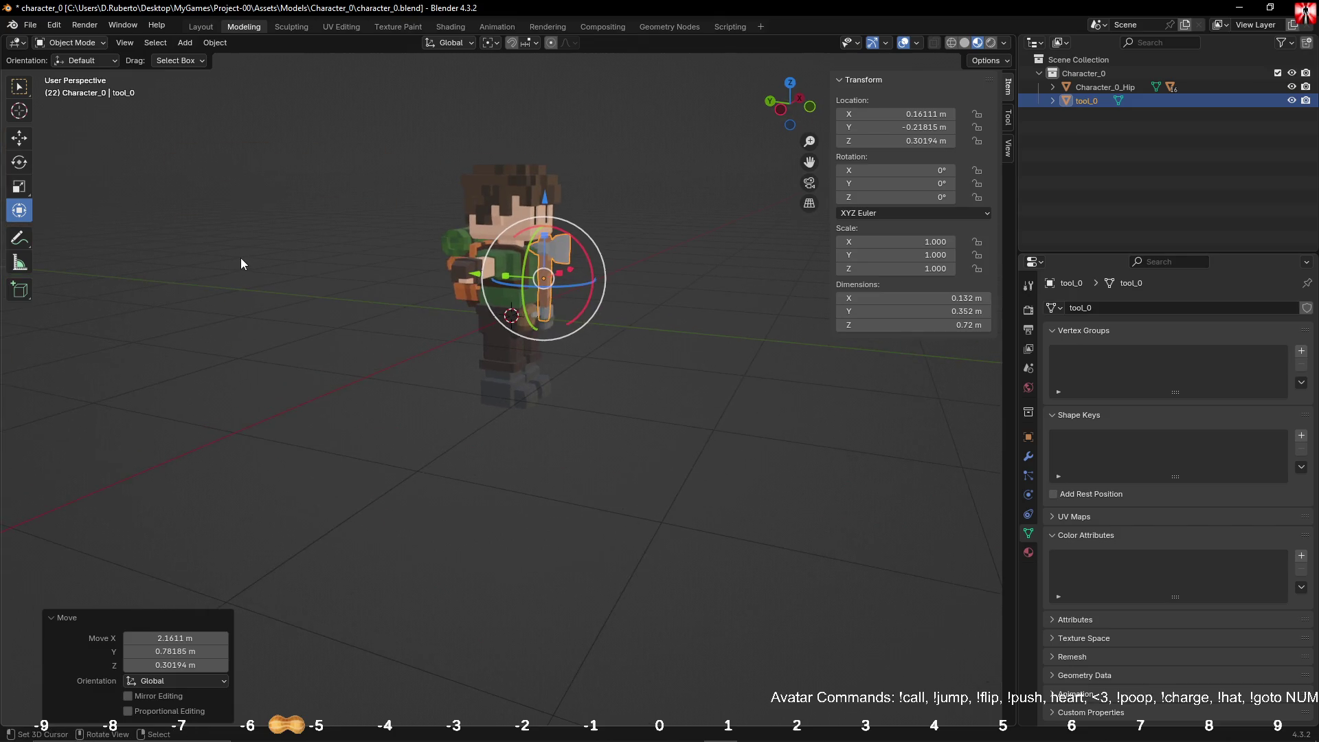
scroll(238, 257, "up", 5)
scroll(236, 257, "down", 4)
middle_click_drag(438, 323, 536, 264)
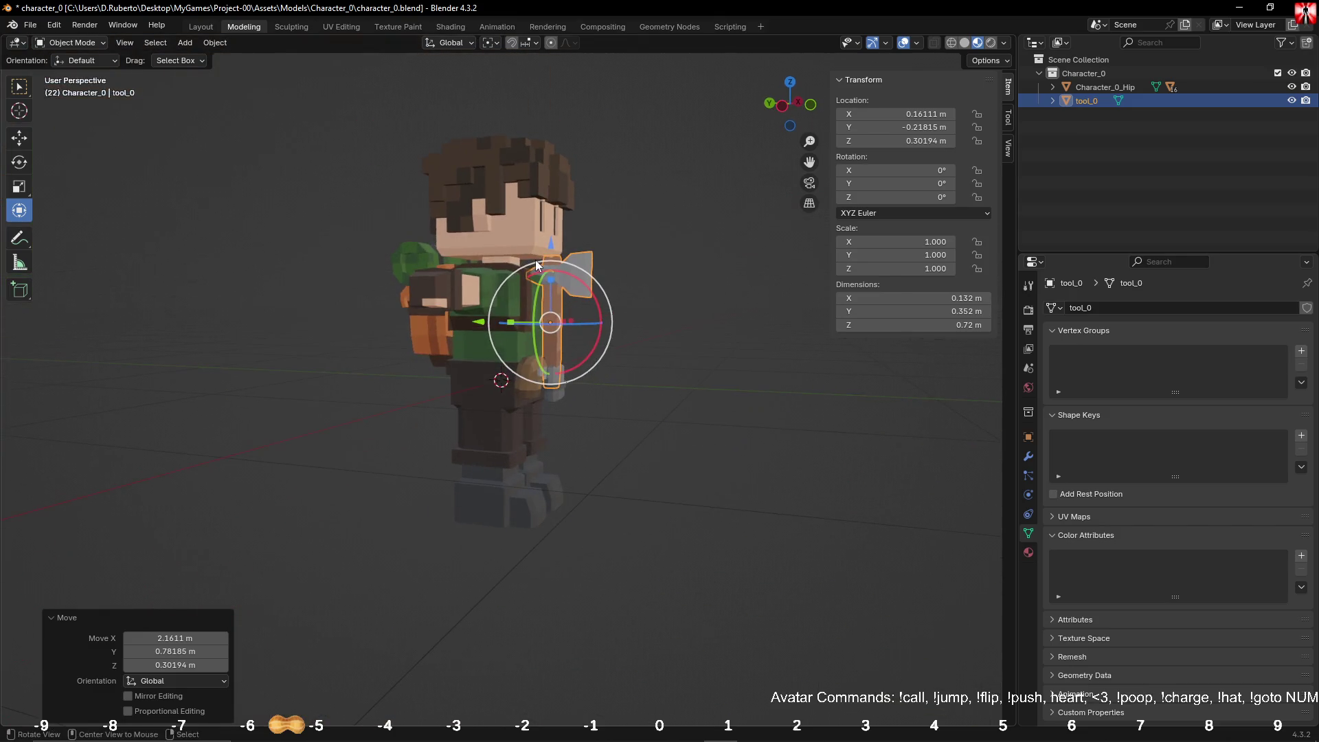
key("g")
left_click(398, 268)
Step: Slide the axe along X closer to the backpack
middle_click_drag(398, 268, 559, 323)
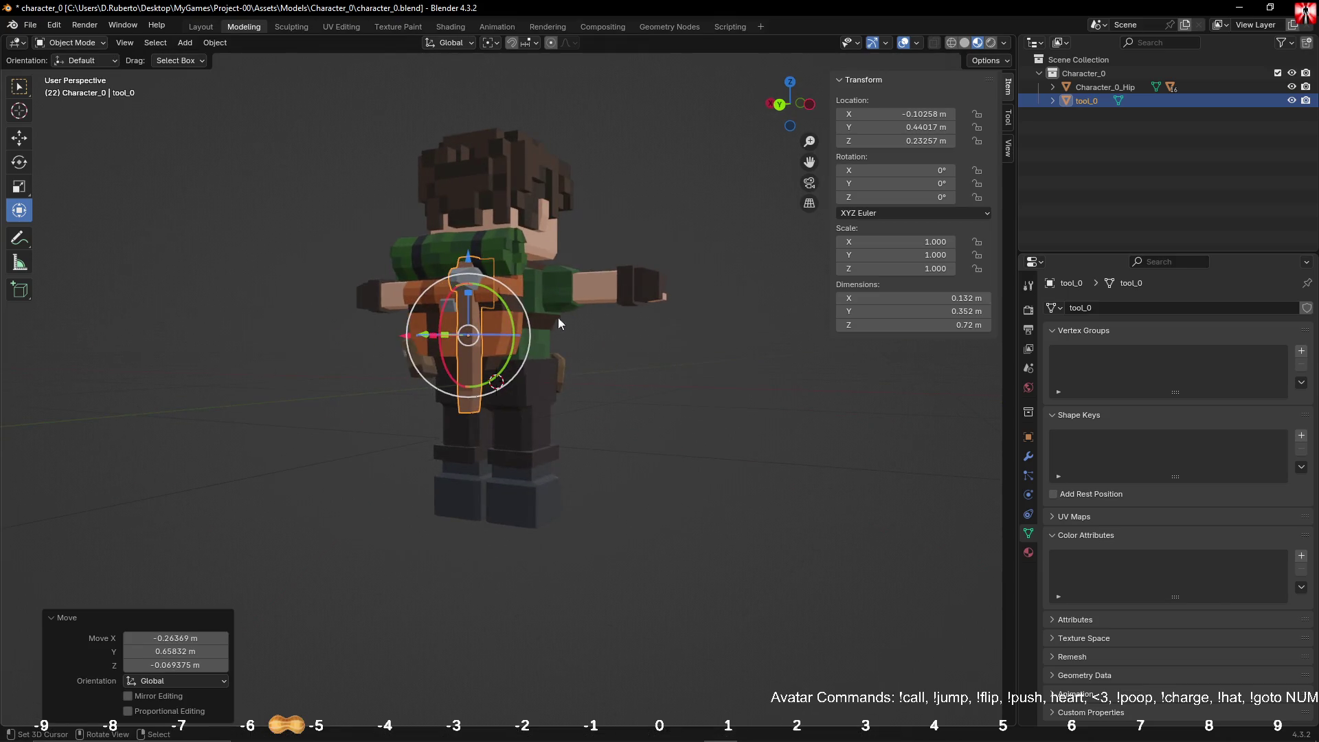
left_click_drag(406, 341, 469, 341)
mouse_move(469, 342)
middle_mouse_down()
mouse_move(563, 361)
mouse_move(631, 352)
middle_mouse_up()
scroll(505, 367, "up", 3)
scroll(506, 366, "down", 2)
scroll(631, 352, "up", 2)
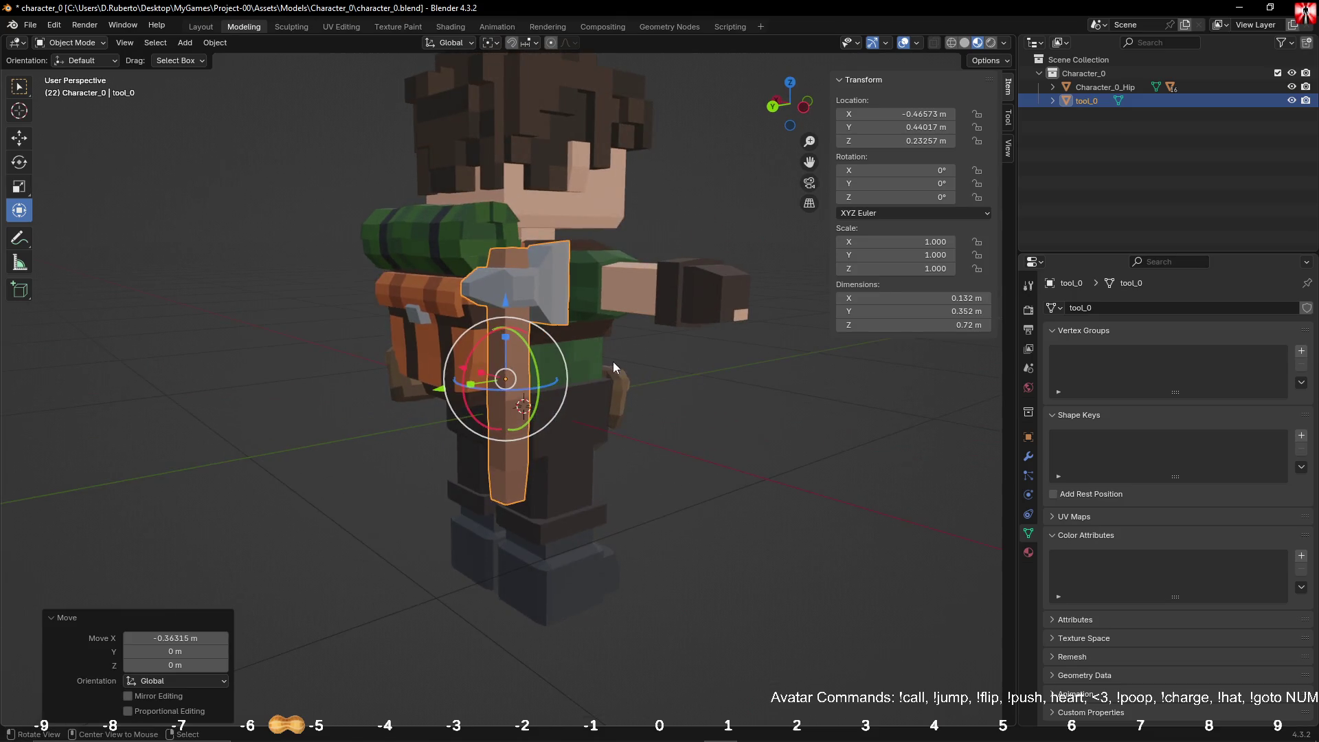
middle_click_drag(544, 382, 542, 494)
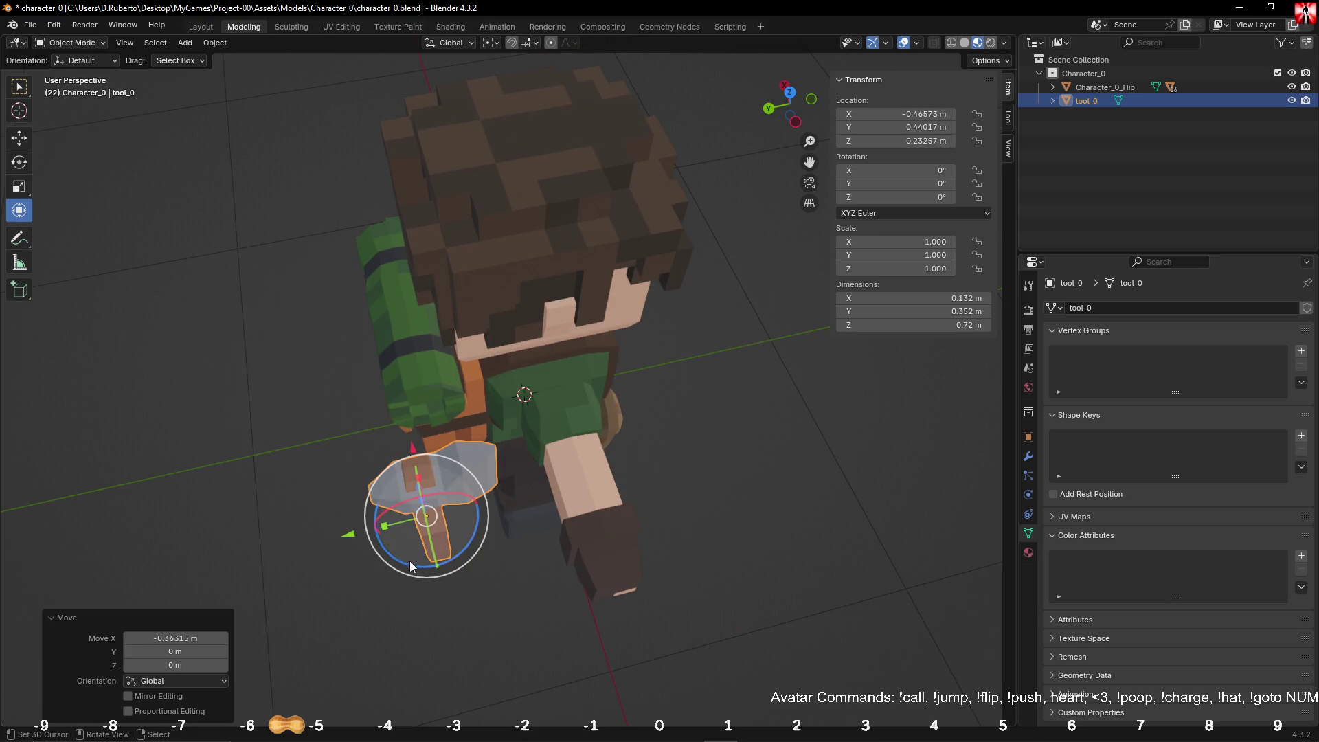
Step: Rotate the axe about its vertical and X axes to lie against the backpack
mouse_move(411, 564)
left_mouse_down()
mouse_move(661, 490)
mouse_move(450, 329)
left_mouse_up()
mouse_move(450, 329)
middle_mouse_down()
mouse_move(442, 293)
mouse_move(421, 293)
middle_mouse_up()
mouse_move(421, 293)
left_mouse_down()
mouse_move(434, 311)
mouse_move(423, 302)
left_mouse_up()
mouse_move(422, 303)
middle_mouse_down()
mouse_move(576, 323)
mouse_move(522, 361)
middle_mouse_up()
mouse_move(509, 366)
left_mouse_down()
mouse_move(520, 338)
mouse_move(617, 332)
left_mouse_up()
mouse_move(617, 332)
middle_mouse_down()
mouse_move(448, 315)
mouse_move(525, 373)
middle_mouse_up()
scroll(496, 333, "up", 5)
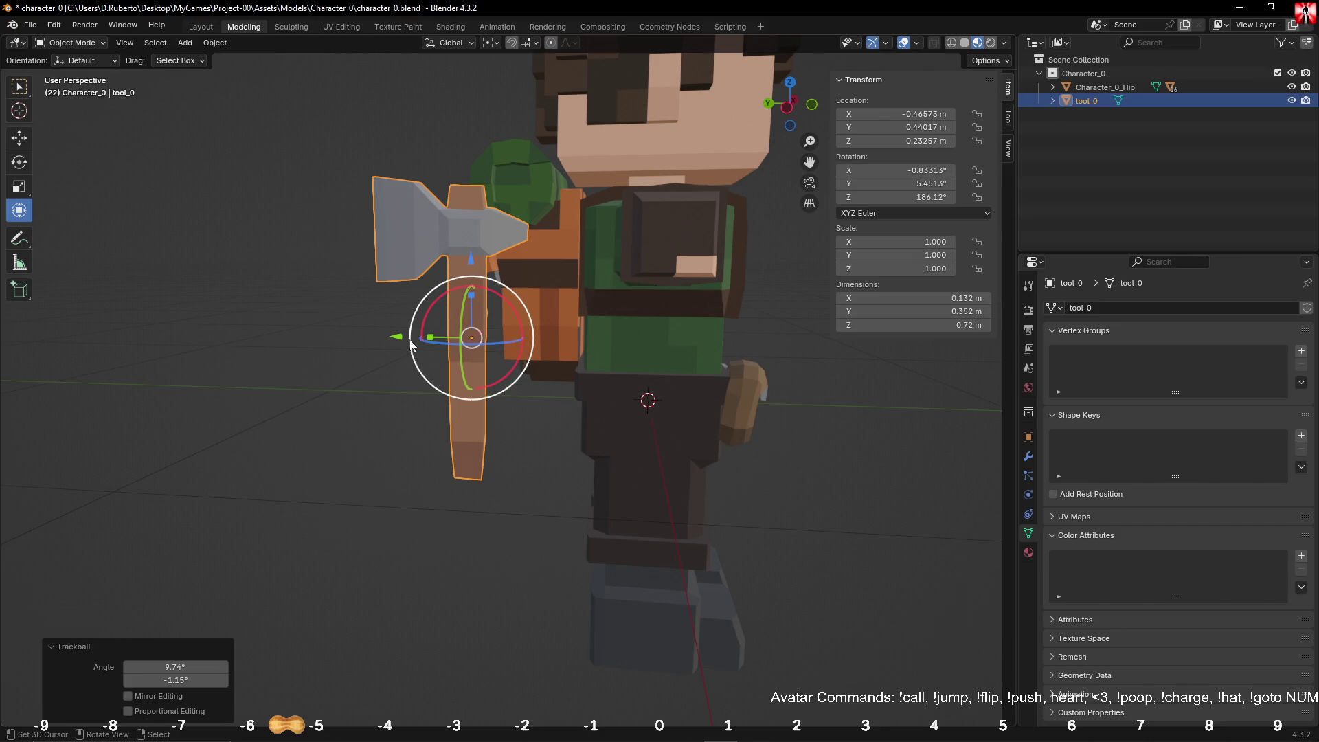
Step: Move the axe along Y and X onto the backpack and raise it along Z
left_click_drag(411, 335, 474, 335)
middle_click_drag(474, 335, 364, 333)
left_click_drag(464, 334, 398, 328)
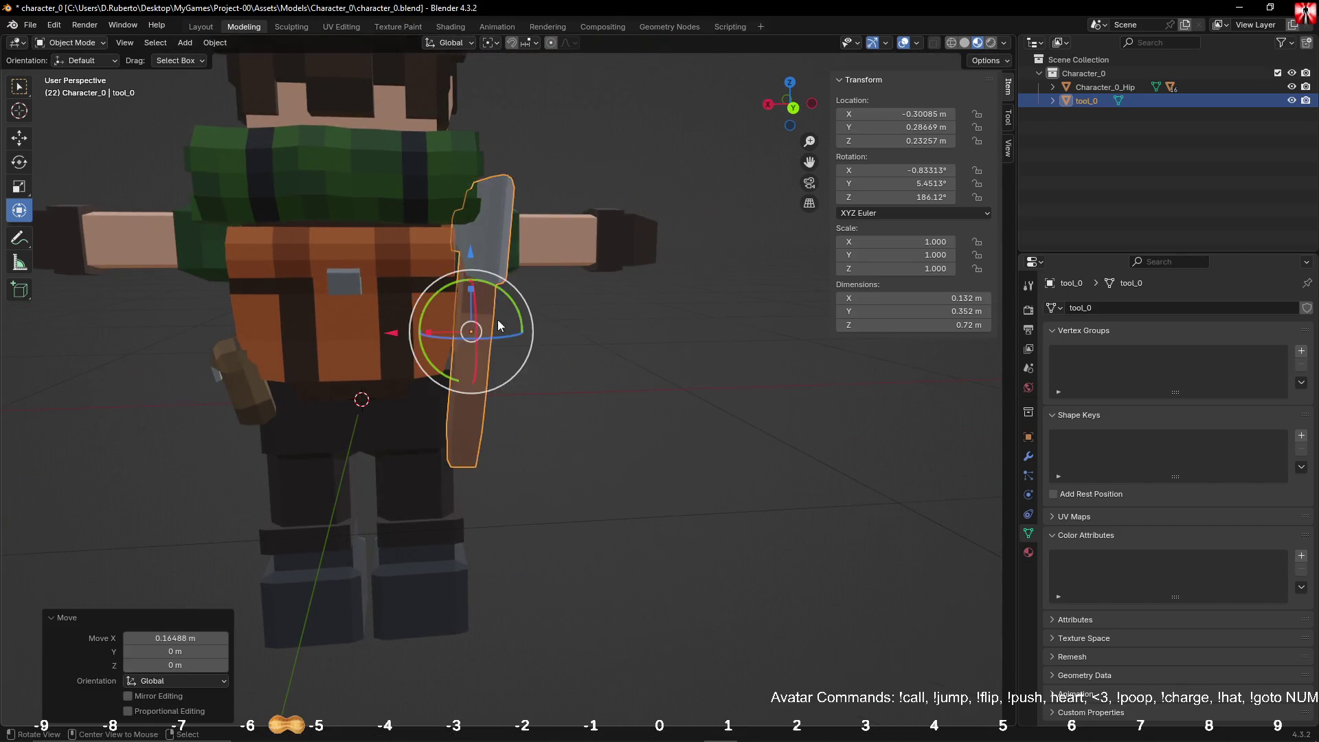
middle_click_drag(439, 309, 488, 258)
left_click_drag(487, 259, 487, 198)
middle_click_drag(486, 198, 388, 218)
Step: Fine-tune the axe's tilt, height and rotation about X, Z and Y
left_click_drag(582, 244, 585, 270)
mouse_move(586, 270)
middle_mouse_down()
mouse_move(714, 209)
mouse_move(516, 257)
middle_mouse_up()
left_click_drag(467, 206, 467, 196)
mouse_move(467, 197)
middle_mouse_down()
mouse_move(565, 233)
mouse_move(522, 289)
middle_mouse_up()
left_click_drag(516, 328, 518, 324)
middle_click_drag(518, 325, 519, 275)
left_click_drag(525, 253, 529, 249)
mouse_move(530, 249)
middle_mouse_down()
mouse_move(600, 224)
mouse_move(591, 188)
mouse_move(625, 325)
mouse_move(523, 319)
mouse_move(331, 368)
mouse_move(419, 368)
mouse_move(422, 390)
mouse_move(529, 458)
mouse_move(335, 396)
middle_mouse_up()
scroll(524, 318, "up", 5)
scroll(419, 368, "down", 3)
scroll(418, 368, "up", 5)
Step: Scale the axe to 0.826 and save the blend file
key("s")
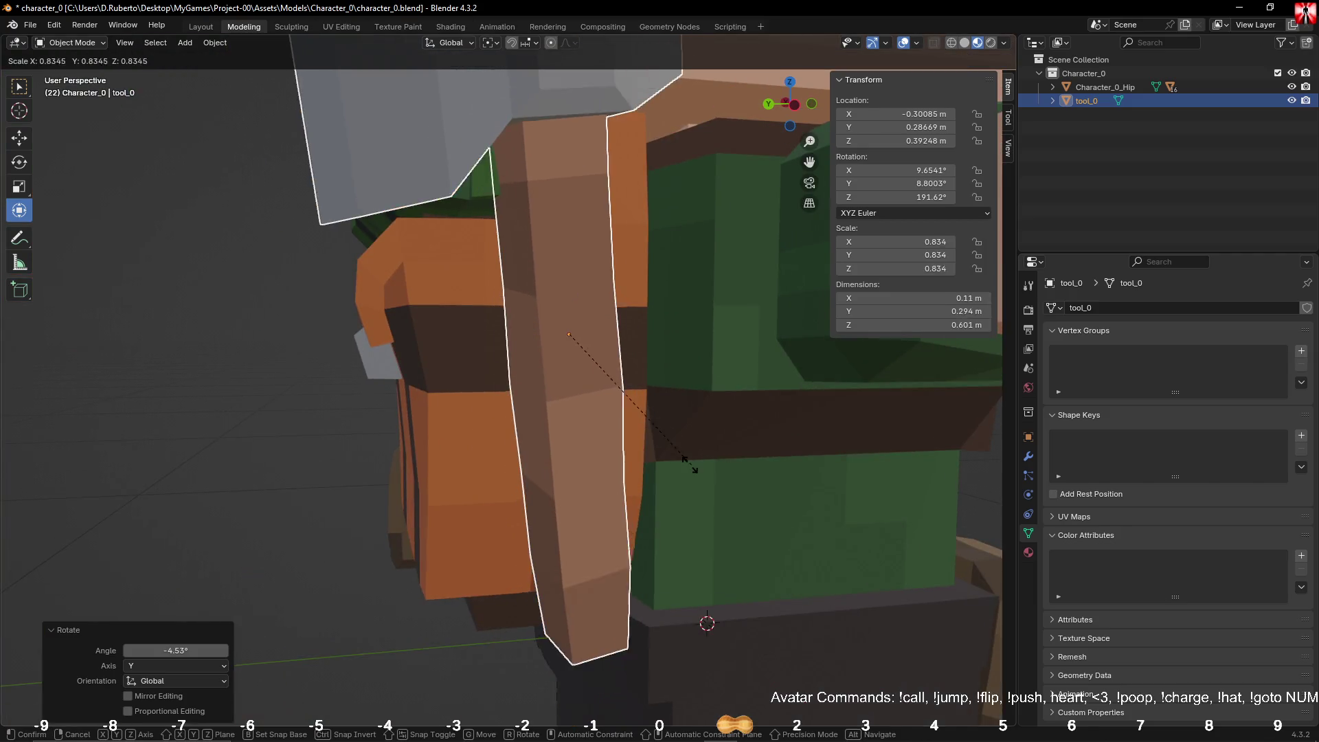
left_click(689, 474)
mouse_move(688, 477)
middle_mouse_down()
mouse_move(721, 480)
mouse_move(658, 449)
mouse_move(712, 434)
mouse_move(572, 476)
mouse_move(587, 488)
middle_mouse_up()
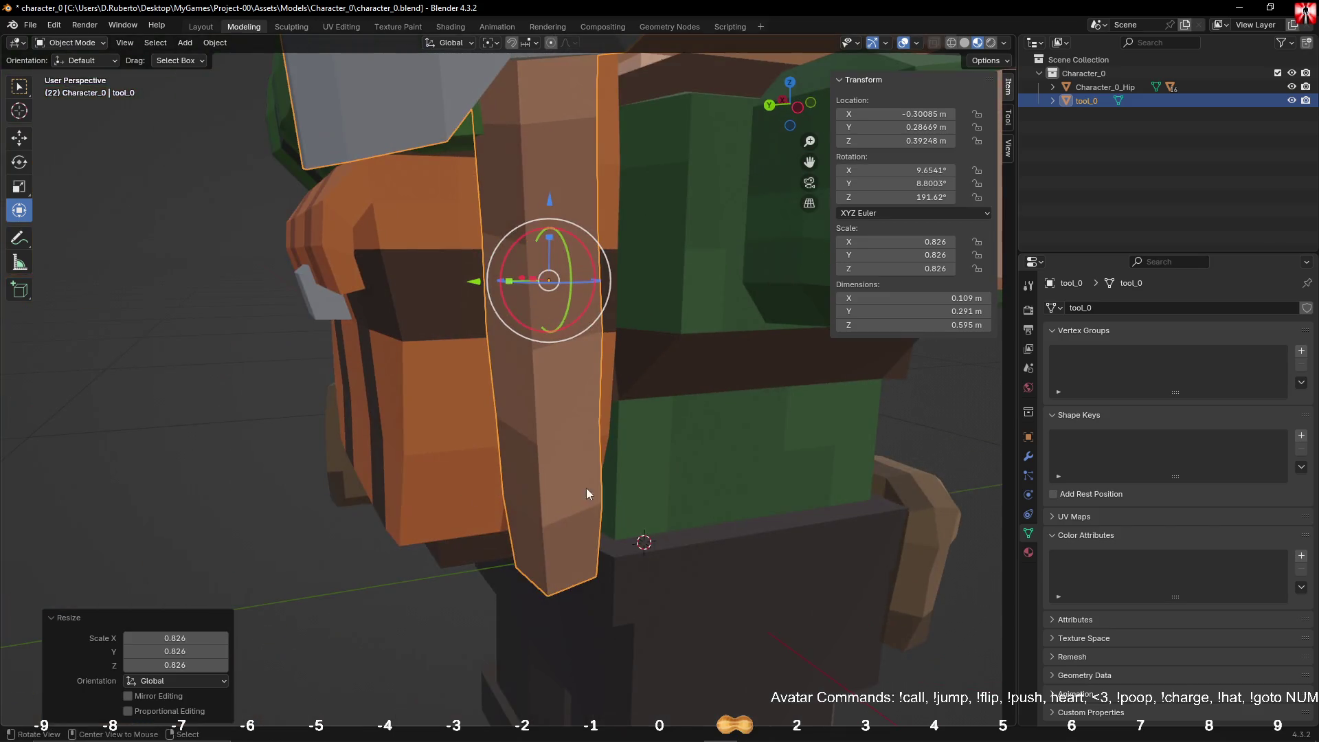
mouse_move(444, 419)
middle_mouse_down()
mouse_move(699, 472)
mouse_move(505, 416)
middle_mouse_up()
scroll(699, 472, "down", 3)
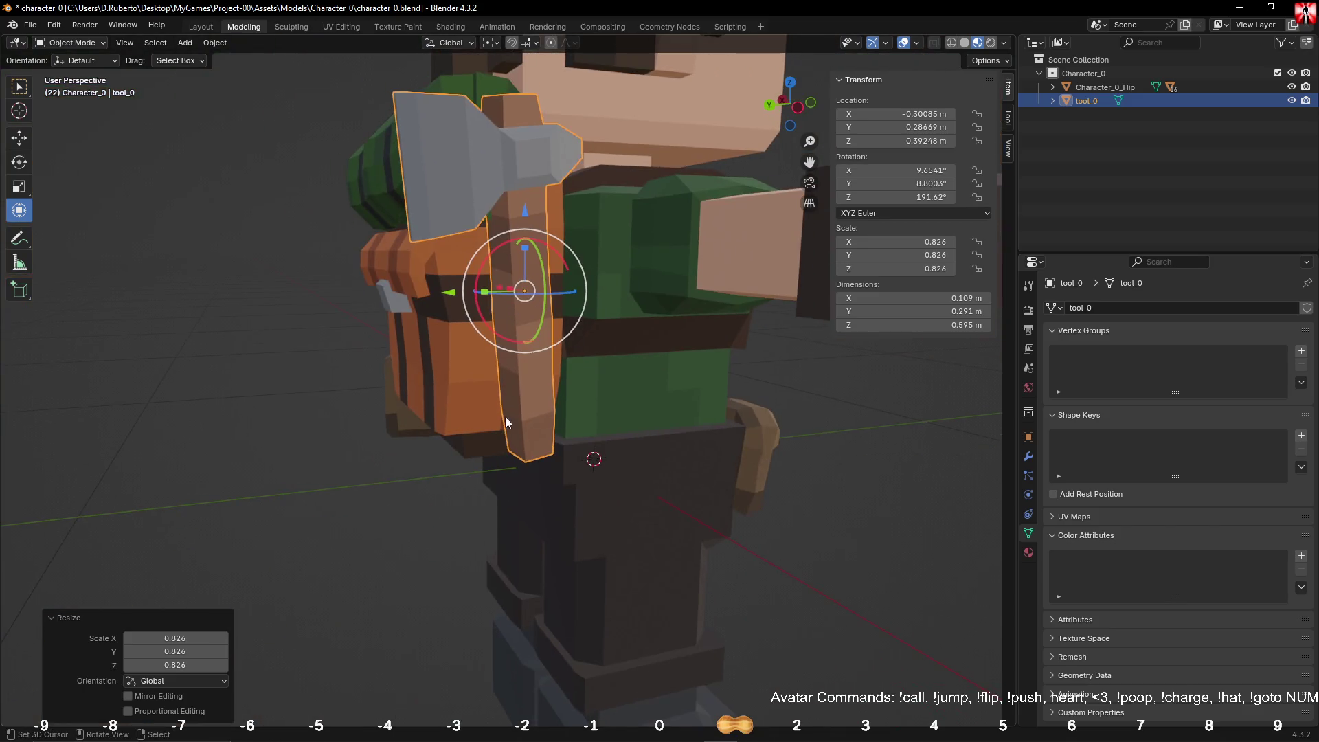
key("ctrl+s")
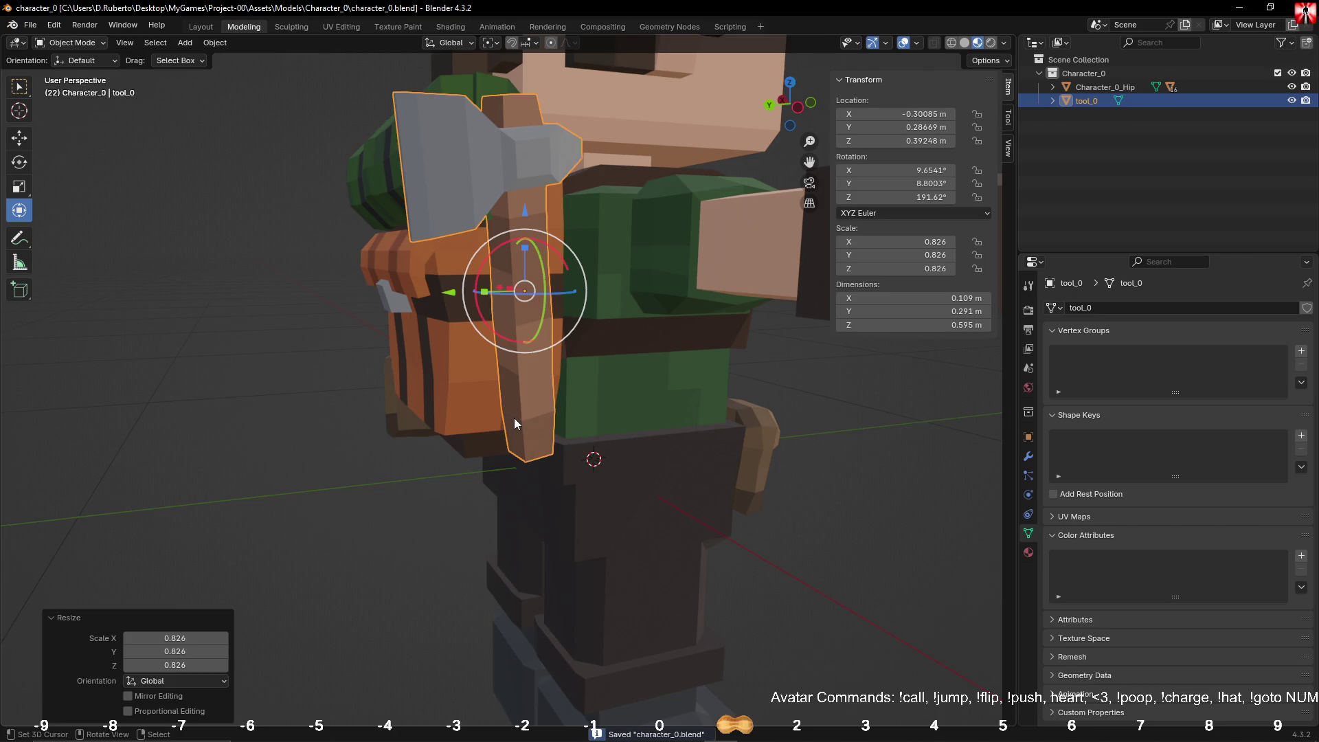
key("ctrl+a")
key("Escape")
Step: Parent the axe to Backpack_0 with Object (Keep Transform)
left_click(473, 371, "shift")
key("ctrl+p")
left_click(475, 380)
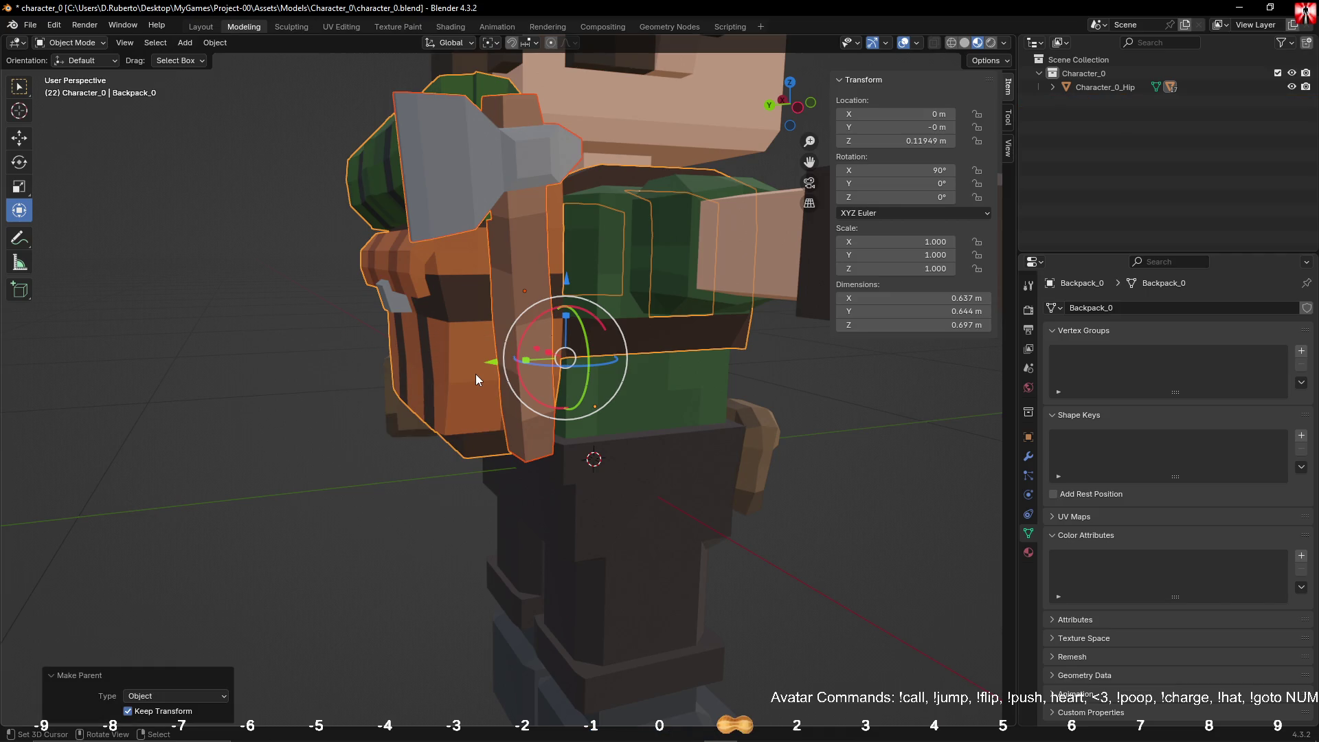
left_click(504, 341)
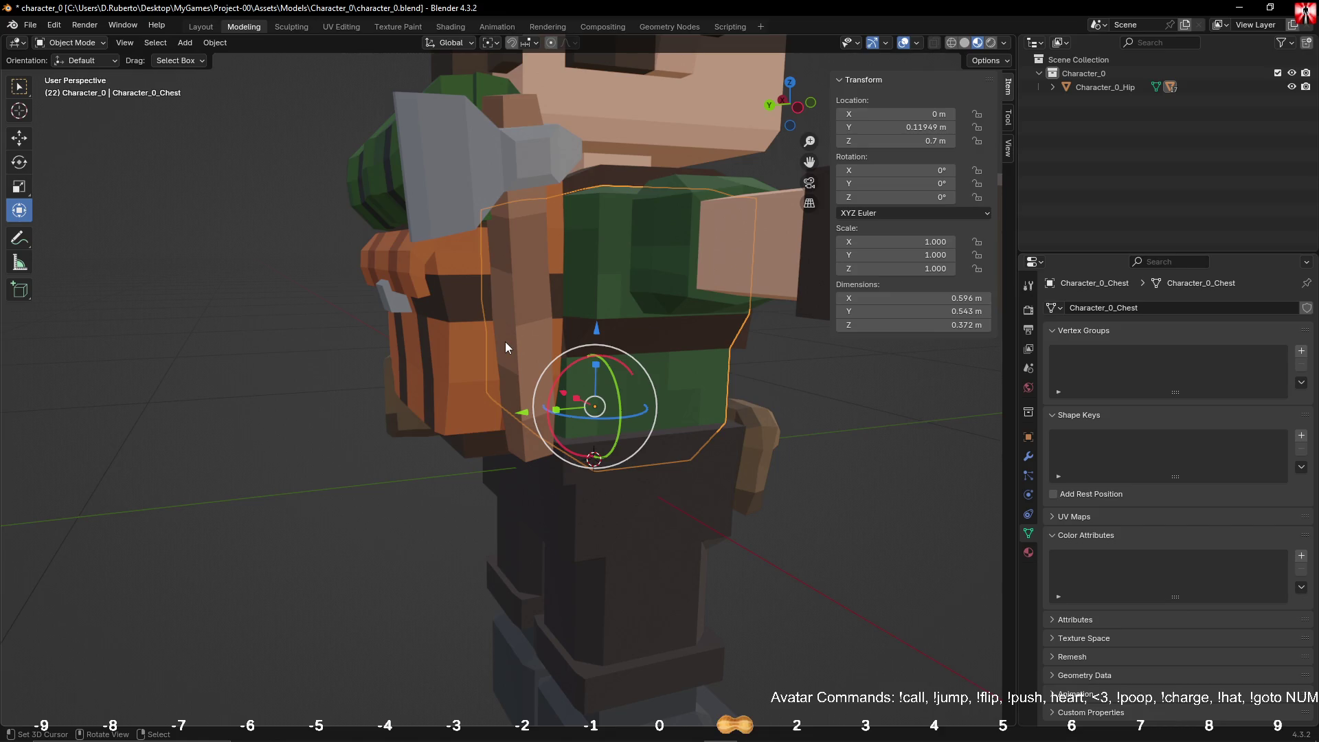
left_click(507, 341)
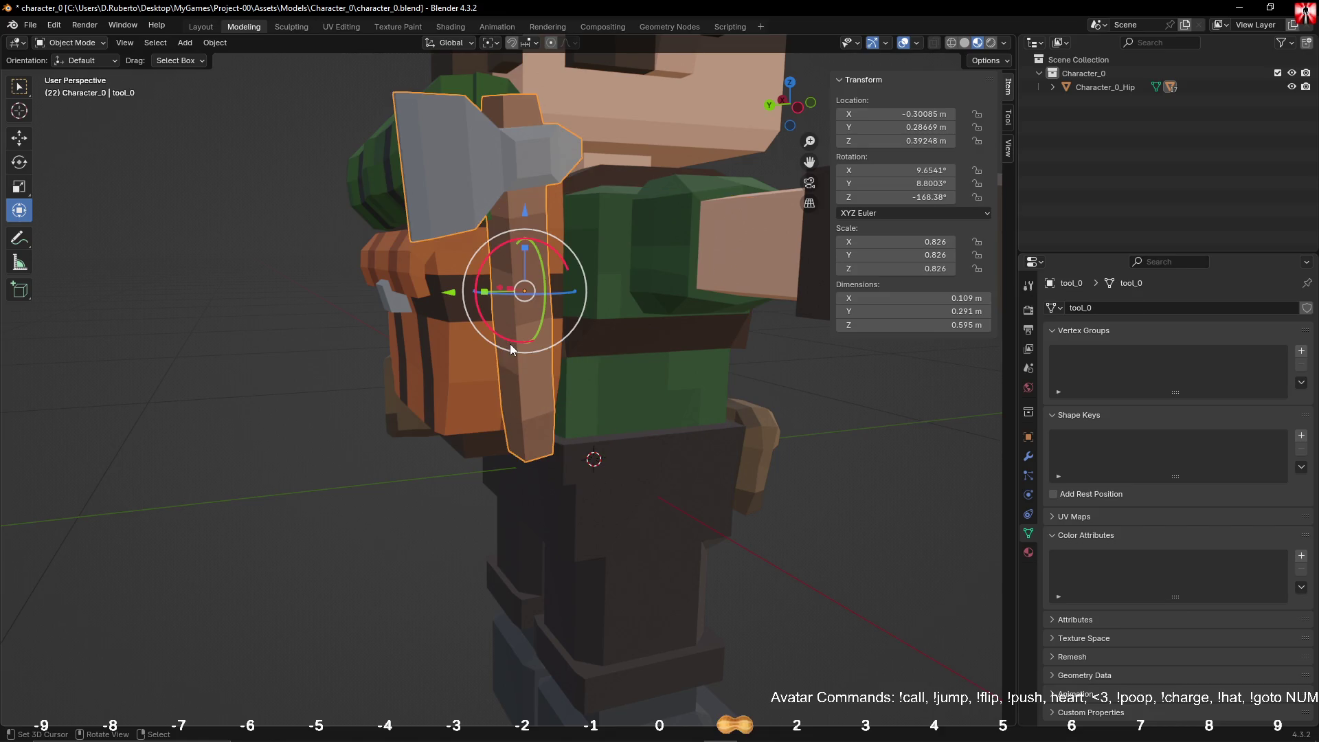
left_click(474, 343)
Step: Extrude two backpack faces on either side of the handle into loop blocks
key("Tab")
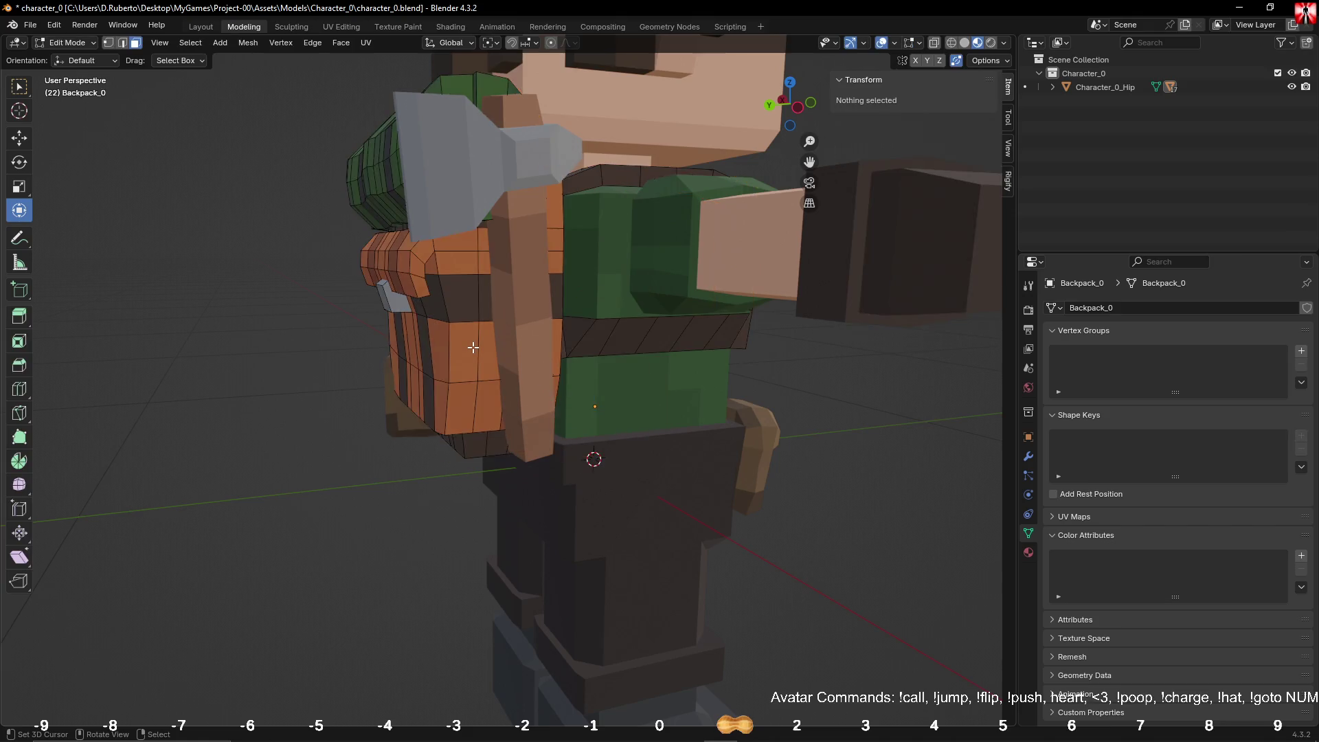
scroll(473, 347, "up", 5)
mouse_move(622, 307)
middle_mouse_down()
mouse_move(559, 306)
mouse_move(763, 307)
mouse_move(697, 320)
mouse_move(769, 301)
middle_mouse_up()
left_click(730, 306)
left_click(768, 301)
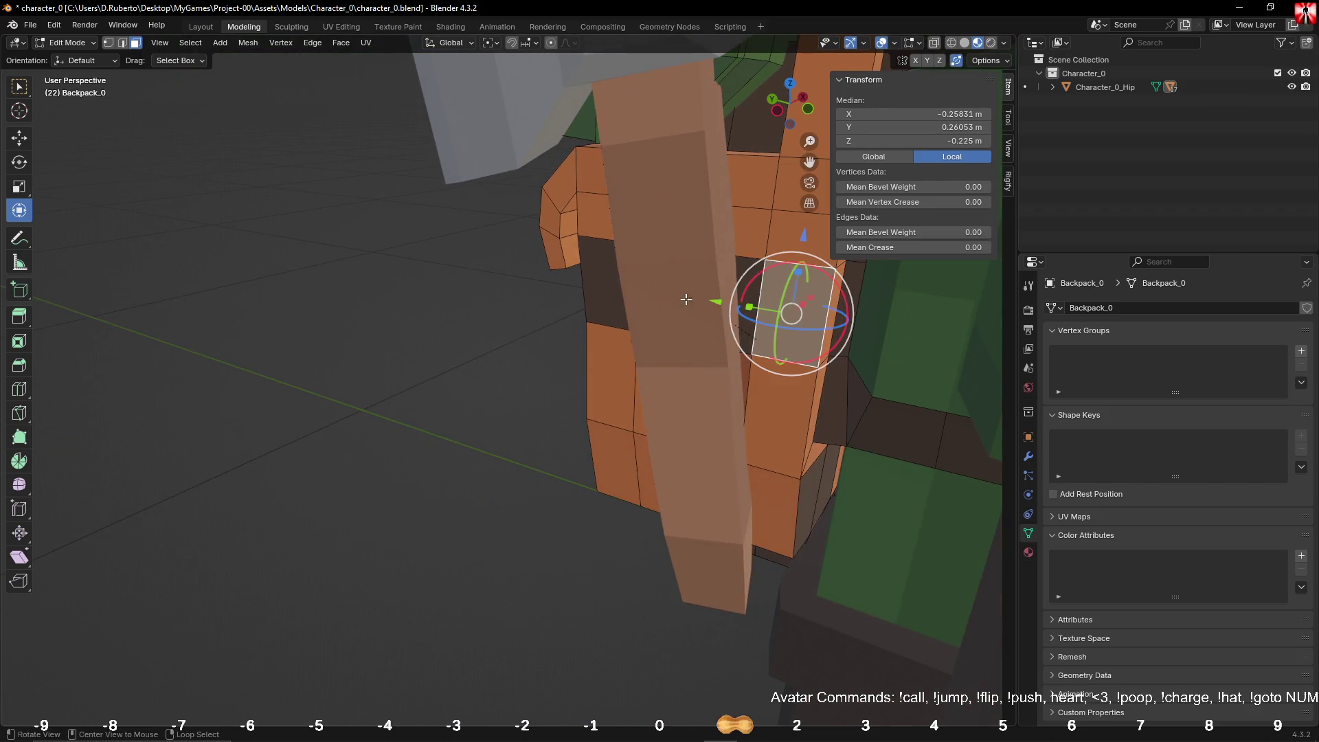
left_click(601, 278, "shift")
middle_click_drag(601, 278, 752, 334)
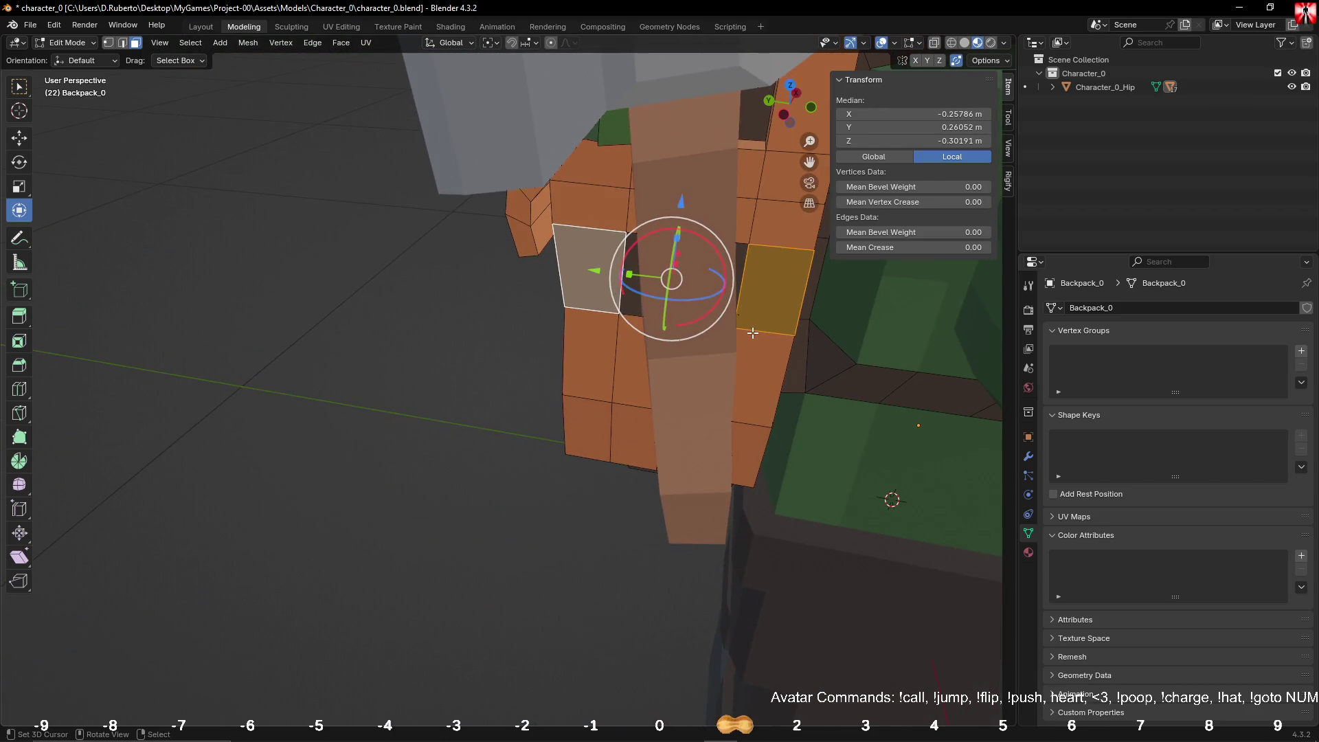
key("e")
left_click(533, 721)
Step: Assign the dark Backpack_0 material to the extruded blocks
mouse_move(532, 721)
middle_mouse_down()
mouse_move(814, 396)
mouse_move(806, 383)
middle_mouse_up()
left_click(538, 306)
left_click(1029, 553)
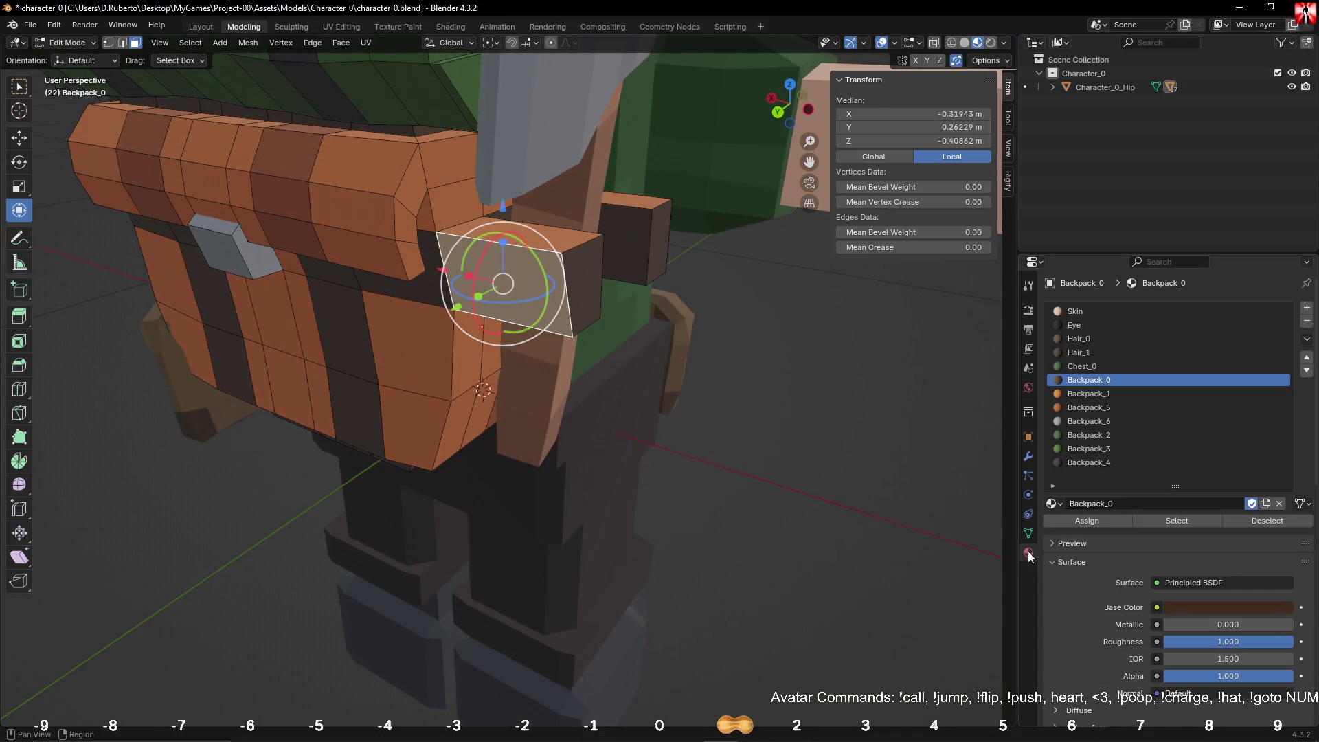
key("ctrl+KP_Add")
key("ctrl+KP_Add")
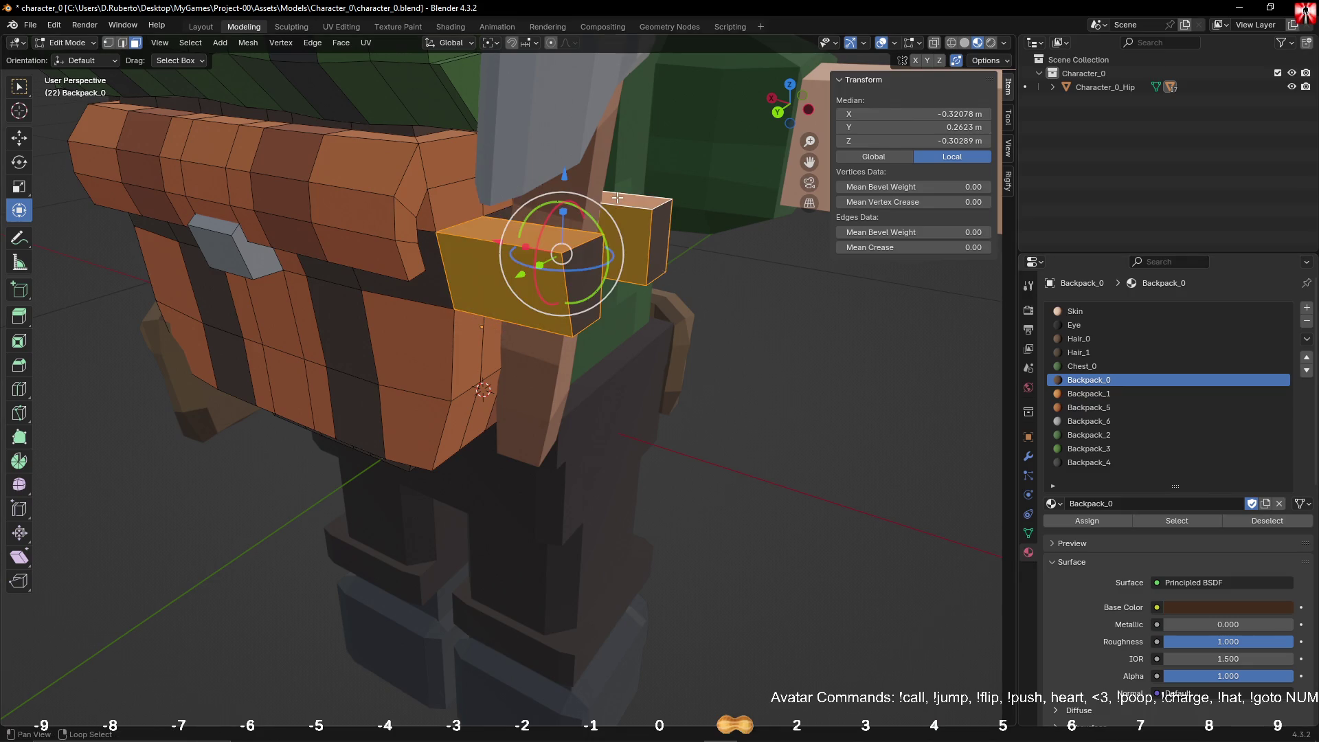
left_click(1086, 521)
mouse_move(811, 440)
middle_mouse_down()
mouse_move(834, 463)
mouse_move(748, 459)
mouse_move(603, 409)
middle_mouse_up()
key("alt+a")
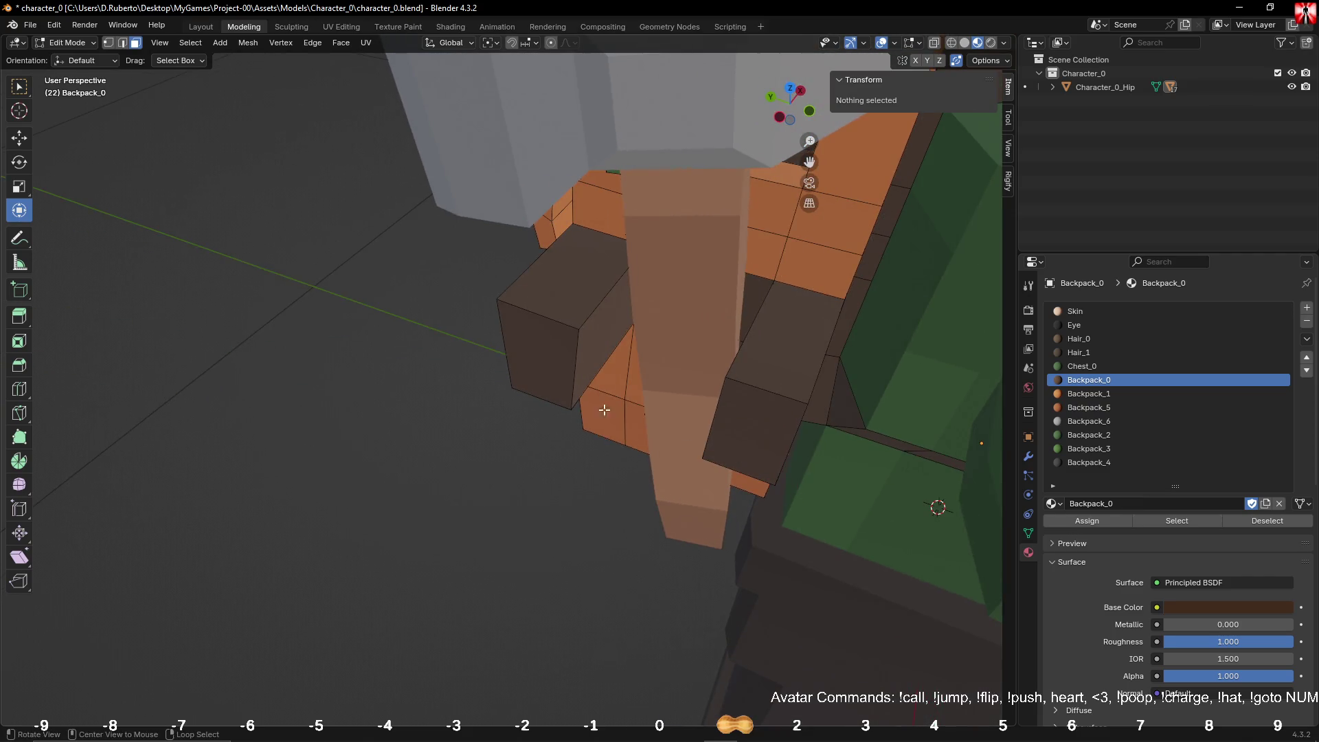
left_click(549, 372)
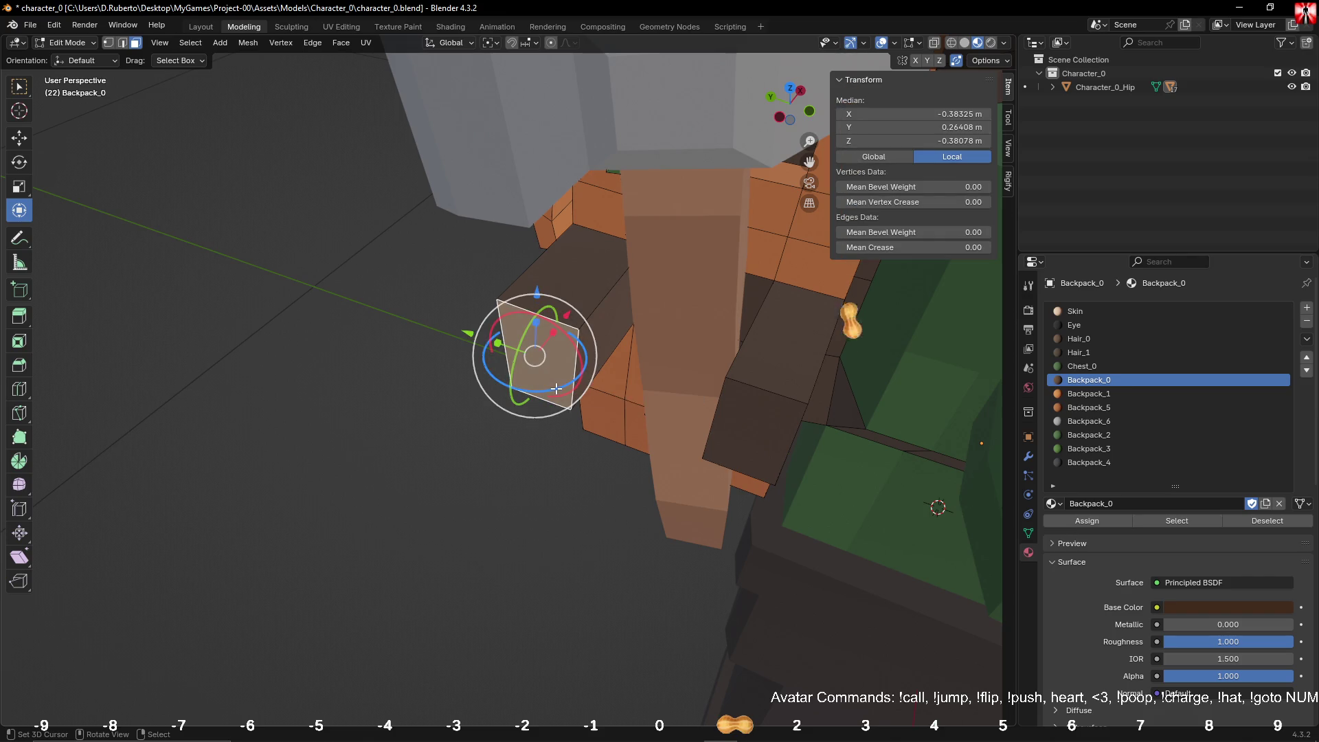
Step: Turn one strap face about 50°, nudge it along Y and X, and slide another along X
left_click(635, 366)
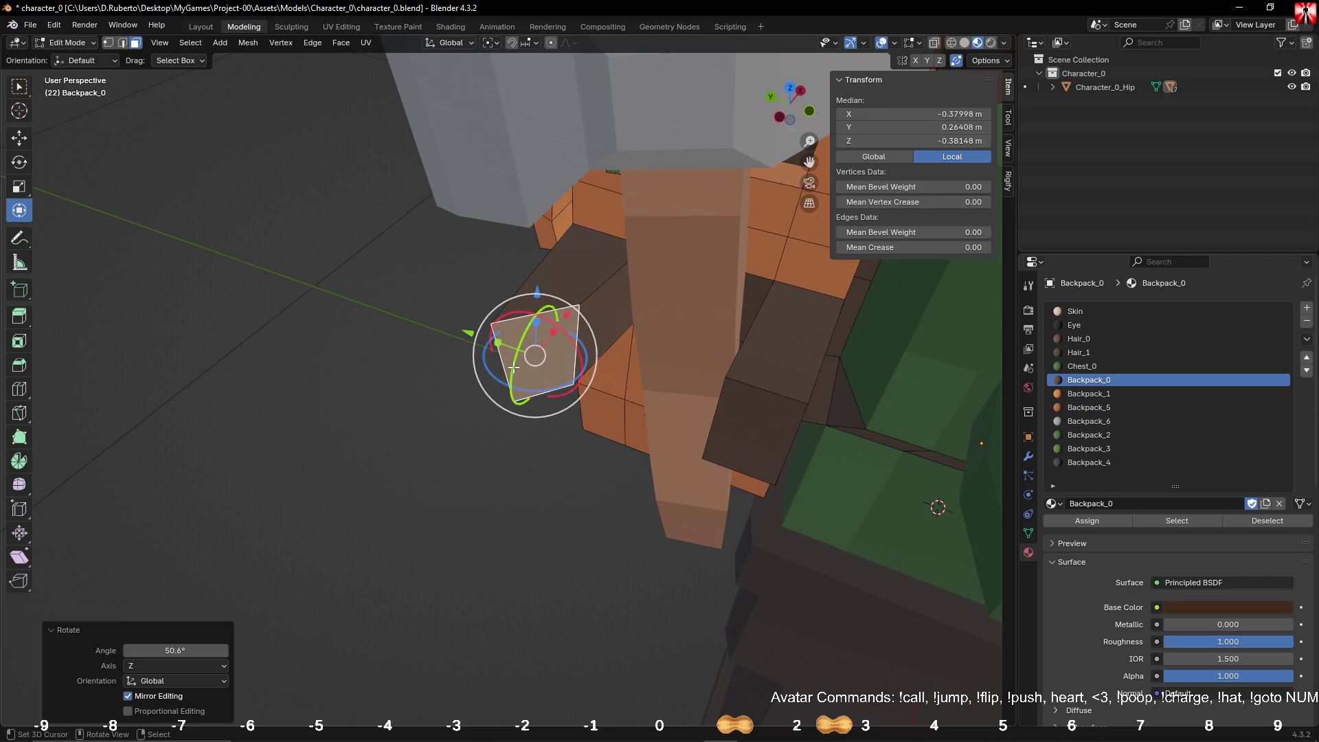
left_click_drag(462, 333, 507, 347)
left_click_drag(614, 332, 619, 331)
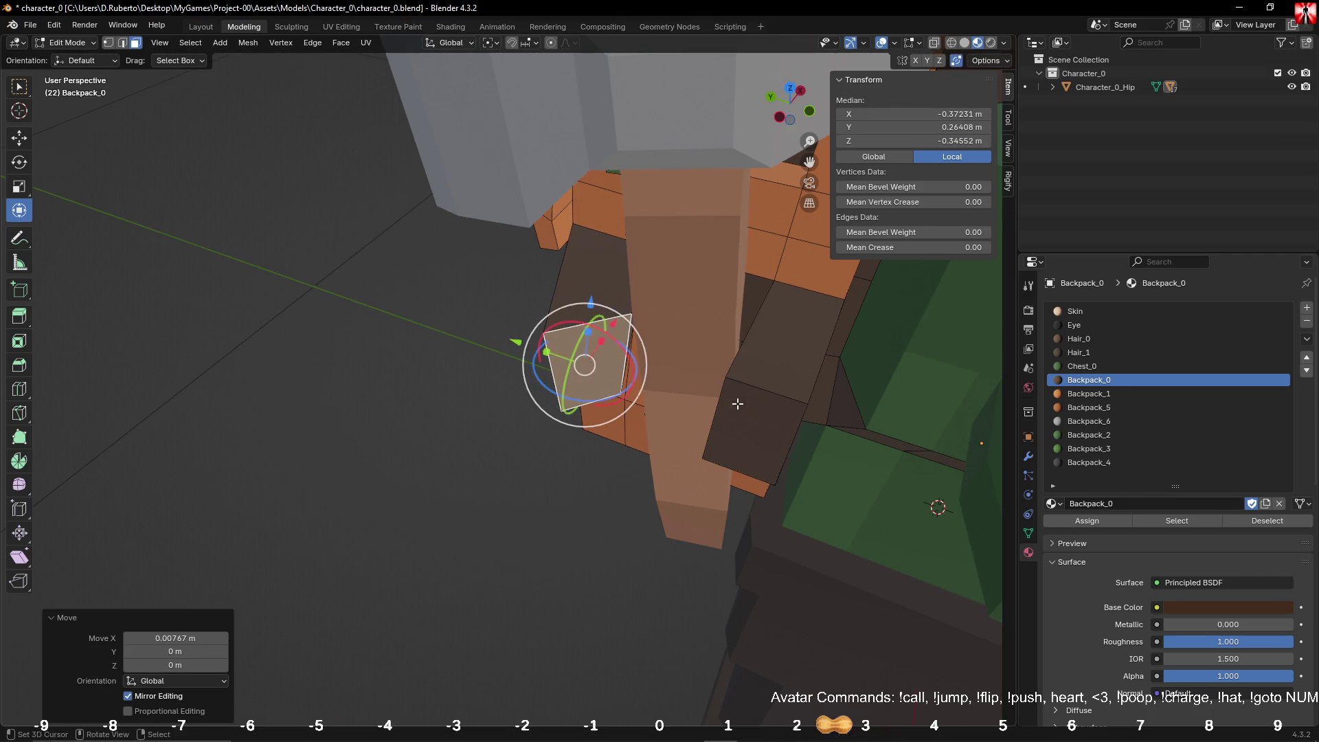
left_click(749, 419)
mouse_move(759, 468)
middle_mouse_down()
mouse_move(868, 465)
mouse_move(701, 550)
mouse_move(630, 482)
middle_mouse_up()
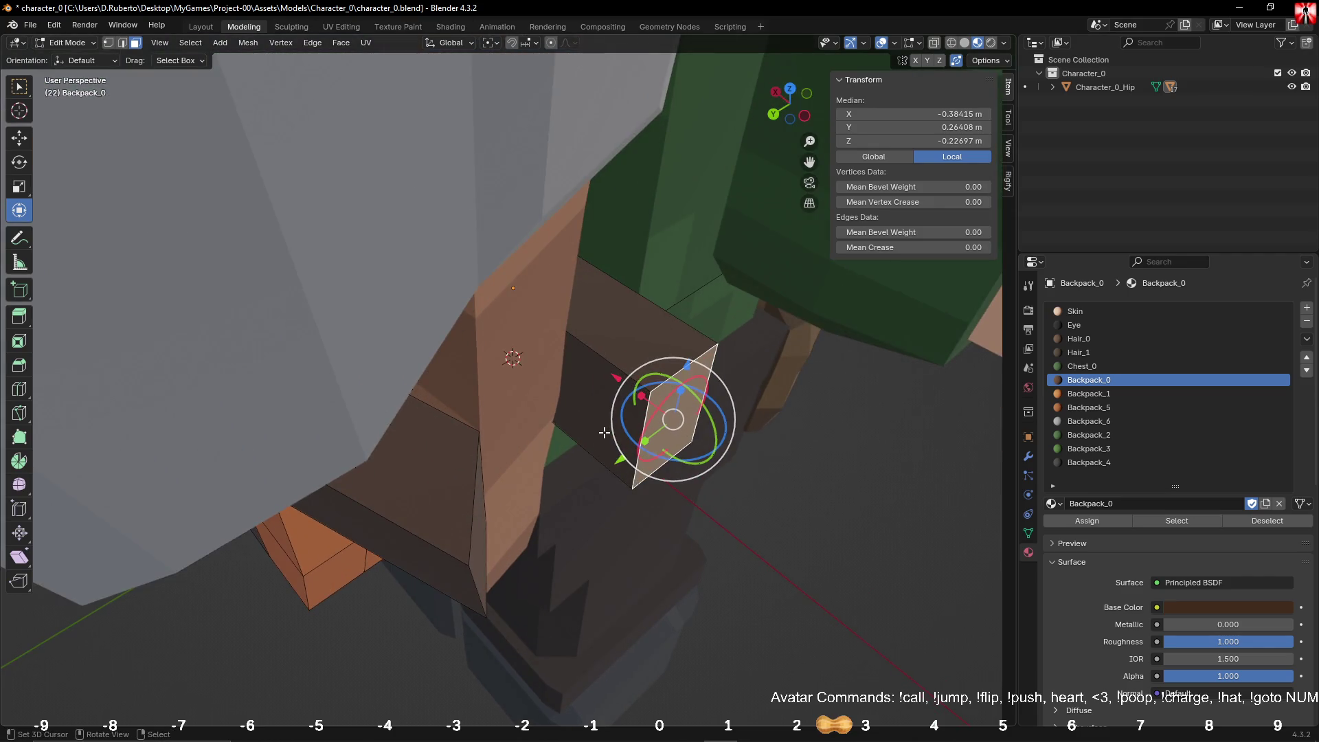
mouse_move(611, 380)
left_mouse_down()
mouse_move(585, 372)
mouse_move(596, 393)
mouse_move(572, 372)
left_mouse_up()
left_click_drag(535, 319, 549, 333)
mouse_move(550, 334)
middle_mouse_down()
mouse_move(602, 393)
mouse_move(621, 371)
mouse_move(618, 390)
middle_mouse_up()
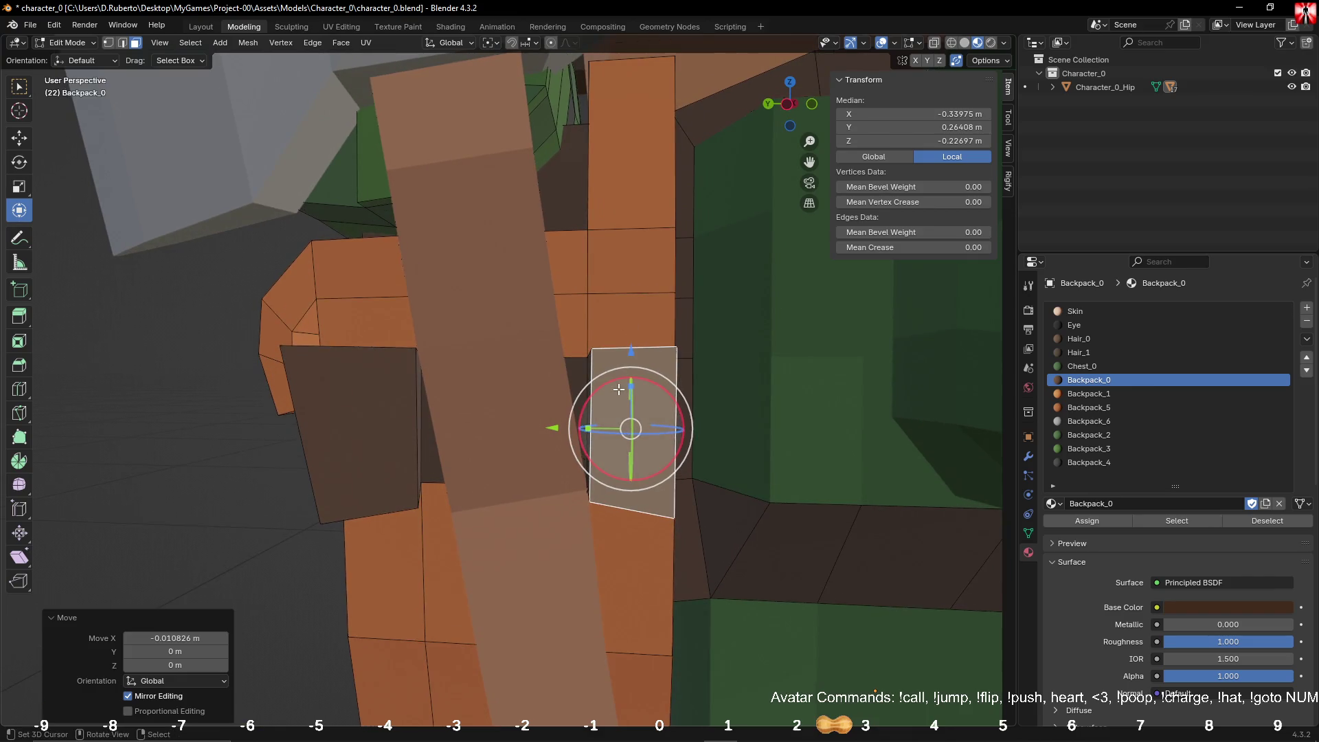
Step: Tilt the strap face about X, nudge it along Y, and rotate it about Z
left_click_drag(619, 378, 539, 427)
mouse_move(538, 427)
middle_mouse_down()
mouse_move(353, 426)
mouse_move(383, 449)
mouse_move(405, 384)
middle_mouse_up()
left_click_drag(410, 378, 406, 375)
middle_click_drag(406, 375, 407, 414)
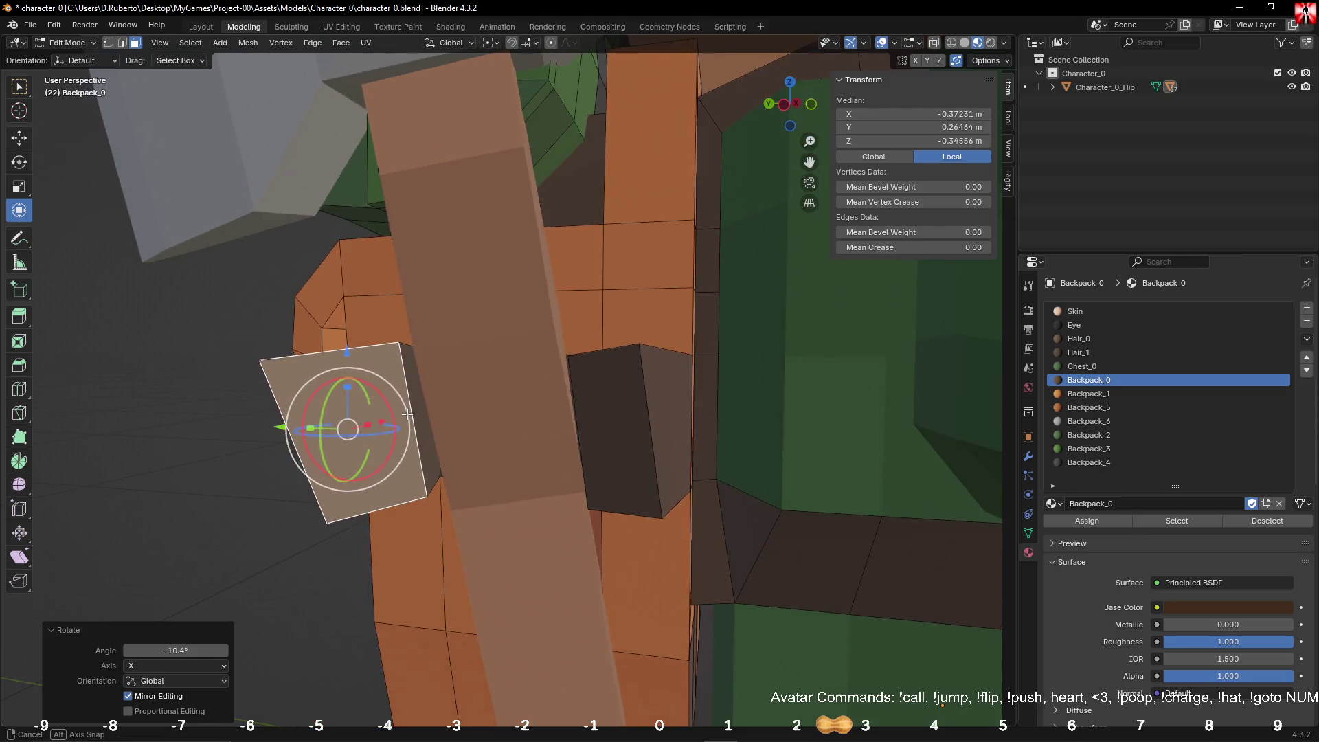
left_click_drag(272, 430, 307, 430)
middle_click_drag(307, 430, 393, 526)
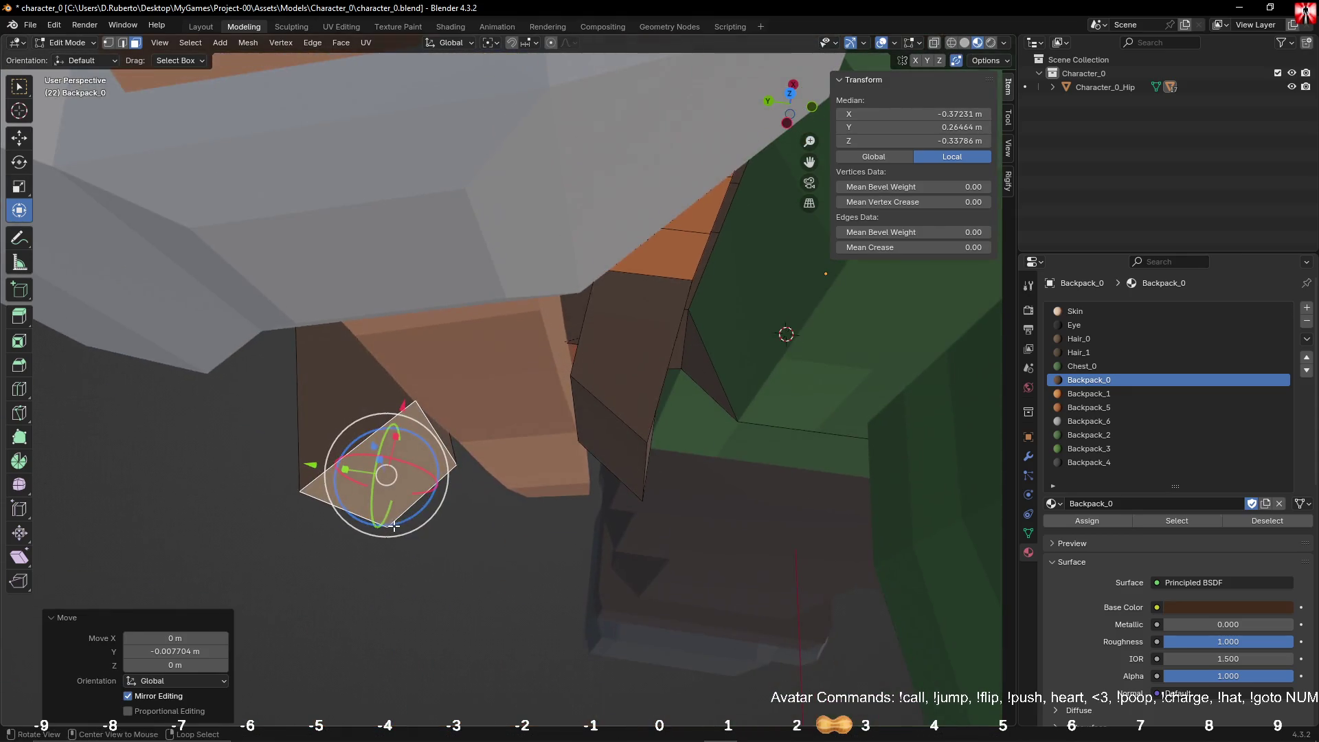
left_click_drag(426, 448, 429, 447)
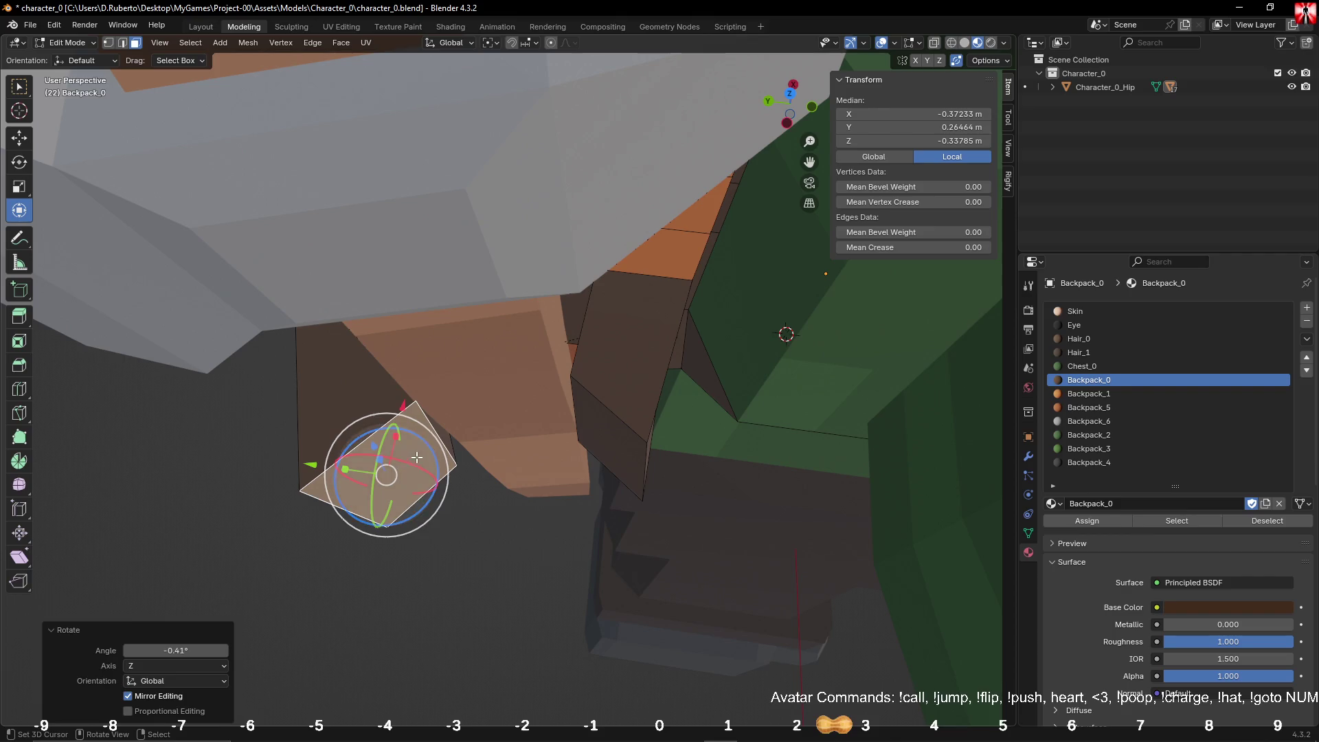
left_click(602, 447)
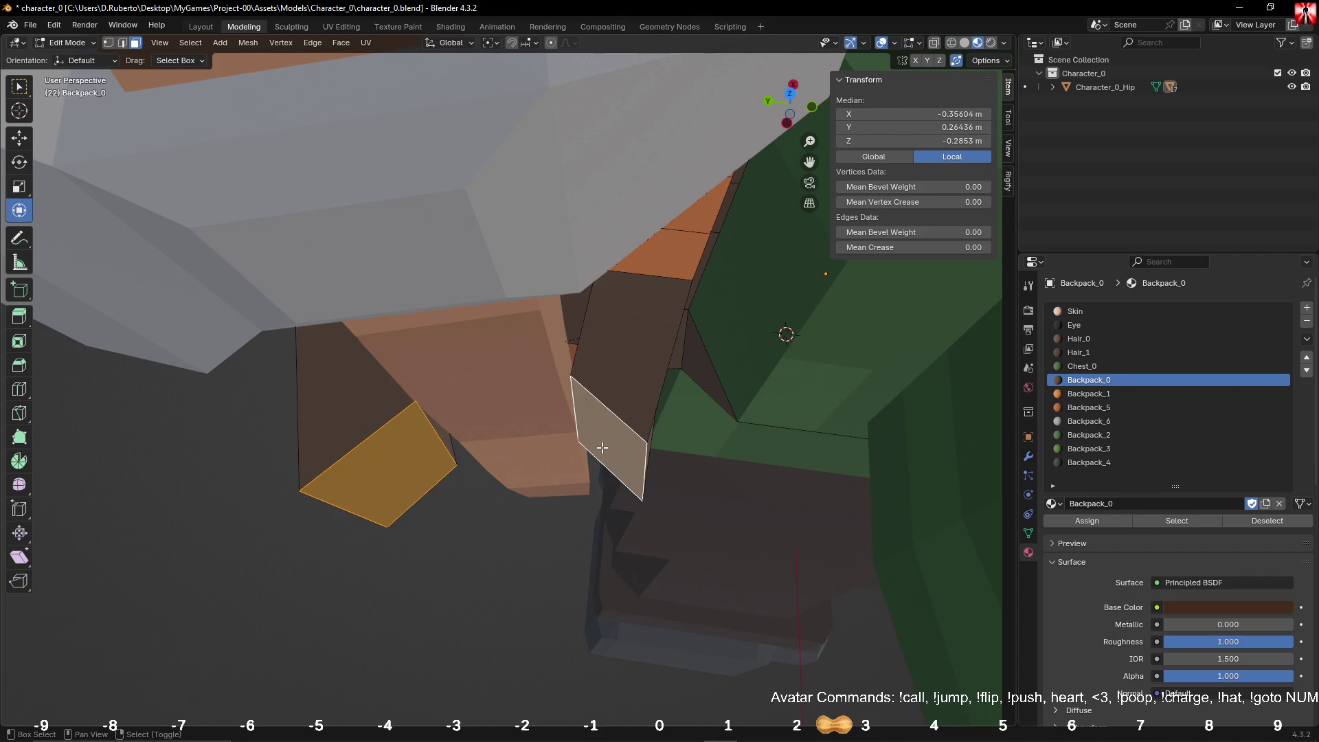
Step: Delete the two strap end faces and select both open ends
key("x")
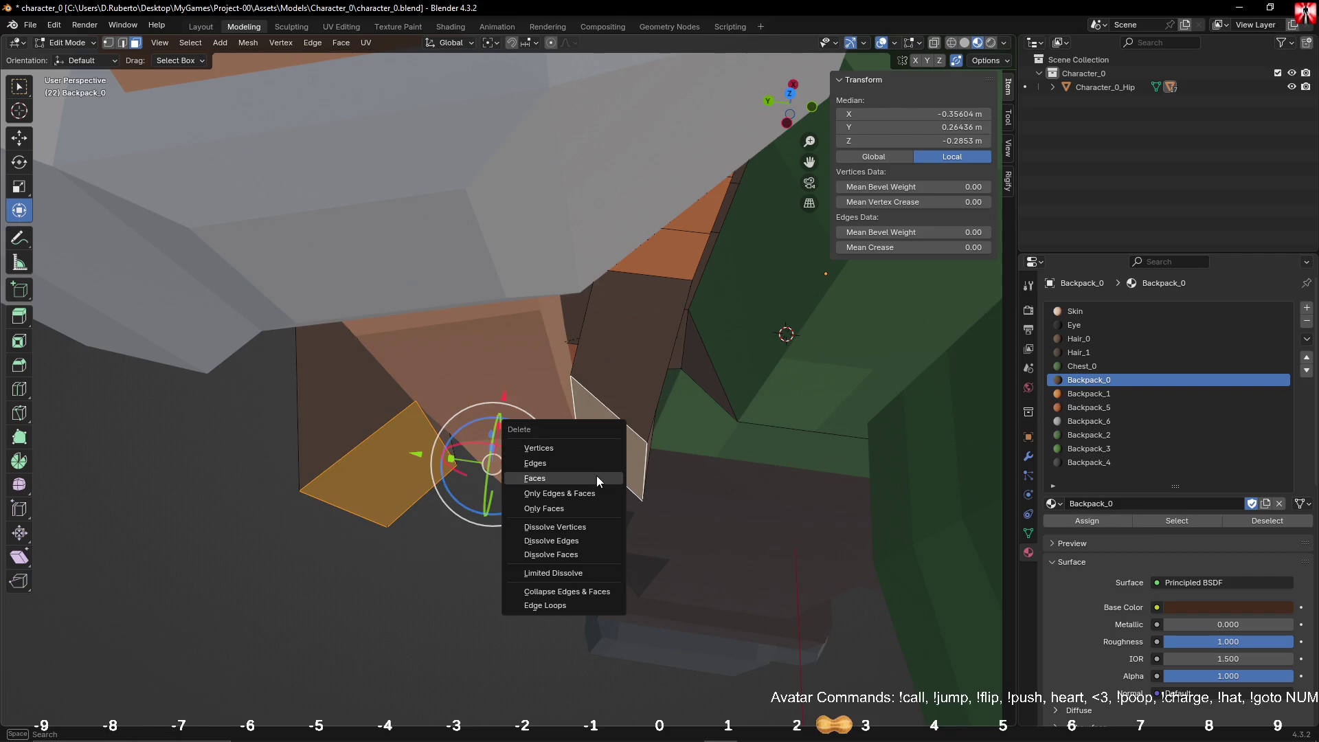
left_click(596, 475)
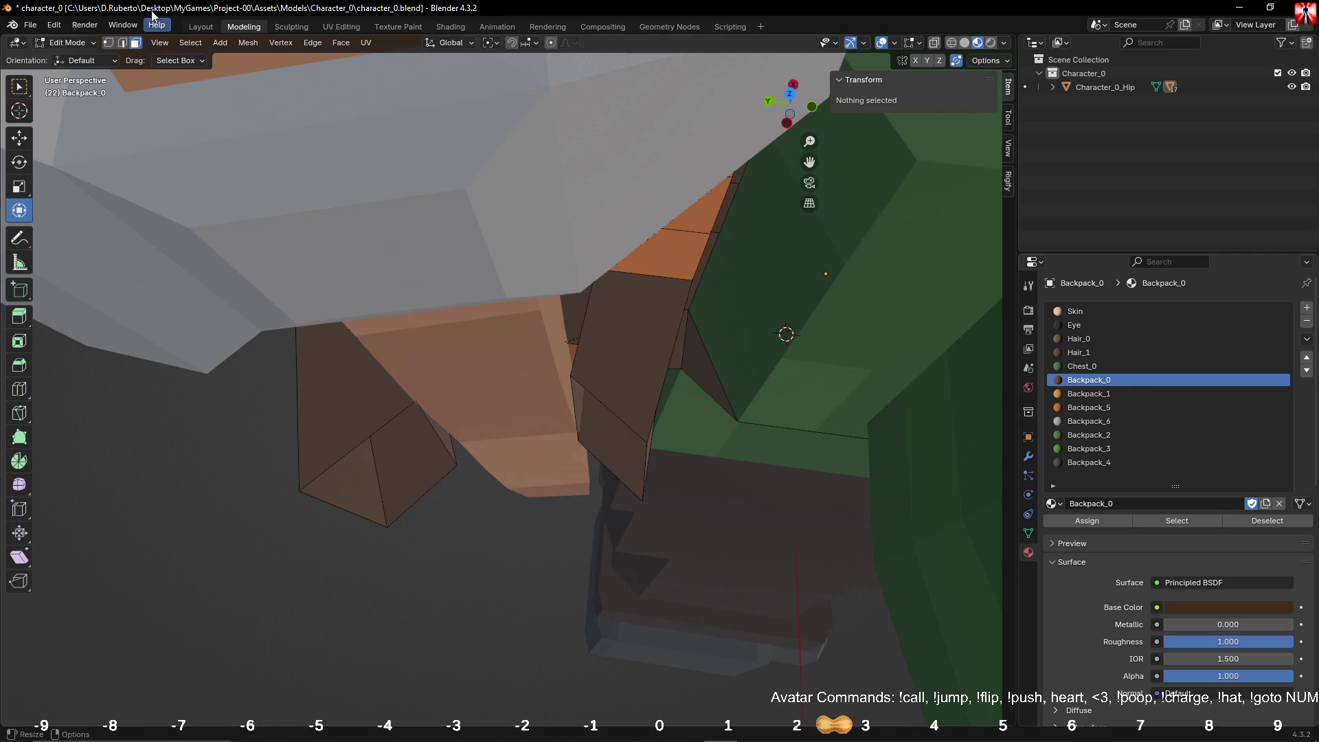
left_click(402, 493)
left_click(608, 409, "shift")
key("F3")
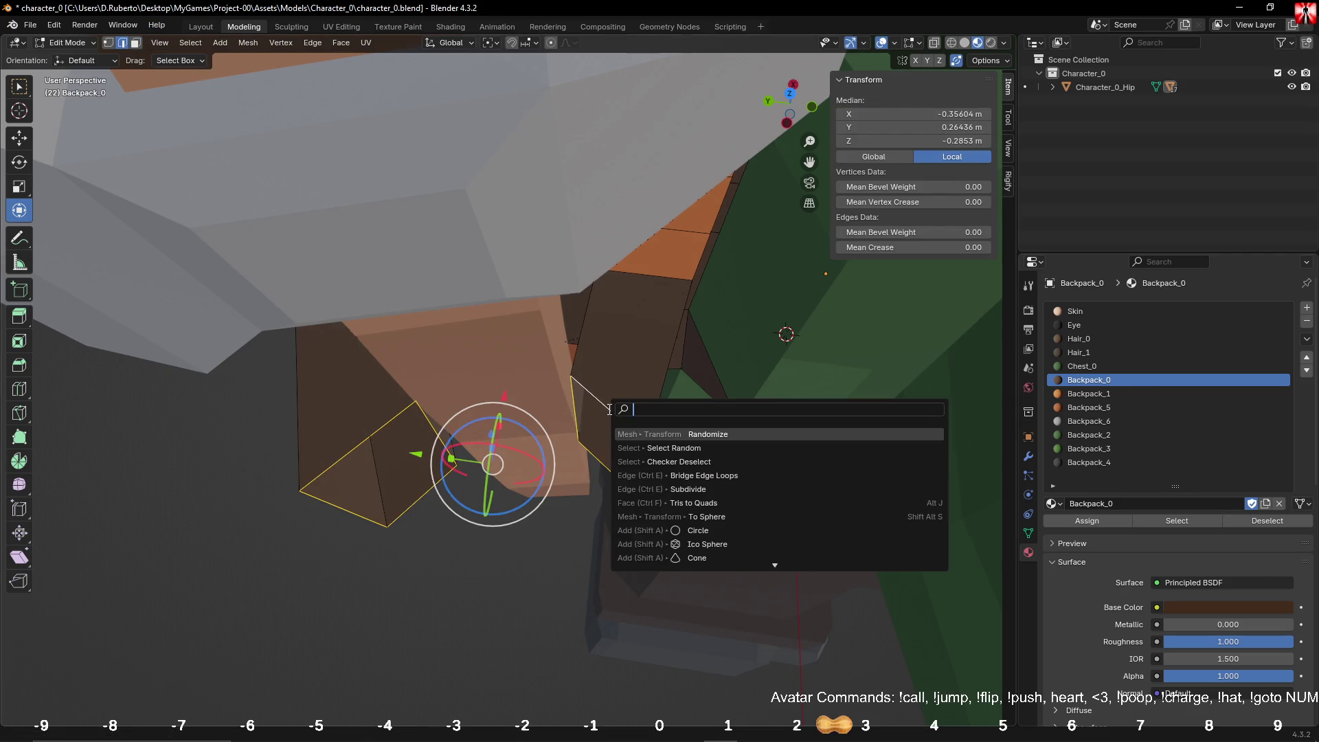
type("bridge")
key("Down")
key("Return")
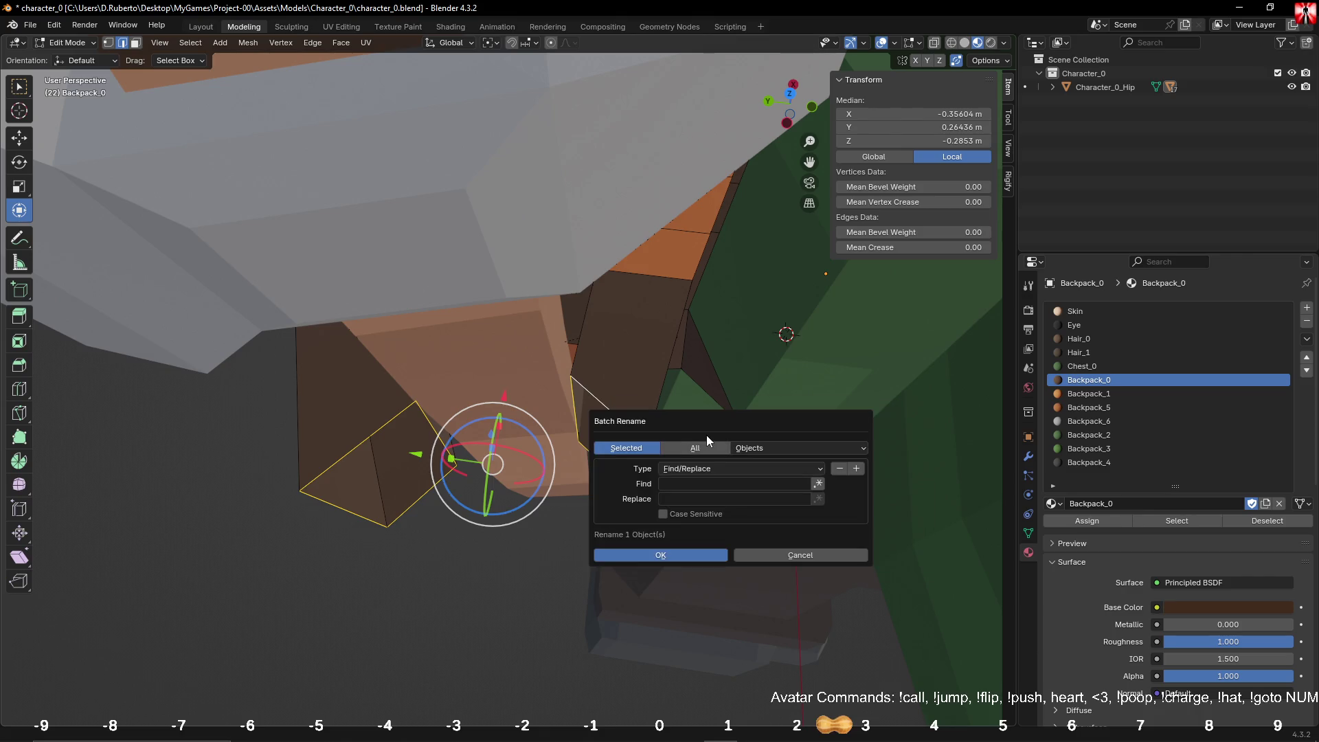
key("Return")
Step: Bridge the open ends with Bridge Edge Loops, one cut and smoothness 0.590
key("F3")
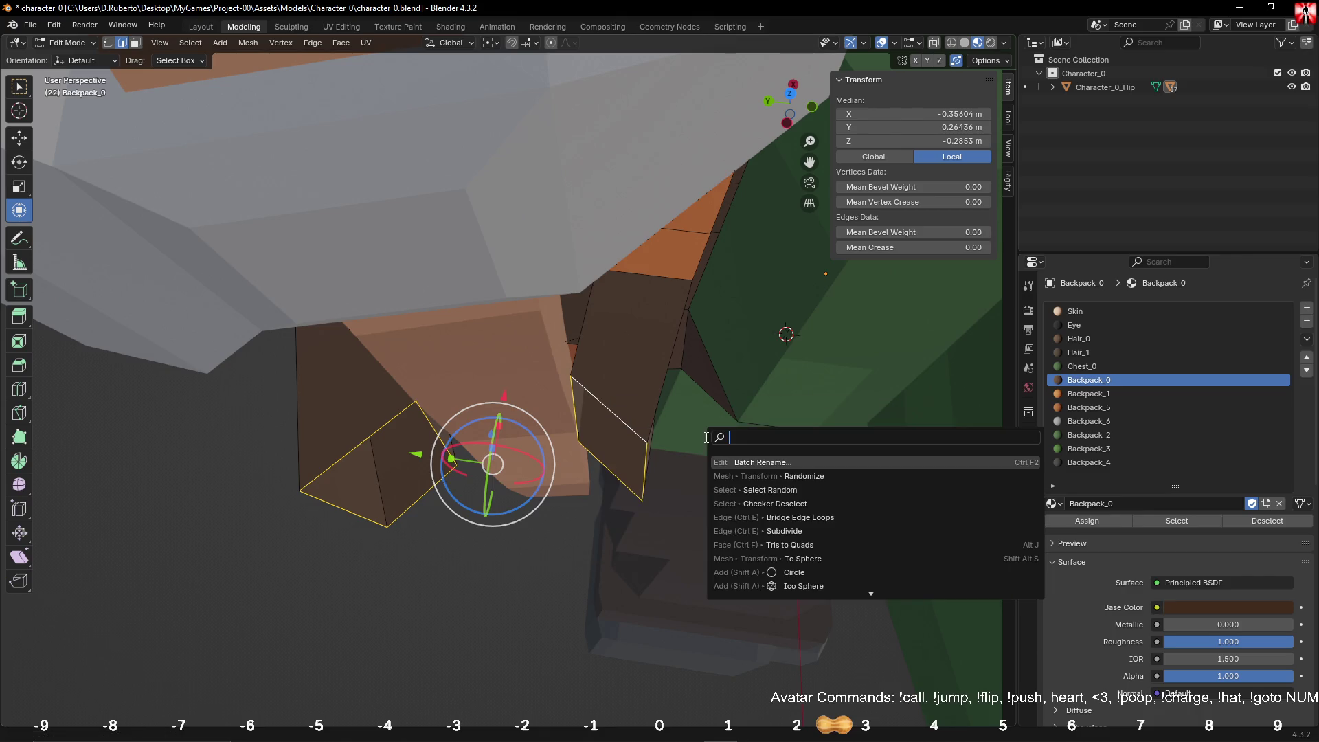
type("br")
key("Return")
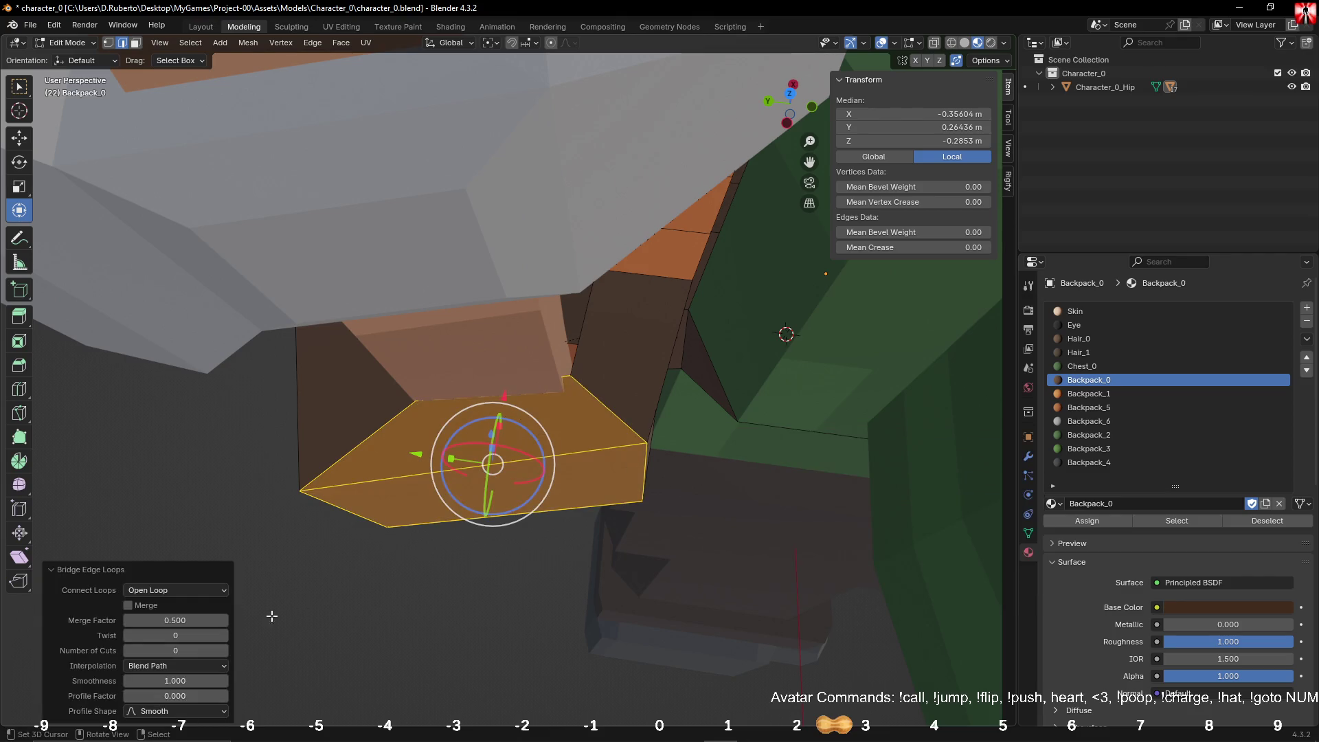
left_click(225, 650)
middle_click_drag(559, 607, 566, 583)
middle_click_drag(486, 462, 243, 640)
left_click(224, 651)
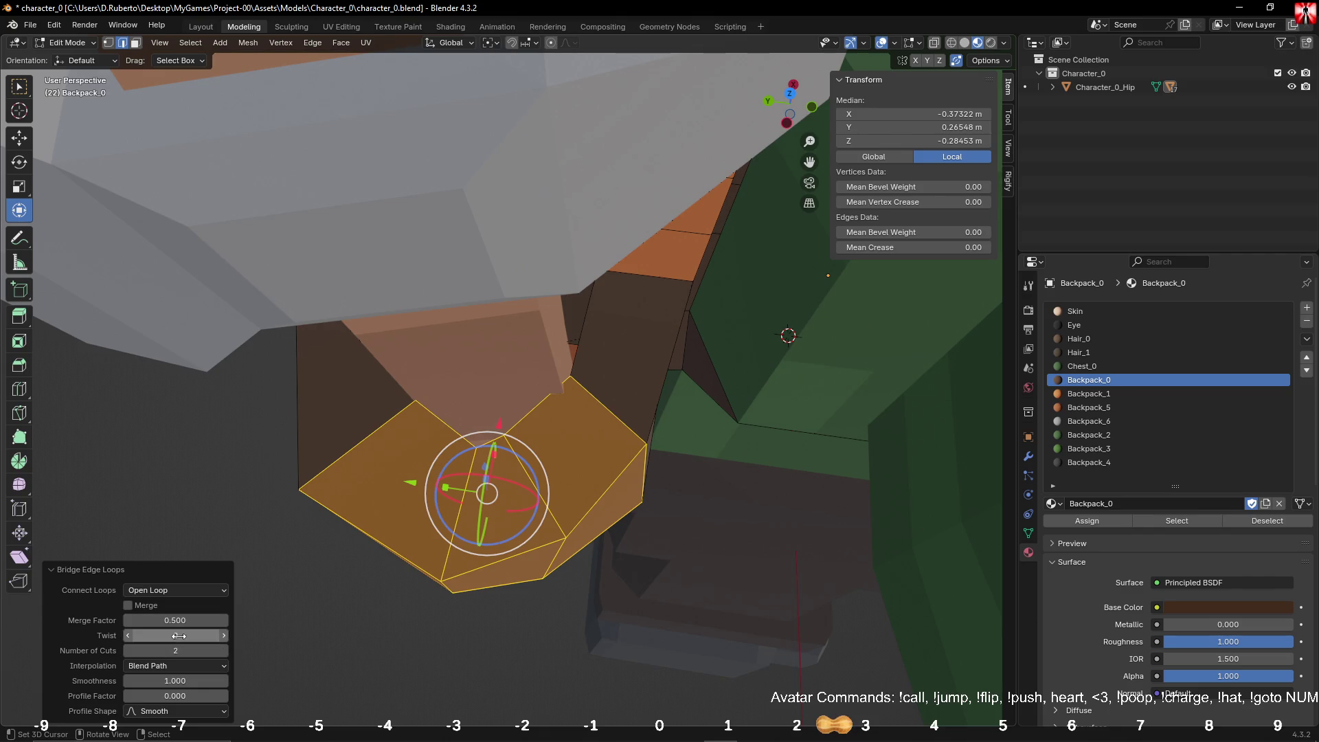
left_click(128, 635)
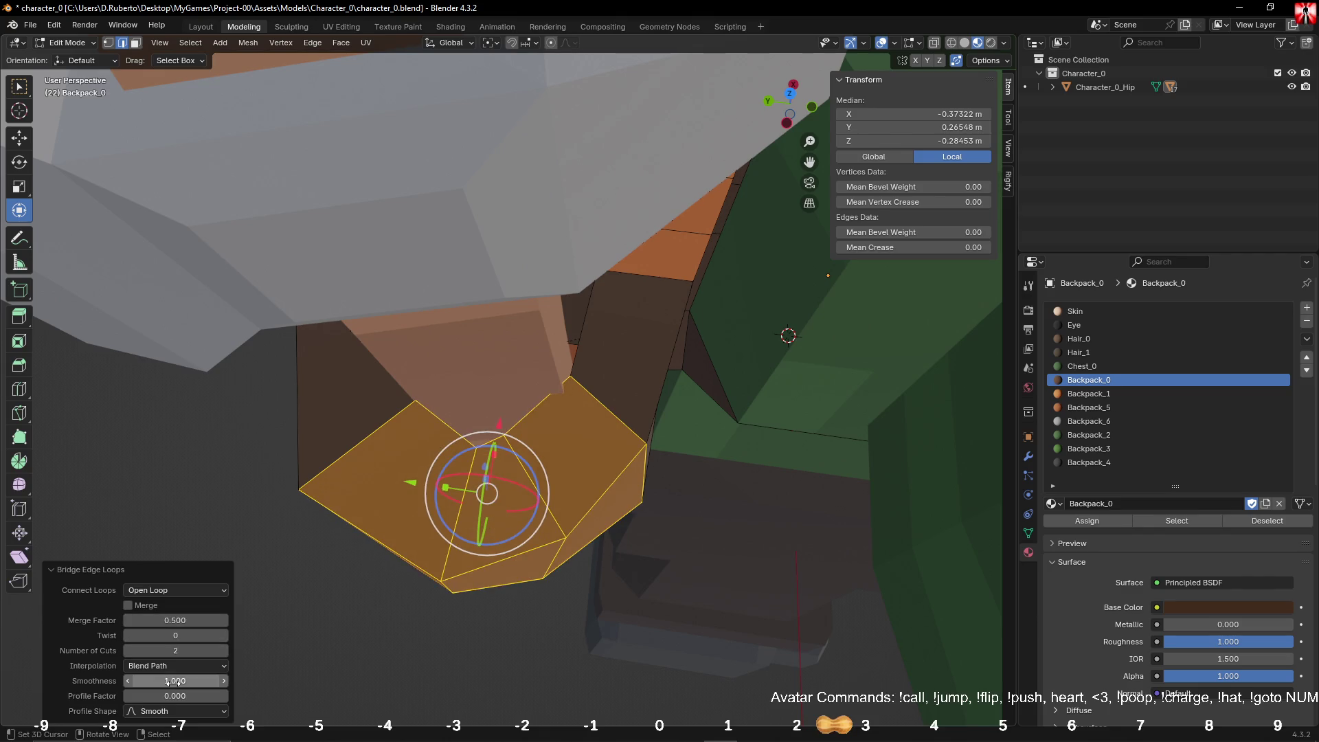
left_click_drag(175, 680, 138, 681)
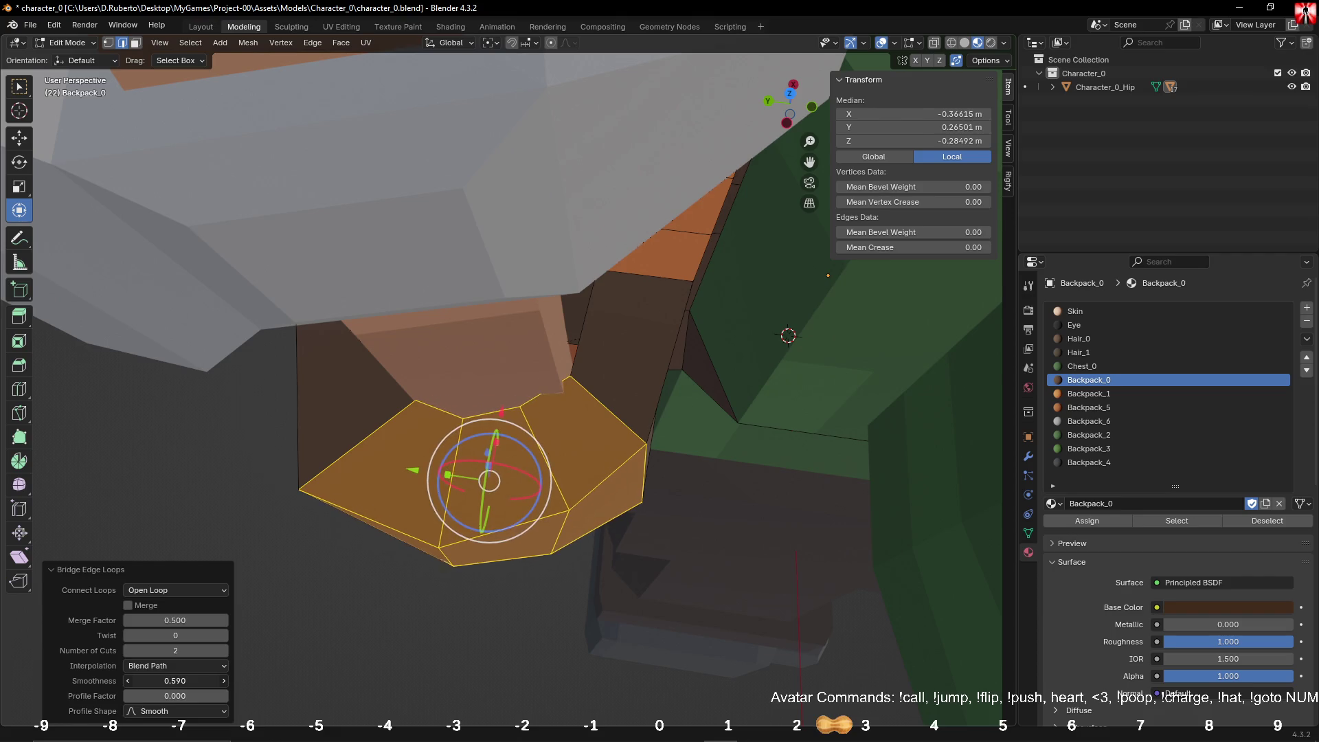
left_click(127, 650)
mouse_move(342, 607)
left_mouse_down("alt")
mouse_move(395, 498)
mouse_move(548, 529)
mouse_move(524, 482)
left_mouse_up("alt")
Step: Nudge the strap loop faces along X, then select a strap face in face mode
mouse_move(519, 430)
left_mouse_down()
mouse_move(484, 415)
mouse_move(508, 417)
left_mouse_up()
mouse_move(508, 417)
left_mouse_down("alt")
mouse_move(575, 452)
mouse_move(533, 518)
mouse_move(415, 509)
mouse_move(382, 530)
mouse_move(487, 575)
mouse_move(421, 542)
mouse_move(529, 538)
mouse_move(513, 530)
left_mouse_up("alt")
left_click(482, 440)
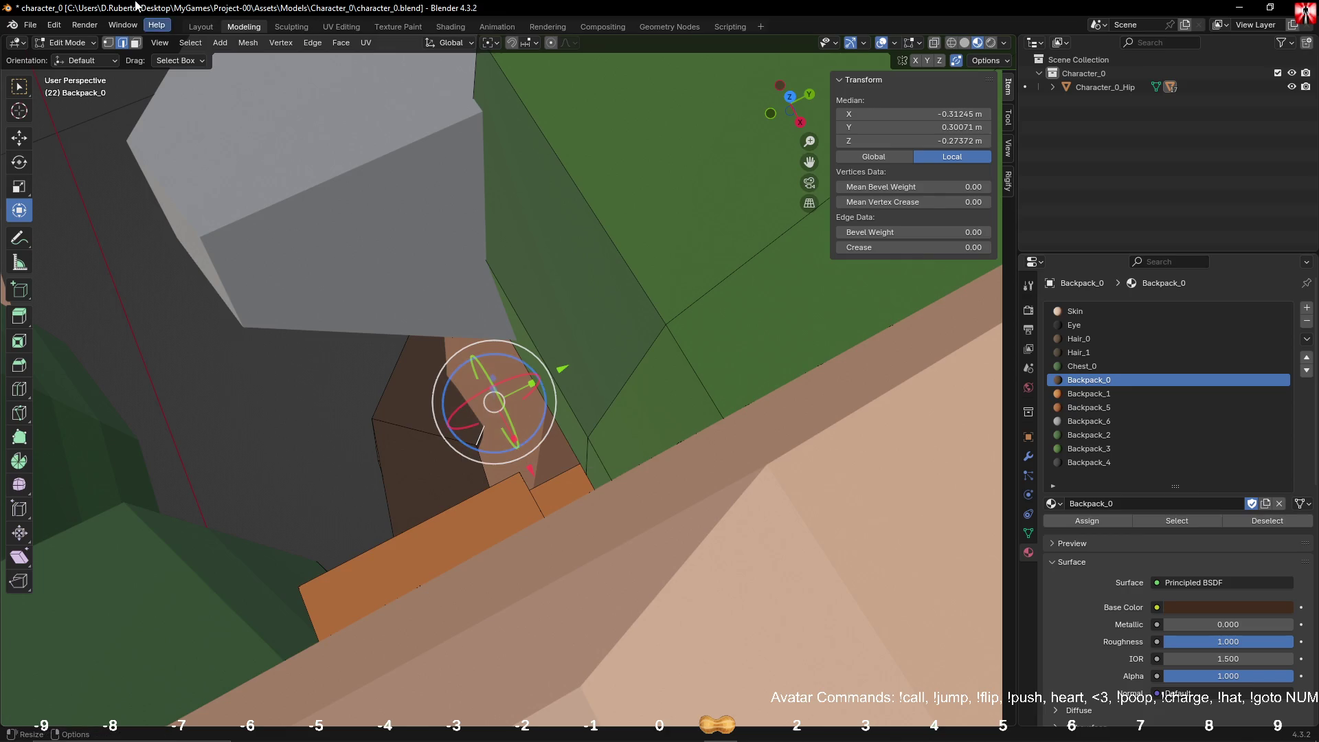
left_click(136, 45)
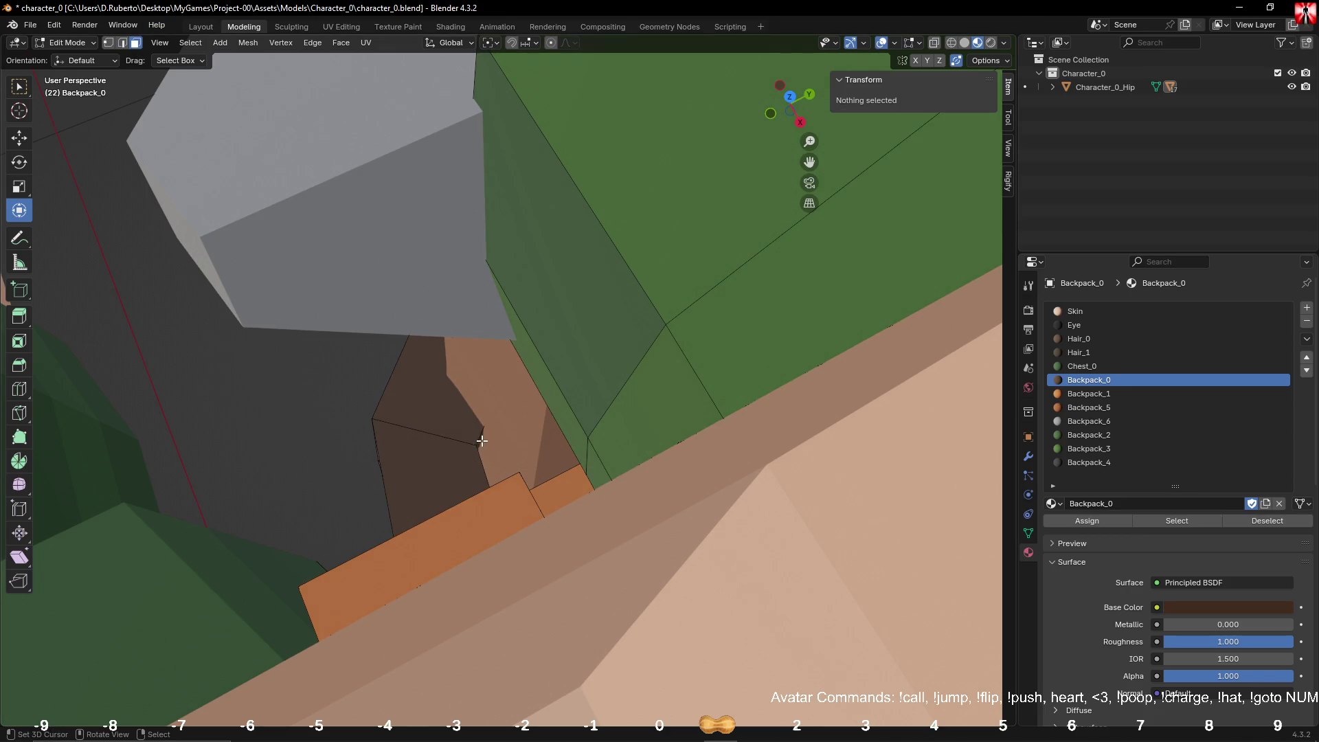
left_click(482, 441)
mouse_move(482, 440)
middle_mouse_down()
mouse_move(373, 306)
mouse_move(427, 250)
mouse_move(462, 303)
mouse_move(560, 378)
mouse_move(480, 369)
mouse_move(483, 383)
mouse_move(522, 377)
mouse_move(452, 441)
mouse_move(480, 322)
middle_mouse_up()
Step: Add another strap face and slide both along X to seat the loop on the backpack
left_click(511, 392, "shift")
scroll(512, 391, "down", 5)
left_click_drag(498, 326, 512, 358)
mouse_move(511, 357)
middle_mouse_down()
mouse_move(662, 530)
mouse_move(430, 540)
mouse_move(472, 546)
middle_mouse_up()
Step: Return to Object Mode, inspect the whole character, and save character_0.blend
key("alt+a")
key("Tab")
scroll(472, 545, "down", 8)
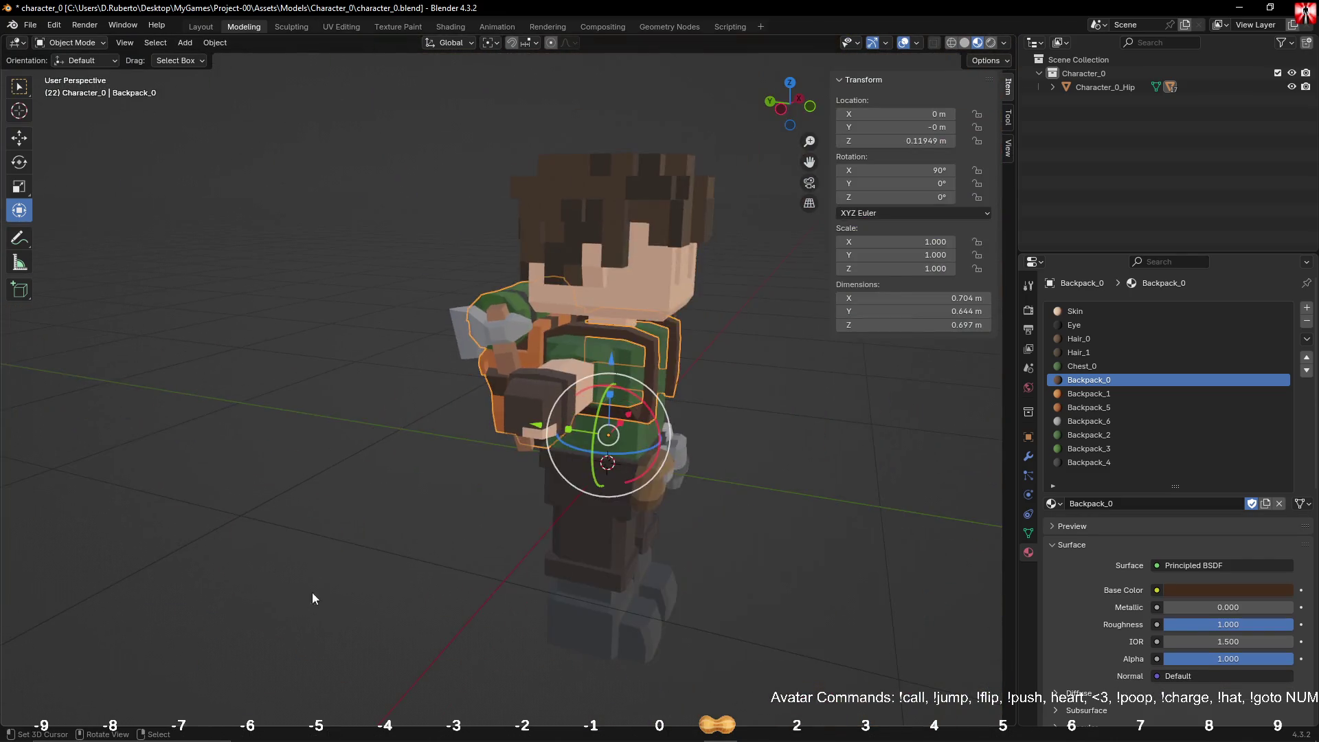
mouse_move(713, 588)
middle_mouse_down()
mouse_move(666, 530)
mouse_move(698, 509)
mouse_move(603, 542)
middle_mouse_up()
key("ctrl+s")
mouse_move(682, 525)
left_mouse_down("alt")
mouse_move(537, 535)
mouse_move(574, 520)
mouse_move(608, 563)
mouse_move(633, 538)
mouse_move(649, 561)
mouse_move(812, 582)
mouse_move(730, 548)
mouse_move(536, 570)
left_mouse_up("alt")
Step: Run the Unity game, start the server, and view the character with the strapped axe
key("alt+Tab")
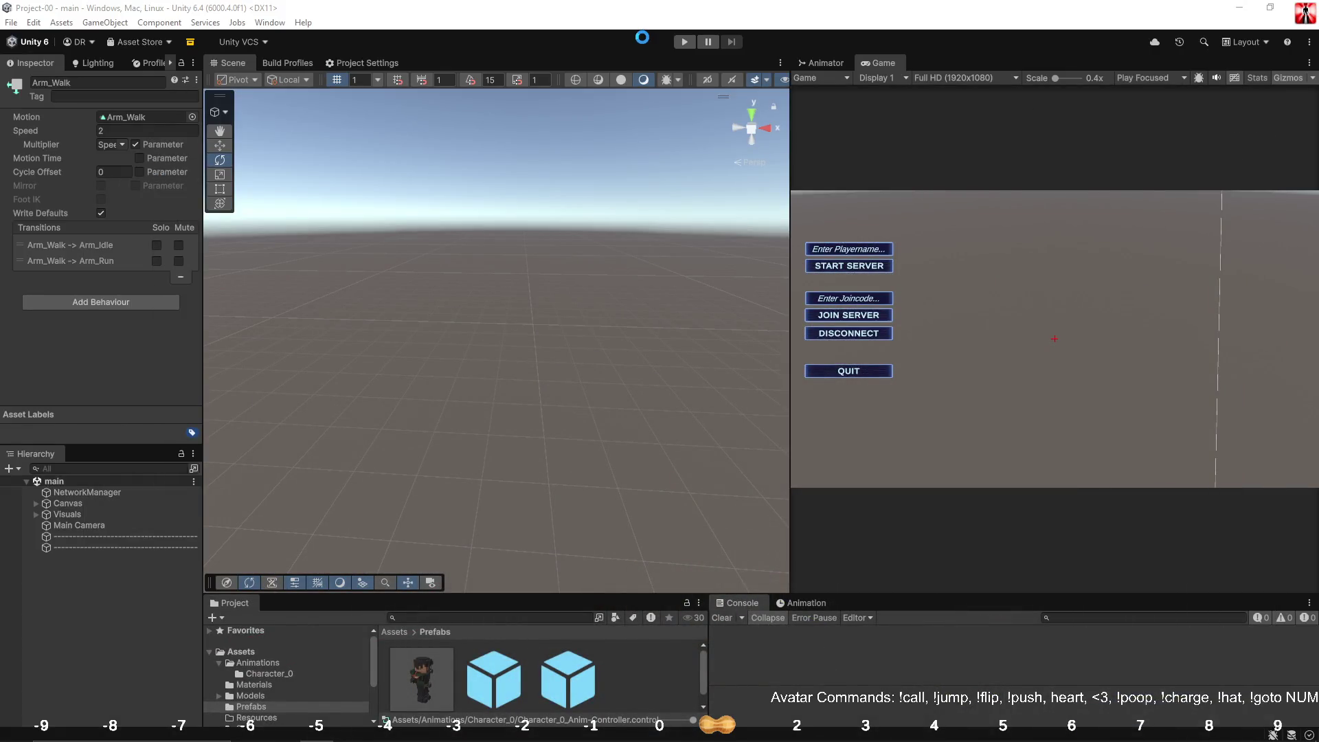
left_click(683, 42)
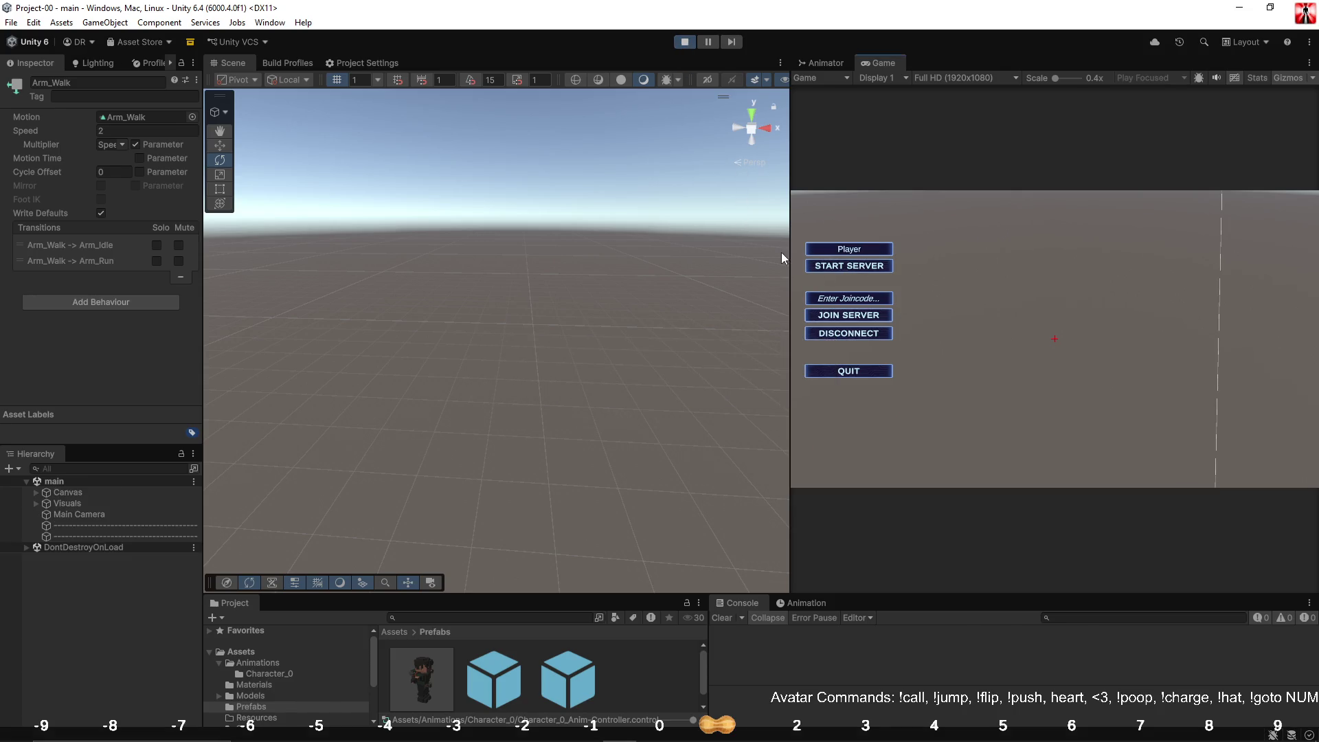
left_click_drag(790, 283, 1106, 286)
left_click(1136, 311)
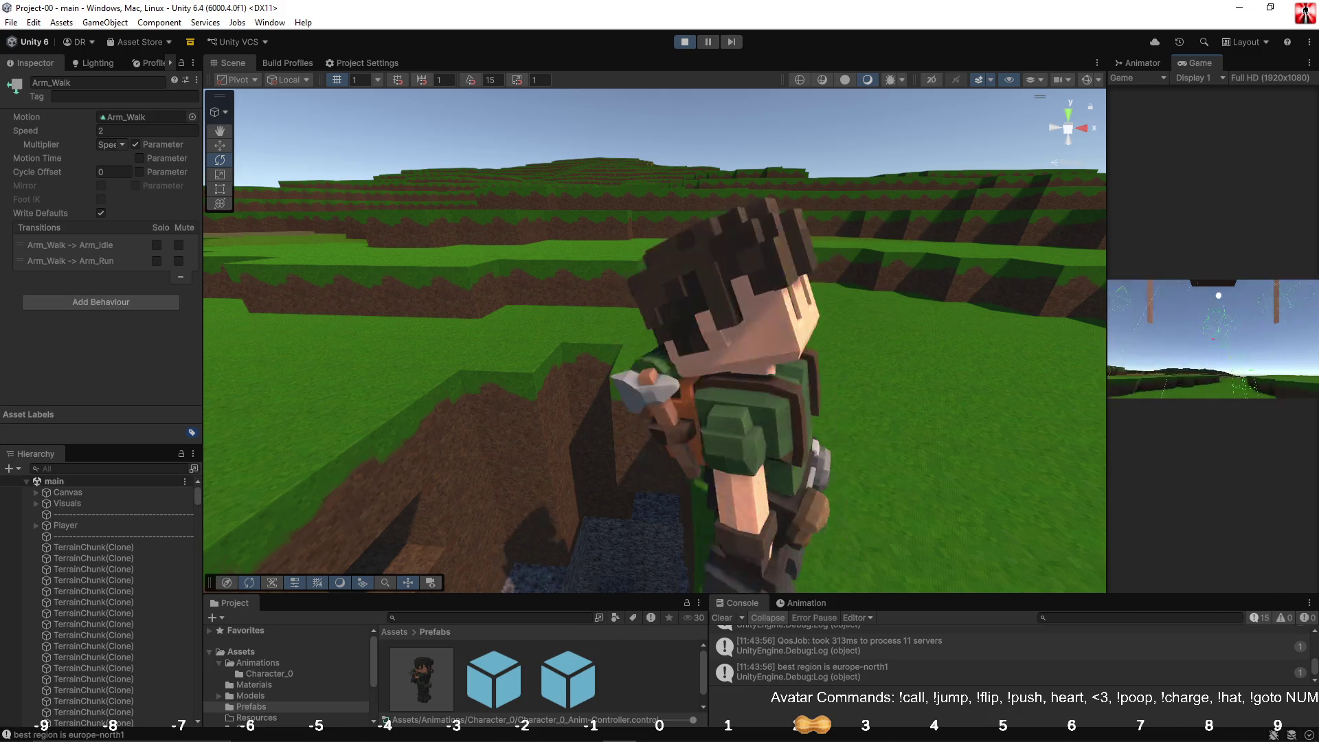
mouse_move(1029, 318)
right_mouse_down()
mouse_move(833, 338)
mouse_move(856, 263)
right_mouse_up()
left_click(1225, 327)
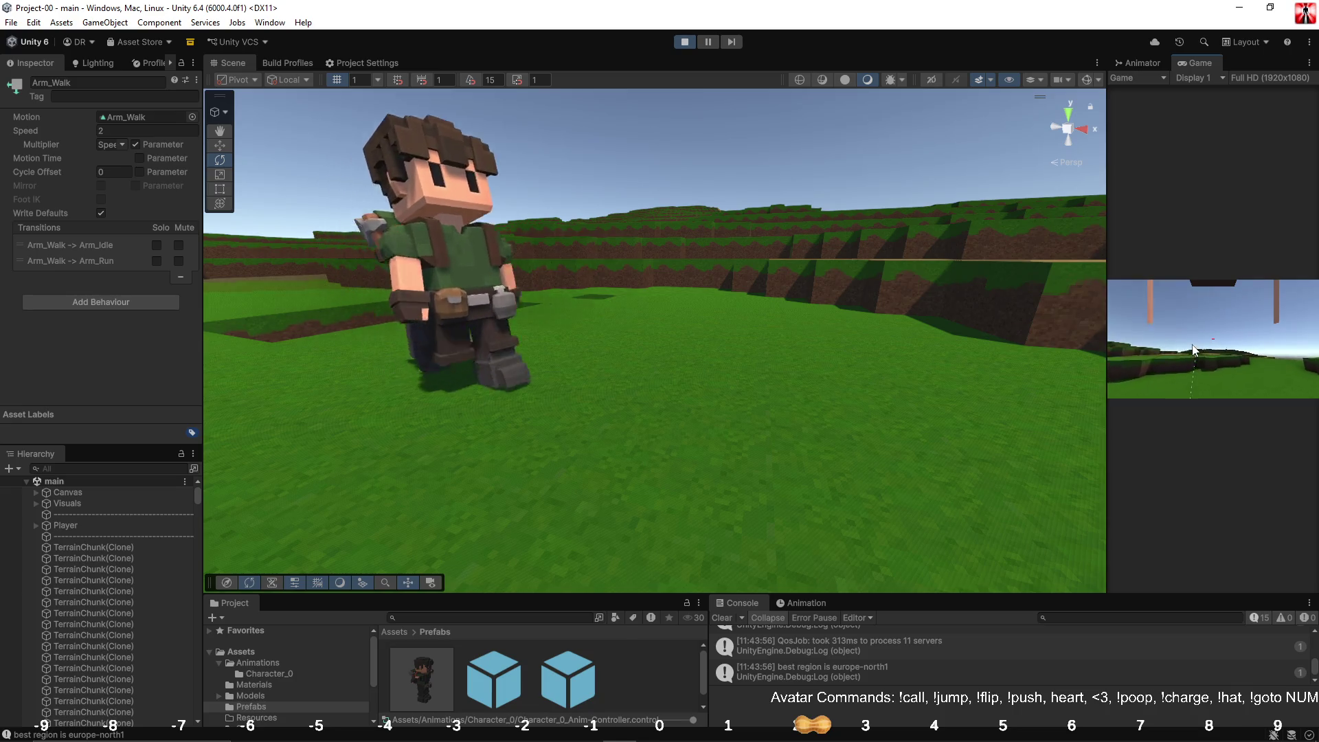
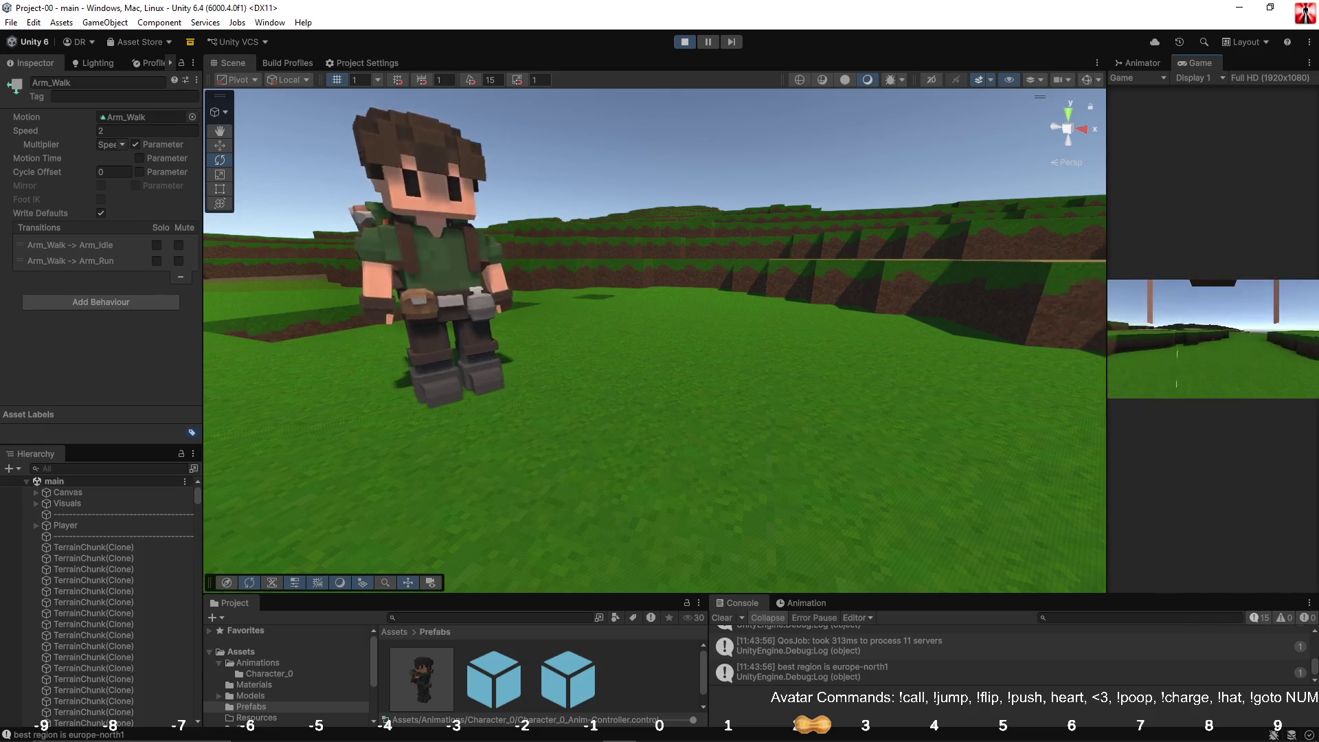
Step: Stop the running Unity game, clear the console log, and switch over to Blender
key("Escape")
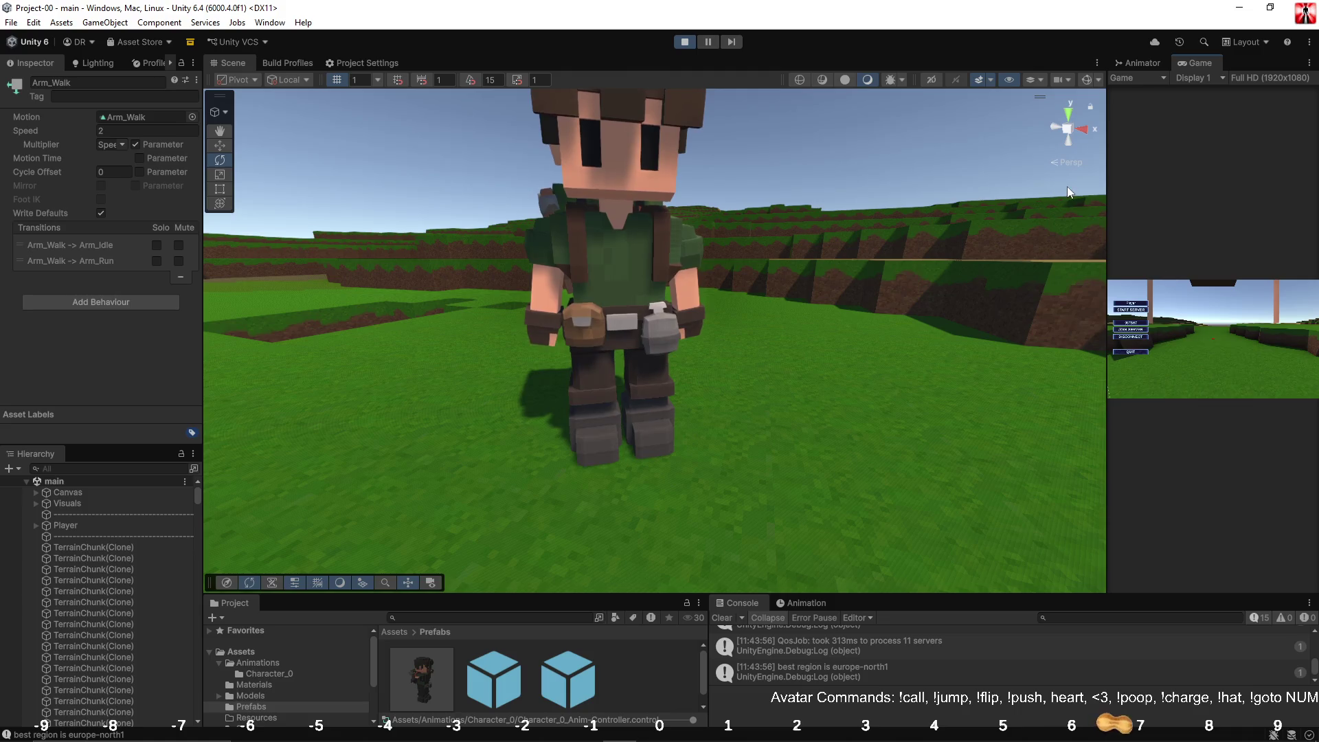
key("ctrl+p")
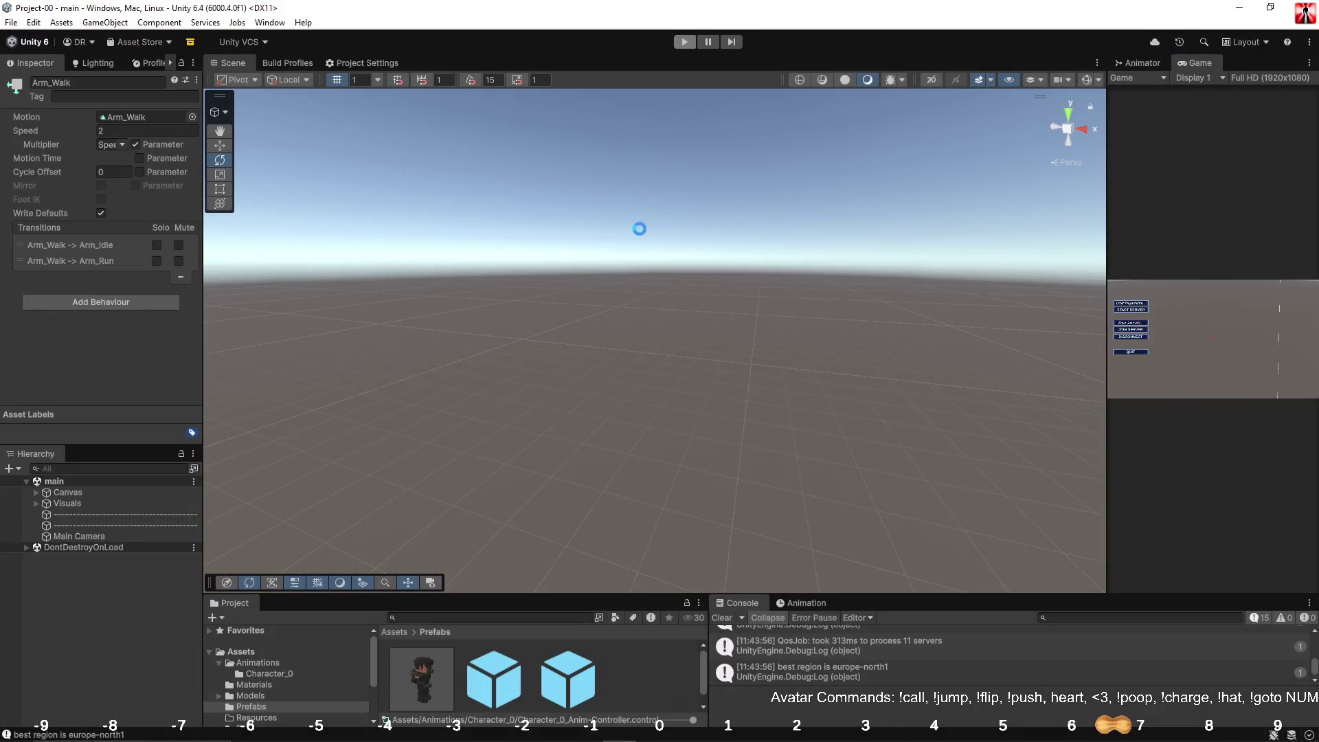
left_click(721, 620)
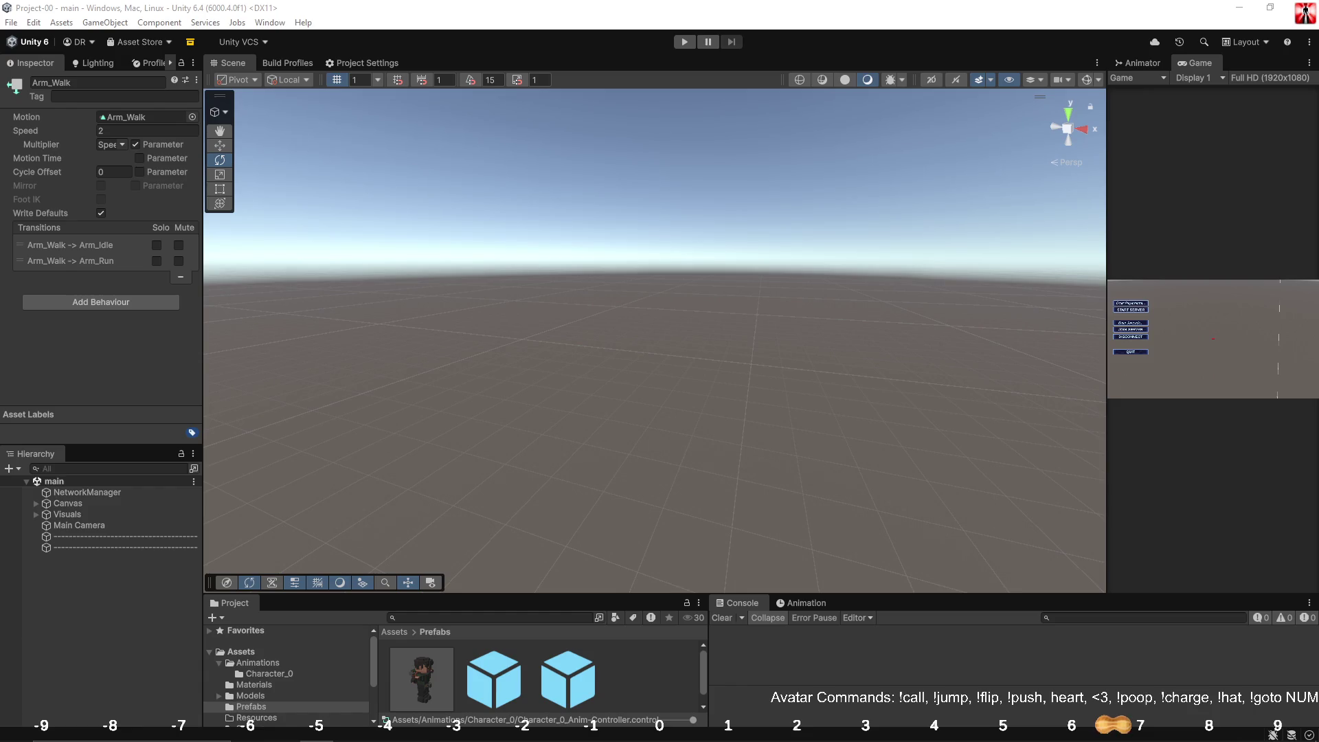
right_click_drag(606, 272, 633, 309)
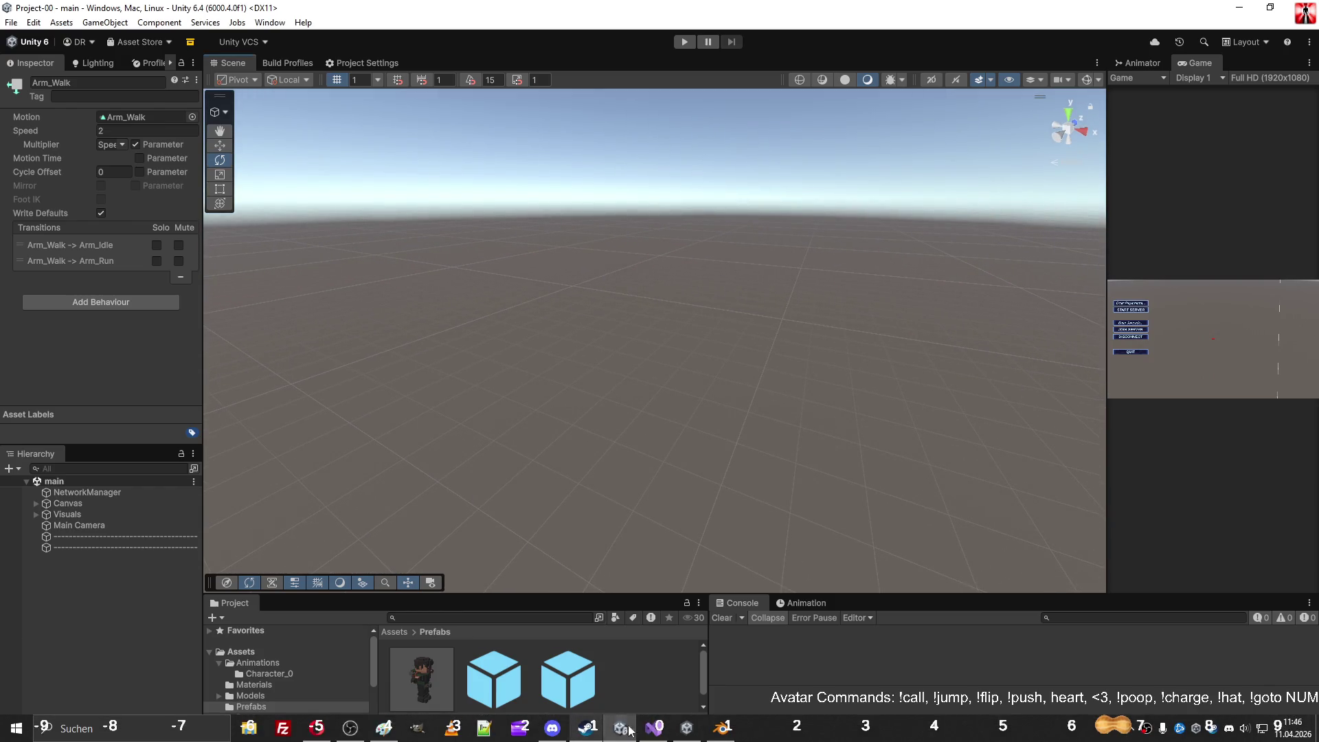
left_click(715, 728)
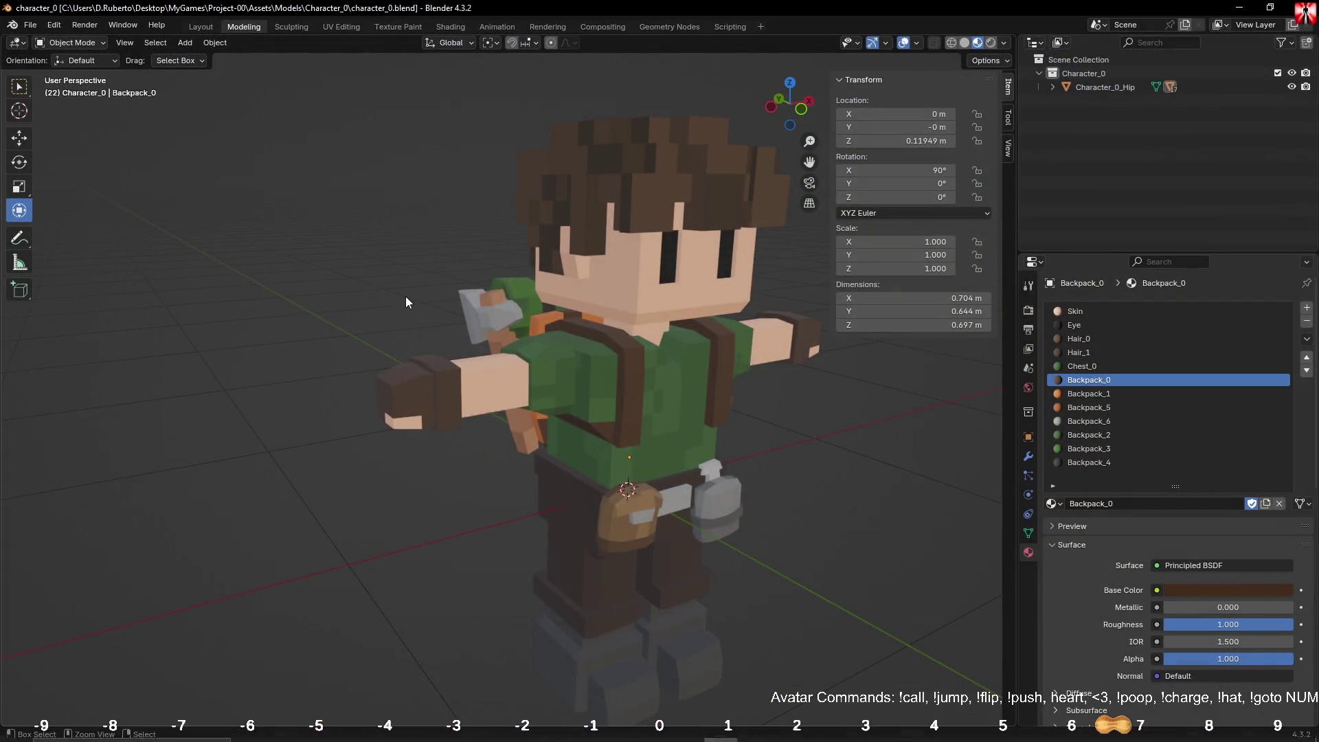
Step: Replace character_0.blend with a new unsaved General scene
left_click(31, 24)
mouse_move(80, 40)
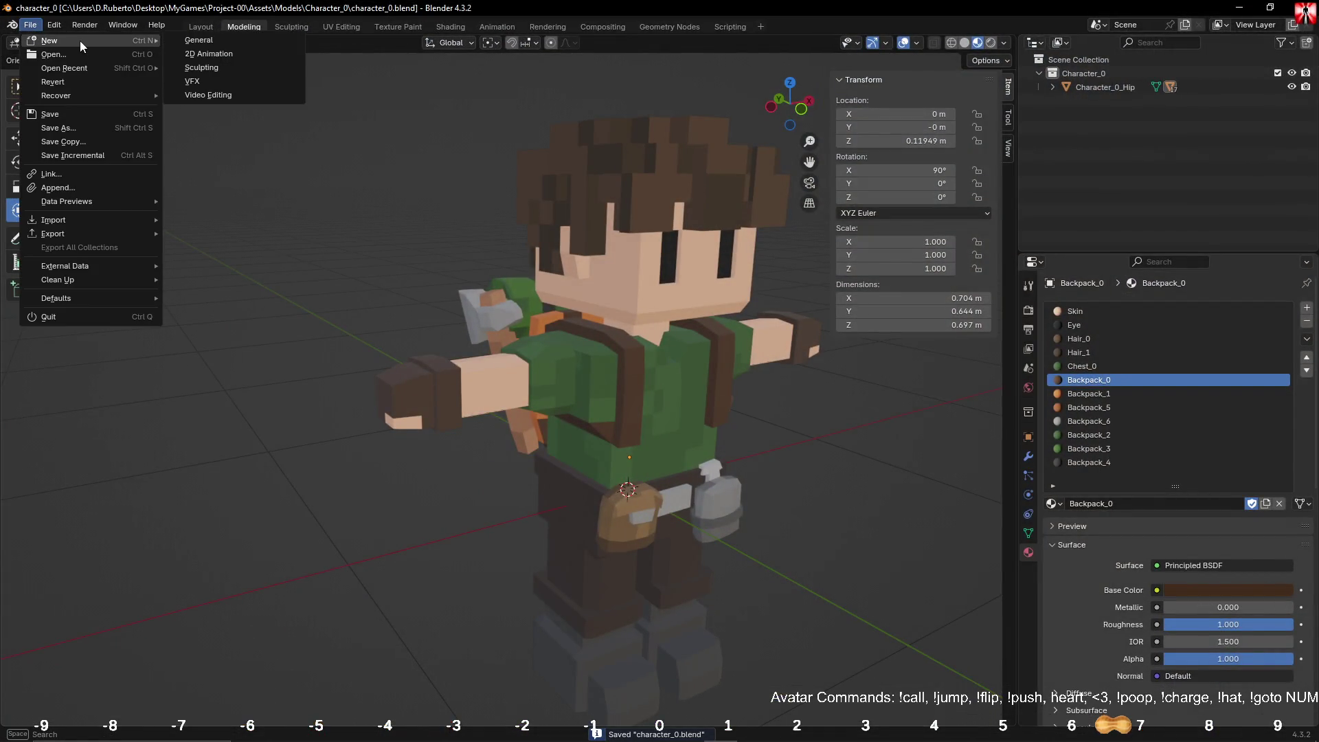
left_click(226, 43)
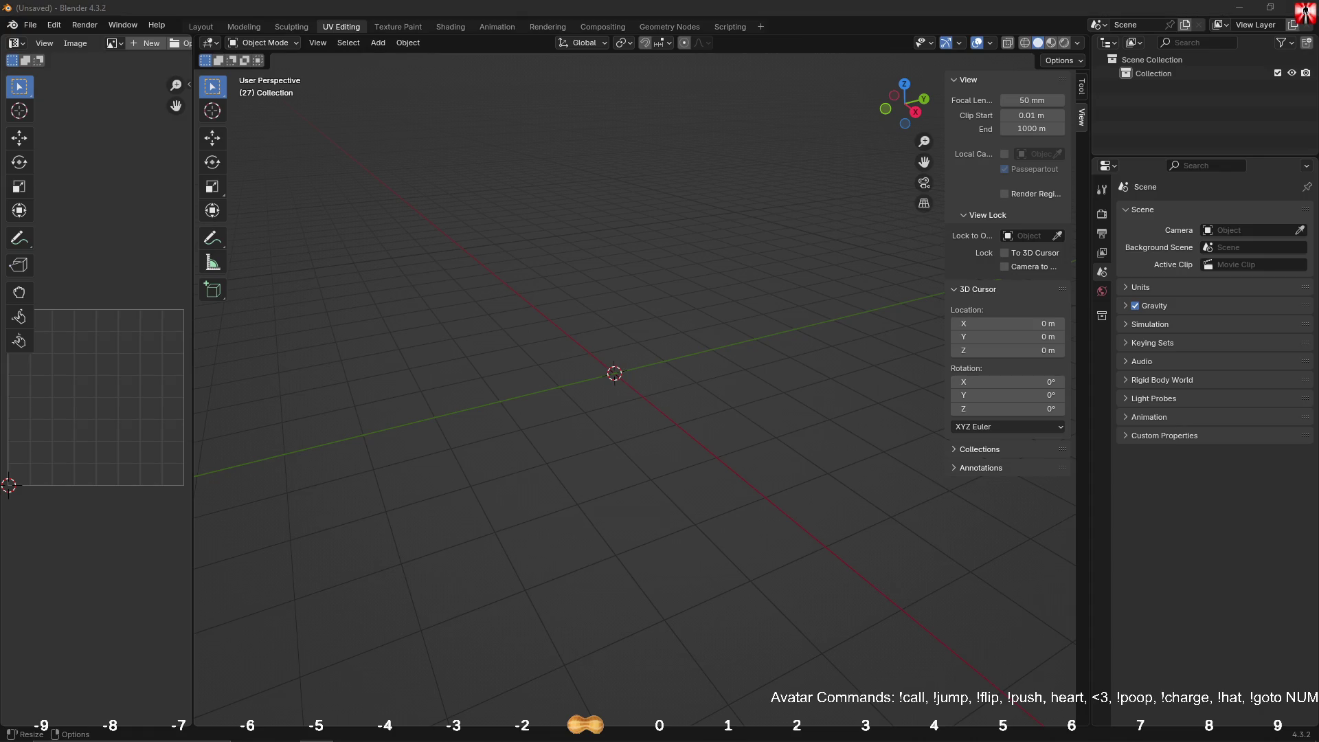
scroll(699, 434, "down", 1)
scroll(701, 412, "up", 1)
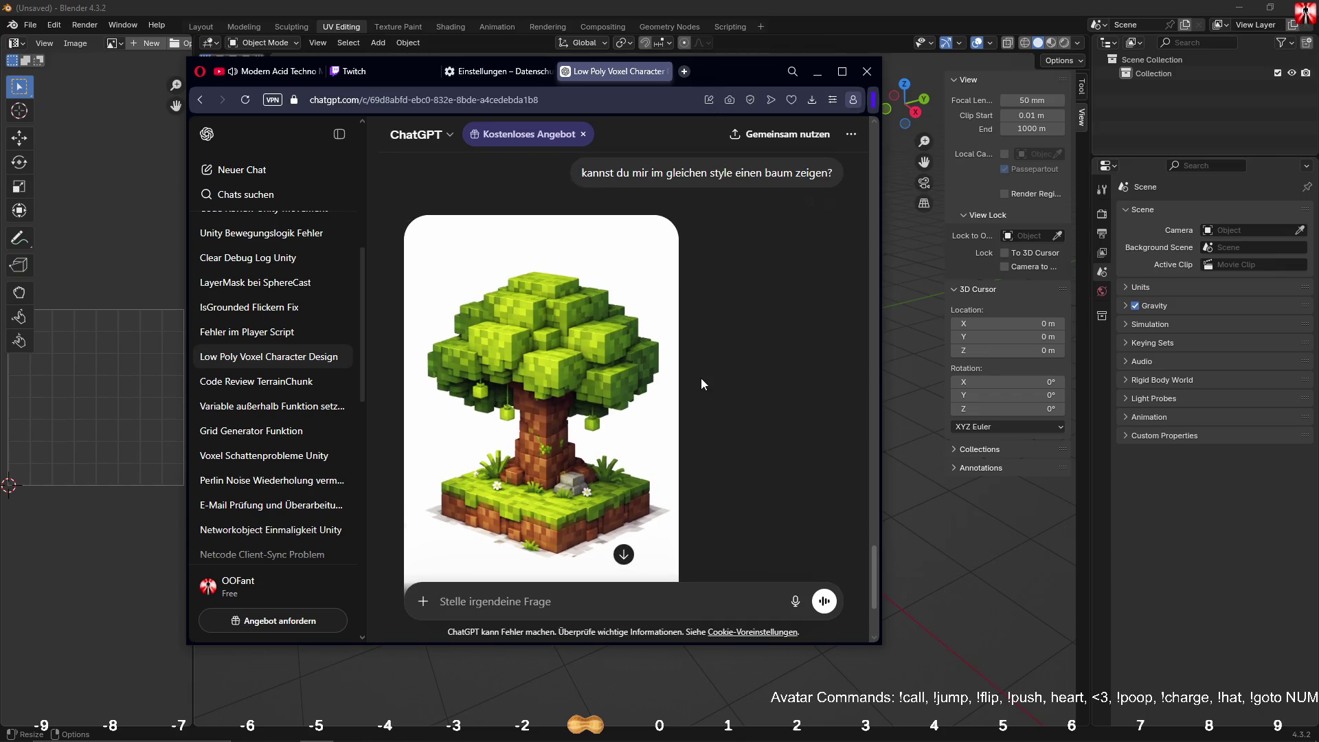
scroll(700, 378, "down", 2)
scroll(693, 379, "up", 1)
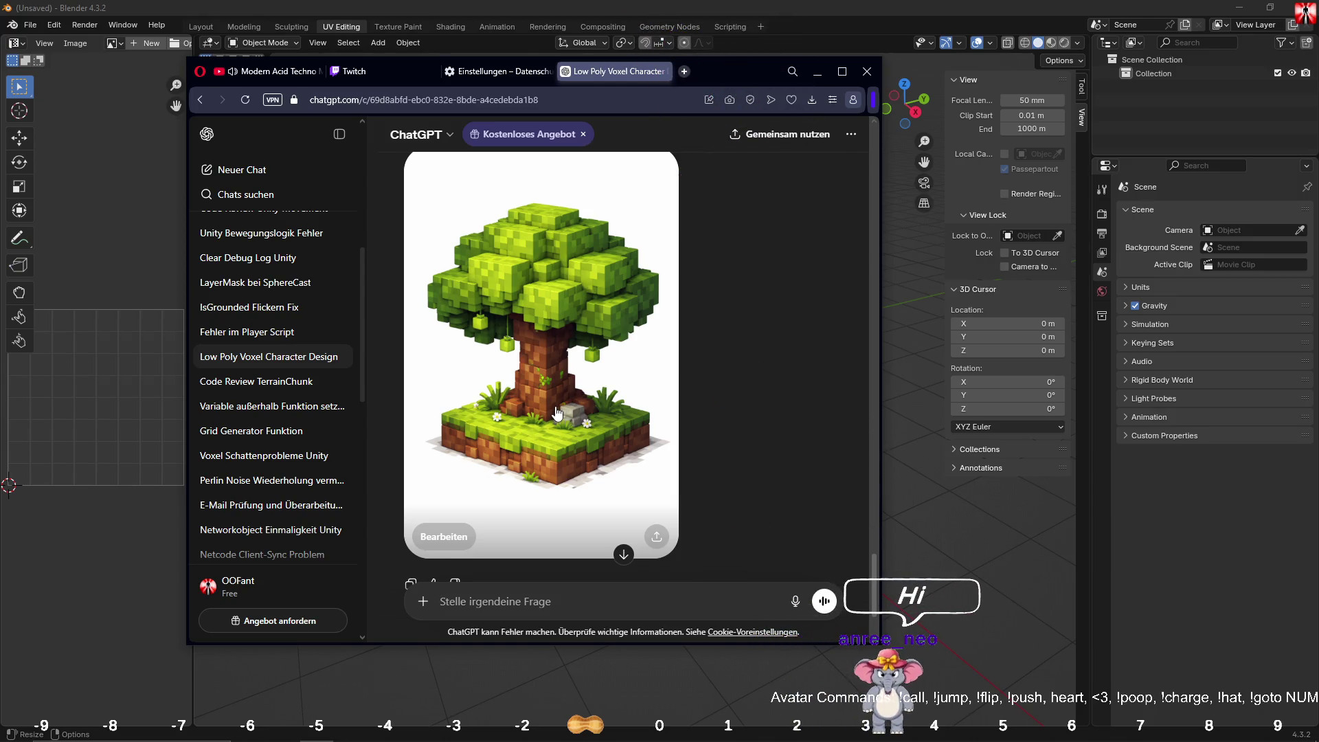
left_click(816, 72)
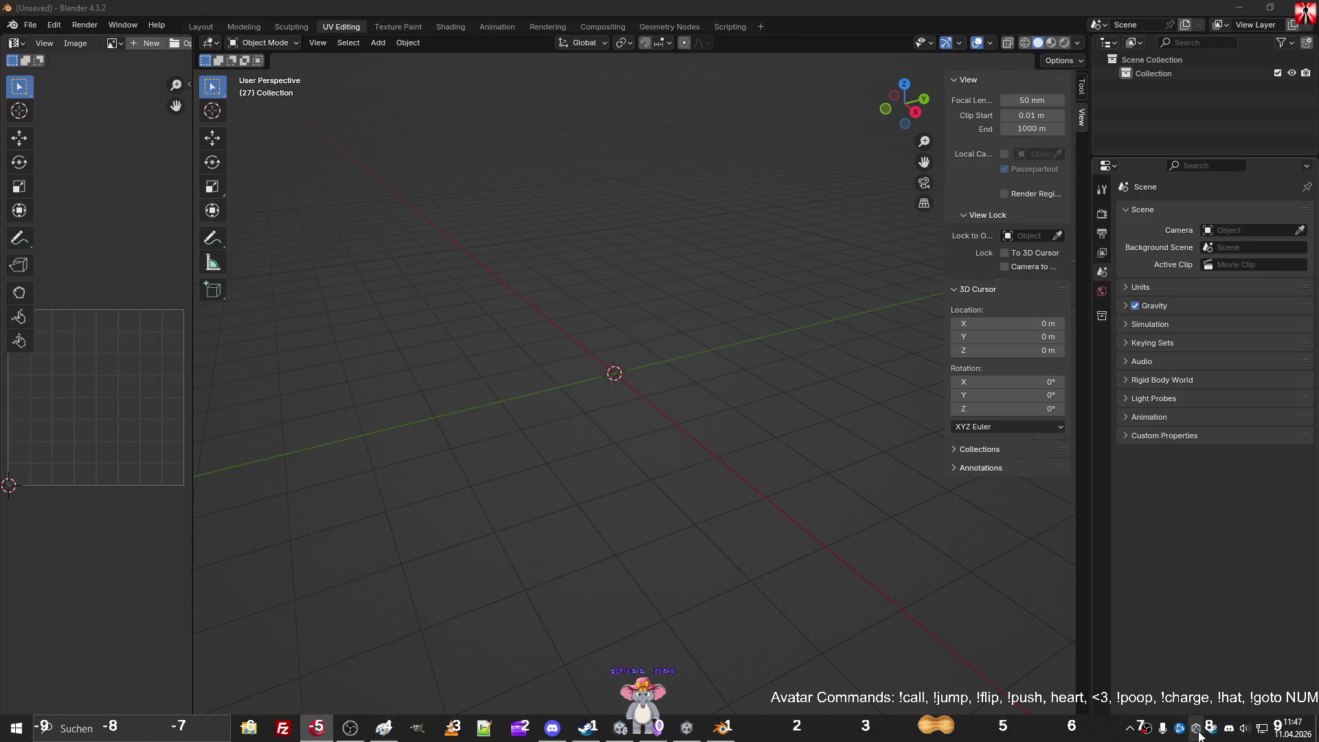
right_click(1202, 731)
left_click(1116, 646)
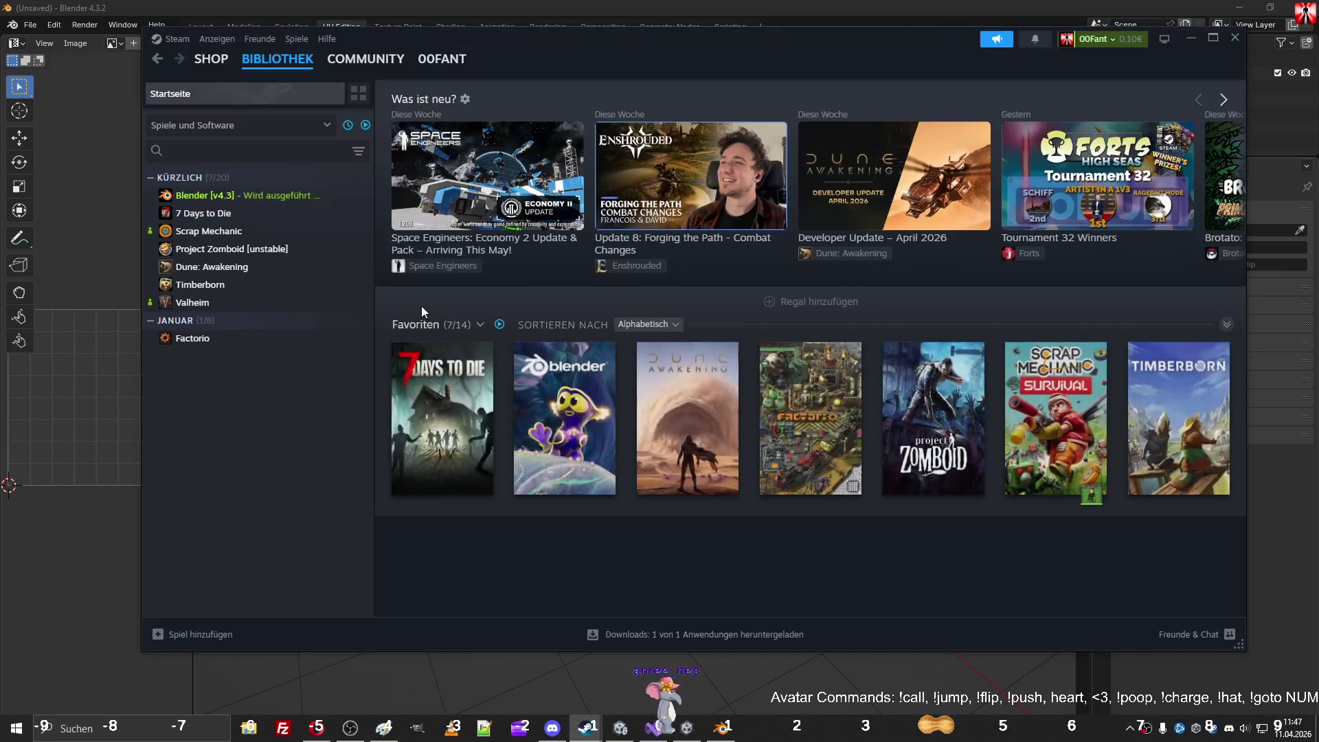
left_click(231, 232)
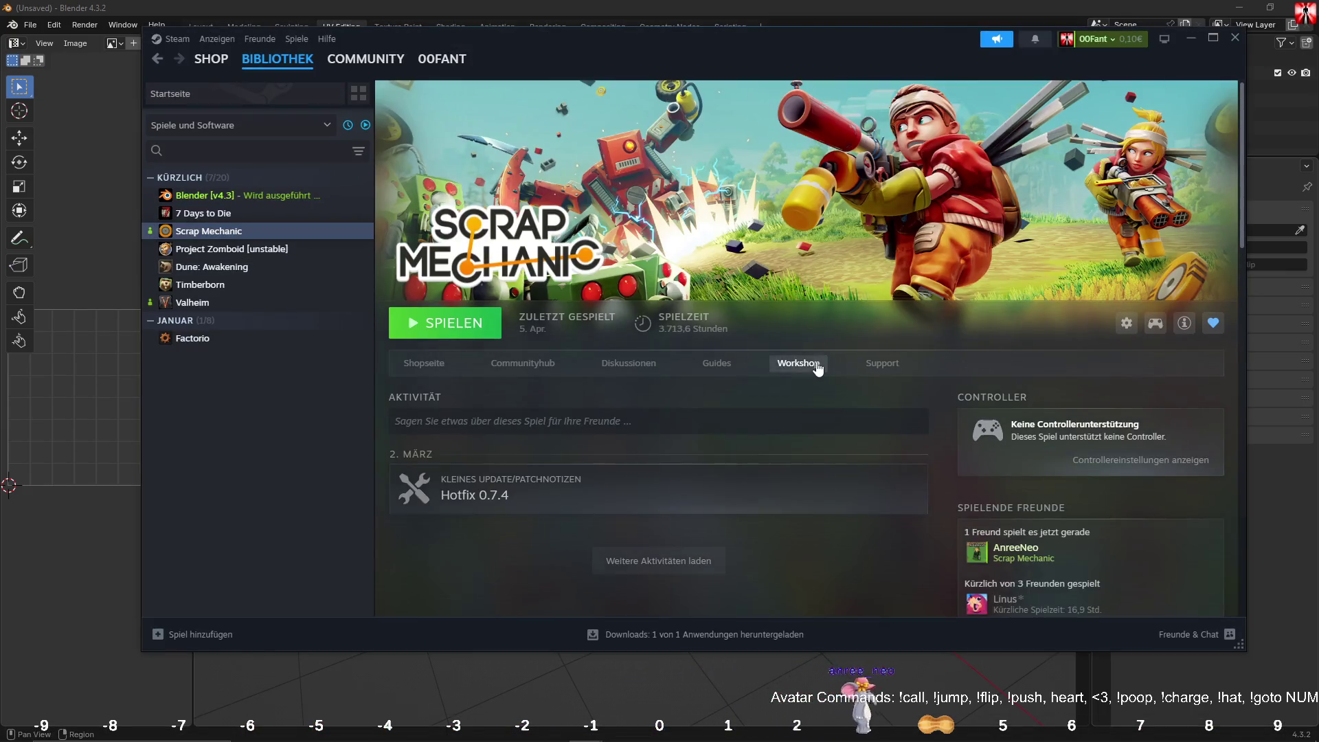
left_click(816, 360)
scroll(803, 399, "down", 2)
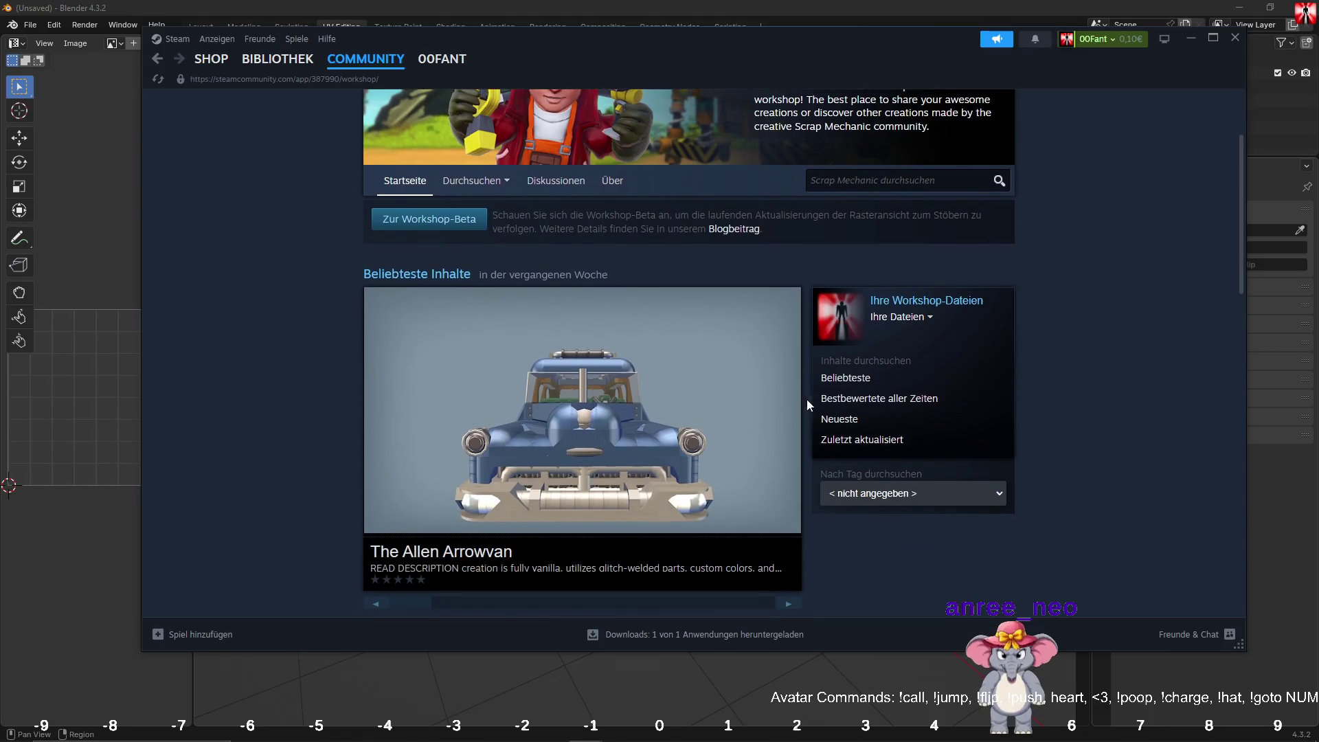
left_click(893, 317)
left_click(895, 337)
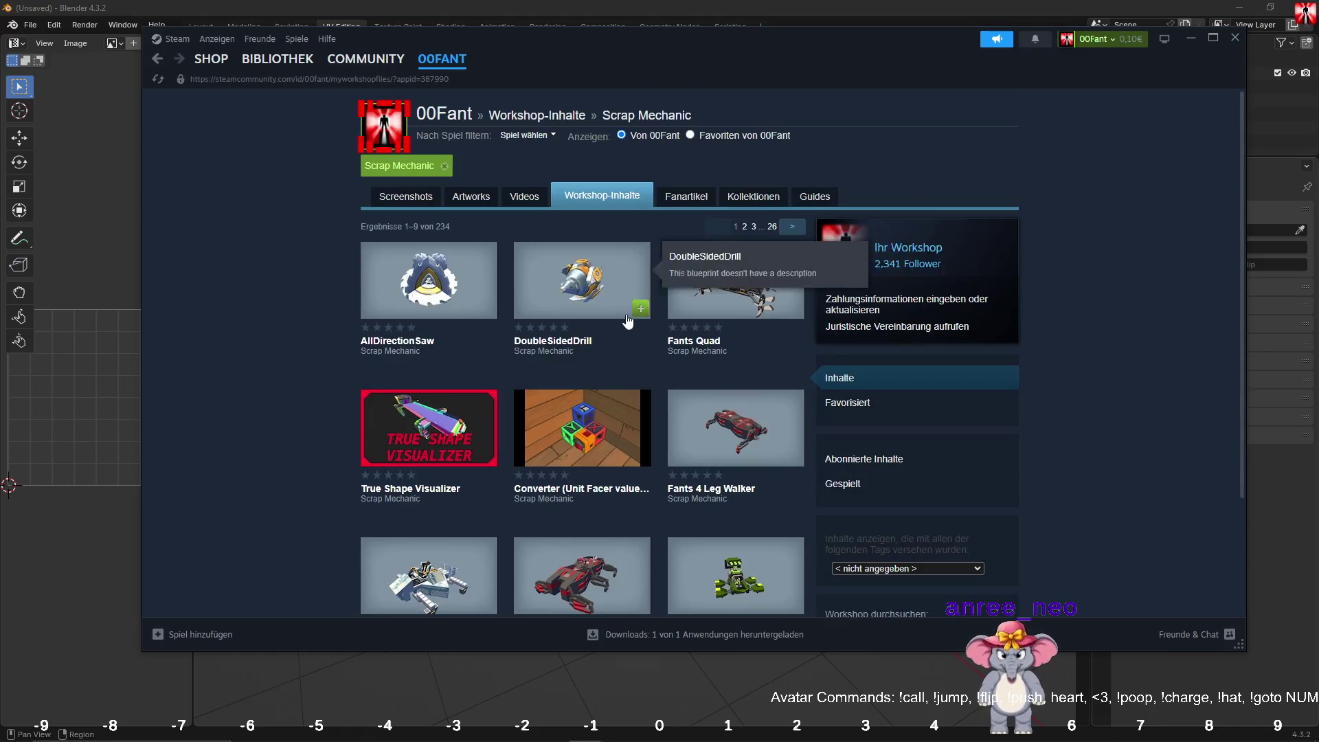
scroll(905, 390, "down", 2)
left_click(886, 431)
left_click(884, 455)
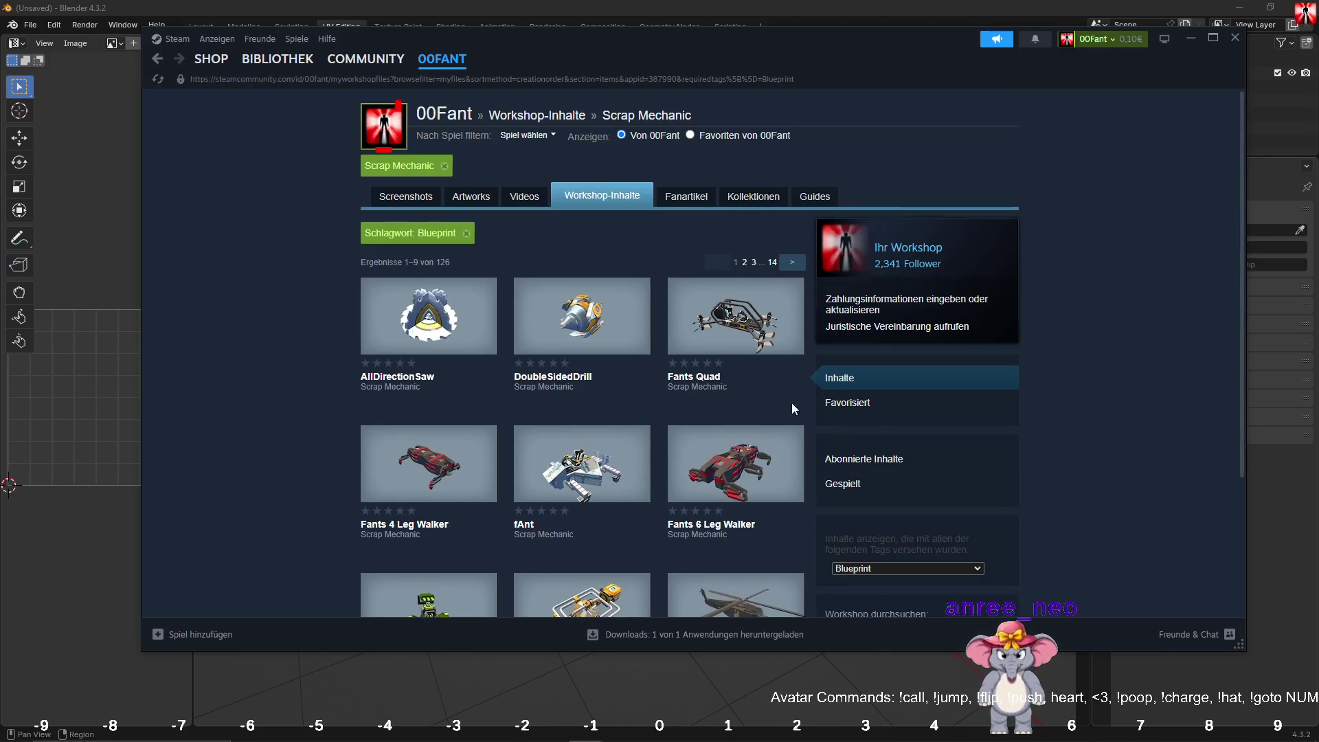
scroll(338, 320, "down", 3)
left_click(792, 539)
scroll(301, 368, "down", 2)
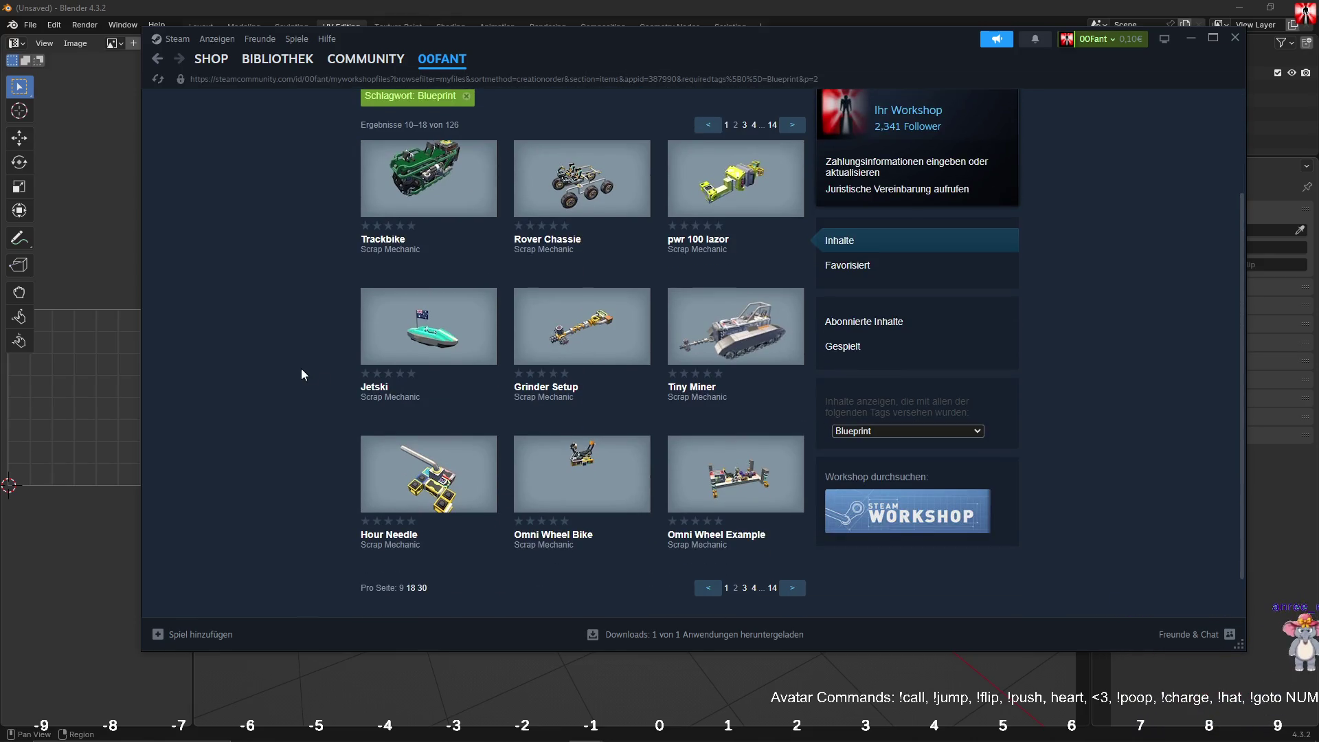
left_click(415, 489)
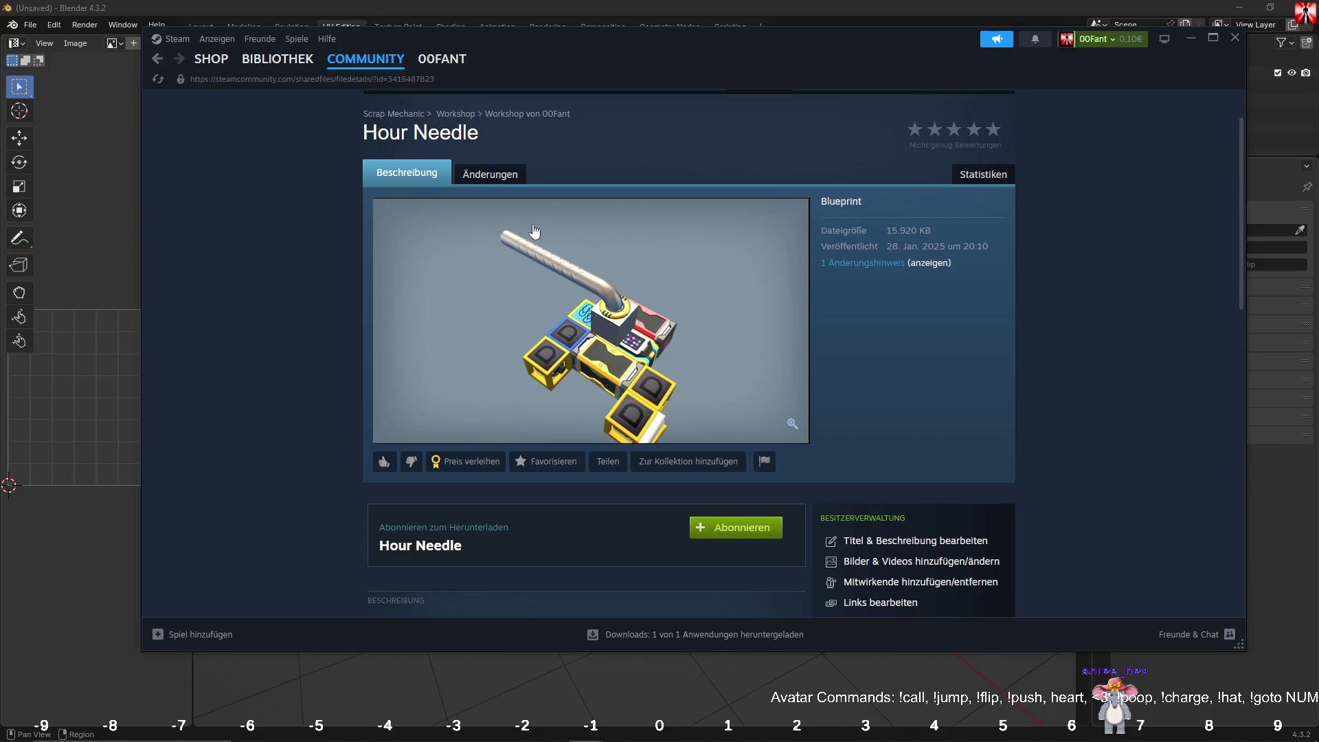
scroll(445, 309, "down", 3)
scroll(443, 304, "up", 3)
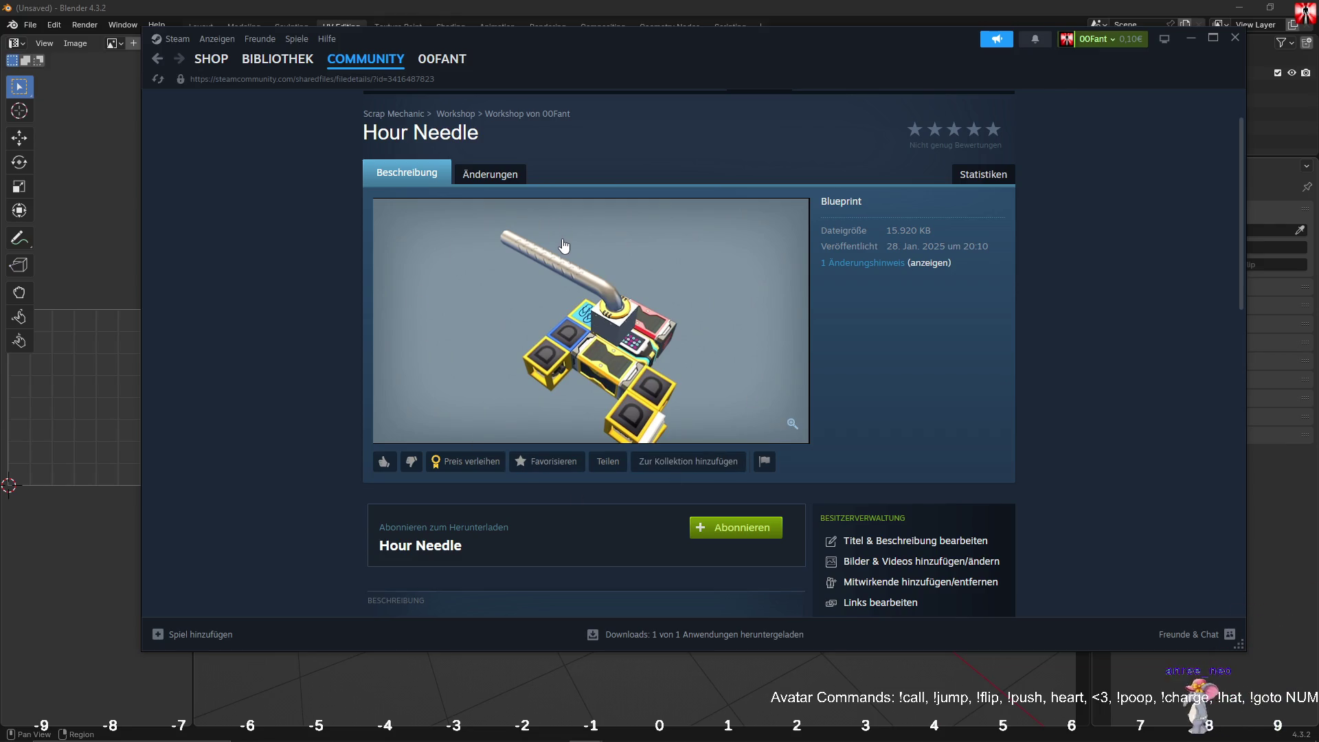
scroll(563, 309, "down", 4)
scroll(558, 333, "up", 4)
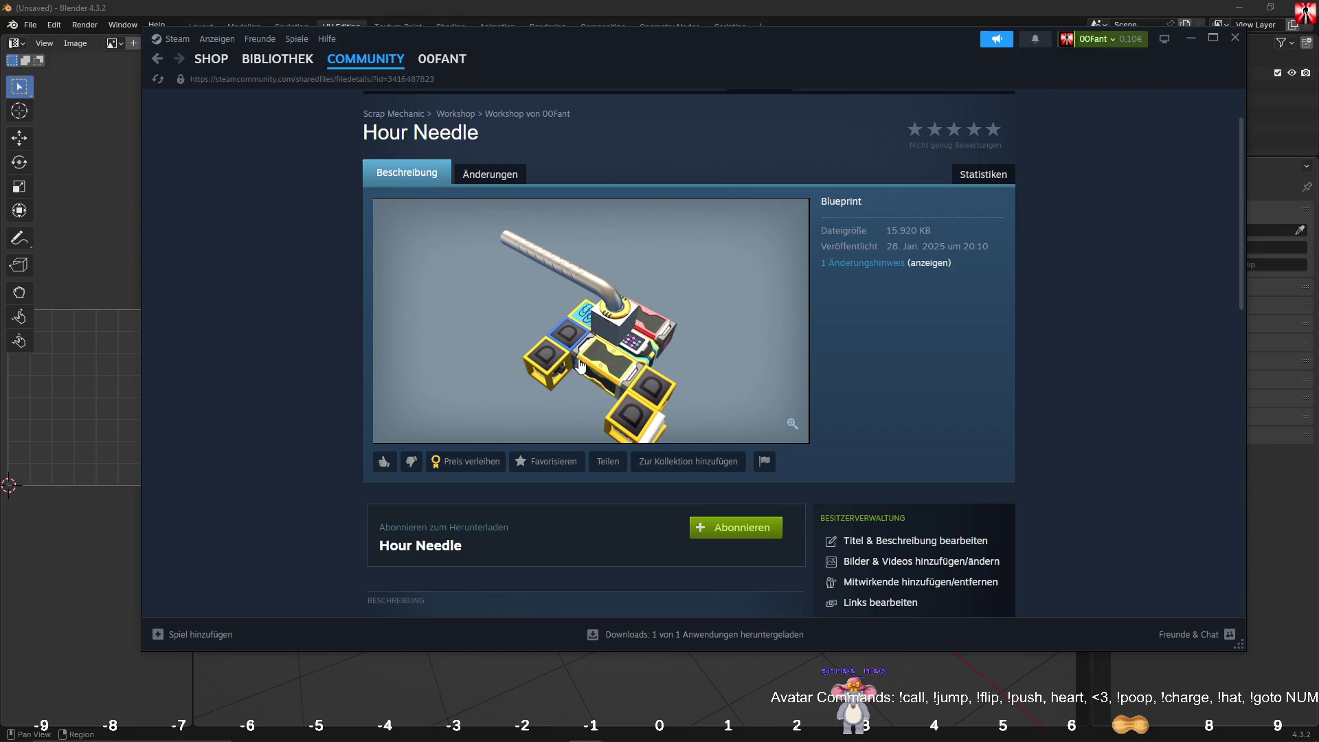
left_click(278, 59)
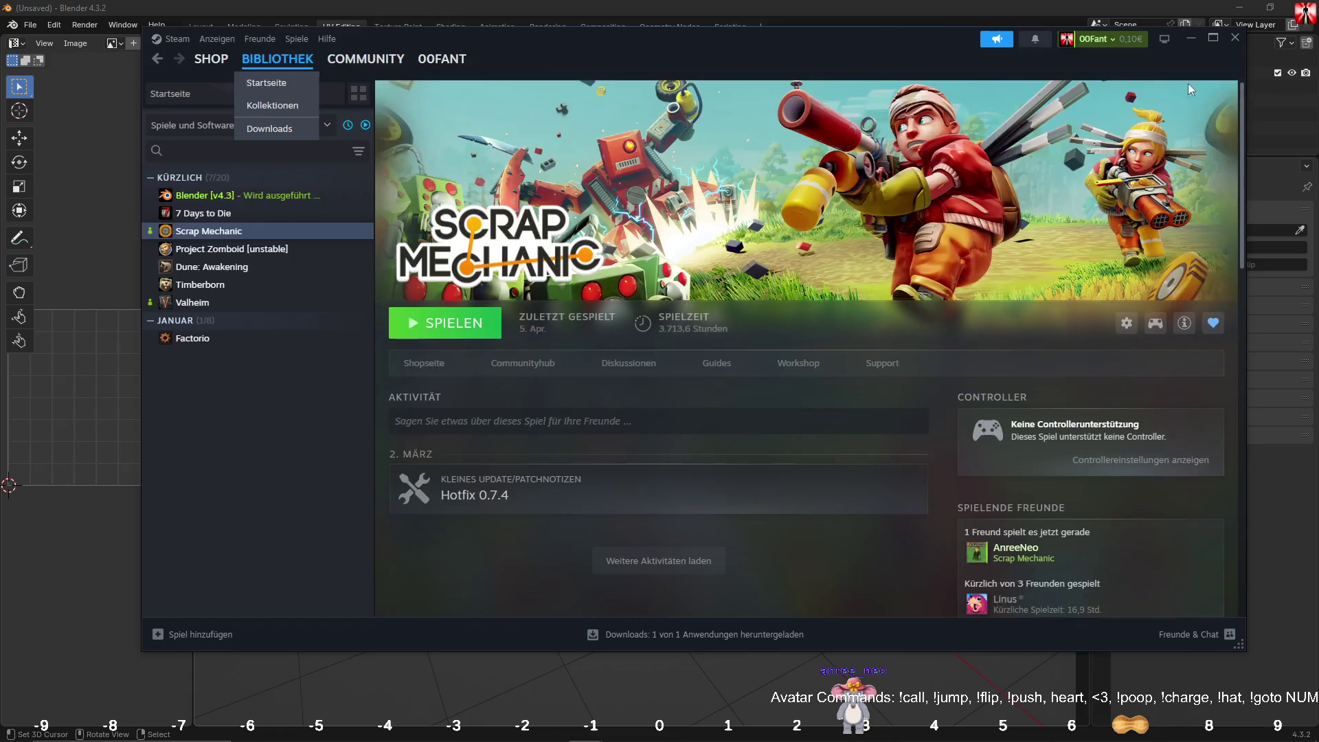
left_click(1234, 38)
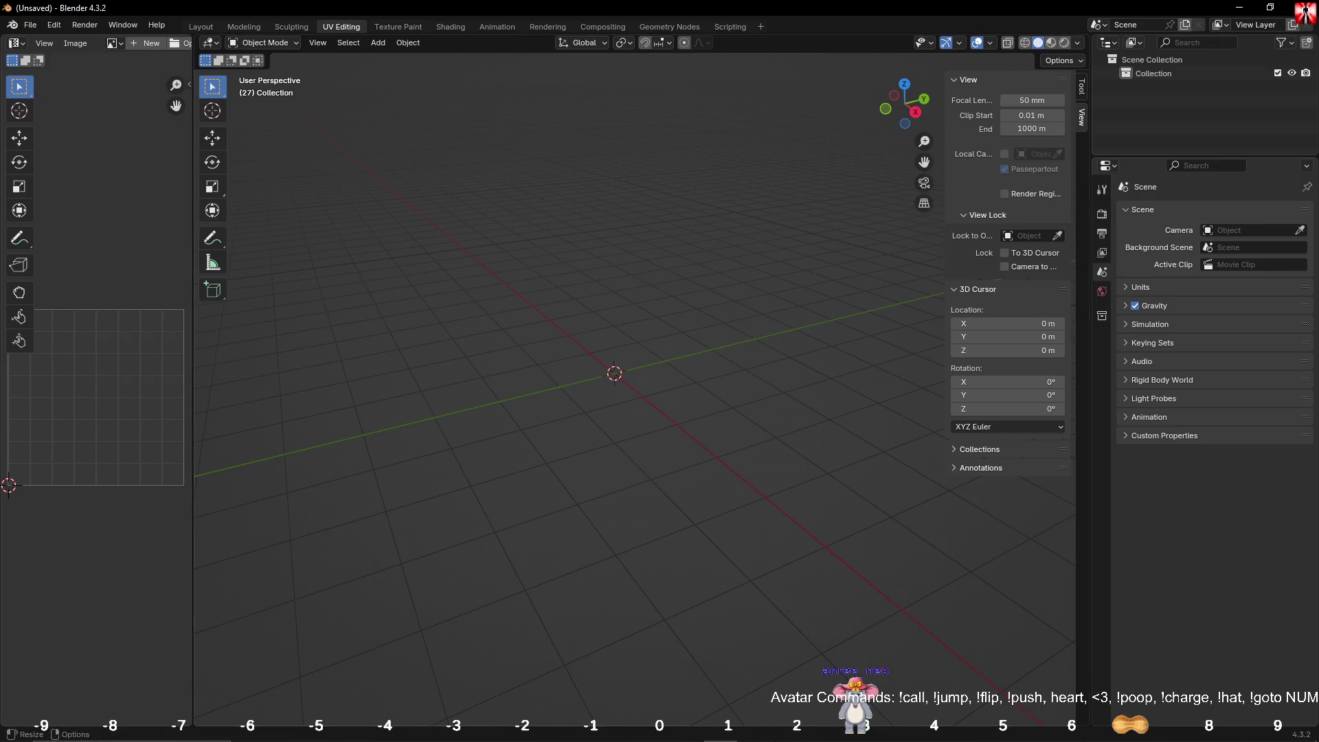
Step: Cancel the save dialog, orbit around the empty grid, and bring up the Add menu
mouse_move(732, 727)
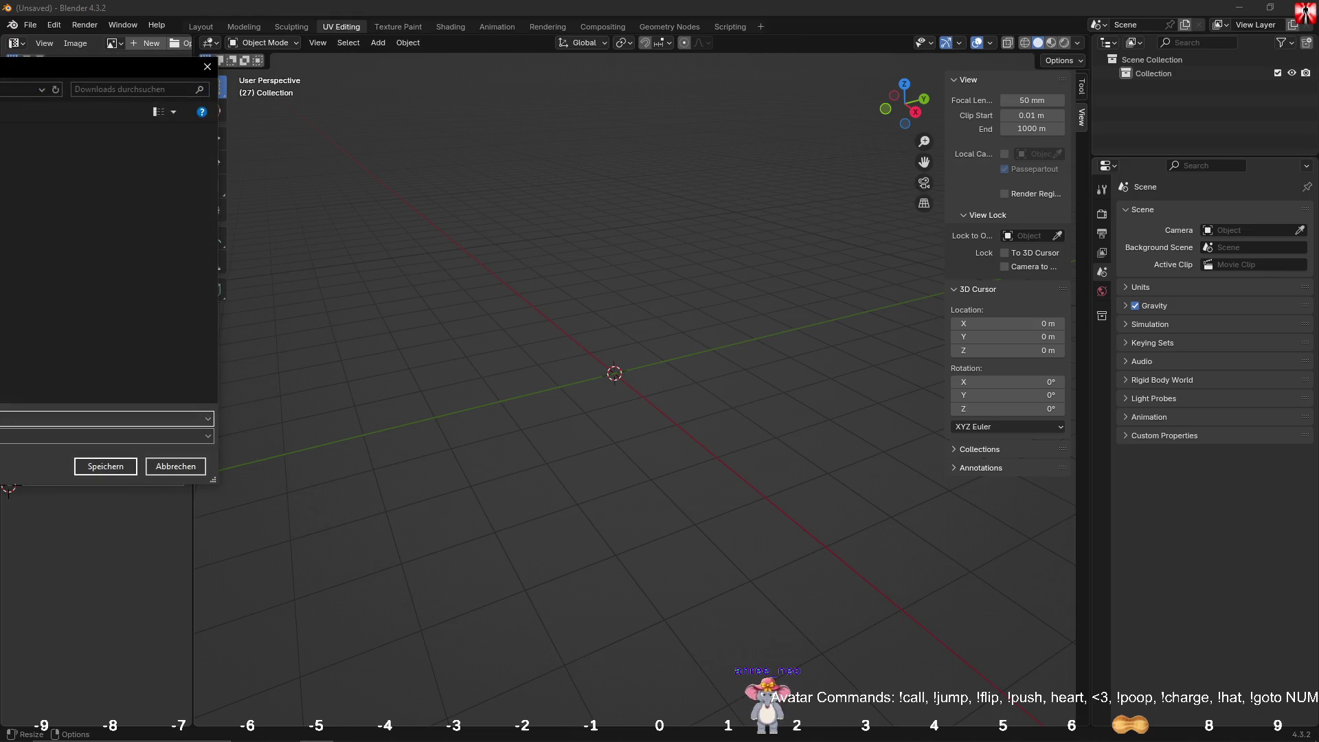
key("Escape")
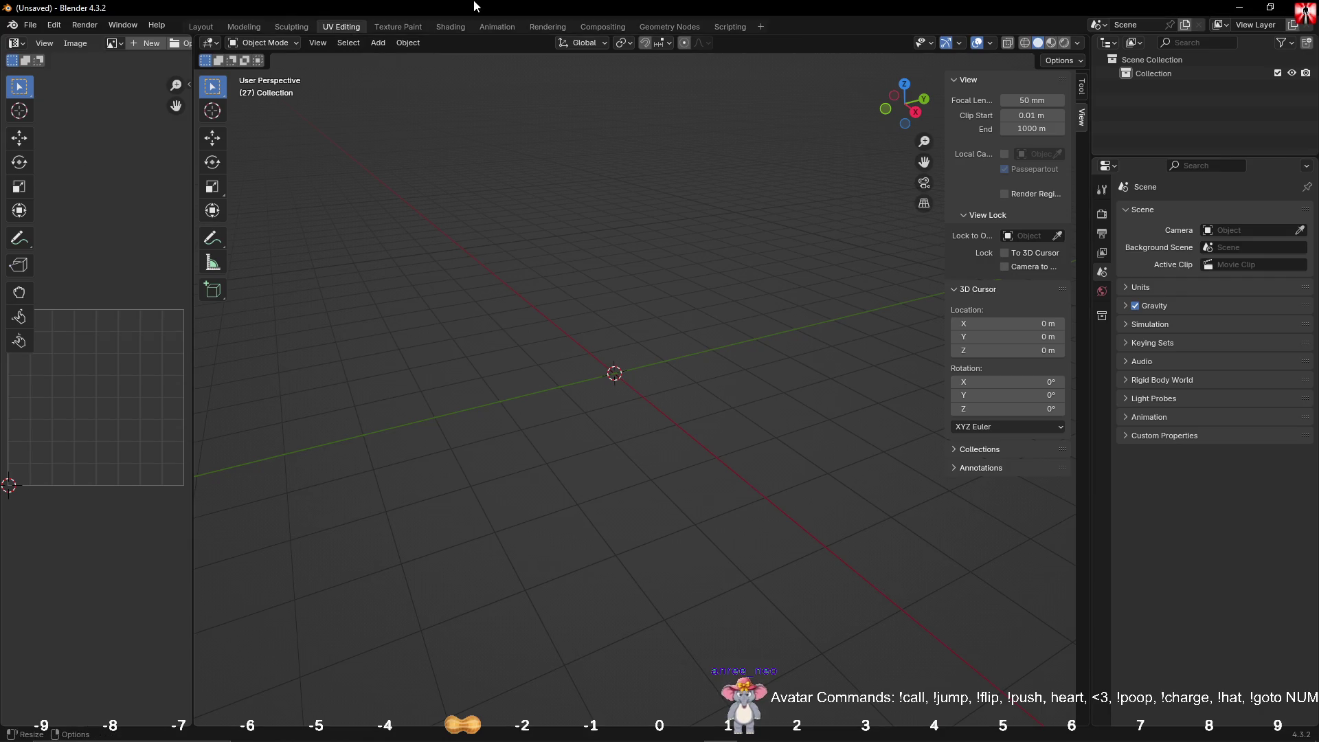
middle_click_drag(639, 291, 559, 394)
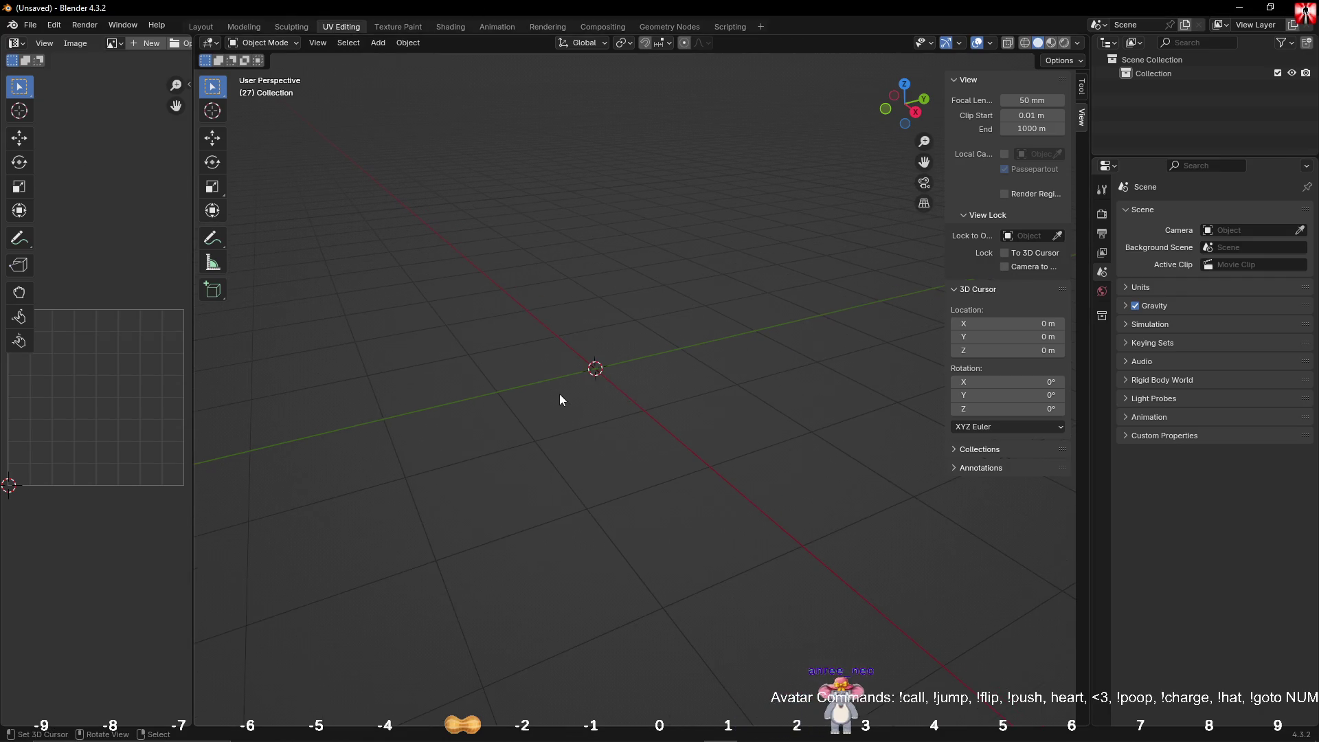
mouse_move(553, 327)
middle_mouse_down()
mouse_move(659, 330)
mouse_move(680, 374)
mouse_move(672, 347)
mouse_move(612, 359)
mouse_move(652, 316)
middle_mouse_up()
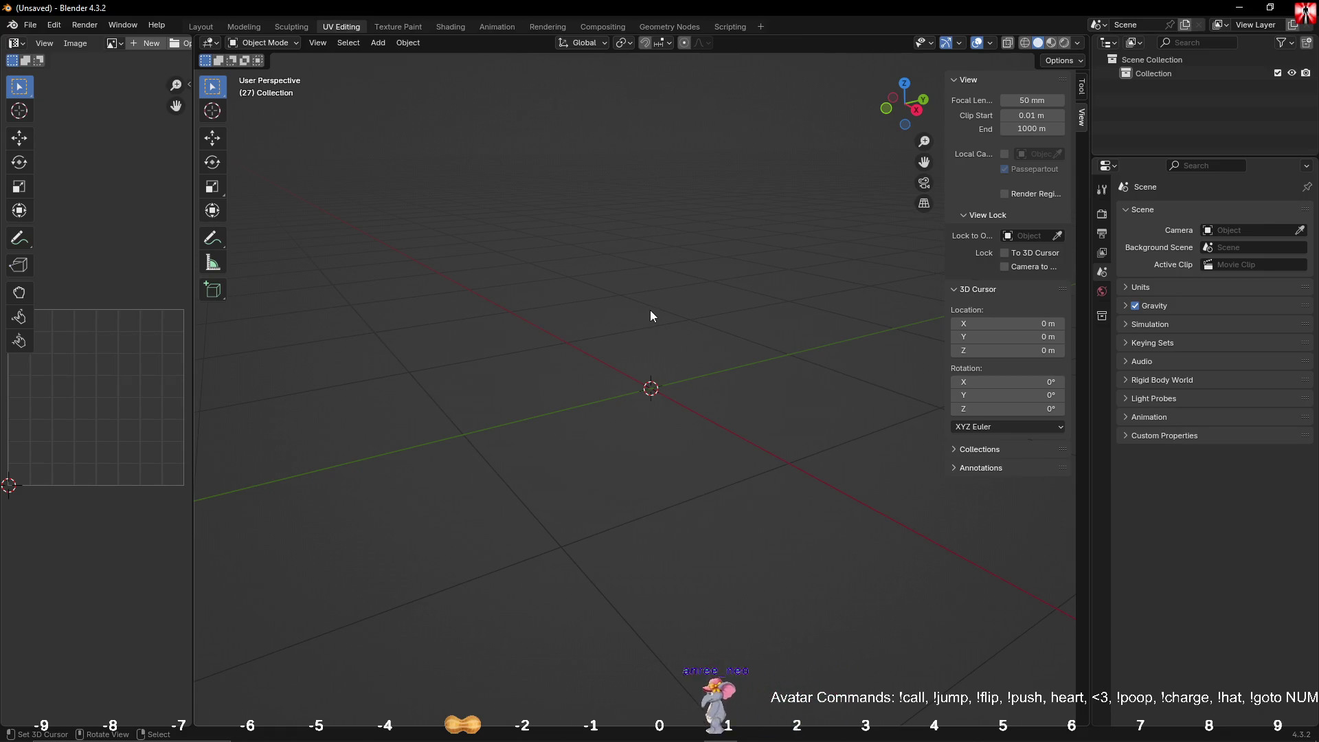
left_click(370, 43)
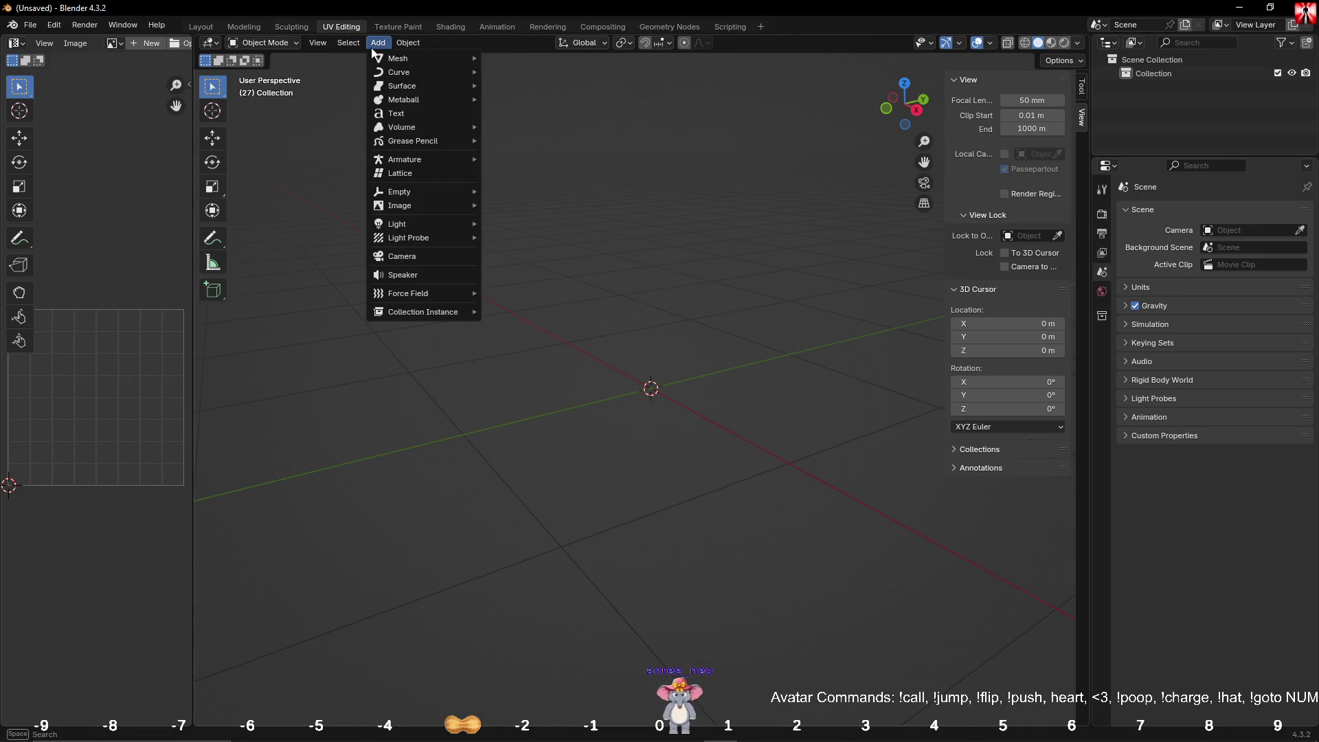
Step: Add a plane, size it to 1 m × 1 m, and apply its scale
mouse_move(411, 61)
left_click(566, 59)
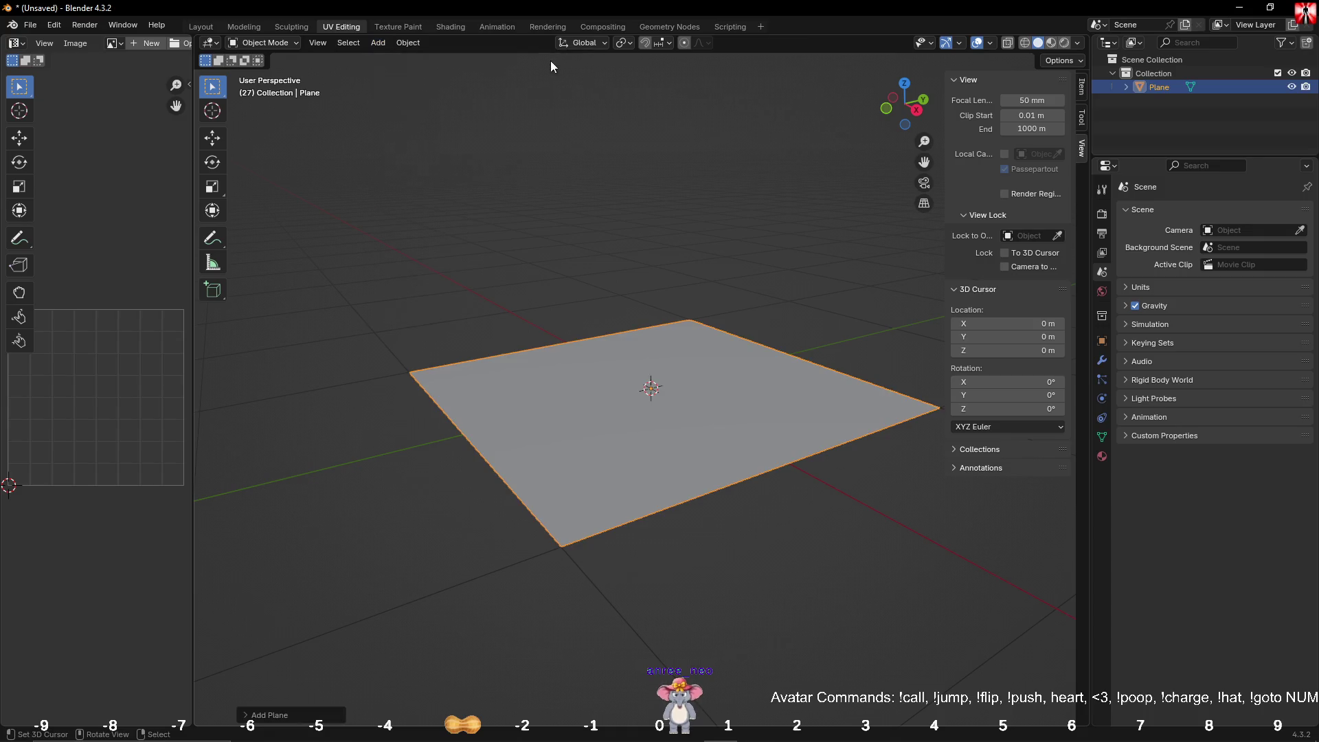
left_click(1082, 89)
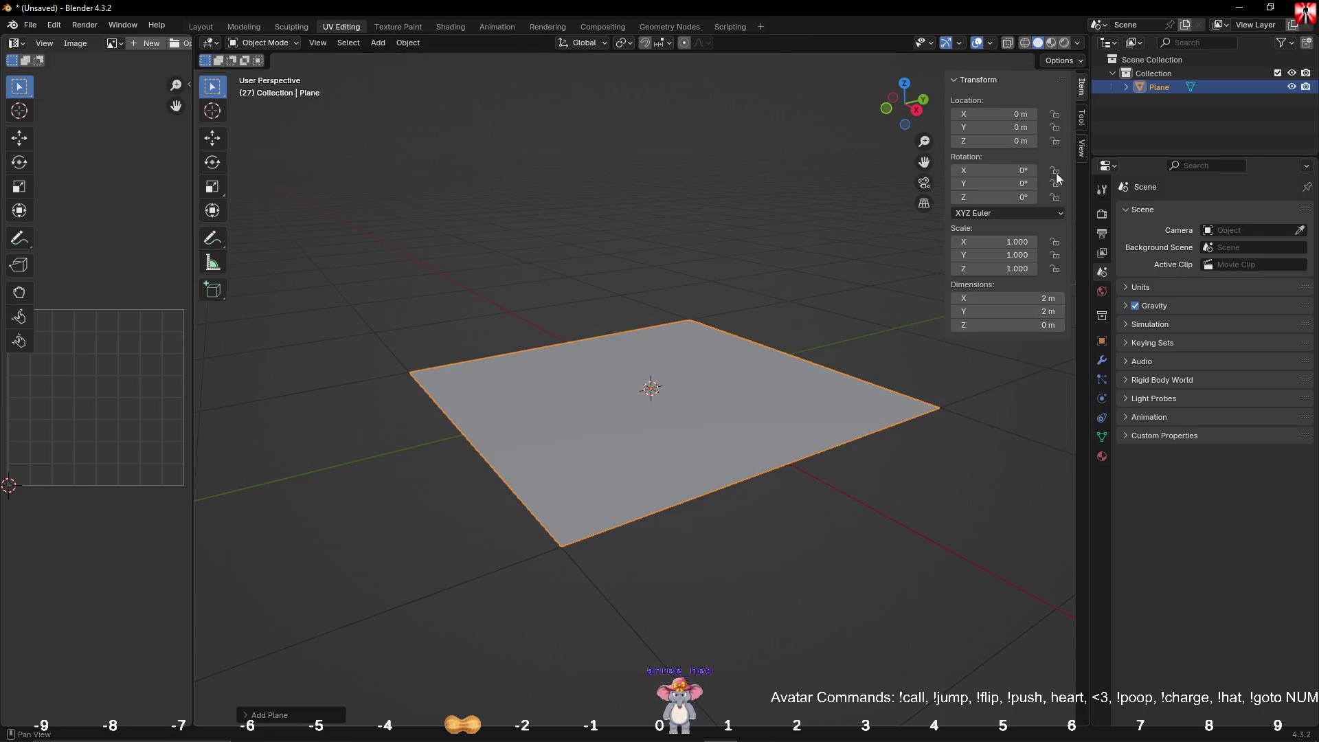
mouse_move(1013, 297)
left_mouse_down()
mouse_move(1013, 323)
mouse_move(1013, 295)
left_mouse_up()
type("1")
key("Return")
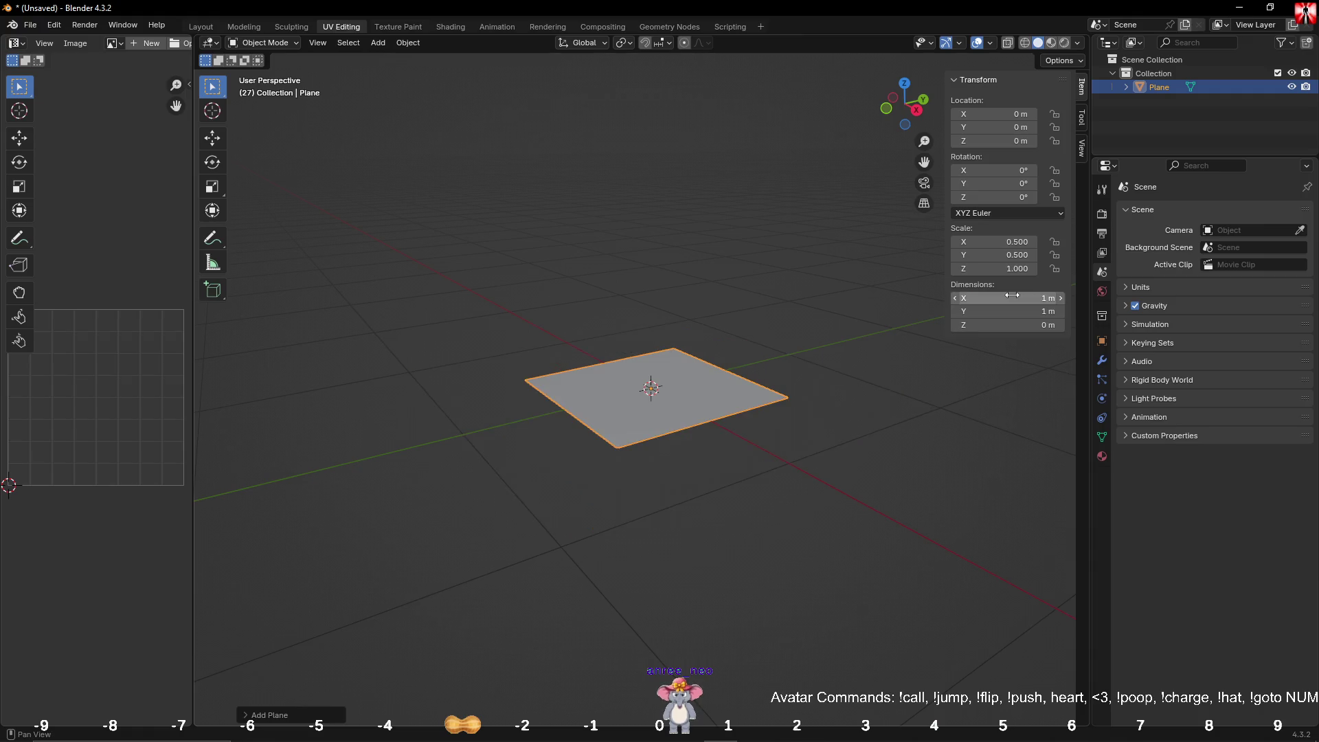
key("ctrl+a")
left_click(752, 295)
mouse_move(759, 281)
middle_mouse_down()
mouse_move(715, 305)
mouse_move(617, 316)
mouse_move(613, 268)
mouse_move(653, 251)
mouse_move(629, 265)
mouse_move(609, 256)
middle_mouse_up()
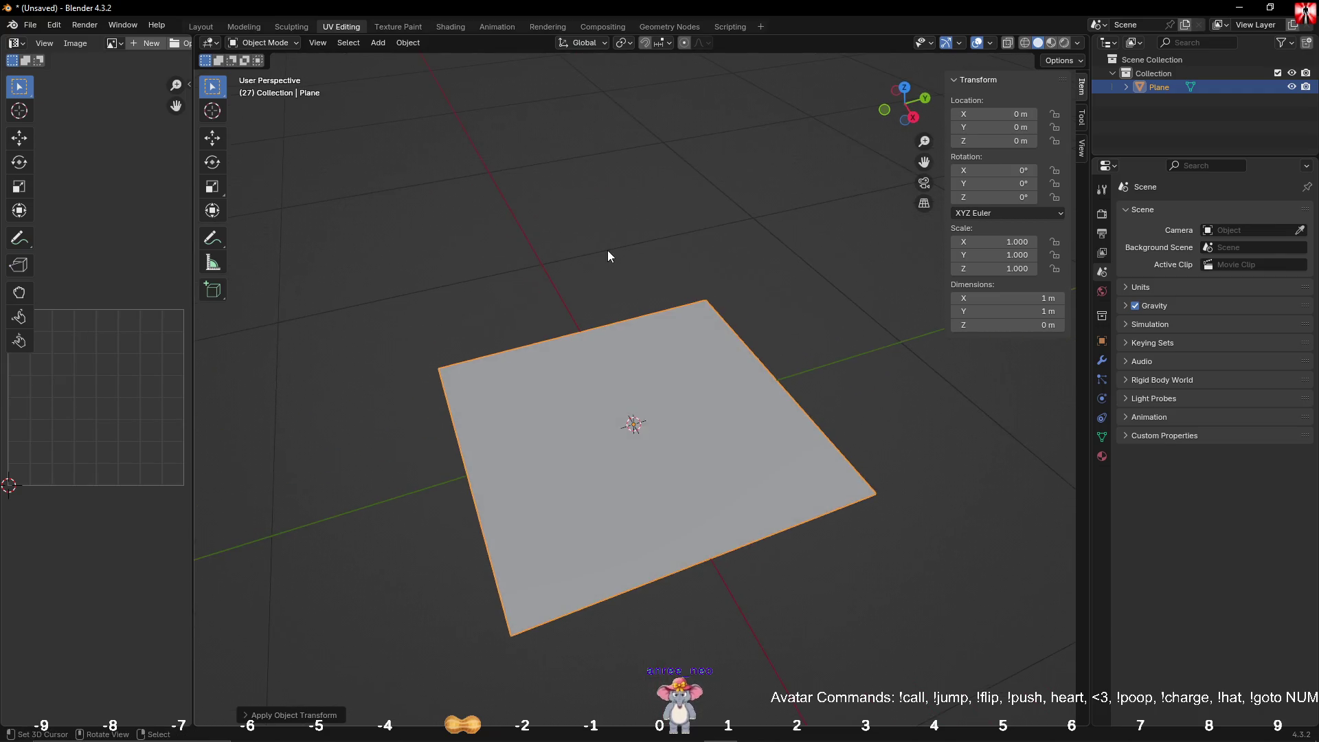
Step: Add a second mesh plane at the origin
left_click(388, 43)
mouse_move(424, 60)
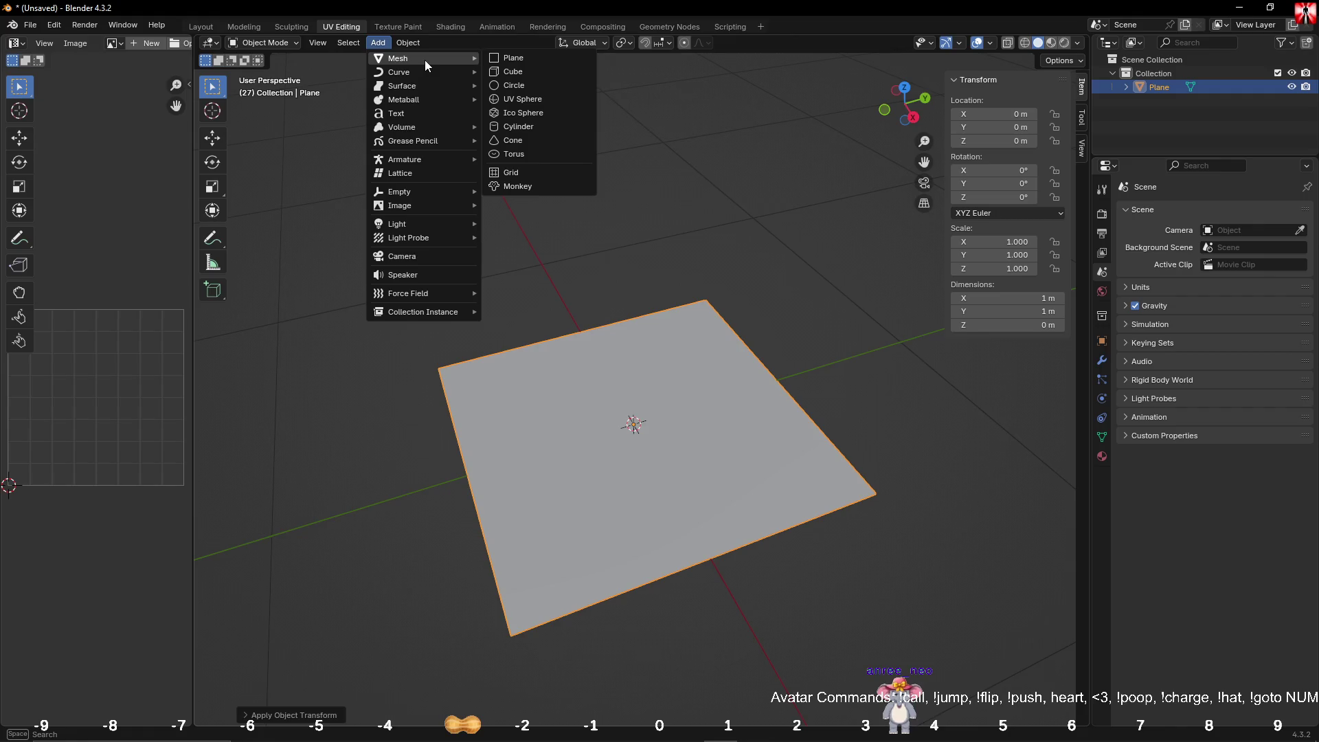
left_click(546, 60)
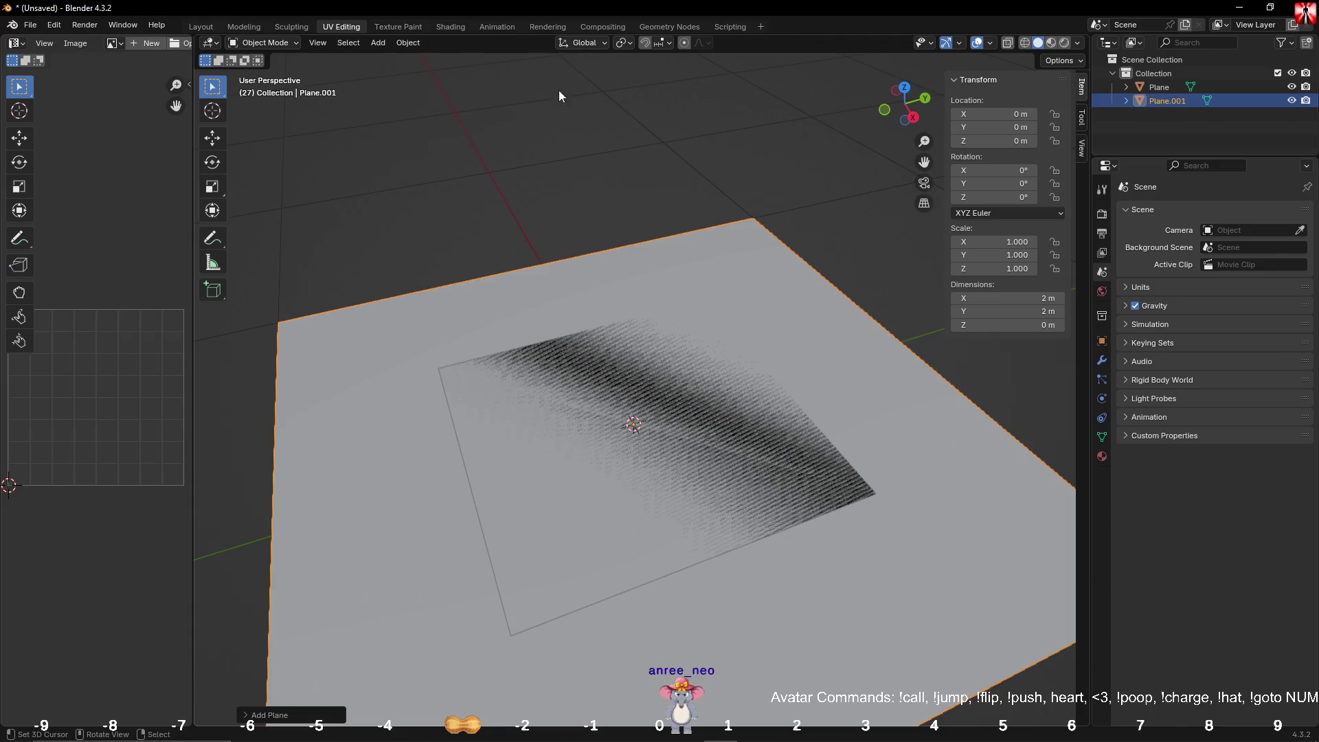
Step: In Edit Mode, rotate the second plane 90° about Y and raise it 1 m on Z
key("Tab")
middle_click_drag(624, 247, 666, 247)
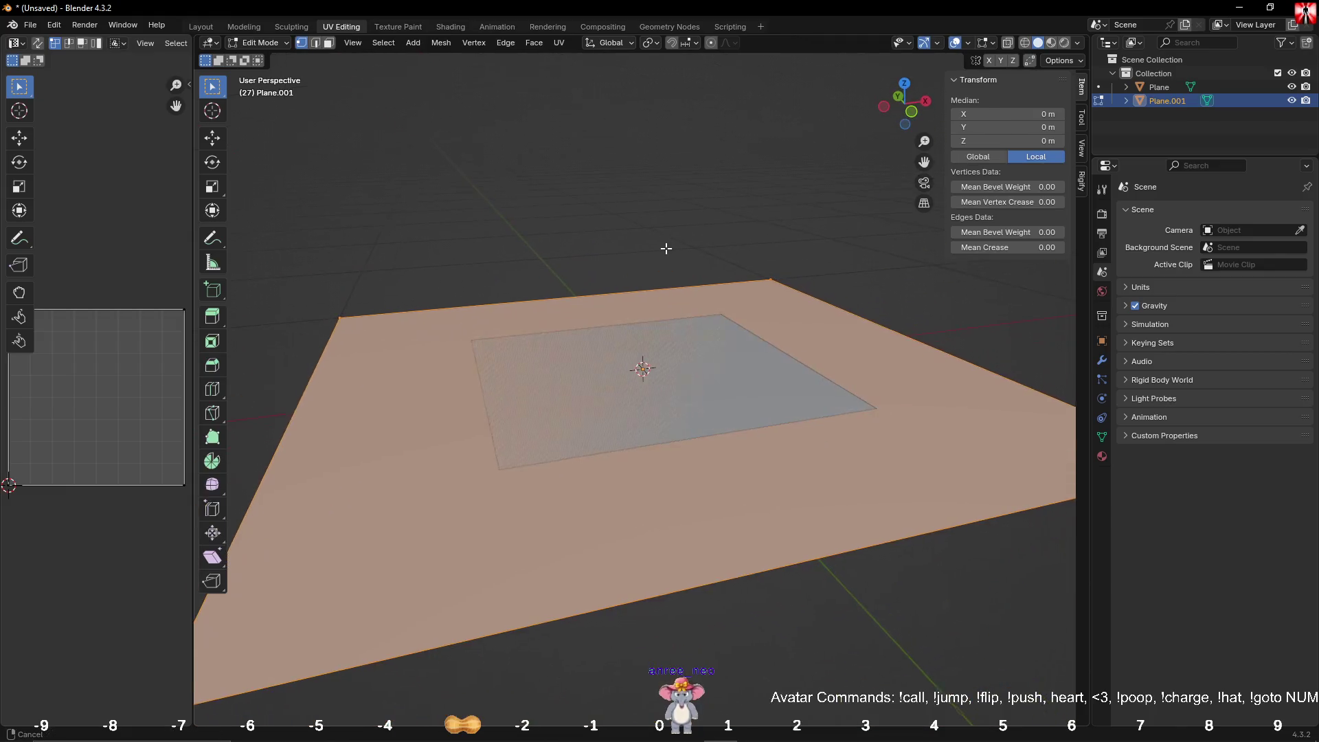
left_click(212, 210)
scroll(535, 245, "down", 4)
mouse_move(679, 340)
left_mouse_down()
mouse_move(706, 347)
mouse_move(698, 421)
mouse_move(732, 393)
left_mouse_up()
middle_click_drag(732, 393, 634, 295)
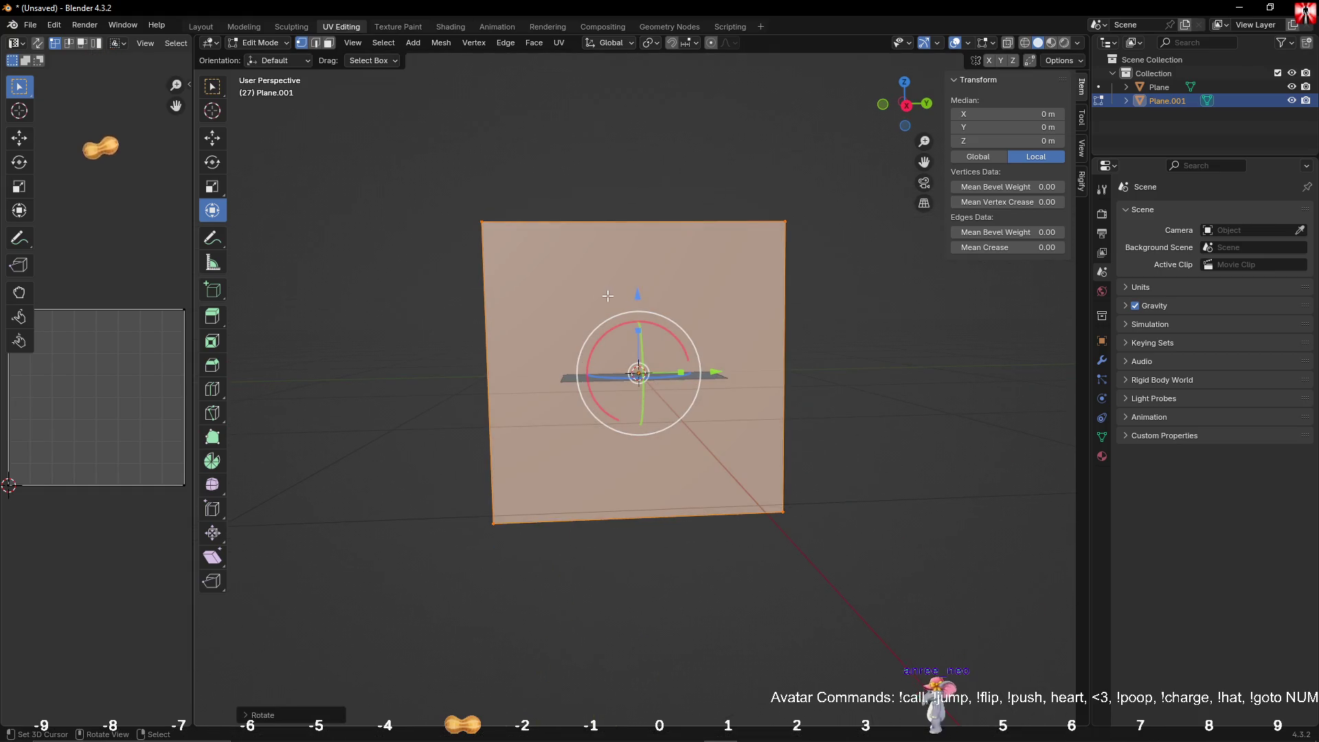
left_click_drag(635, 295, 631, 144)
middle_click_drag(631, 144, 634, 317)
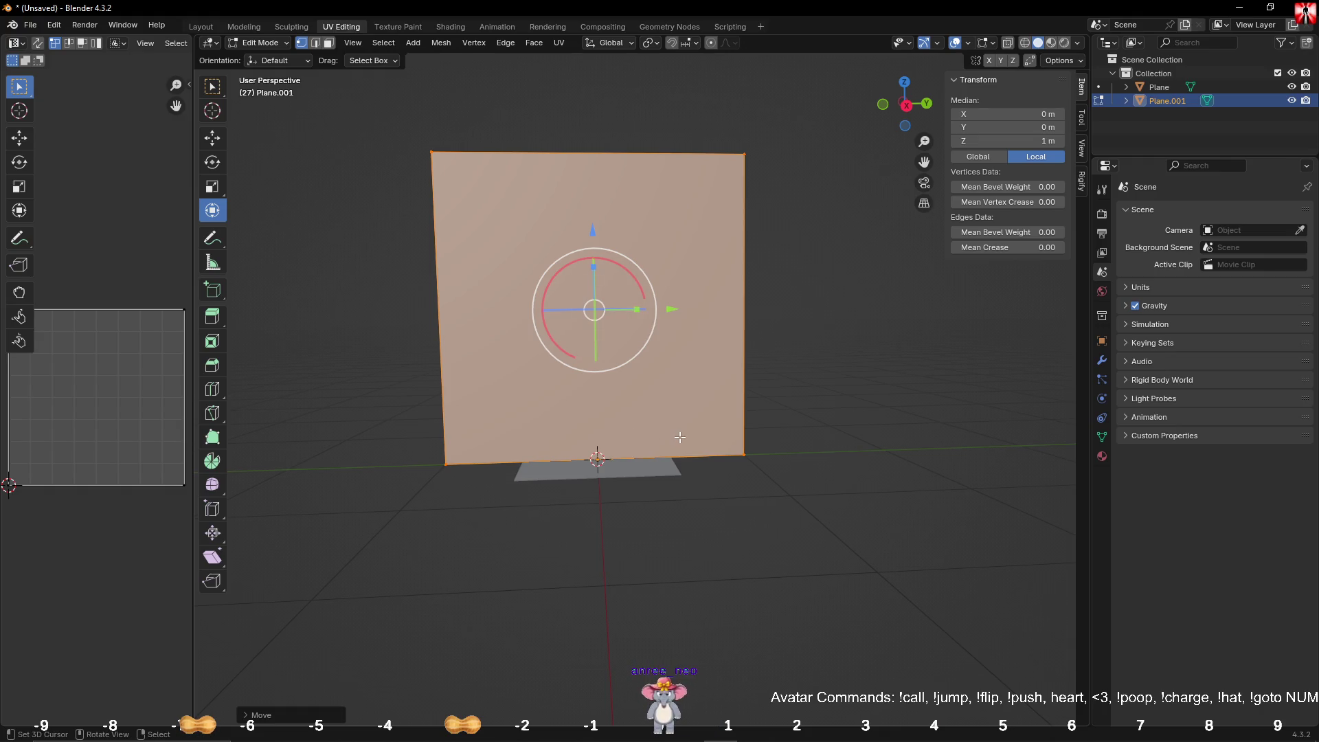
Step: Try scaling the plane about the 3D cursor, undo it, and return to Object Mode
key("period")
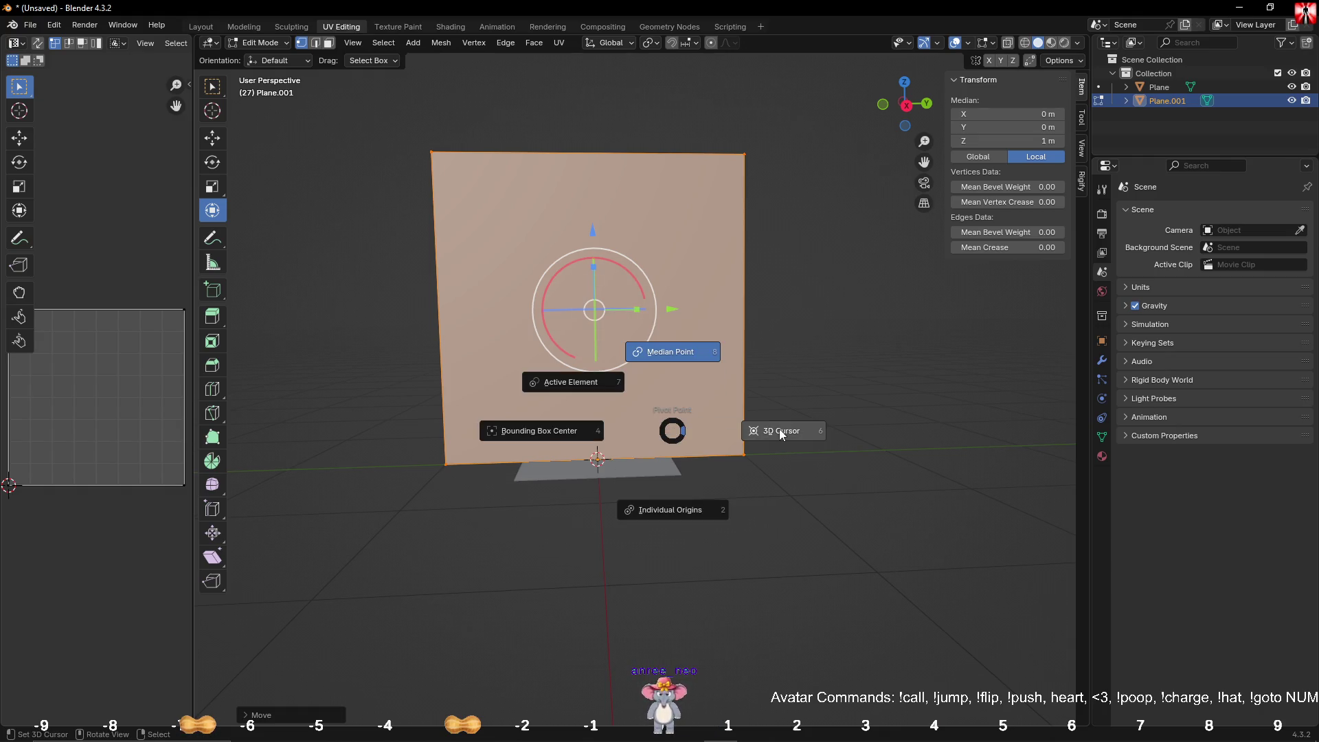
left_click(776, 432)
key("s")
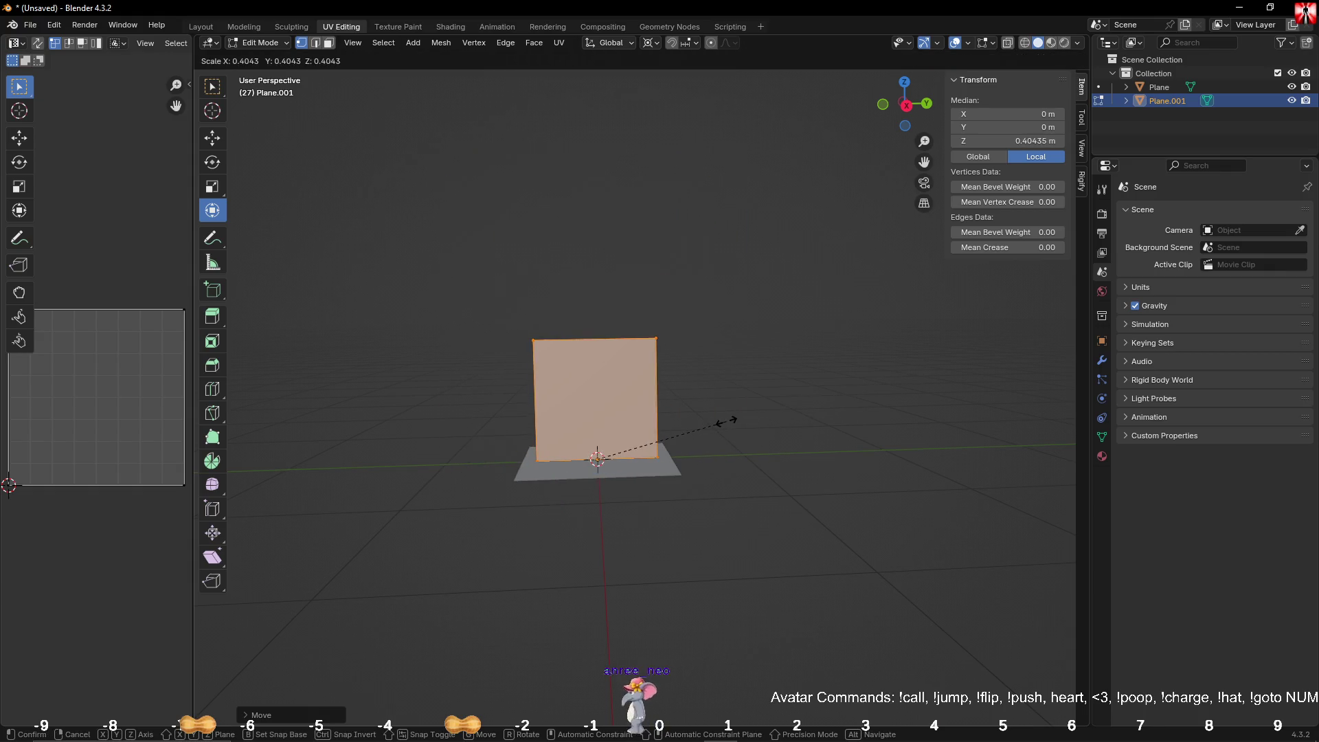
left_click(693, 429)
scroll(622, 276, "up", 5)
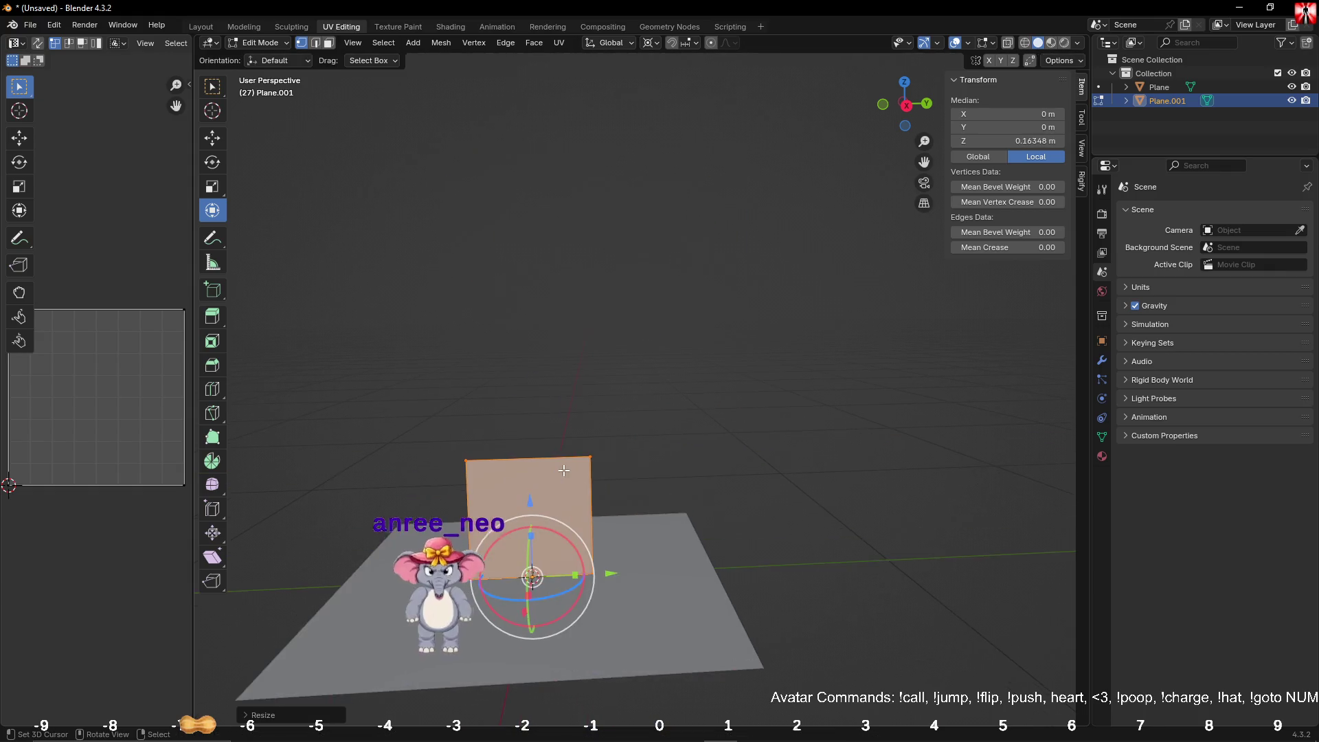
scroll(621, 277, "down", 2)
scroll(535, 278, "up", 2)
middle_click_drag(536, 278, 542, 126)
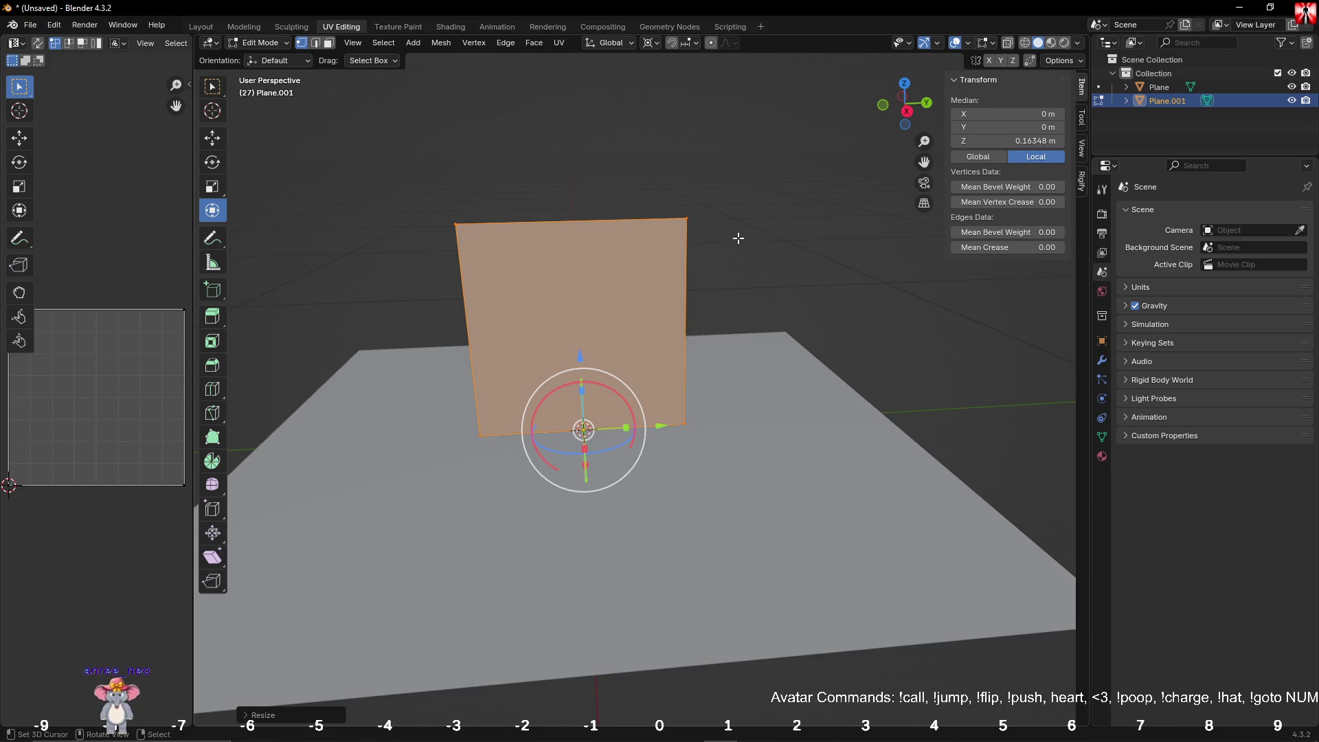
key("ctrl+z")
key("ctrl+z")
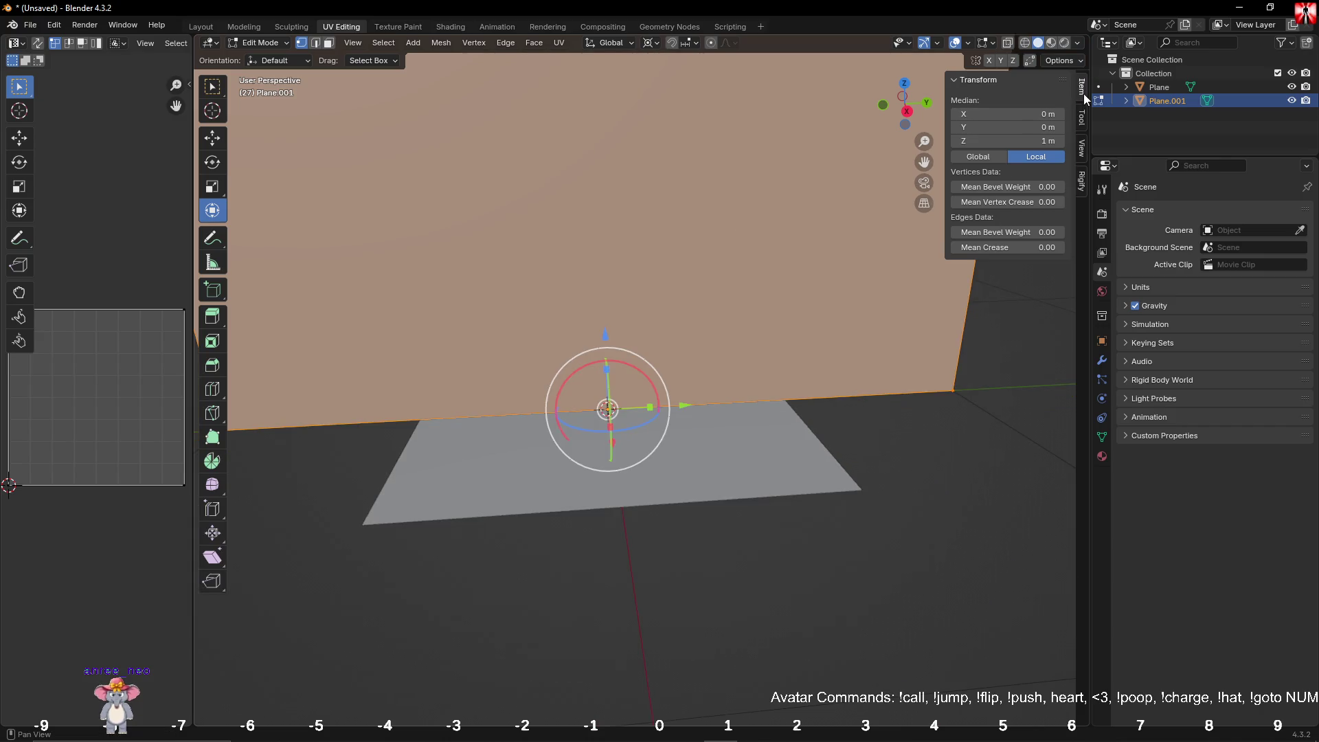
key("Tab")
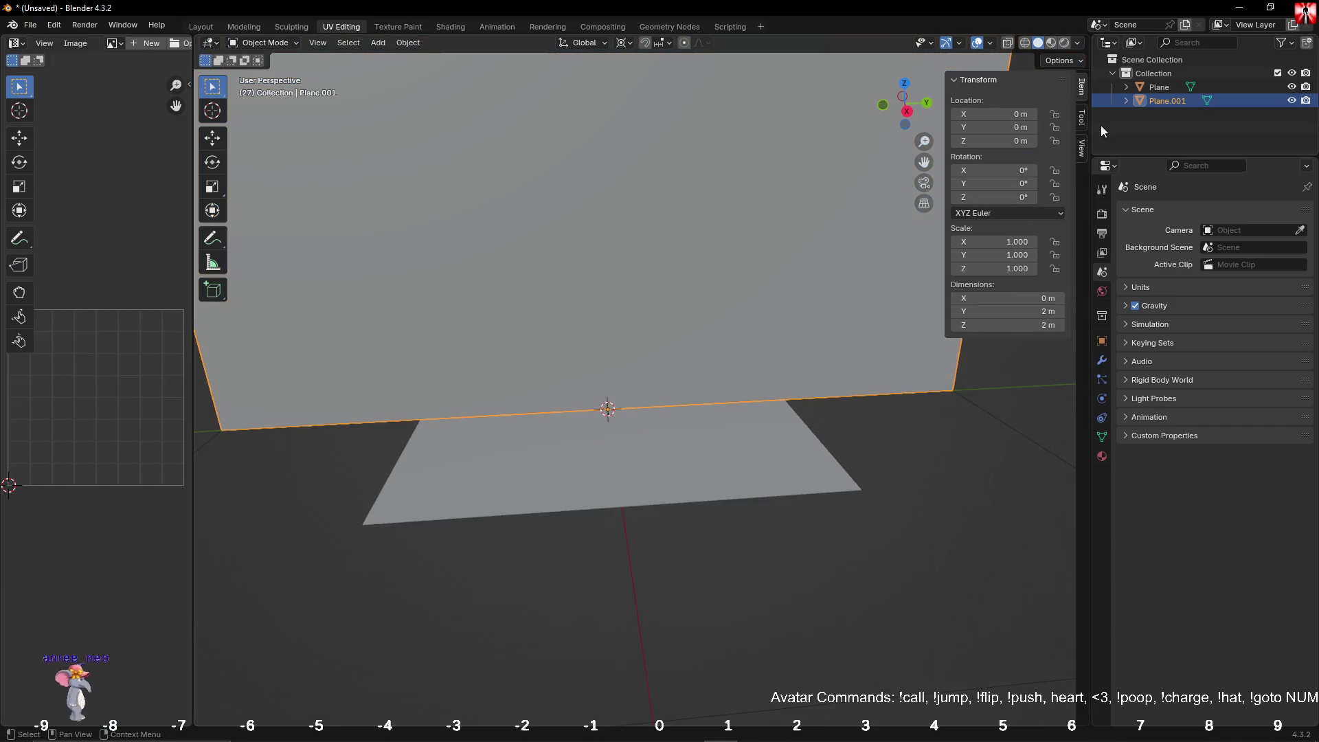